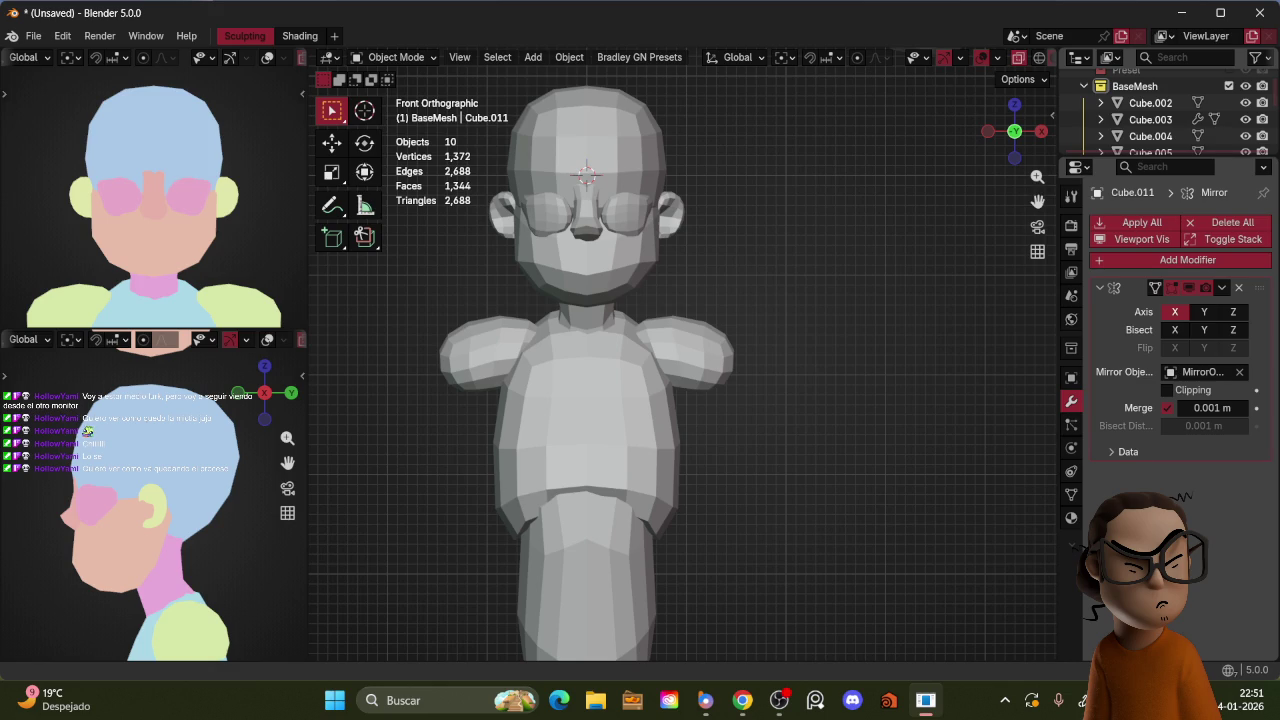
Step: Select the mirrored shoulder pieces and Grab-sculpt them inward and up against the torso
left_click(700, 333)
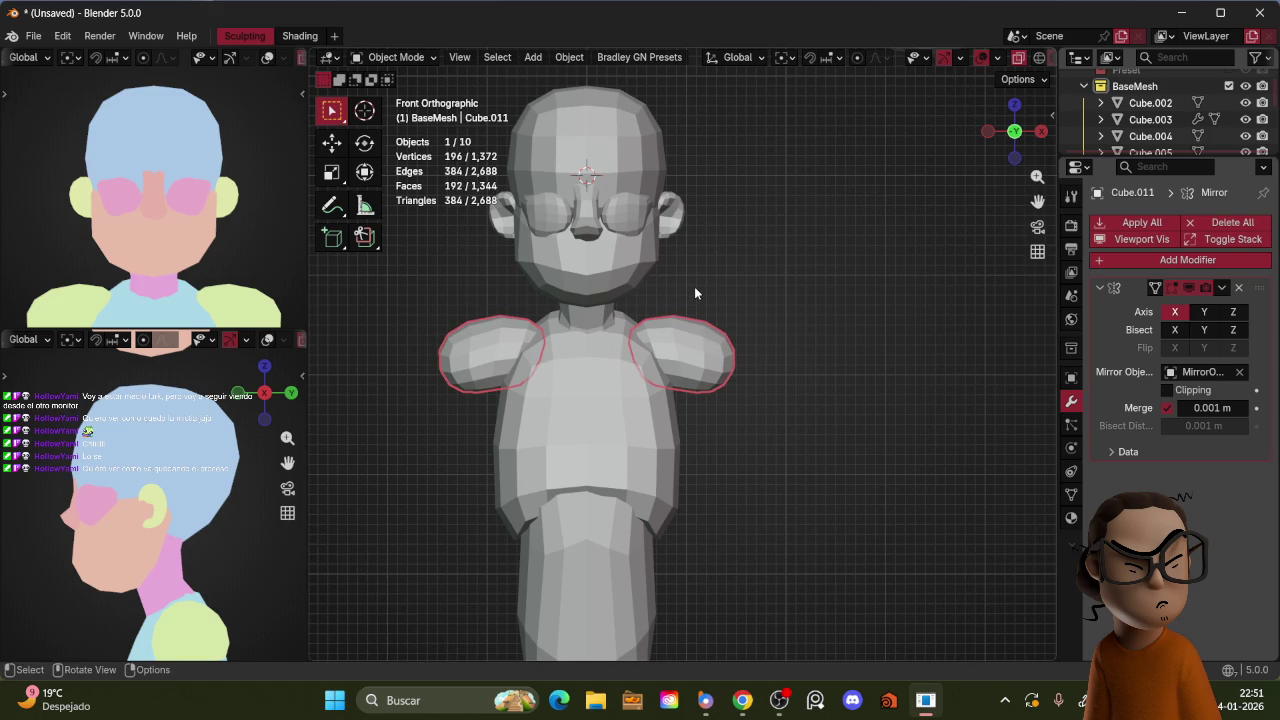
key("ctrl+Tab")
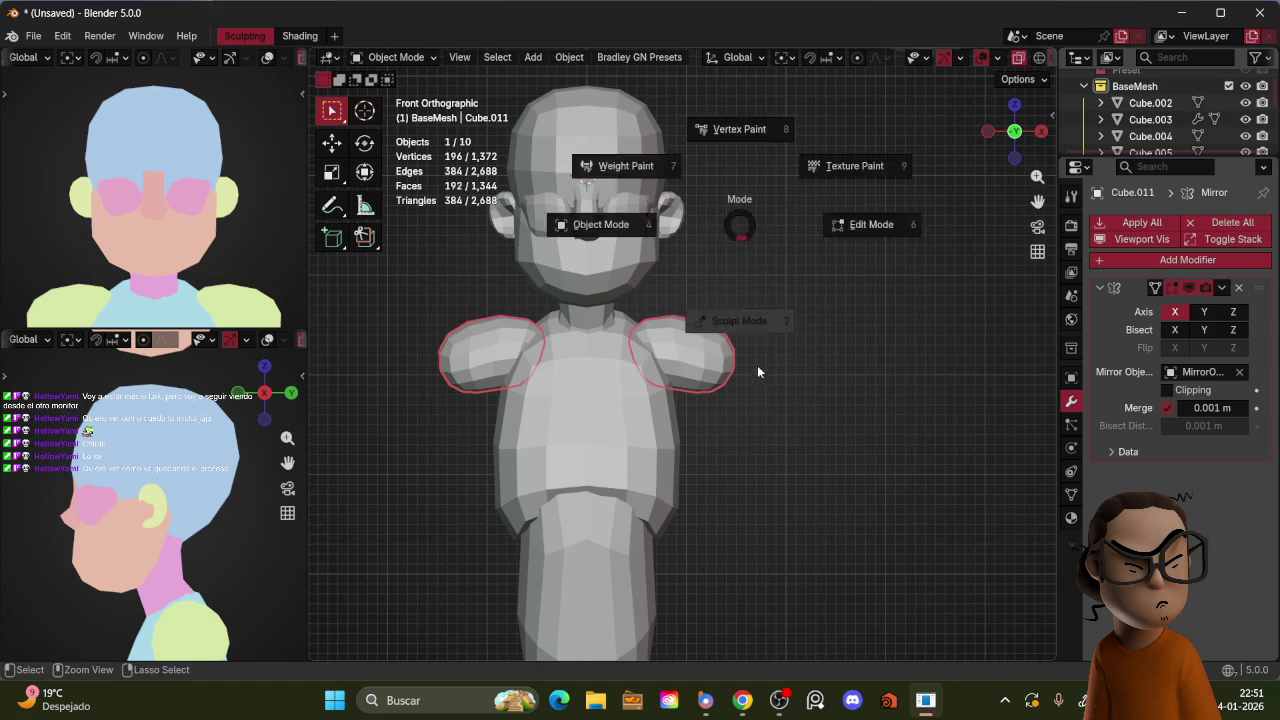
key("f")
left_click(705, 347)
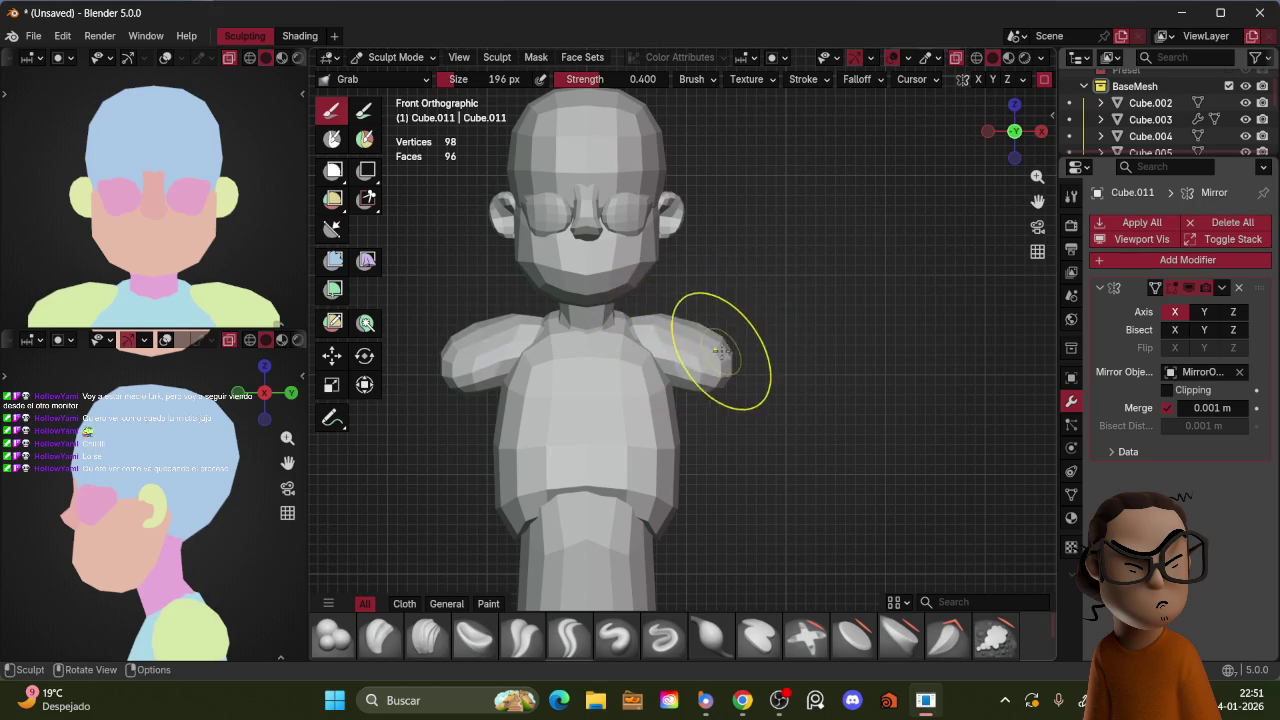
mouse_move(720, 352)
left_mouse_down()
mouse_move(691, 336)
mouse_move(713, 368)
mouse_move(700, 325)
left_mouse_up()
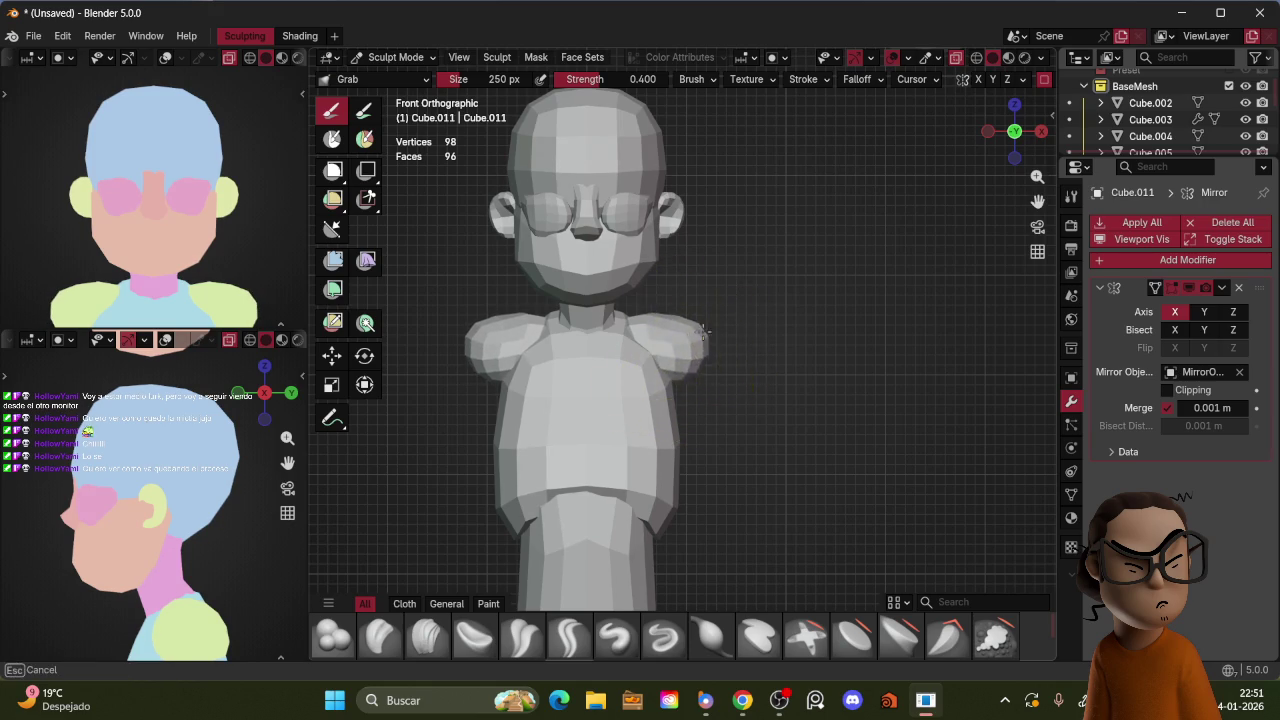
middle_click_drag(229, 215, 230, 190, "ctrl")
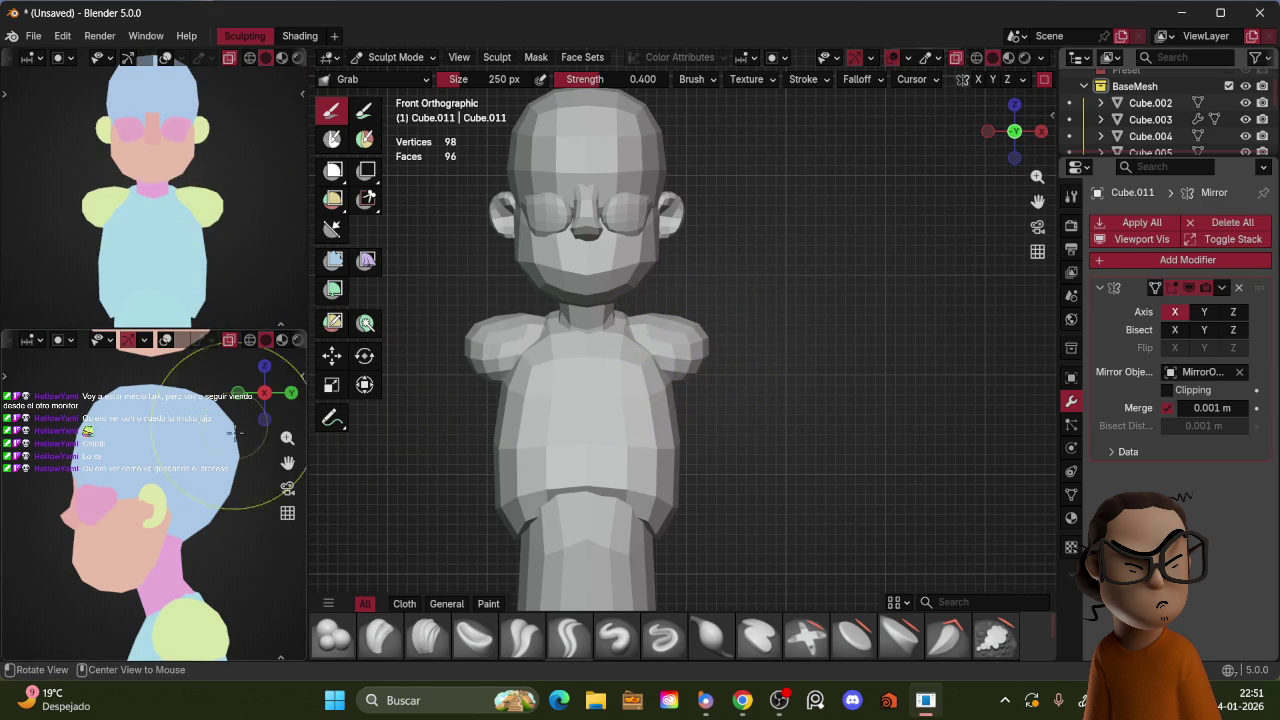
Step: With a smaller Grab brush, pull the right shoulder down and outward, then return to Object Mode
scroll(200, 500, "down", 3)
scroll(200, 500, "down", 3)
key("f")
left_click(660, 318)
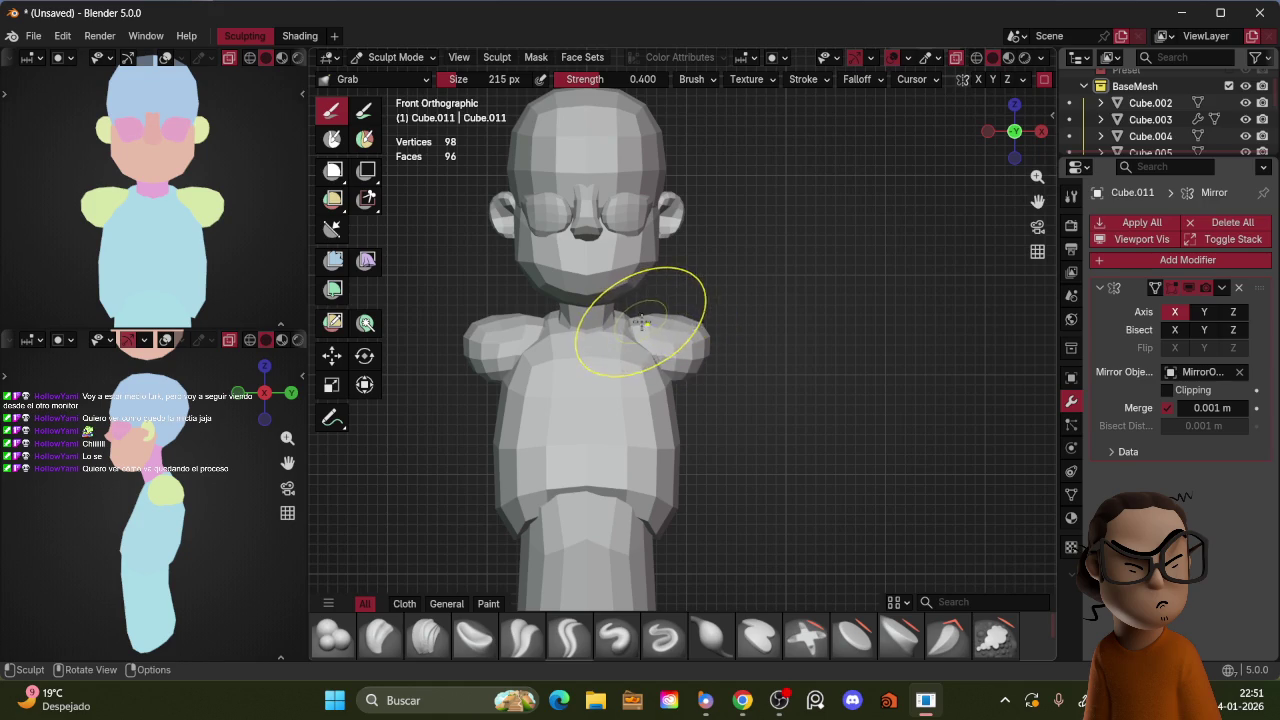
left_click_drag(690, 335, 692, 365)
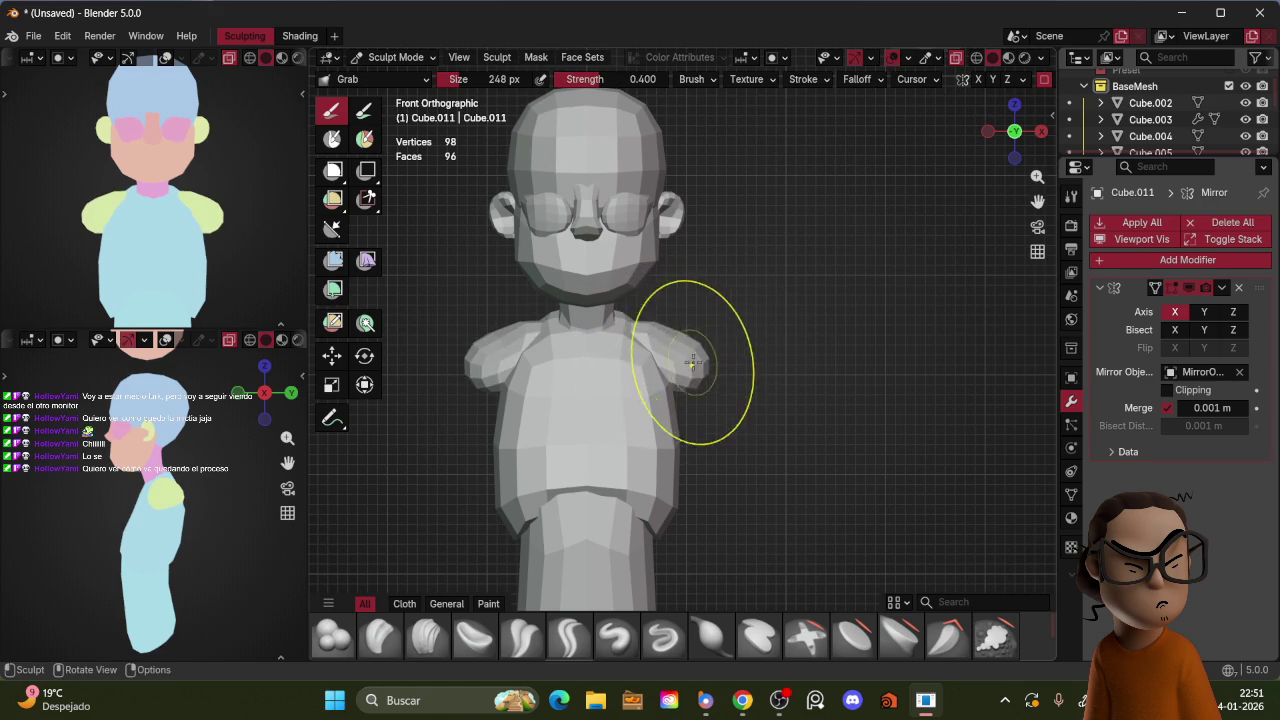
key("ctrl+Tab")
Step: Select the torso object and switch it into Sculpt Mode
key("ctrl+Tab")
left_click(665, 350)
key("ctrl+Tab")
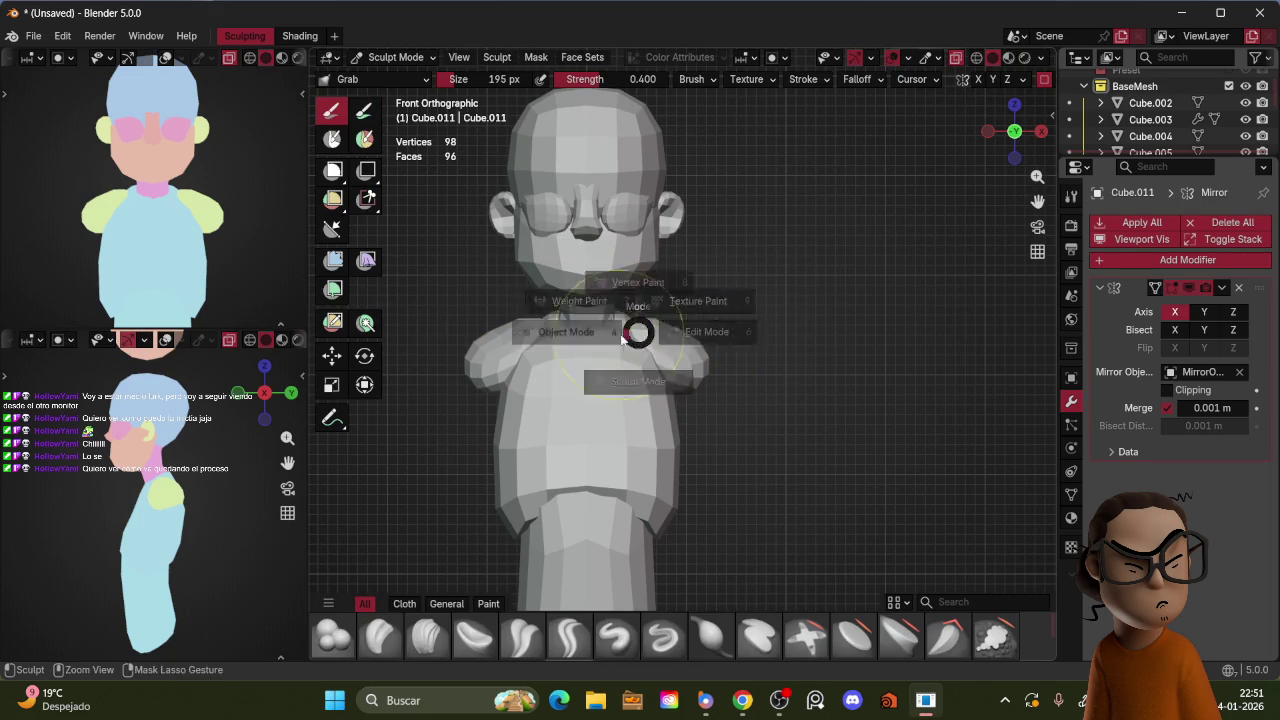
left_click(643, 357)
key("ctrl+Tab")
left_click(643, 362)
Step: Reselect the shoulder pieces in Sculpt Mode and pull the right shoulder down
key("ctrl+Tab")
left_click(650, 340)
key("ctrl+Tab")
left_click(650, 345)
left_click_drag(686, 350, 695, 393)
left_click(662, 345)
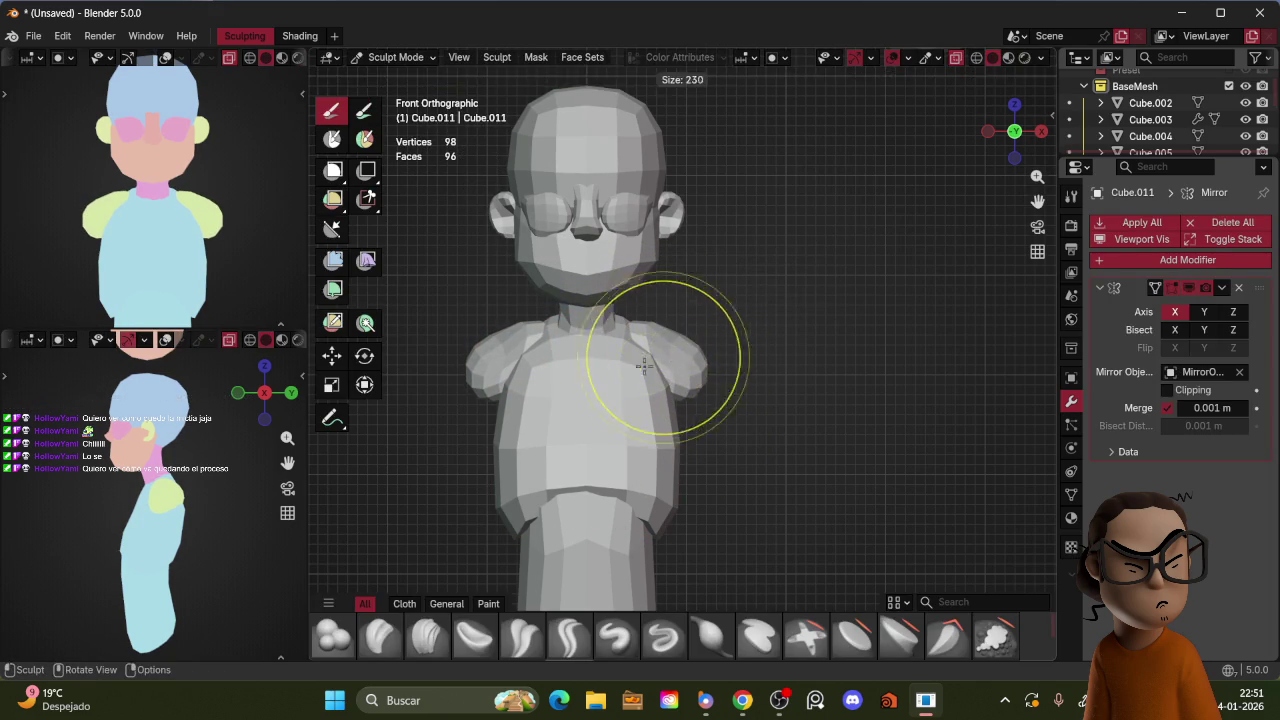
Step: From behind, reshape the back of the shoulders and raise the inner shoulders toward the neck
mouse_move(674, 348)
middle_mouse_down()
mouse_move(714, 325)
mouse_move(745, 360)
mouse_move(737, 372)
middle_mouse_up()
left_click_drag(737, 372, 735, 362)
middle_click_drag(735, 362, 730, 350)
left_click_drag(730, 350, 748, 371)
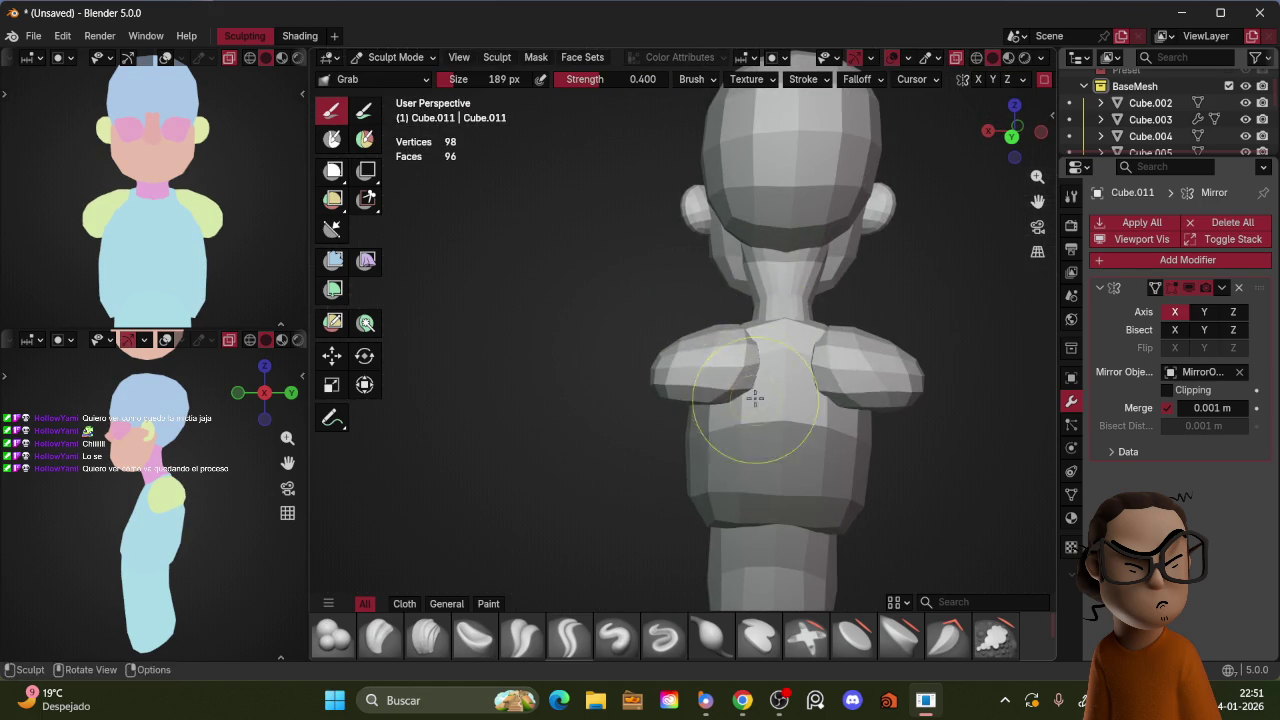
middle_click_drag(748, 371, 745, 372)
left_click_drag(745, 372, 757, 315)
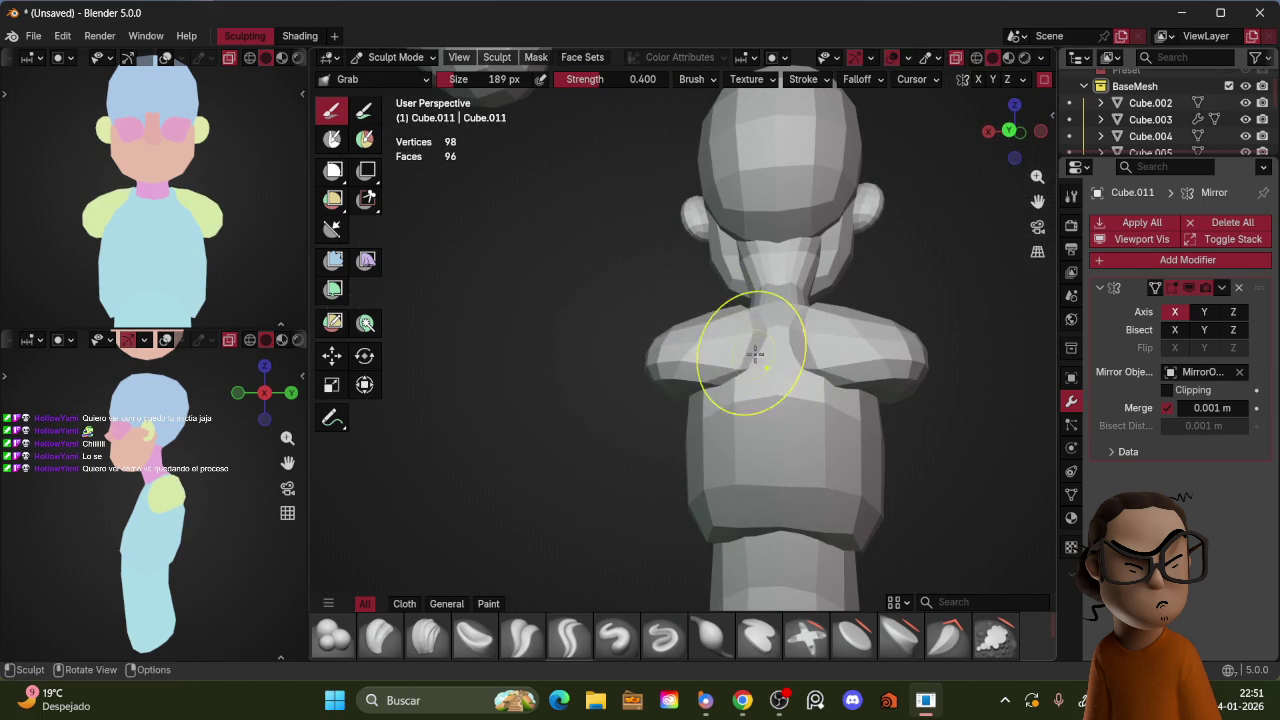
middle_click_drag(762, 322, 818, 365)
middle_click_drag(775, 325, 803, 294)
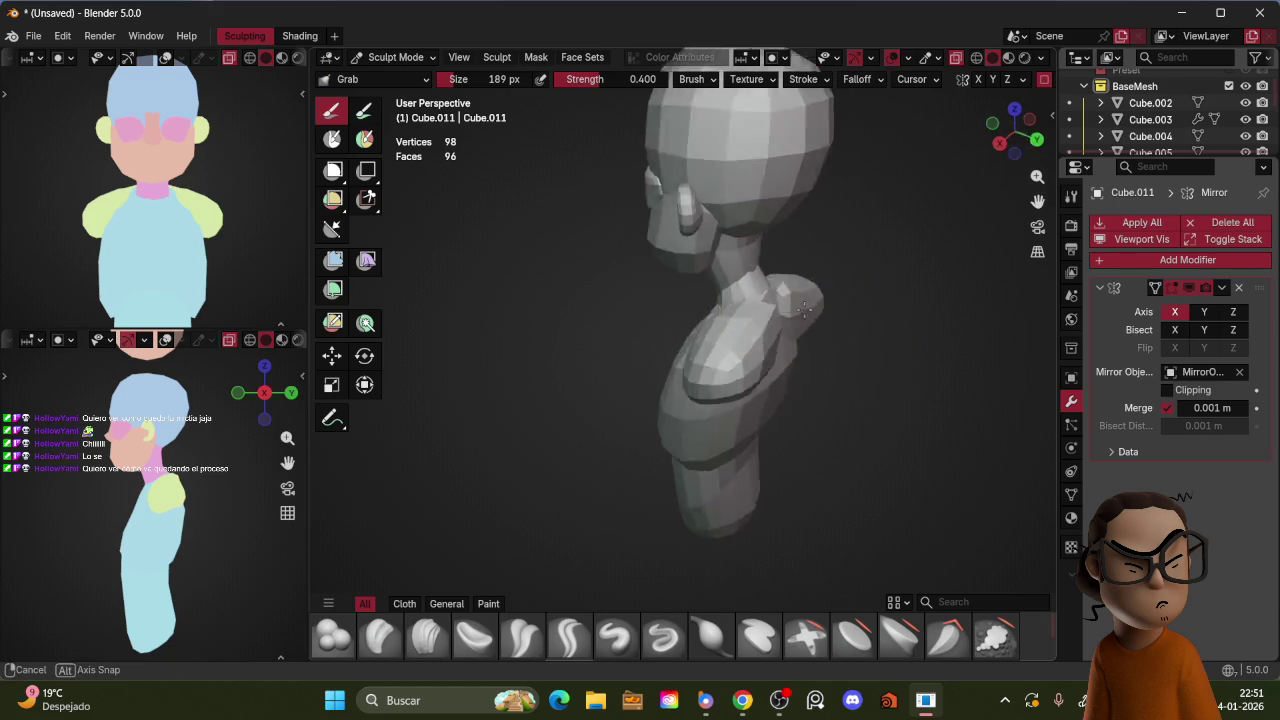
key("KP_1")
Step: Nudge the left shoulder and pull the arm stub outward from a three-quarter view
left_click_drag(674, 326, 625, 317)
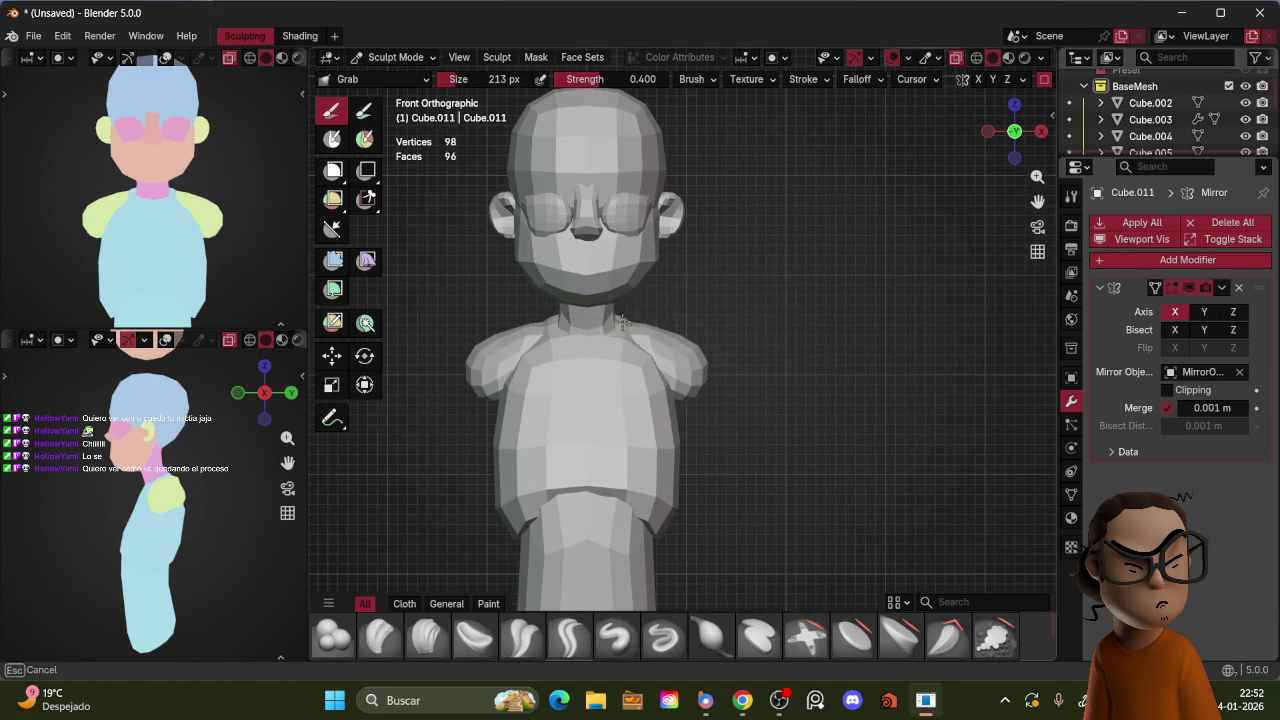
key("bracketleft")
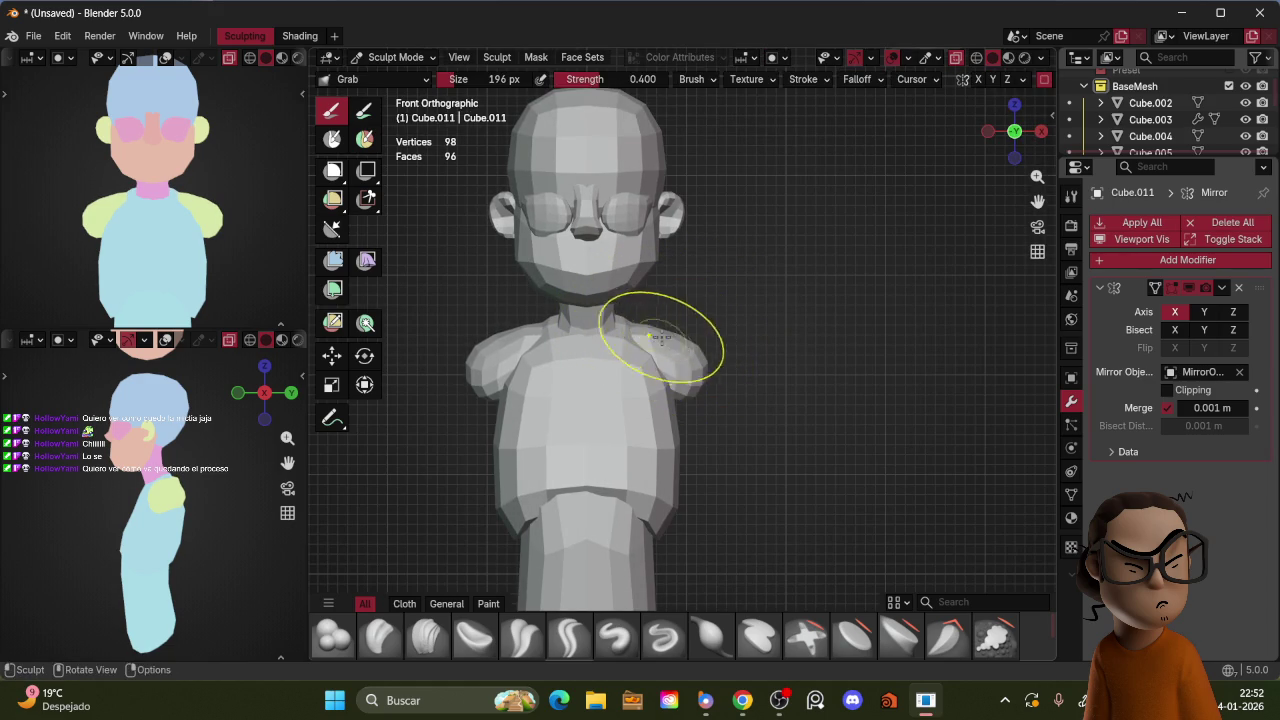
middle_click_drag(720, 376, 734, 417)
key("bracketright")
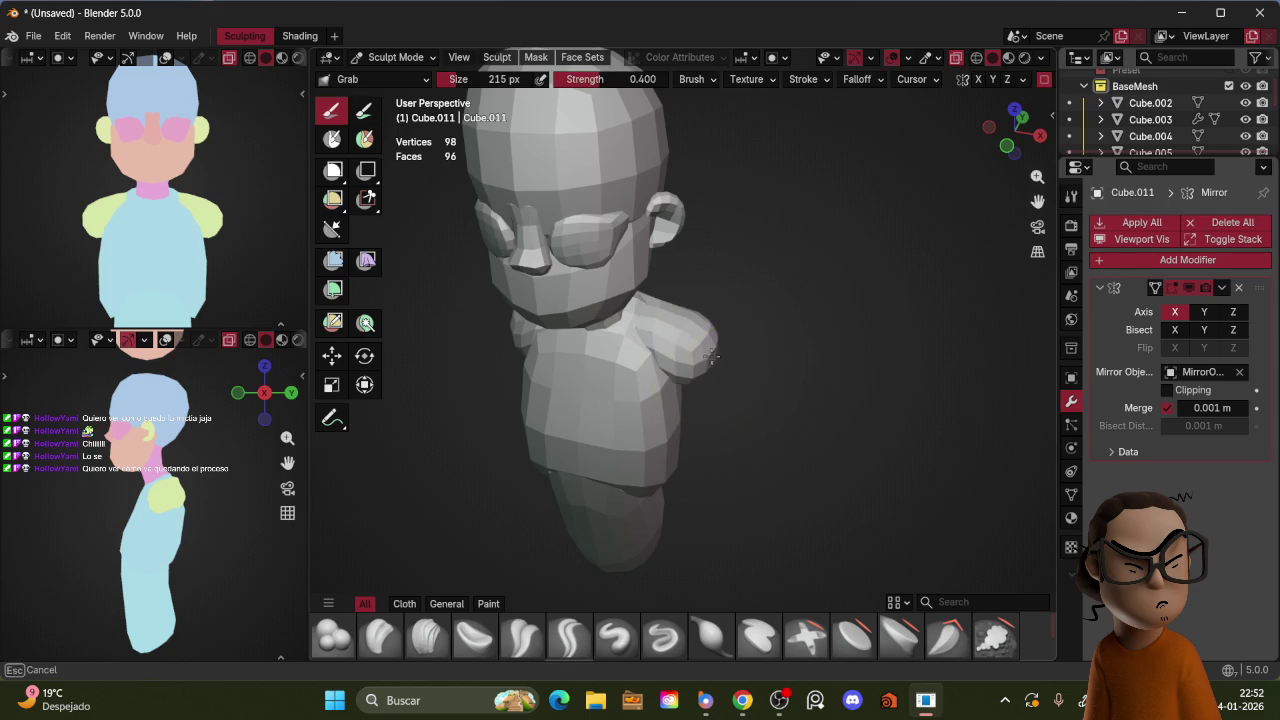
left_click_drag(729, 414, 720, 355)
Step: From the top view, pull the arm stub up and outward, then return to Object Mode and deselect
key("KP_7")
key("bracketleft")
left_click_drag(702, 340, 717, 313)
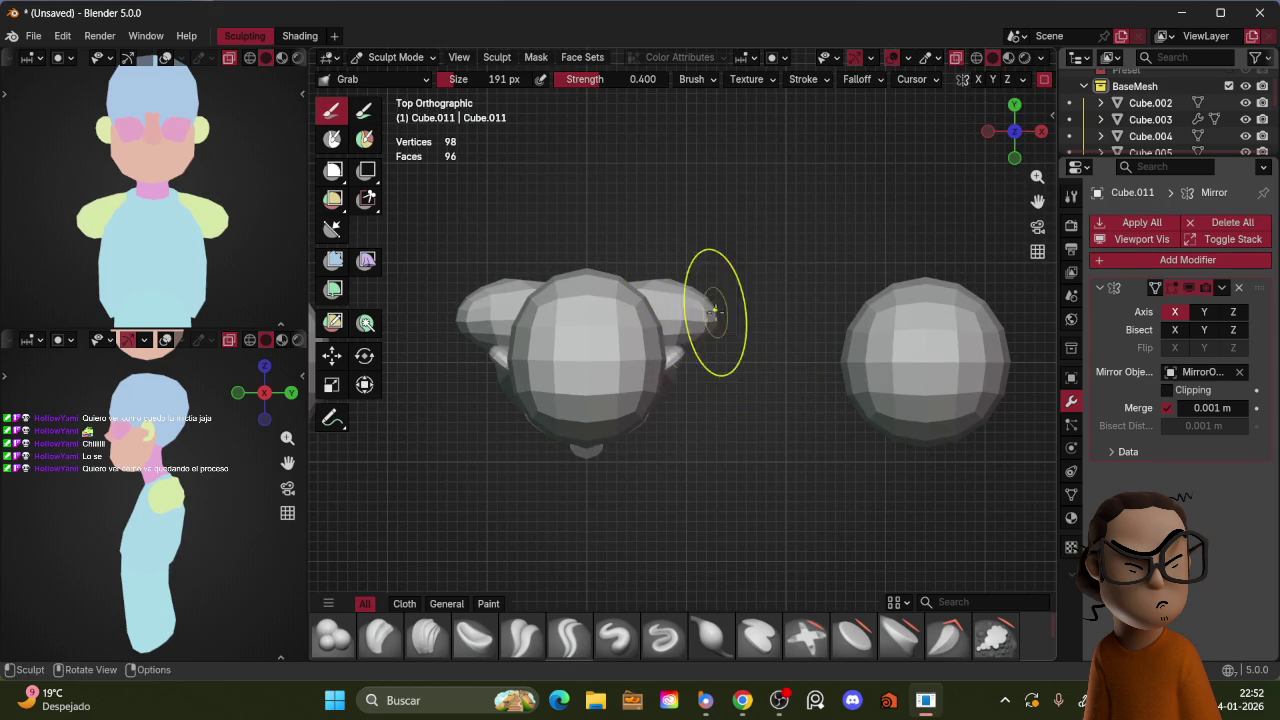
key("KP_1")
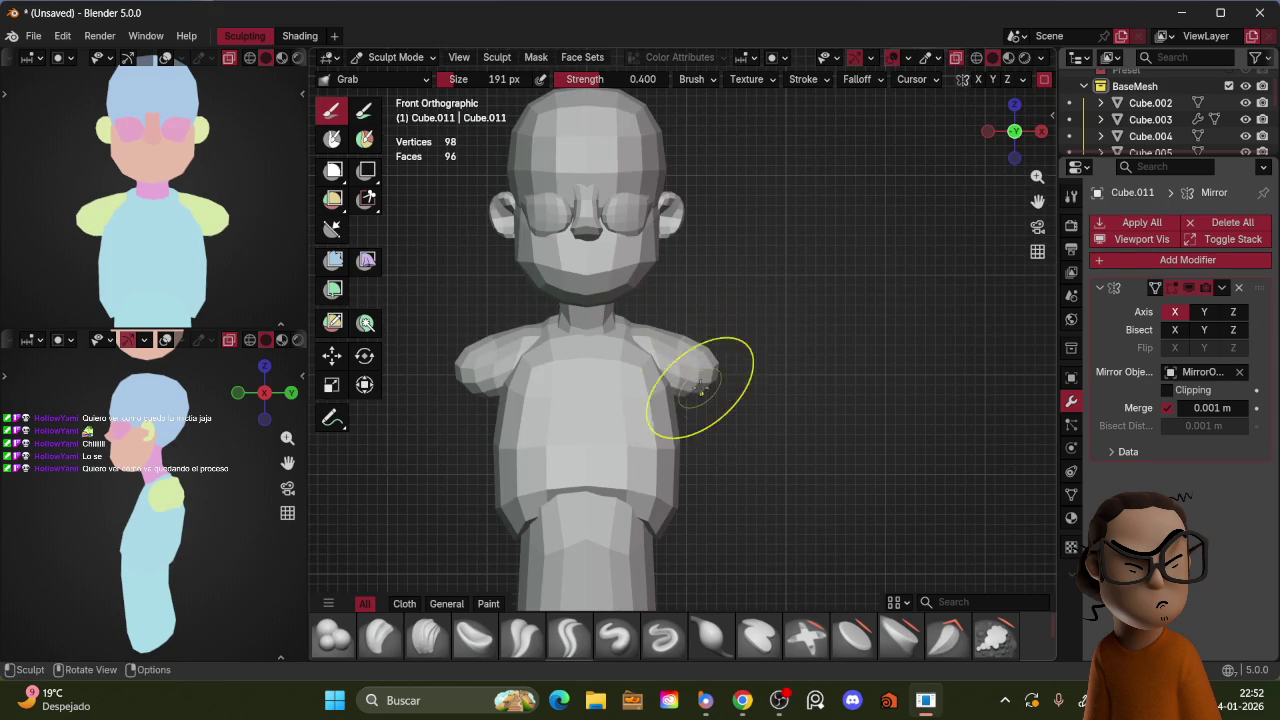
key("ctrl+Tab")
left_click(748, 236)
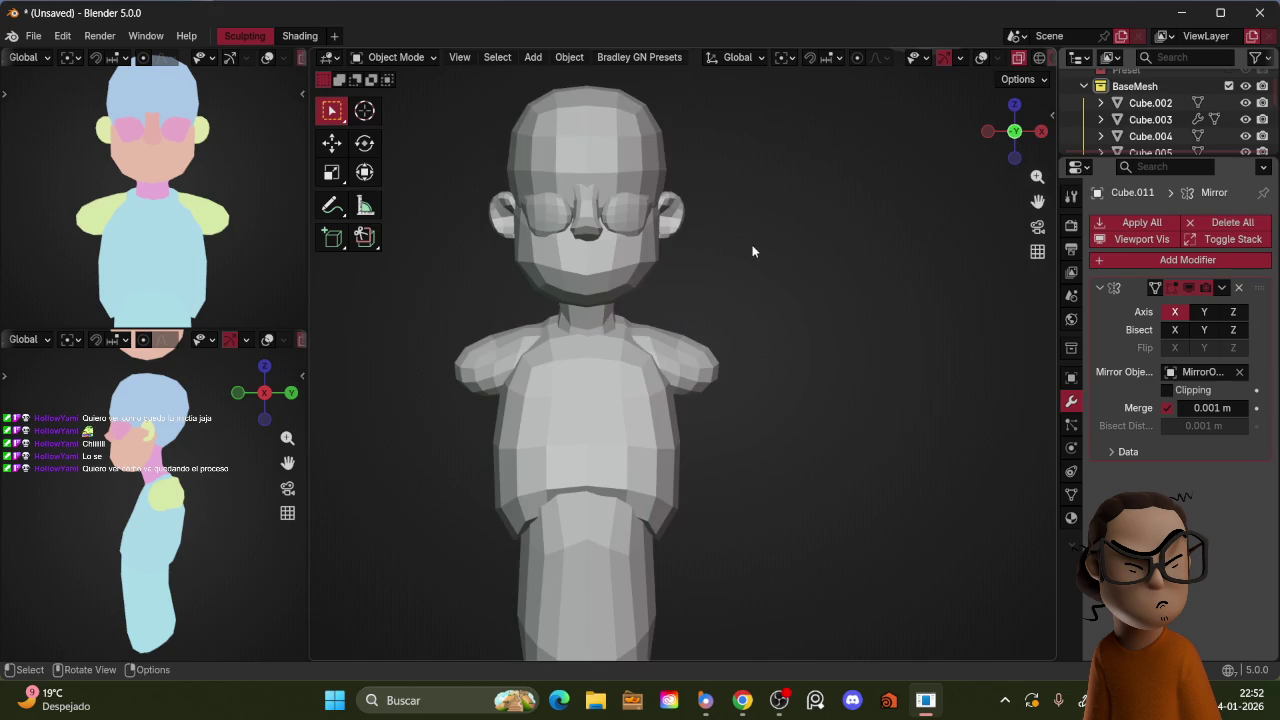
Step: Duplicate the sphere above the head and place the copy on the chest
scroll(748, 236, "down", 3)
middle_click_drag(748, 236, 707, 331)
key("KP_1")
left_click(845, 116)
key("shift+d")
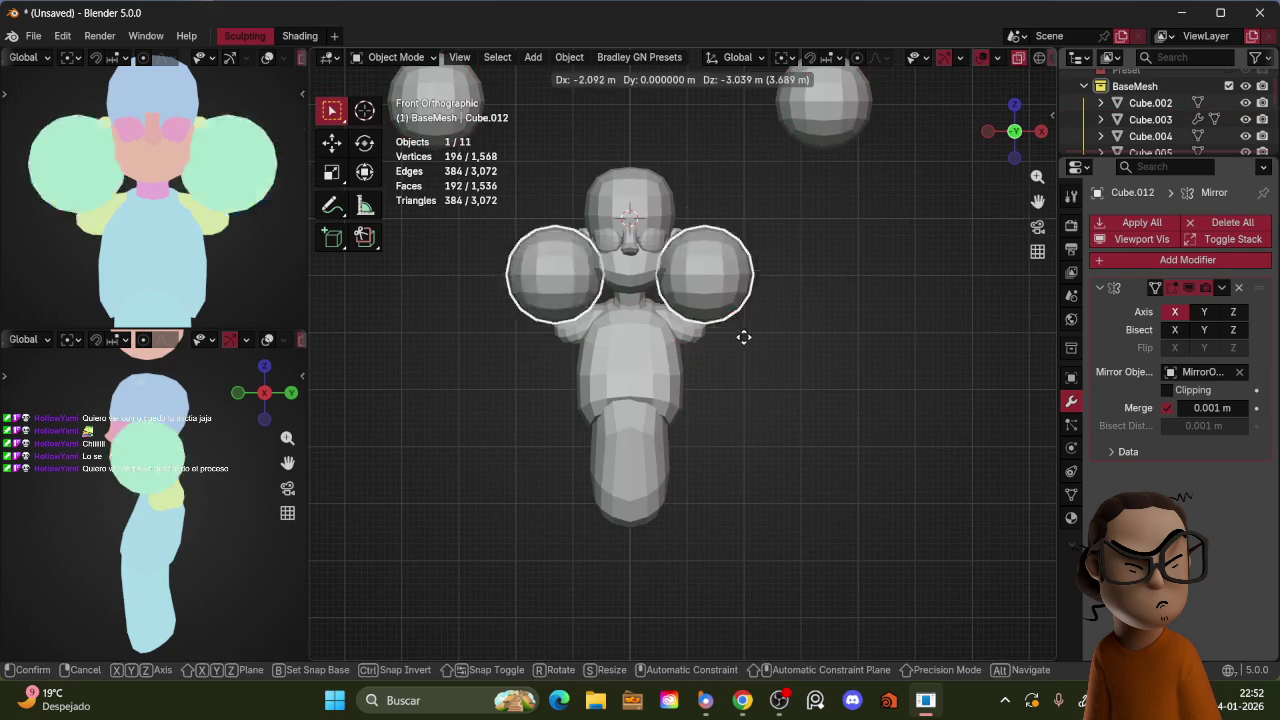
key("KP_3")
left_click(766, 276)
Step: Scale the chest spheres down twice to breast size
key("s")
key("KP_1")
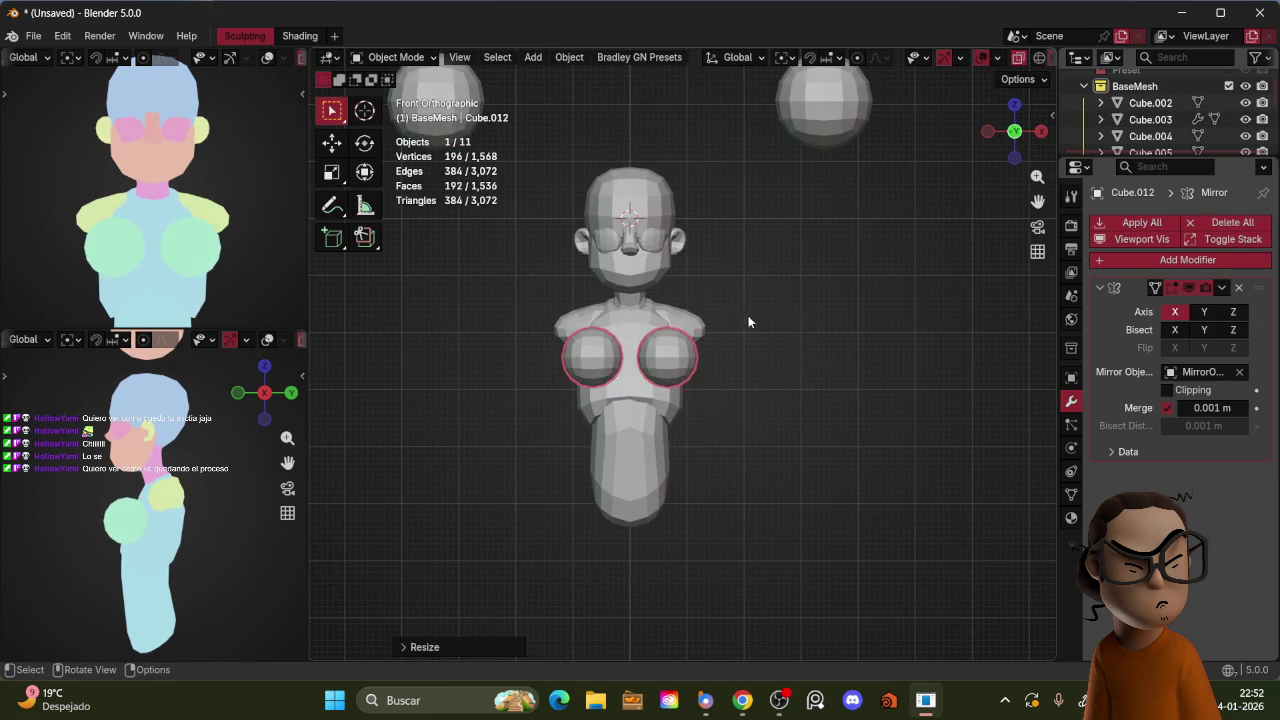
left_click(730, 328)
key("s")
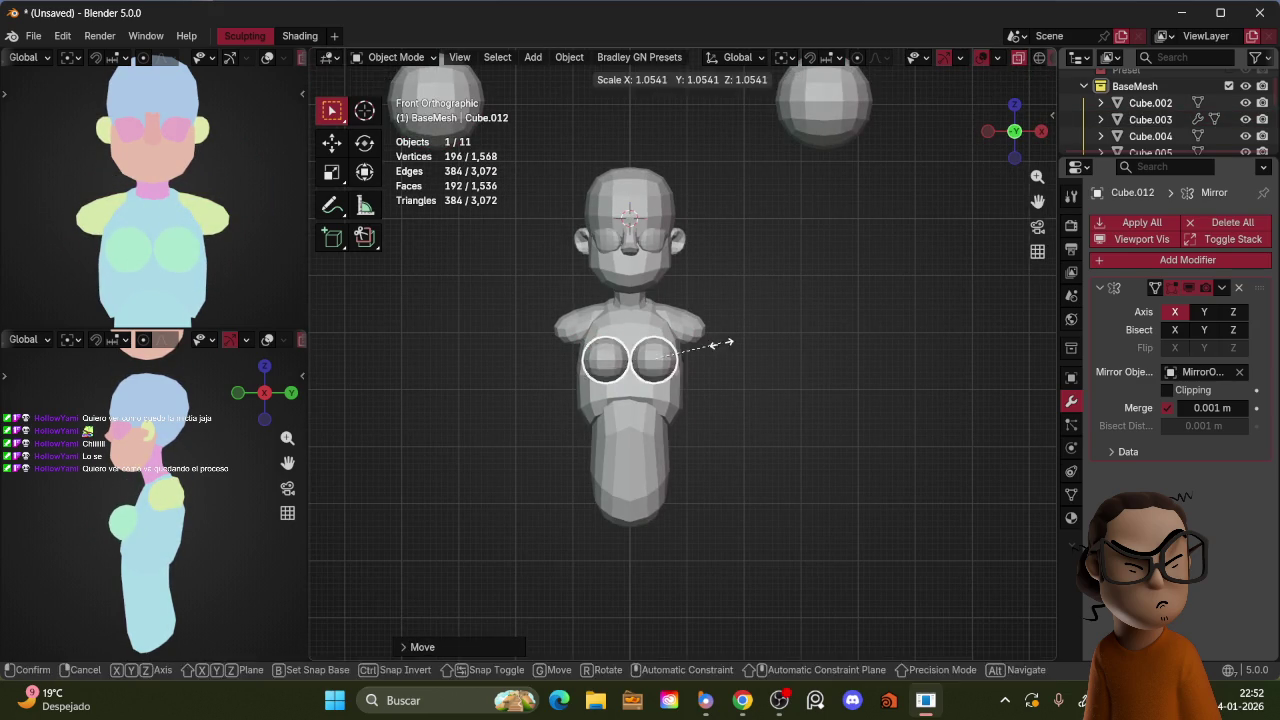
left_click(728, 343)
middle_click_drag(728, 343, 691, 273)
Step: In Sculpt Mode, Grab-shape the chest spheres into the torso from several angles
key("ctrl+Tab")
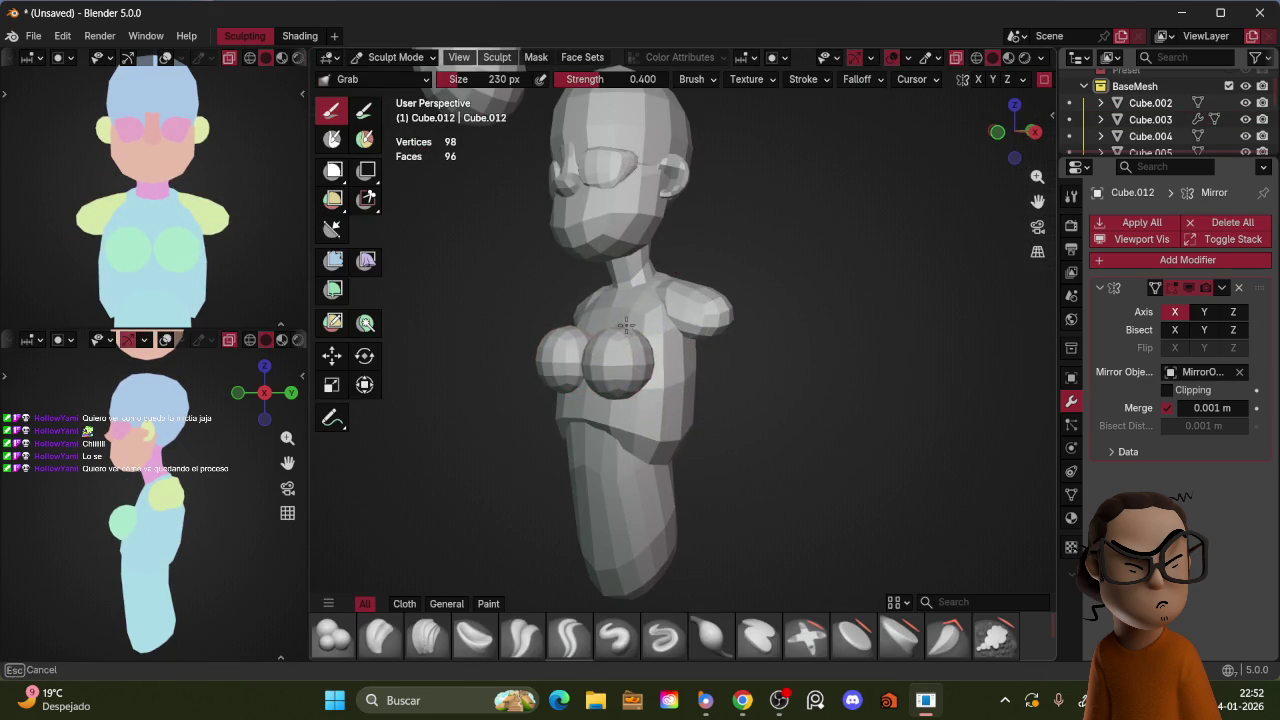
mouse_move(623, 328)
middle_mouse_down()
mouse_move(640, 335)
mouse_move(686, 314)
mouse_move(661, 350)
mouse_move(690, 332)
middle_mouse_up()
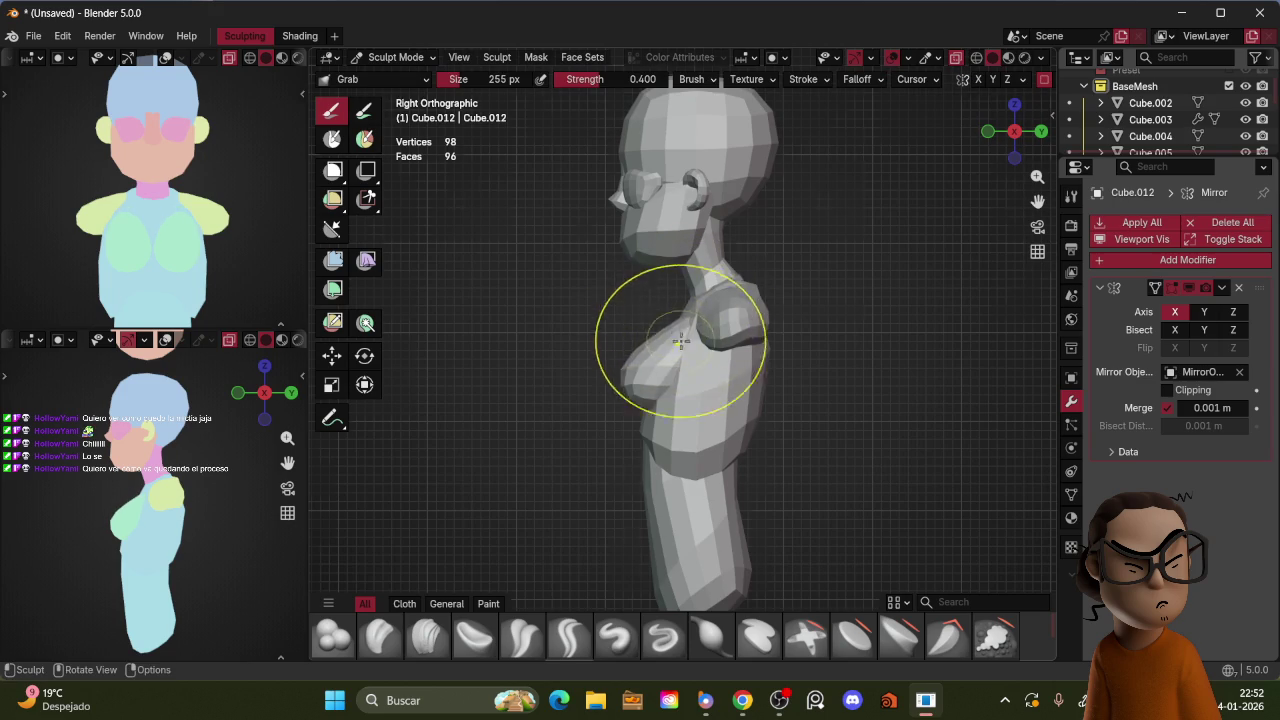
key("KP_1")
mouse_move(660, 365)
middle_mouse_down()
mouse_move(661, 393)
mouse_move(746, 354)
middle_mouse_up()
key("KP_1")
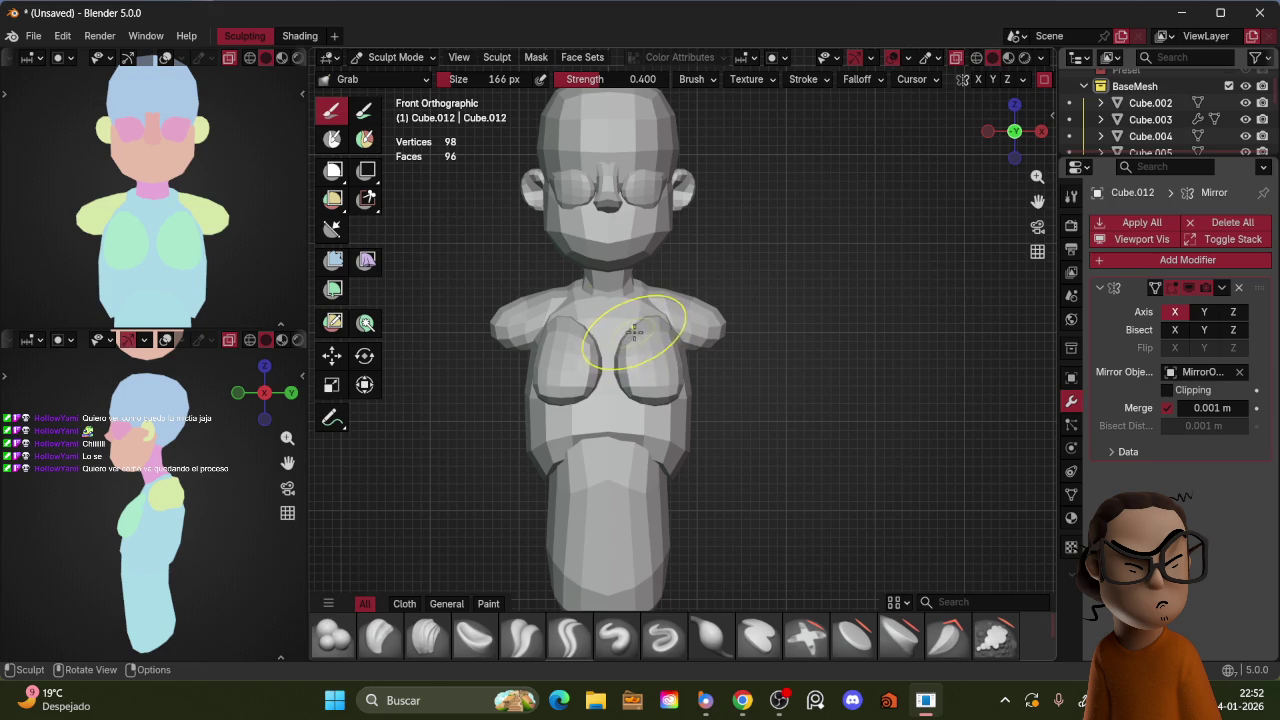
key("bracketleft")
middle_click_drag(740, 358, 679, 346)
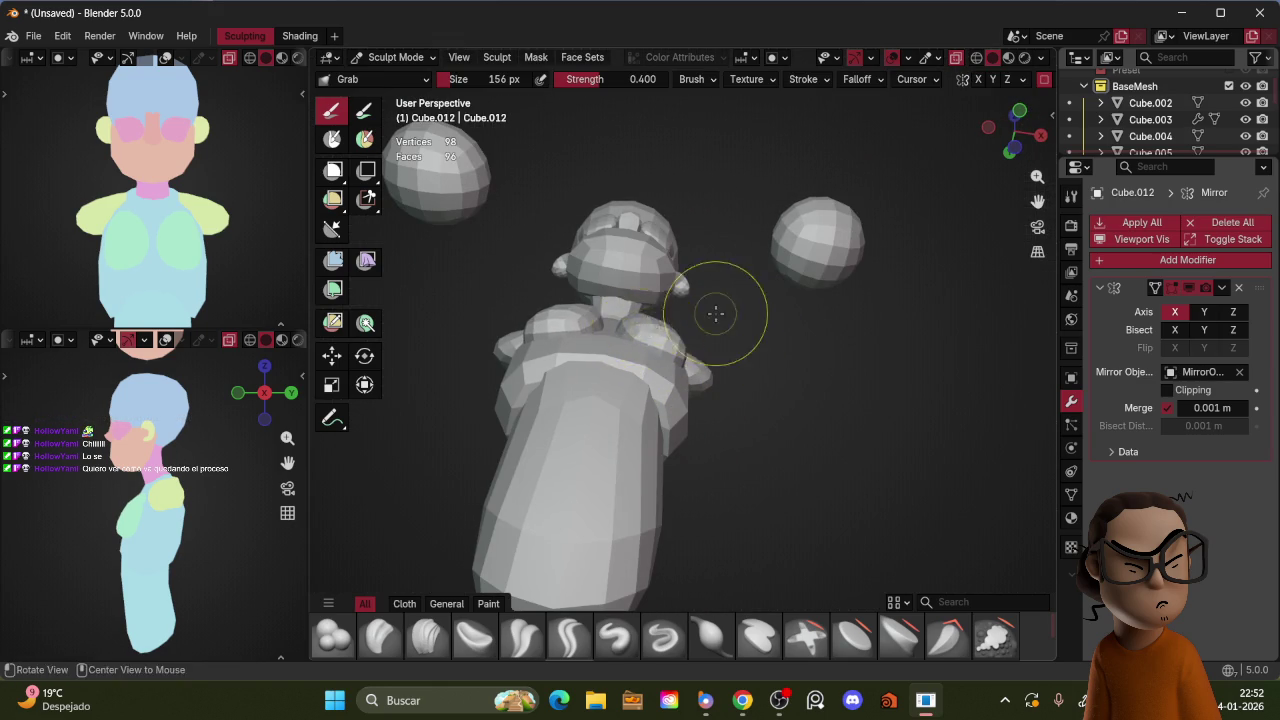
middle_click_drag(709, 318, 677, 294)
key("KP_1")
Step: Shrink the Grab brush and refine the blend between breasts and torso
key("bracketleft")
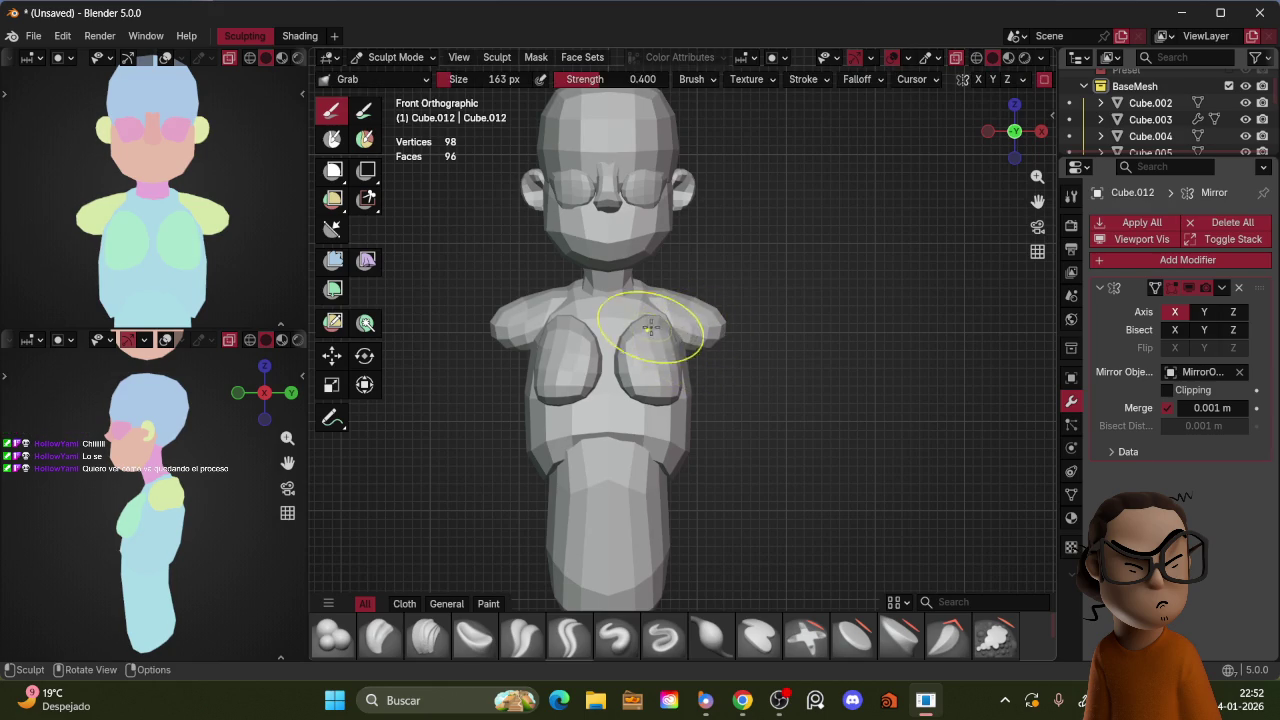
scroll(768, 321, "down", 4)
mouse_move(757, 337)
middle_mouse_down()
mouse_move(729, 360)
mouse_move(728, 320)
middle_mouse_up()
key("z")
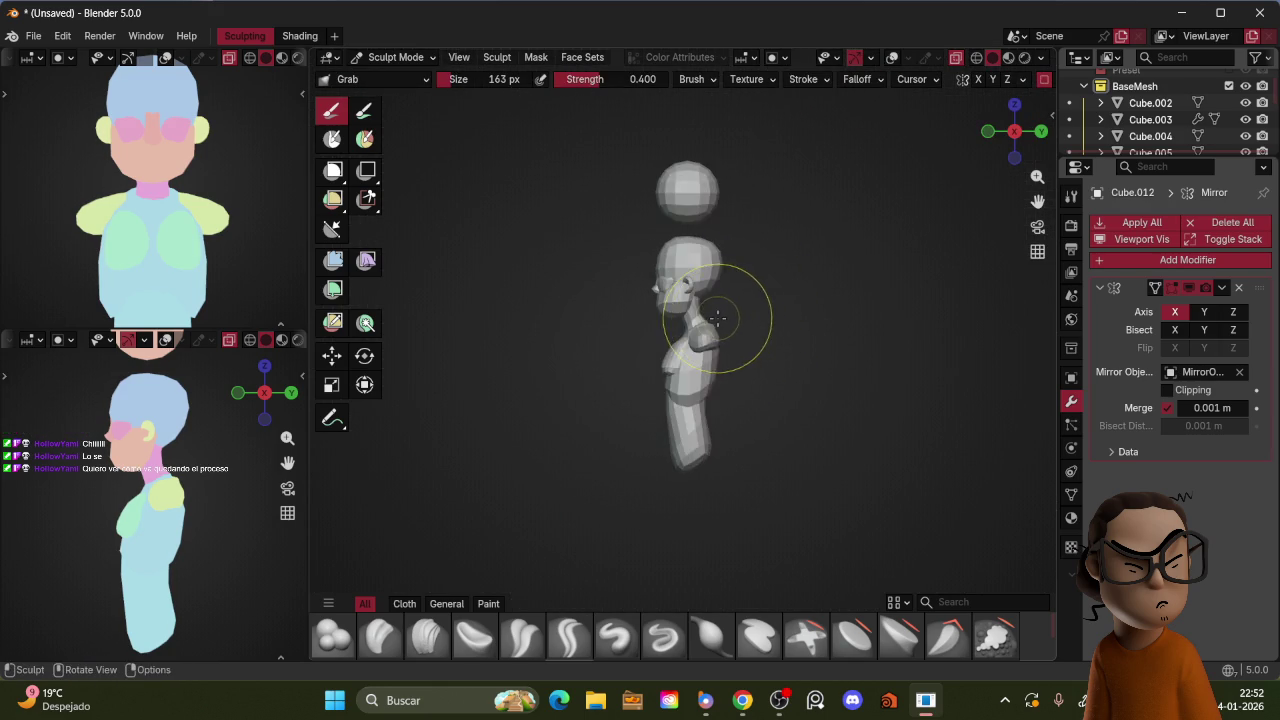
scroll(711, 321, "up", 3)
key("bracketleft")
key("bracketleft")
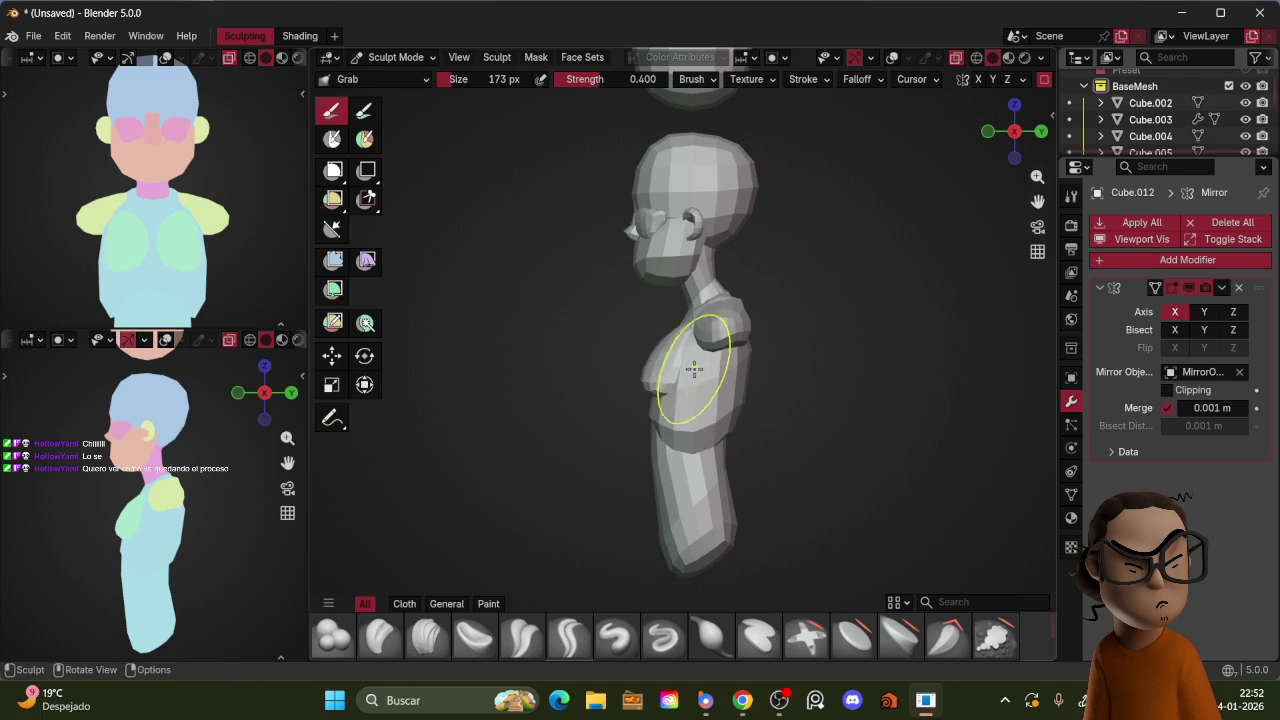
Step: Check the chest from above, then return to Object Mode in front view
key("KP_1")
mouse_move(725, 369)
middle_mouse_down()
mouse_move(714, 357)
mouse_move(695, 395)
mouse_move(720, 330)
mouse_move(730, 343)
middle_mouse_up()
scroll(743, 320, "down", 3)
key("ctrl+Tab")
left_click(730, 343)
key("KP_1")
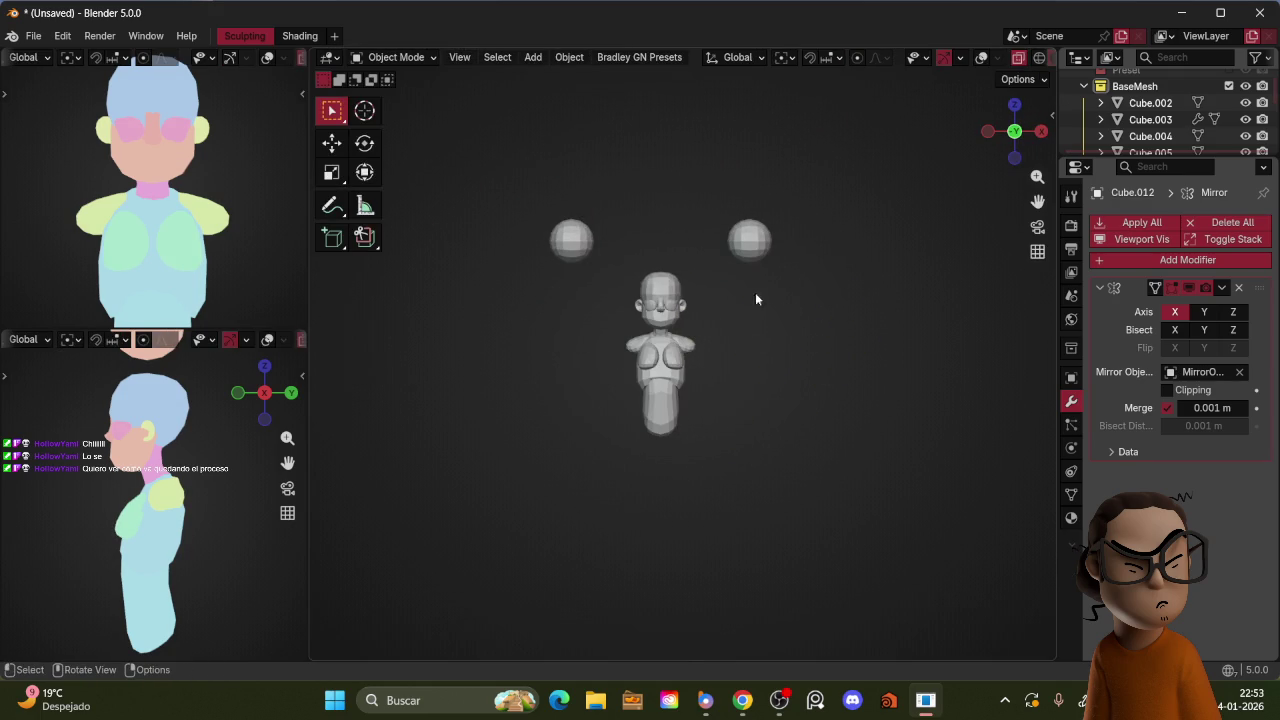
Step: Duplicate the floating spheres, shrink the copies and place them at the shoulders
left_click(766, 246)
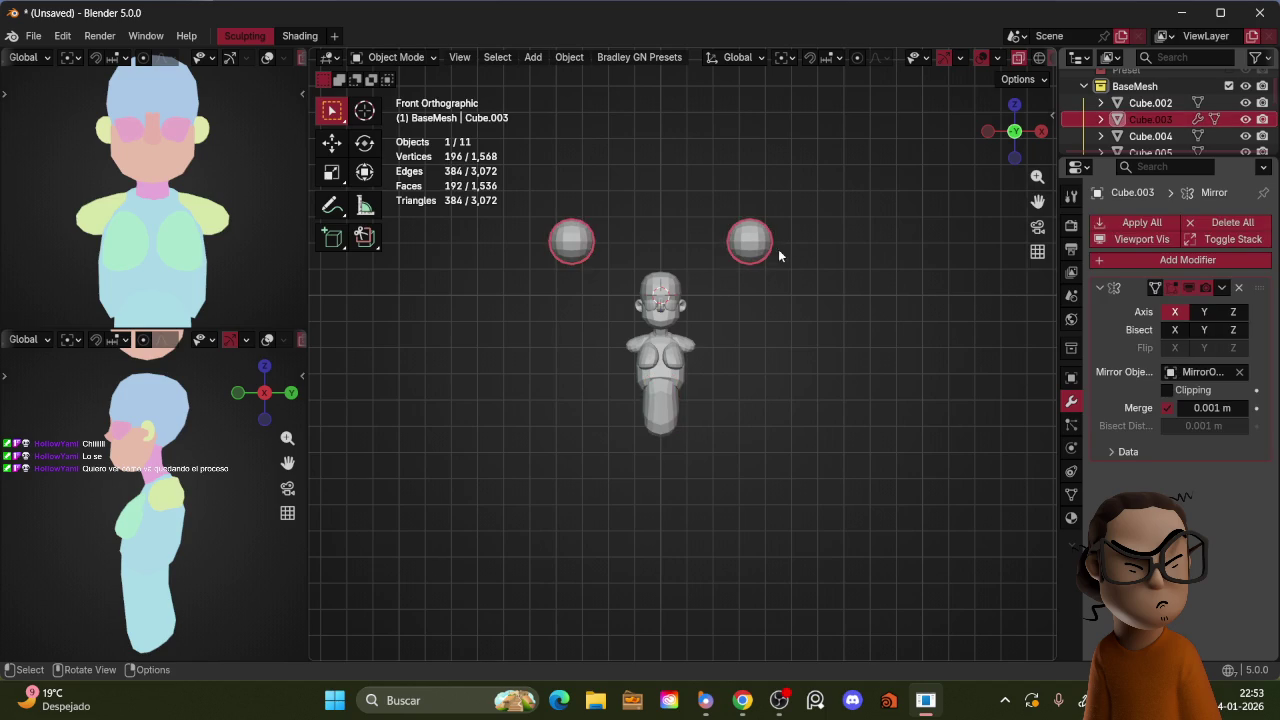
key("shift+d")
left_click(734, 366)
scroll(774, 297, "up", 3)
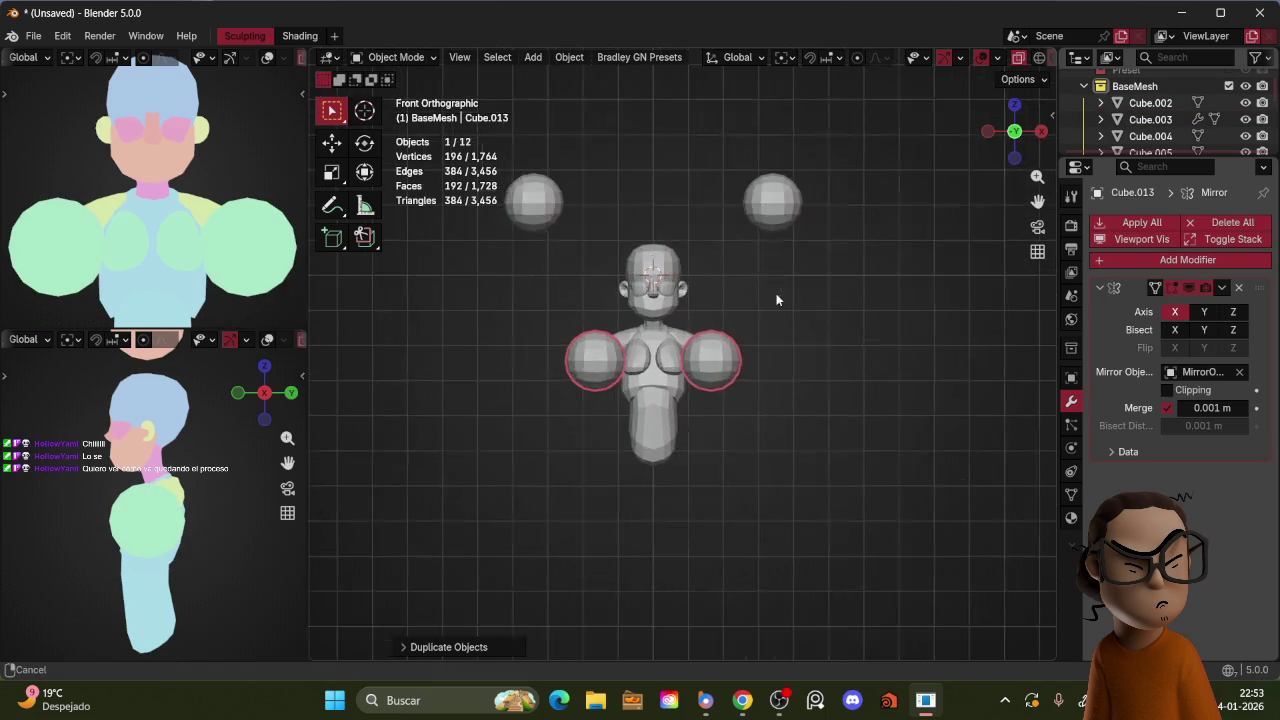
key("s")
left_click(795, 296)
key("g")
key("KP_3")
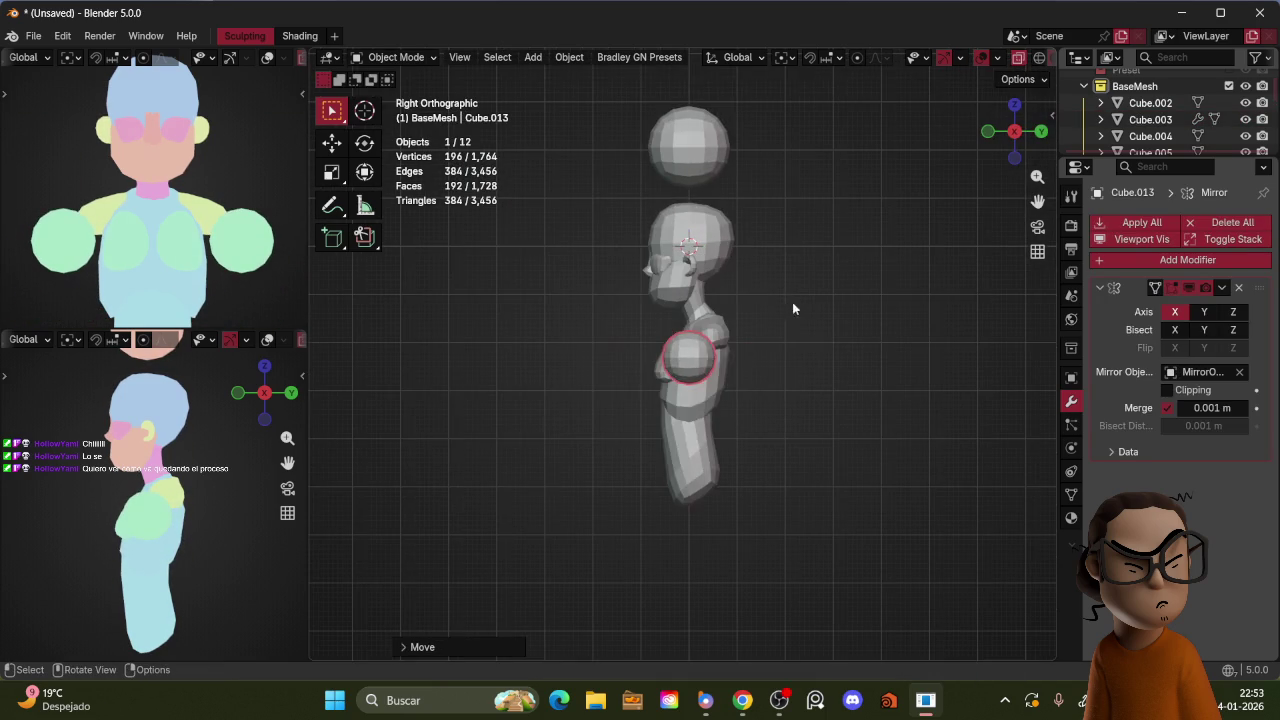
key("KP_1")
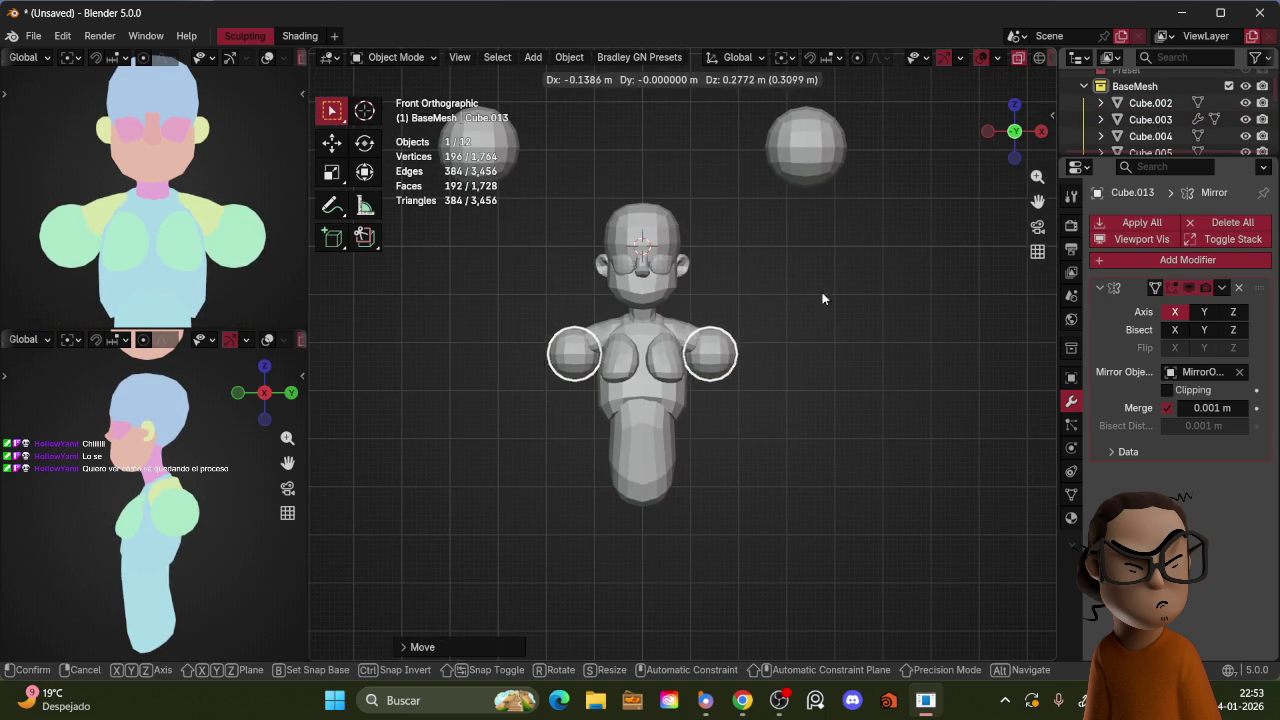
left_click(821, 292)
Step: Stretch the shoulder spheres along X into ellipses and tilt them along the torso
key("s")
key("x")
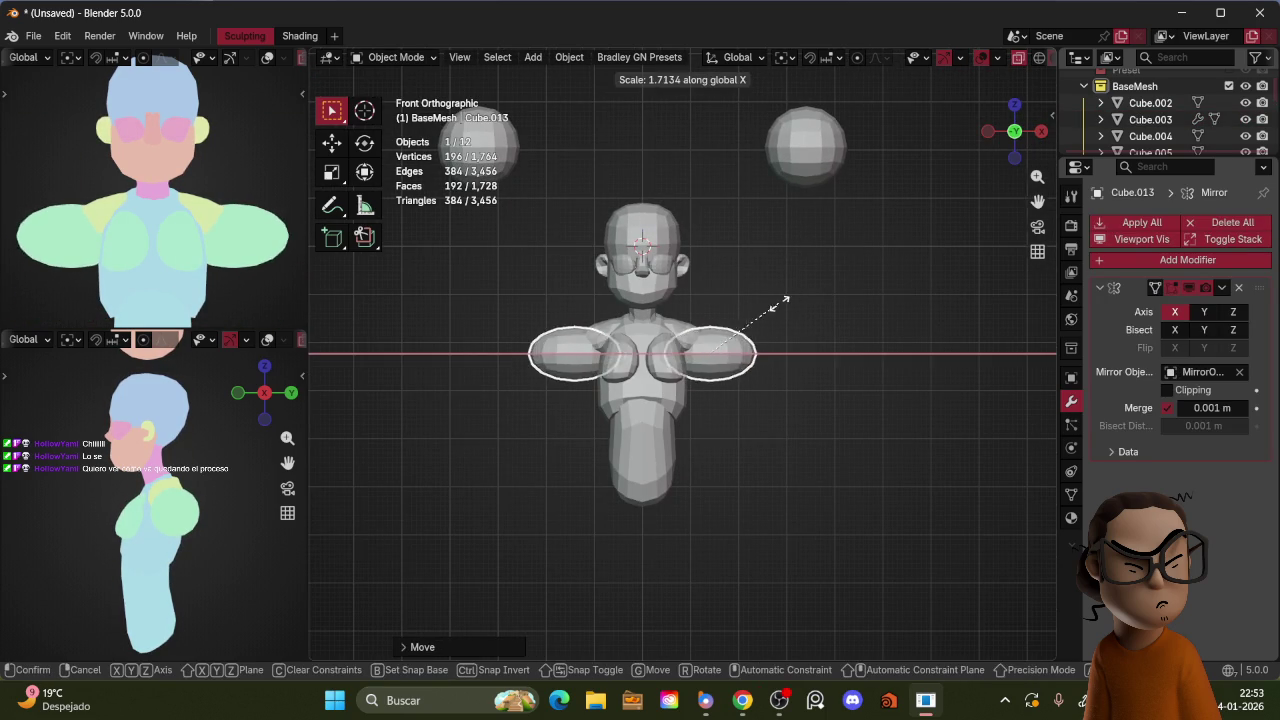
left_click(826, 280)
key("s")
key("r")
left_click(780, 357)
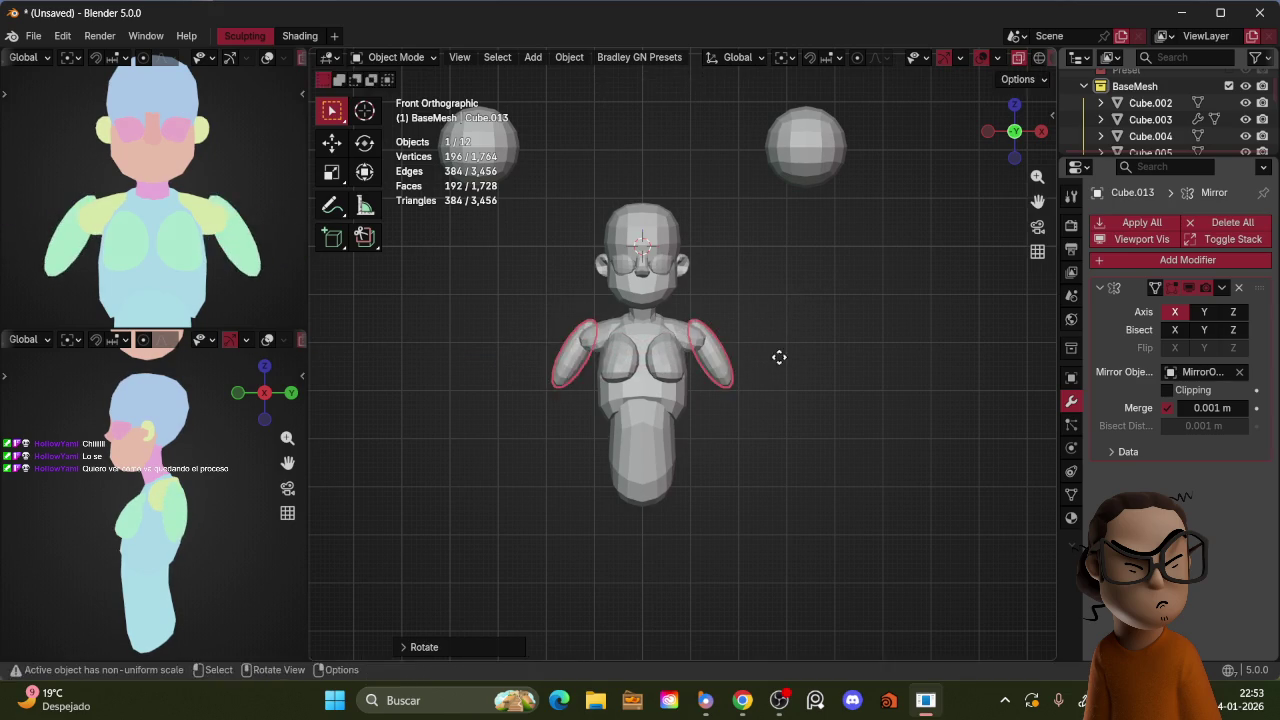
key("g")
left_click(780, 357)
key("s")
left_click(809, 342)
key("s")
left_click(772, 346)
Step: Fine-tune the arm pieces' position, size and angle, checking side and front views
key("r")
left_click(775, 350)
key("g")
left_click(778, 354)
key("s")
left_click(775, 345)
key("r")
left_click(787, 331)
key("s")
left_click(773, 337)
key("g")
left_click(774, 339)
key("KP_3")
key("KP_1")
Step: Rotate the arms toward horizontal, reposition them and scale them larger
key("r")
left_click(749, 293)
key("g")
left_click(794, 297)
key("s")
left_click(809, 287)
key("s")
left_click(816, 287)
middle_click_drag(803, 286, 797, 346)
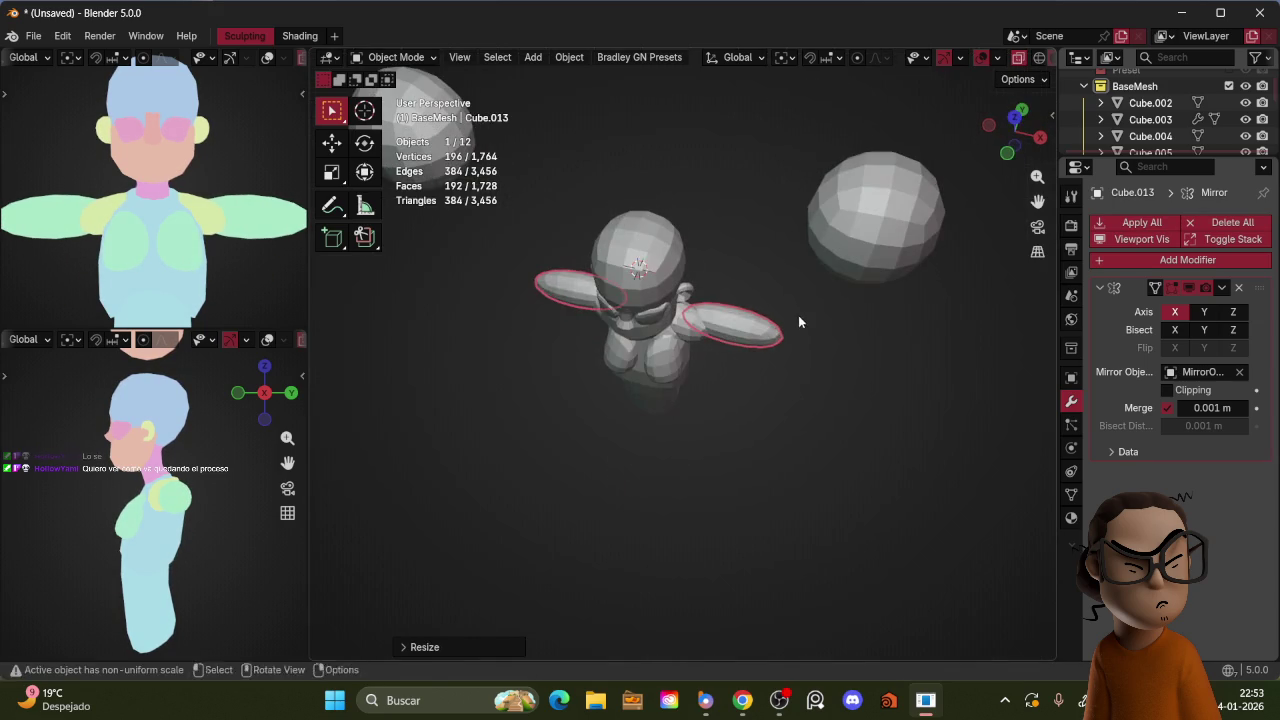
Step: Duplicate the arm pieces, shrink the copy and shift it vertically along Z
key("shift+d")
key("shift+z")
left_click(812, 322)
key("s")
left_click(812, 316)
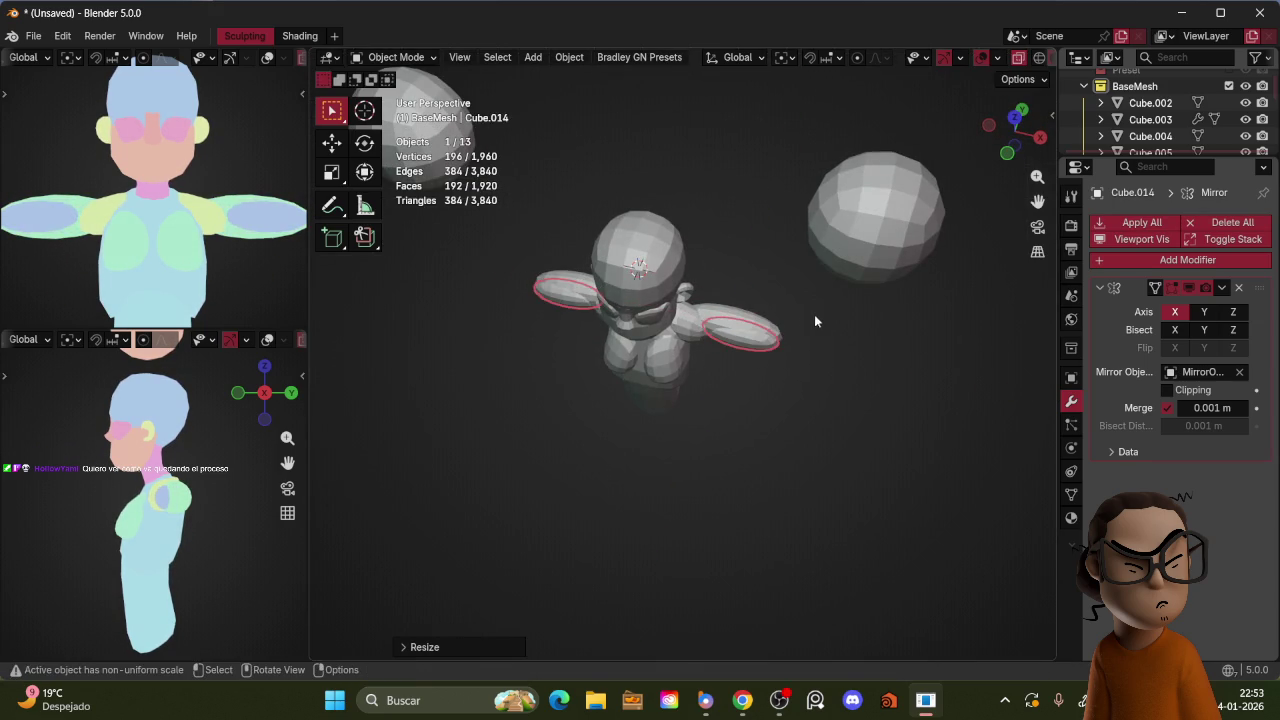
key("g")
key("shift+z")
left_click(816, 315)
mouse_move(816, 309)
middle_mouse_down()
mouse_move(742, 295)
mouse_move(797, 280)
middle_mouse_up()
key("ctrl+z")
key("KP_1")
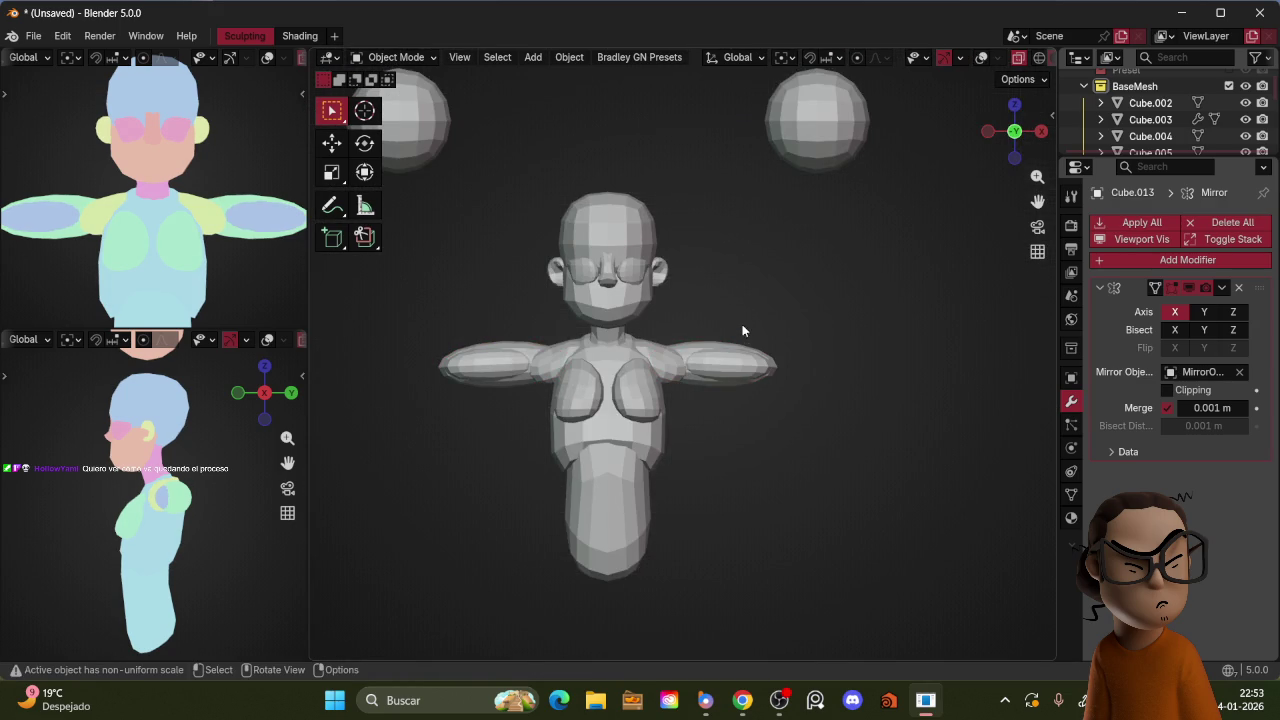
Step: Rotate the arms down to hang along the torso in front and side views, then sculpt the right arm
key("r")
left_click(771, 394)
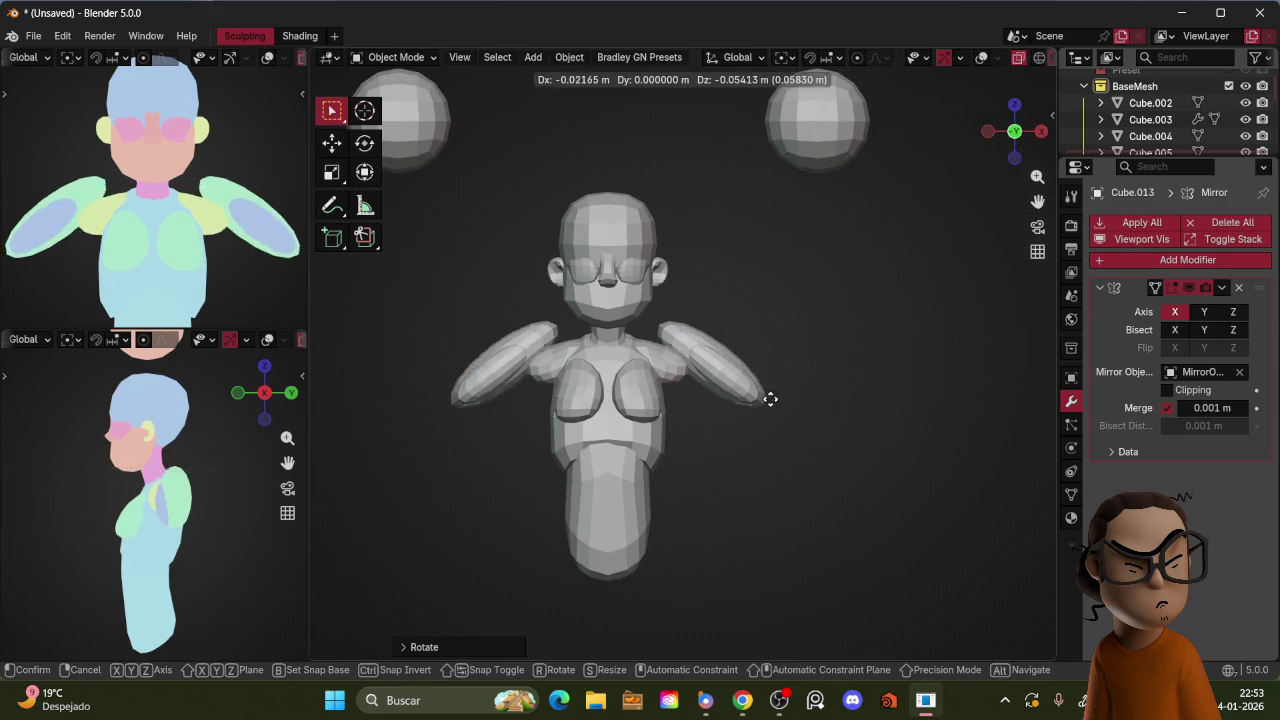
key("g")
left_click(760, 417)
key("r")
left_click(763, 420)
key("KP_3")
key("g")
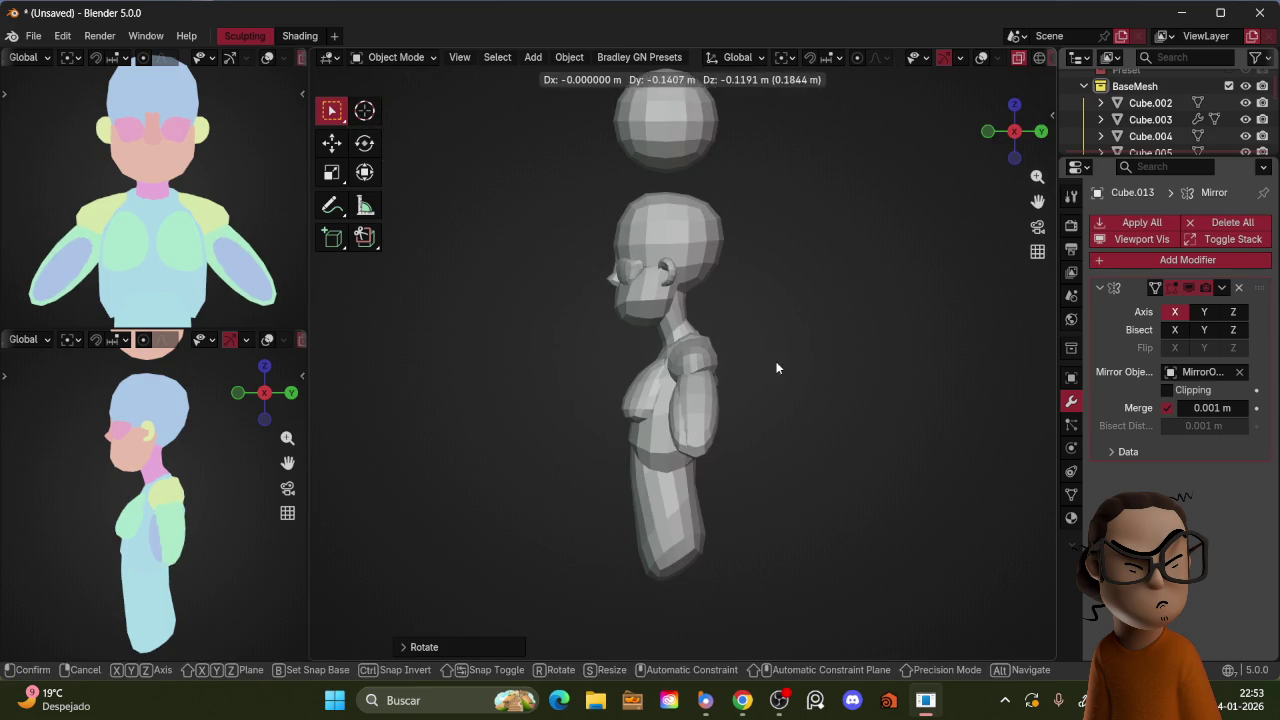
left_click(791, 338)
key("r")
left_click(791, 352)
key("KP_1")
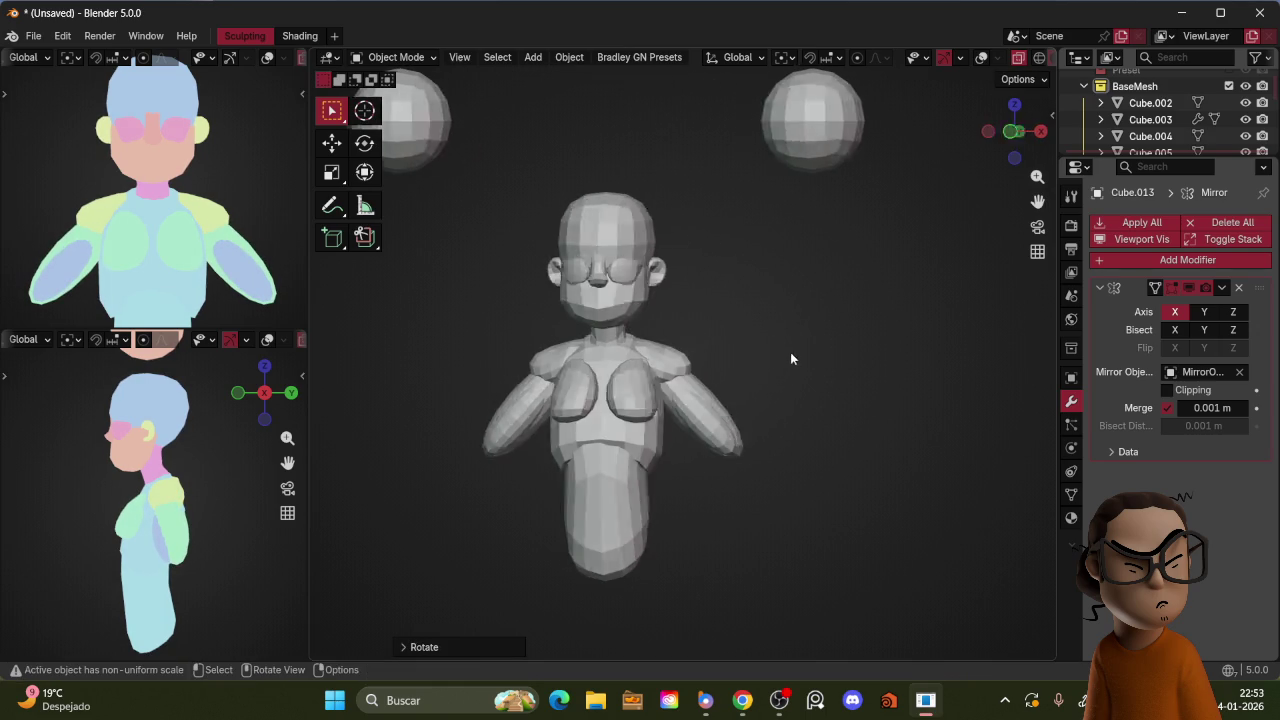
left_click(705, 393)
key("ctrl+Tab")
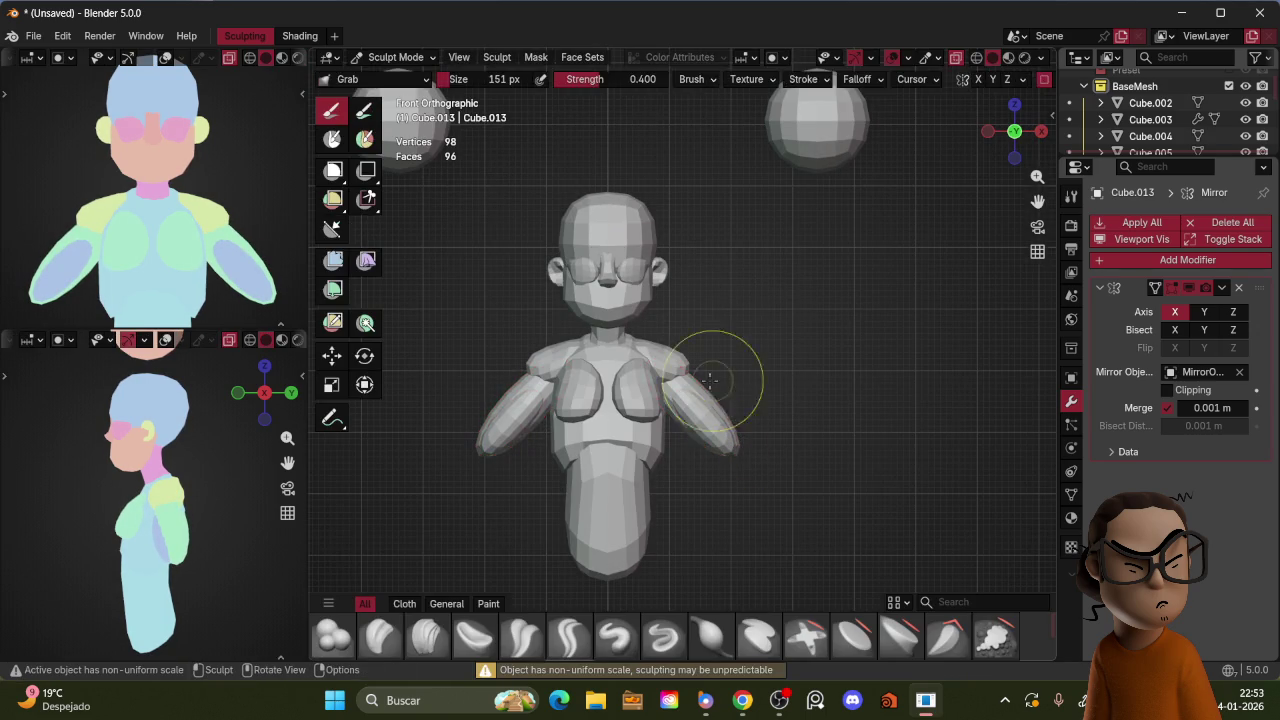
Step: Apply the arm's scale with Ctrl+A and resume sculpting it with a larger brush
key("ctrl+Tab")
key("ctrl+a")
left_click(768, 366)
key("ctrl+Tab")
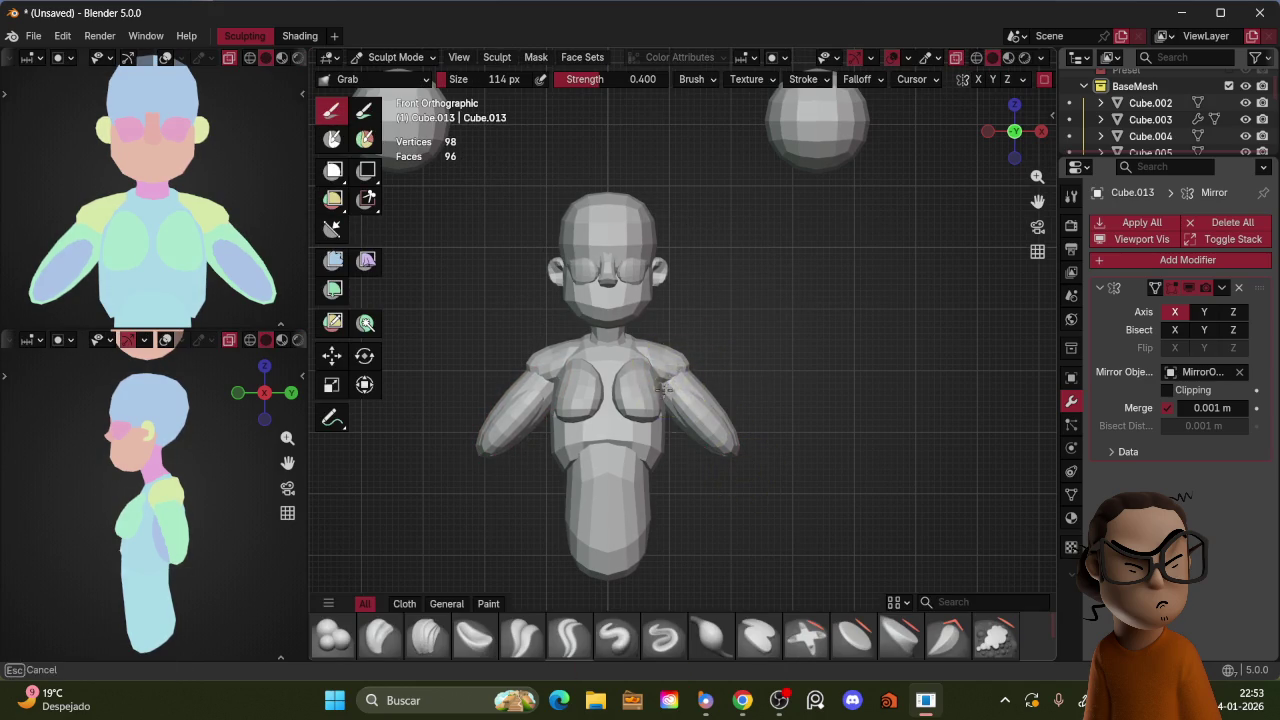
mouse_move(747, 366)
middle_mouse_down()
mouse_move(729, 337)
mouse_move(779, 369)
mouse_move(712, 367)
mouse_move(880, 394)
mouse_move(743, 443)
middle_mouse_up()
key("f")
left_click(702, 402)
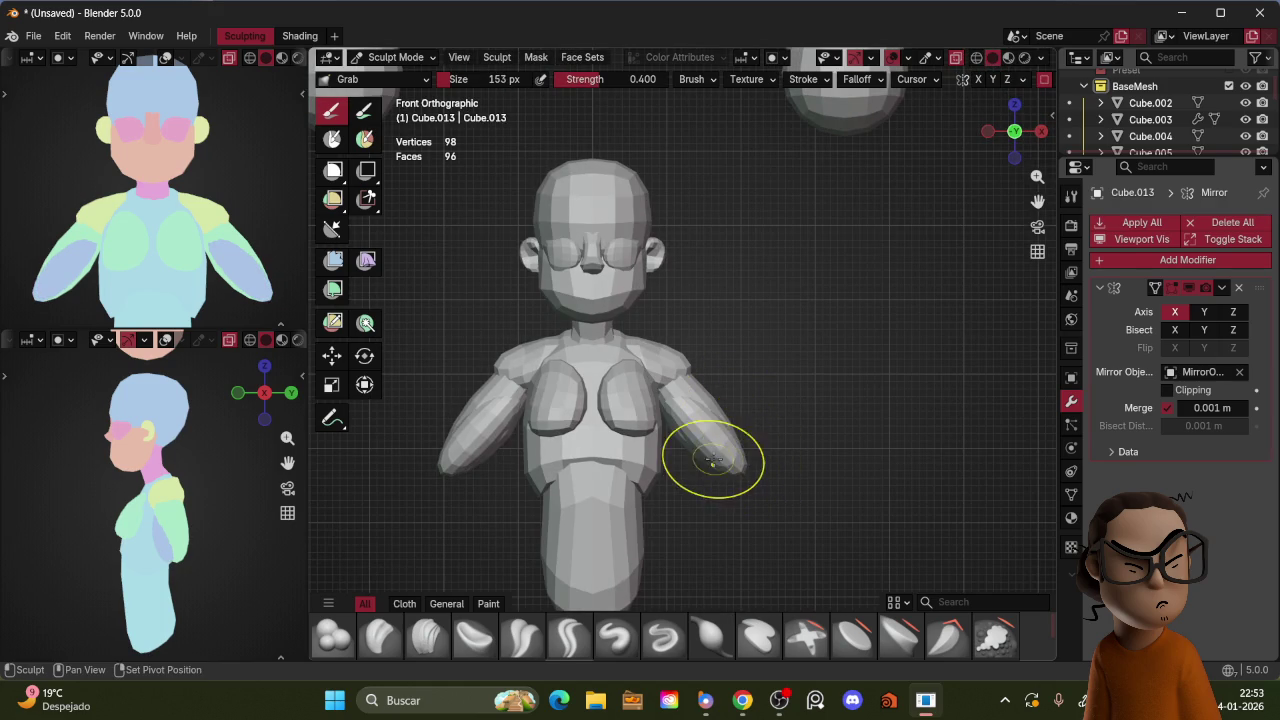
Step: Select and sculpt the other arm piece, then toggle viewport overlays off and back on
key("ctrl+Tab")
left_click(697, 428)
key("ctrl+Tab")
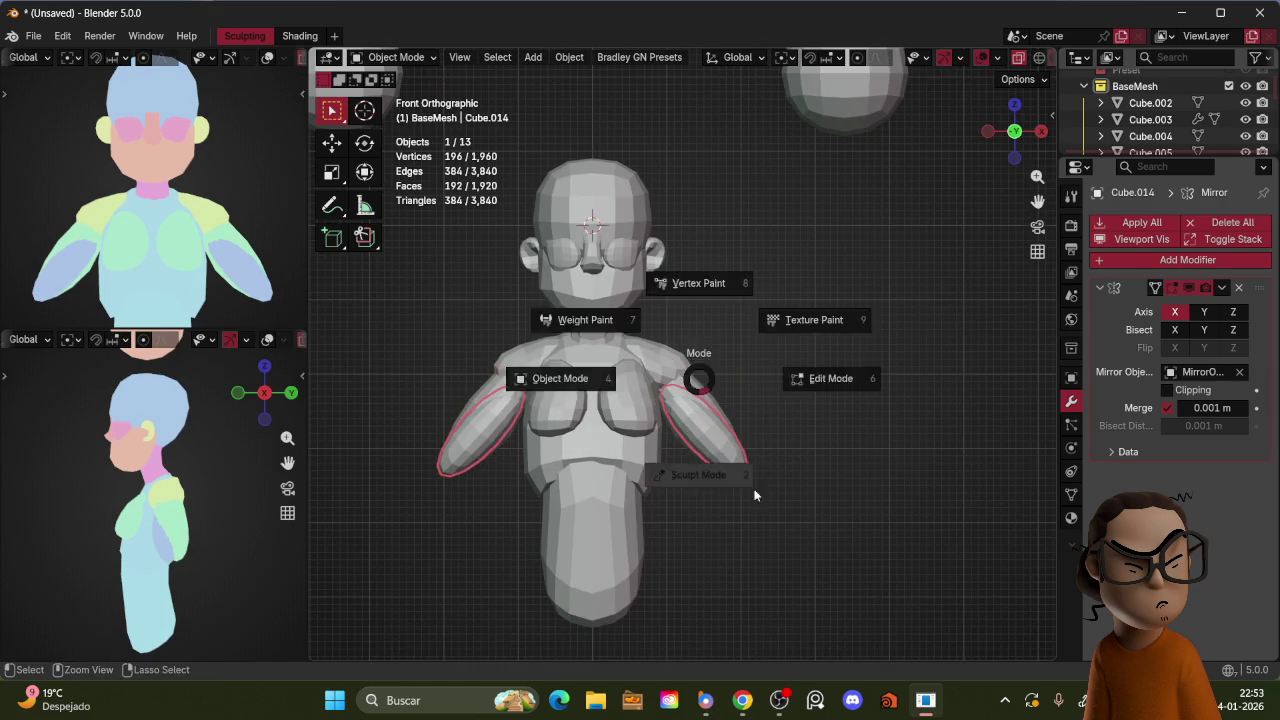
left_click(752, 497)
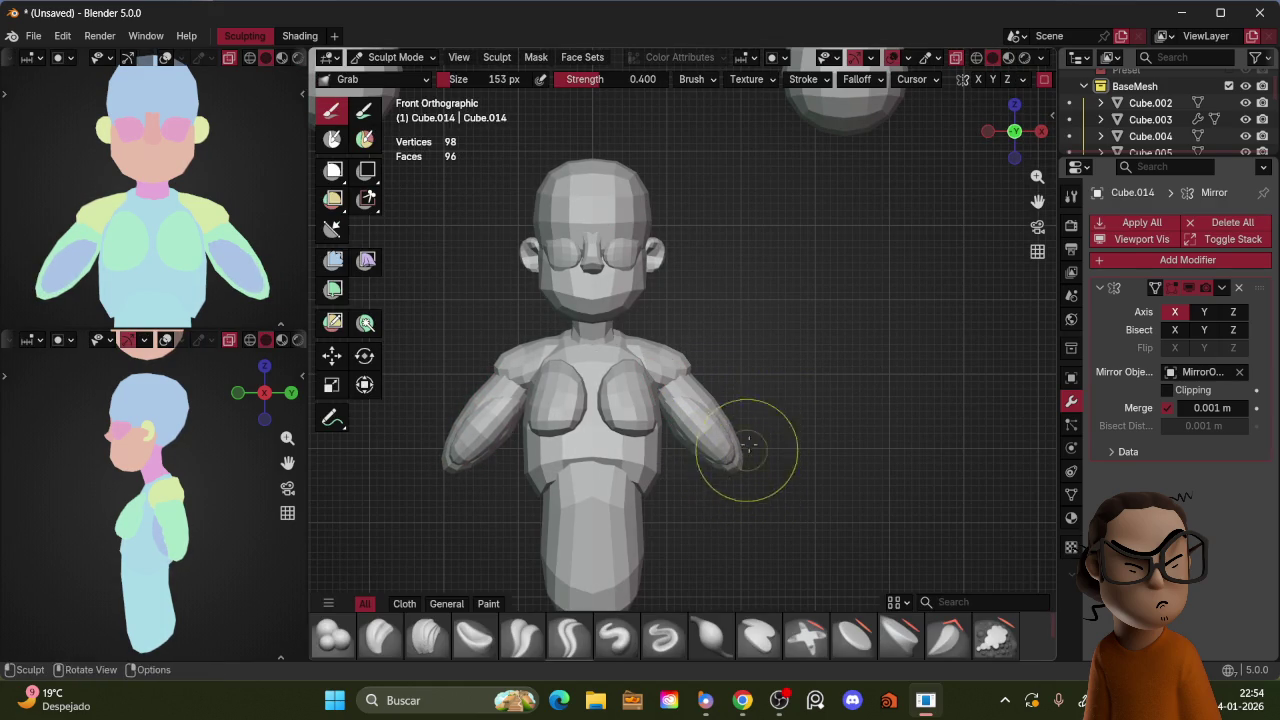
key("ctrl+Tab")
key("KP_3")
key("shift+alt+z")
mouse_move(724, 415)
middle_mouse_down()
mouse_move(728, 334)
mouse_move(717, 374)
mouse_move(723, 360)
middle_mouse_up()
key("KP_1")
key("z")
left_click(744, 240)
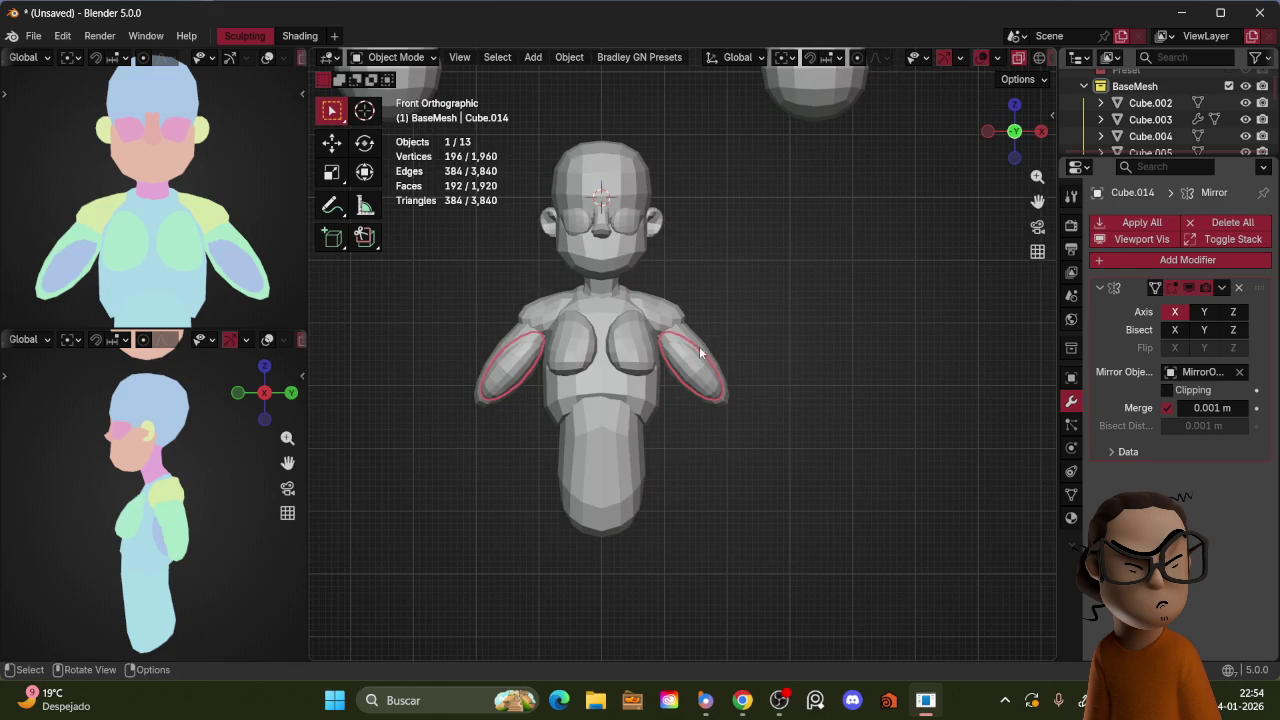
Step: Duplicate the upper arms into forearms, delete the extra copy and position the forearm
key("shift+d")
left_click(797, 411)
key("r")
left_click(795, 420)
left_click(768, 452)
key("Delete")
left_click(768, 452)
key("g")
left_click(782, 394)
Step: Rotate the forearm to its final angle from the side view, then sculpt it
key("KP_3")
key("g")
key("r")
left_click(780, 418)
key("r")
left_click(778, 418)
key("KP_1")
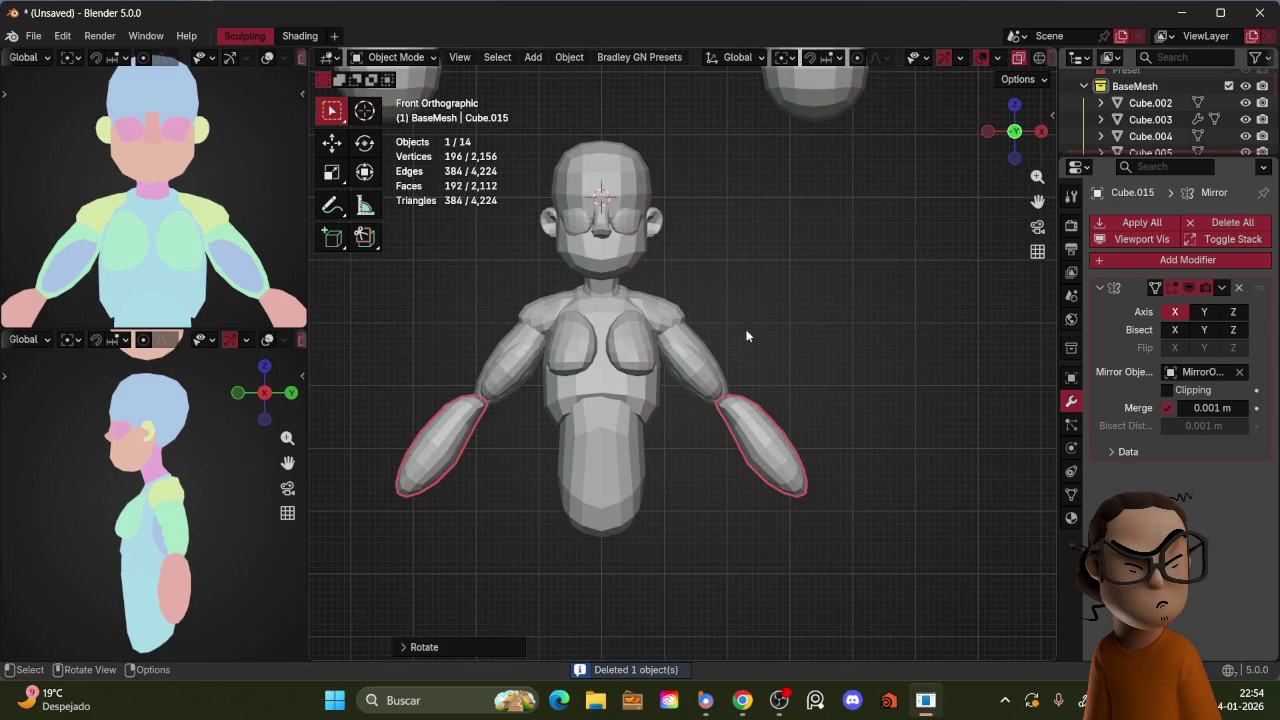
key("ctrl+Tab")
Step: Sculpt the right forearm up toward the elbow using a smaller brush
left_click_drag(736, 428, 716, 404)
key("KP_3")
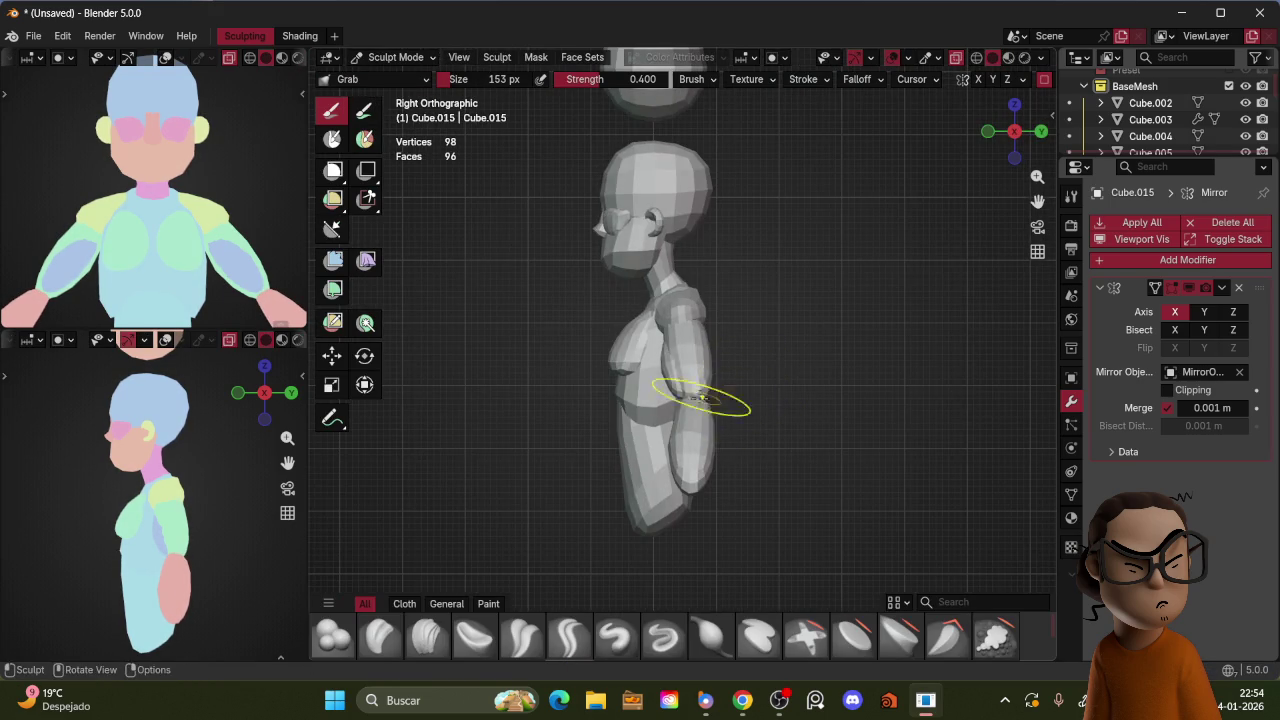
middle_click_drag(697, 404, 663, 354)
key("f")
left_click(650, 390)
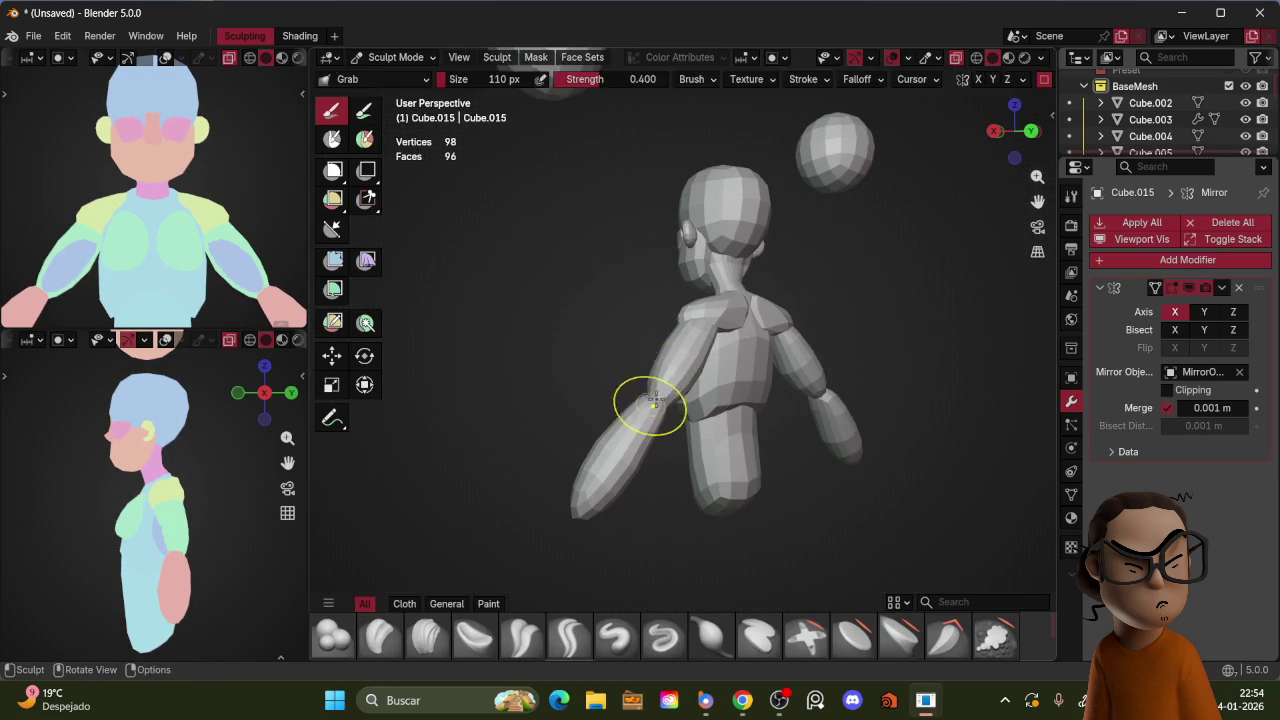
mouse_move(676, 382)
middle_mouse_down()
mouse_move(703, 412)
mouse_move(700, 380)
middle_mouse_up()
key("KP_1")
Step: Refine the arm shapes with an enlarged brush from front and side, then return to Object Mode
middle_click_drag(785, 385, 794, 418, "shift")
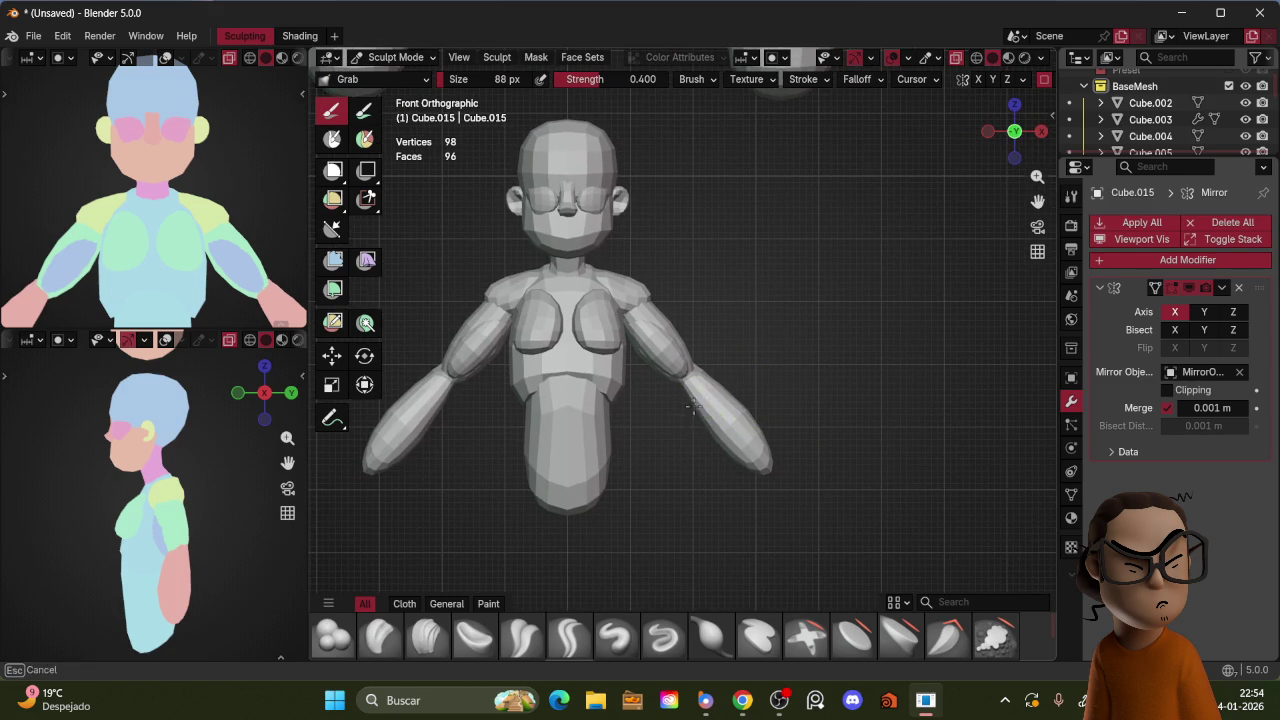
middle_click_drag(693, 403, 688, 404)
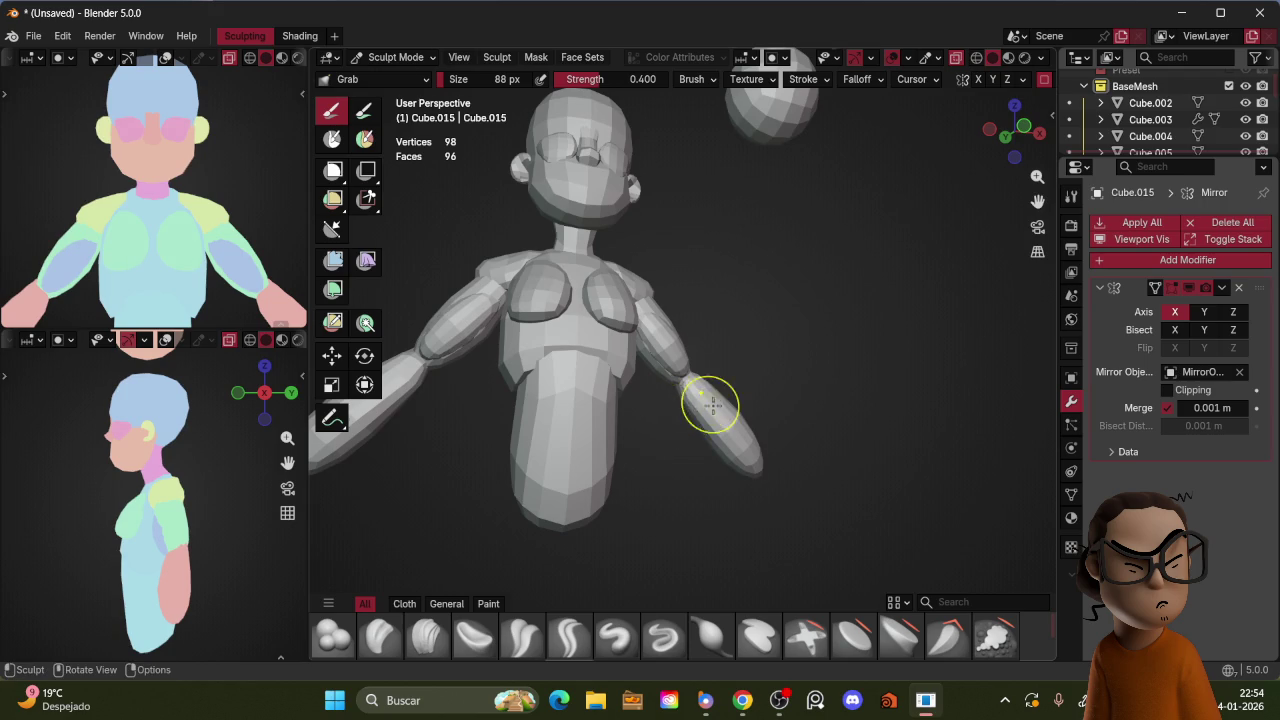
key("KP_1")
key("f")
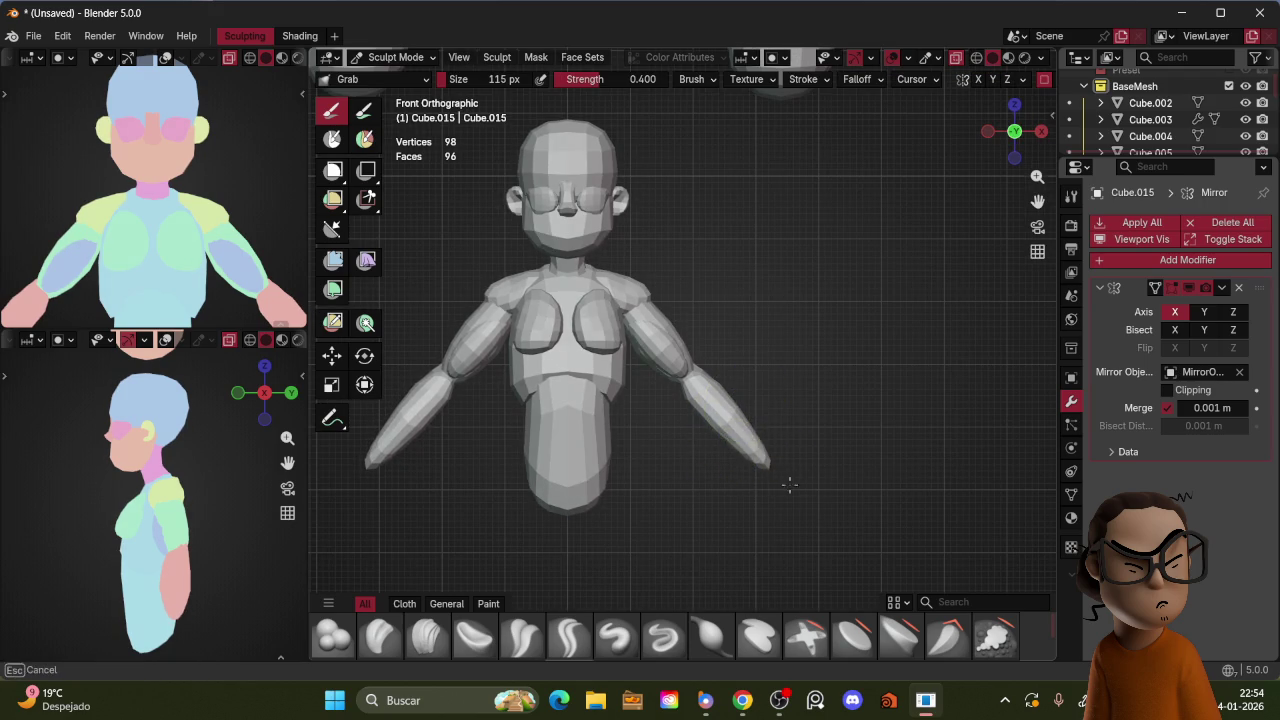
key("KP_3")
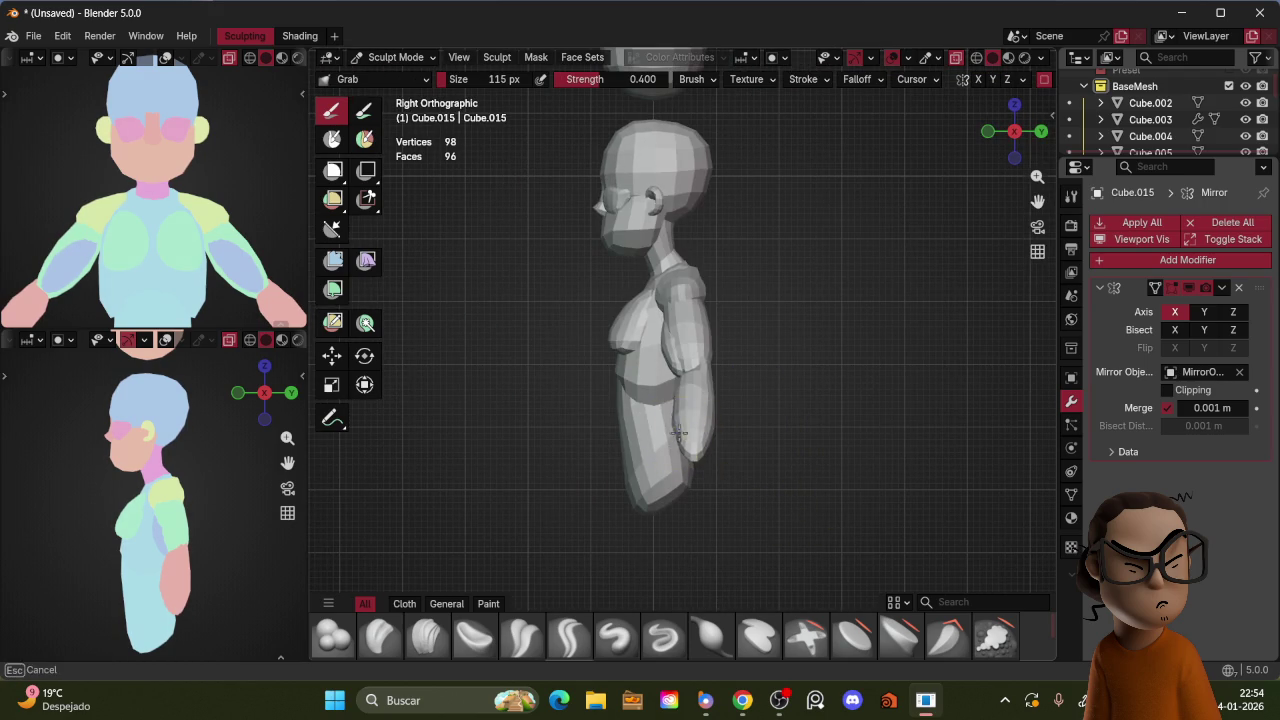
key("KP_1")
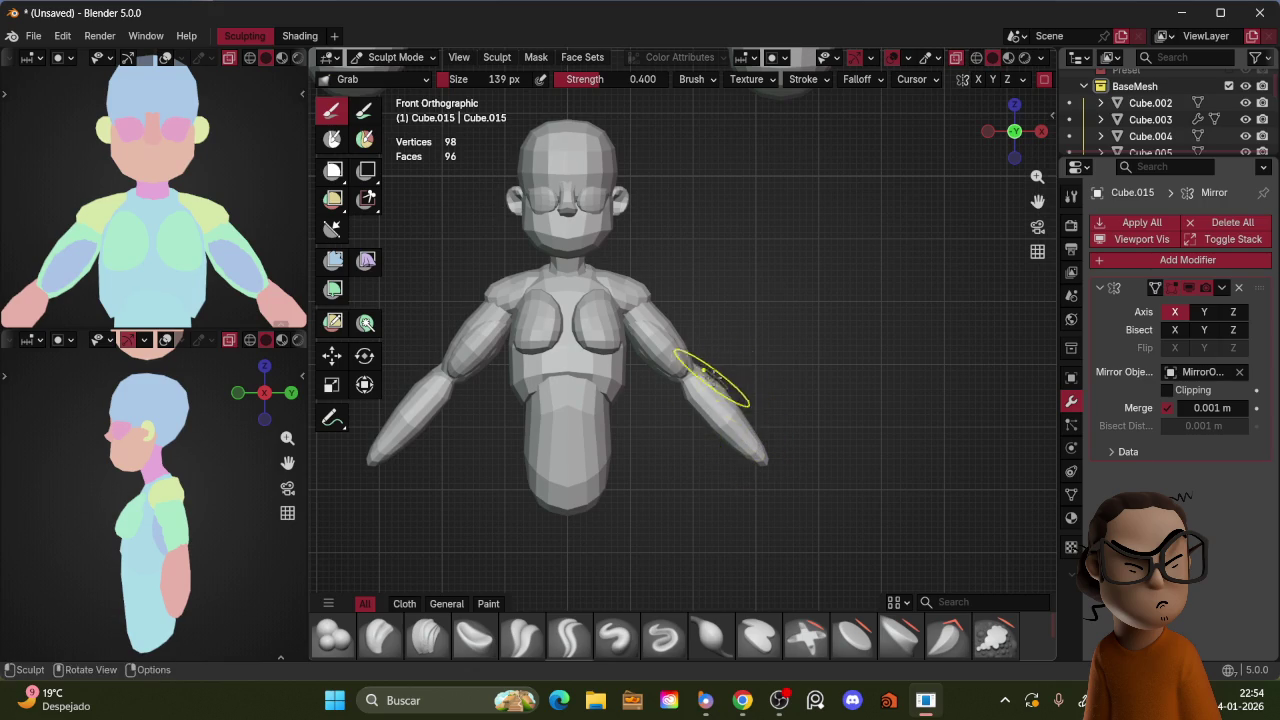
middle_click_drag(724, 371, 737, 331)
key("ctrl+Tab")
left_click(654, 333)
left_click_drag(658, 327, 667, 275)
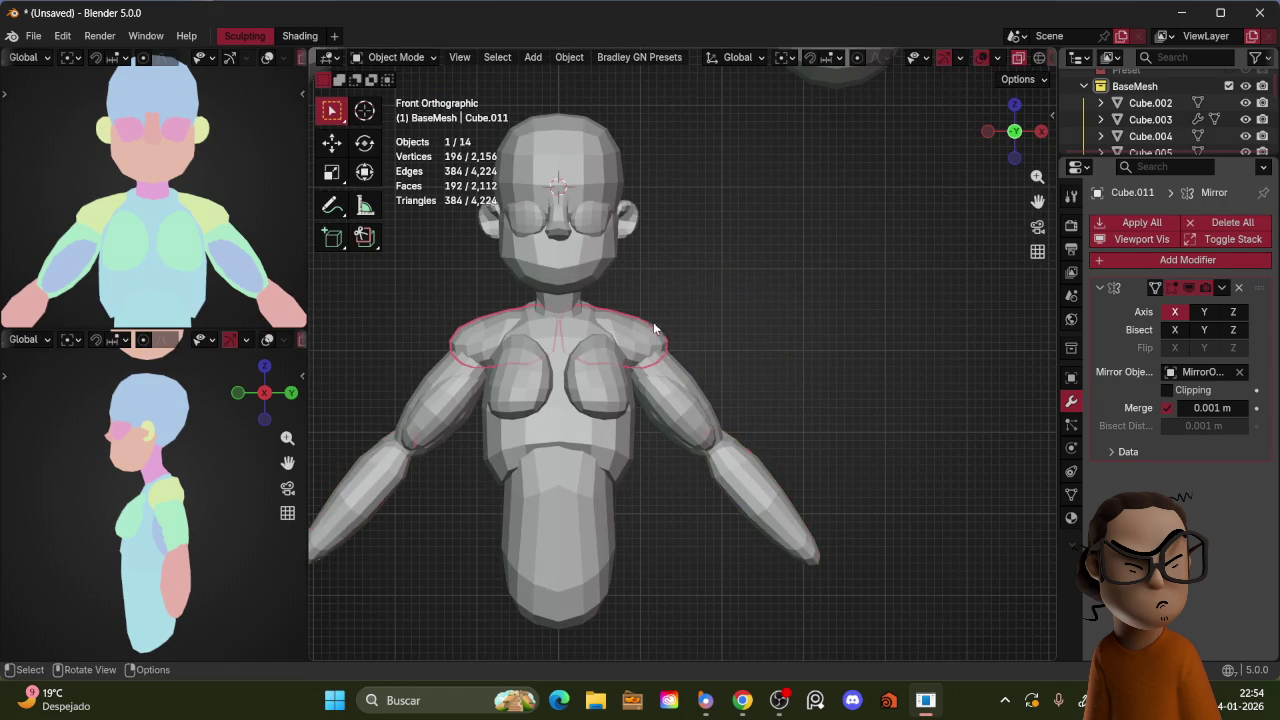
Step: Select the torso piece and sculpt it in Sculpt Mode, checking it from a tilted view
middle_click_drag(651, 331, 697, 374, "shift")
left_click(672, 425)
key("ctrl+Tab")
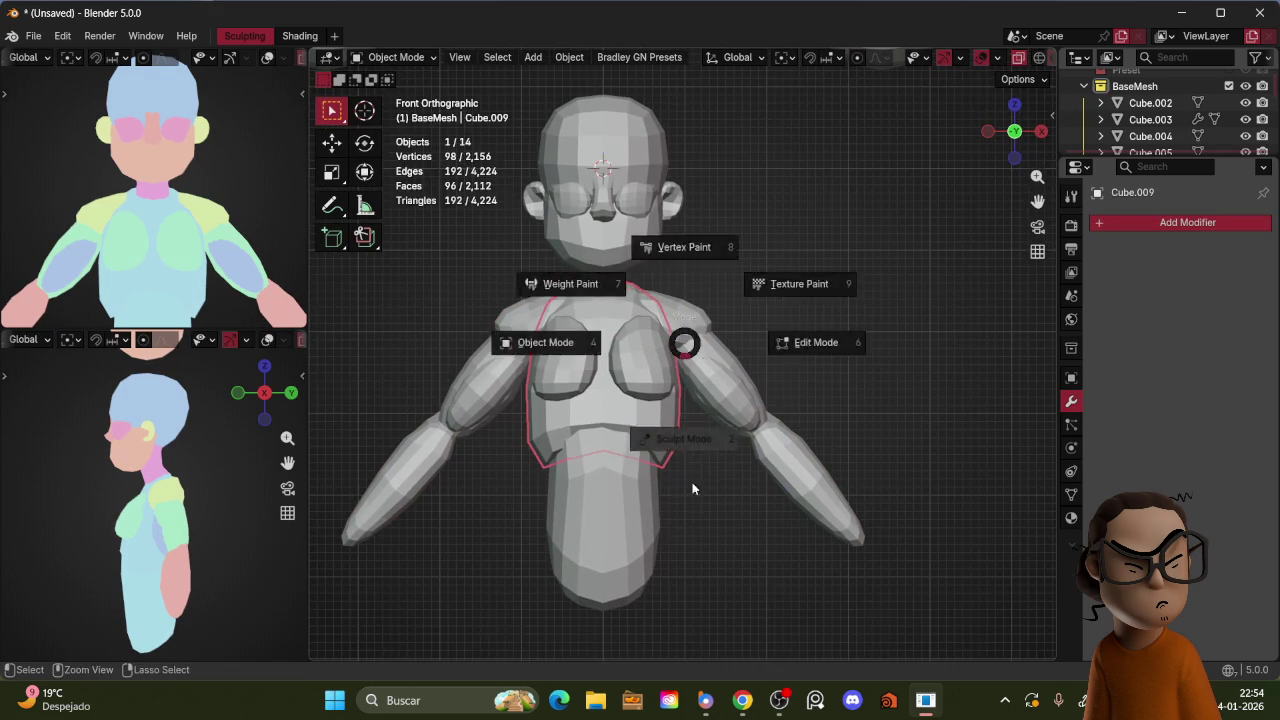
left_click(690, 466)
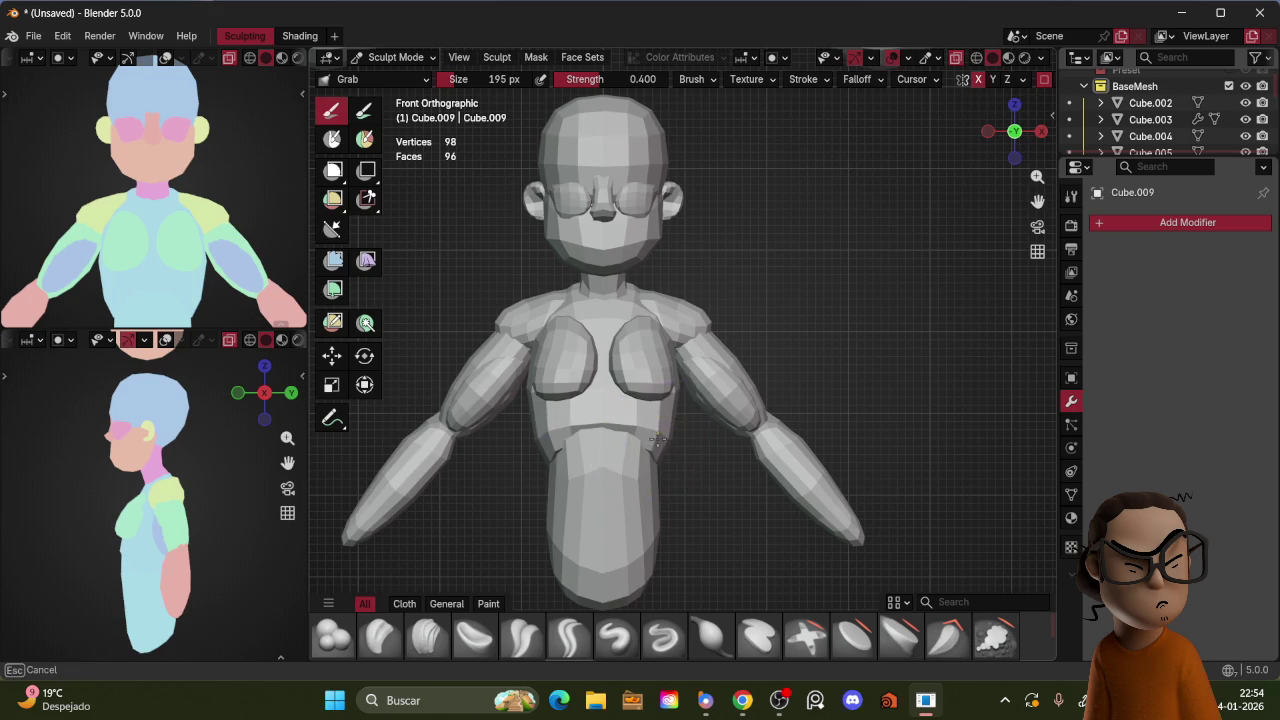
mouse_move(676, 432)
middle_mouse_down()
mouse_move(634, 371)
mouse_move(623, 451)
mouse_move(625, 438)
middle_mouse_up()
mouse_move(712, 430)
middle_mouse_down()
mouse_move(666, 391)
mouse_move(737, 391)
middle_mouse_up()
key("ctrl+Tab")
left_click(551, 434)
Step: Grab-sculpt the lower body's sides, comparing them against the front and side reference views
key("ctrl+Tab")
left_click(680, 450)
left_click_drag(660, 440, 646, 432)
mouse_move(660, 497)
left_mouse_down()
mouse_move(651, 491)
mouse_move(650, 523)
mouse_move(661, 485)
left_mouse_up()
key("KP_3")
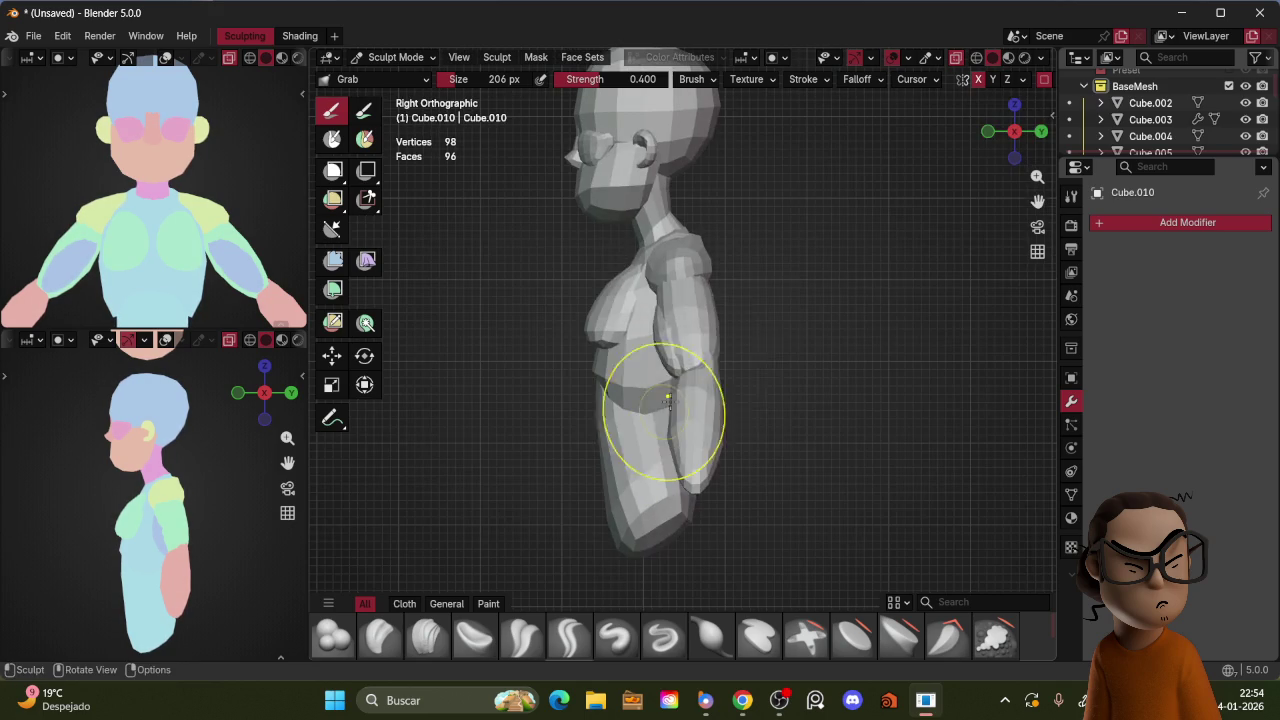
scroll(243, 186, "down", 2)
scroll(243, 186, "down", 1)
scroll(243, 449, "down", 2)
scroll(231, 481, "down", 3)
key("KP_1")
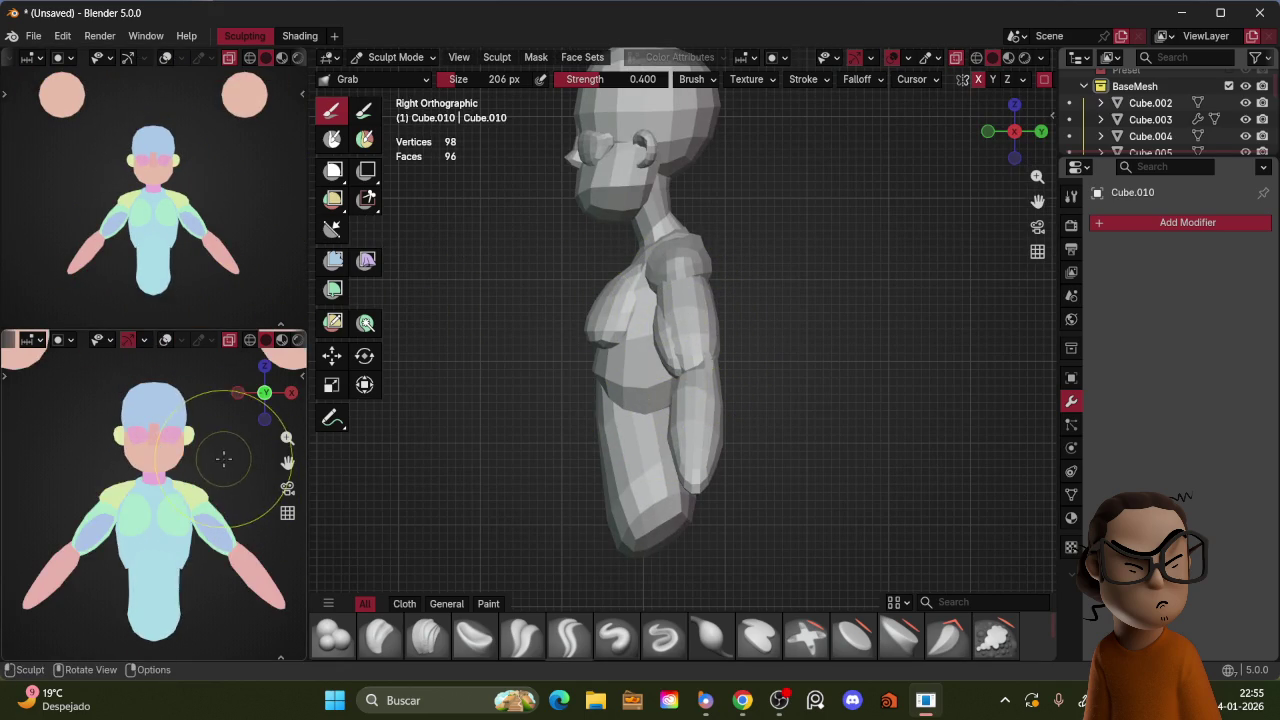
scroll(241, 457, "down", 1)
key("KP_3")
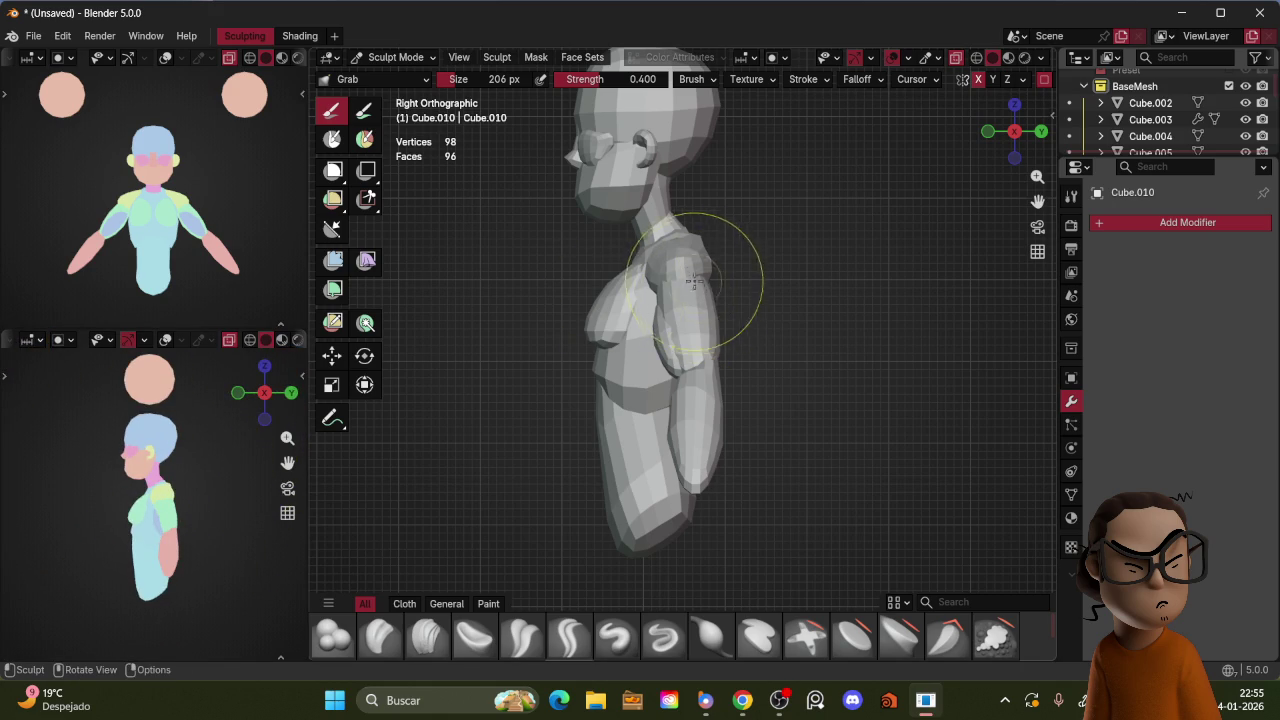
middle_click_drag(728, 288, 772, 278)
Step: Select the chest piece and Grab-pull its side profile flatter into the torso
key("ctrl+Tab")
left_click(627, 288)
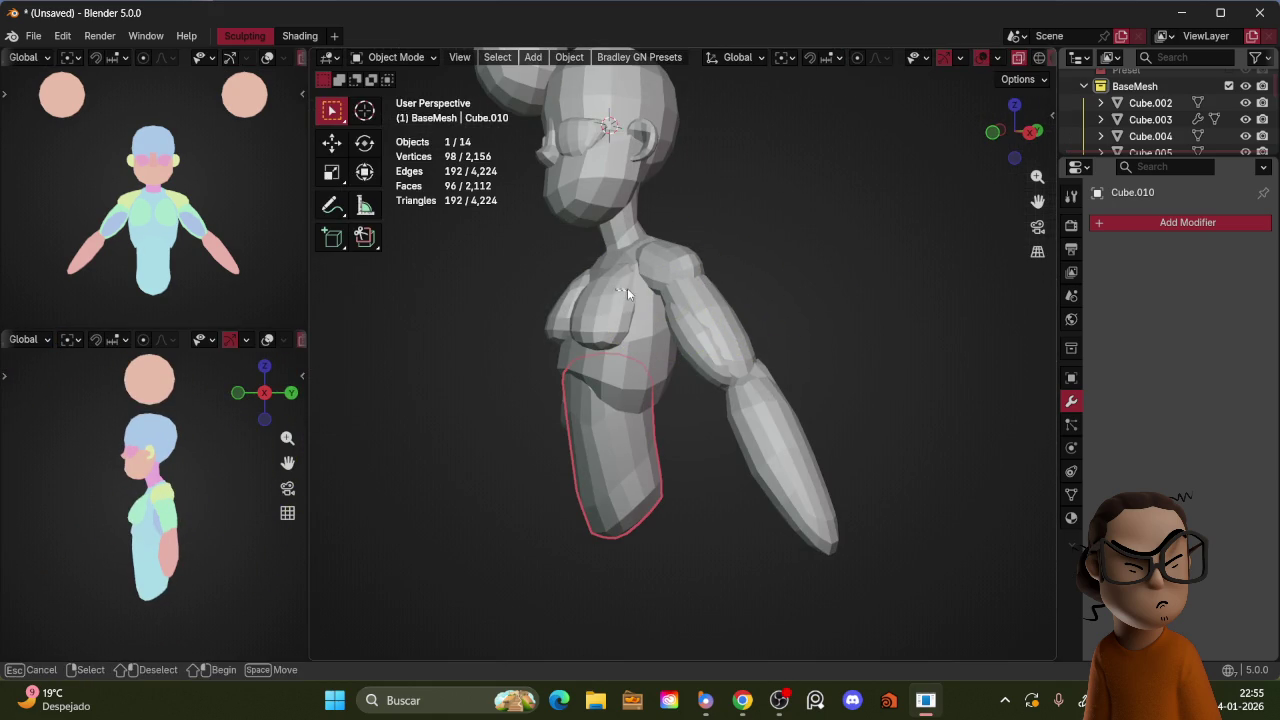
left_click(621, 286)
left_click(621, 289)
key("KP_1")
key("KP_3")
key("ctrl+Tab")
left_click(656, 131)
left_click_drag(633, 275, 622, 277)
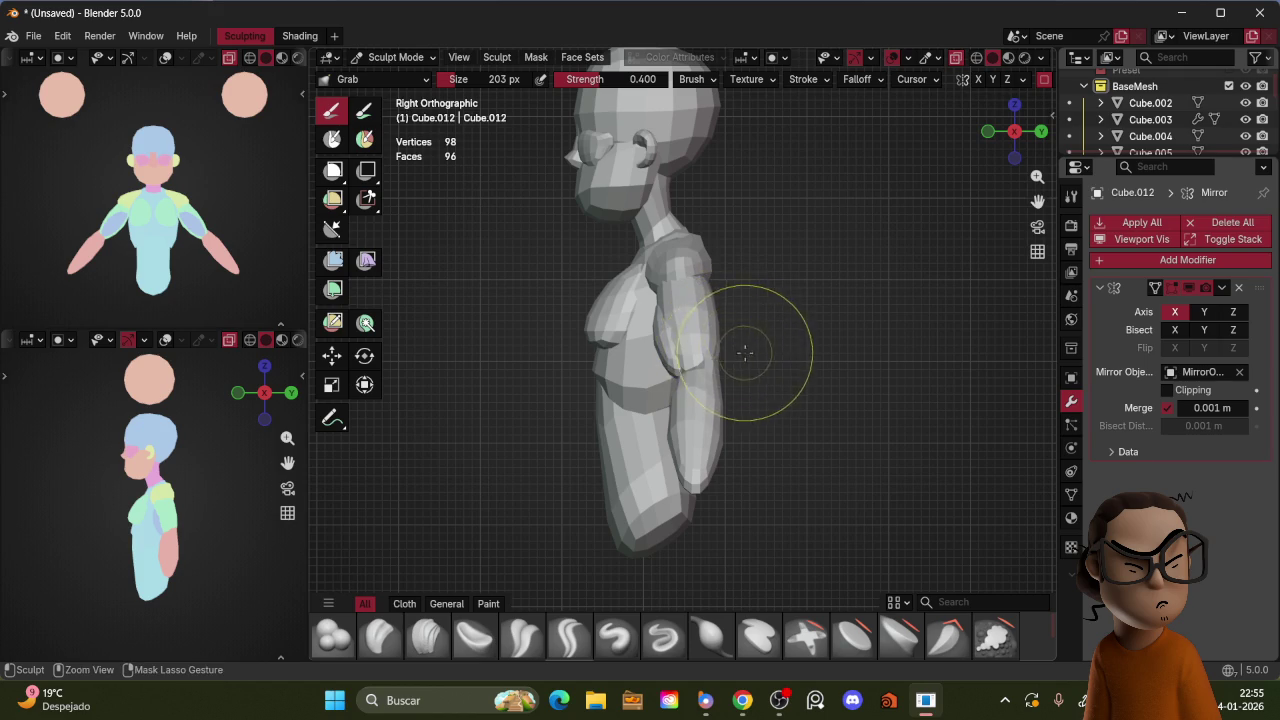
Step: Back in Object Mode, lengthen the upper arm block along Z with S Z
key("ctrl+Tab")
key("ctrl+Tab")
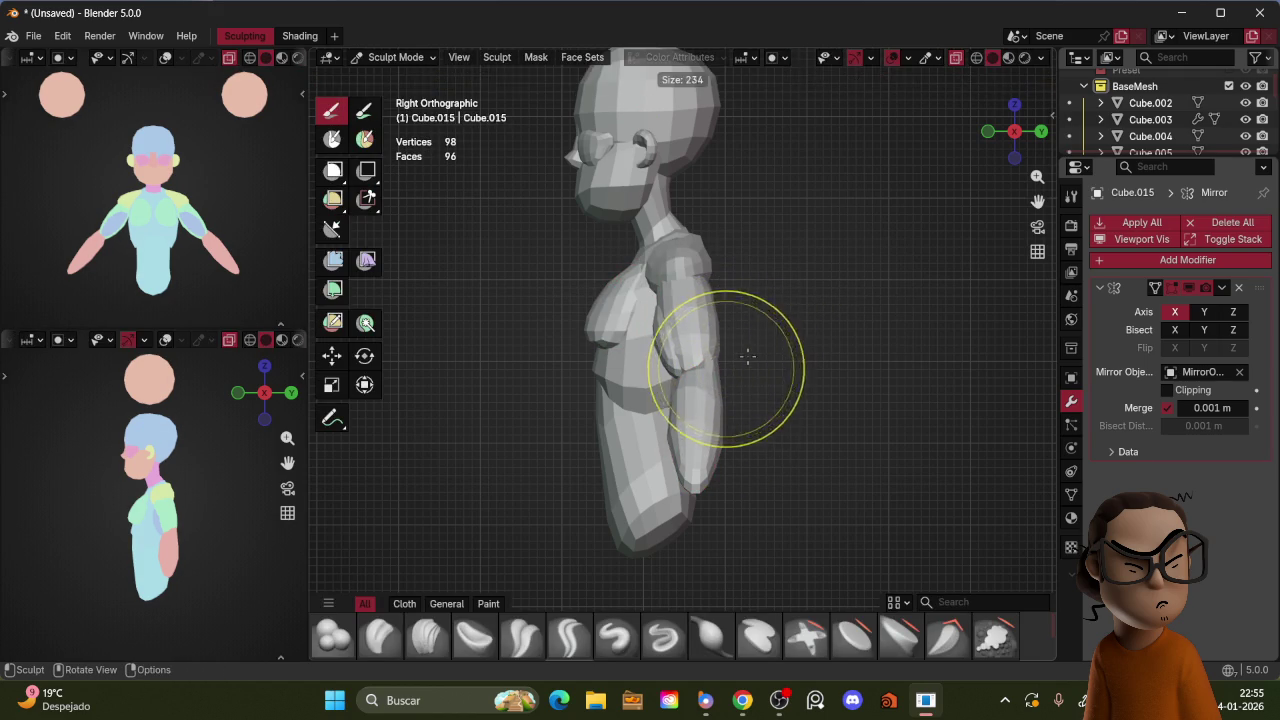
key("ctrl+Tab")
key("g")
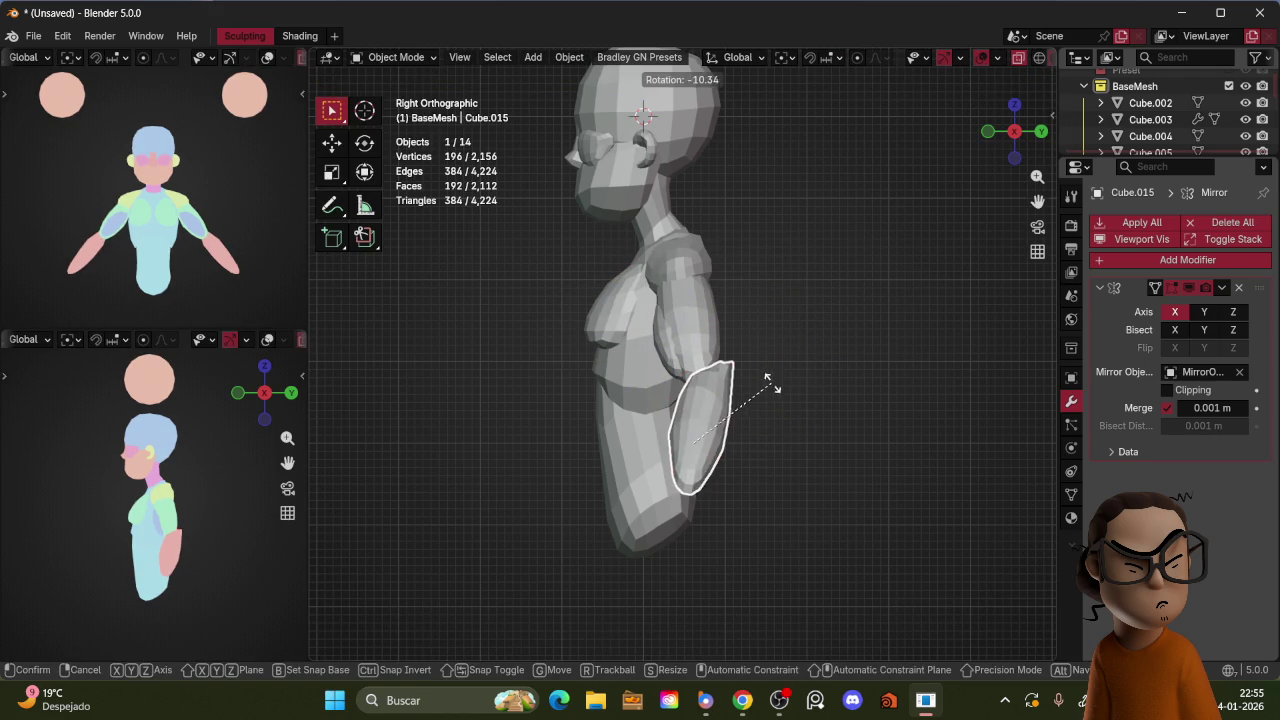
left_click(763, 377)
key("shift+alt+z")
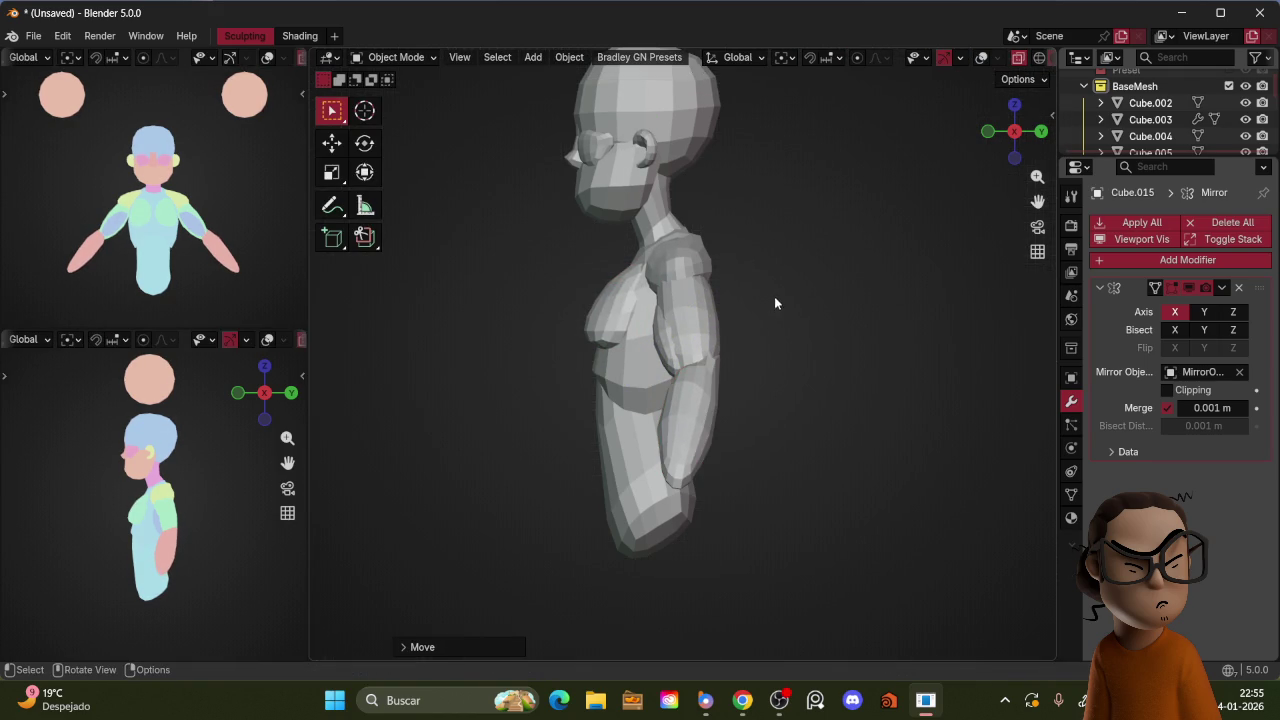
key("s")
key("z")
key("z")
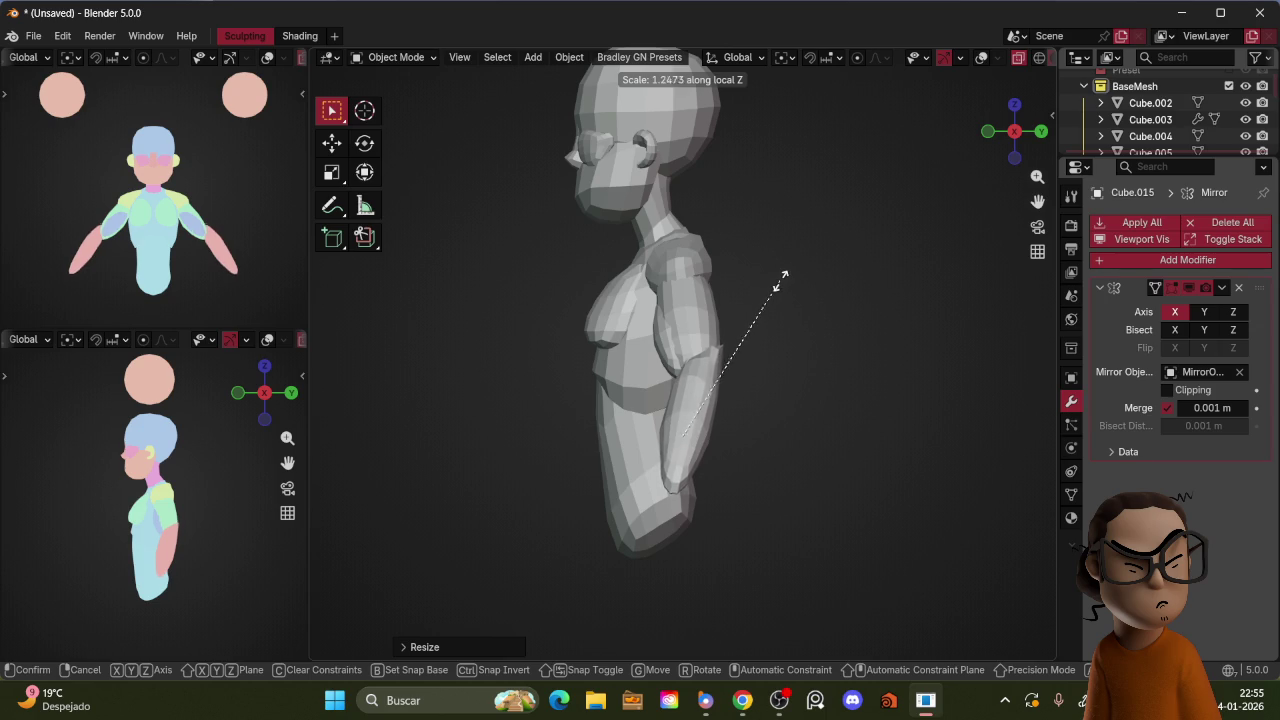
left_click(784, 287)
Step: Undo an unwanted transform, then move and rotate the upper arm block in front view
key("KP_1")
key("ctrl+z")
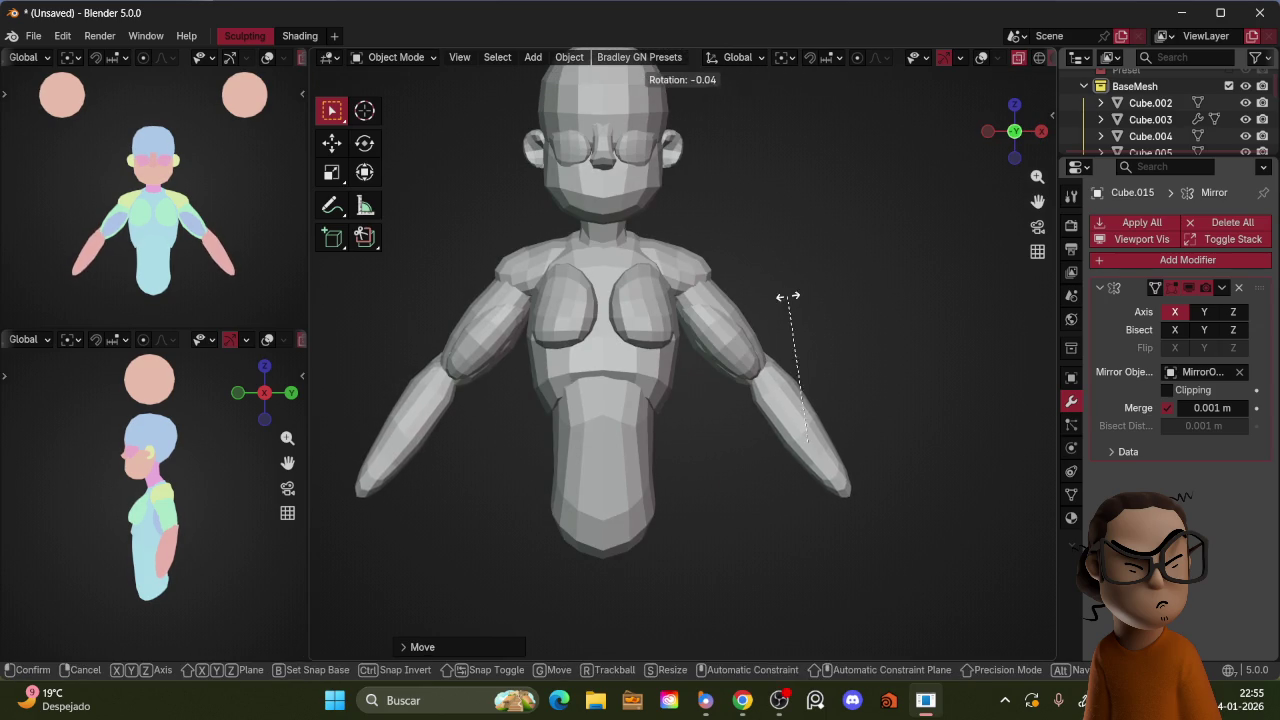
key("r")
key("Escape")
key("KP_1")
left_click(726, 316)
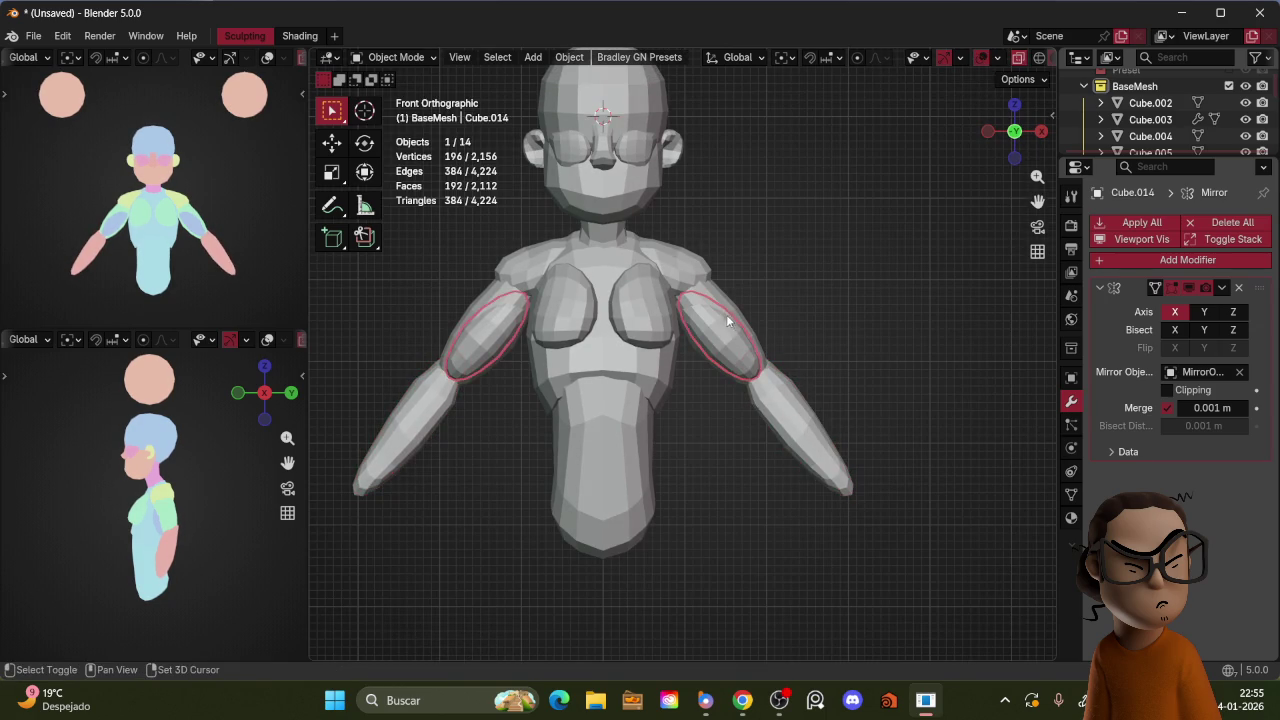
key("g")
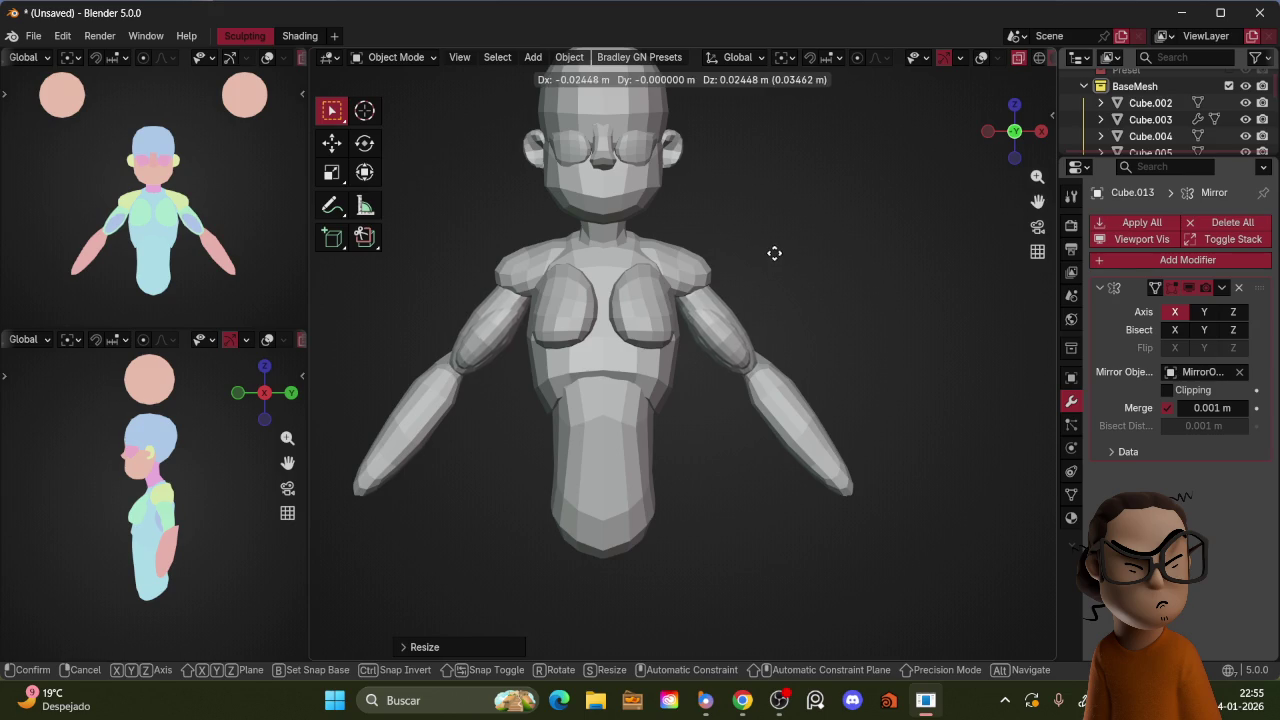
left_click(771, 251)
key("r")
left_click(783, 266)
Step: Reposition the next arm piece and tilt it into place in side view
key("shift+d")
left_click(795, 350)
key("KP_3")
key("r")
left_click(798, 312)
key("g")
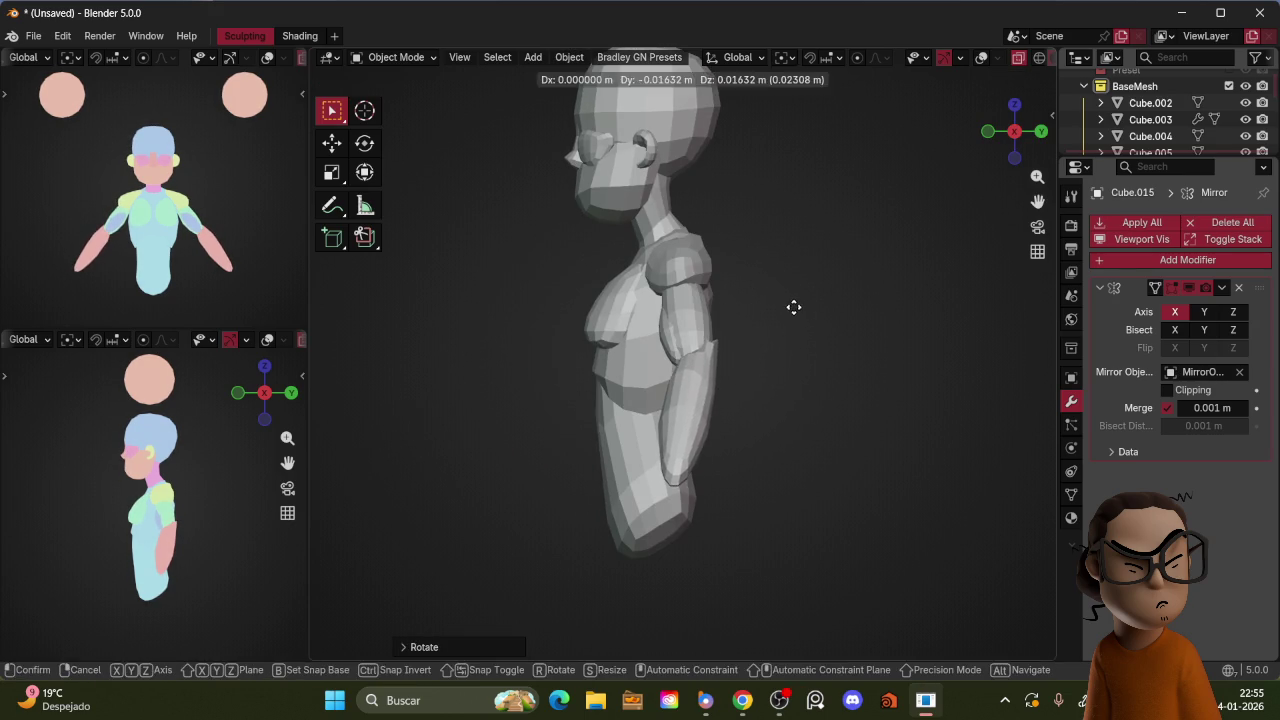
left_click(794, 307)
Step: Scale the forearm down to 0.9791, reposition it, and check the arms from another angle
key("KP_1")
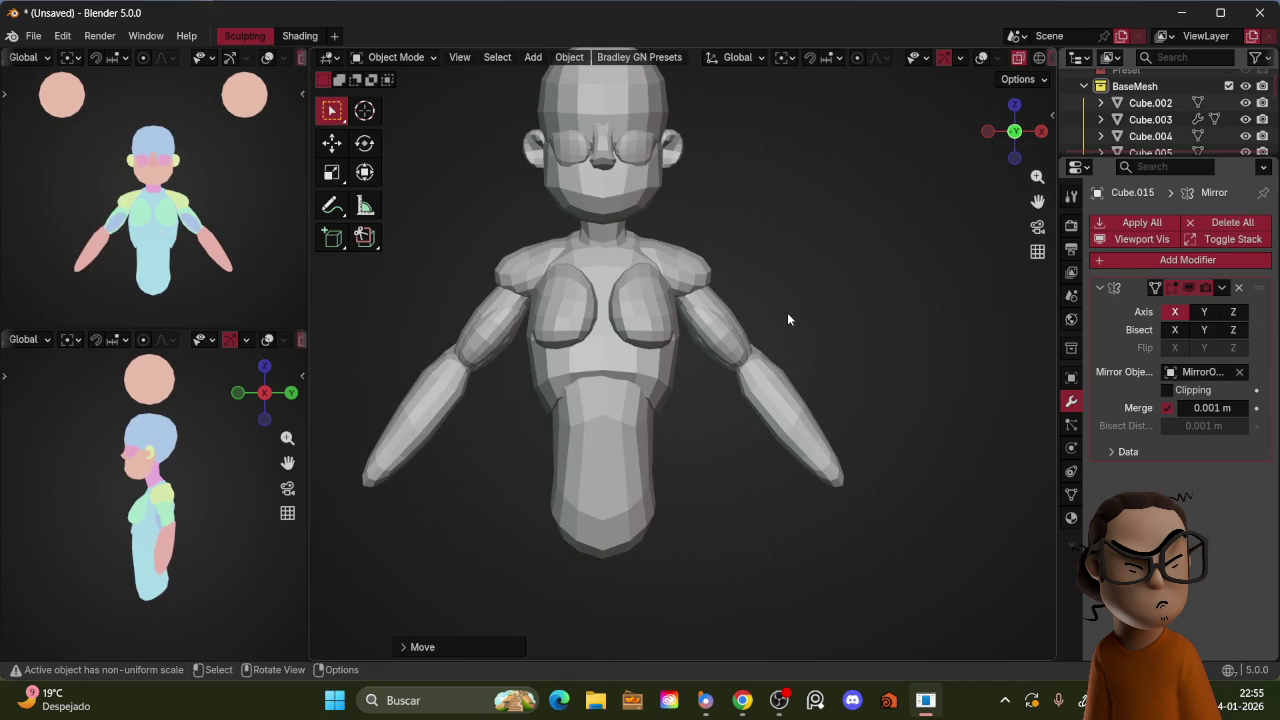
key("s")
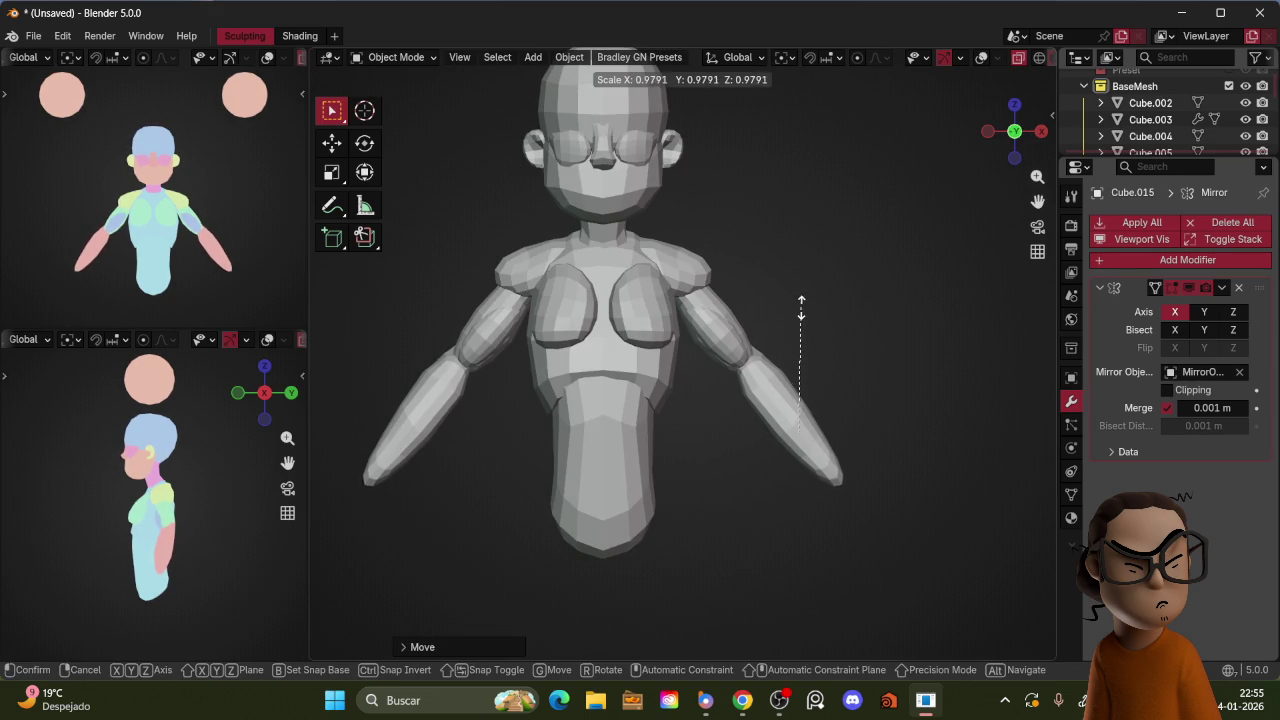
left_click(800, 306)
key("g")
left_click(796, 304)
key("z")
key("shift+alt+z")
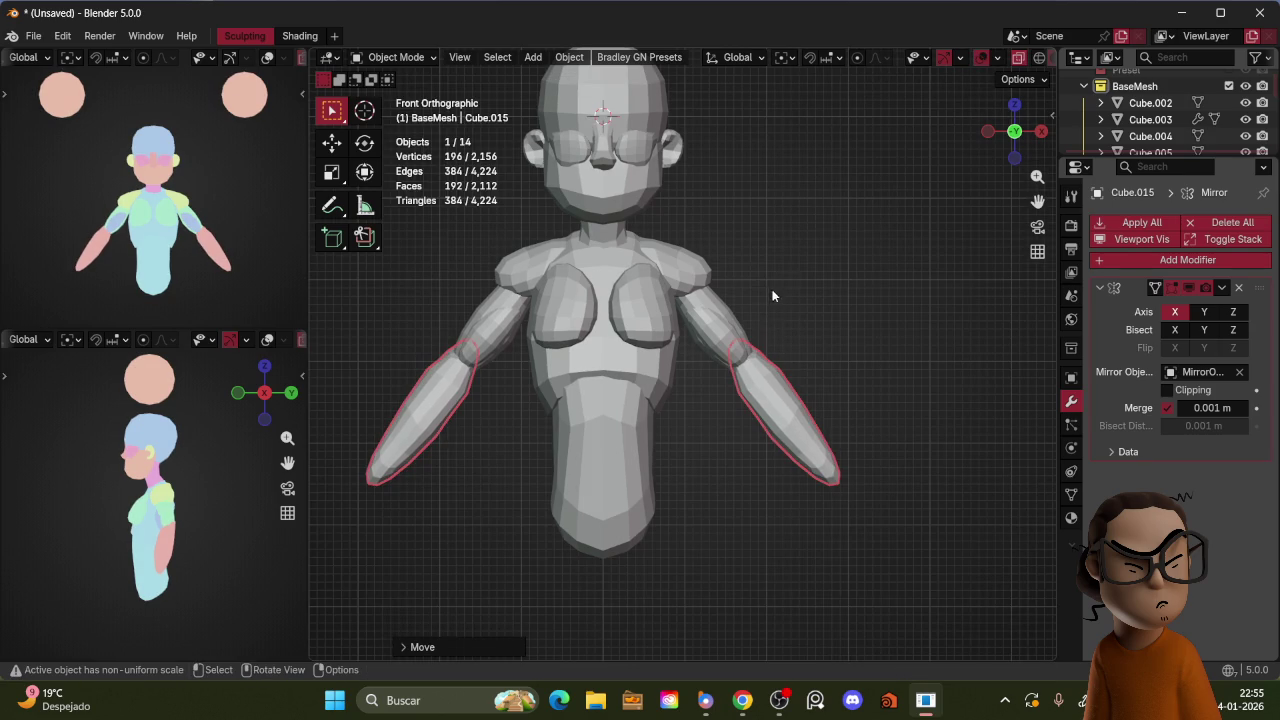
key("KP_6")
key("KP_6")
key("KP_6")
key("KP_1")
left_click(720, 308)
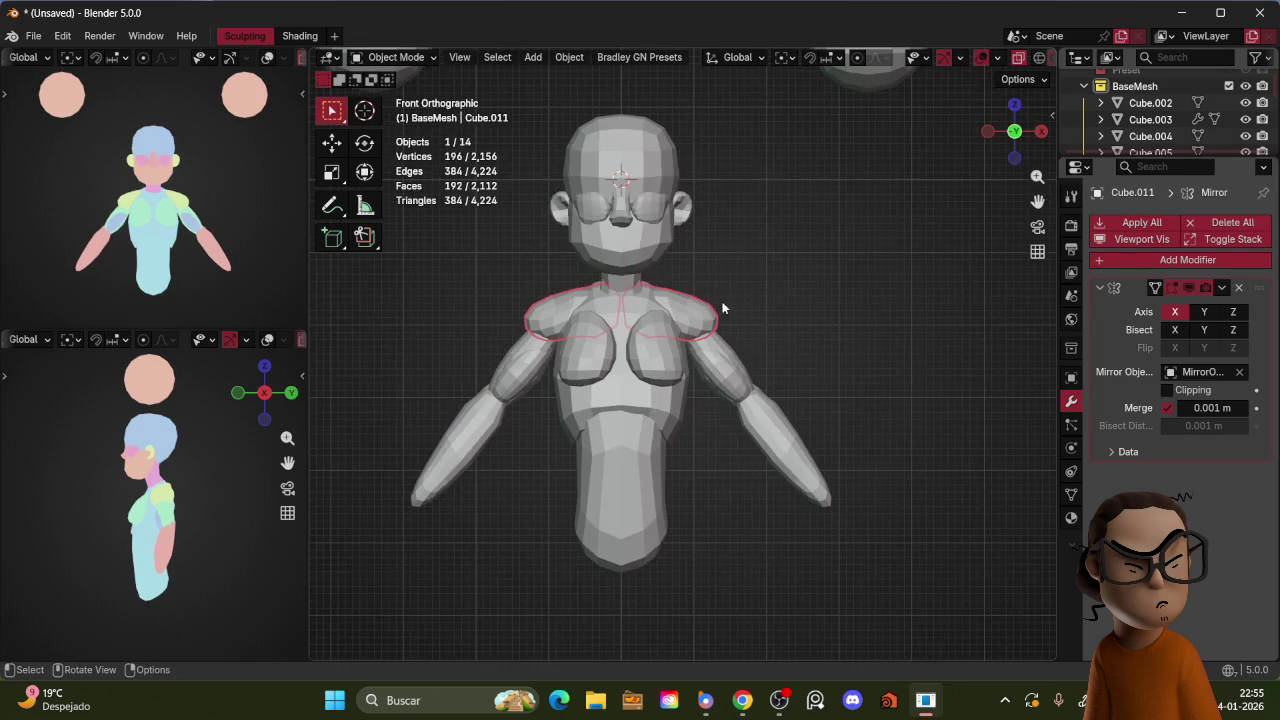
Step: Sculpt the chest block with a 153 px Grab brush, pulling the shoulders toward the neck
key("shift+alt+z")
key("ctrl+Tab")
middle_click_drag(763, 306, 723, 400)
key("f")
left_click(745, 326)
key("KP_Decimal")
key("KP_1")
left_click_drag(703, 272, 660, 262)
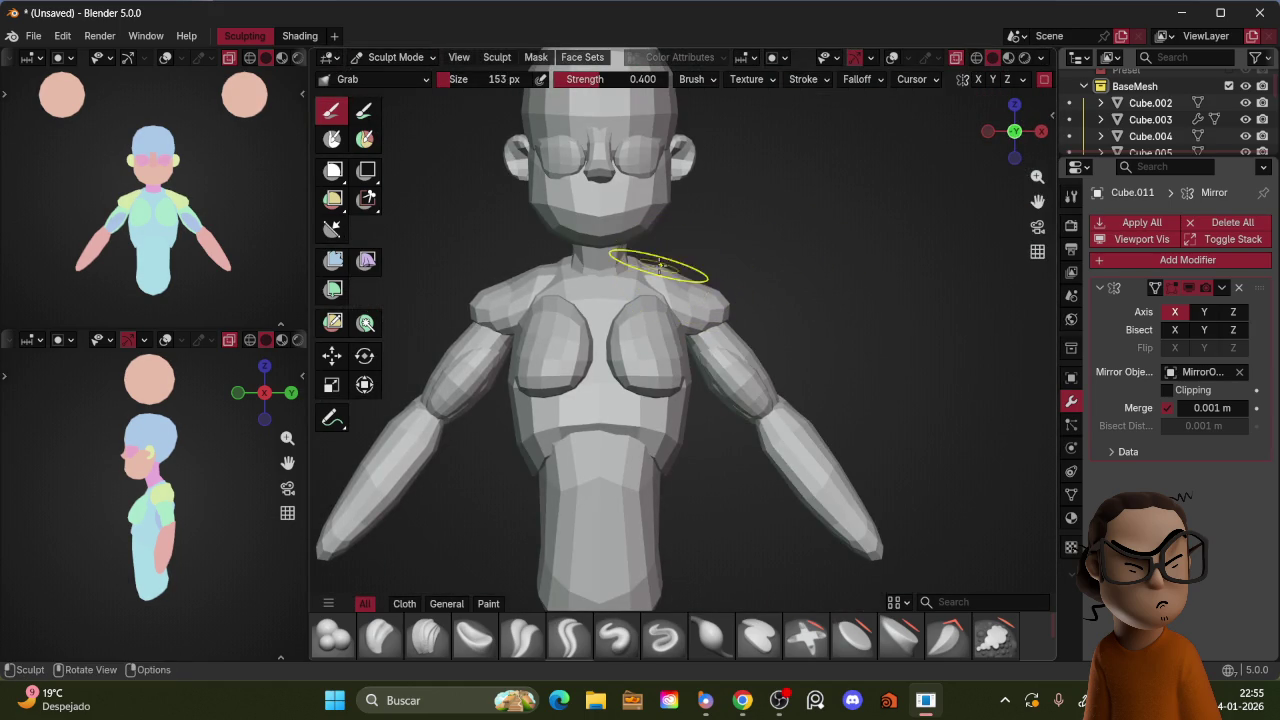
Step: Shrink the brush to 117 px, check the shoulders from the side, and return to Object Mode
key("f")
left_click(729, 303)
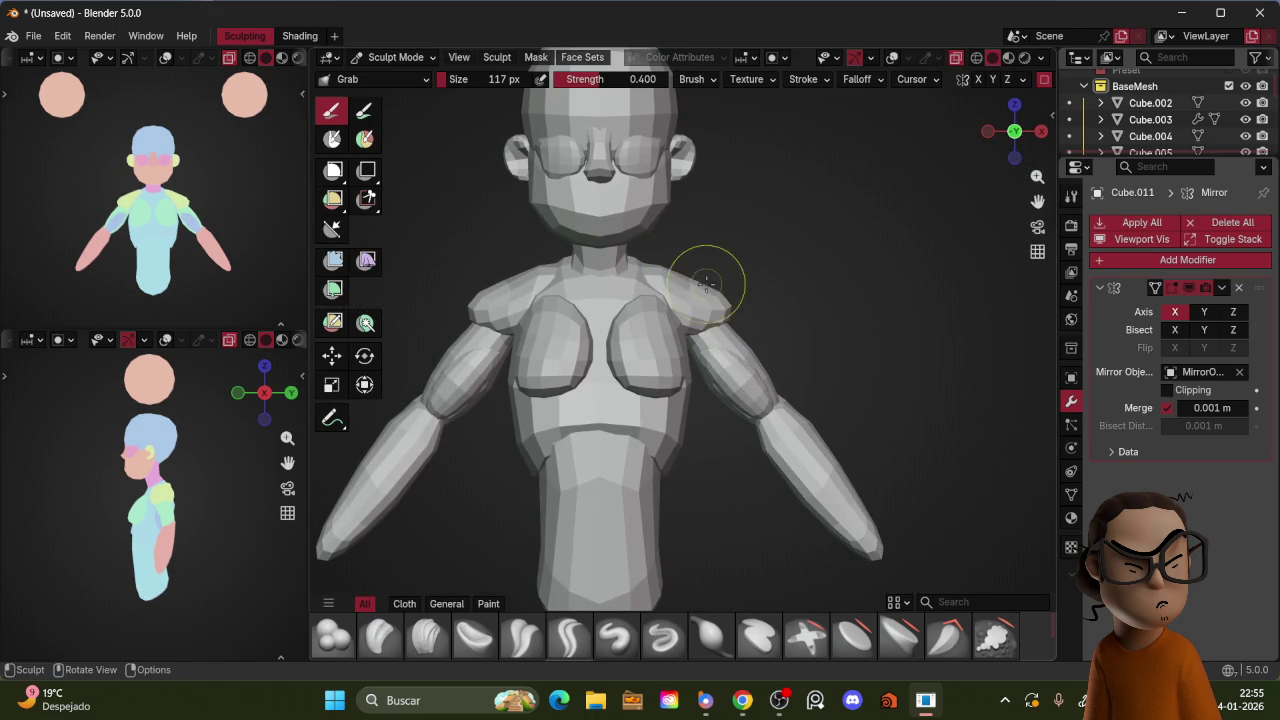
mouse_move(770, 278)
middle_mouse_down()
mouse_move(744, 330)
mouse_move(815, 299)
middle_mouse_up()
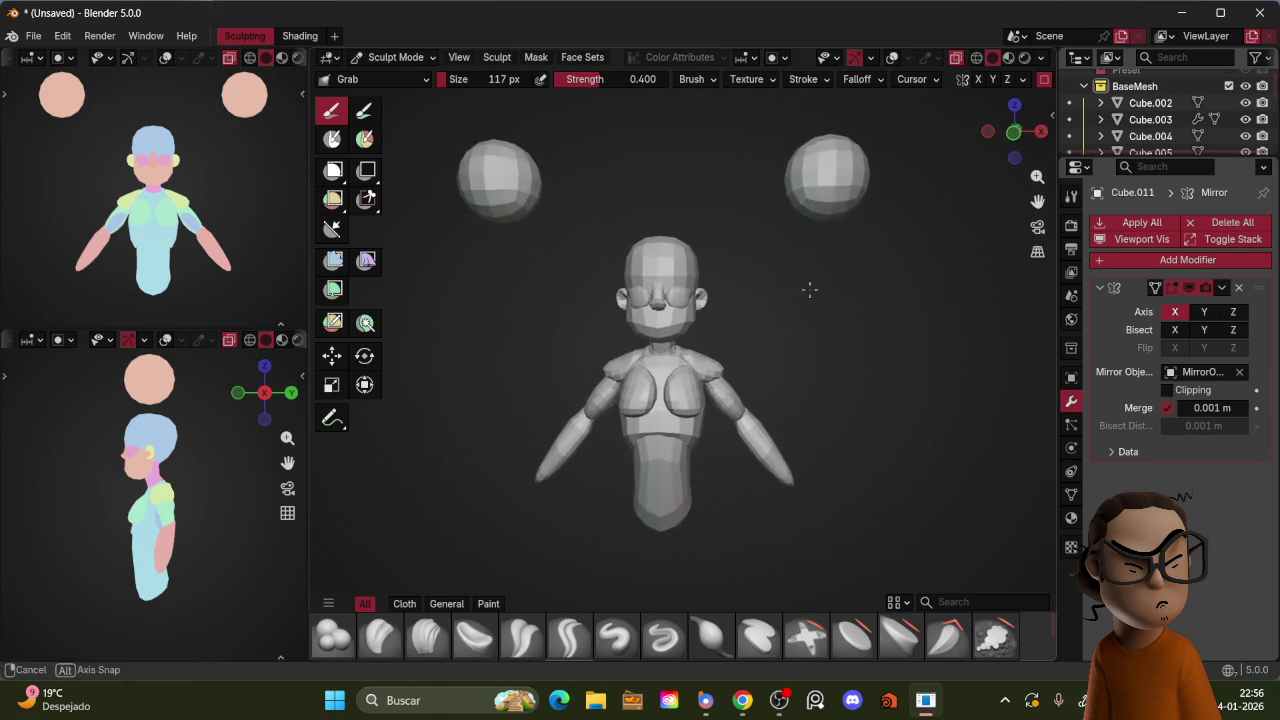
middle_click_drag(815, 299, 777, 286)
key("ctrl+Tab")
left_click(675, 328)
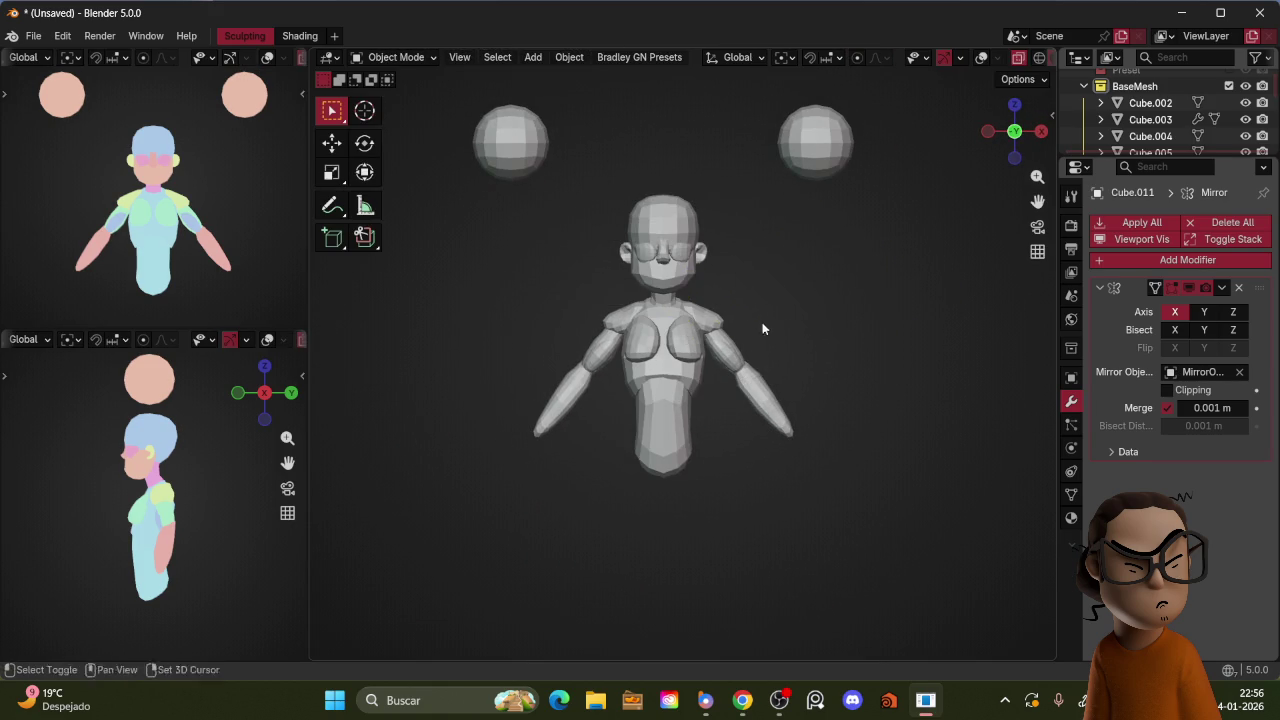
key("KP_1")
key("shift+alt+z")
left_click(670, 330)
Step: Tilt the lower torso block with R, after cancelling a vertical move
key("g")
key("z")
right_click(715, 400)
middle_click_drag(717, 404, 757, 349)
key("r")
left_click(730, 318)
Step: In Sculpt Mode, Grab-pull the lower torso's side and hip outward in front view
key("ctrl+Tab")
mouse_move(700, 395)
left_mouse_down()
mouse_move(675, 420)
mouse_move(677, 405)
left_mouse_up()
middle_click_drag(703, 357, 686, 400)
key("KP_1")
left_click_drag(694, 400, 671, 402)
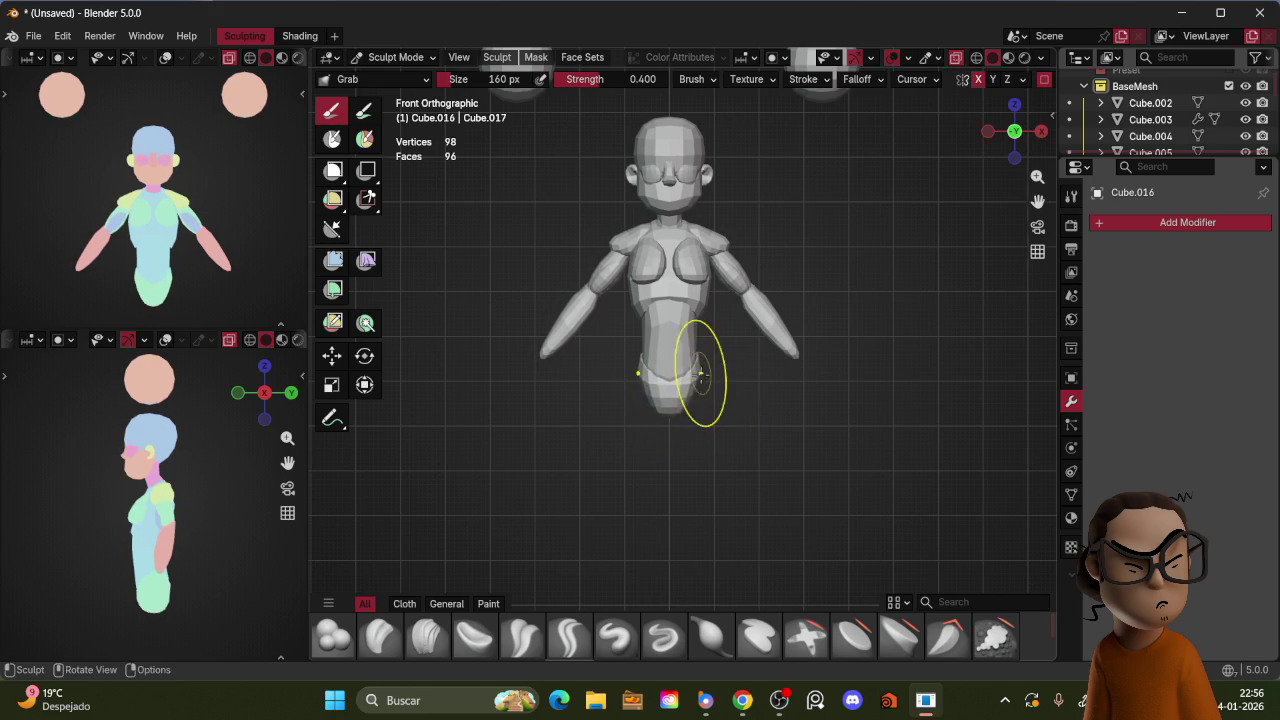
key("KP_3")
middle_click_drag(694, 380, 700, 390)
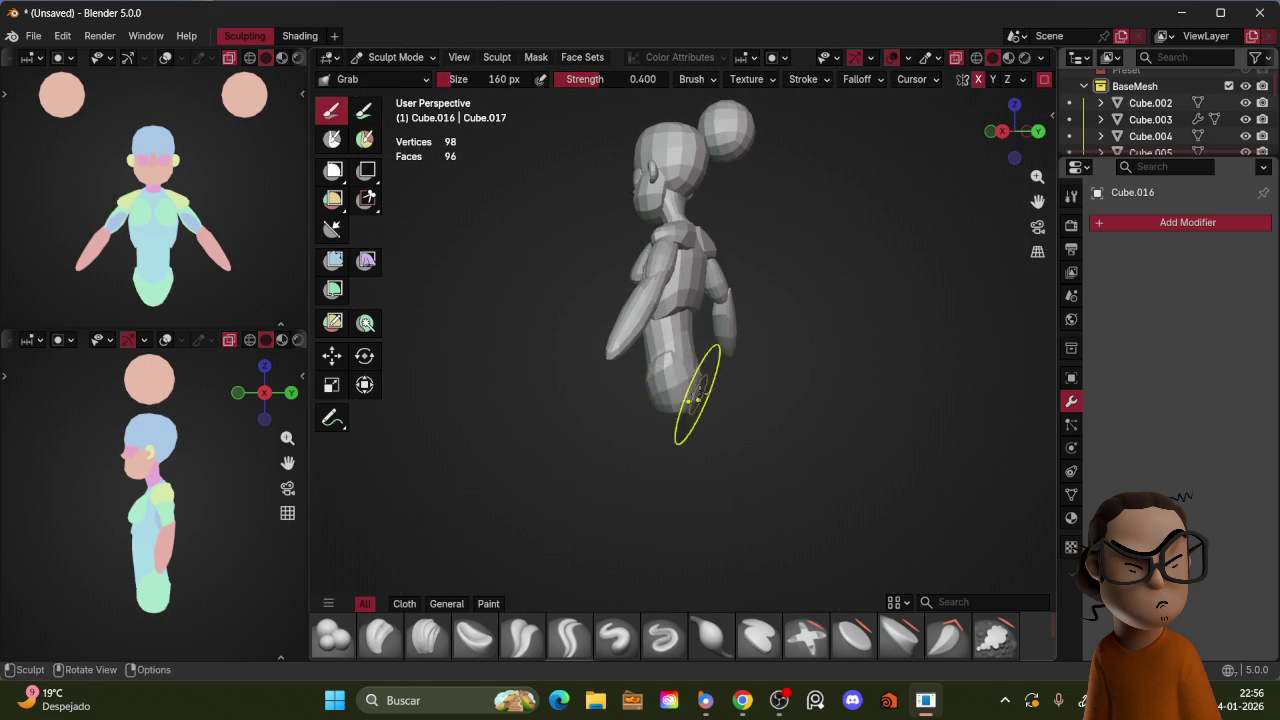
Step: With a 136 px brush, pull the lower torso into a rounder hip, then return to Object Mode
key("bracketleft")
key("bracketleft")
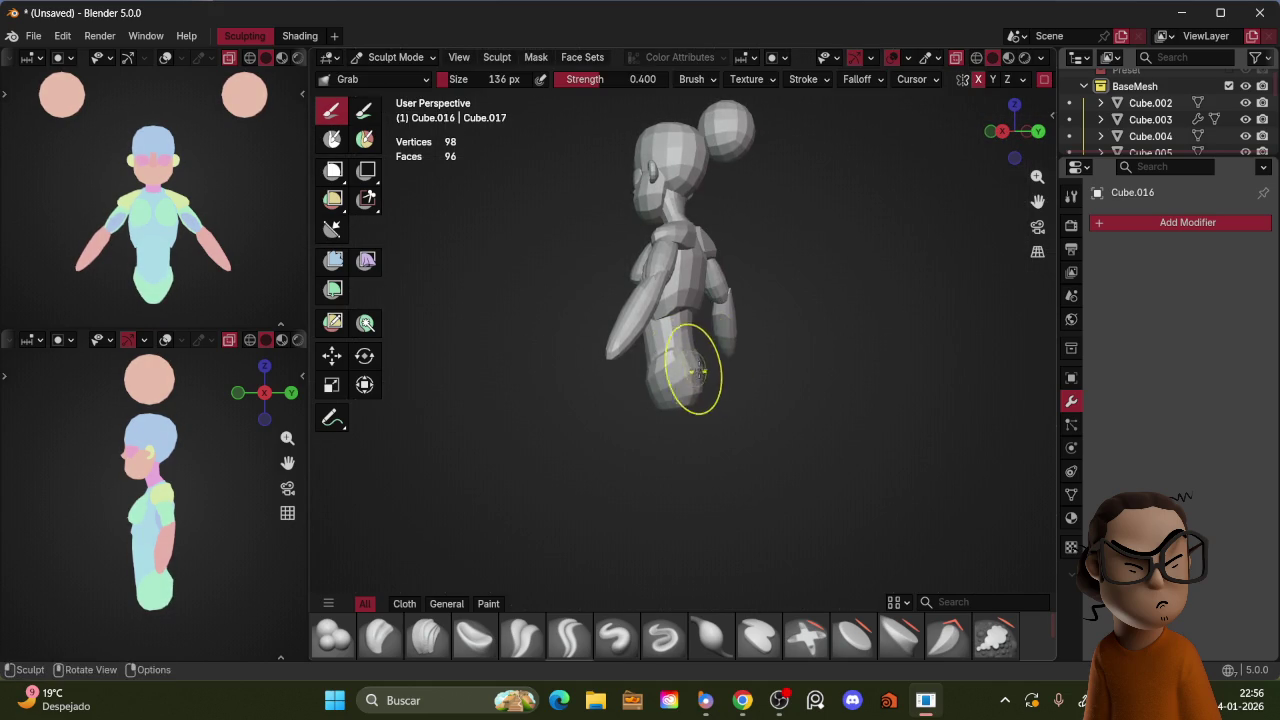
key("KP_3")
key("KP_1")
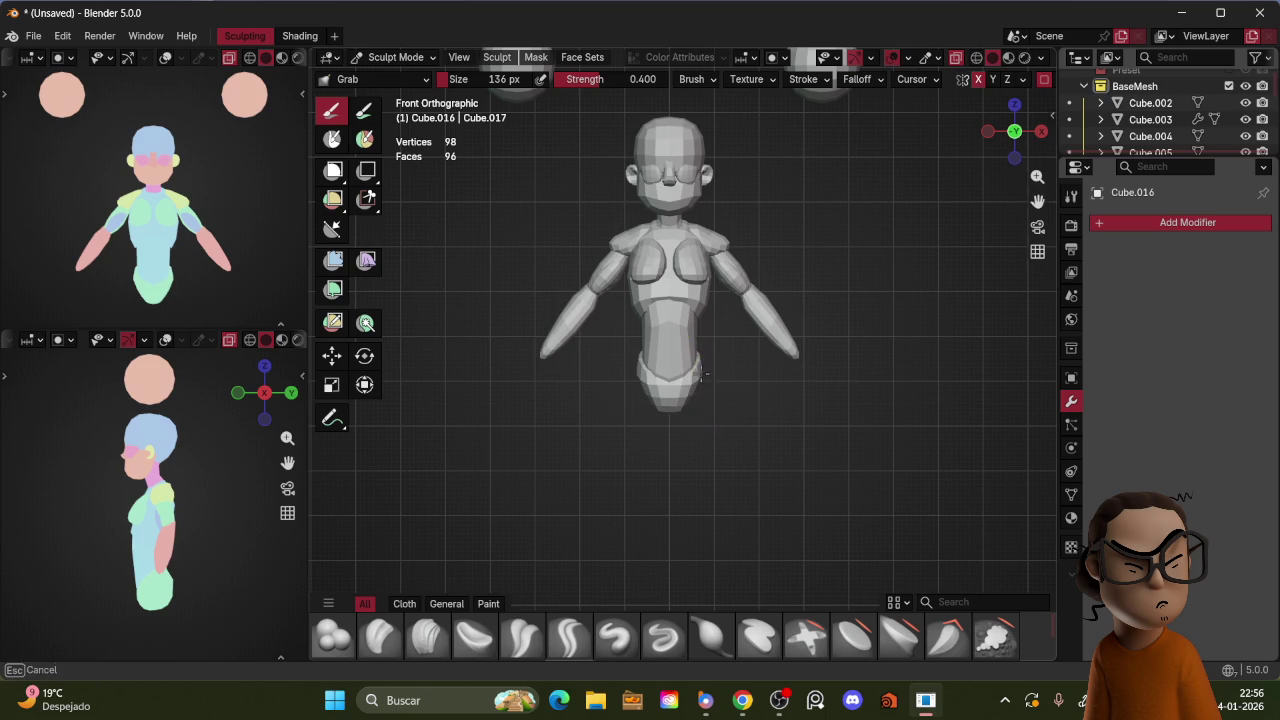
left_click_drag(676, 353, 694, 363)
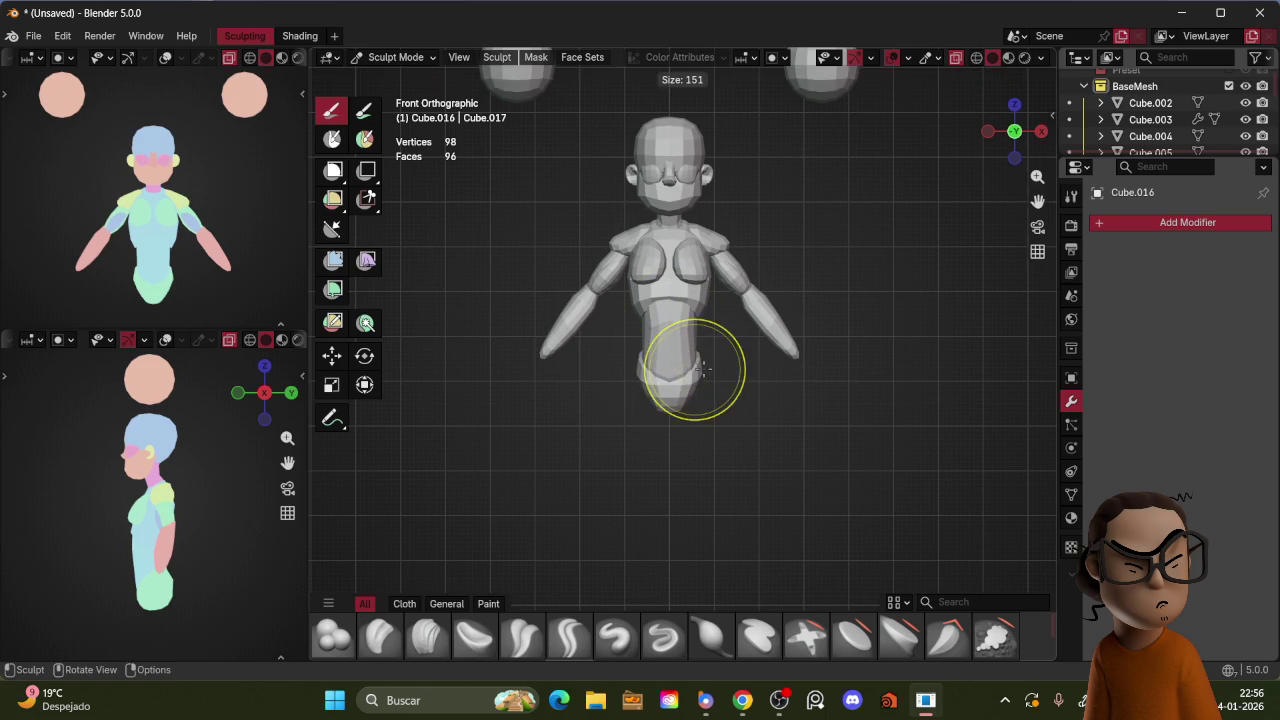
key("bracketright")
mouse_move(707, 367)
middle_mouse_down()
mouse_move(714, 337)
mouse_move(791, 326)
middle_mouse_up()
key("ctrl+Tab")
left_click(686, 286)
key("KP_1")
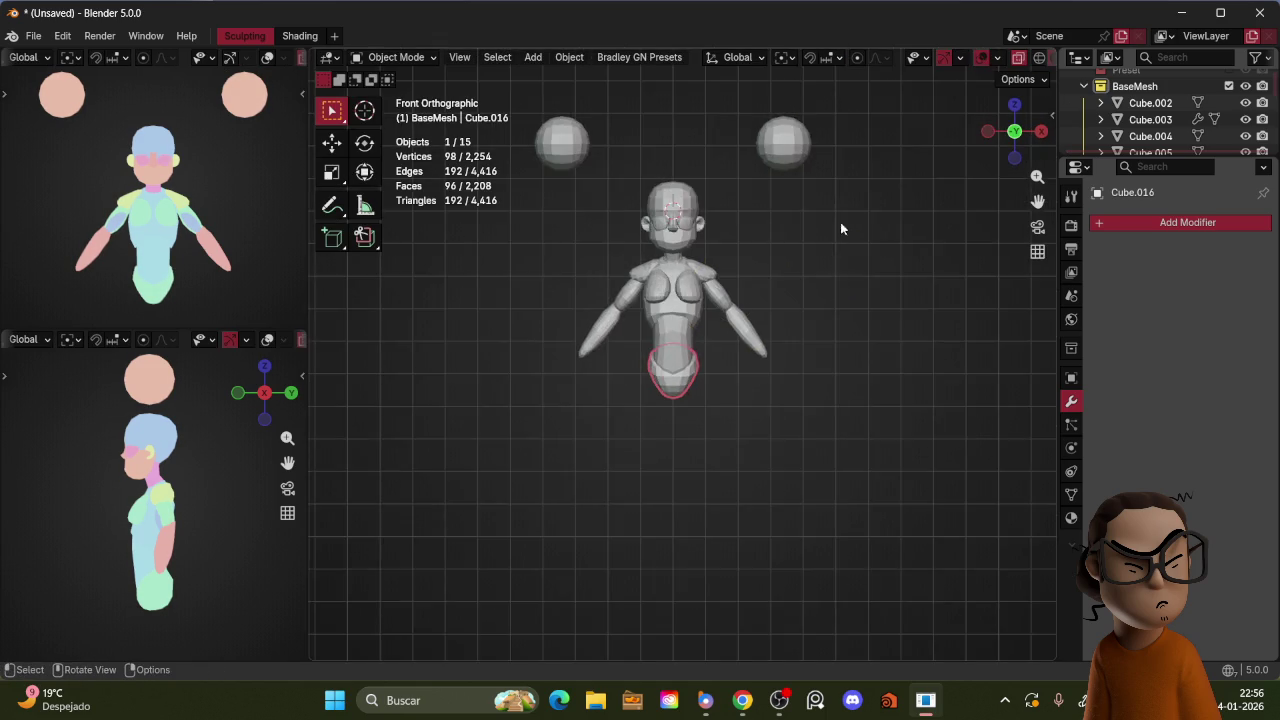
Step: Split the 3D viewport into two stacked views
scroll(840, 244, "down", 2)
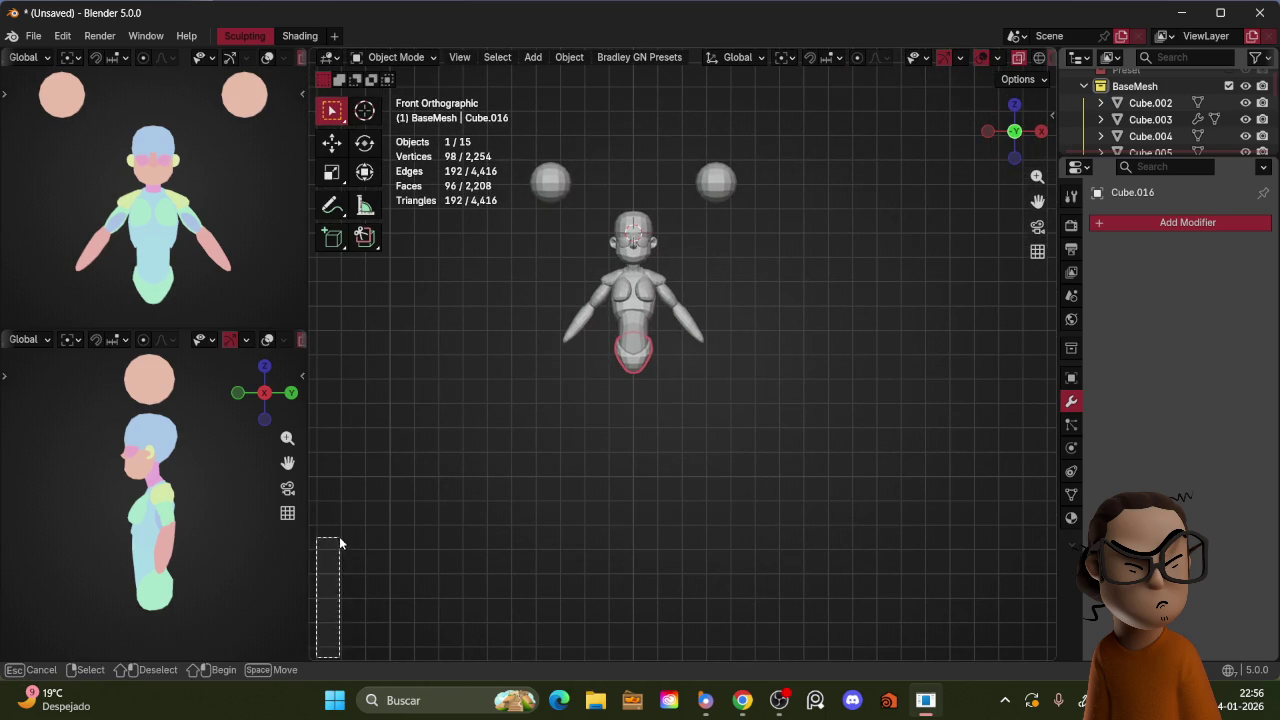
left_click_drag(314, 657, 328, 540)
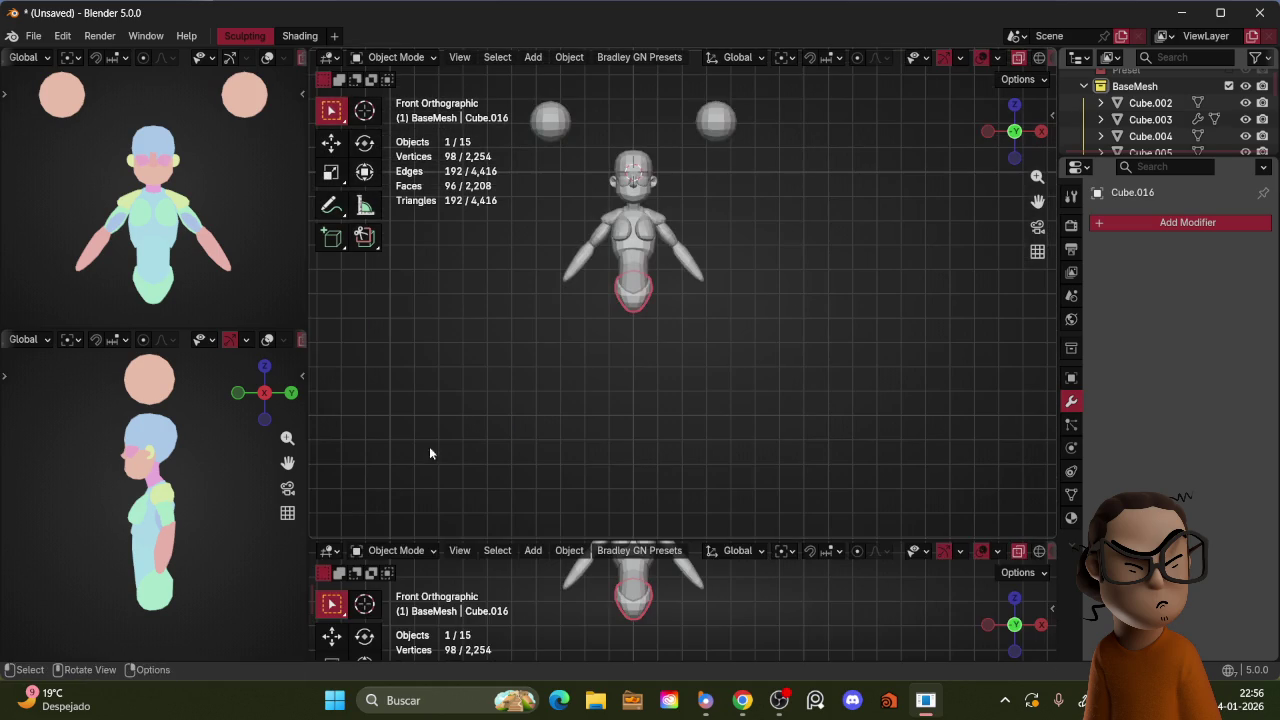
left_click(1084, 86)
Step: Add a new collection under Scene Collection and rename it Reference
left_click(1136, 75)
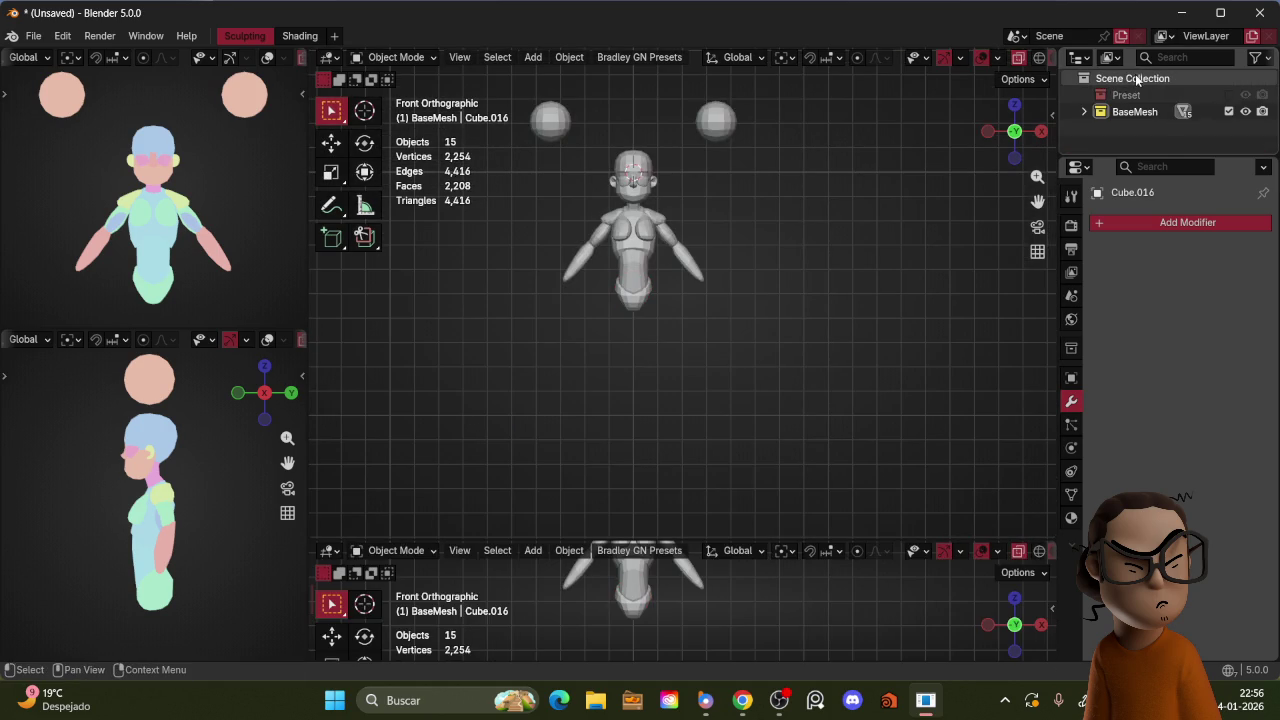
right_click(1133, 75)
left_click(1133, 89)
double_click(1135, 127)
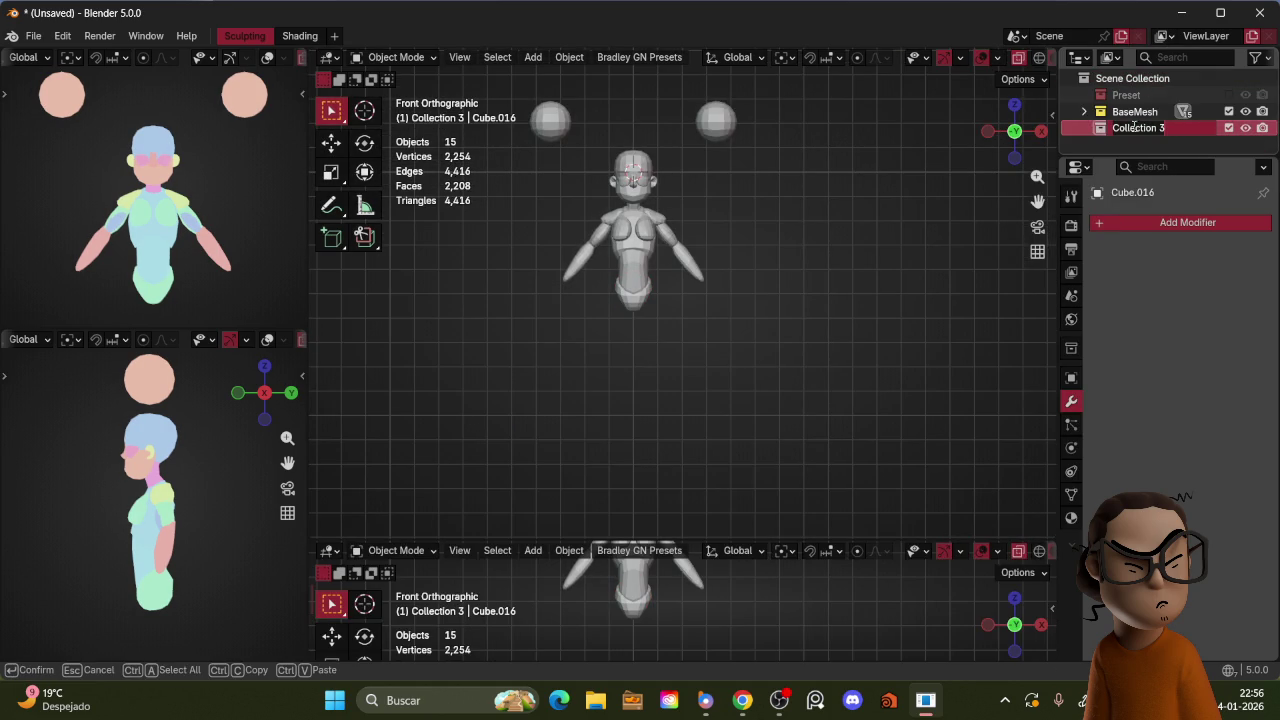
key("Caps_Lock")
type("Ree")
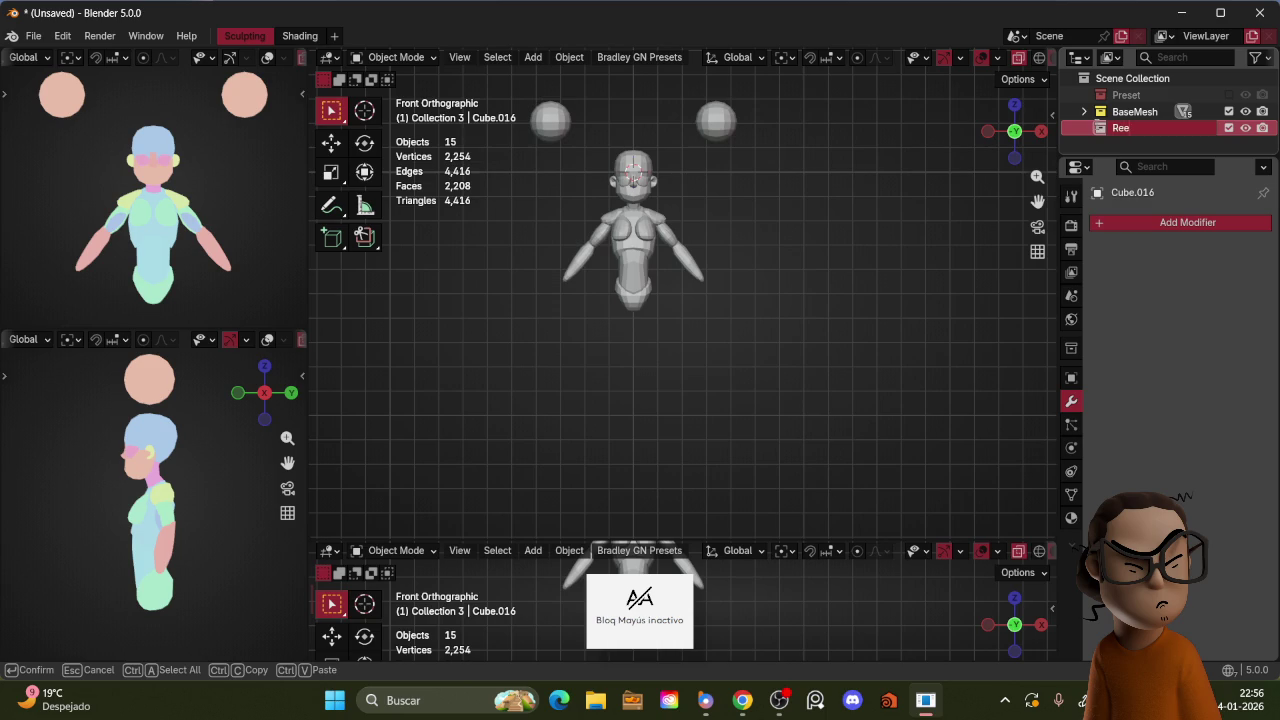
type("erenc")
key("Return")
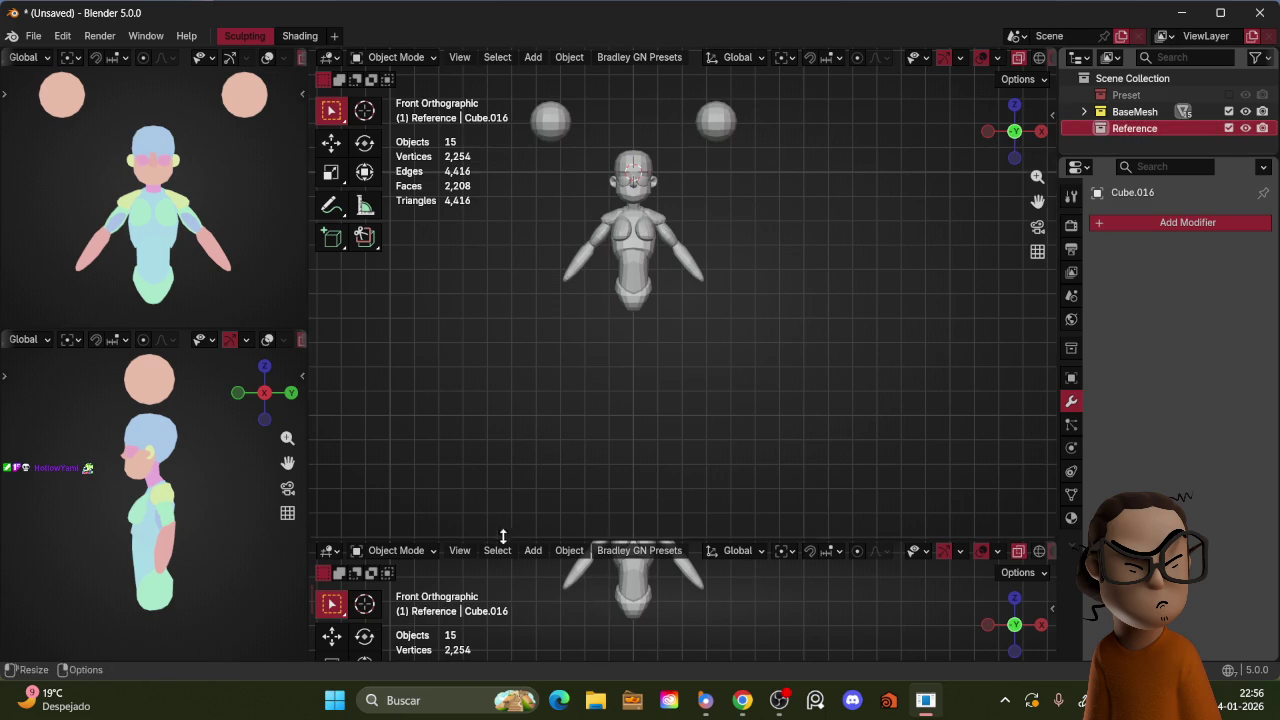
left_click(327, 550)
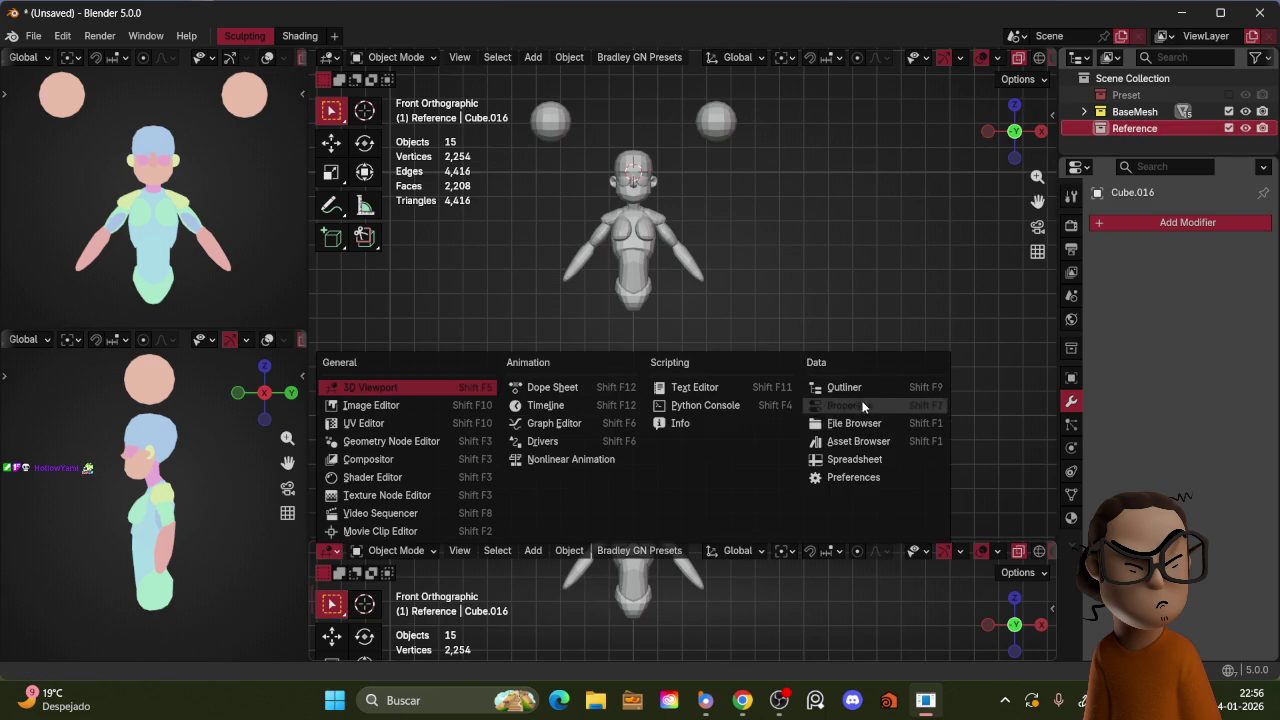
Step: Change the lower area to an Asset Browser and drag its border up to enlarge it
left_click(858, 441)
left_click_drag(653, 536, 658, 477)
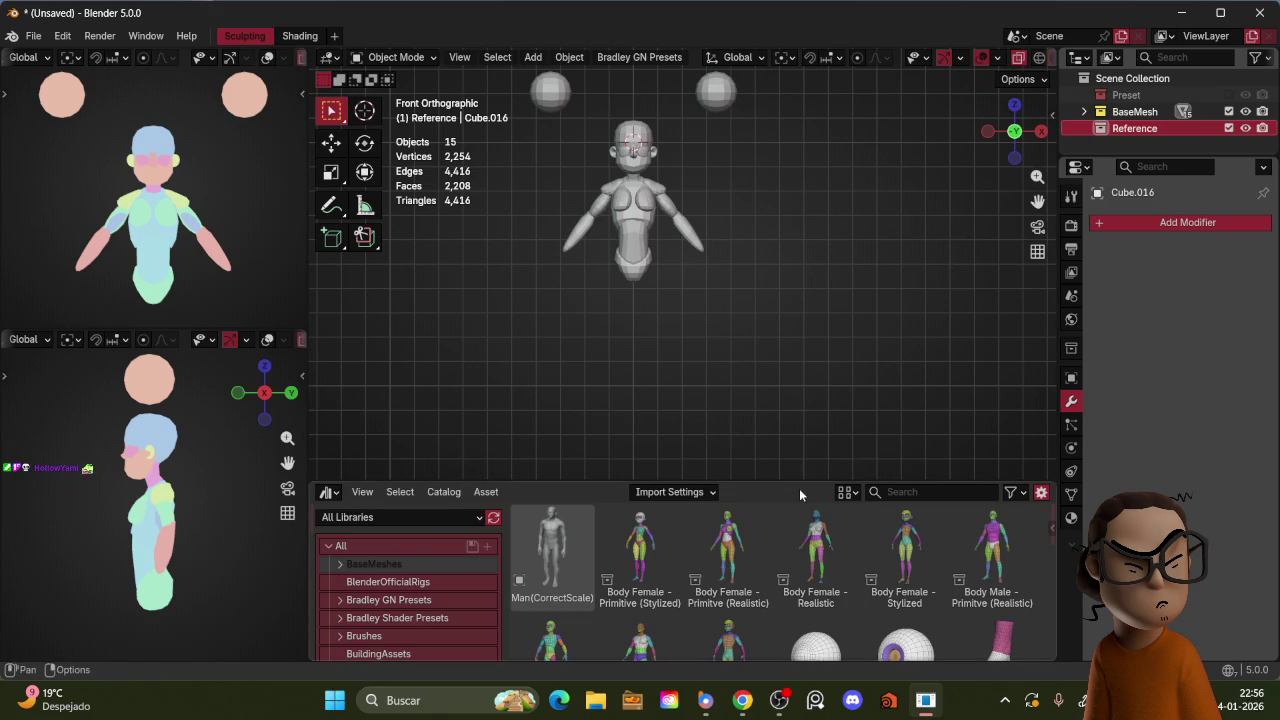
left_click_drag(792, 488, 811, 434)
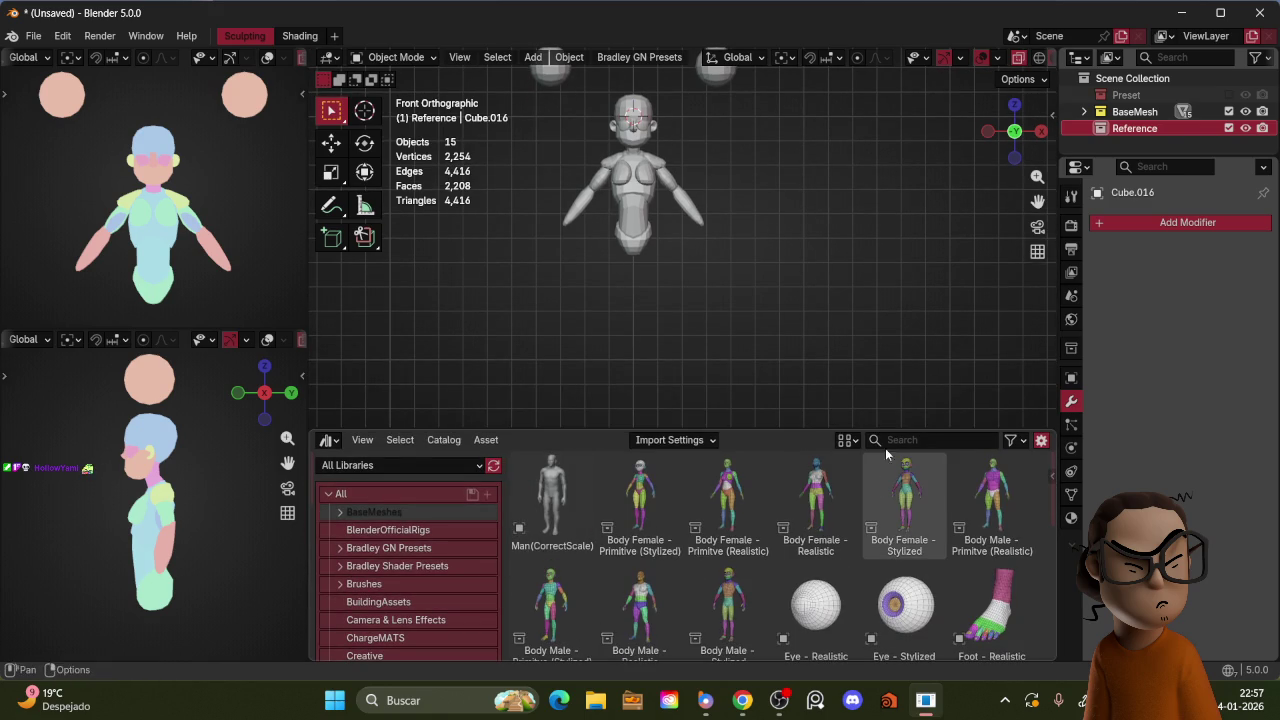
scroll(786, 487, "down", 1)
scroll(786, 490, "up", 1)
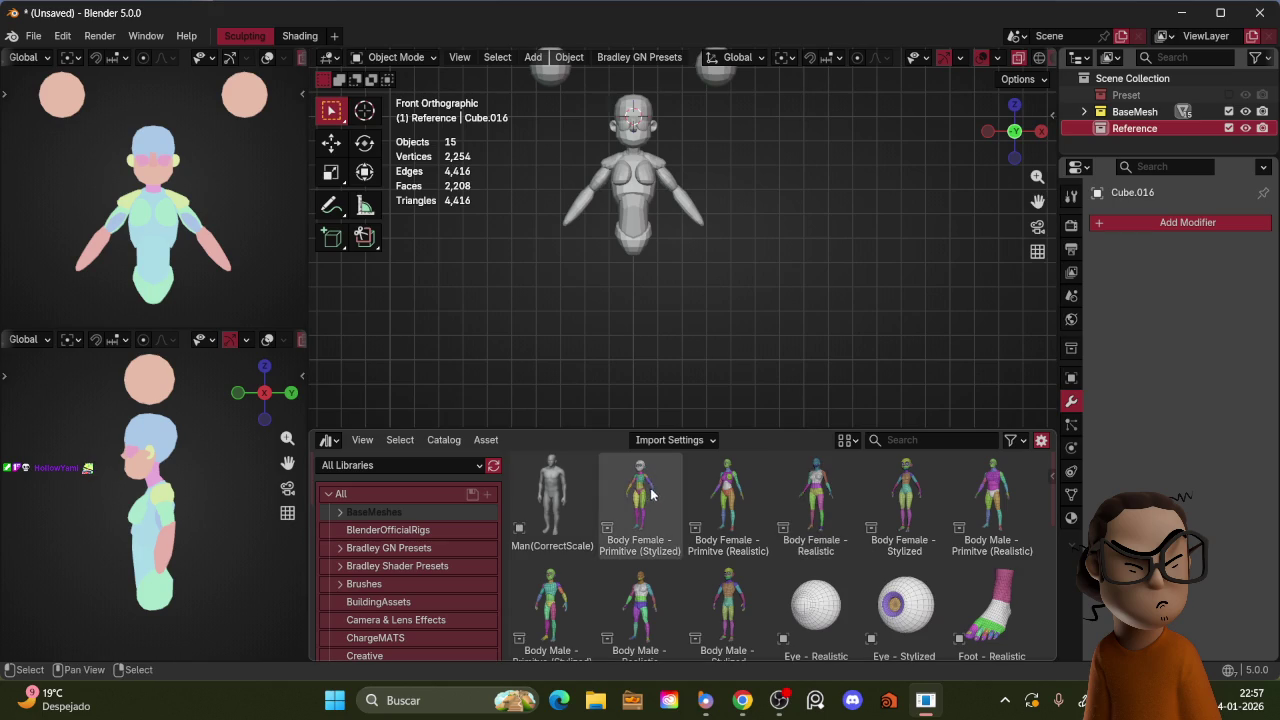
middle_click_drag(780, 300, 830, 290)
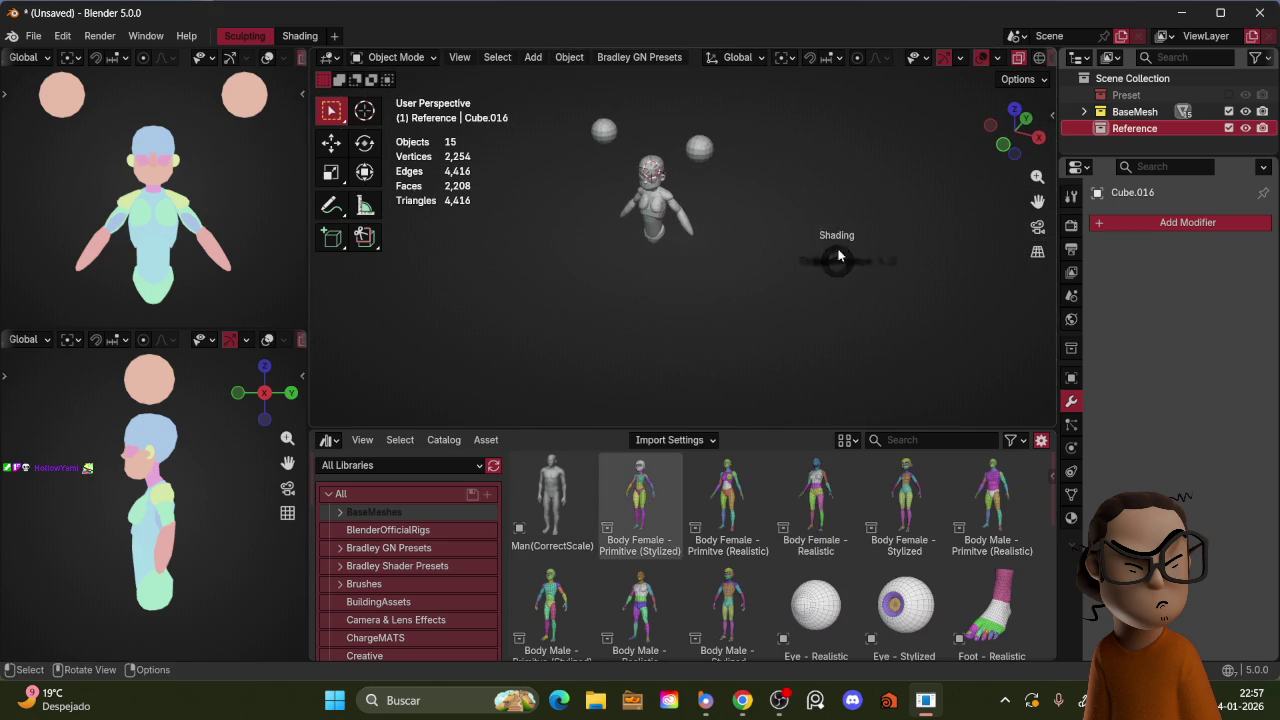
key("shift+alt+z")
scroll(700, 560, "down", 1)
left_click_drag(640, 595, 794, 234)
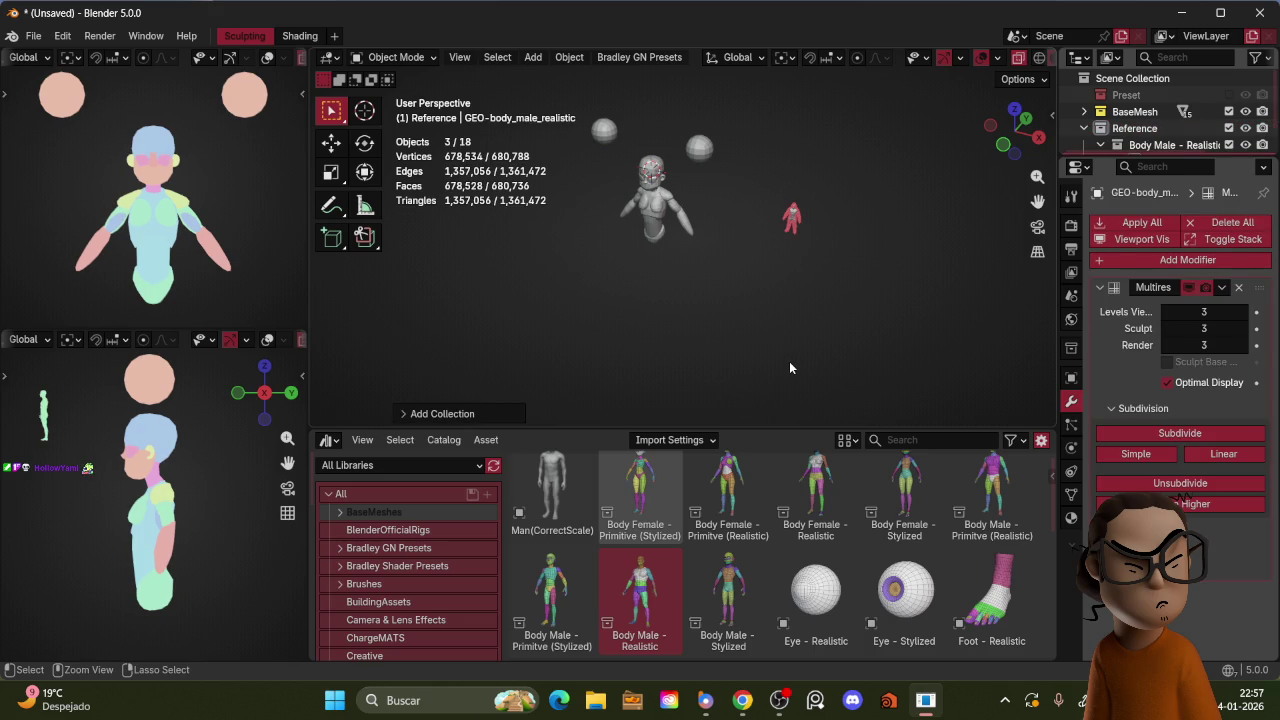
key("ctrl+z")
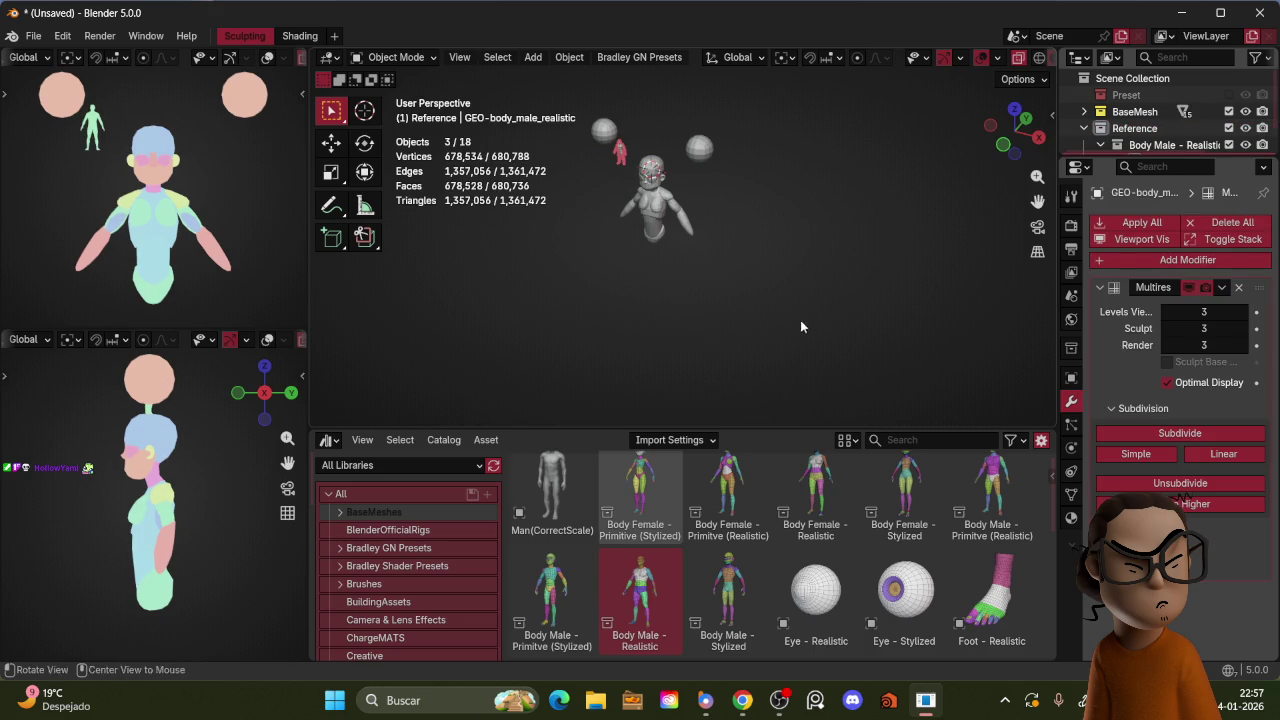
key("ctrl+z")
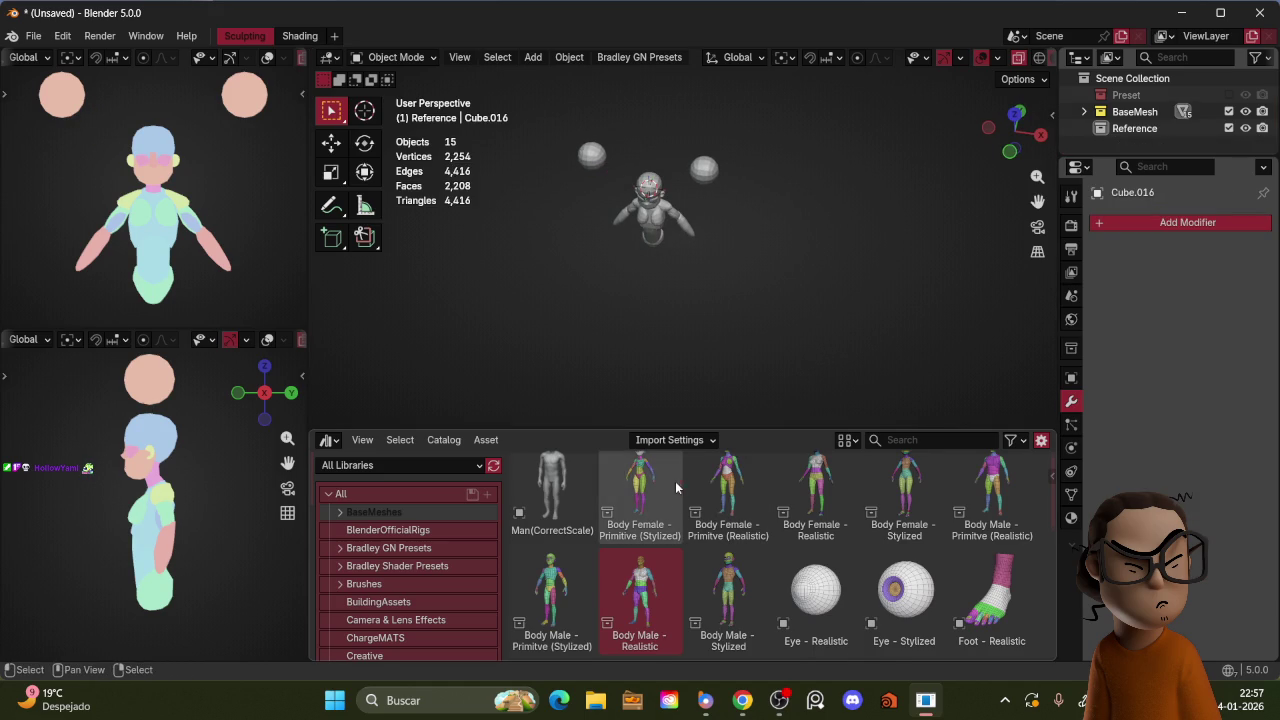
Step: Set Import Method to Append and drag Body Female - Primitive (Stylized) into the viewport
scroll(674, 482, "up", 1)
left_click(661, 509)
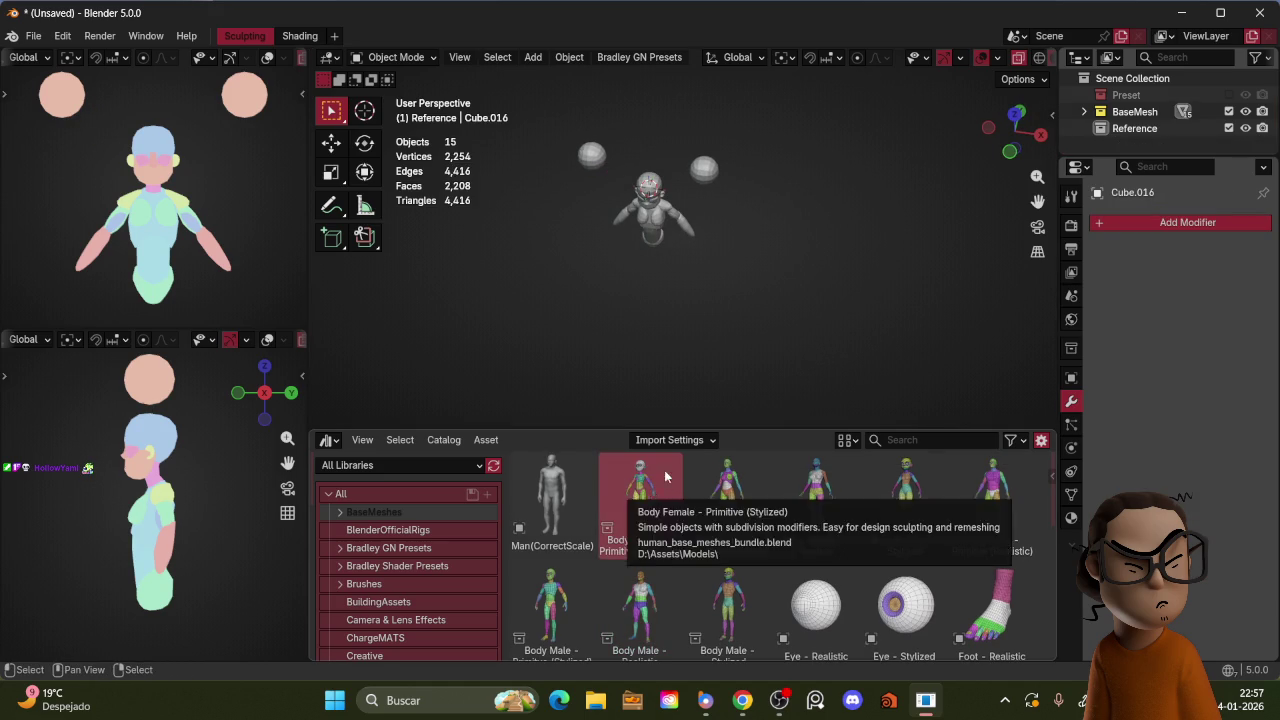
left_click(700, 443)
left_click(720, 369)
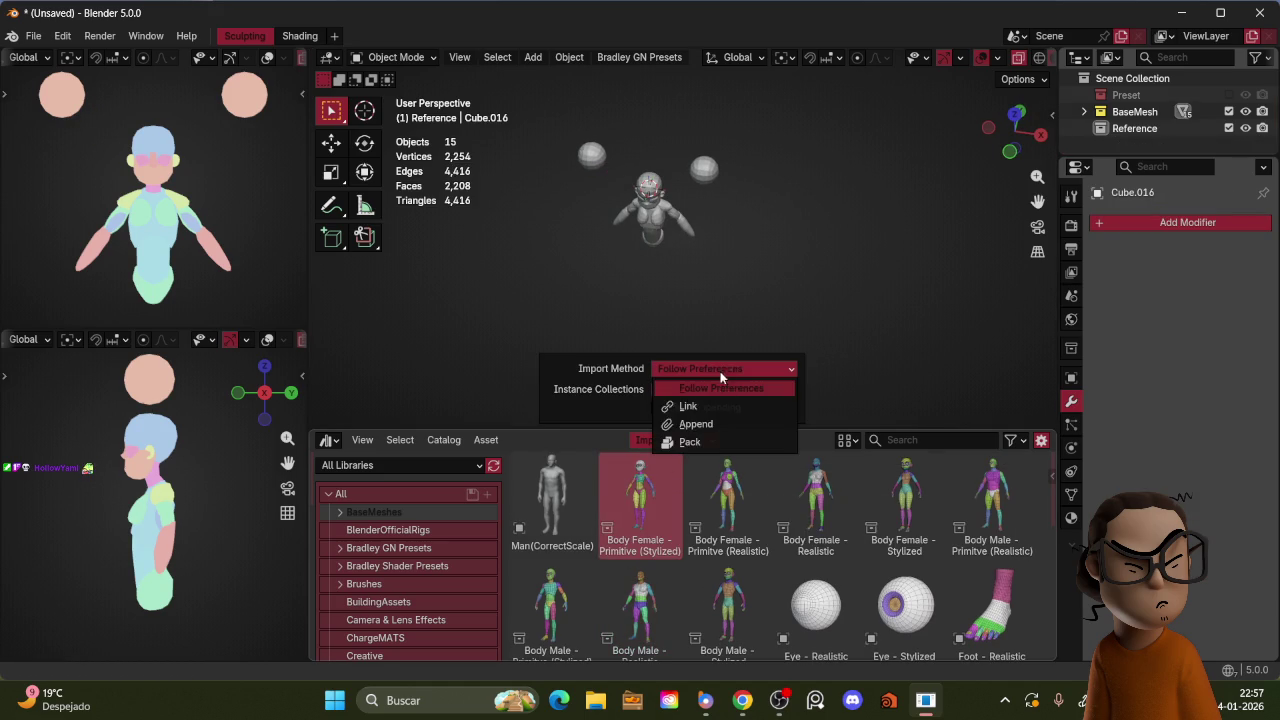
left_click(720, 428)
mouse_move(641, 508)
left_mouse_down()
mouse_move(694, 375)
mouse_move(787, 256)
left_mouse_up()
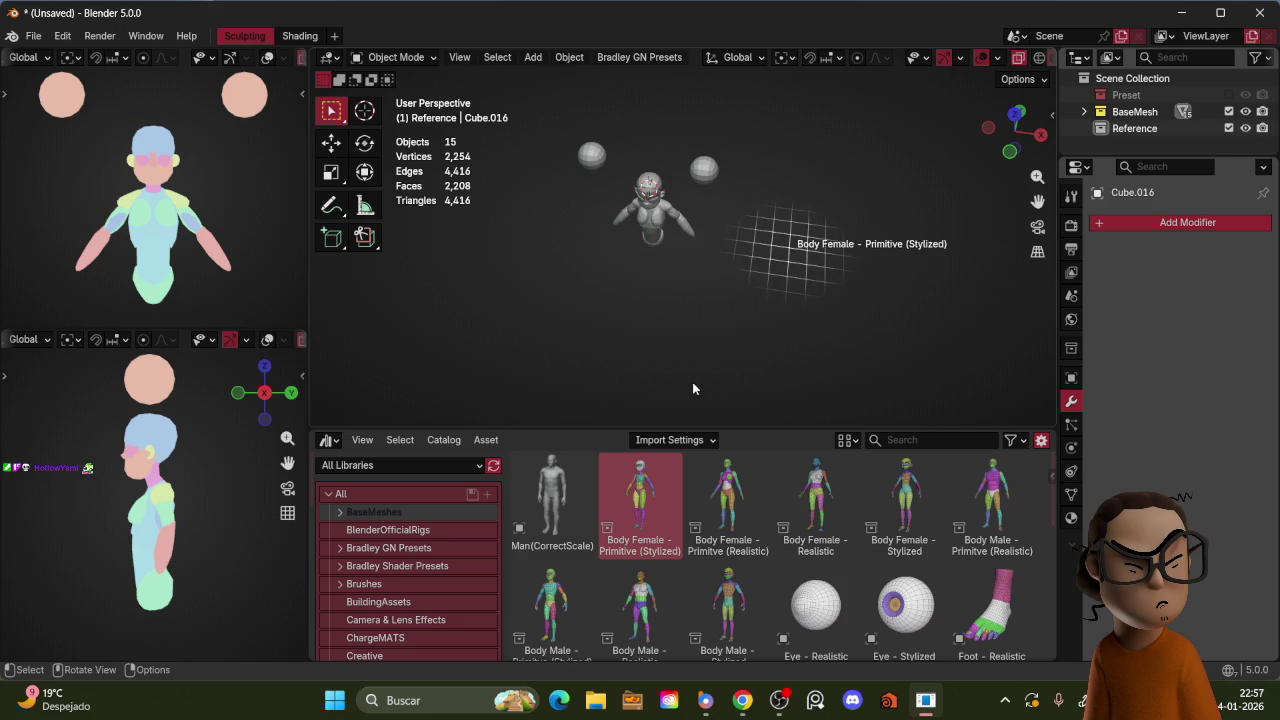
left_click_drag(693, 388, 693, 388)
key("KP_1")
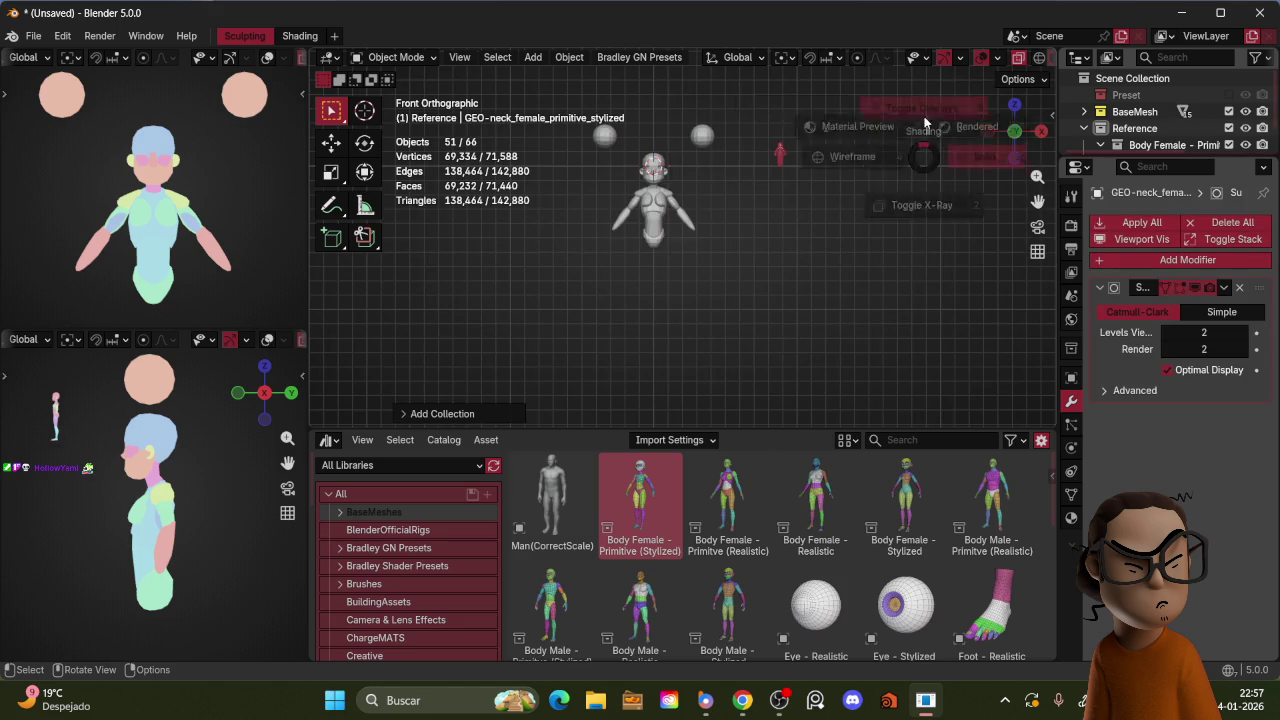
Step: Scale up the female body and move it over the blocky base mesh in front view
middle_click_drag(924, 177, 926, 209, "shift")
key("s")
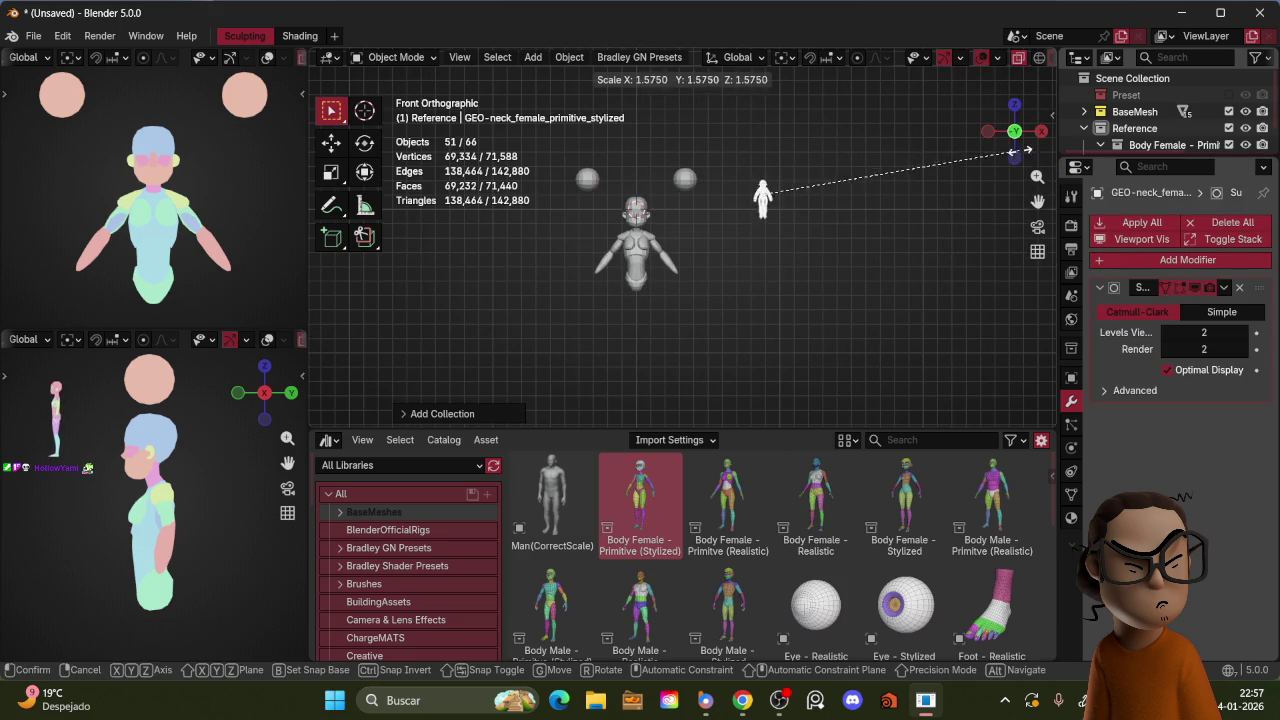
left_click(1050, 113)
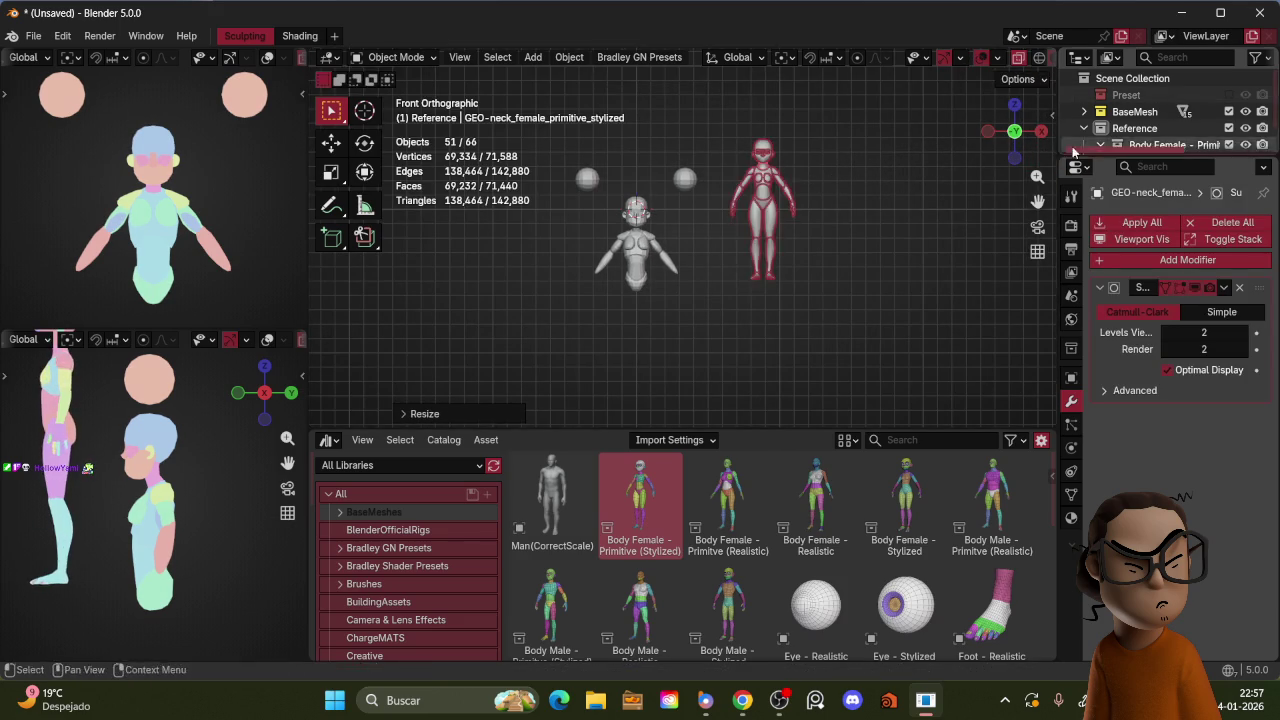
key("g")
left_click(790, 297)
key("s")
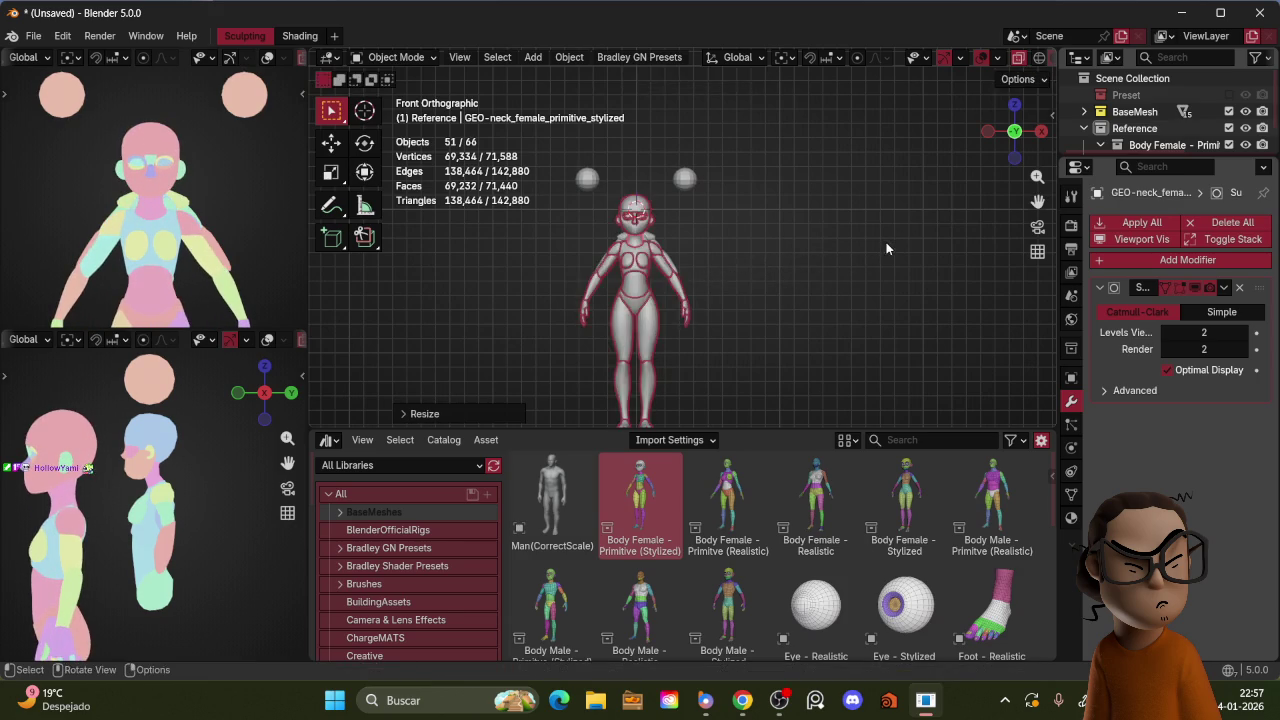
left_click(886, 242)
key("g")
left_click(869, 246)
Step: Align the female body with the base mesh in side and front views, then collapse Reference
key("KP_3")
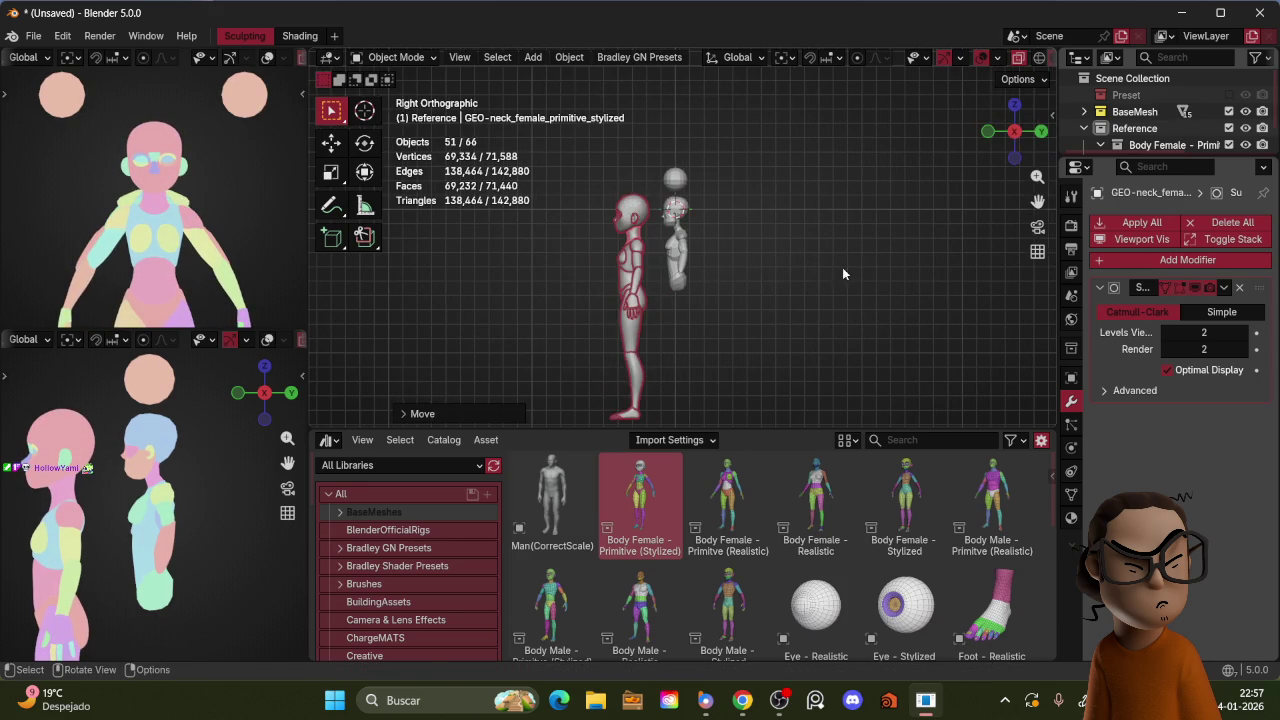
key("g")
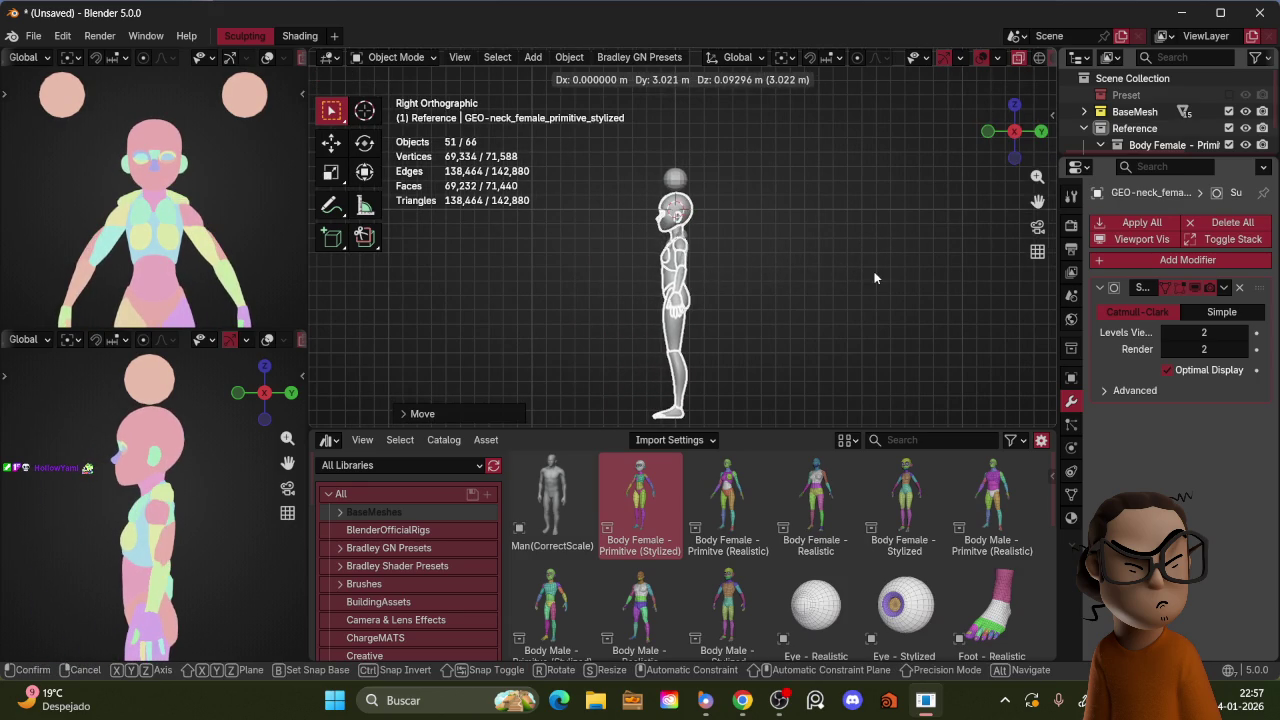
left_click(875, 278)
key("KP_1")
key("g")
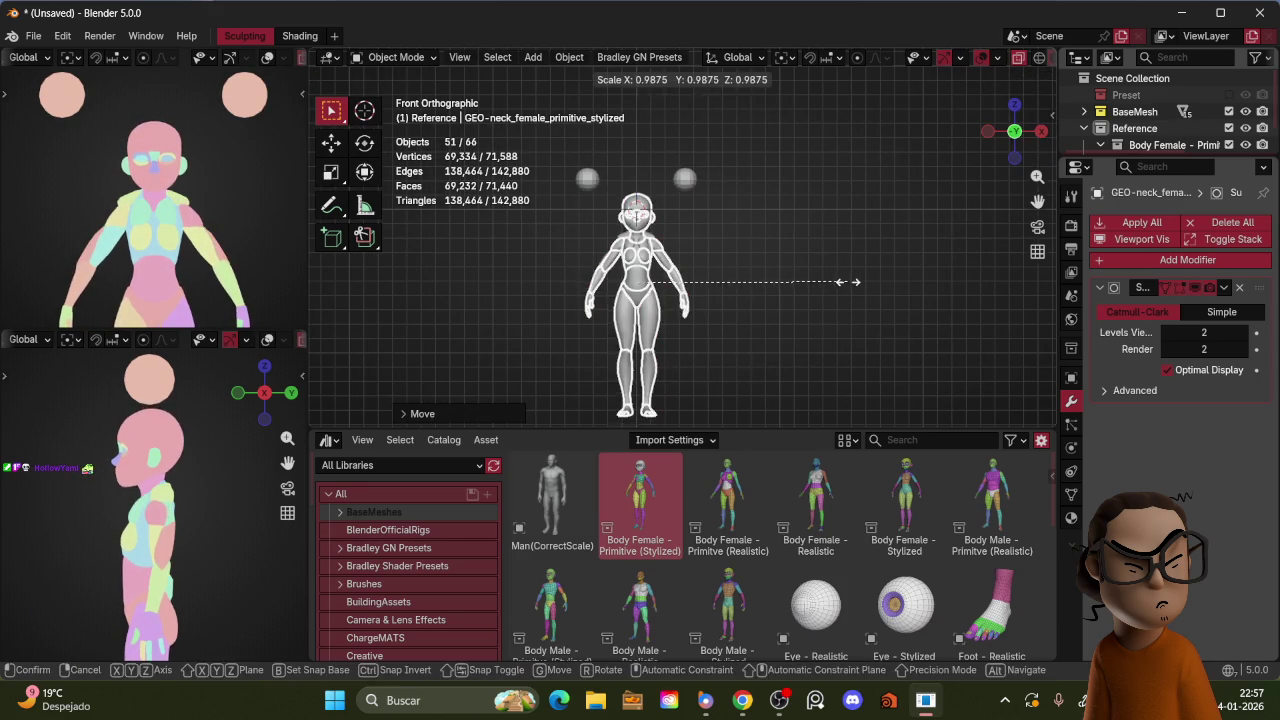
left_click(844, 285)
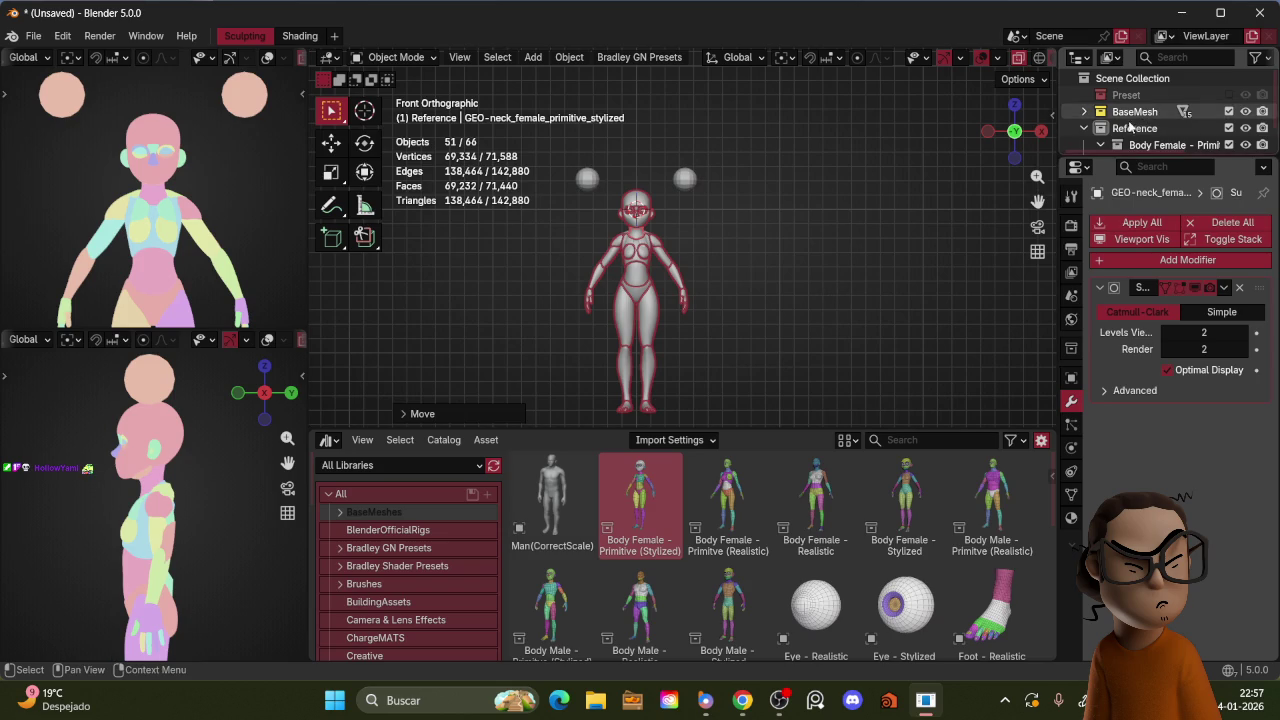
left_click(1083, 129)
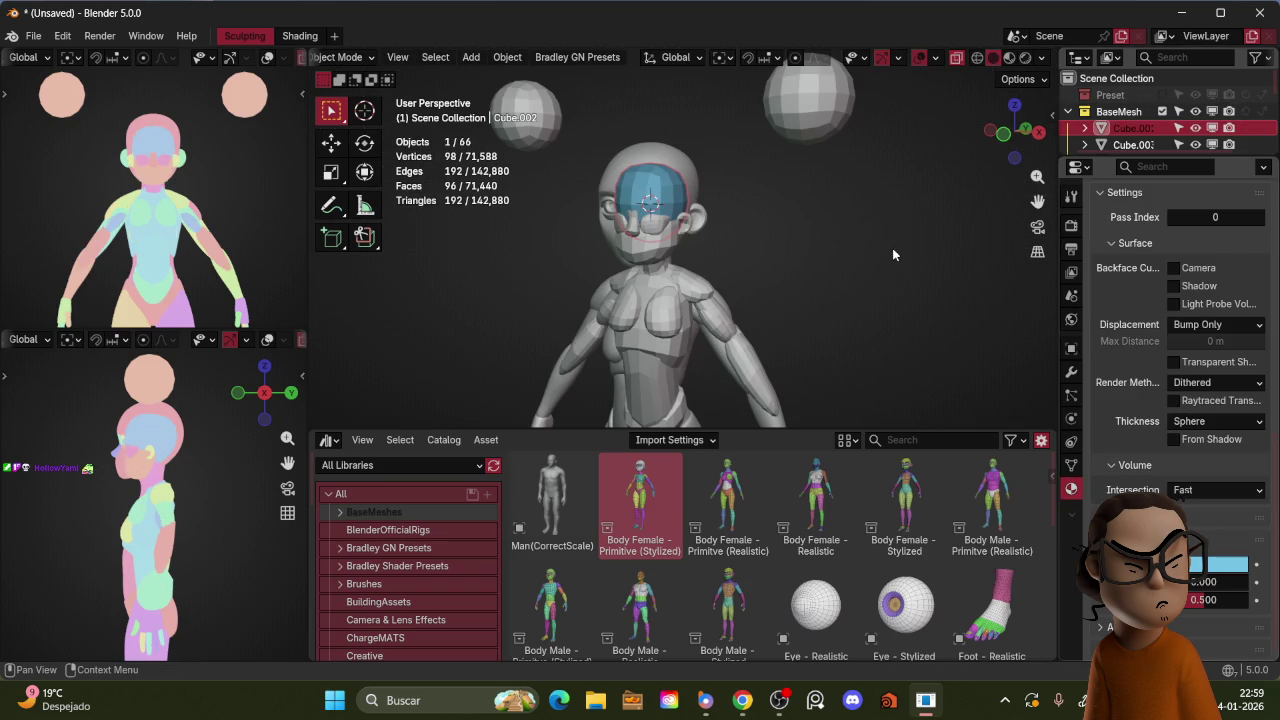
Step: Restore the Blender window from the taskbar and maximize it to full screen
middle_click_drag(888, 248, 930, 225)
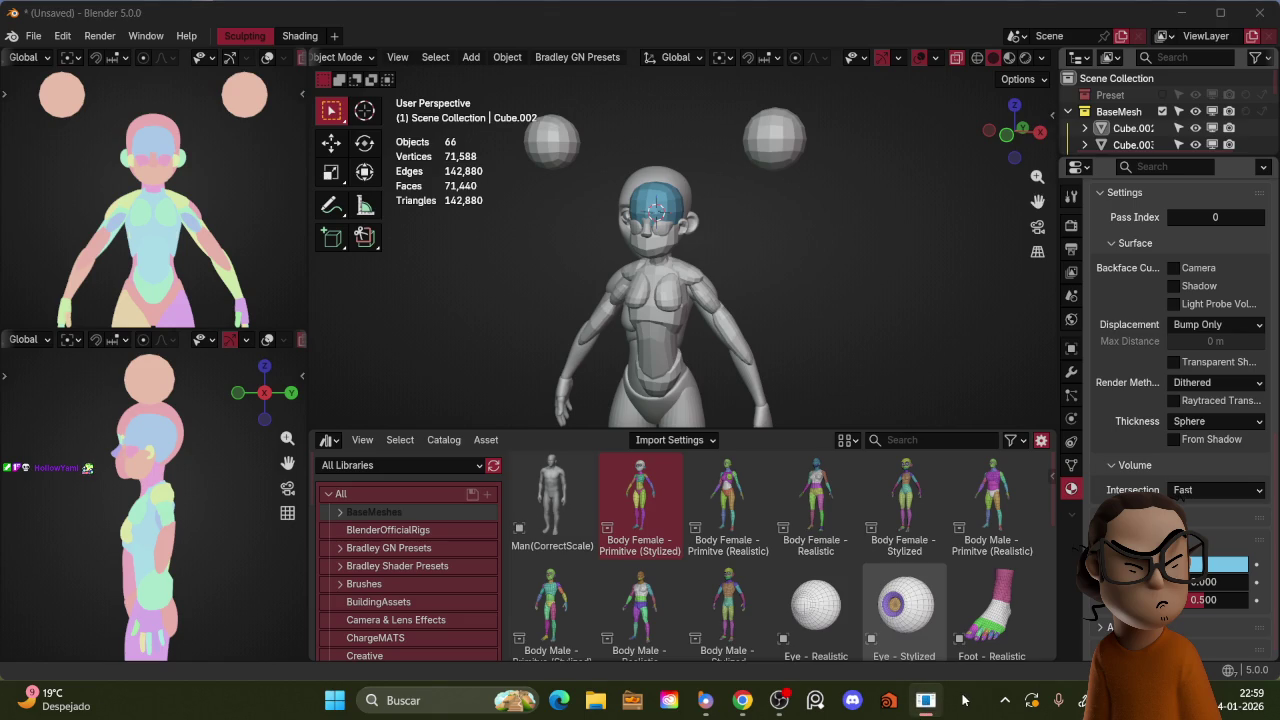
right_click(926, 700)
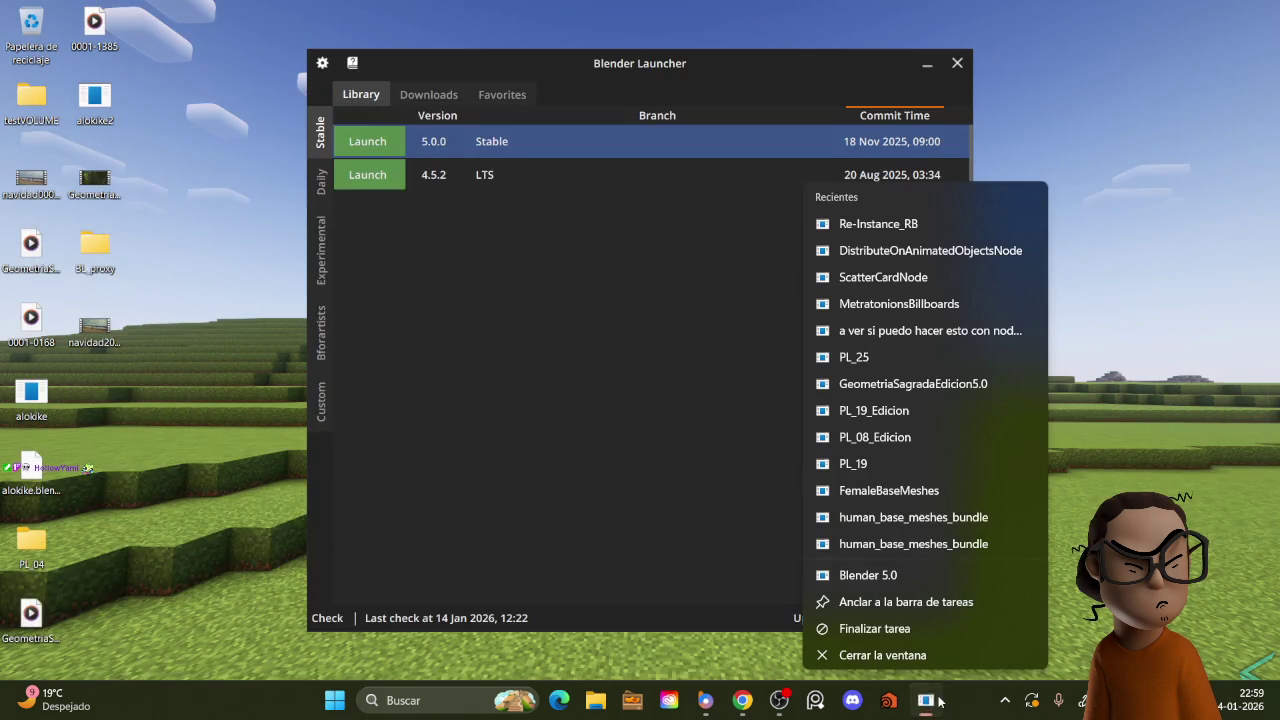
left_click(936, 701)
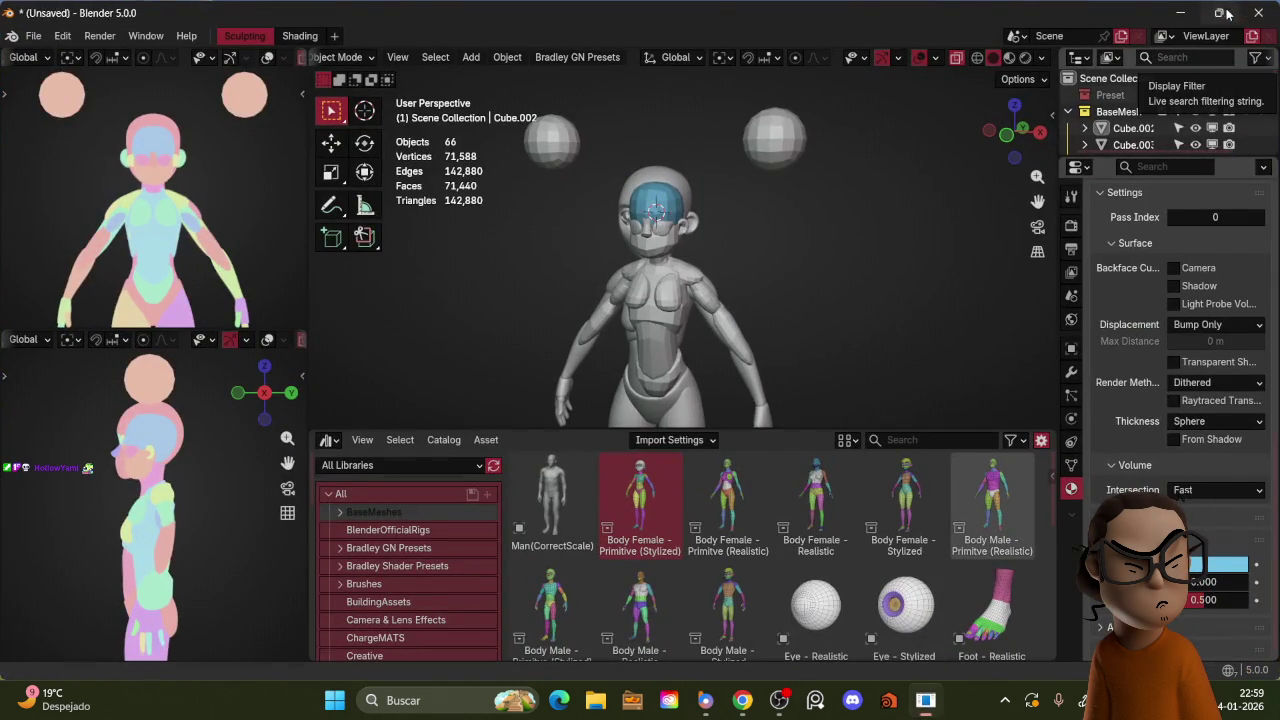
left_click(1222, 12)
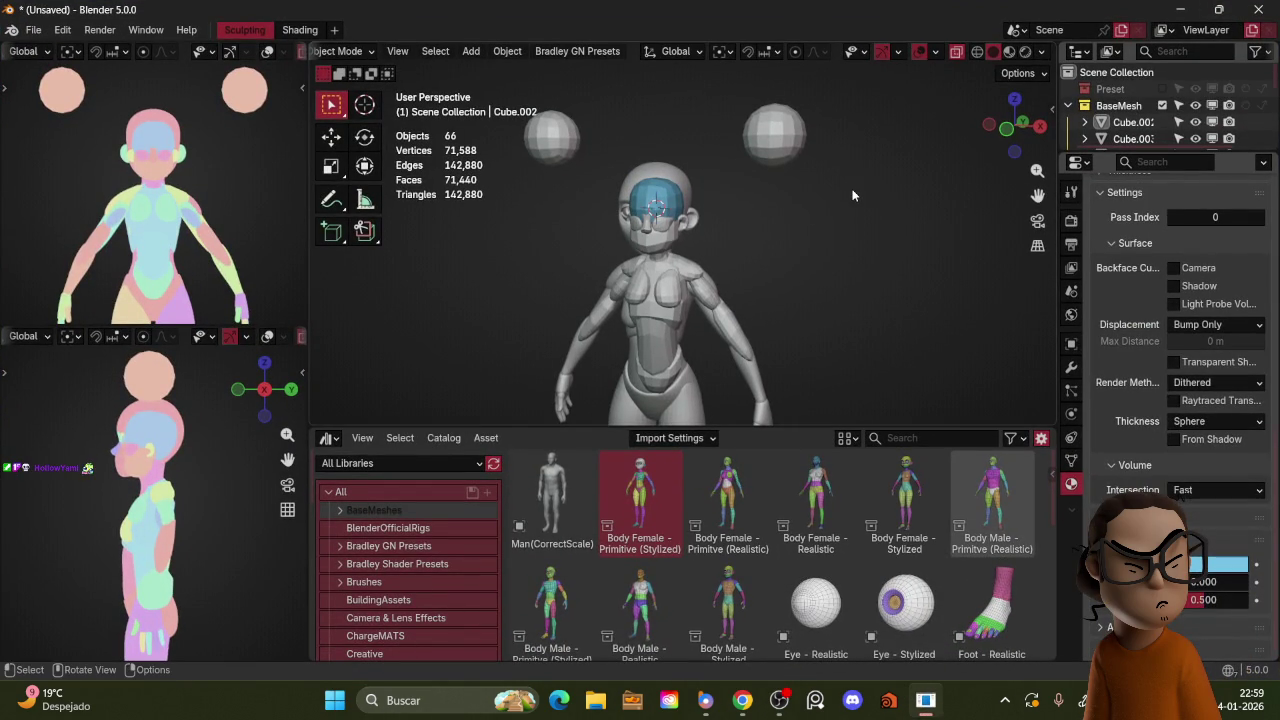
Step: Save the scene as mictia.blend in the BlenderArchivos/Esculpidos folder
key("ctrl+s")
scroll(290, 200, "down", 3)
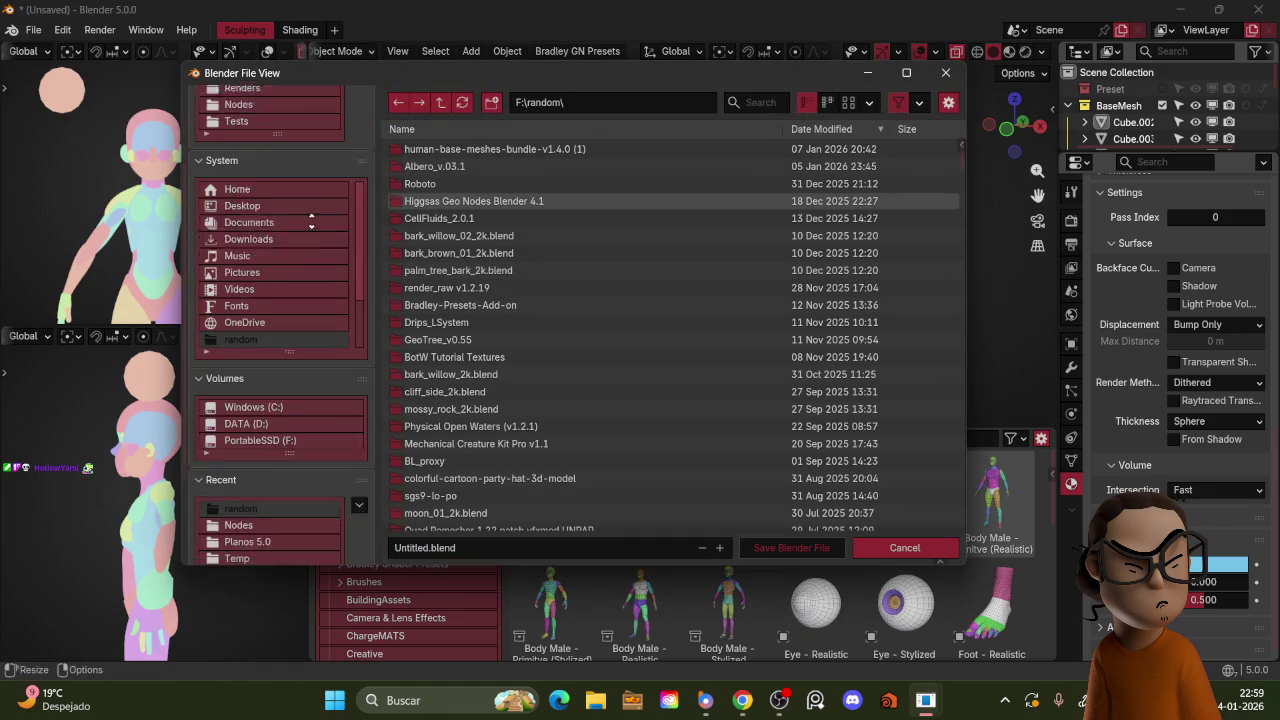
scroll(300, 210, "up", 3)
left_click(292, 181)
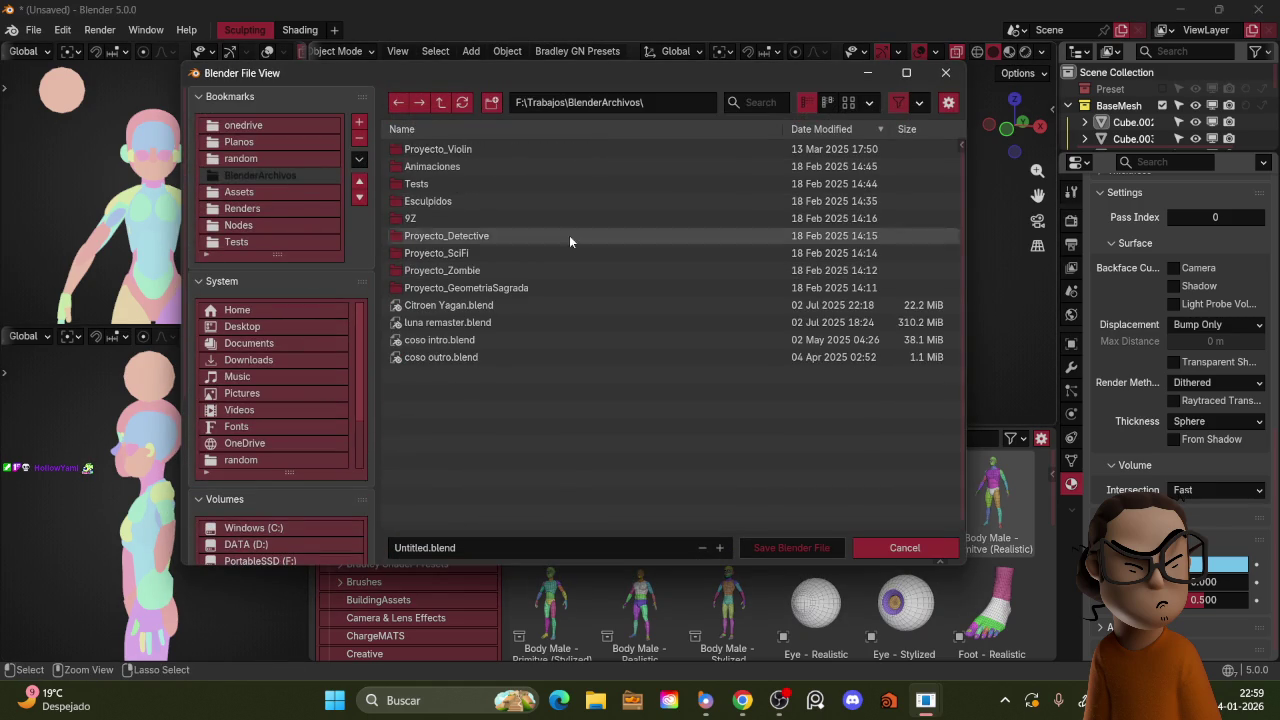
double_click(610, 201)
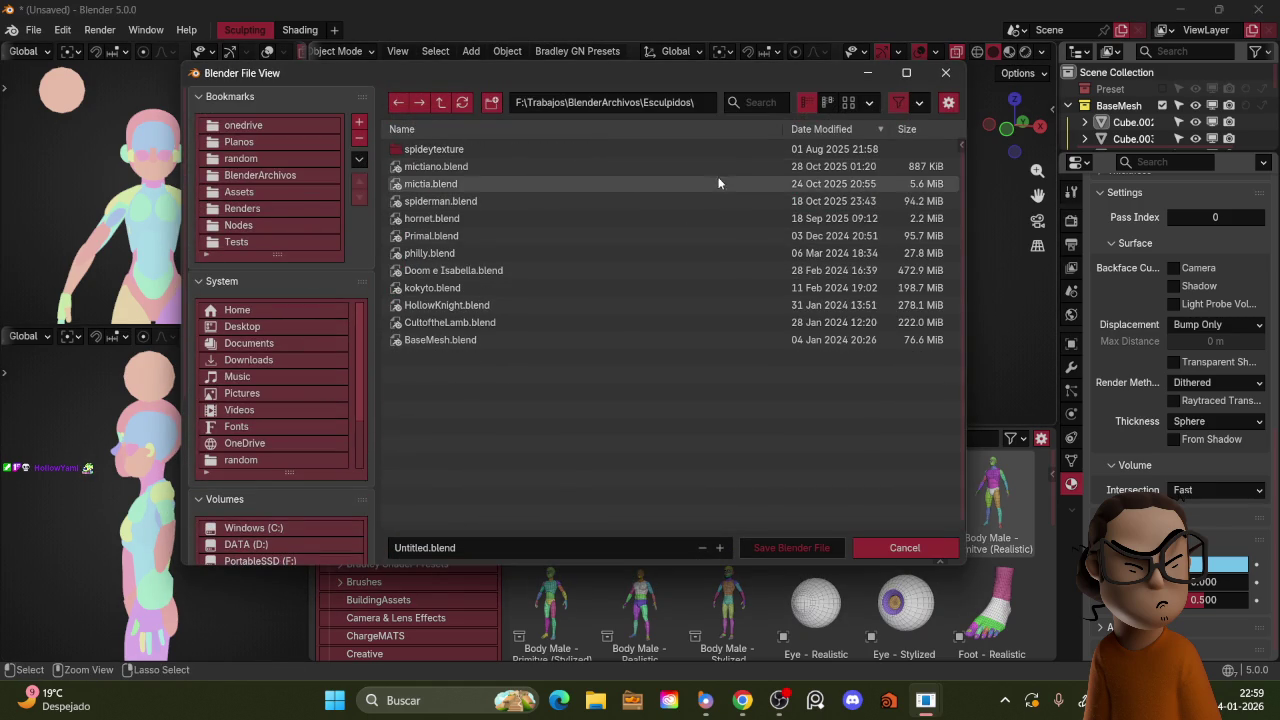
left_click(850, 103)
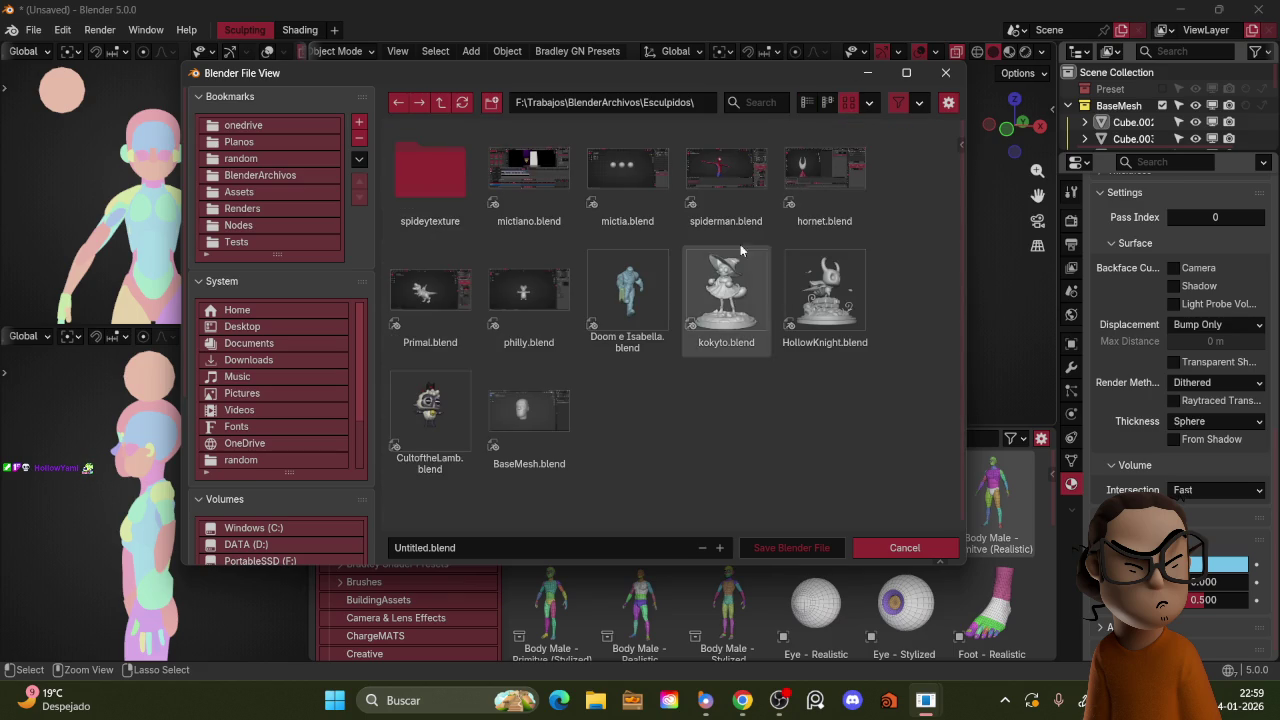
left_click(665, 195)
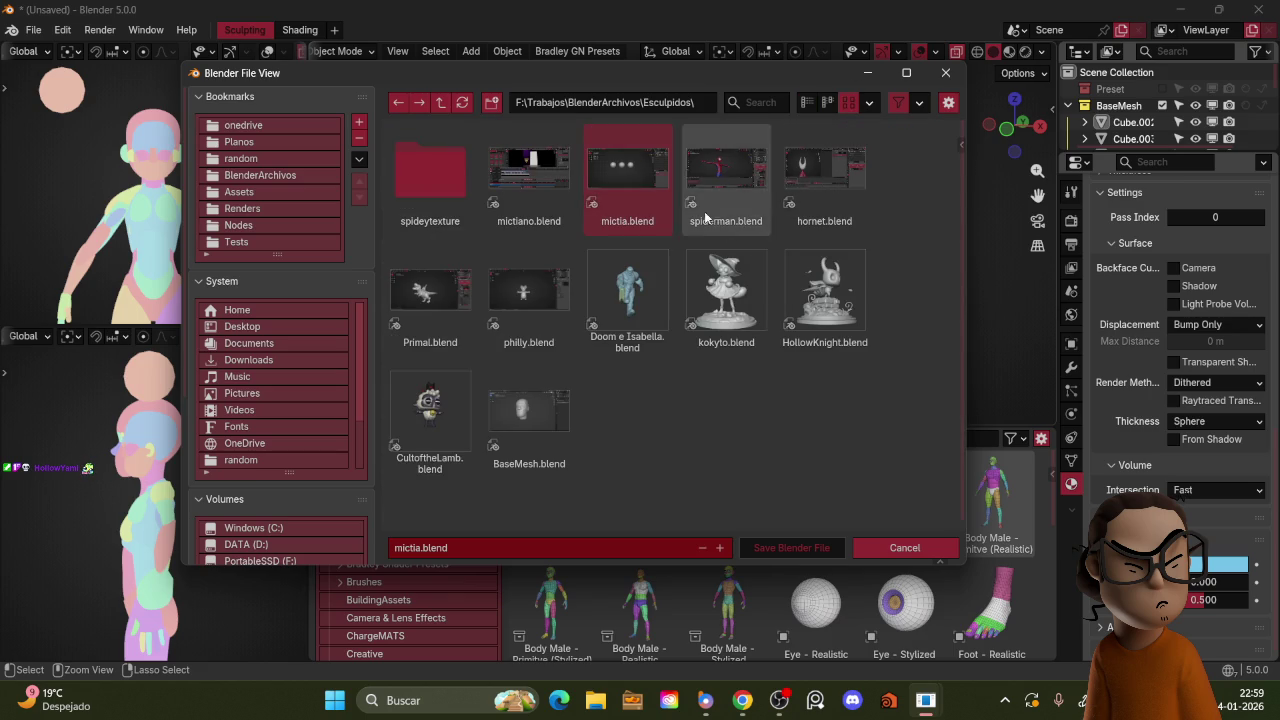
left_click(767, 547)
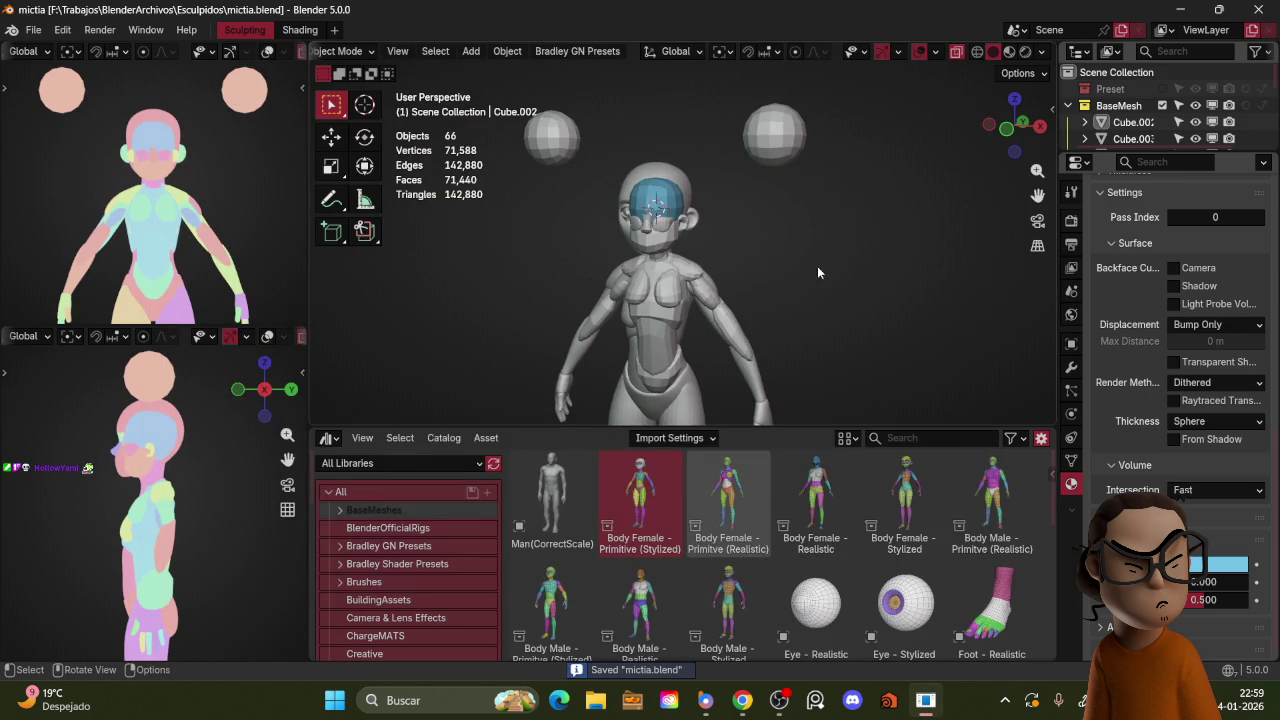
middle_click_drag(811, 271, 680, 208, "alt")
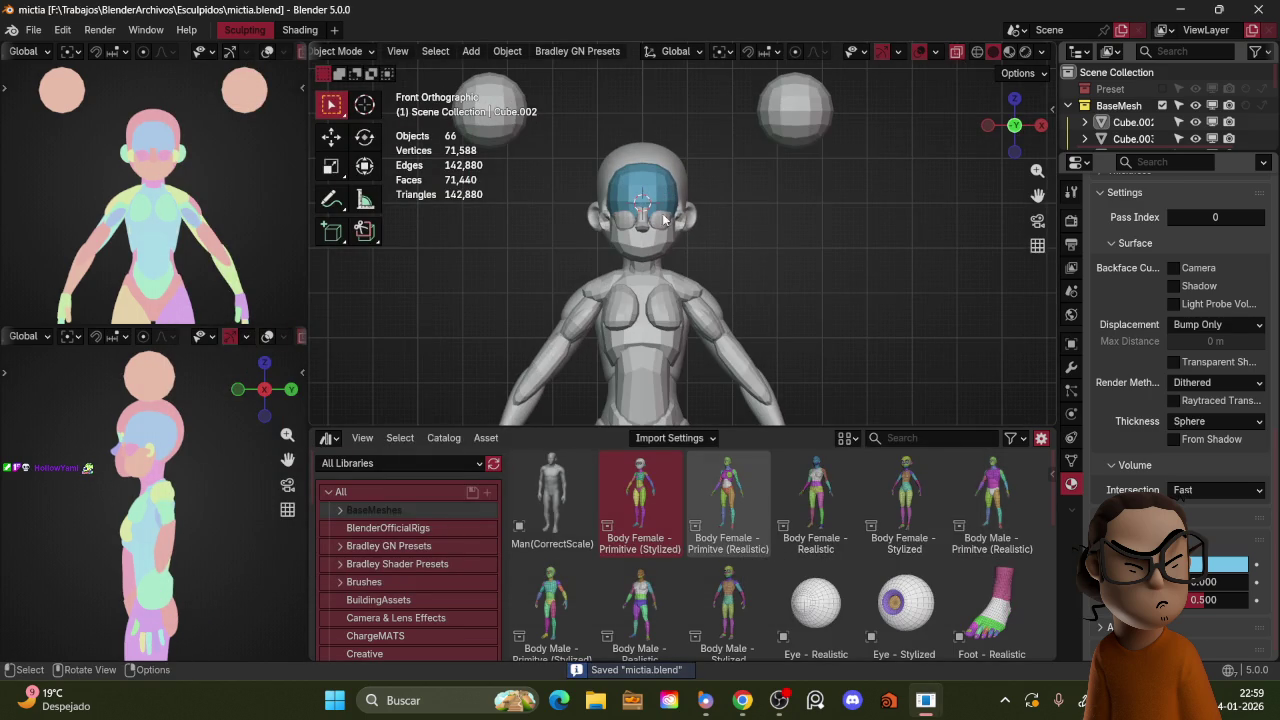
Step: Select the head and the Cube pieces and link the head's blue material to all of them
left_click(1133, 122)
scroll(1130, 110, "down", 6)
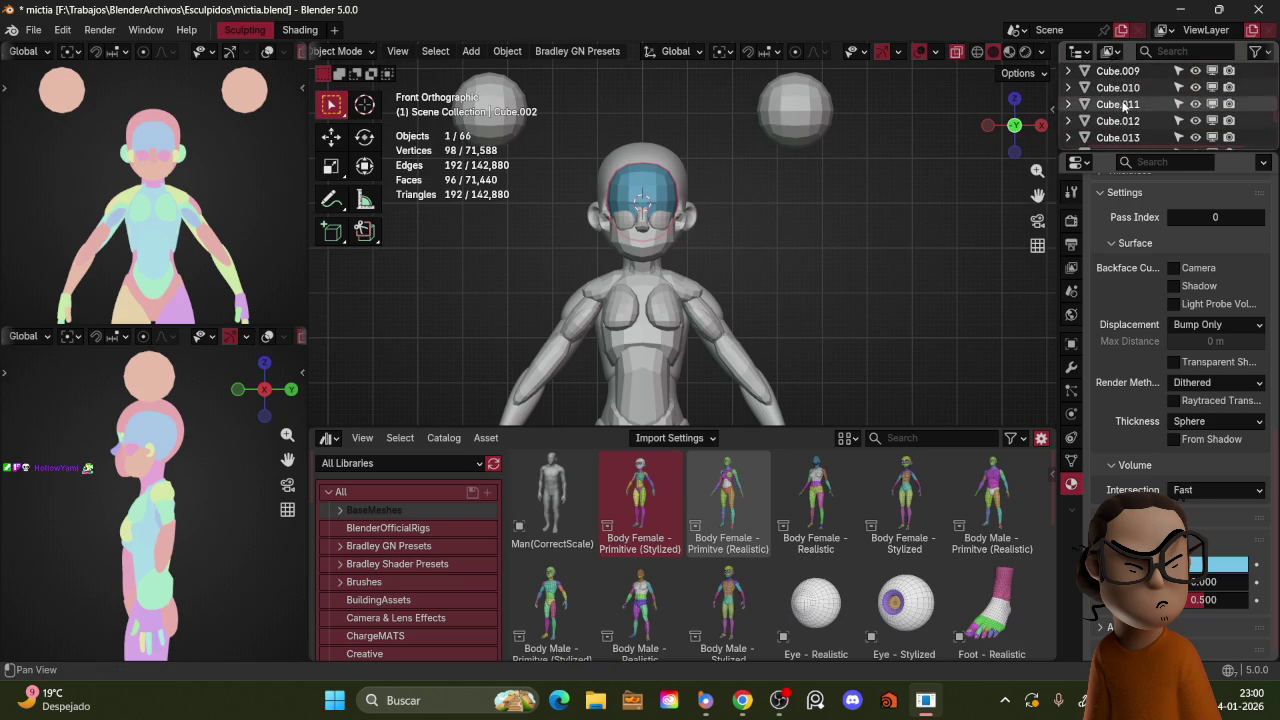
left_click(1117, 116, "shift")
middle_click_drag(995, 177, 853, 246)
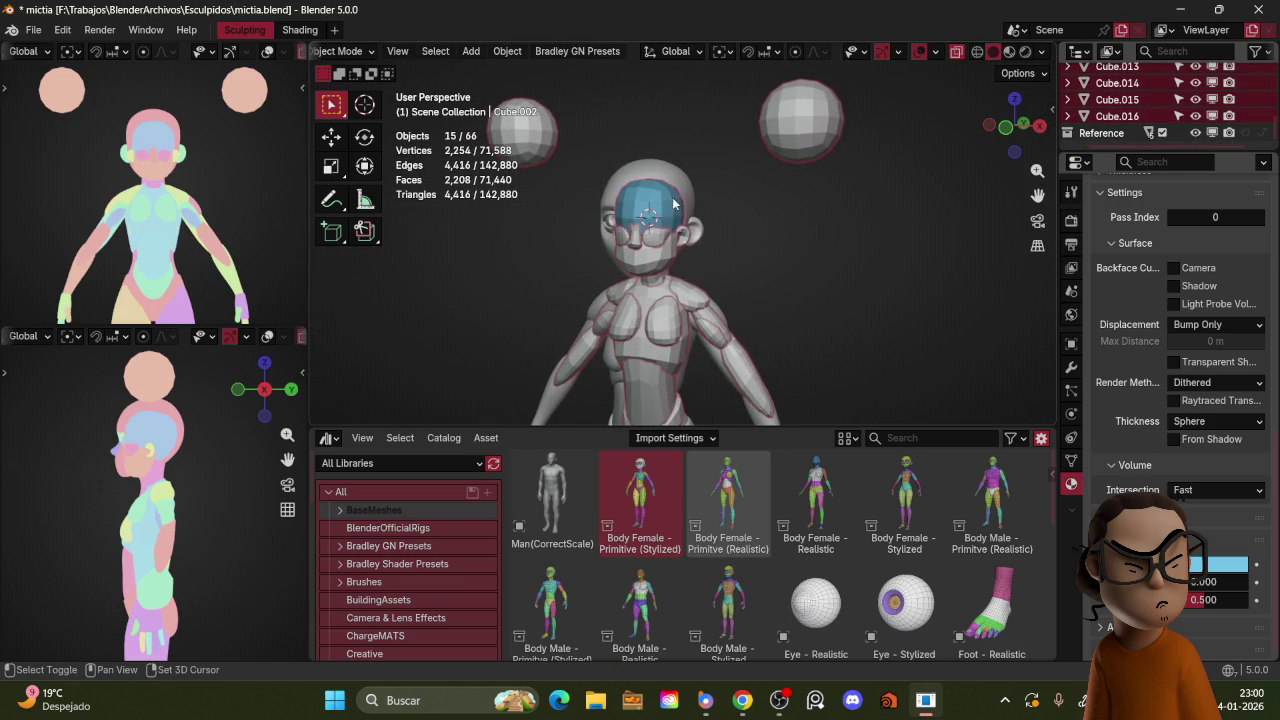
key("ctrl+l")
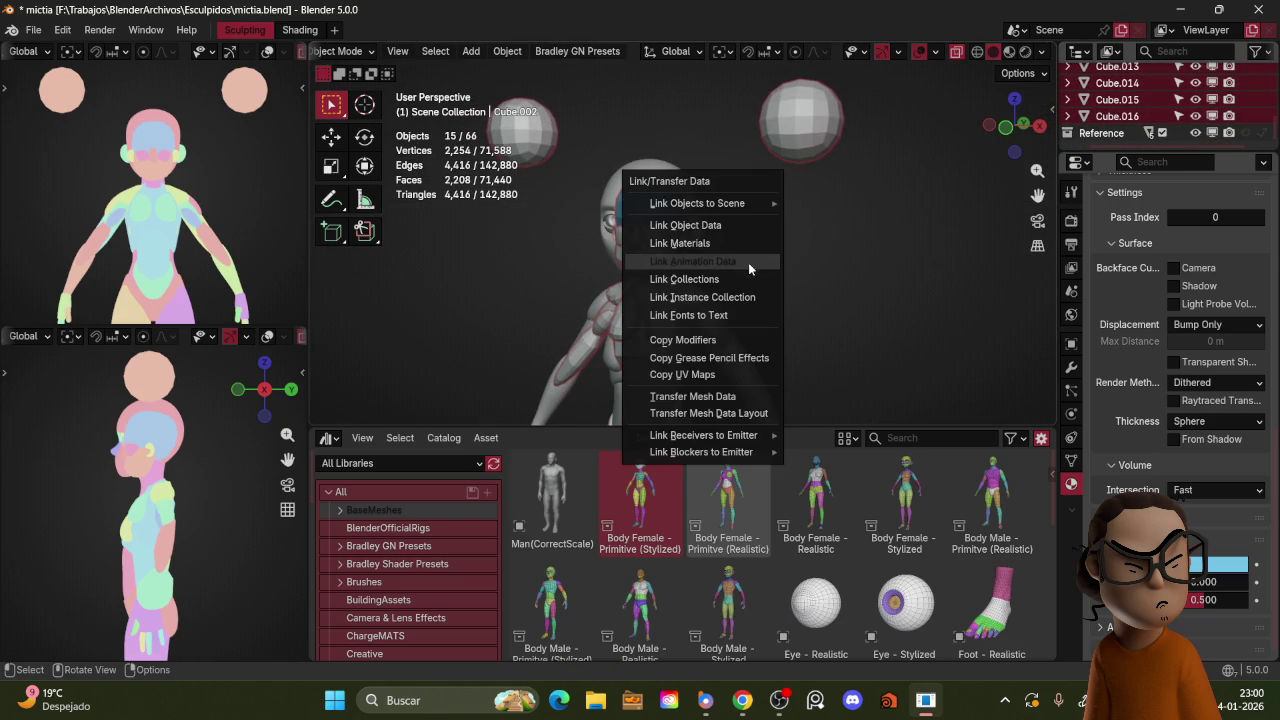
left_click(745, 244)
middle_click_drag(818, 240, 768, 239)
scroll(1123, 101, "up", 5)
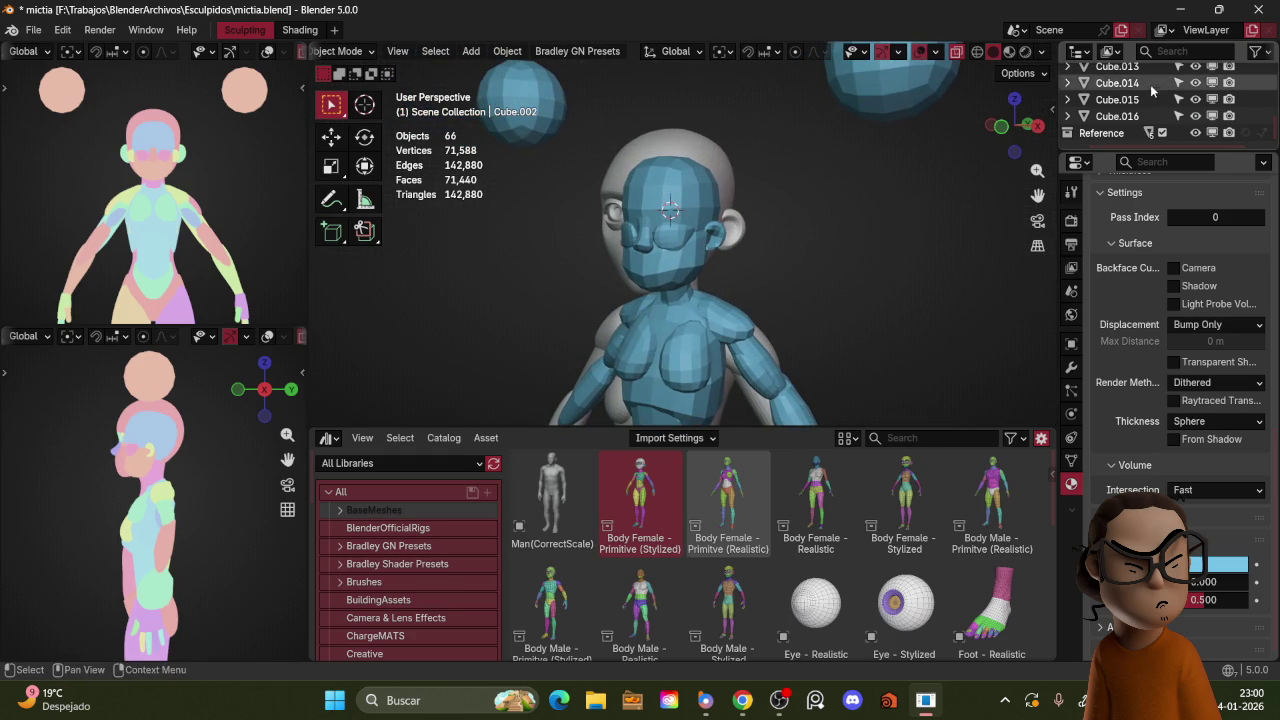
scroll(1123, 101, "up", 4)
scroll(1110, 105, "up", 4)
scroll(1090, 115, "up", 4)
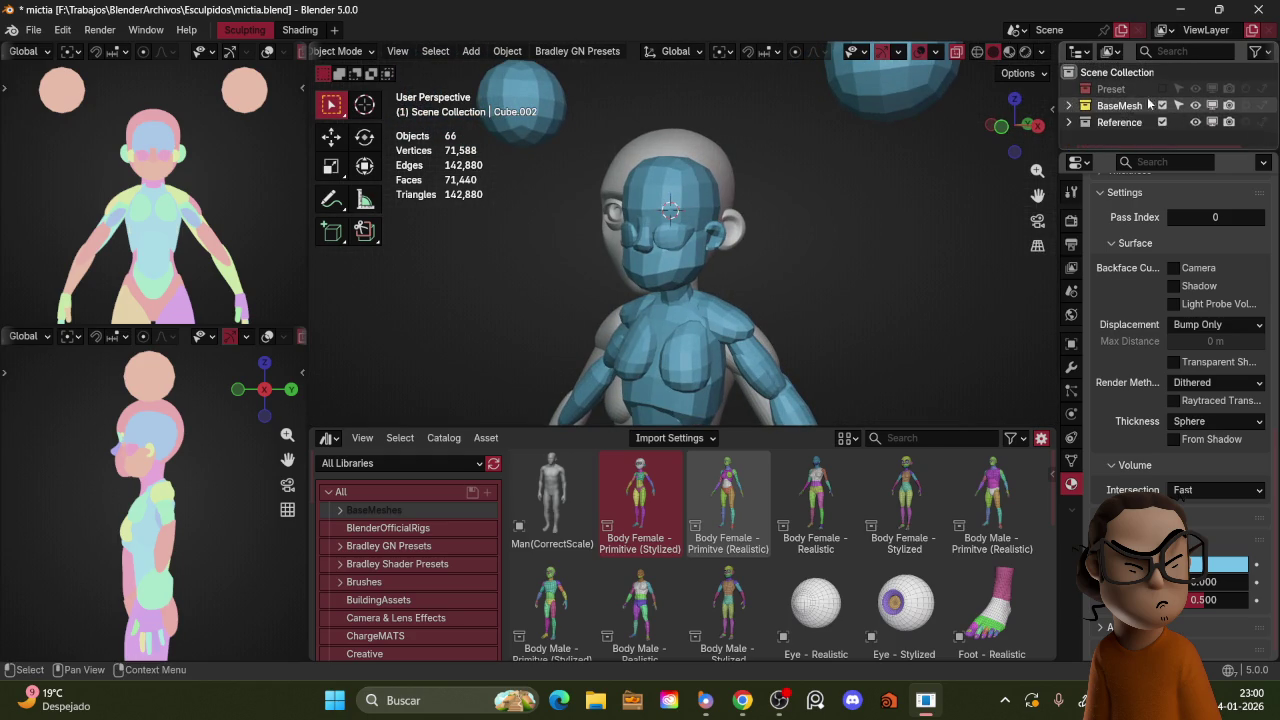
Step: Give GEO-pelvis a new material with a red viewport display colour
scroll(1080, 125, "down", 1)
left_click(1150, 133)
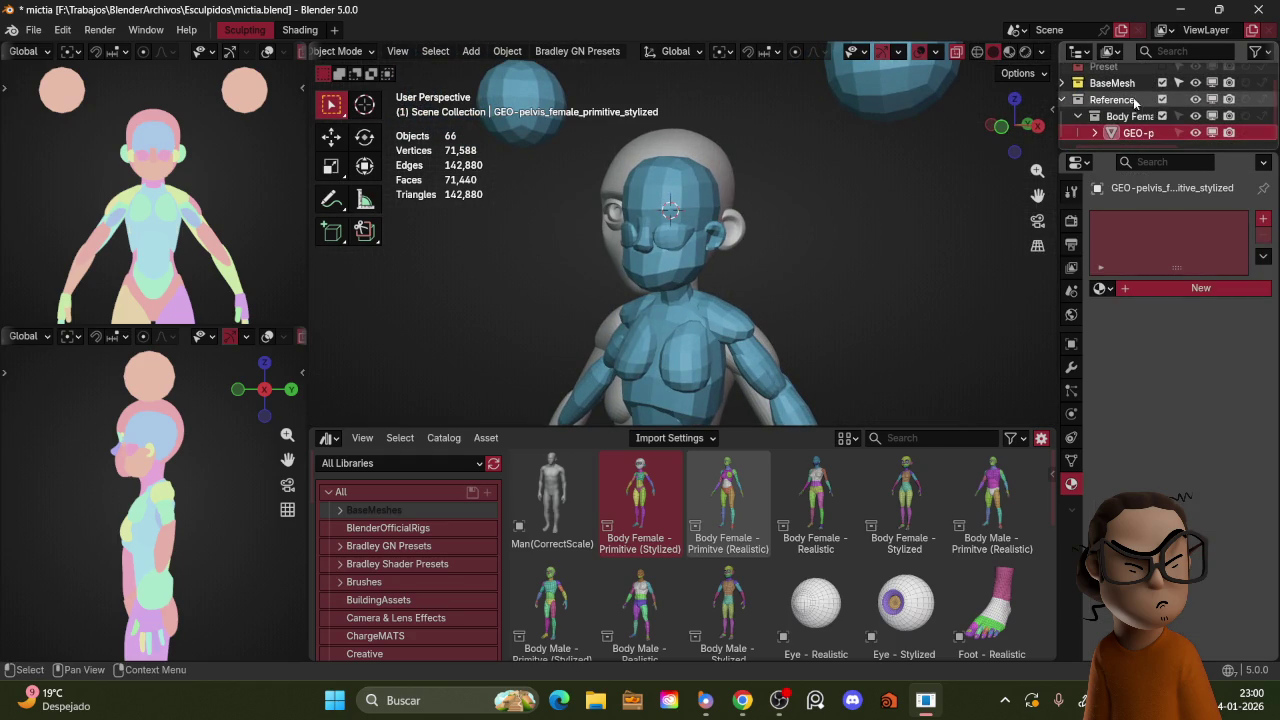
scroll(1168, 116, "right", 3, "ctrl")
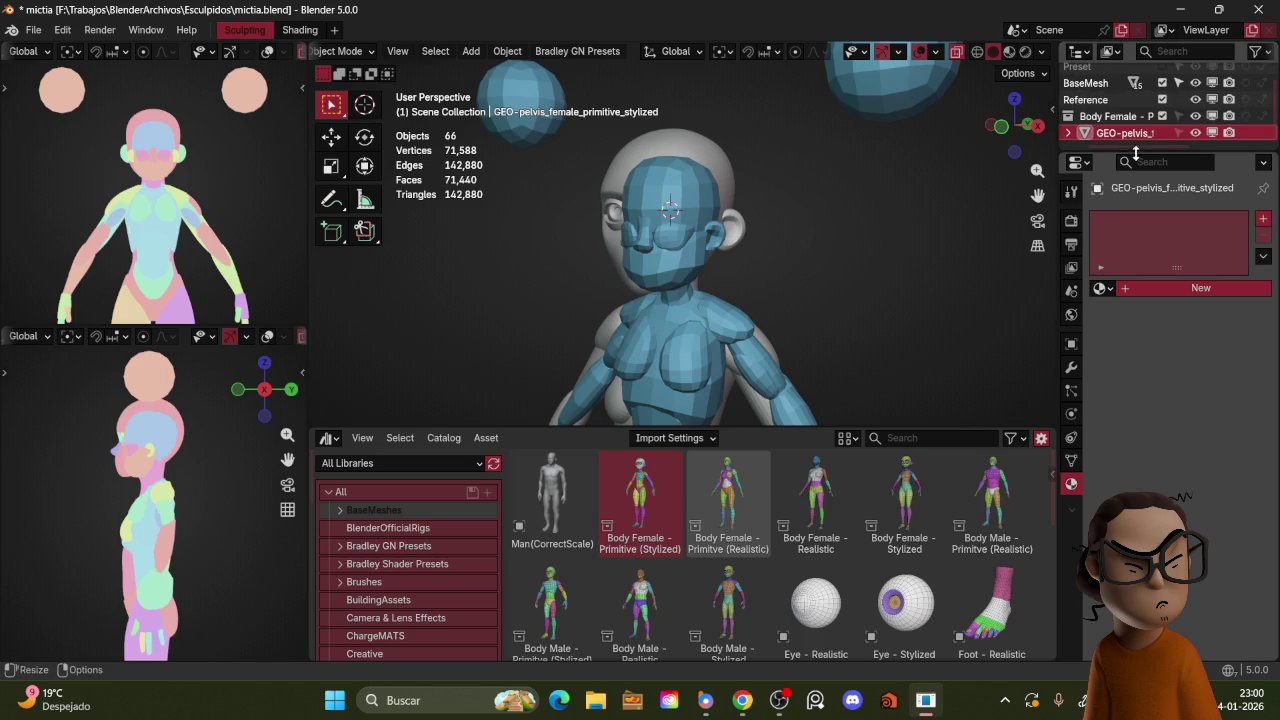
left_click(1133, 289)
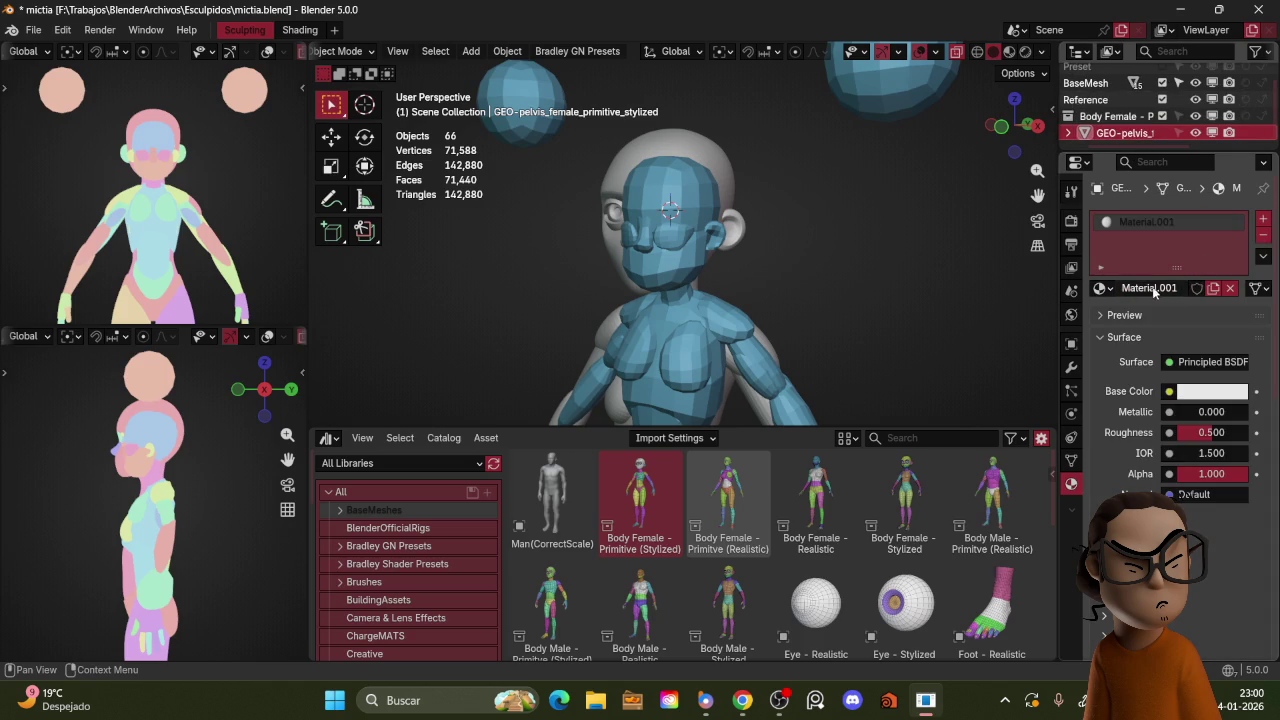
scroll(1203, 372, "down", 5)
scroll(1203, 372, "down", 5)
scroll(1203, 372, "down", 5)
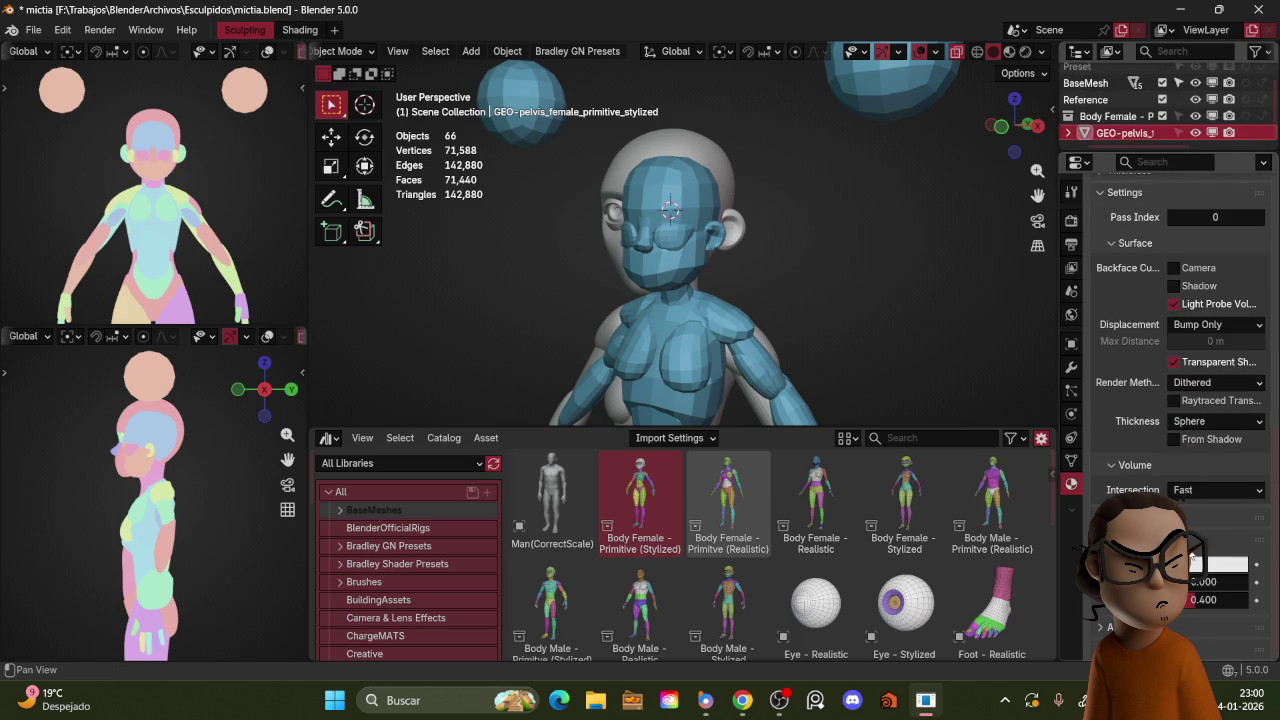
left_click(1205, 563)
left_click(1160, 378)
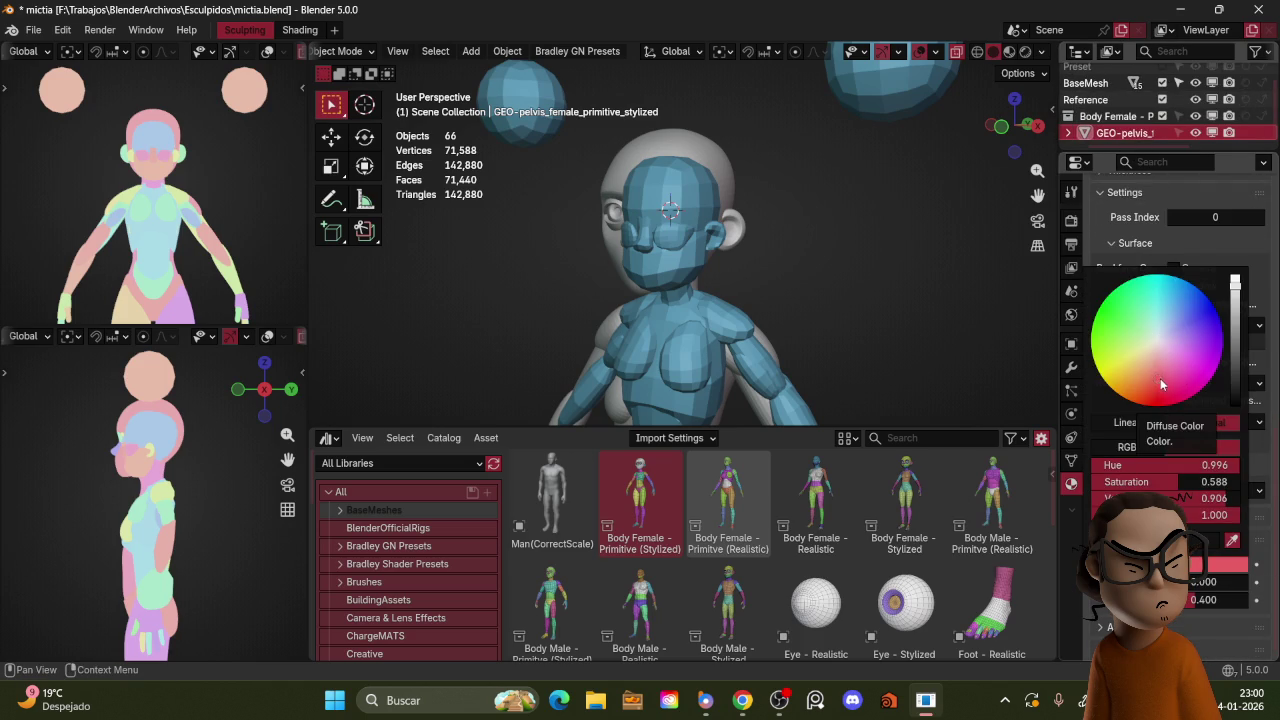
left_click(1163, 394)
key("Escape")
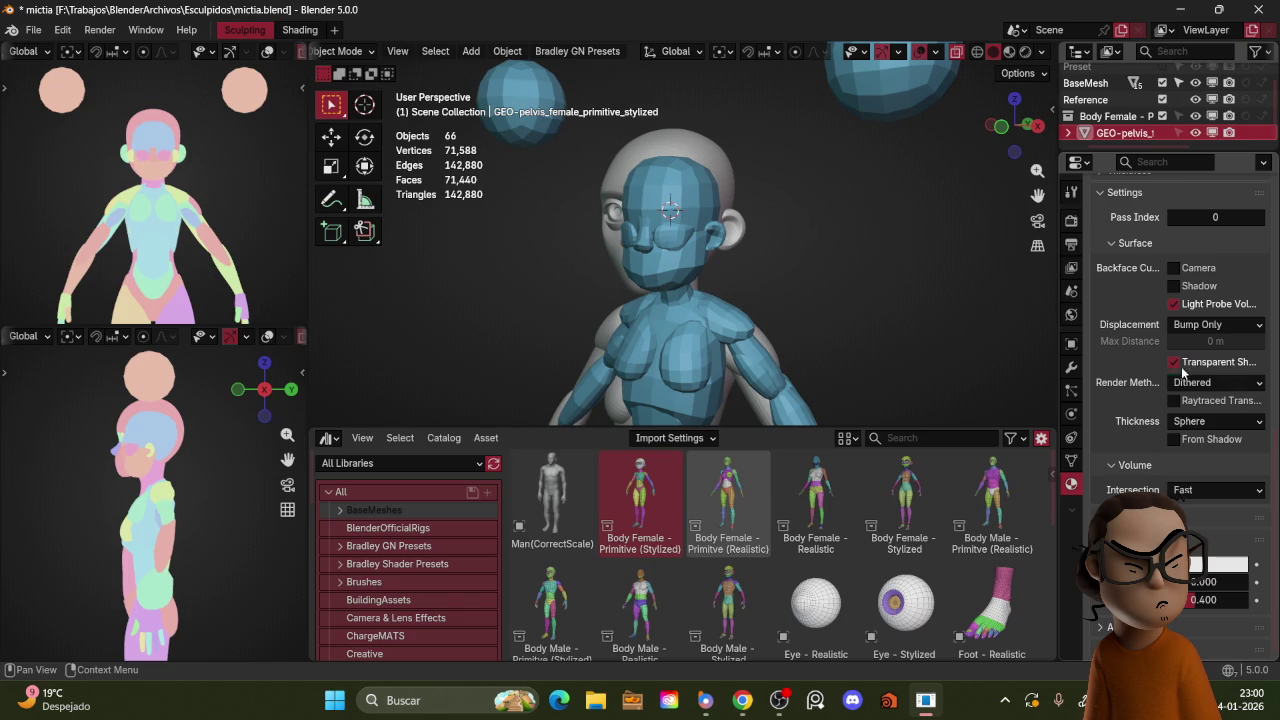
left_click(1220, 565)
left_click(1160, 395)
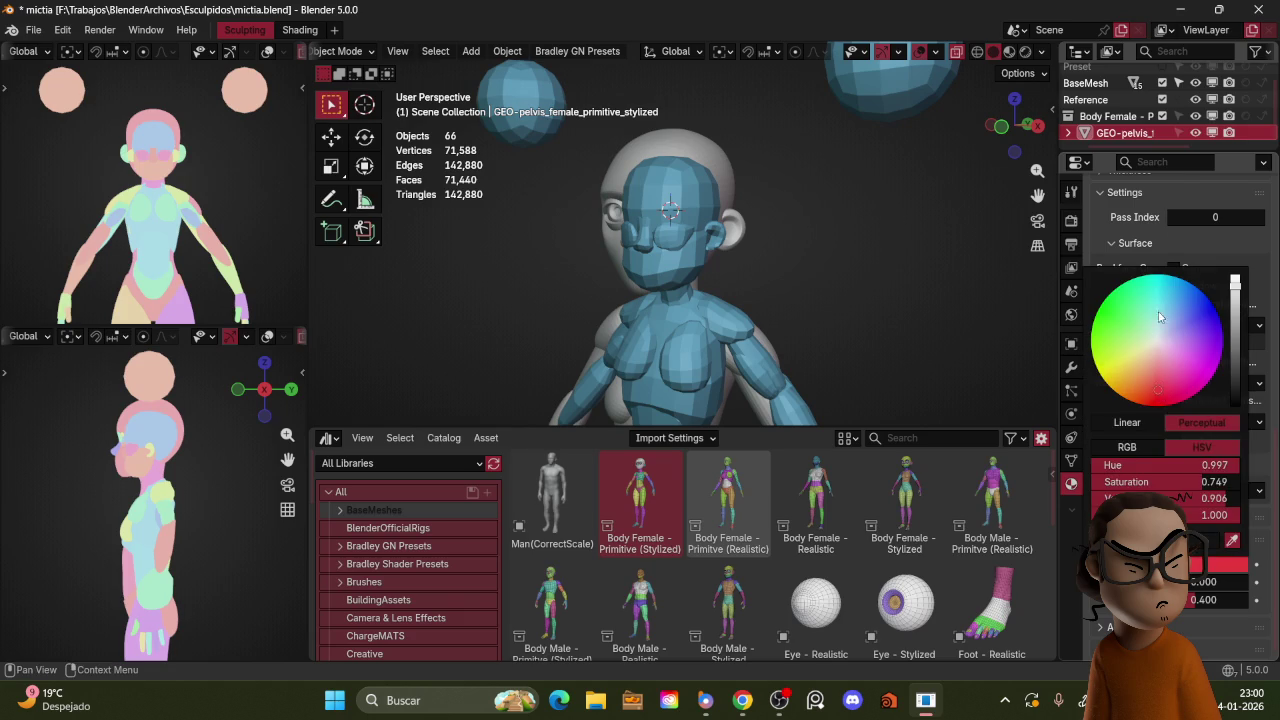
left_click(1068, 133)
scroll(1120, 110, "down", 2)
scroll(1120, 108, "up", 2)
Step: Select the Body Female hierarchy, then frame the pelvis and lighten its red colour
right_click(1124, 135)
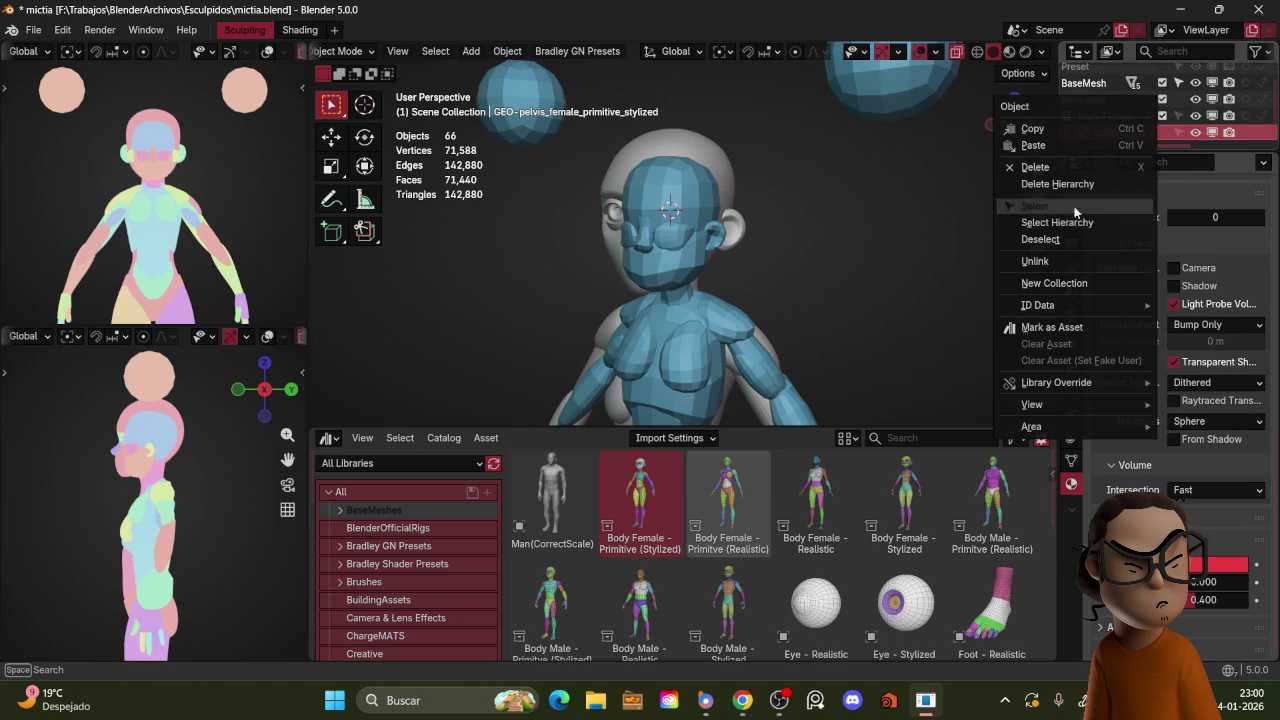
left_click(1076, 222)
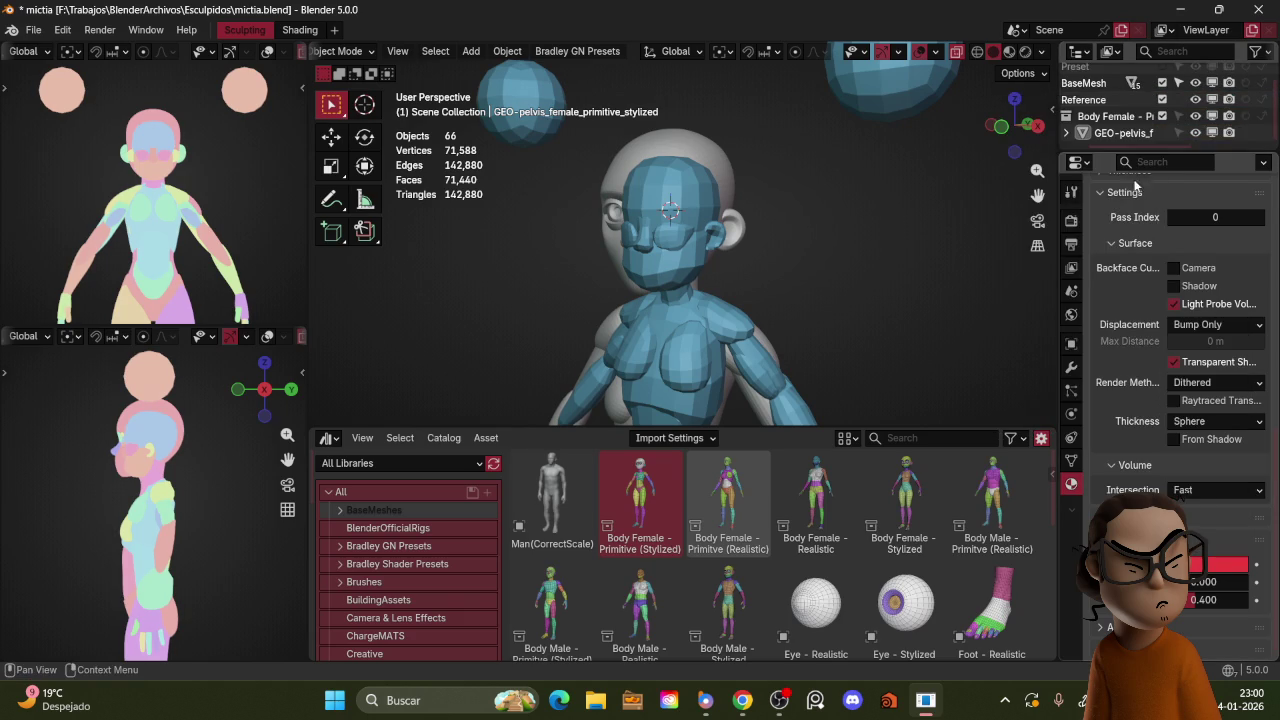
scroll(1183, 118, "left", 2, "ctrl")
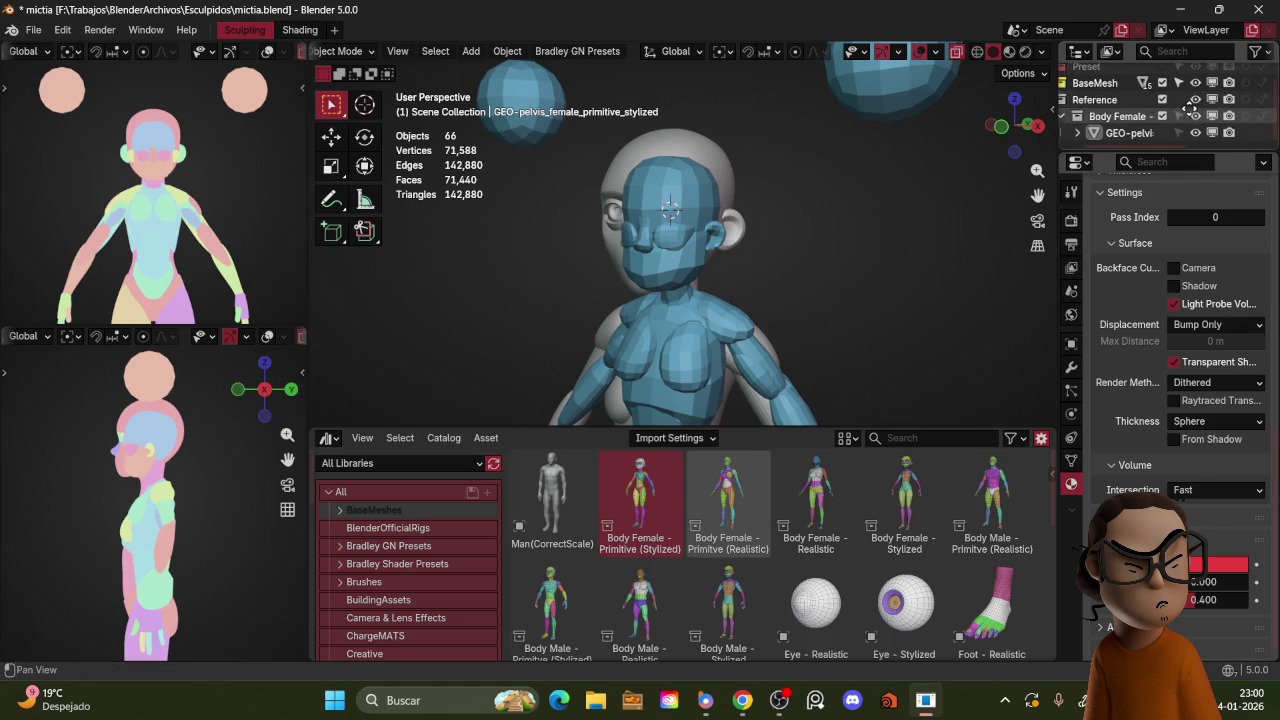
left_click(1150, 132)
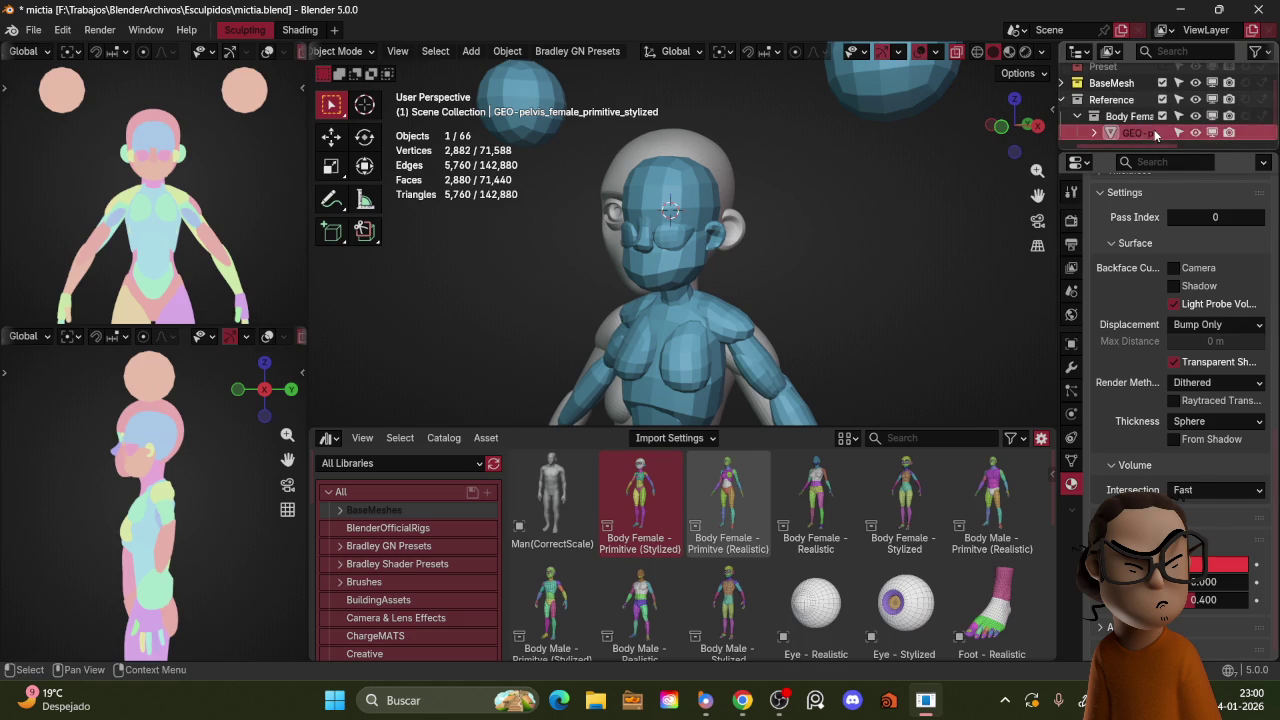
key("KP_Decimal")
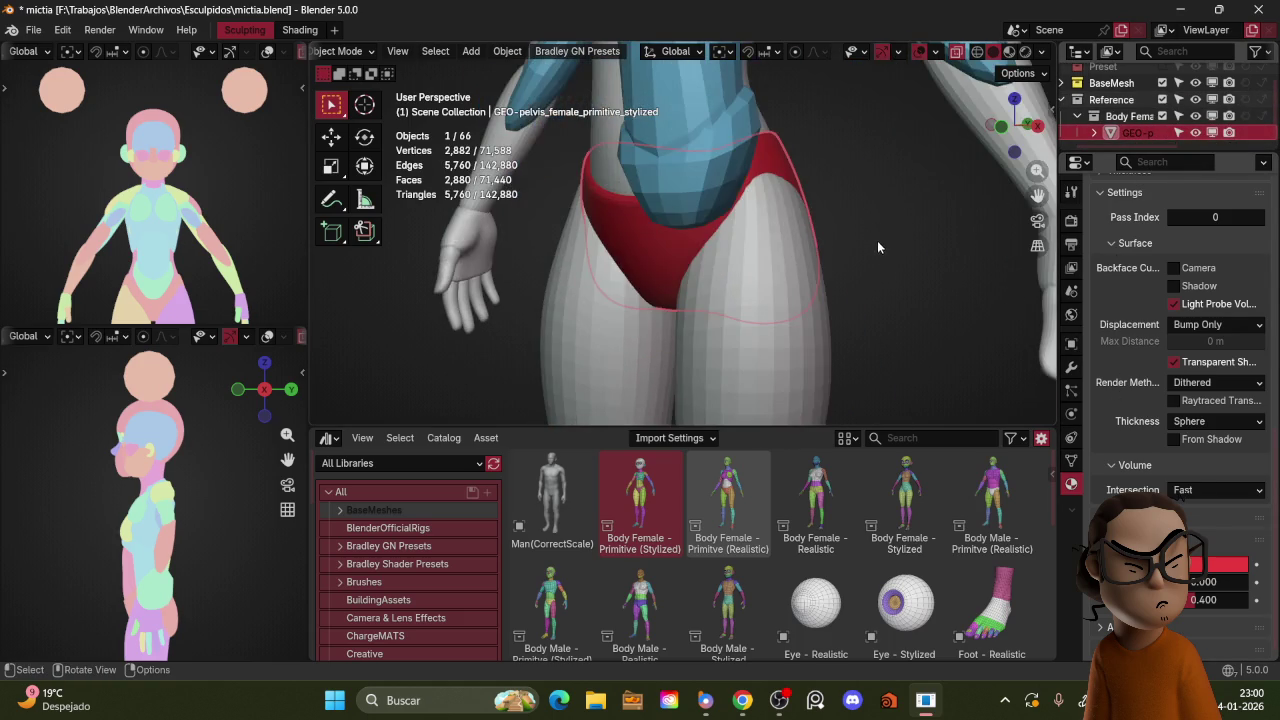
scroll(890, 255, "down", 3)
scroll(899, 270, "down", 2)
scroll(950, 255, "down", 2)
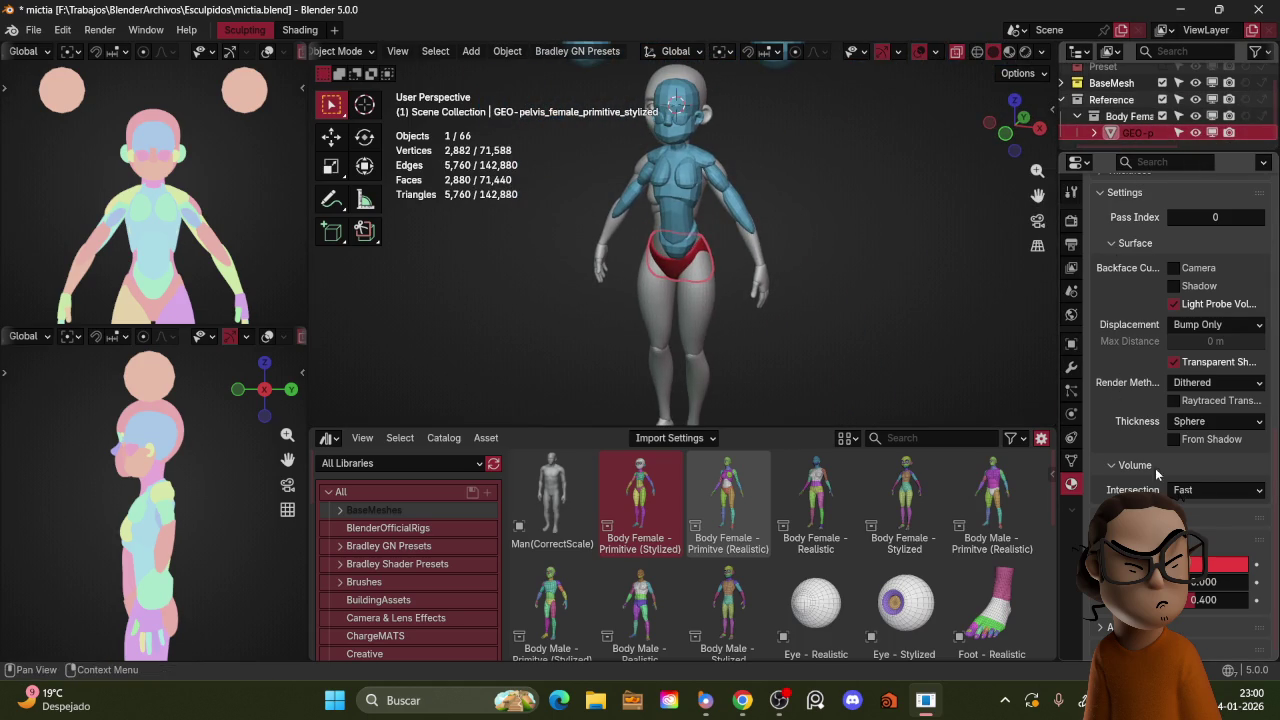
left_click(1197, 563)
left_click(1154, 382)
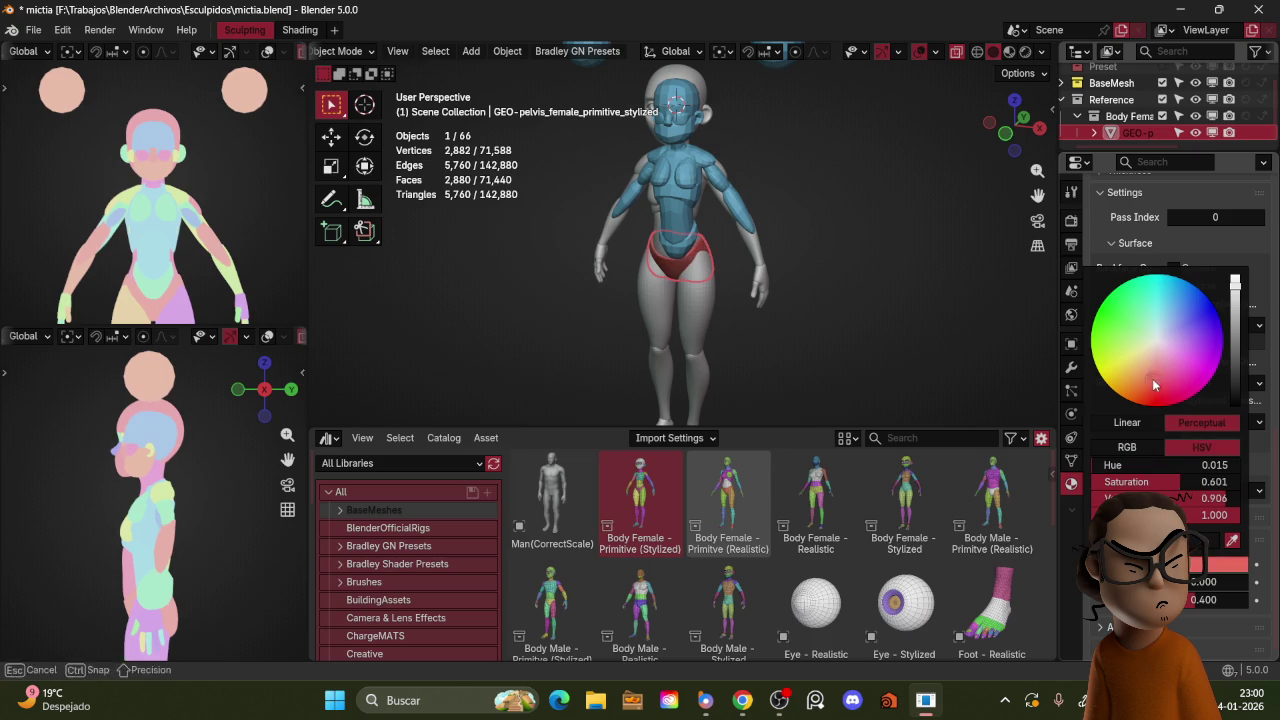
left_click(1157, 383)
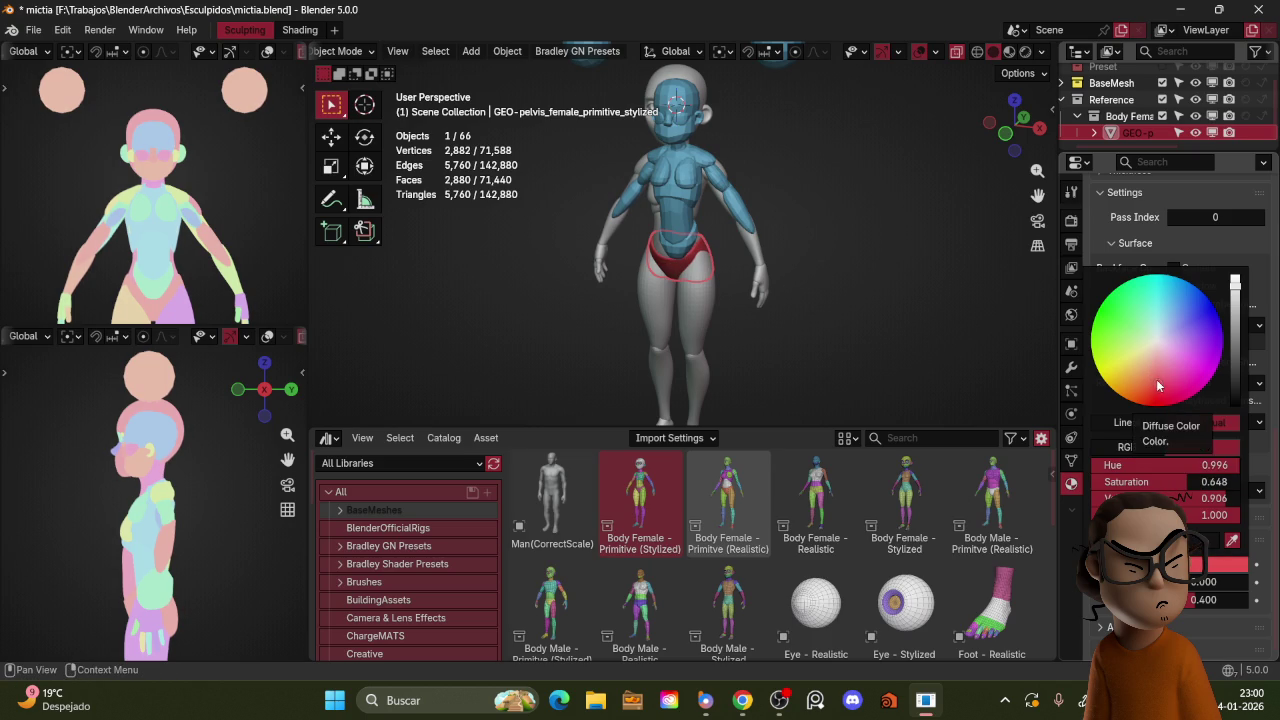
Step: Link the pelvis's red material to every Body Female part and lighten the red
right_click(1141, 136)
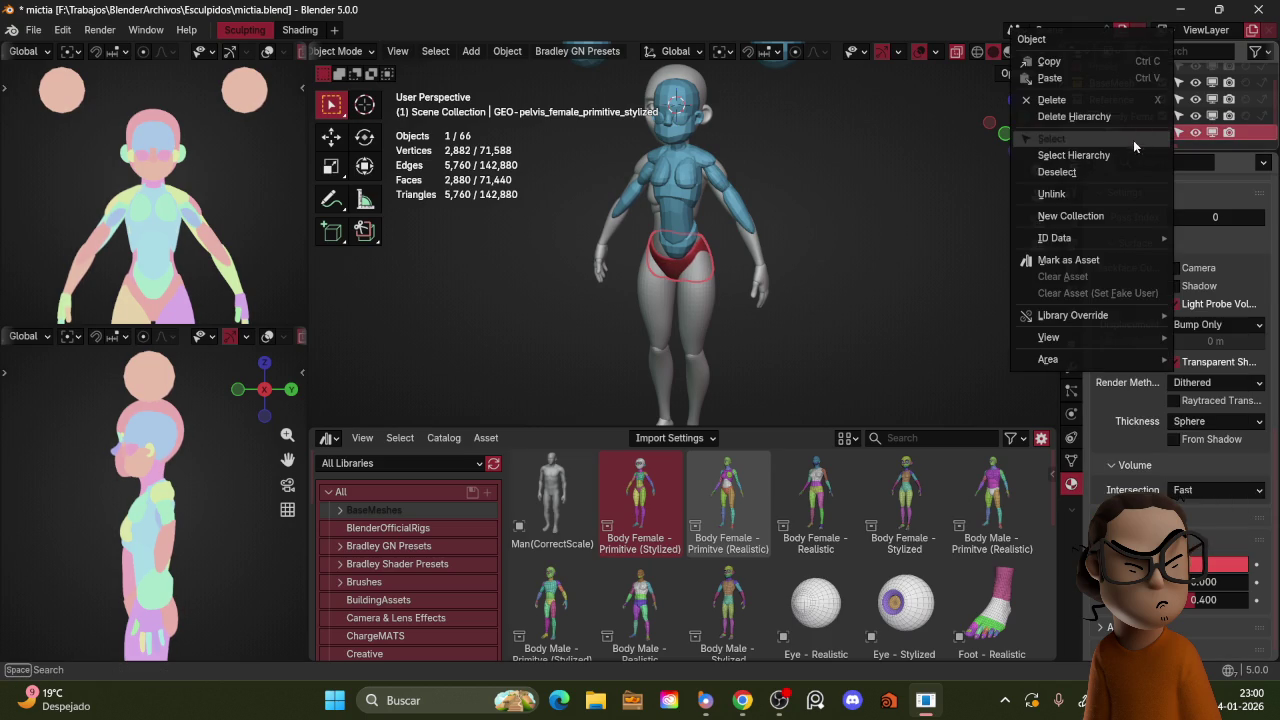
left_click(1127, 152)
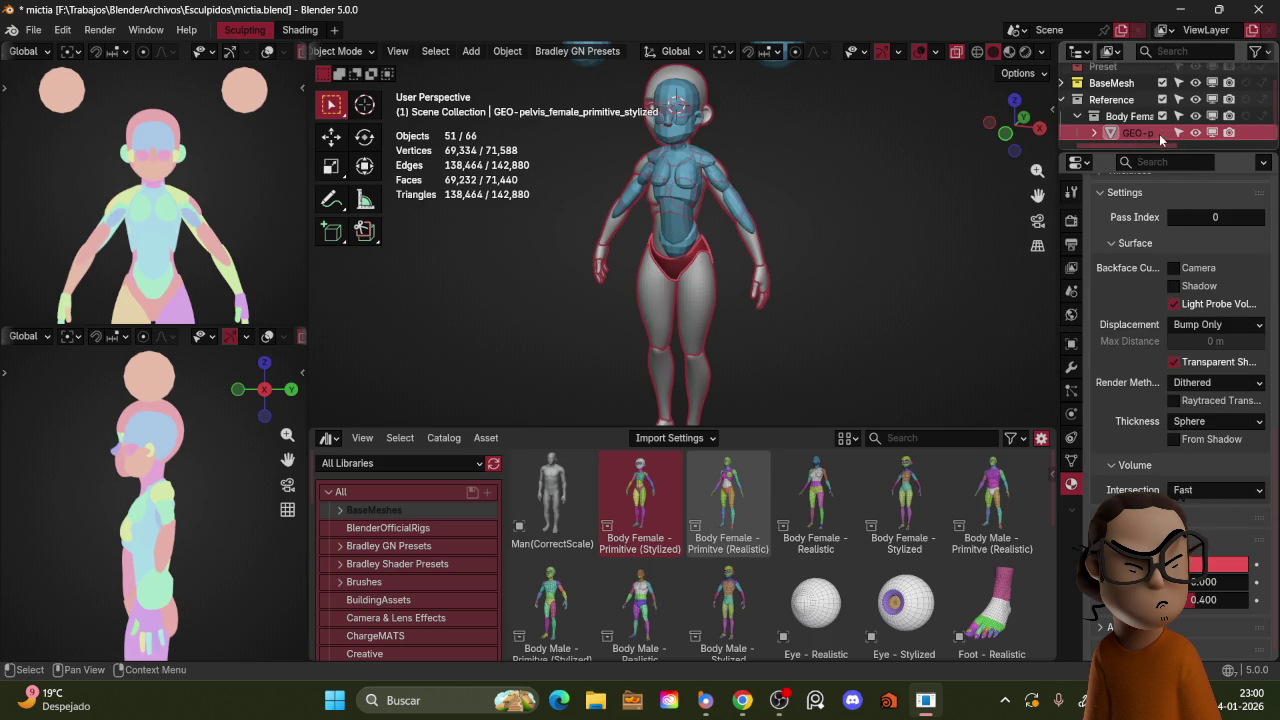
key("ctrl+l")
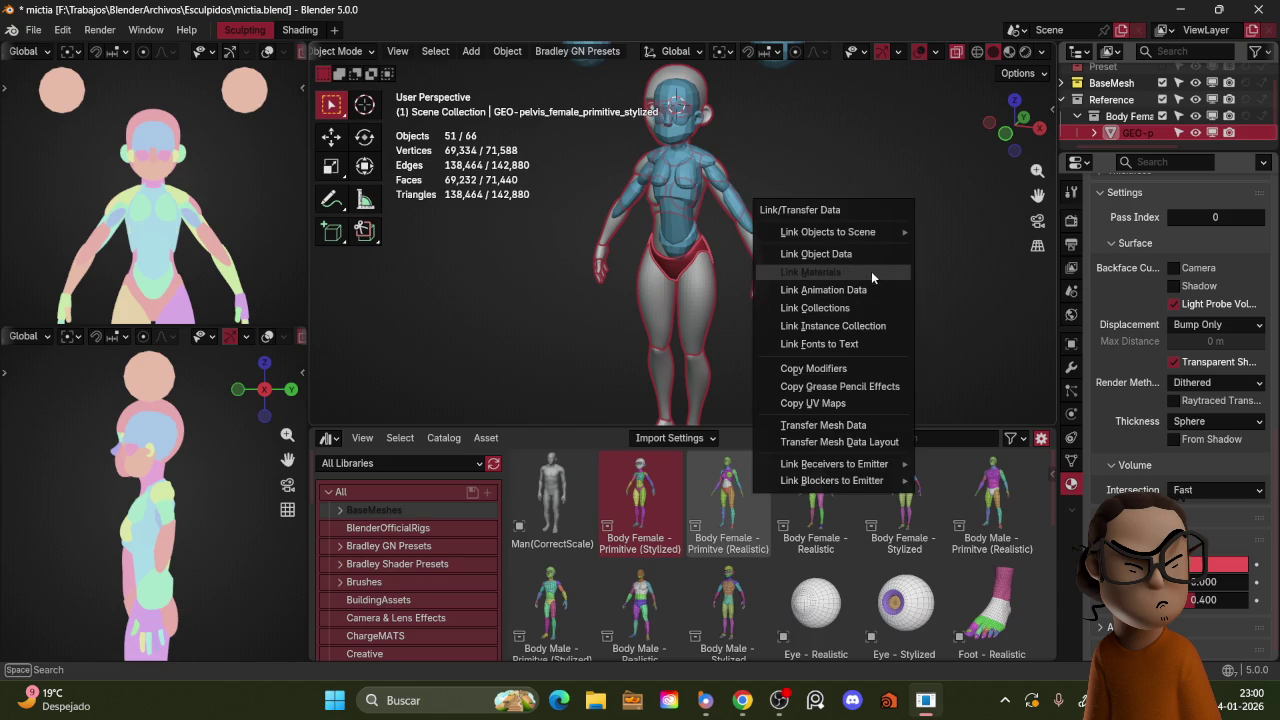
left_click(872, 285)
left_click(900, 268)
scroll(890, 270, "up", 4)
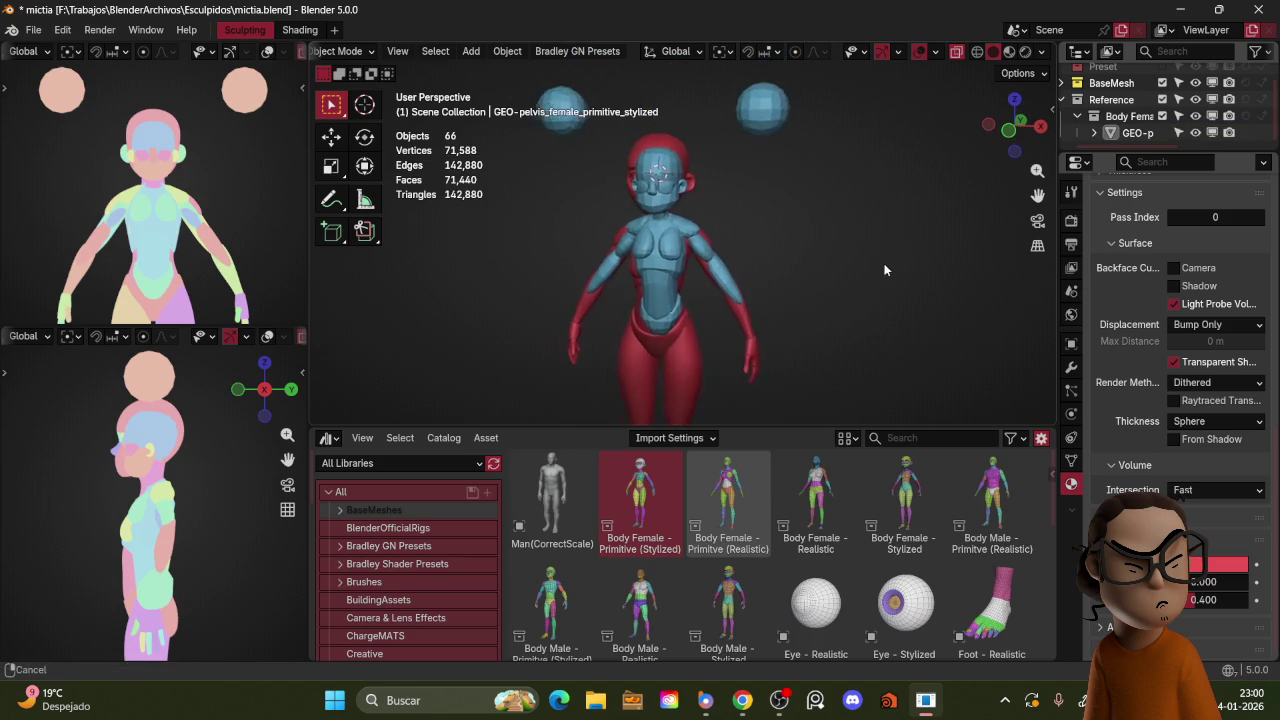
left_click(1220, 565)
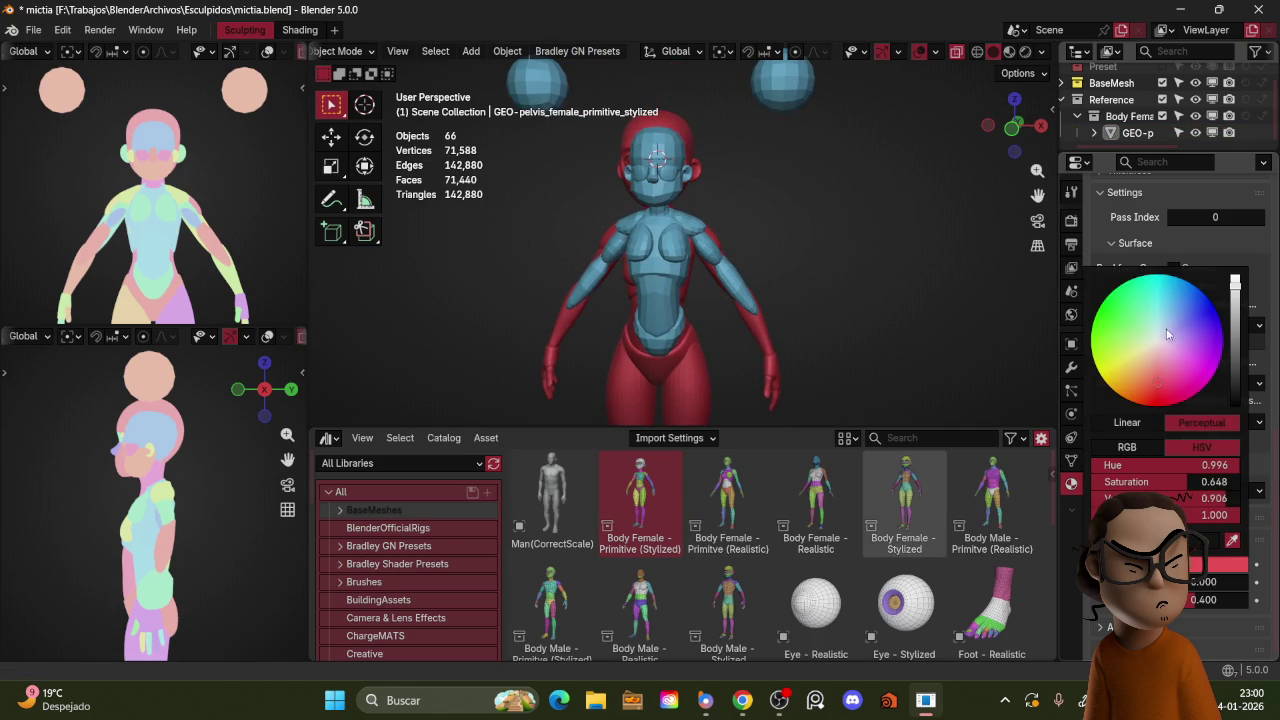
left_click_drag(1162, 386, 1160, 382)
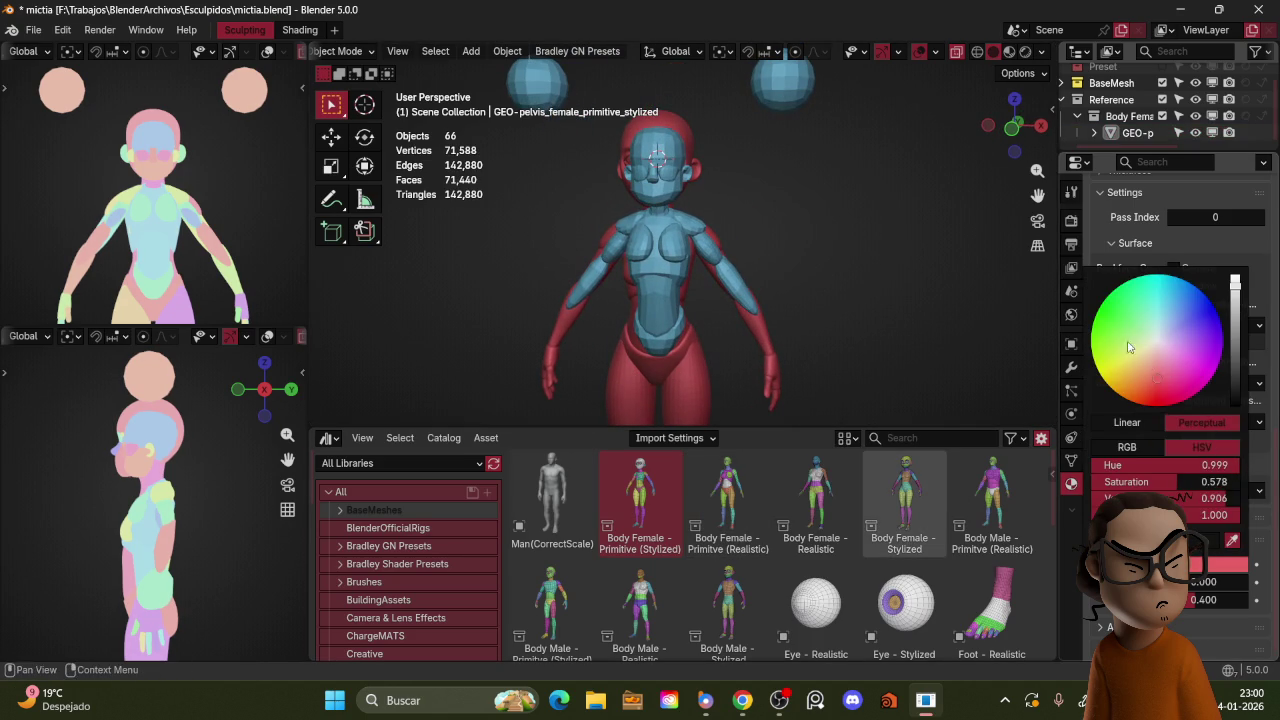
scroll(1176, 121, "up", 2)
key("KP_1")
Step: Make the Reference collection unselectable and box-select the base-mesh head parts
left_click(729, 193)
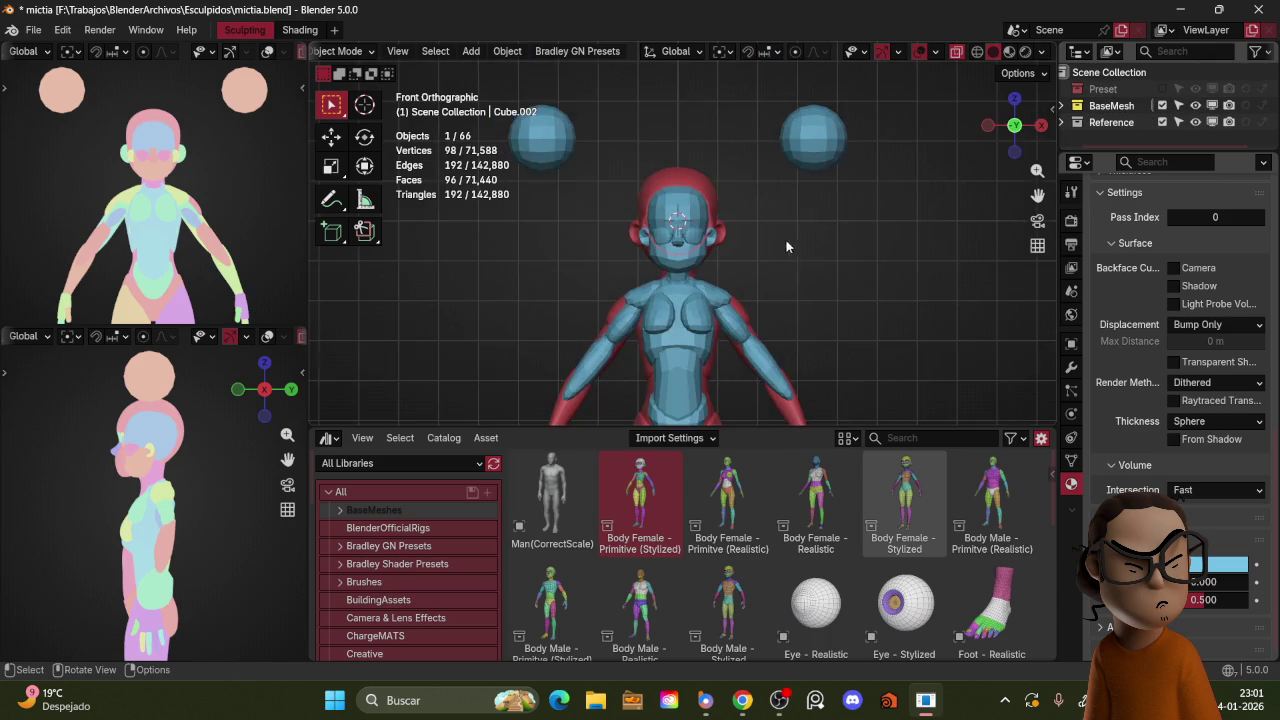
scroll(785, 258, "up", 3)
left_click_drag(750, 185, 799, 280)
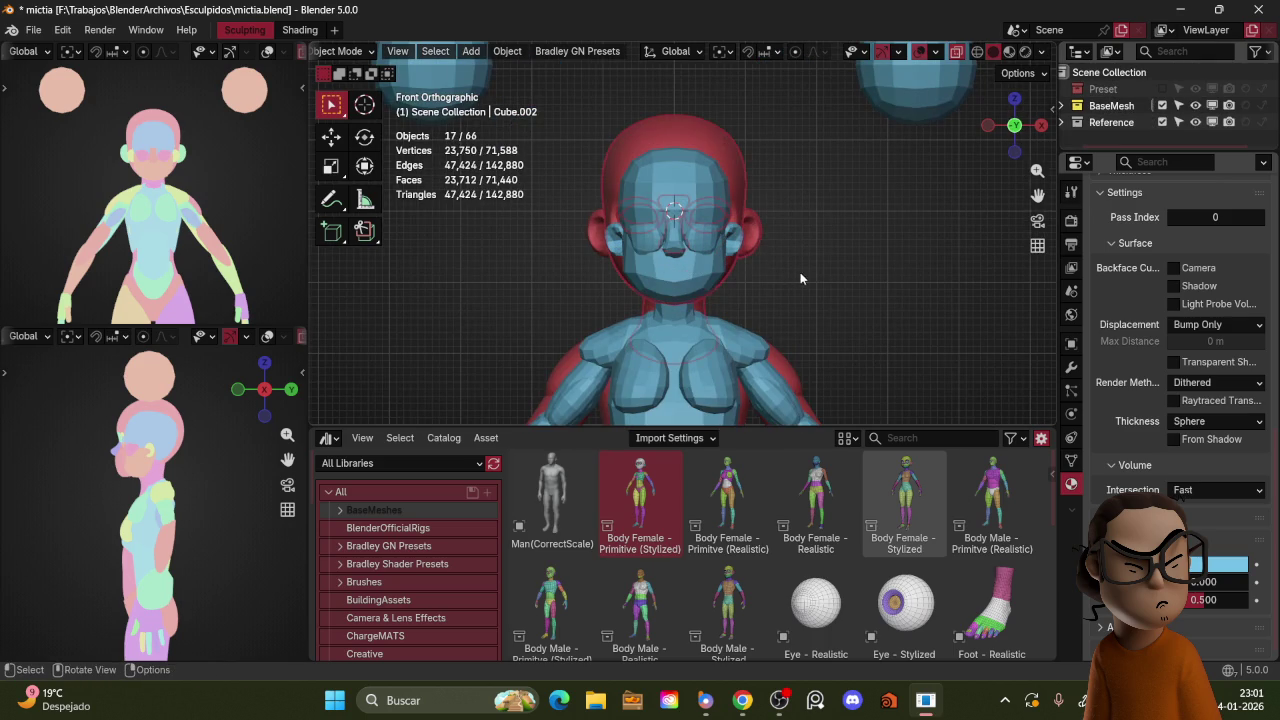
left_click(1178, 122)
mouse_move(618, 140)
left_mouse_down()
mouse_move(764, 293)
mouse_move(802, 250)
left_mouse_up()
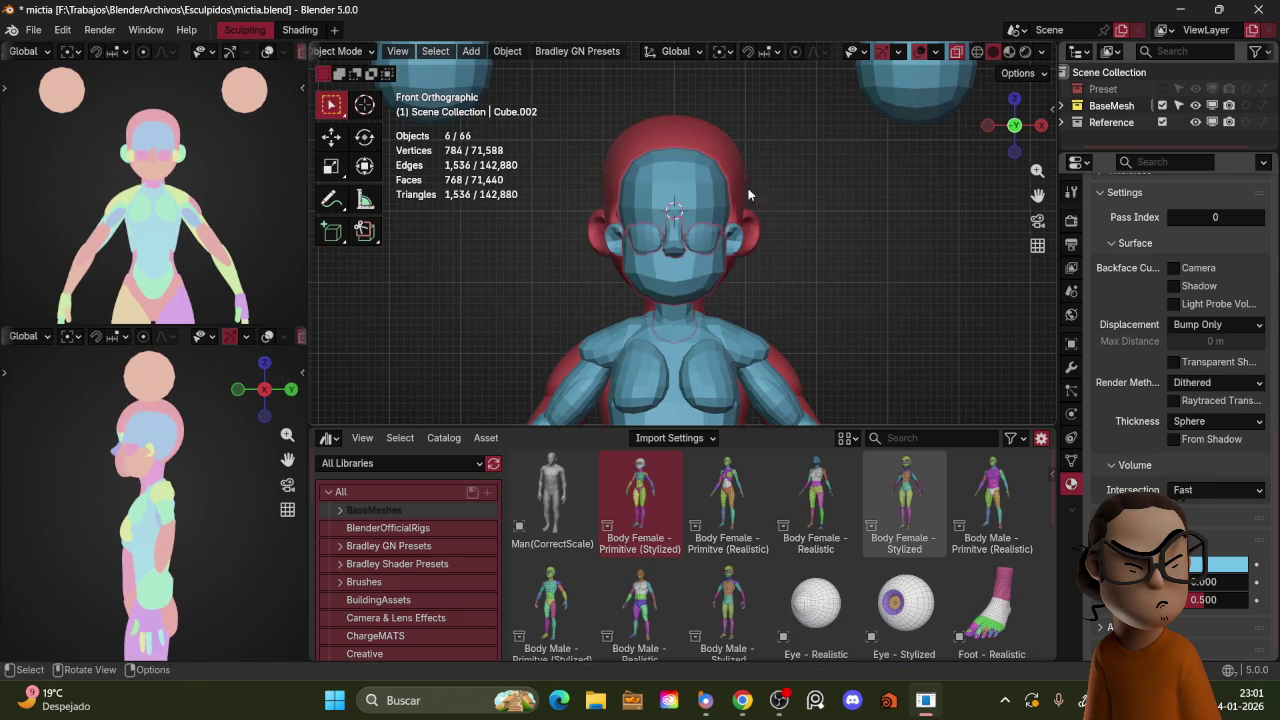
Step: Enlarge the selected head parts and raise them along the Z axis
key("period")
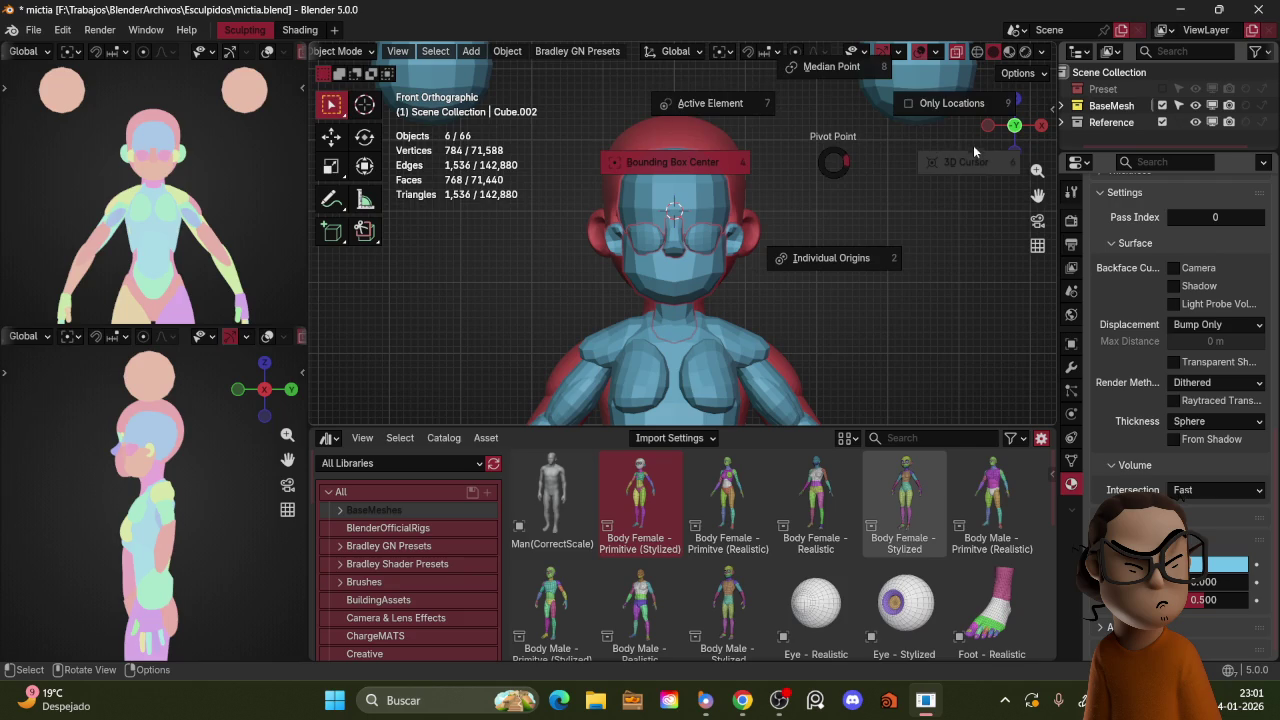
key("s")
left_click(796, 188)
key("g")
key("z")
left_click(795, 170)
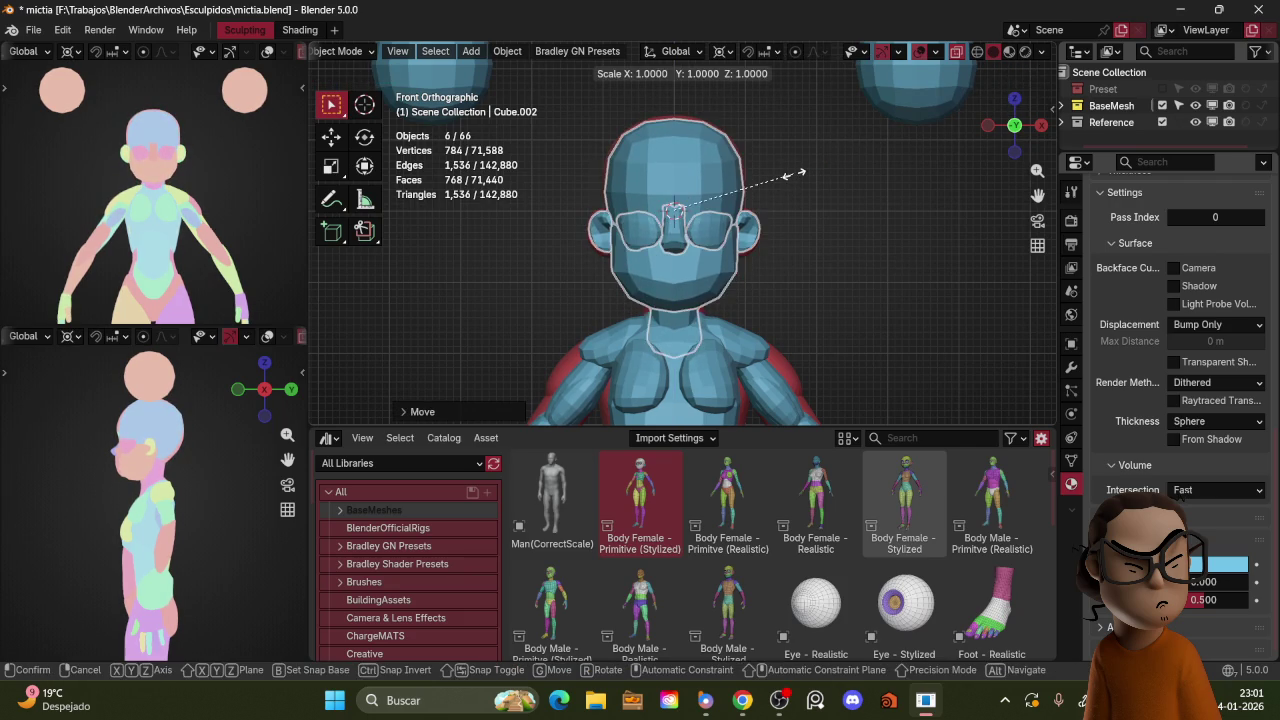
Step: Check the head against the reference in right side view, toggling base-mesh visibility
mouse_move(790, 178)
middle_mouse_down()
mouse_move(817, 208)
mouse_move(739, 223)
middle_mouse_up()
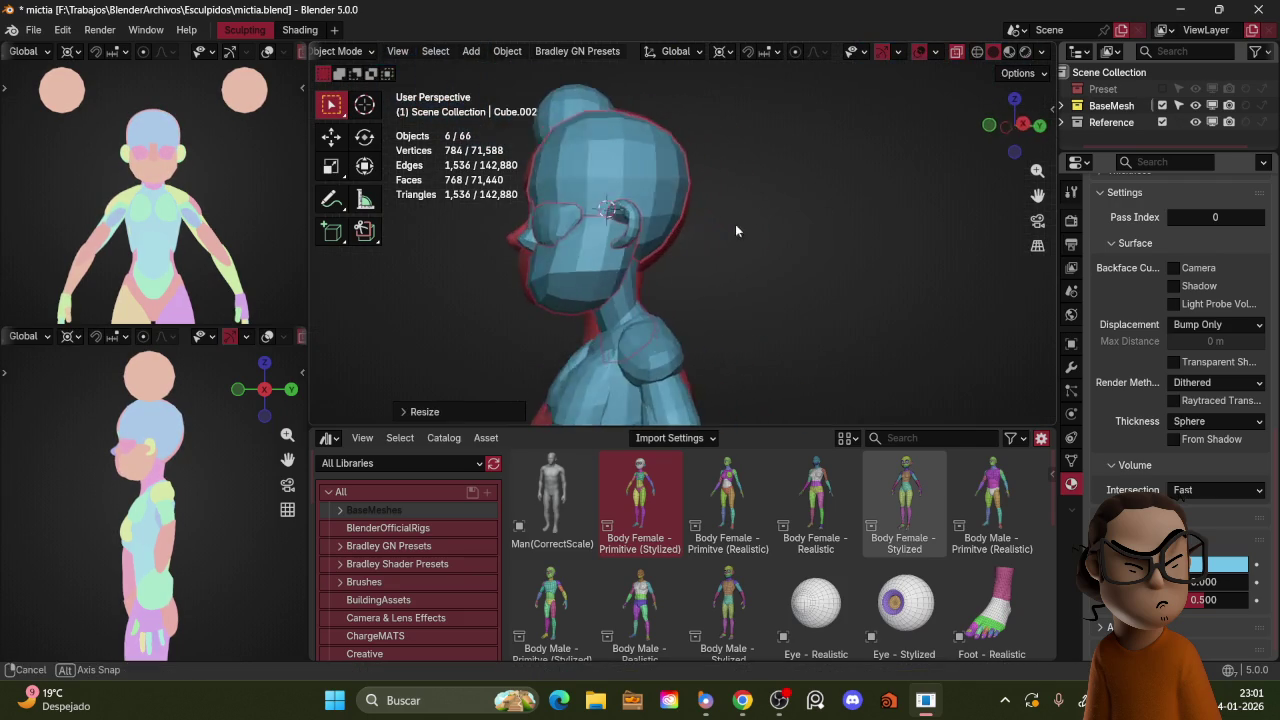
key("KP_3")
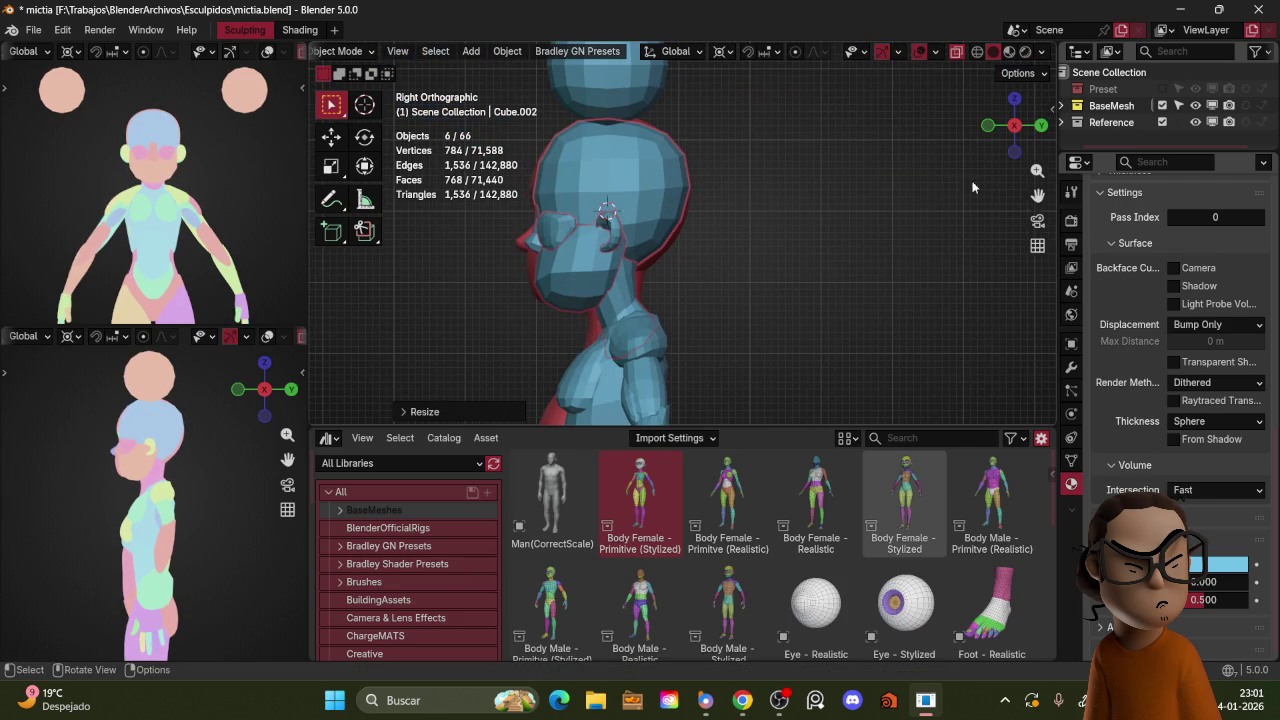
left_click(1195, 106)
left_click(1195, 106)
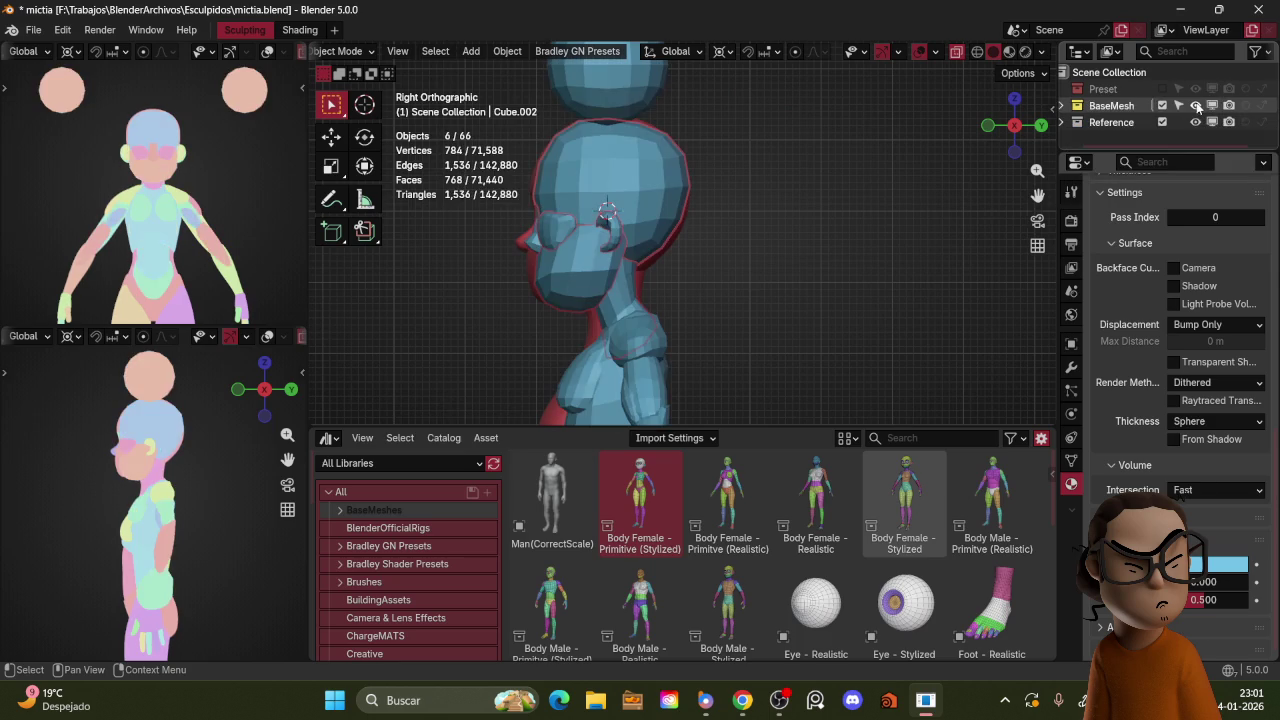
mouse_move(800, 234)
middle_mouse_down()
mouse_move(794, 266)
mouse_move(800, 154)
mouse_move(825, 213)
mouse_move(891, 215)
mouse_move(860, 178)
mouse_move(823, 174)
middle_mouse_up()
scroll(823, 174, "up", 2)
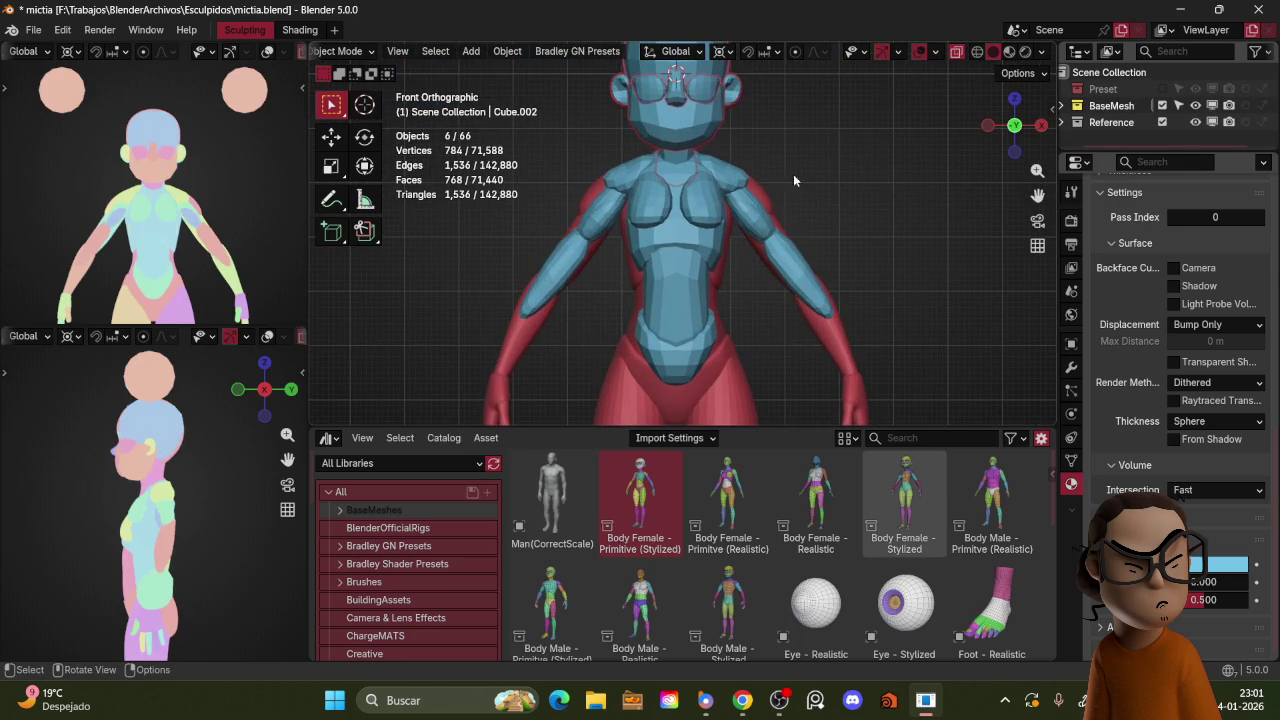
Step: Delete the selected arm pieces of the base mesh
left_click(794, 237, "shift")
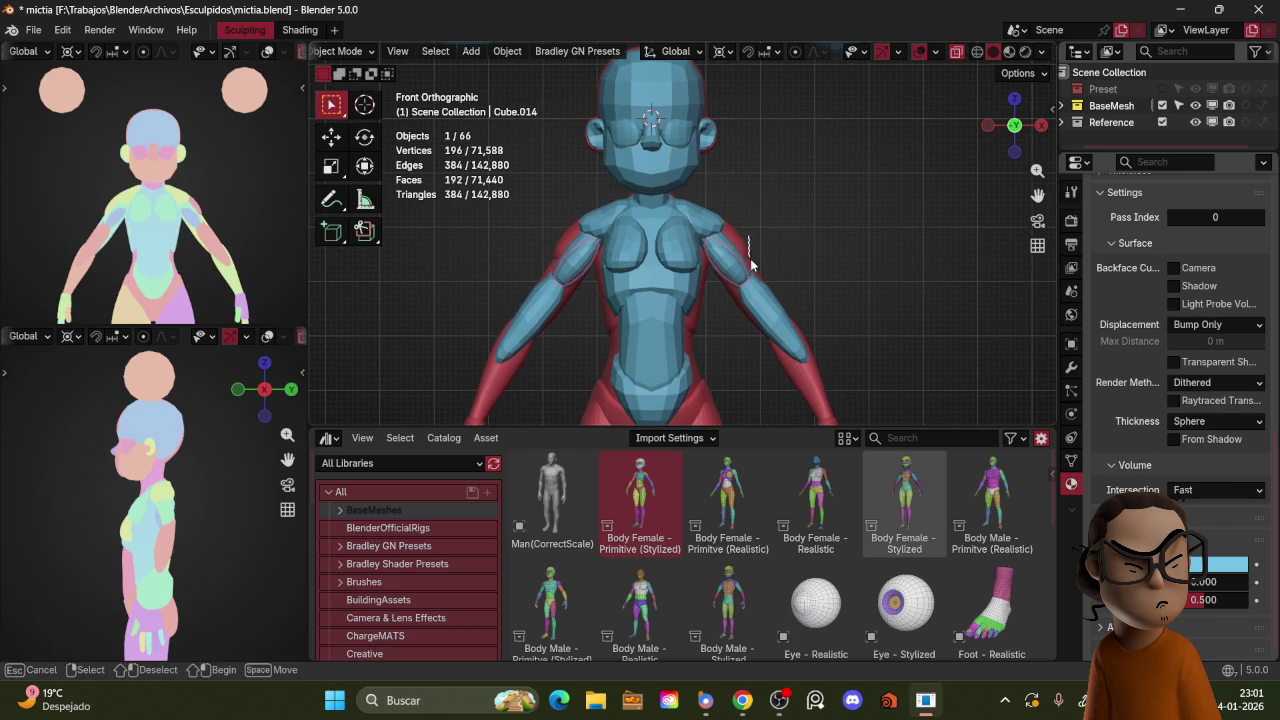
left_click(801, 297, "shift")
key("x")
left_click(793, 278)
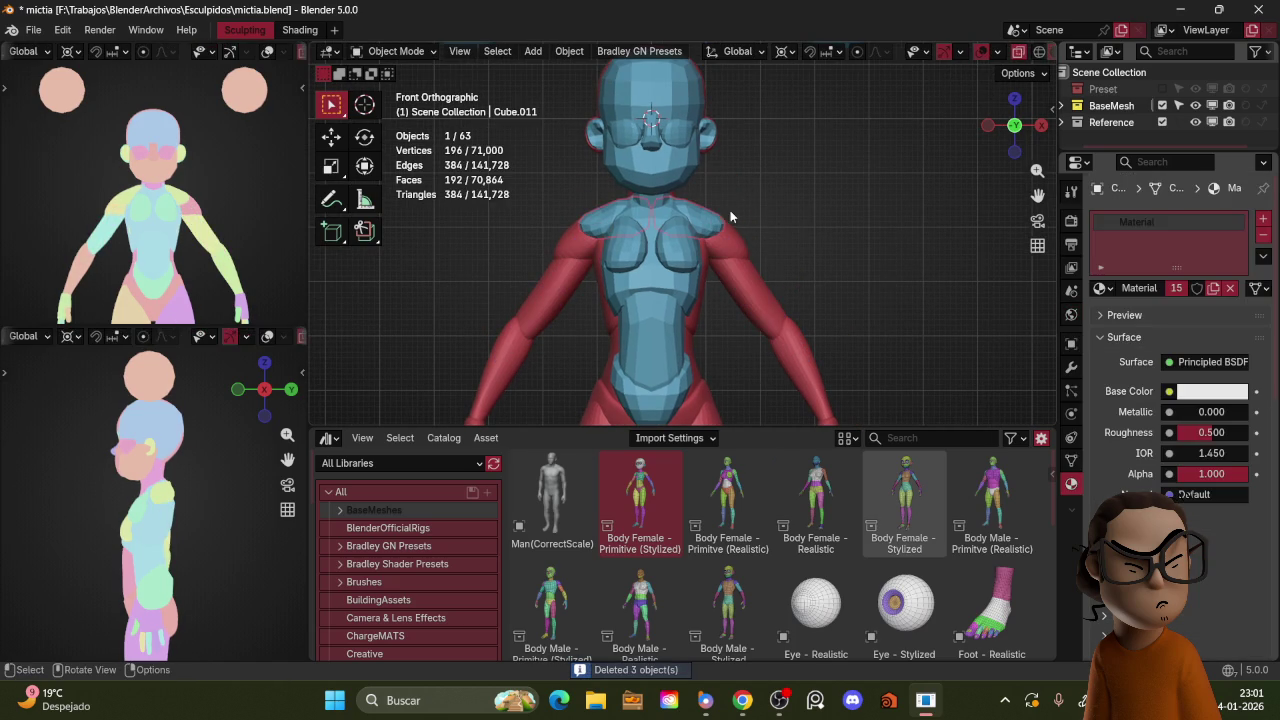
Step: Undo to restore the deleted pieces and scale the chest and belly up about 1.007
key("g")
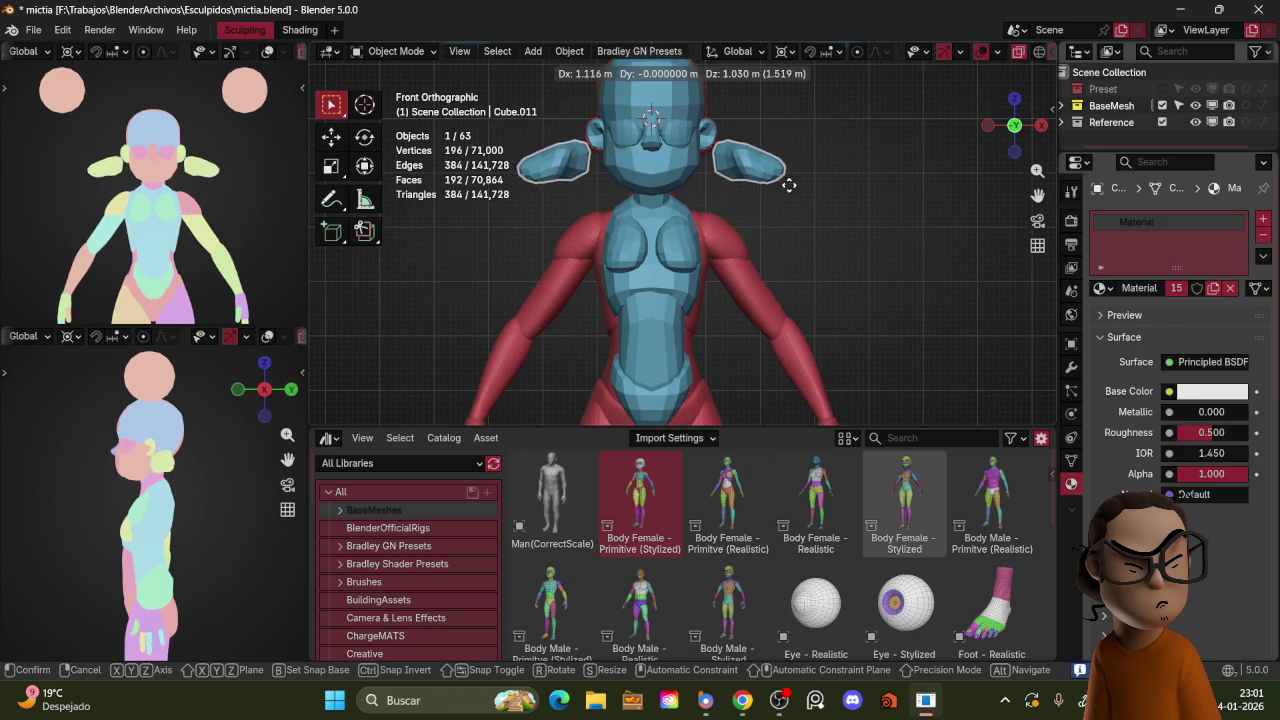
key("Escape")
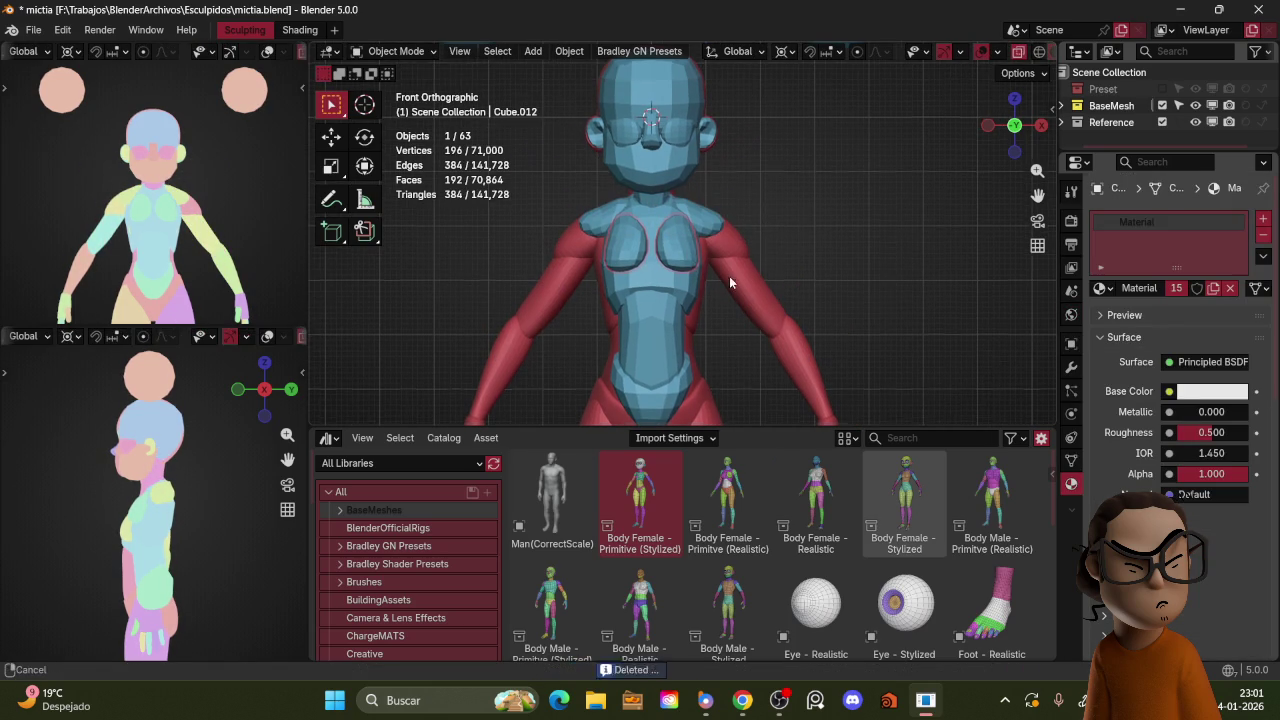
key("ctrl+z")
key("s")
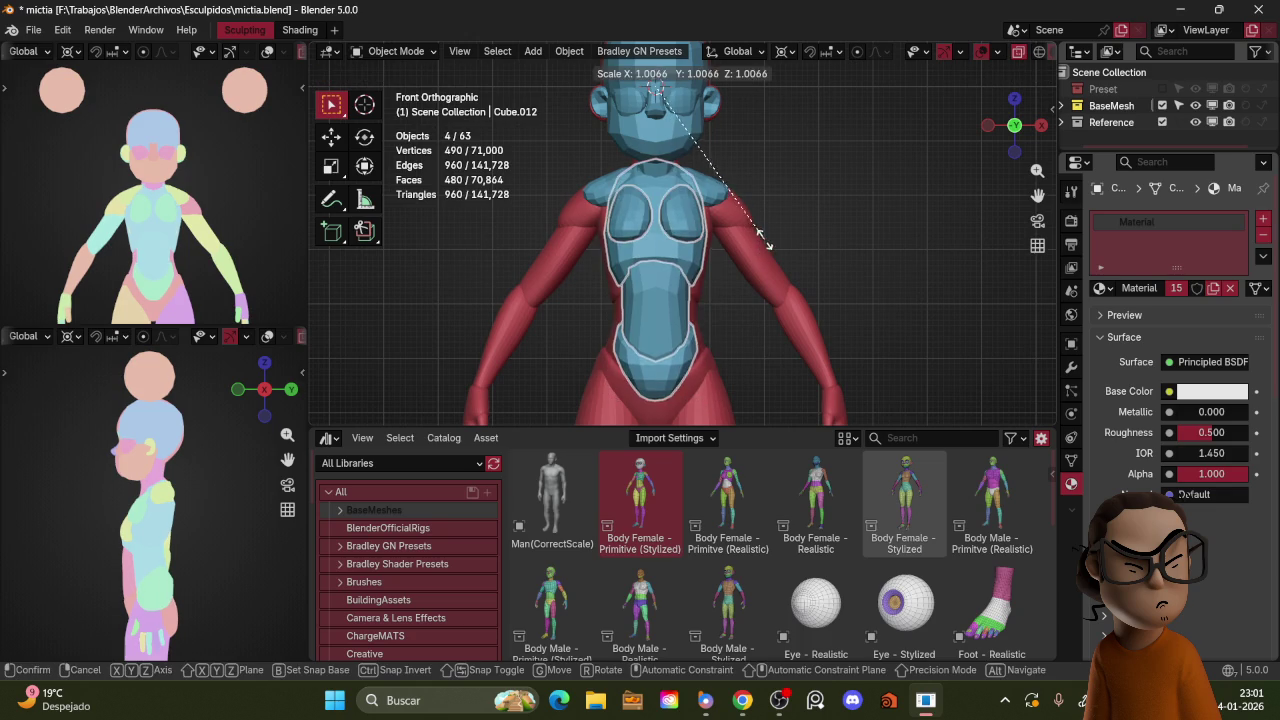
left_click(779, 245)
Step: Select the next torso piece and briefly enter Sculpt Mode to frame the waist and hips
left_click(690, 342)
key("ctrl+Tab")
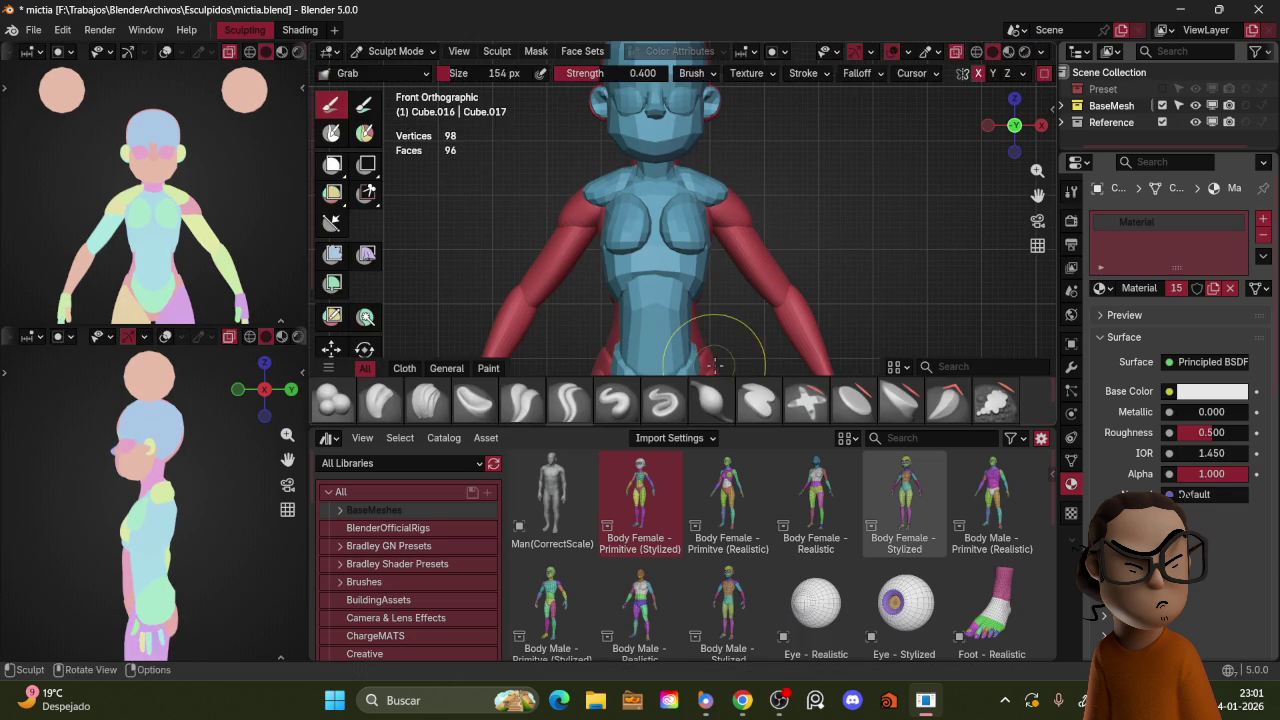
middle_click_drag(718, 366, 690, 297, "shift")
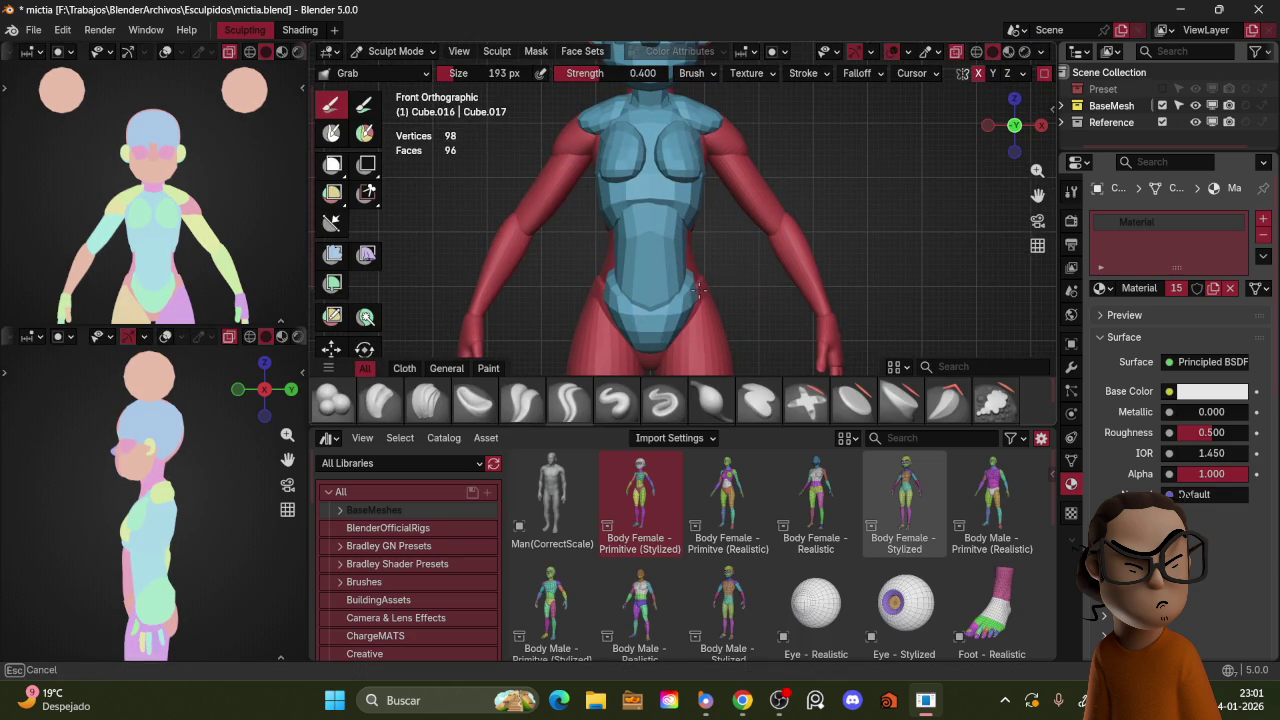
key("ctrl+Tab")
key("ctrl+Tab")
key("ctrl+Tab")
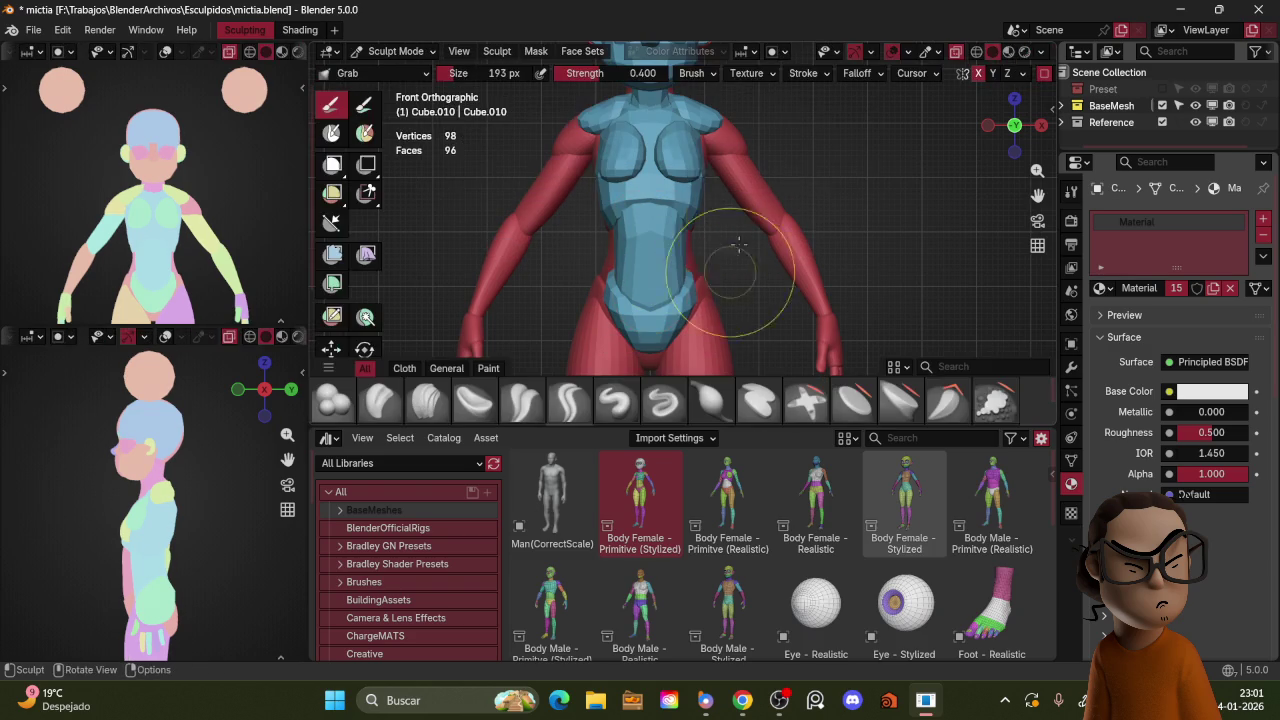
Step: Remesh the torso piece and set the Grab brush to 149 px
key("r")
left_click(752, 202)
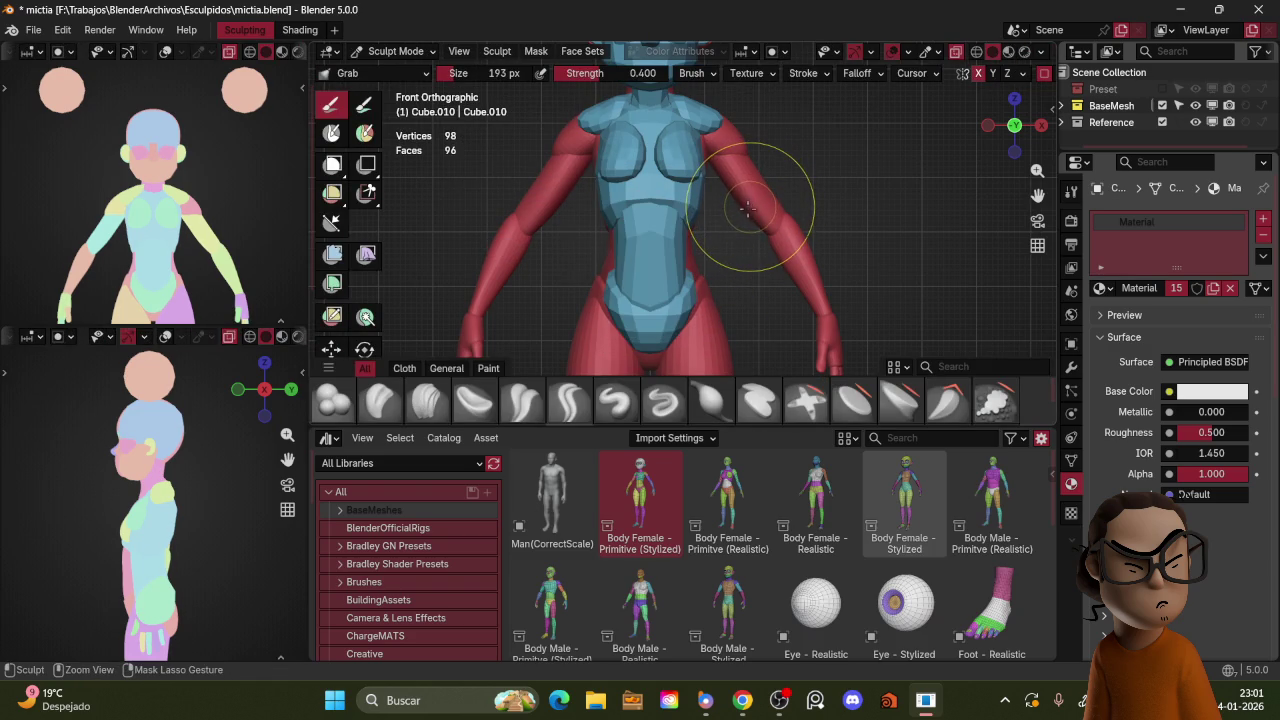
mouse_move(757, 213)
middle_mouse_down()
mouse_move(675, 226)
mouse_move(748, 251)
middle_mouse_up()
key("f")
left_click(677, 257)
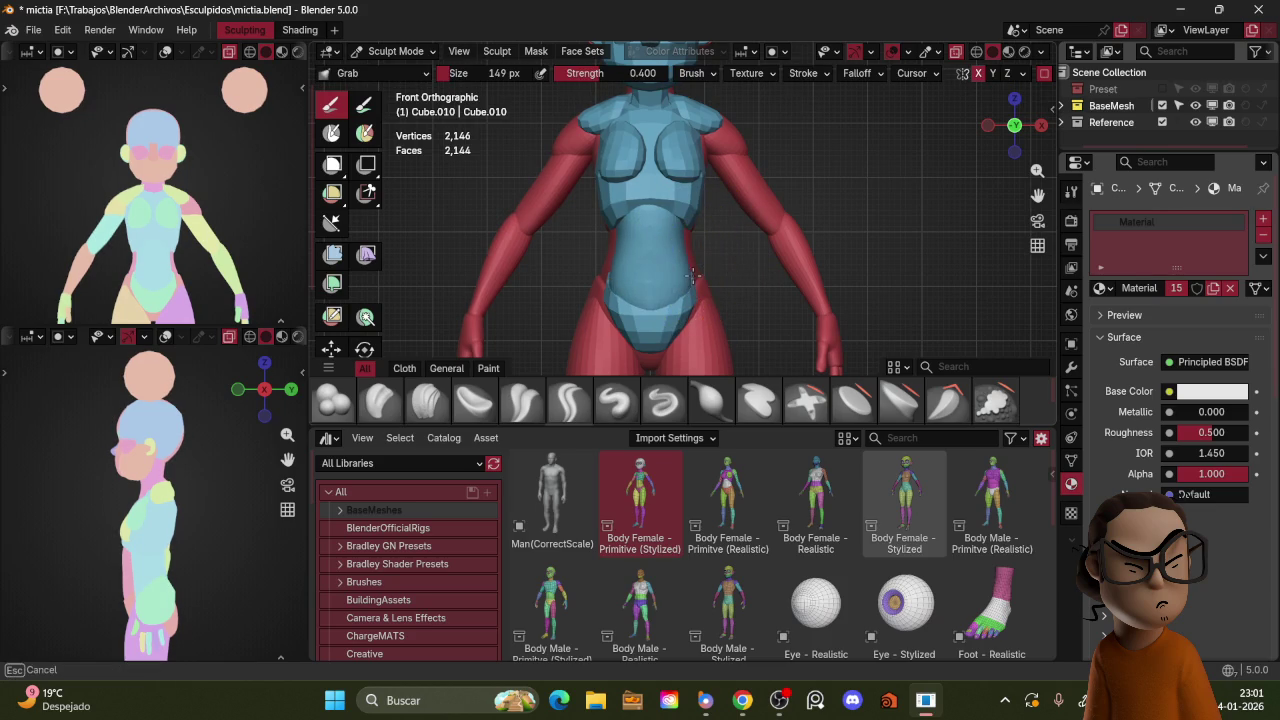
middle_click_drag(706, 268, 676, 257)
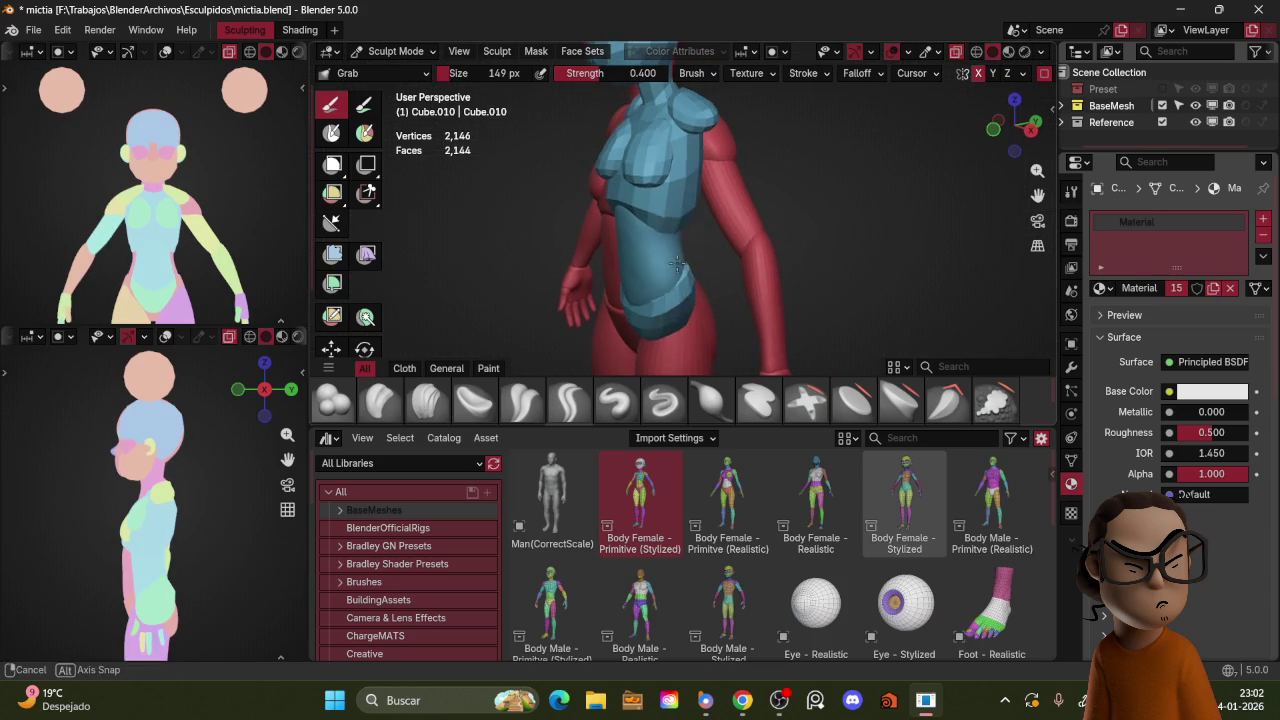
Step: Shrink the brush to 125 px and check the waist from the side
key("KP_1")
key("f")
left_click(683, 219)
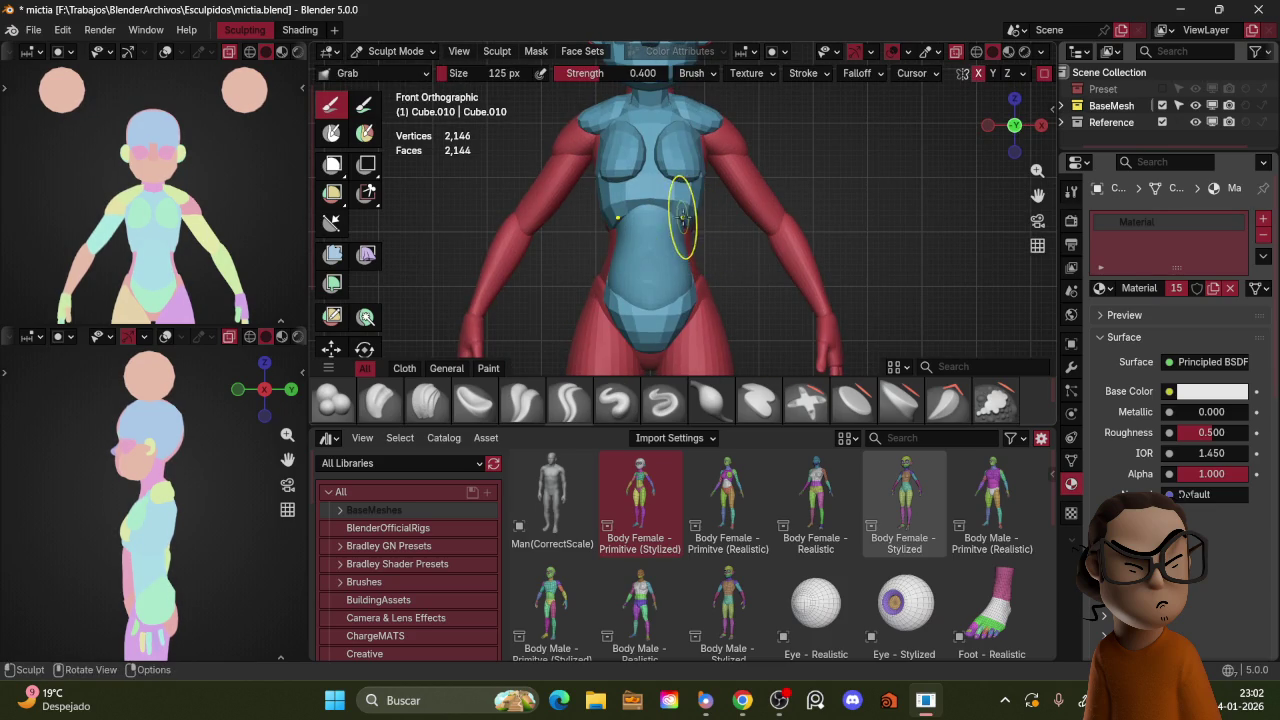
mouse_move(725, 195)
middle_mouse_down()
mouse_move(646, 206)
mouse_move(818, 204)
middle_mouse_up()
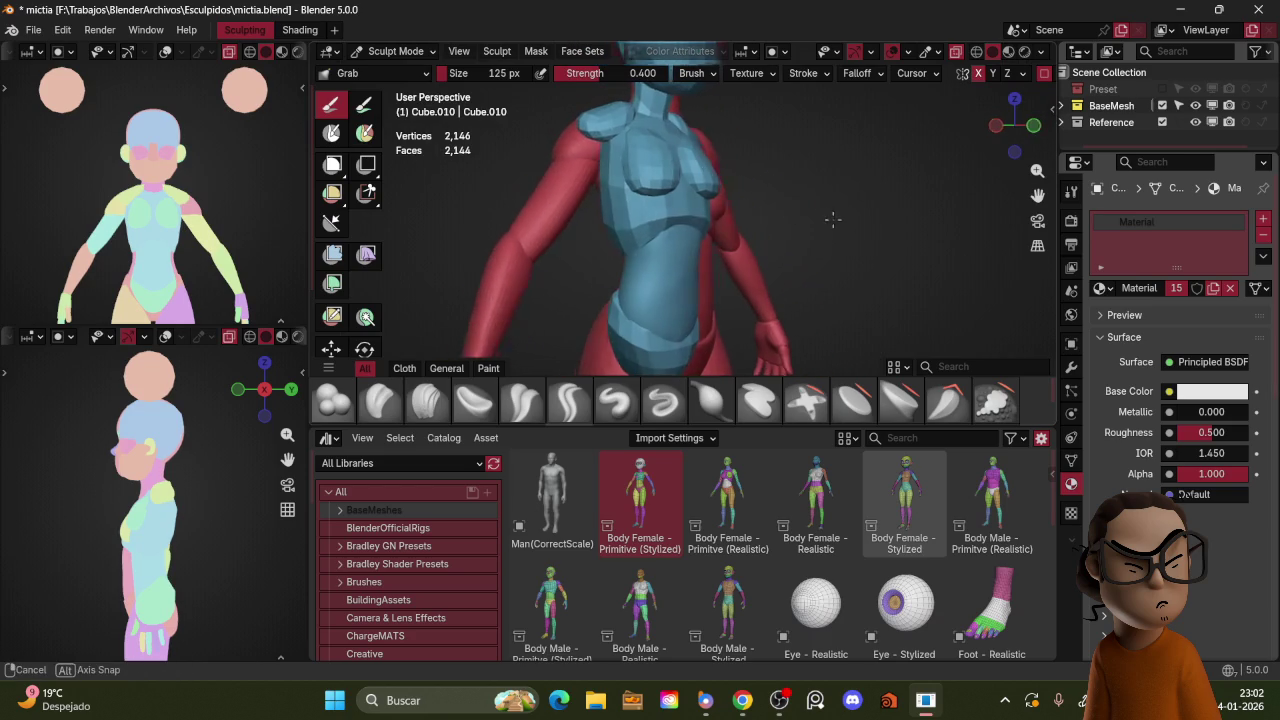
Step: Remesh the torso again at a coarser voxel size
key("r")
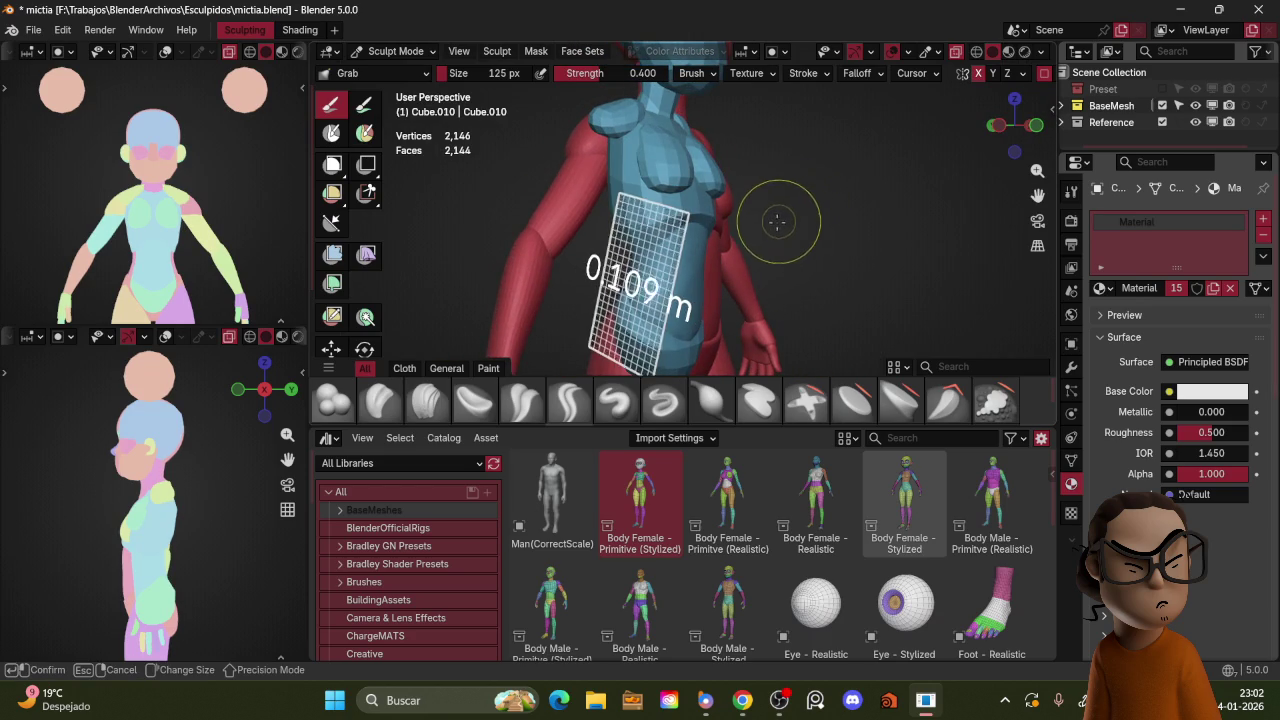
left_click(777, 224)
key("ctrl+r")
middle_click_drag(777, 232, 687, 291, "alt")
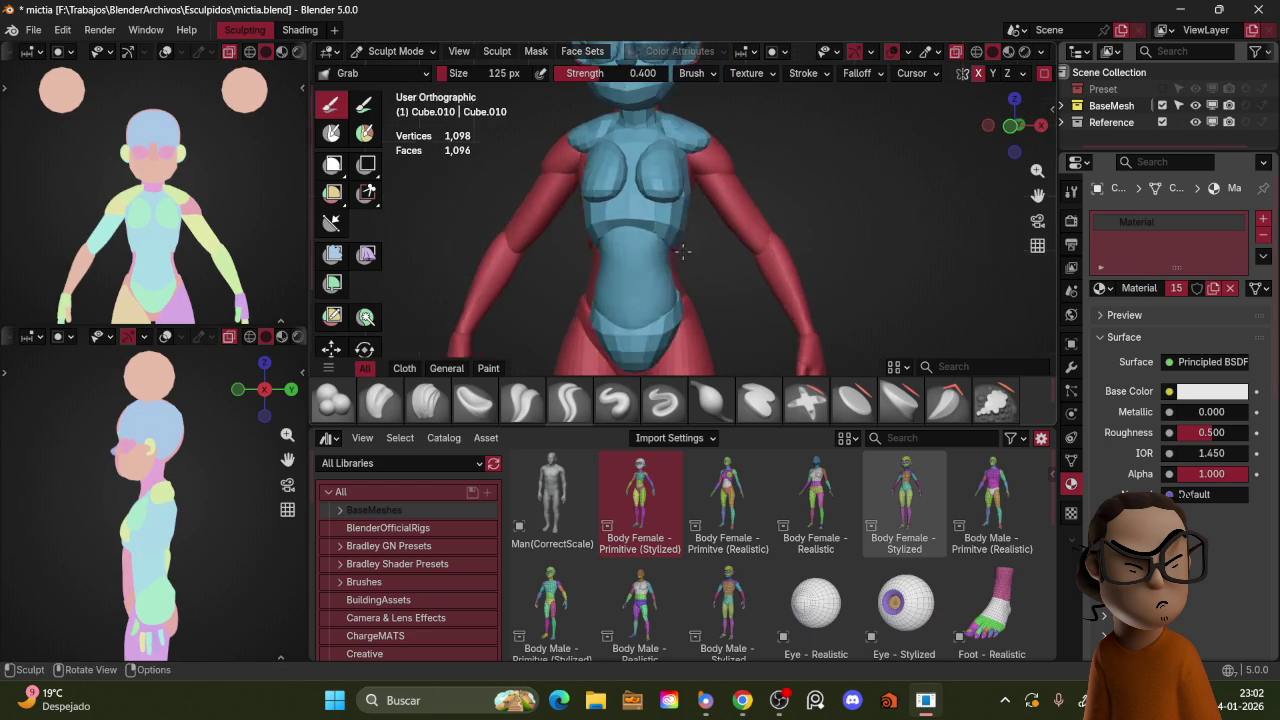
Step: Go to Object Mode, select the lower belly piece, and resume sculpting it
key("ctrl+Tab")
left_click(640, 290)
key("ctrl+Tab")
key("ctrl+Tab")
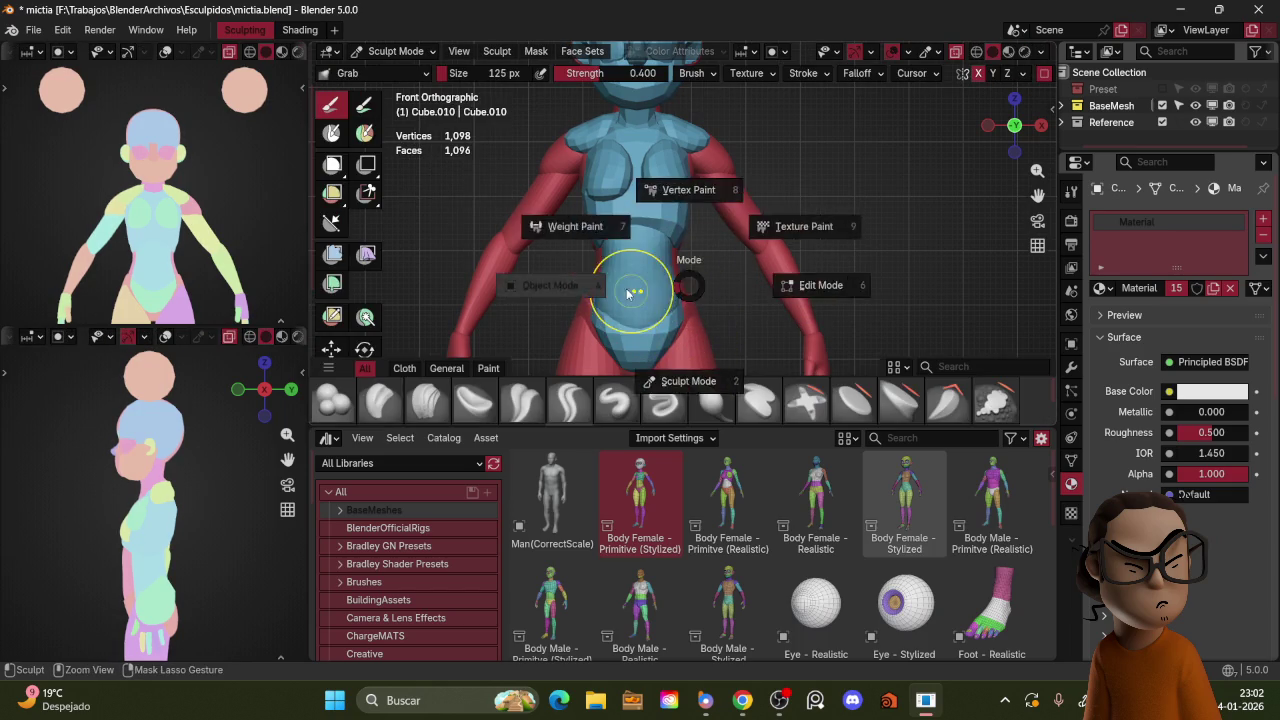
left_click(600, 290)
left_click(658, 333)
key("ctrl+Tab")
left_click(680, 330)
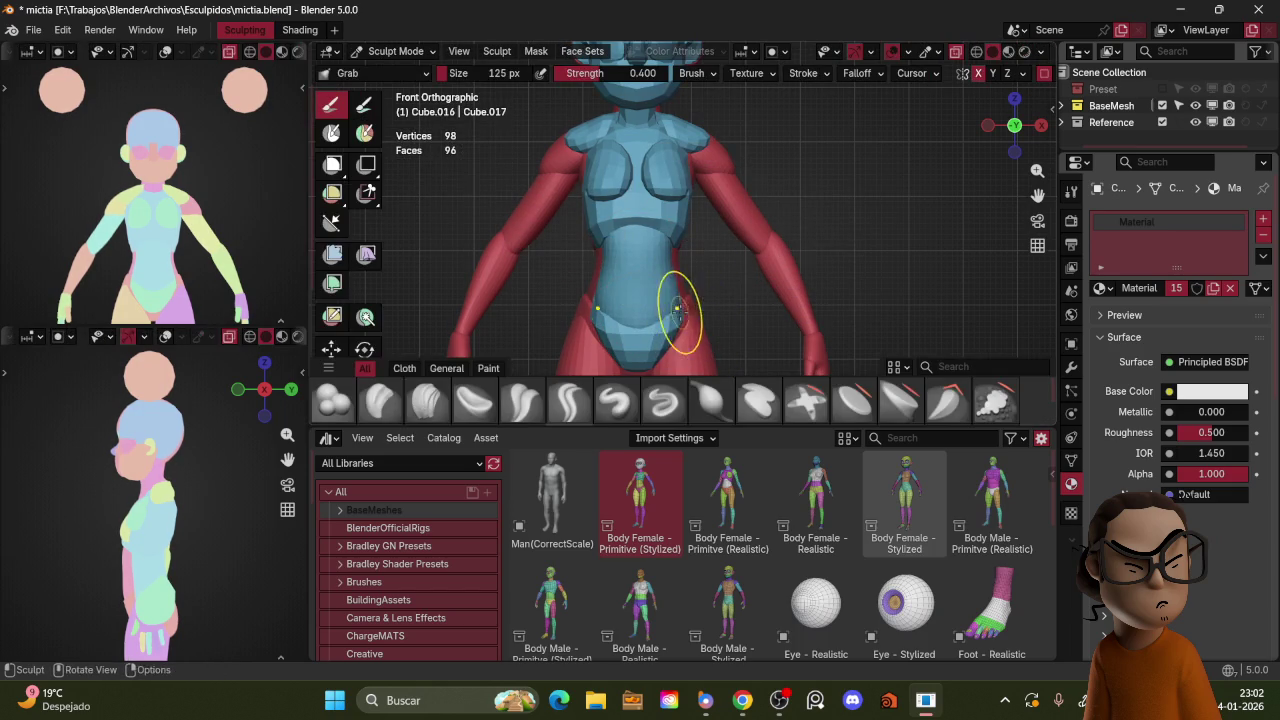
Step: Grab-sculpt the hips from front and rear views, brush resized from 149 to 138 px
mouse_move(722, 286)
middle_mouse_down()
mouse_move(685, 233)
mouse_move(685, 300)
middle_mouse_up()
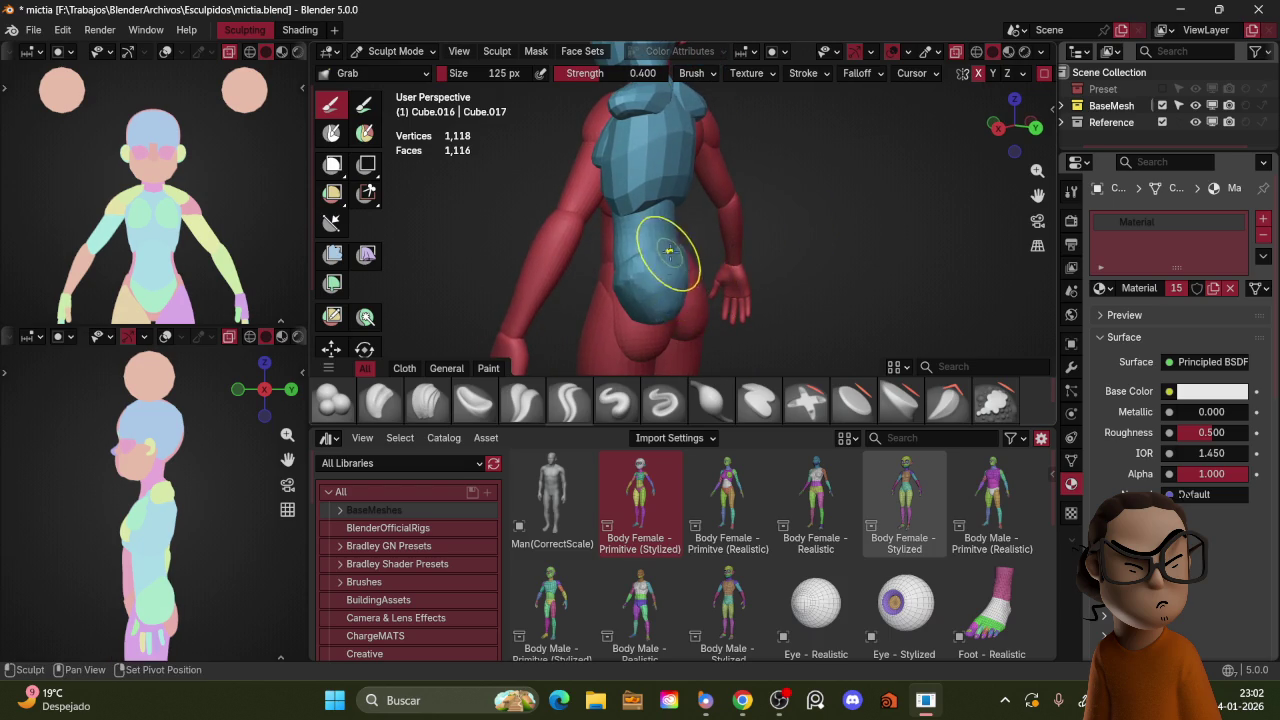
key("KP_1")
key("f")
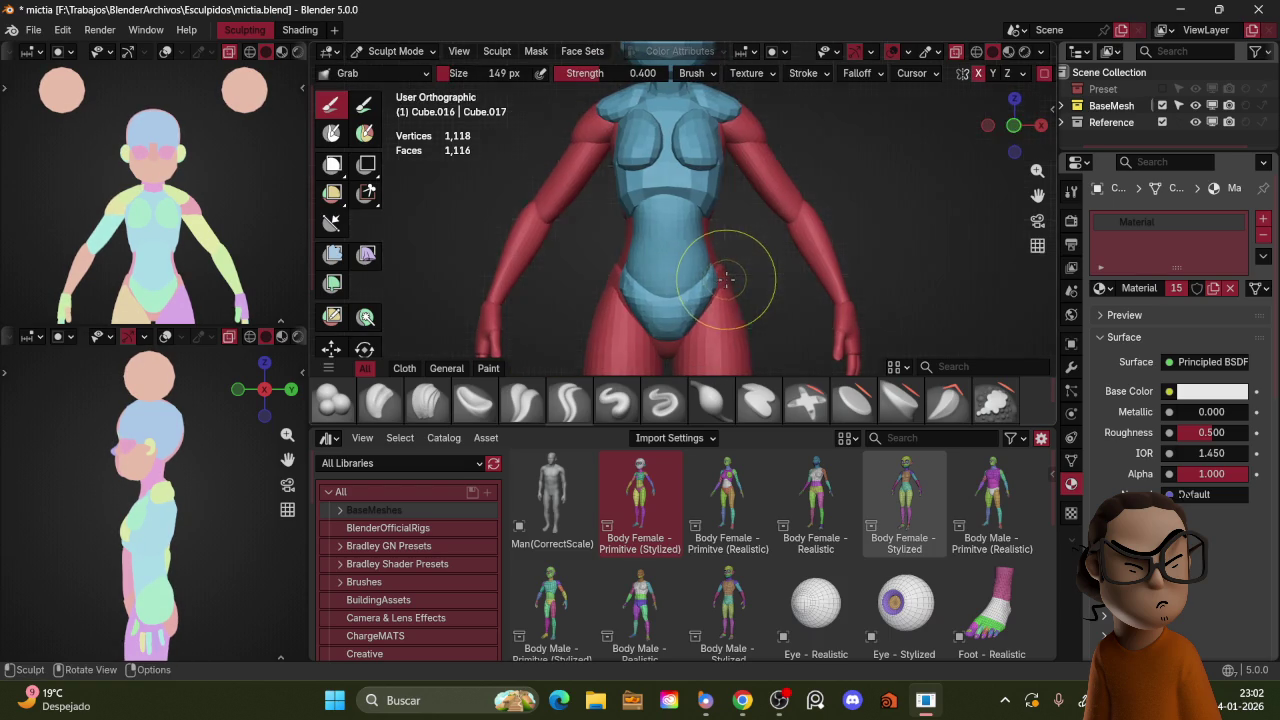
key("ctrl+KP_1")
mouse_move(704, 263)
middle_mouse_down()
mouse_move(792, 276)
mouse_move(651, 254)
middle_mouse_up()
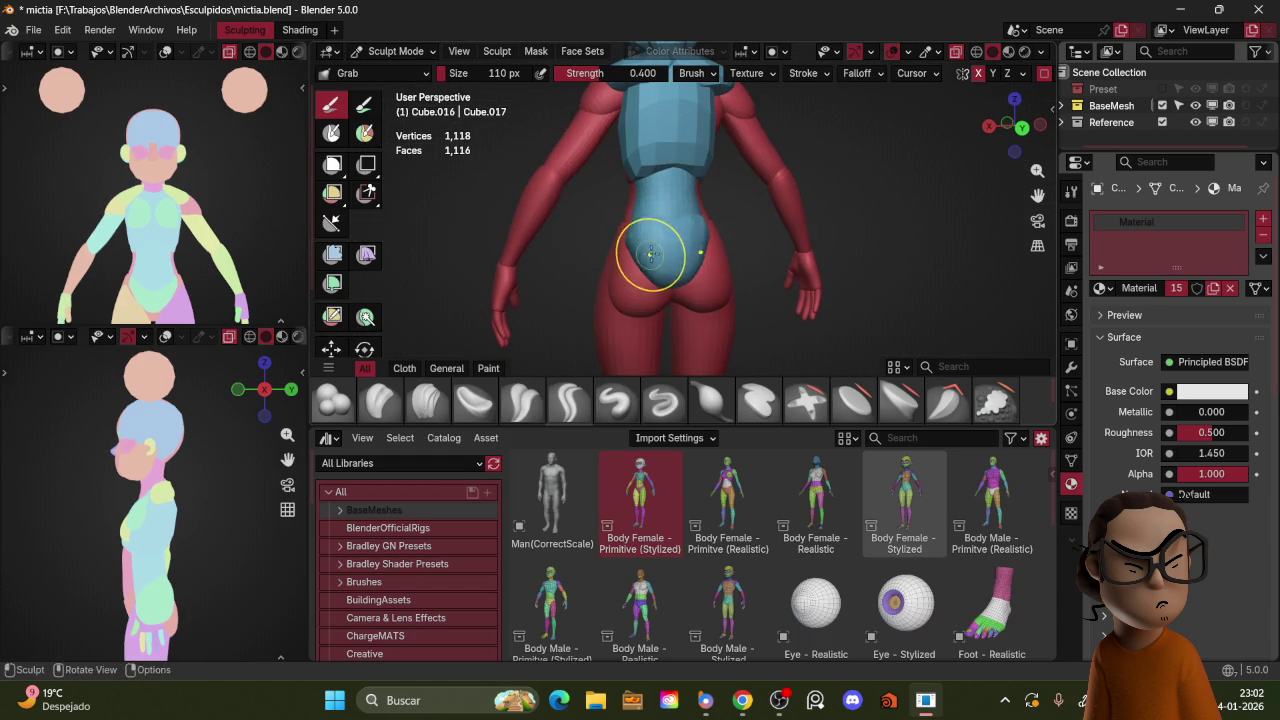
key("f")
left_click(664, 258)
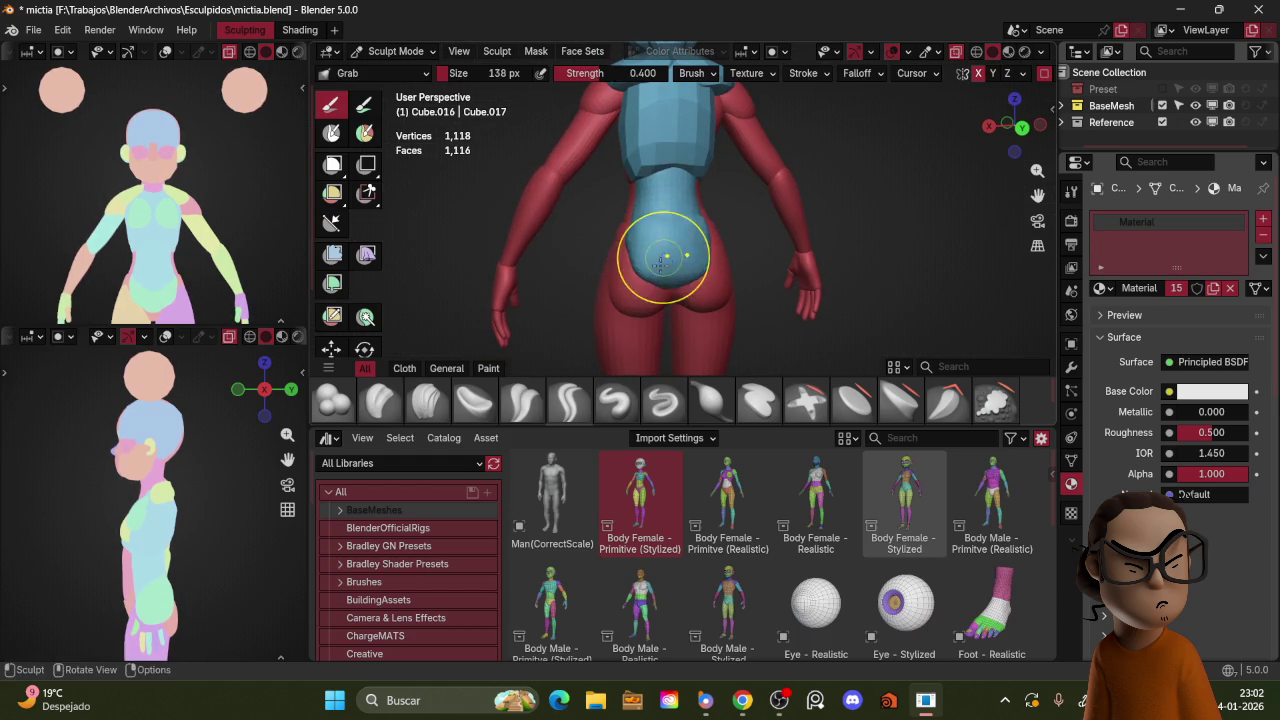
Step: Shape the buttocks from the right side view, then return to Object Mode
key("KP_3")
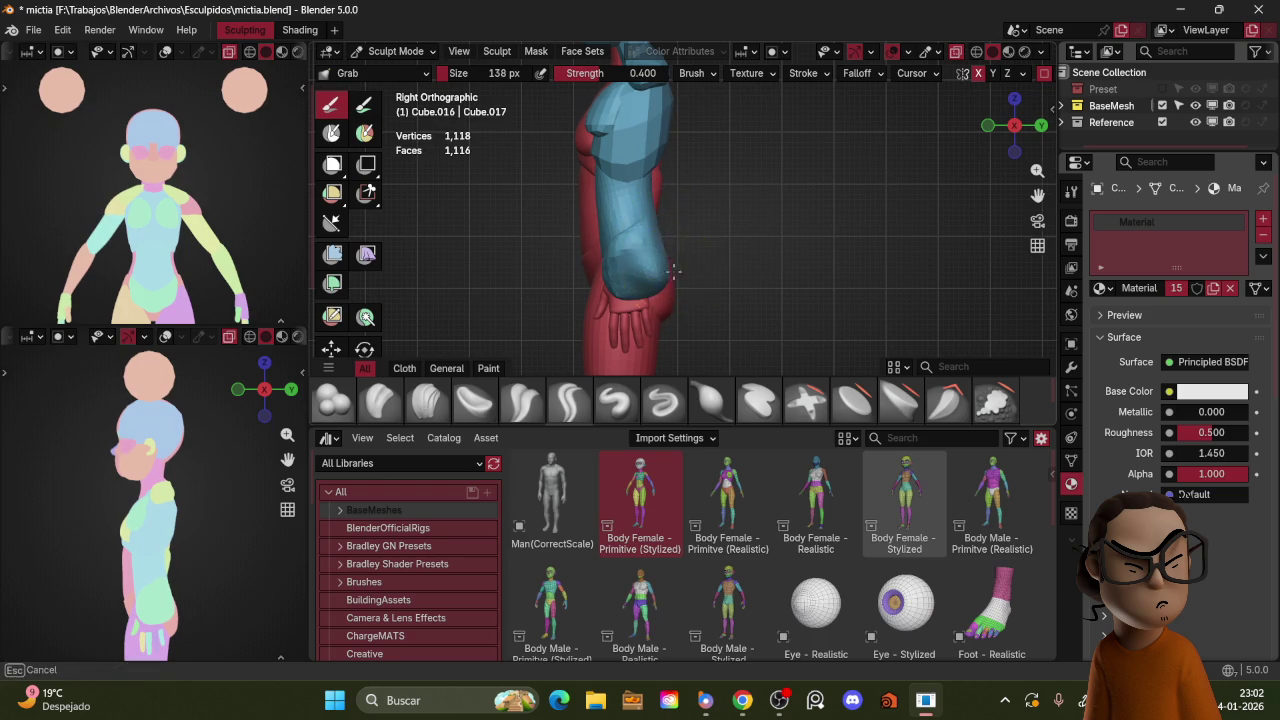
key("f")
left_click(672, 244)
key("ctrl+Tab")
left_click(665, 177)
key("ctrl+Tab")
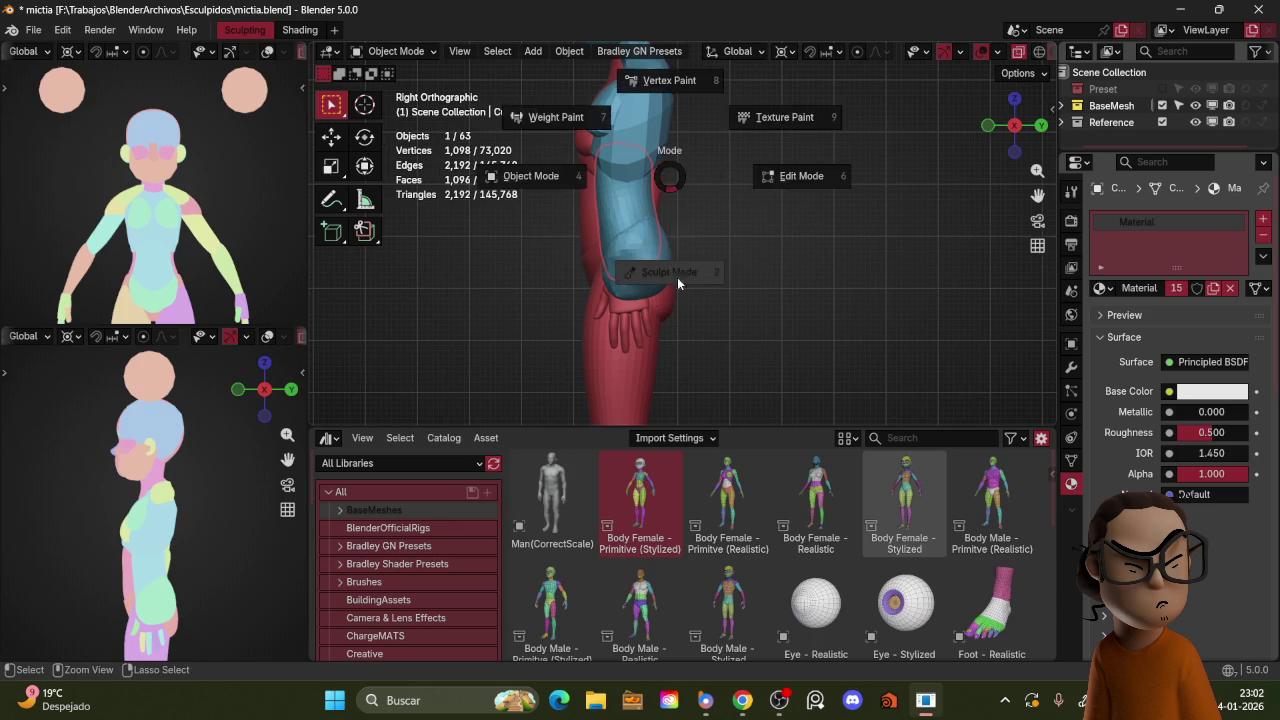
Step: Finish the belly's side profile, then select the chest piece Cube.012 in Object Mode
left_click(674, 264)
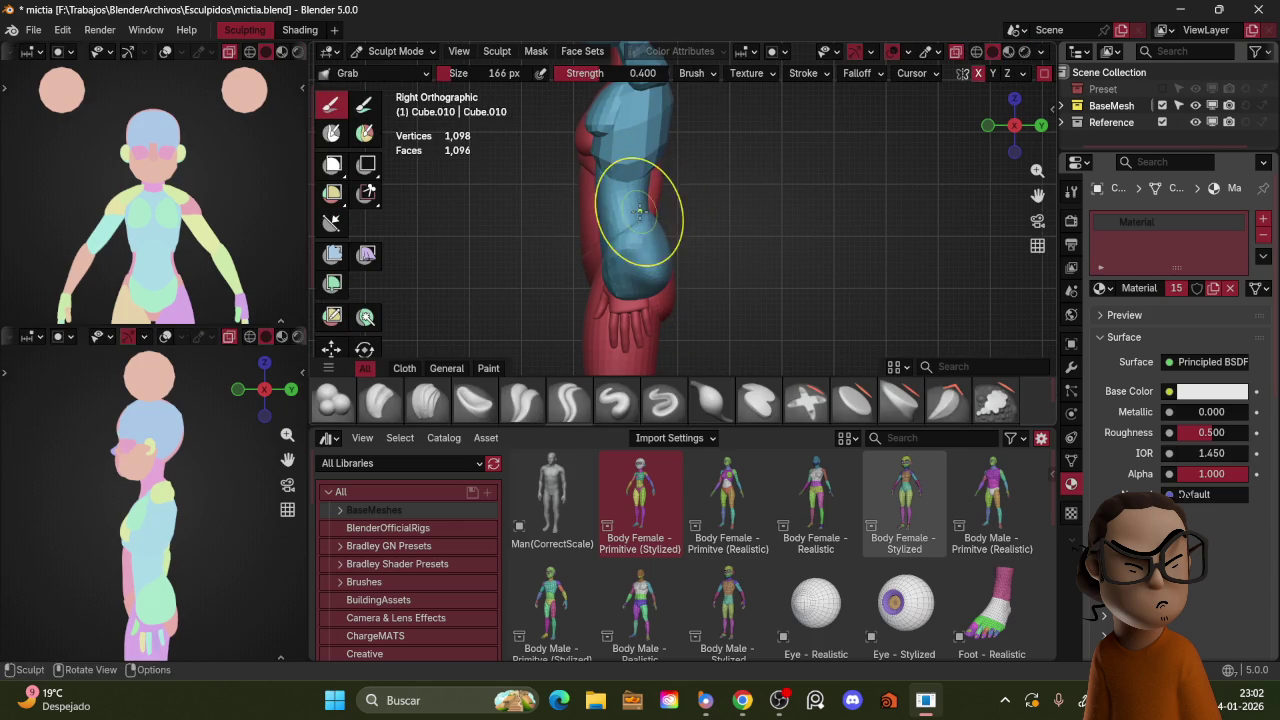
key("ctrl+Tab")
left_click(642, 136)
left_click(642, 136)
left_click(617, 120)
Step: Enter Sculpt Mode on the chest piece and orbit to a three-quarter view
middle_click_drag(659, 129, 702, 219)
key("KP_1")
scroll(748, 222, "up", 2)
key("ctrl+Tab")
left_click(745, 210)
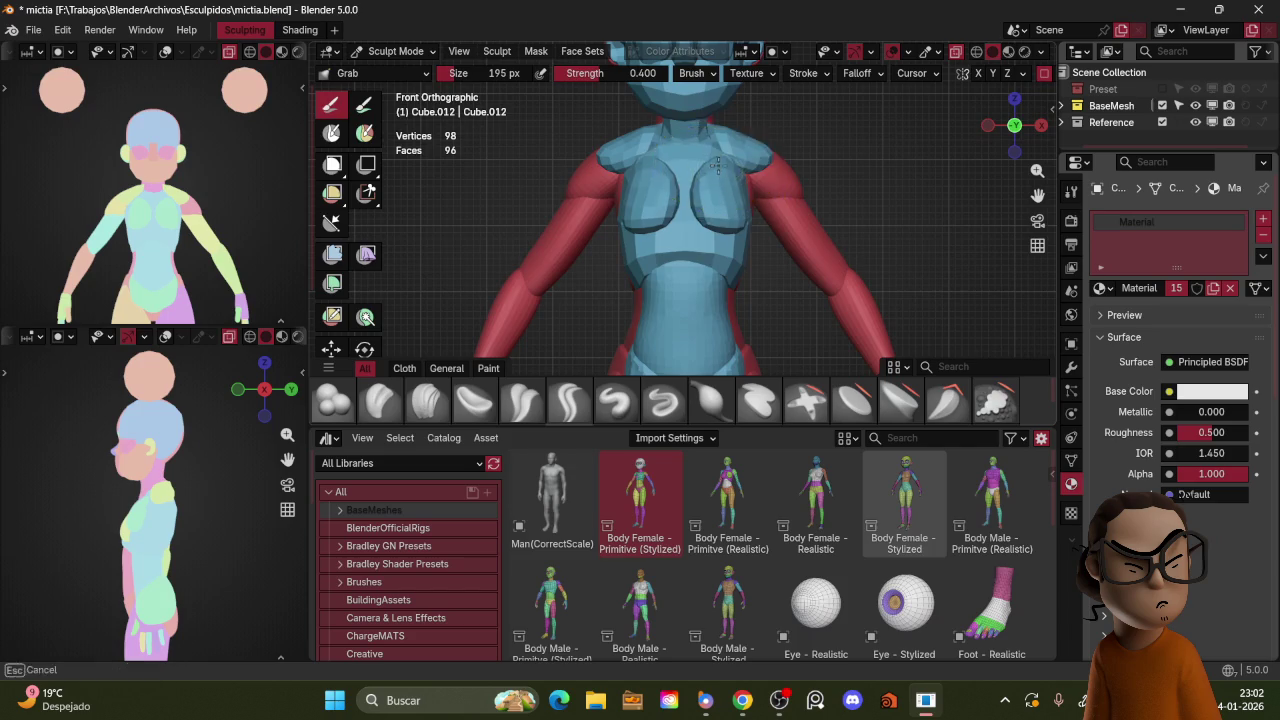
mouse_move(800, 171)
middle_mouse_down()
mouse_move(662, 215)
mouse_move(729, 206)
middle_mouse_up()
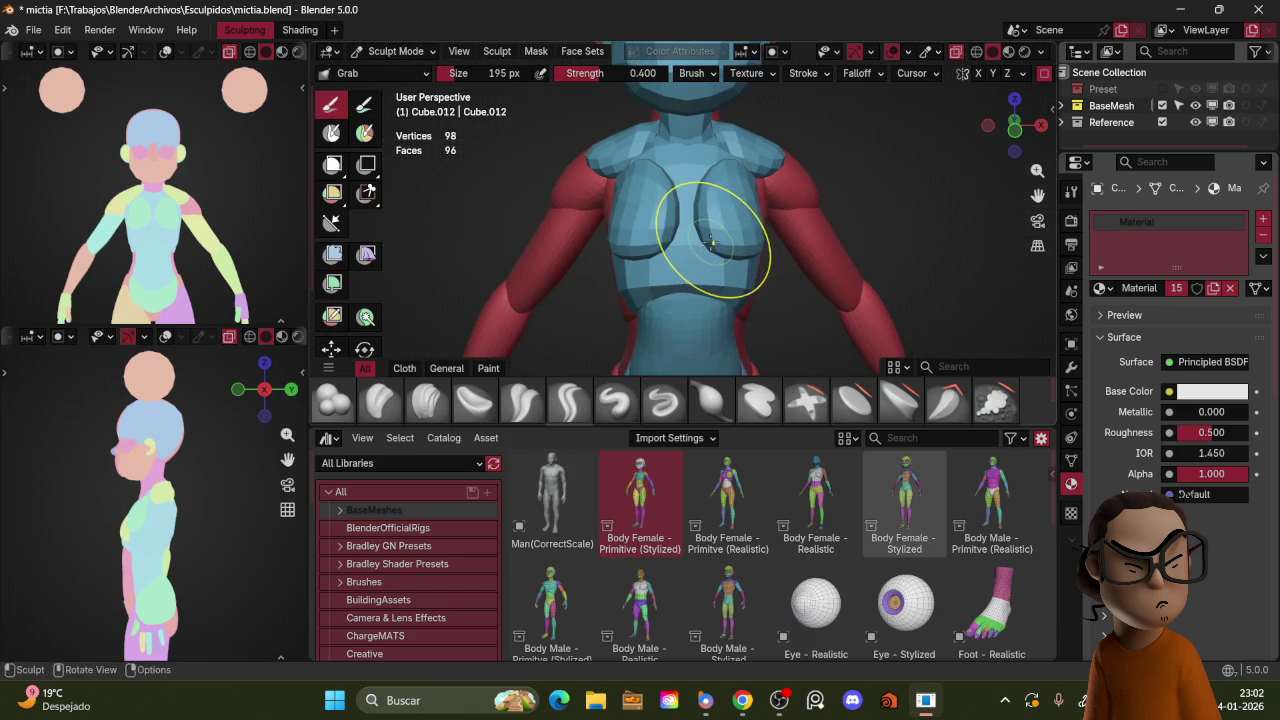
mouse_move(700, 250)
middle_mouse_down()
mouse_move(608, 177)
mouse_move(765, 178)
middle_mouse_up()
Step: Remesh the chest at a 0.0843 m voxel size and inspect it from above
key("f")
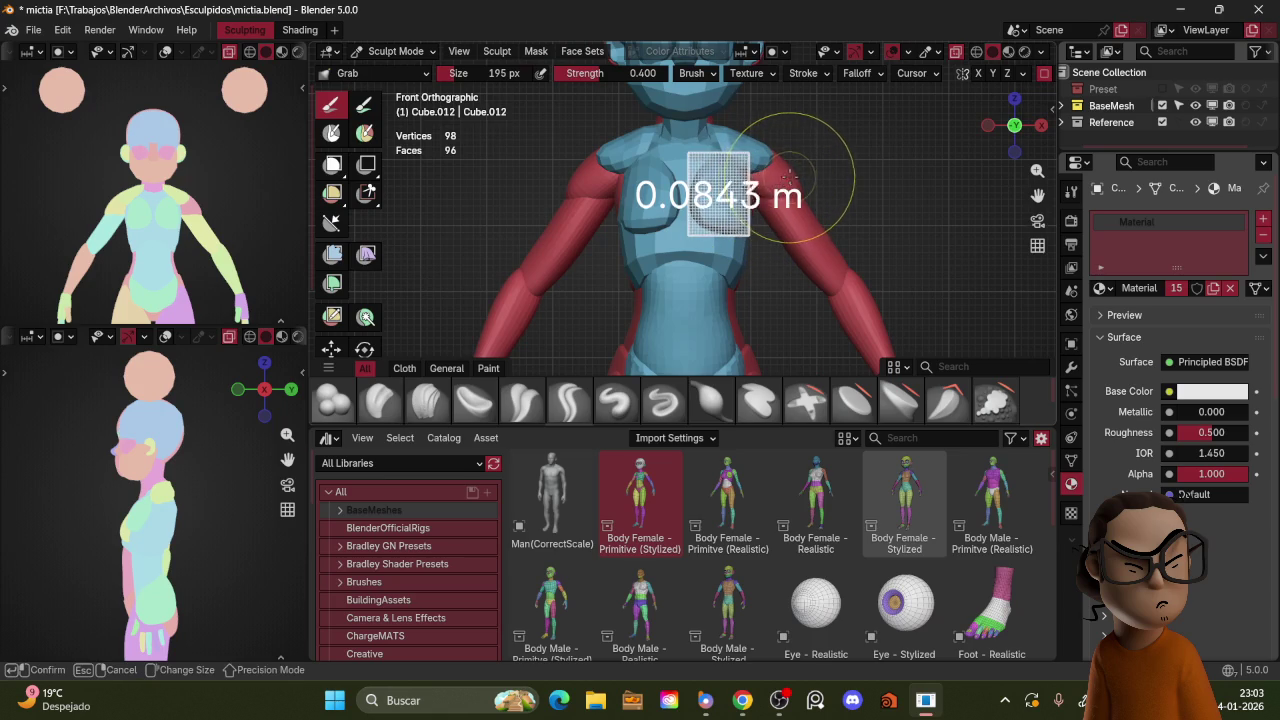
left_click(790, 165)
key("ctrl+r")
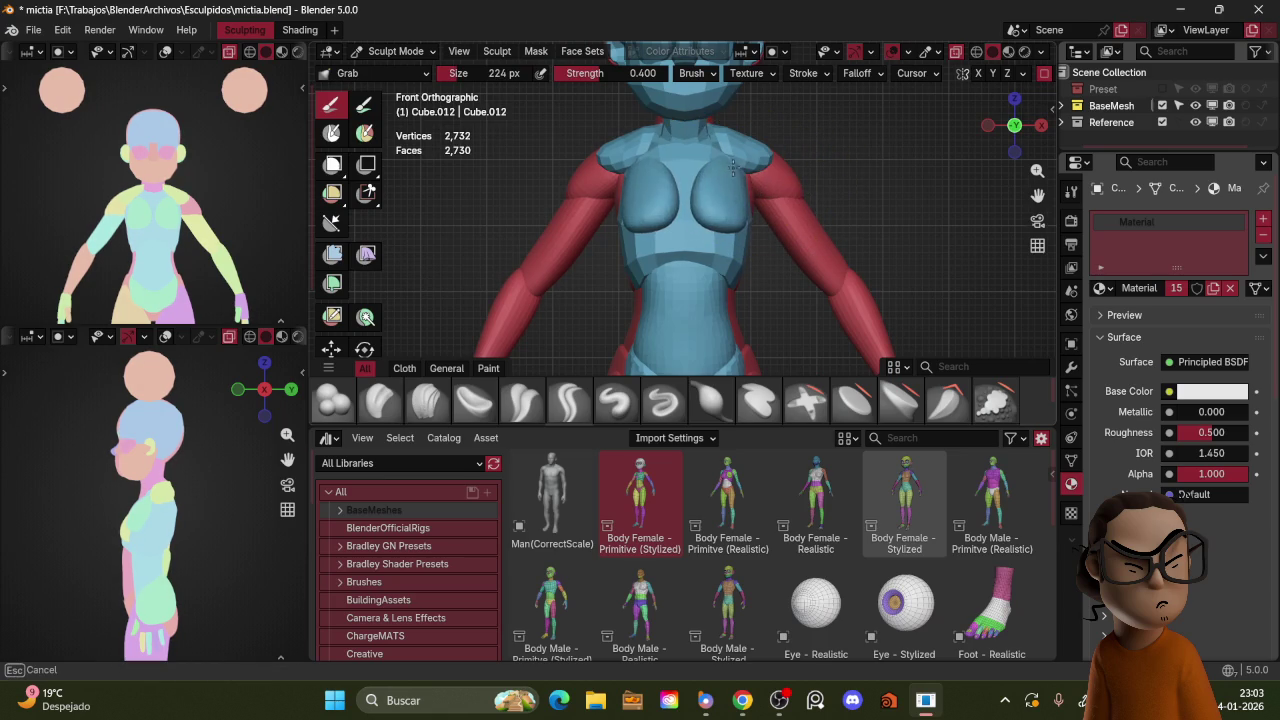
mouse_move(727, 193)
middle_mouse_down()
mouse_move(703, 266)
mouse_move(818, 231)
middle_mouse_up()
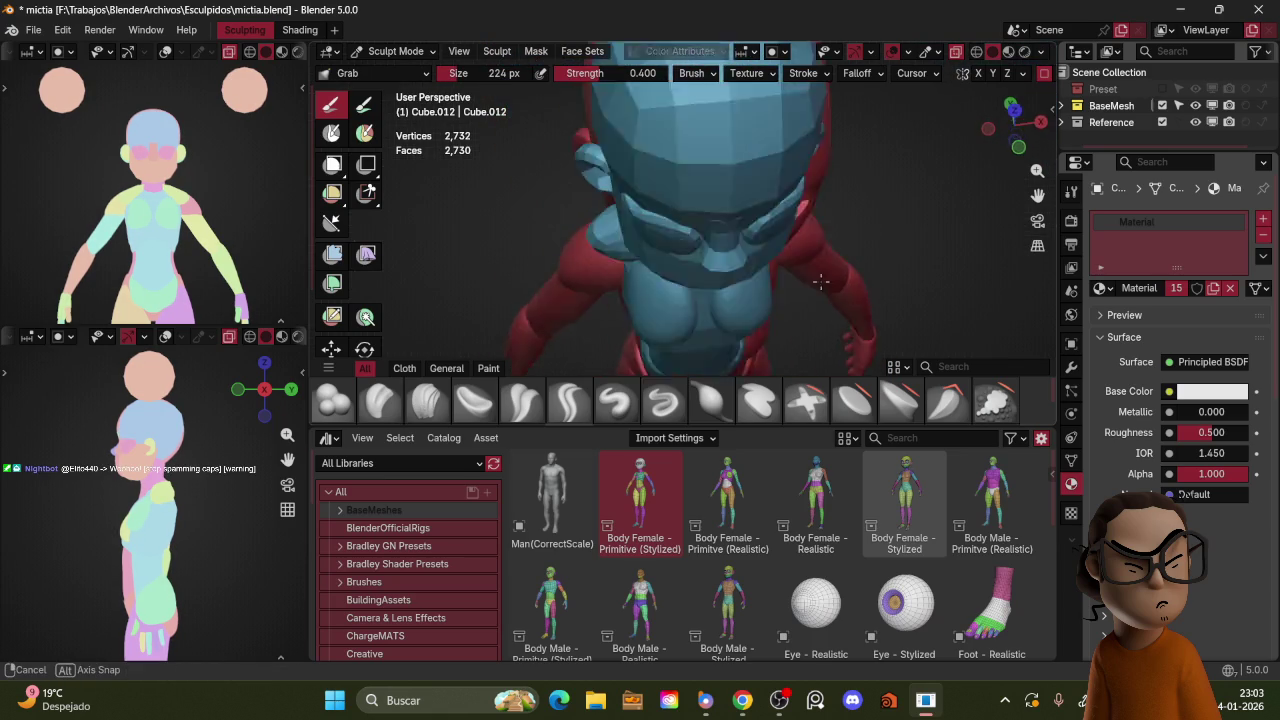
scroll(818, 231, "up", 2)
scroll(729, 229, "up", 2)
Step: Return to Object Mode and select the torso piece Cube.009
key("ctrl+Tab")
left_click(740, 140)
key("ctrl+Tab")
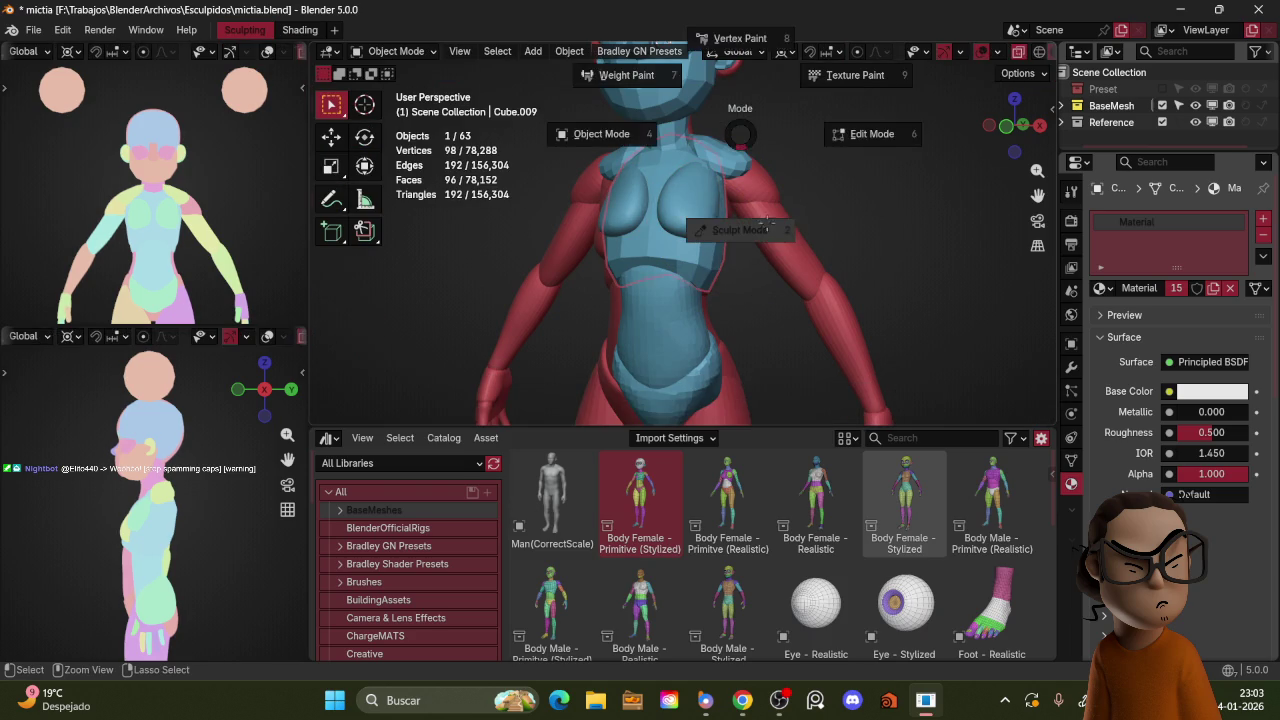
Step: Enter Sculpt Mode on the torso and voxel-remesh it
left_click(751, 308)
middle_click_drag(790, 235, 755, 205, "shift")
key("ctrl+r")
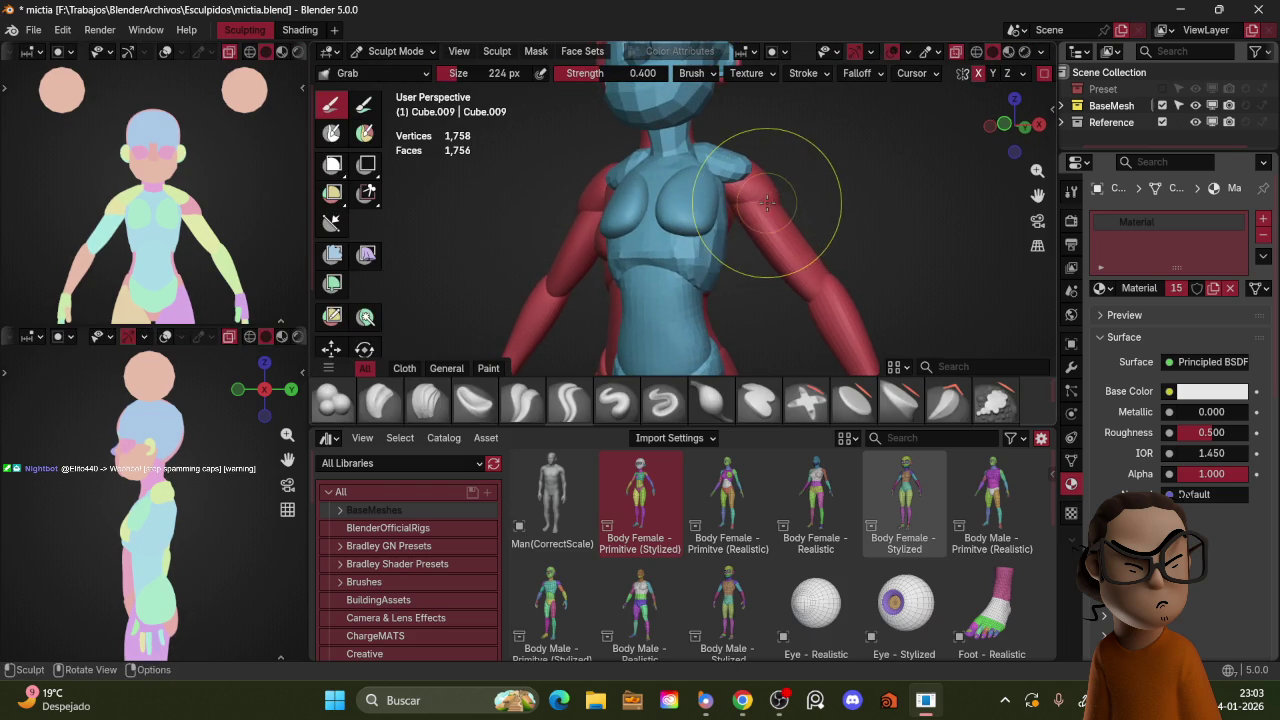
key("r")
left_click(781, 196)
key("ctrl+r")
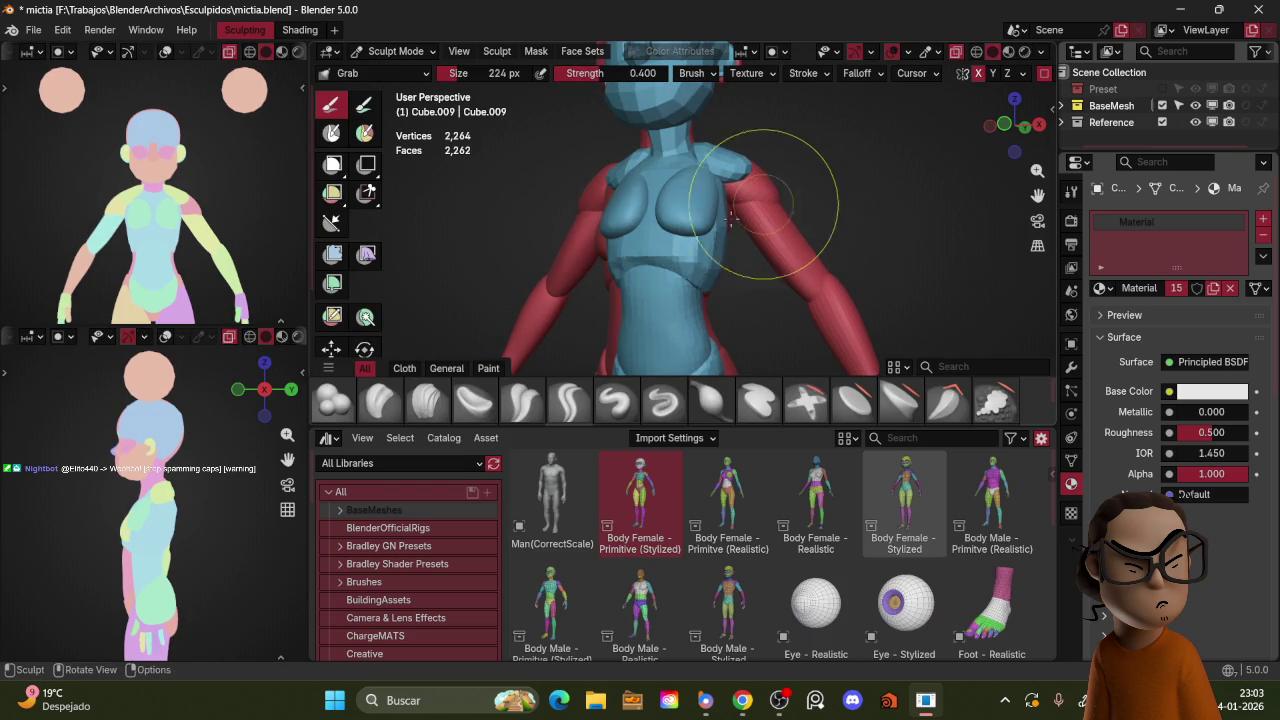
Step: Switch to the Crease Polish brush and sculpt the back at 89–137 px
left_click(427, 398)
key("f")
left_click(625, 255)
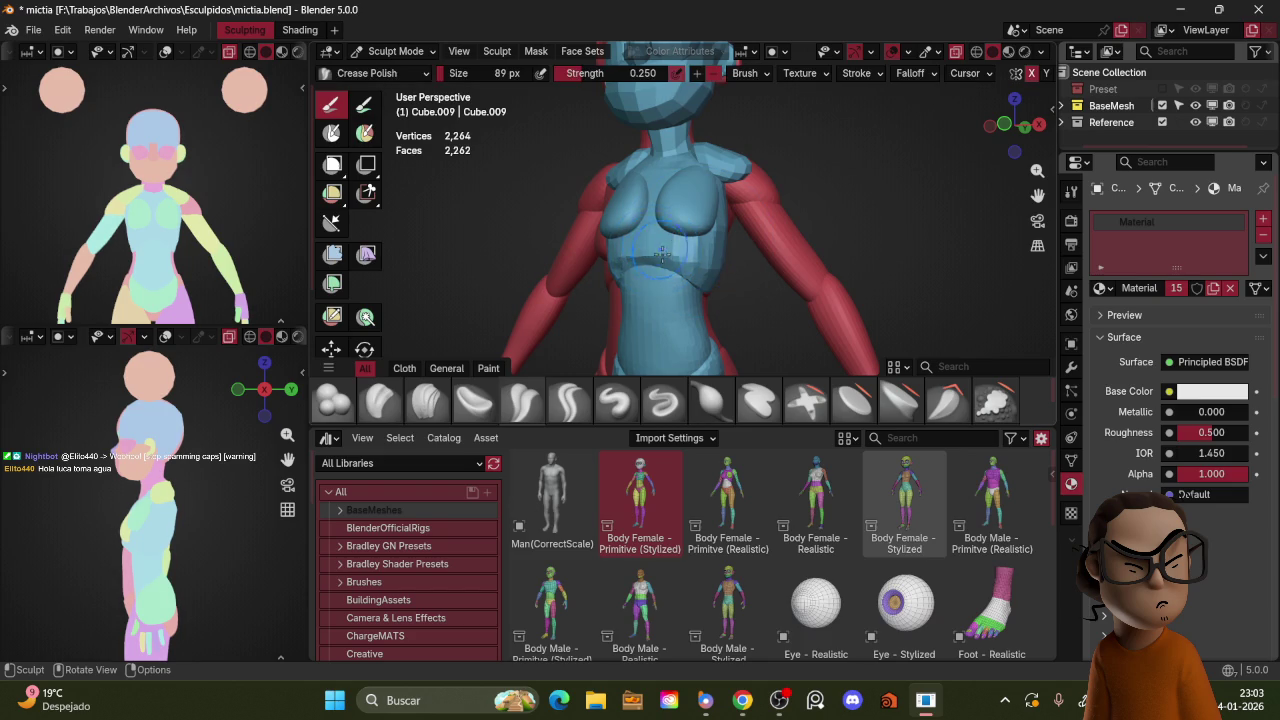
left_click(731, 280)
mouse_move(740, 290)
middle_mouse_down()
mouse_move(726, 273)
mouse_move(760, 210)
mouse_move(690, 250)
middle_mouse_up()
key("f")
left_click(673, 248)
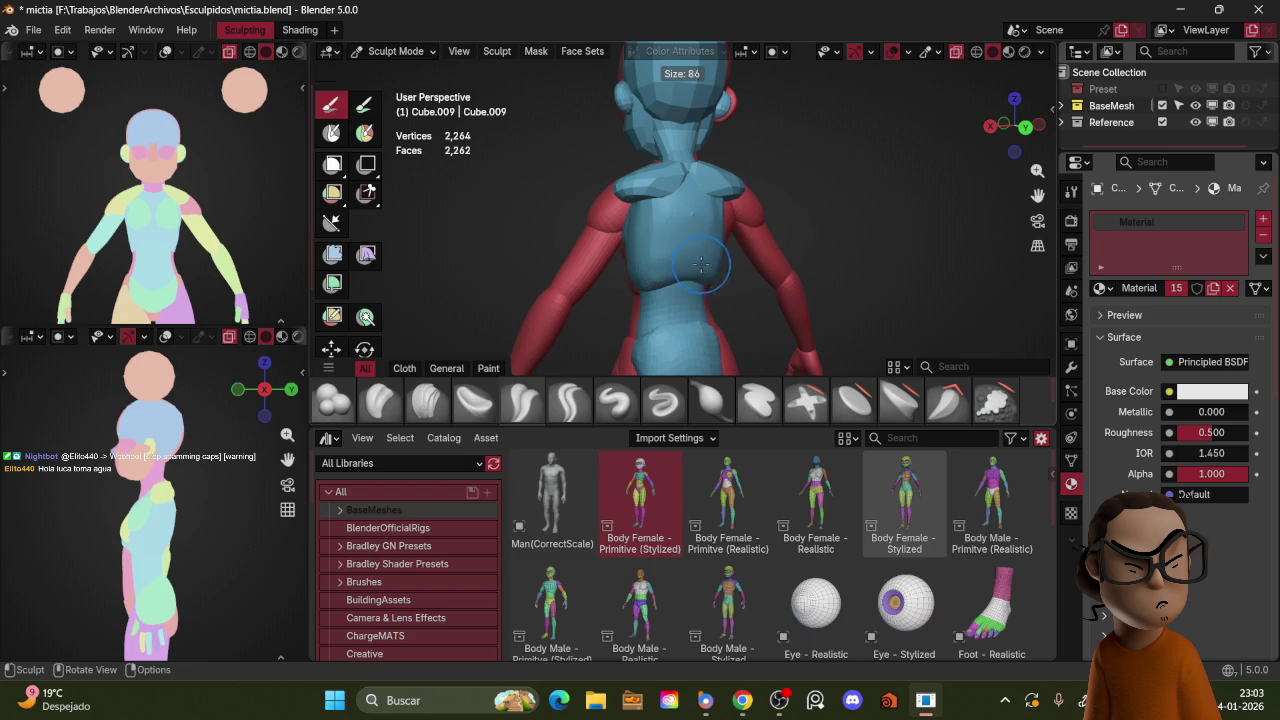
Step: Carve creased lines along the back, varying the brush between 43 and 81 px
left_click_drag(684, 170, 693, 316)
key("f")
left_click(702, 212)
key("f")
left_click(703, 212)
key("f")
left_click(697, 206)
key("f")
left_click(694, 200)
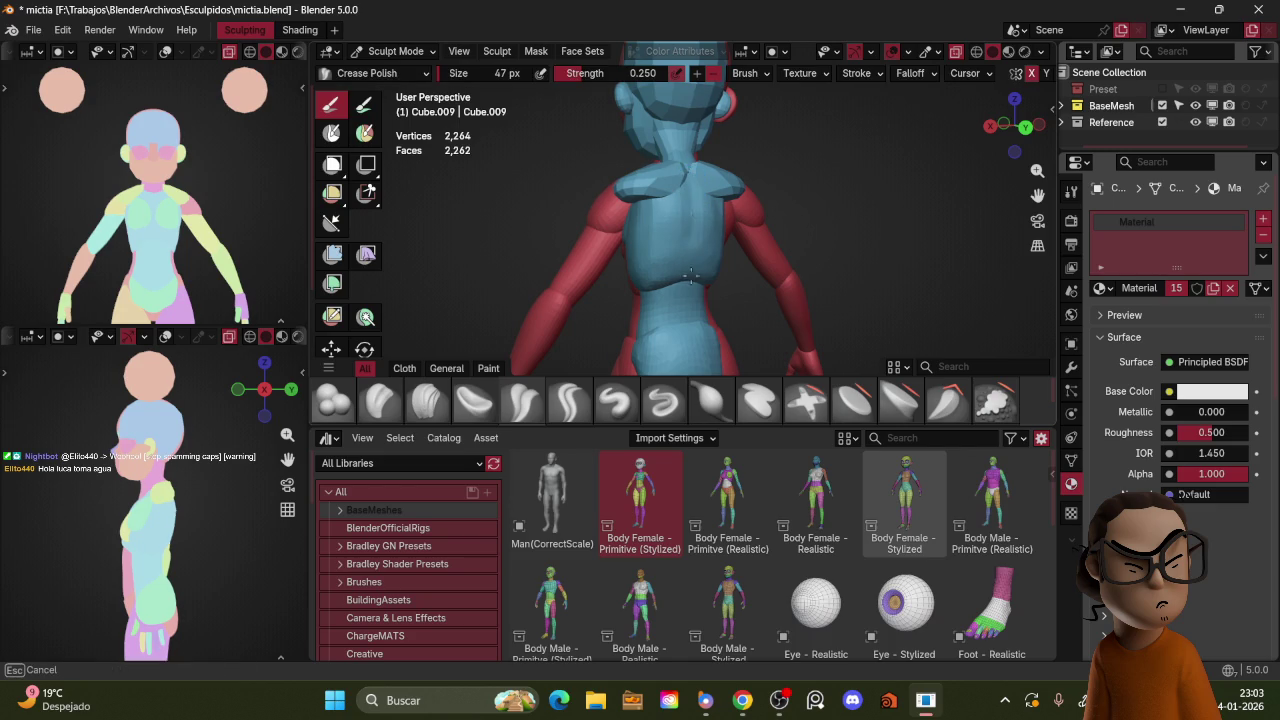
key("f")
left_click(717, 185)
Step: Switch to the Grab brush in right side view, then return to Object Mode
middle_click_drag(718, 185, 718, 210)
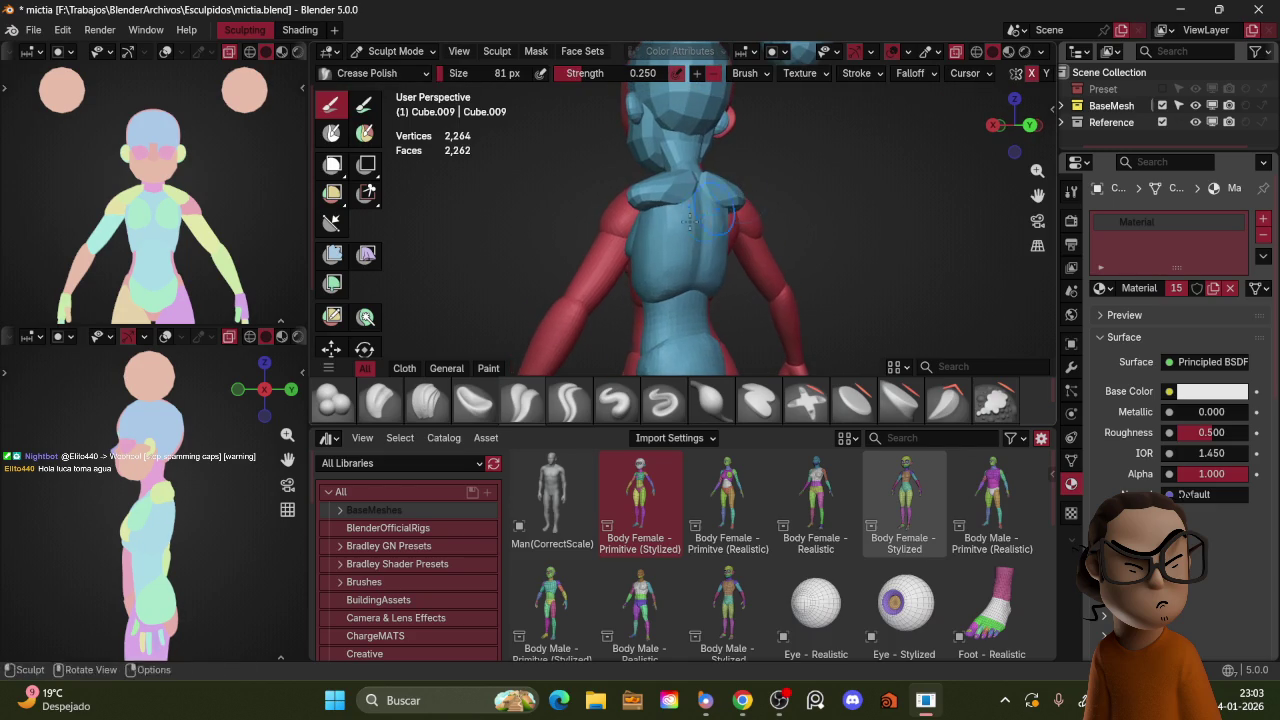
key("KP_3")
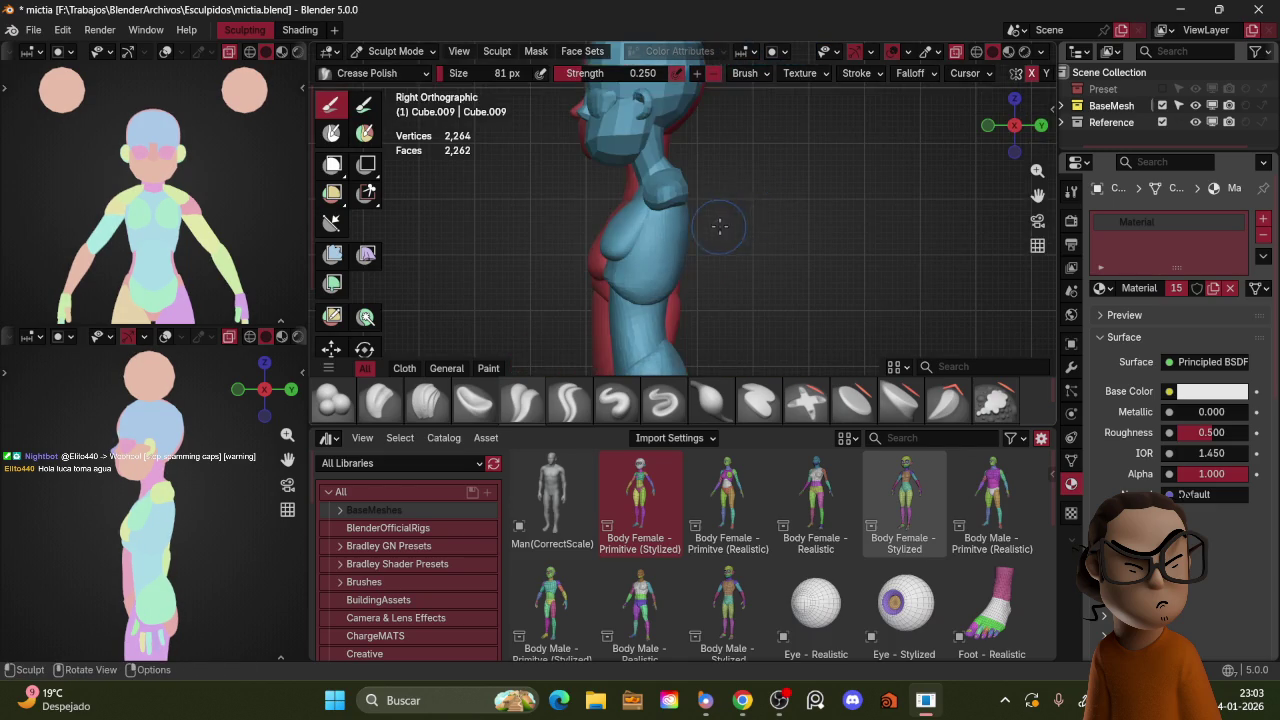
key("g")
key("ctrl+Tab")
left_click(661, 220)
Step: Select the shoulder piece Cube.011 and enter Sculpt Mode on it
left_click(670, 172)
key("ctrl+Tab")
left_click(711, 275)
mouse_move(711, 275)
middle_mouse_down()
mouse_move(706, 213)
mouse_move(722, 194)
middle_mouse_up()
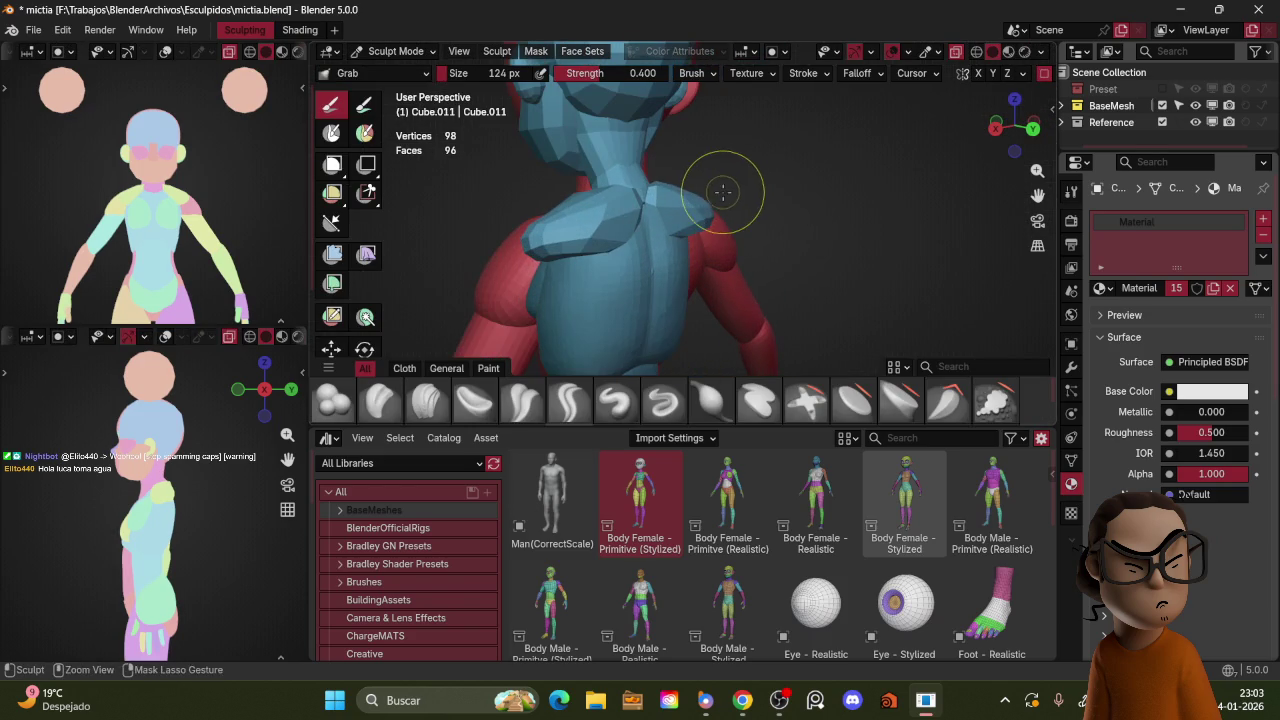
Step: Voxel-remesh Cube.011, then Grab-pull the shoulders rounder in front view and leave Sculpt Mode
key("ctrl+r")
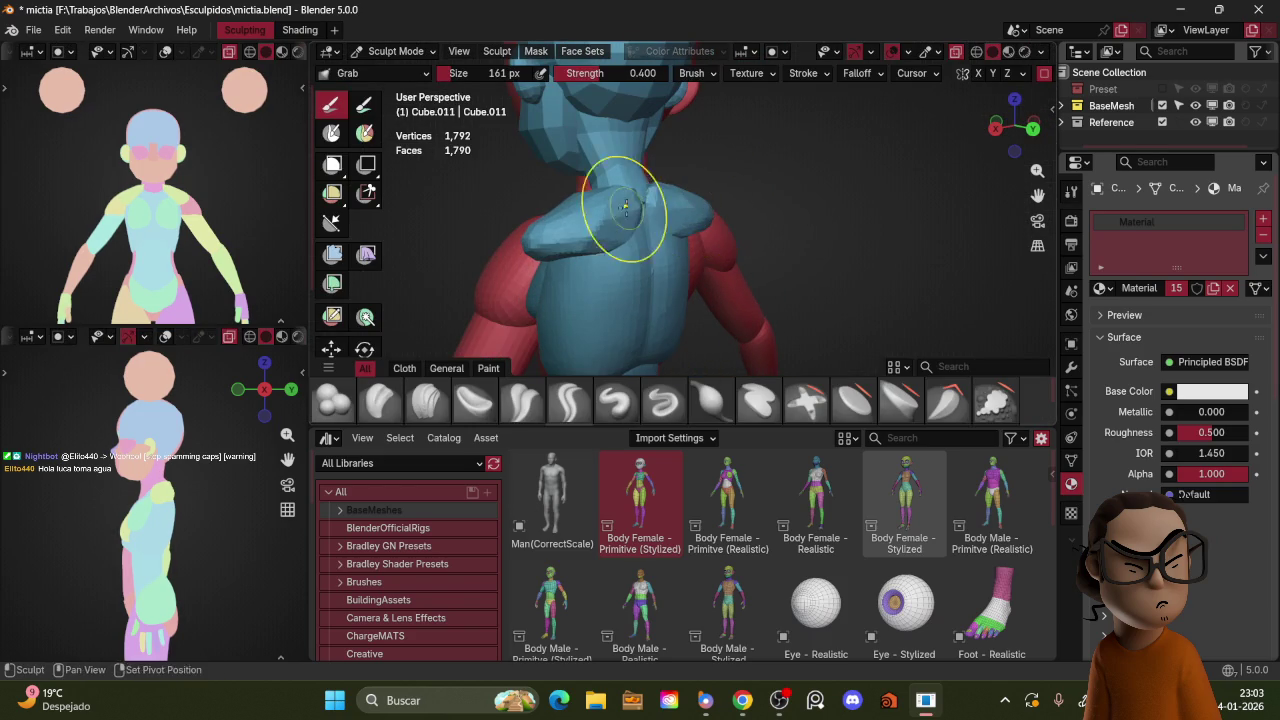
key("KP_1")
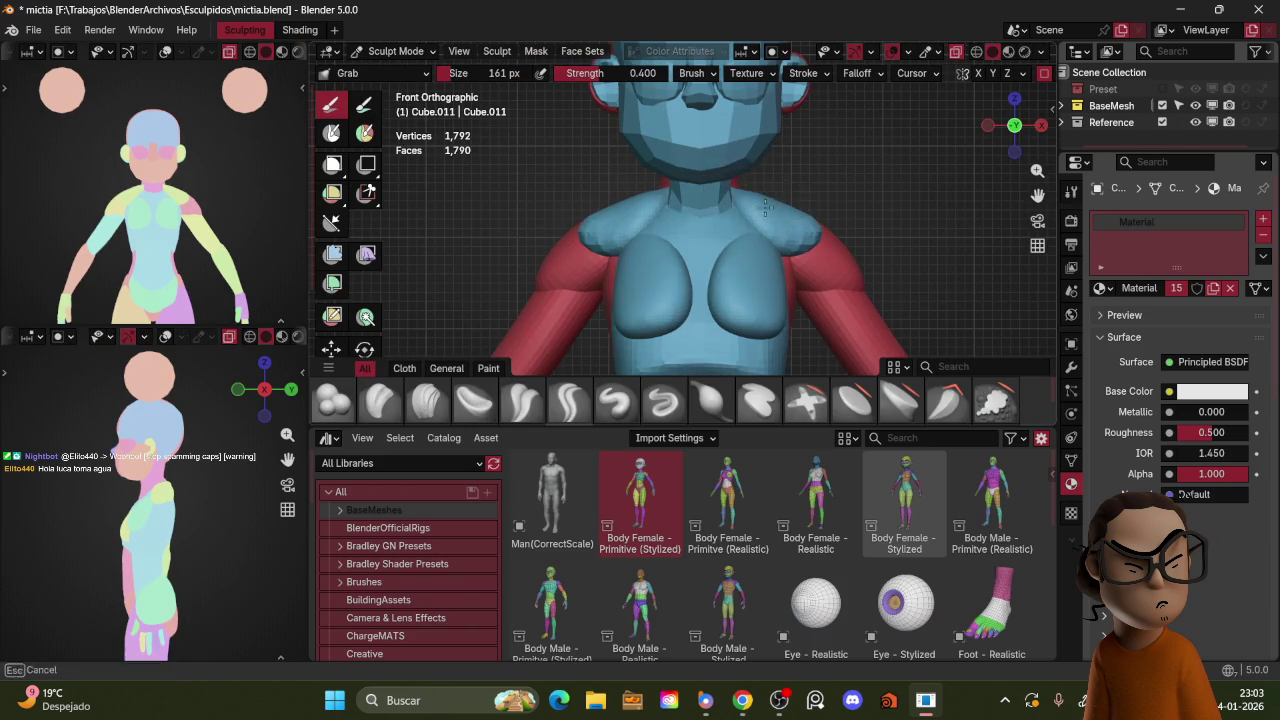
mouse_move(771, 202)
middle_mouse_down()
mouse_move(784, 208)
mouse_move(738, 202)
middle_mouse_up()
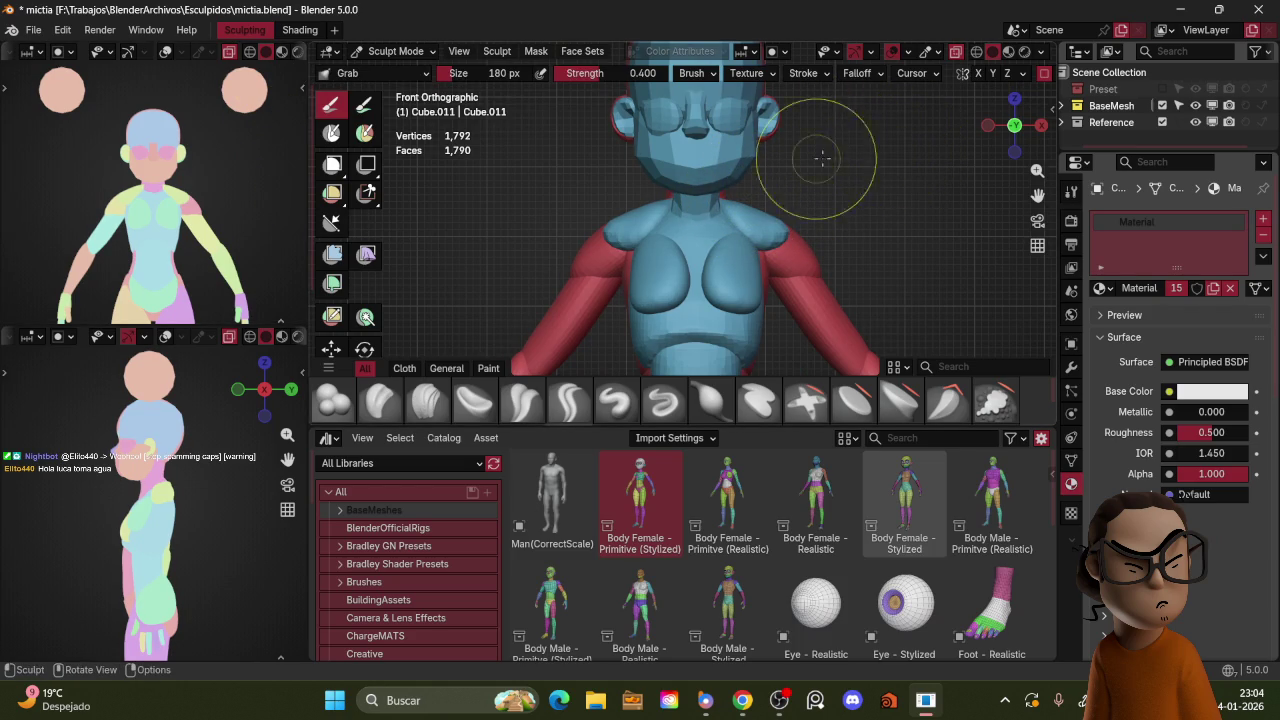
key("ctrl+Tab")
scroll(794, 189, "down", 4)
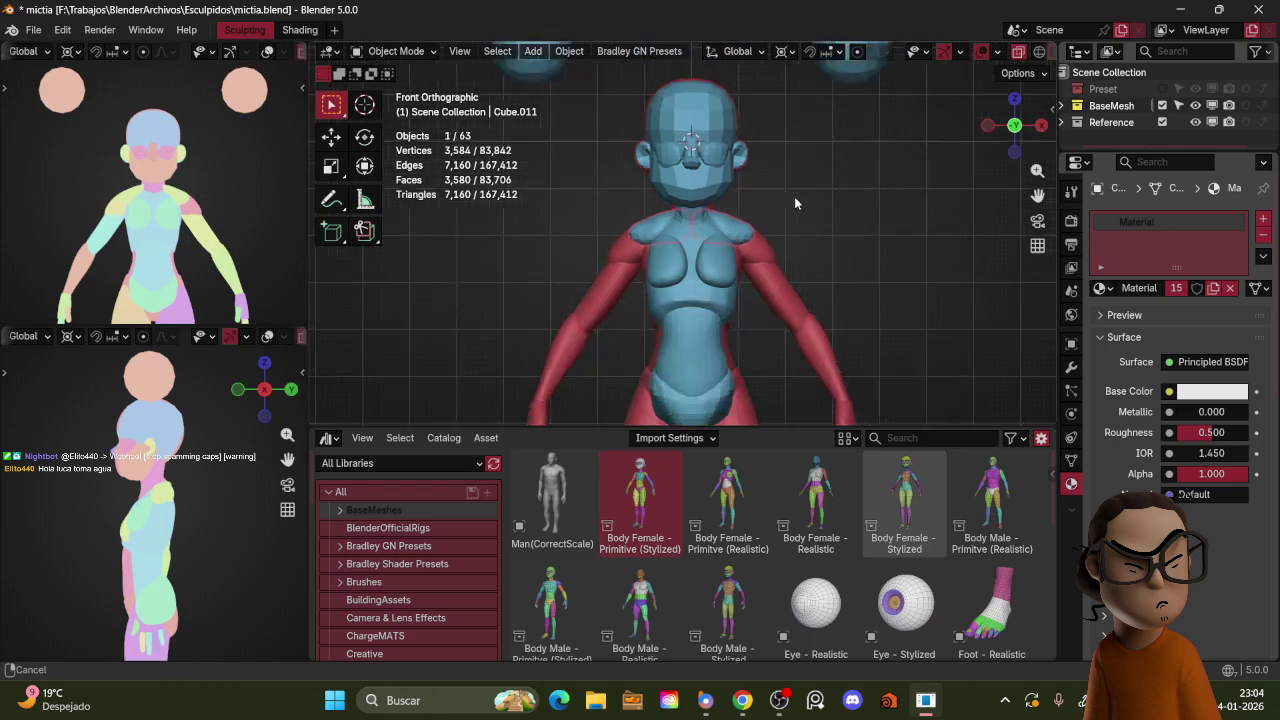
Step: Select all body pieces, then clear the selection
key("a")
scroll(224, 120, "down", 2)
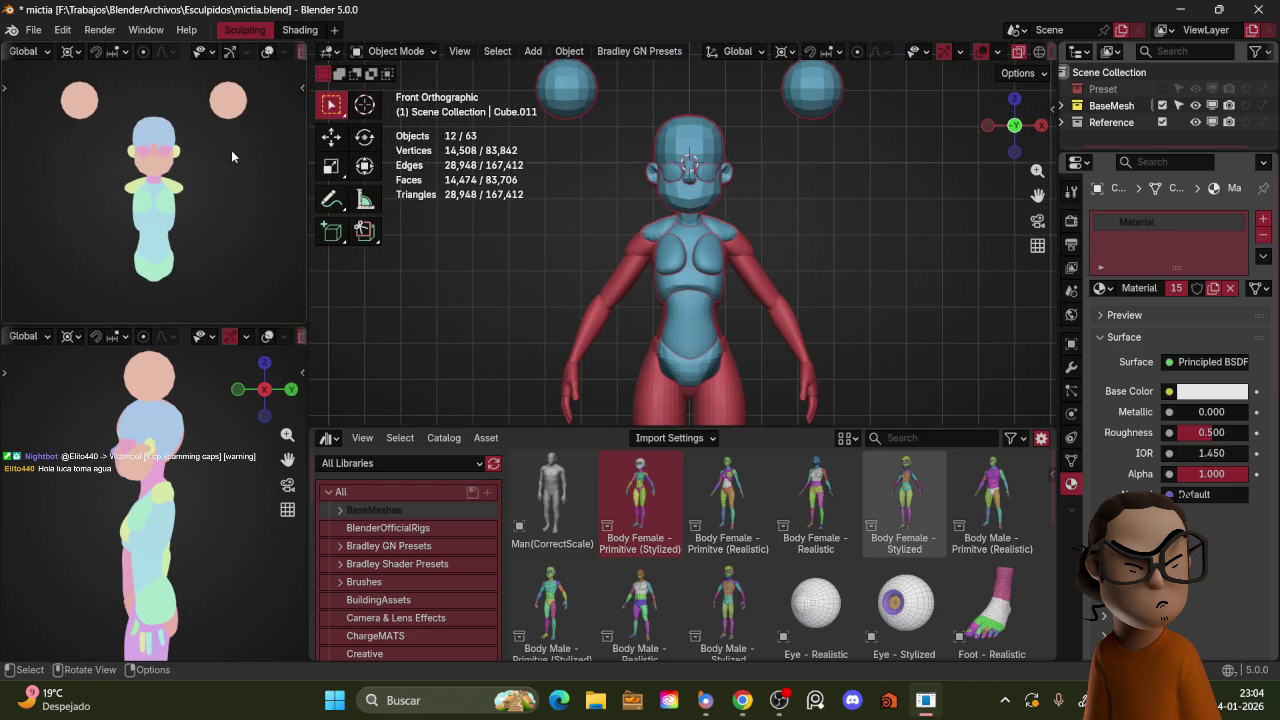
key("alt+a")
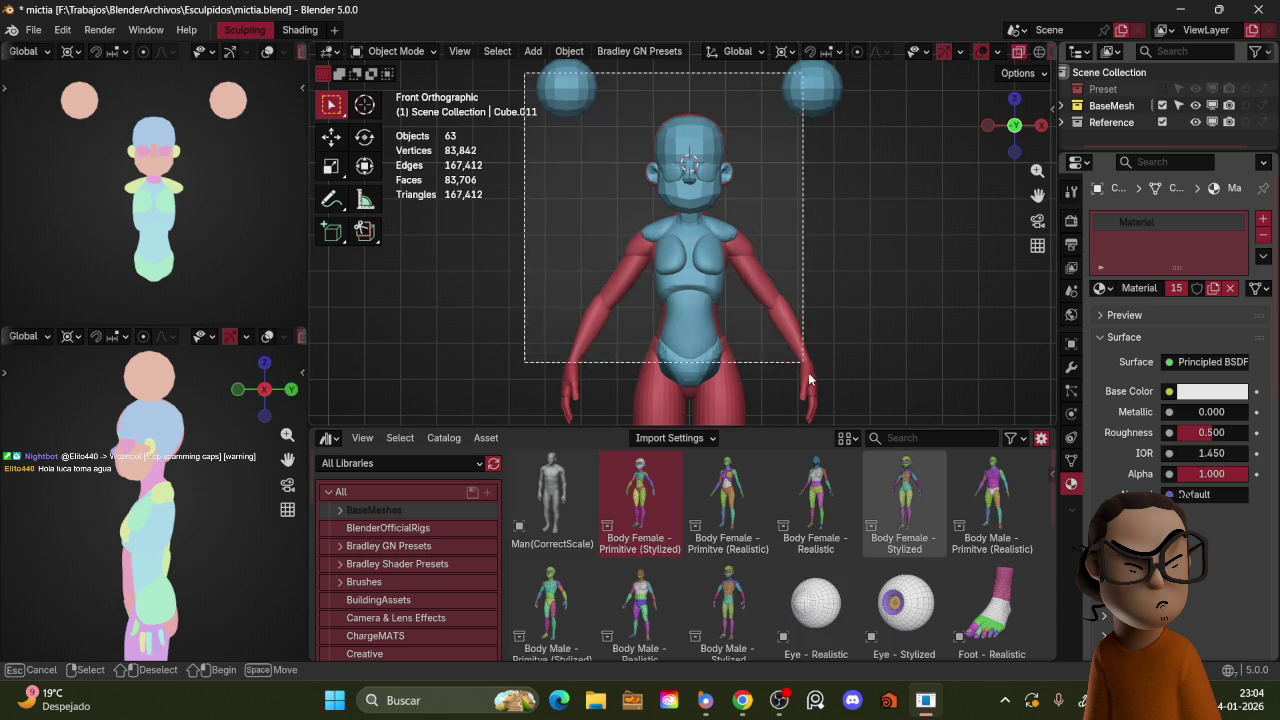
key("ctrl+z")
scroll(233, 431, "down", 1)
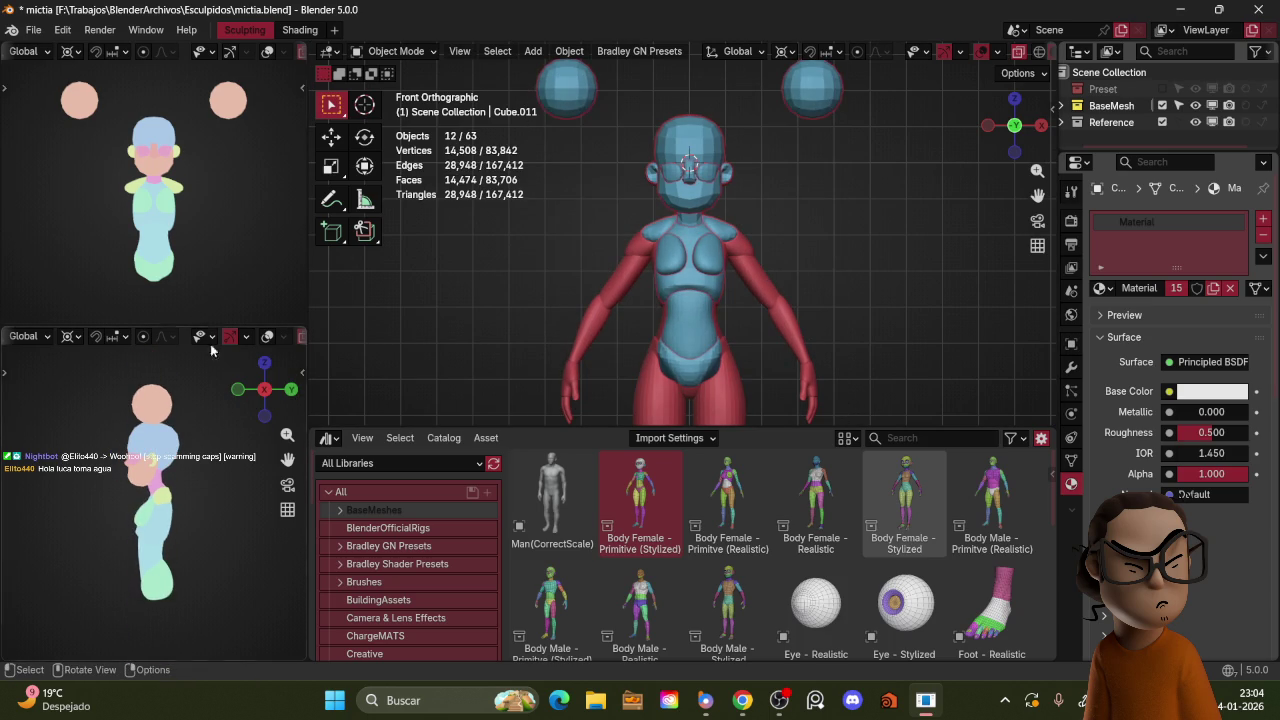
left_click(212, 396)
Step: Select only the shoulder piece Cube.011 and enter Sculpt Mode
middle_click_drag(813, 215, 724, 234)
left_click(724, 234)
left_click(730, 206)
left_click(749, 204)
key("ctrl+Tab")
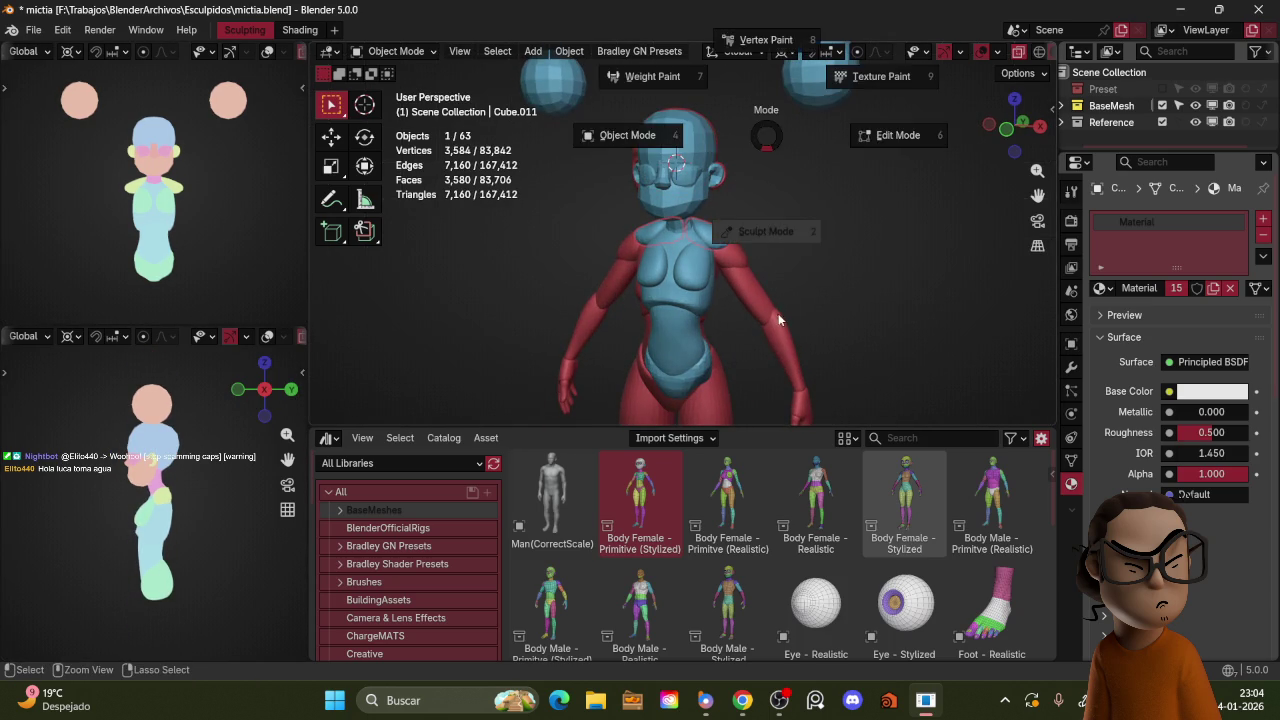
left_click(777, 313)
Step: In front view, reshape the shoulders with the brush enlarged from 121 to 143 px, then exit sculpting
key("KP_1")
scroll(802, 239, "up", 2)
key("f")
left_click(745, 224)
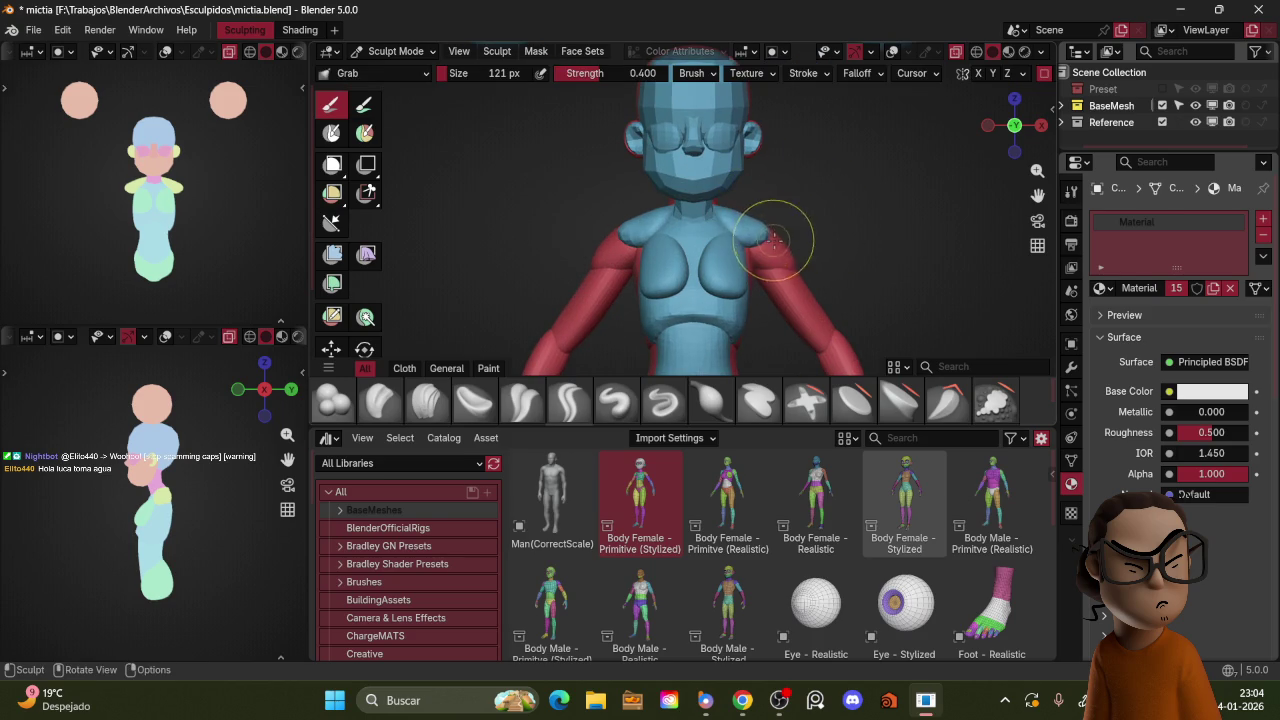
key("f")
left_click(742, 222)
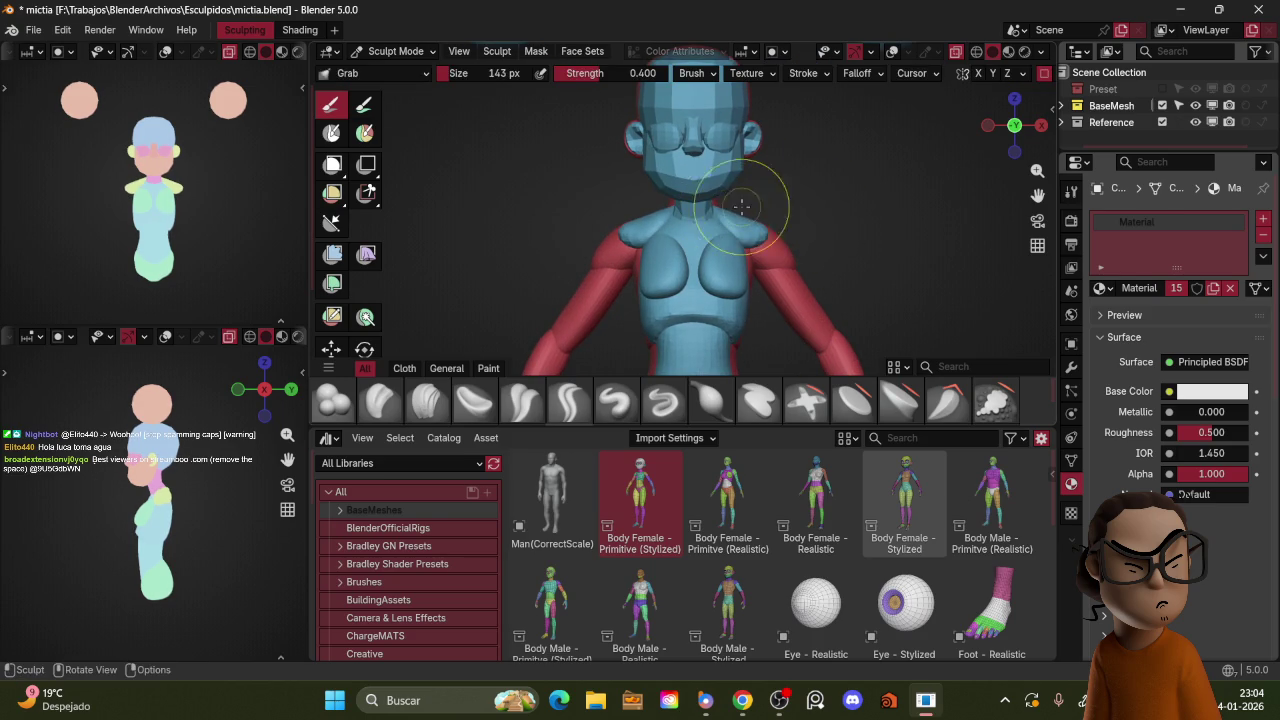
key("ctrl+Tab")
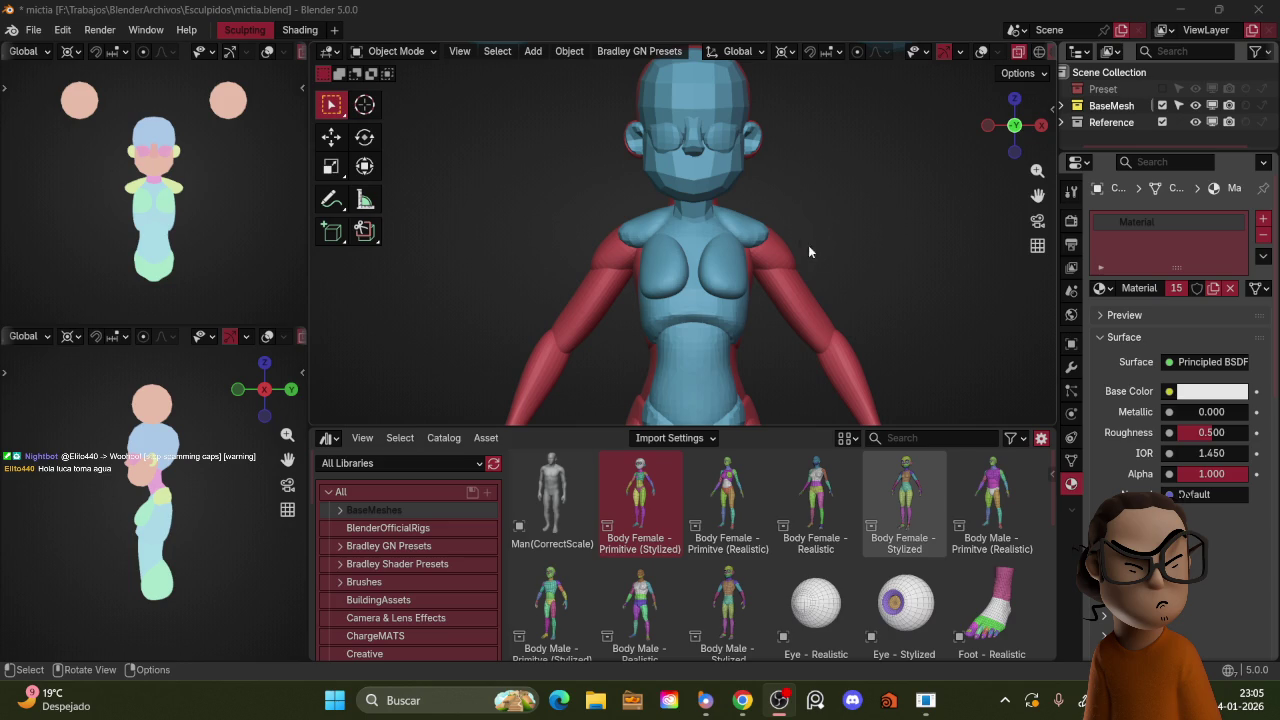
Step: Remesh the neck piece Cube.007 in Sculpt Mode at 0.0418 m voxel size (2,978 vertices)
mouse_move(865, 196)
middle_mouse_down()
mouse_move(750, 231)
mouse_move(702, 213)
middle_mouse_up()
scroll(786, 140, "up", 3)
mouse_move(772, 235)
middle_mouse_down("alt")
mouse_move(798, 214)
mouse_move(750, 280)
middle_mouse_up("alt")
key("ctrl+Tab")
key("f")
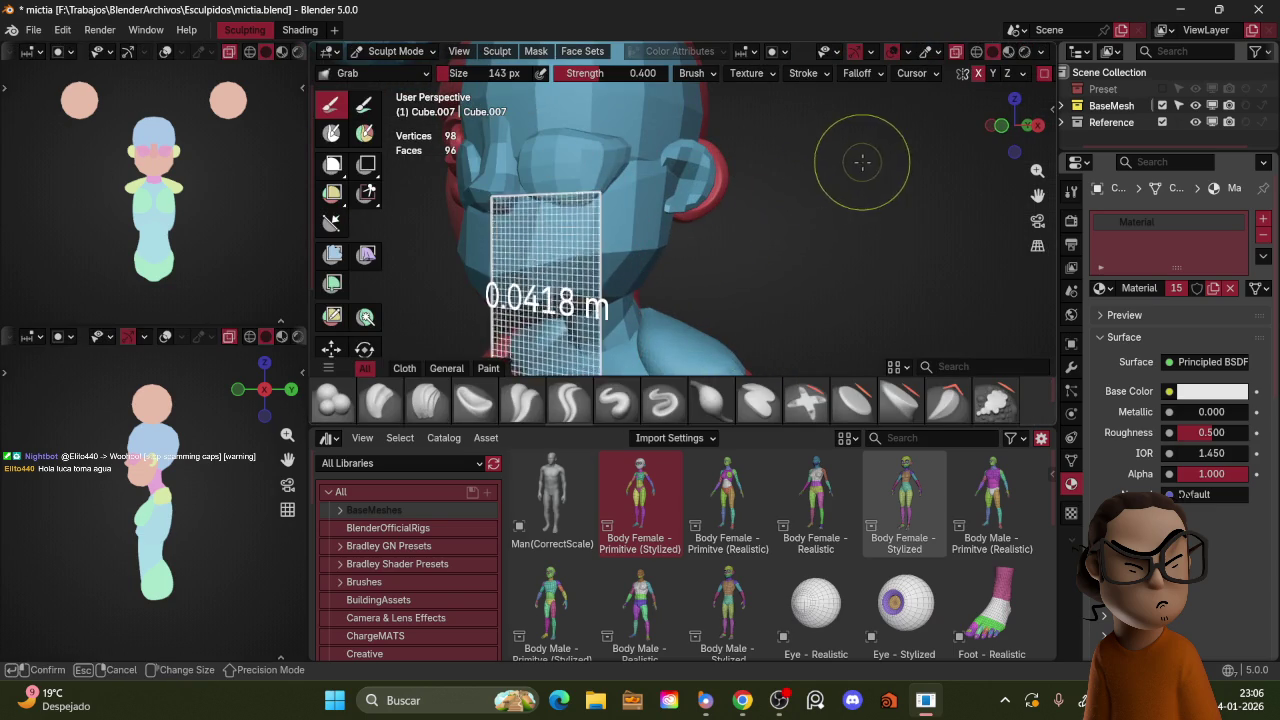
left_click(846, 166)
key("ctrl+r")
Step: Grab-sculpt the neck from the back view, reducing the brush from 195 to 157 px
key("f")
left_click(686, 286)
middle_click_drag(686, 286, 700, 235, "shift")
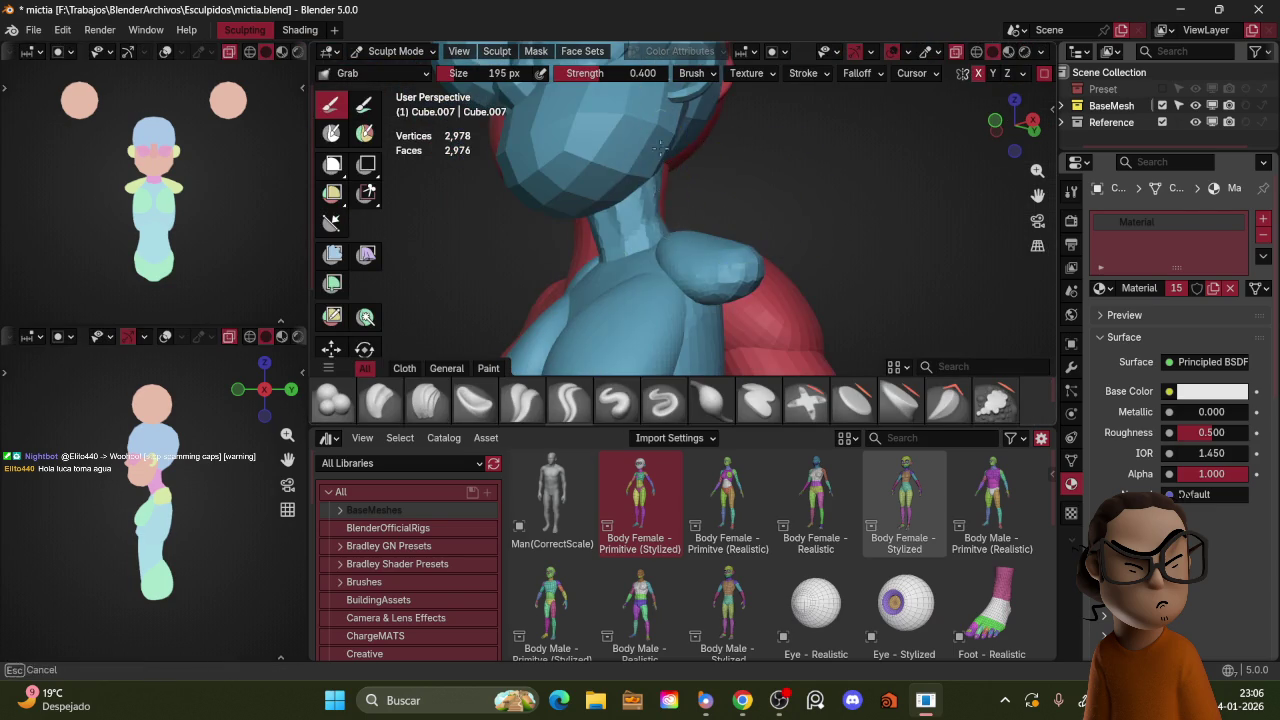
mouse_move(734, 177)
middle_mouse_down()
mouse_move(686, 286)
mouse_move(702, 216)
middle_mouse_up()
middle_click_drag(729, 221, 736, 318)
key("KP_1")
key("ctrl+KP_1")
key("f")
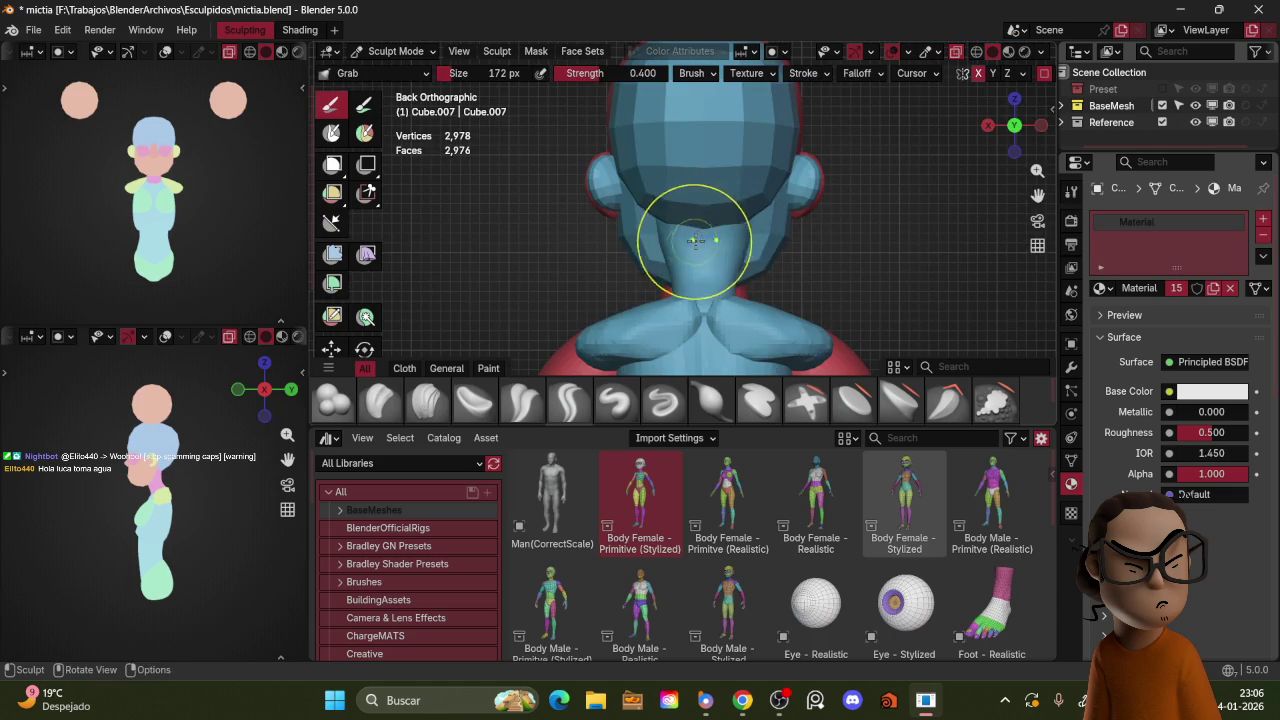
left_click(680, 250)
key("f")
left_click(690, 265)
Step: Shape the neck from the front with a 158 px brush, then return to Object Mode
middle_click_drag(700, 260, 747, 263)
key("KP_1")
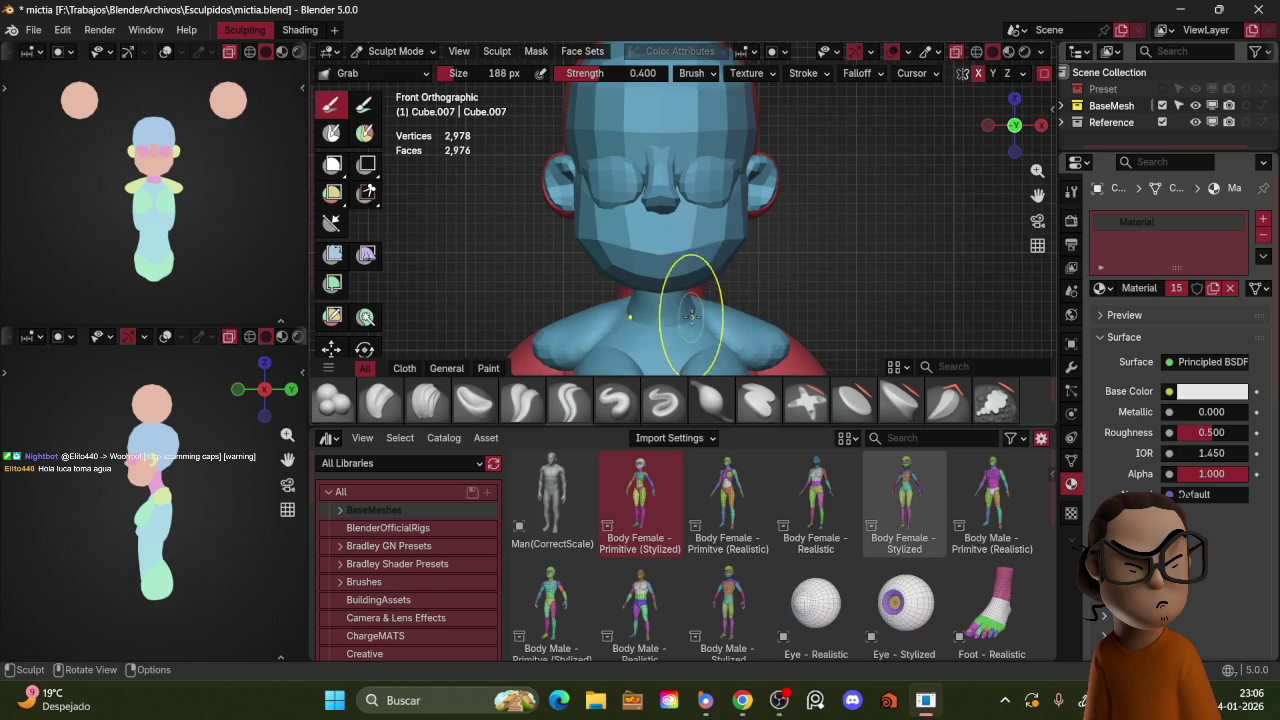
key("f")
left_click(690, 313)
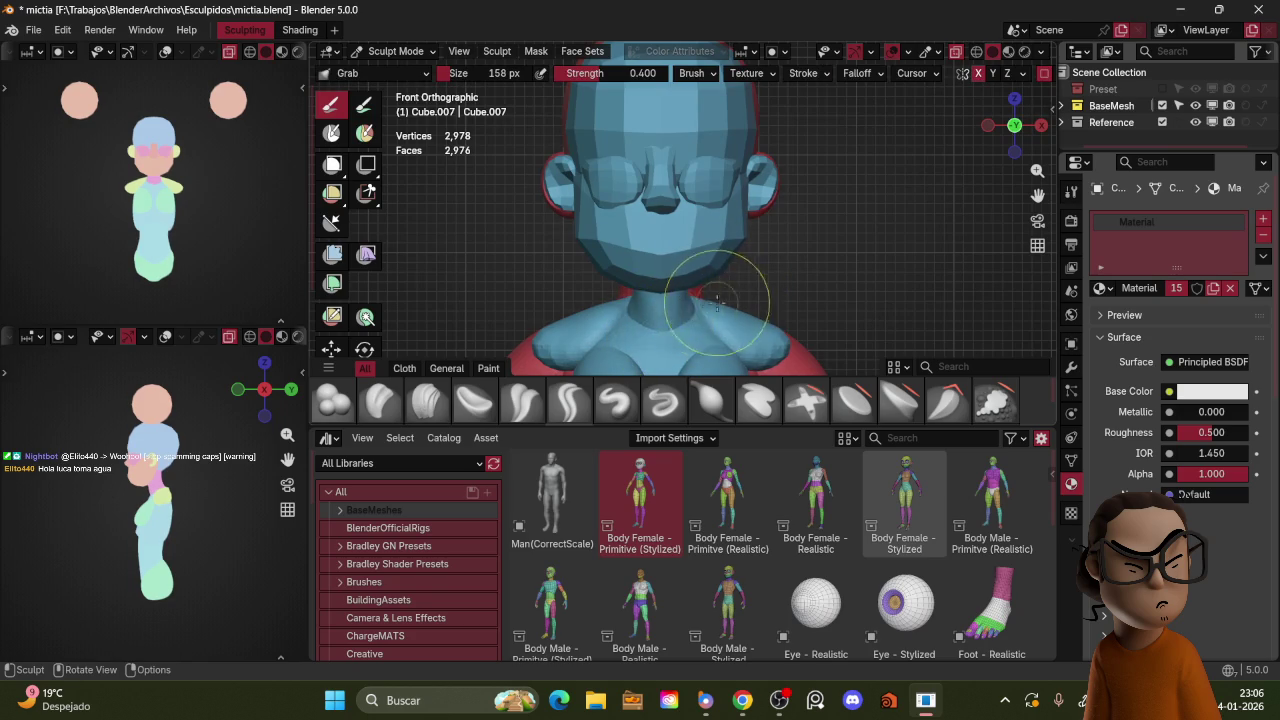
middle_click_drag(776, 230, 757, 168)
key("ctrl+Tab")
left_click(708, 236)
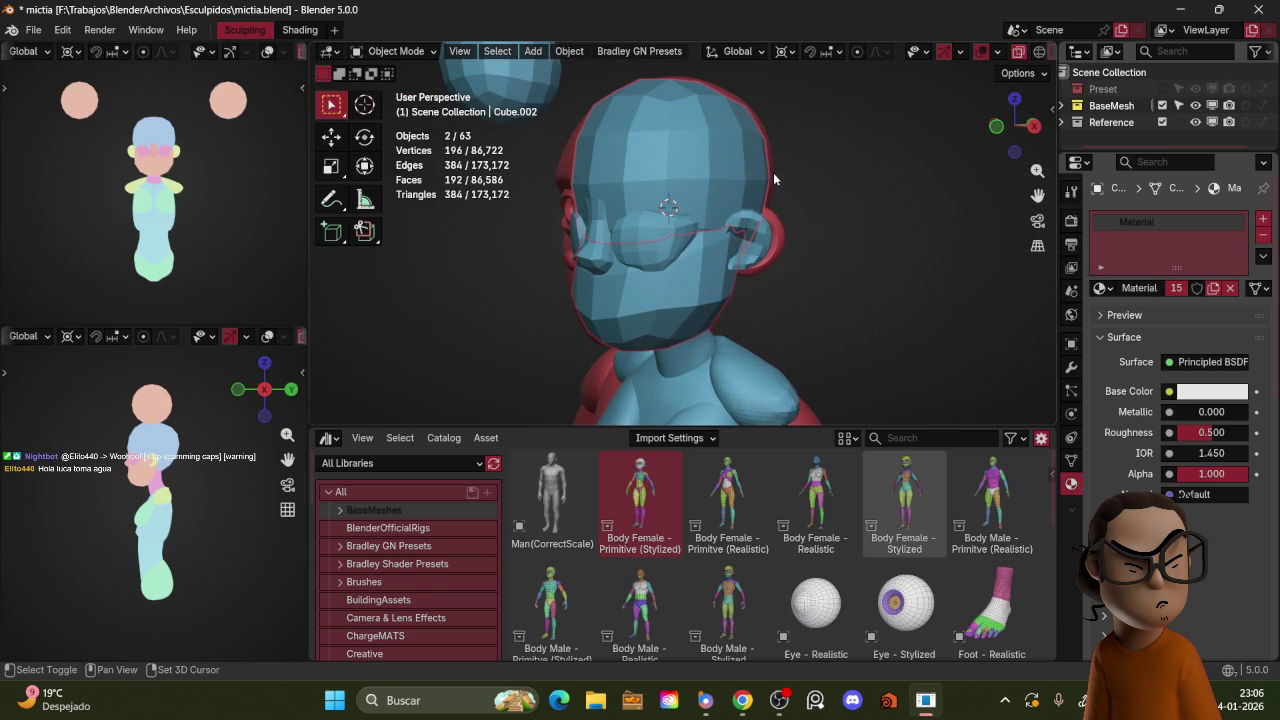
Step: Remesh the ear piece Cube.004 to 3,888 vertices with a 210 px brush
left_click(748, 236)
key("ctrl+Tab")
left_click(760, 290)
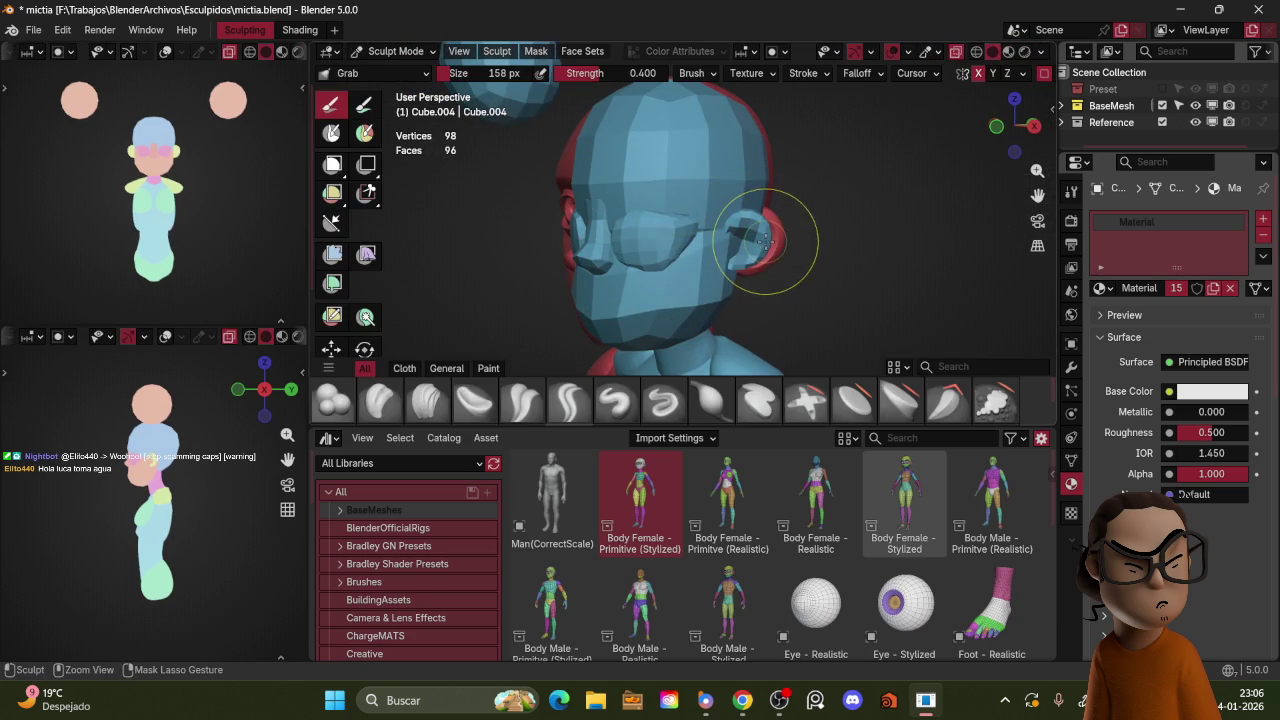
key("r")
left_click(840, 175)
key("ctrl+r")
key("f")
left_click(700, 300)
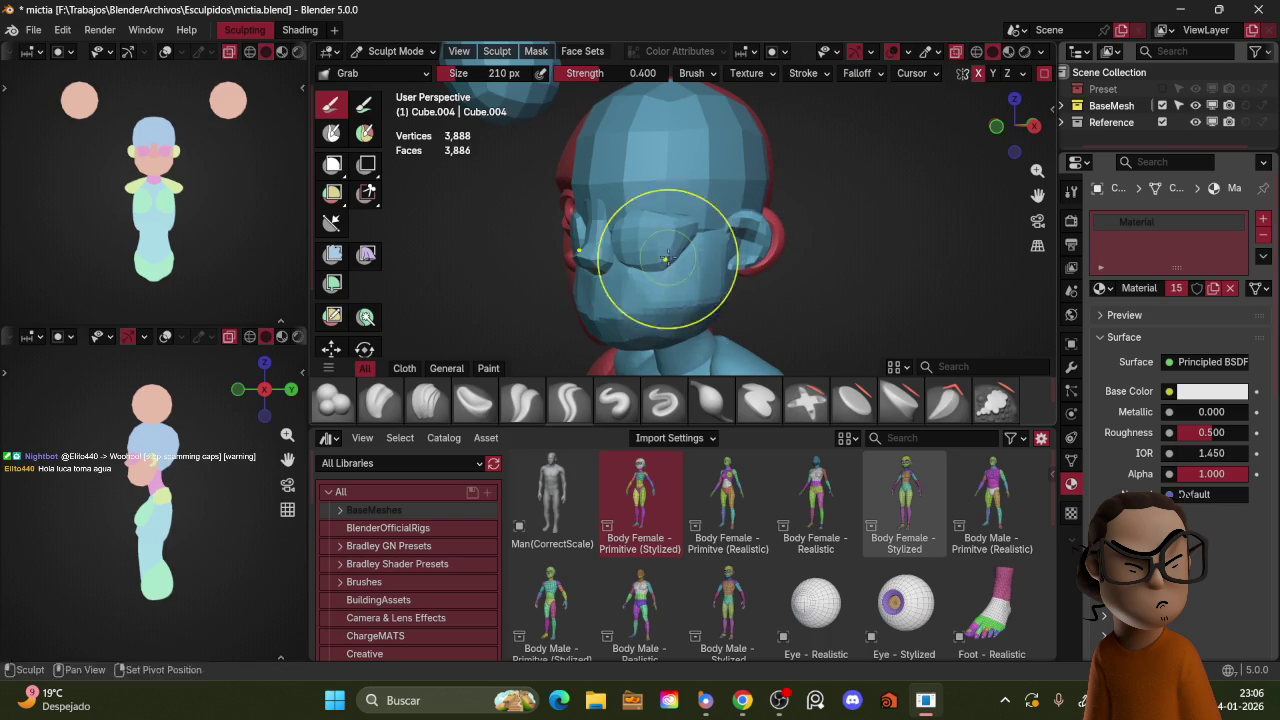
mouse_move(677, 302)
middle_mouse_down()
mouse_move(701, 261)
mouse_move(814, 200)
middle_mouse_up()
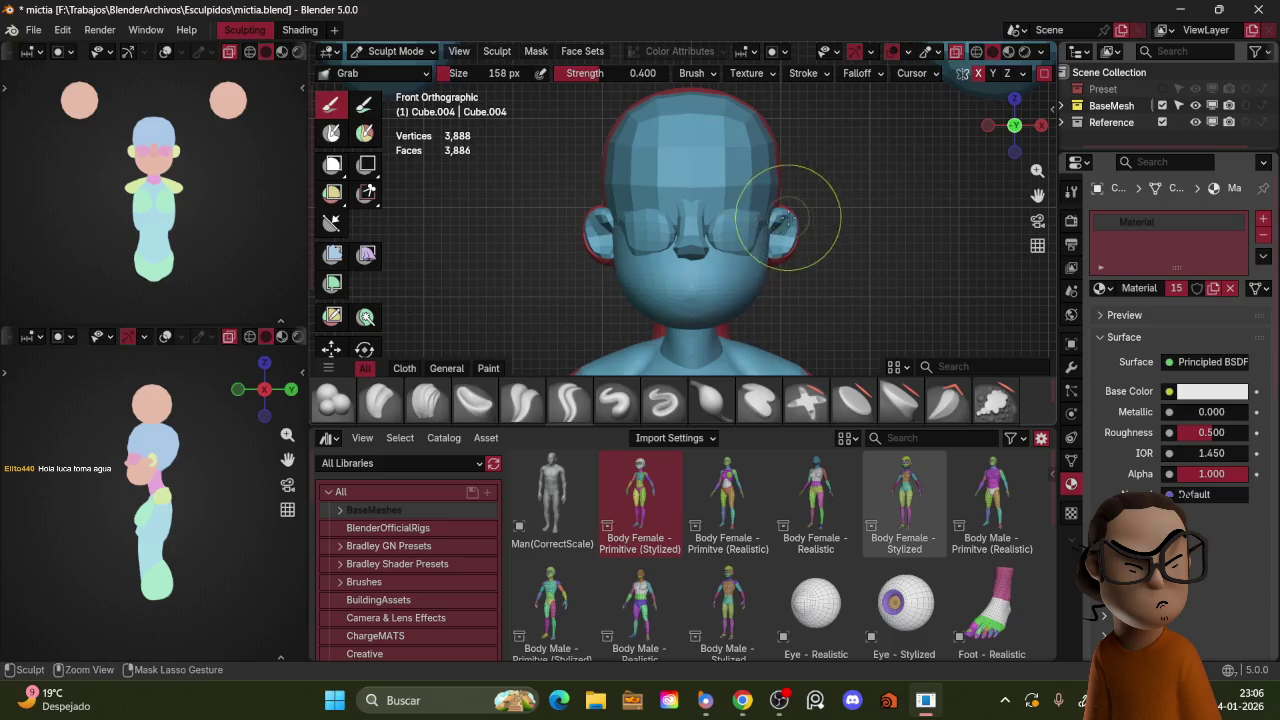
Step: Remesh the head piece Cube.002 at 0.0693 m voxel size to 3,036 vertices
key("ctrl+Tab")
left_click(767, 114)
key("ctrl+Tab")
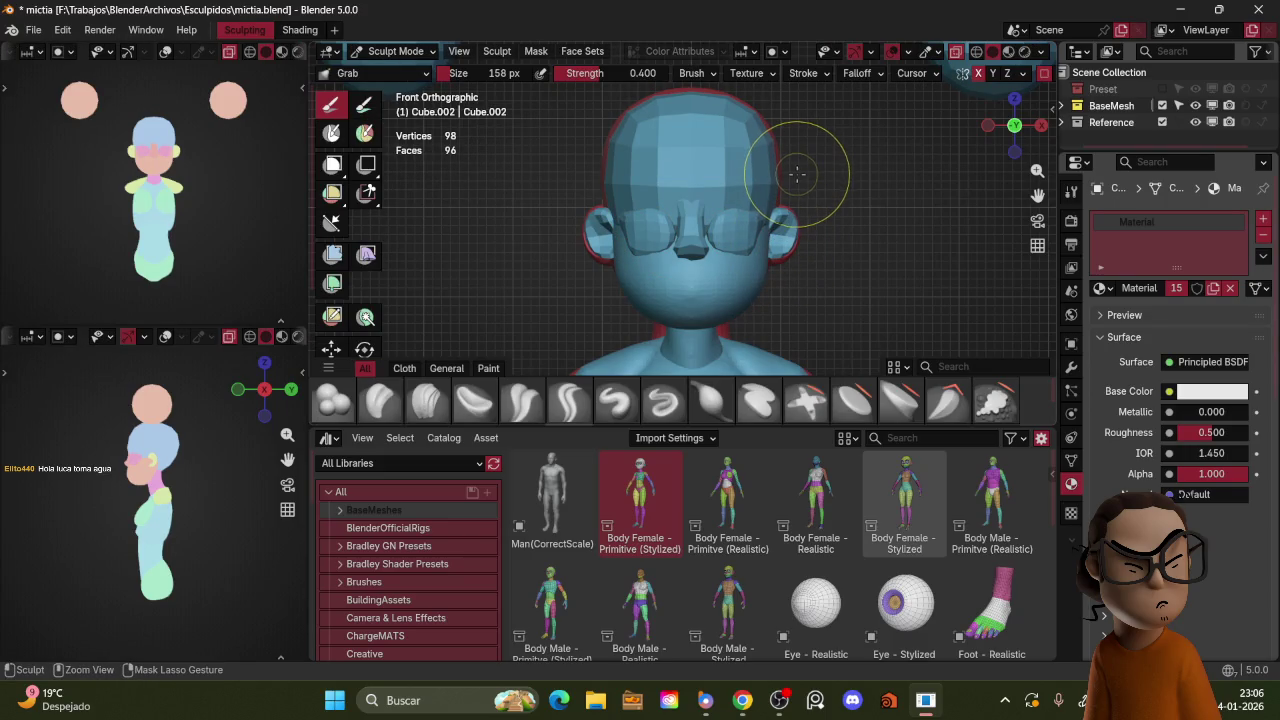
key("r")
left_click(829, 137)
key("r")
left_click(830, 148)
key("ctrl+r")
mouse_move(830, 148)
middle_mouse_down()
mouse_move(757, 175)
mouse_move(776, 190)
mouse_move(718, 192)
middle_mouse_up()
Step: Flatten the head sides with a 222 px brush, then a smaller one
key("f")
left_click(757, 175)
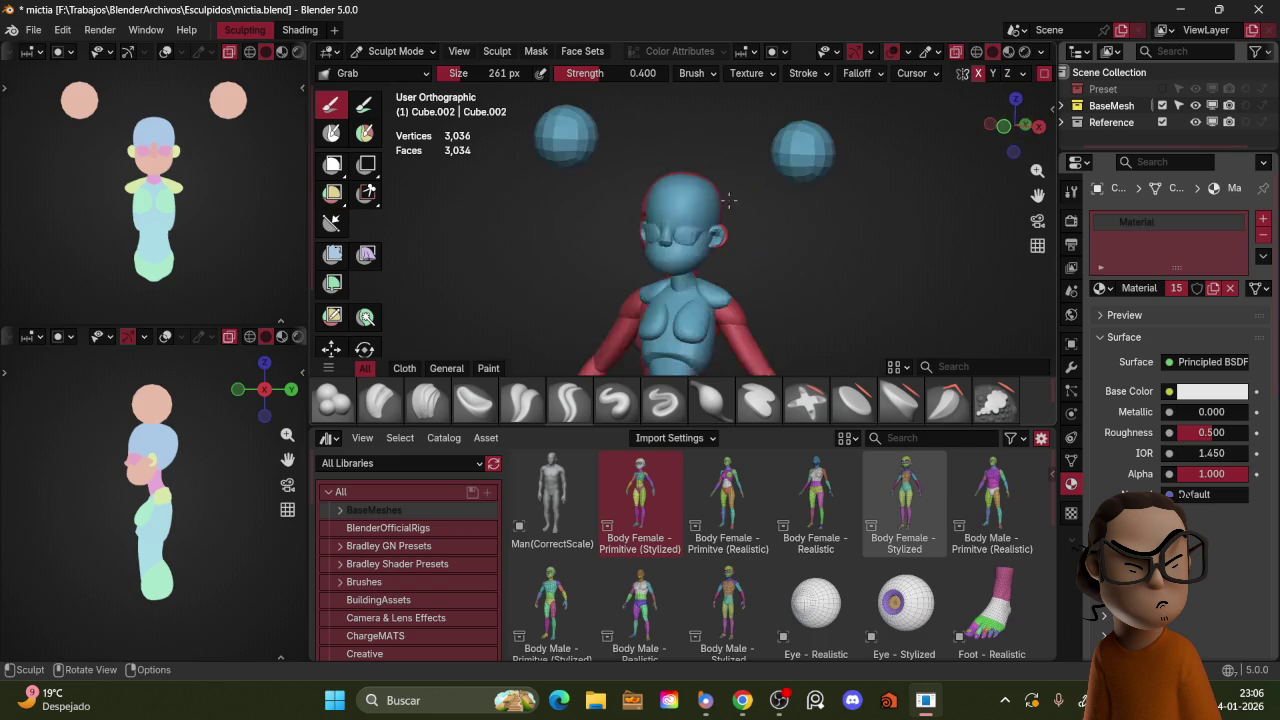
scroll(755, 178, "up", 2)
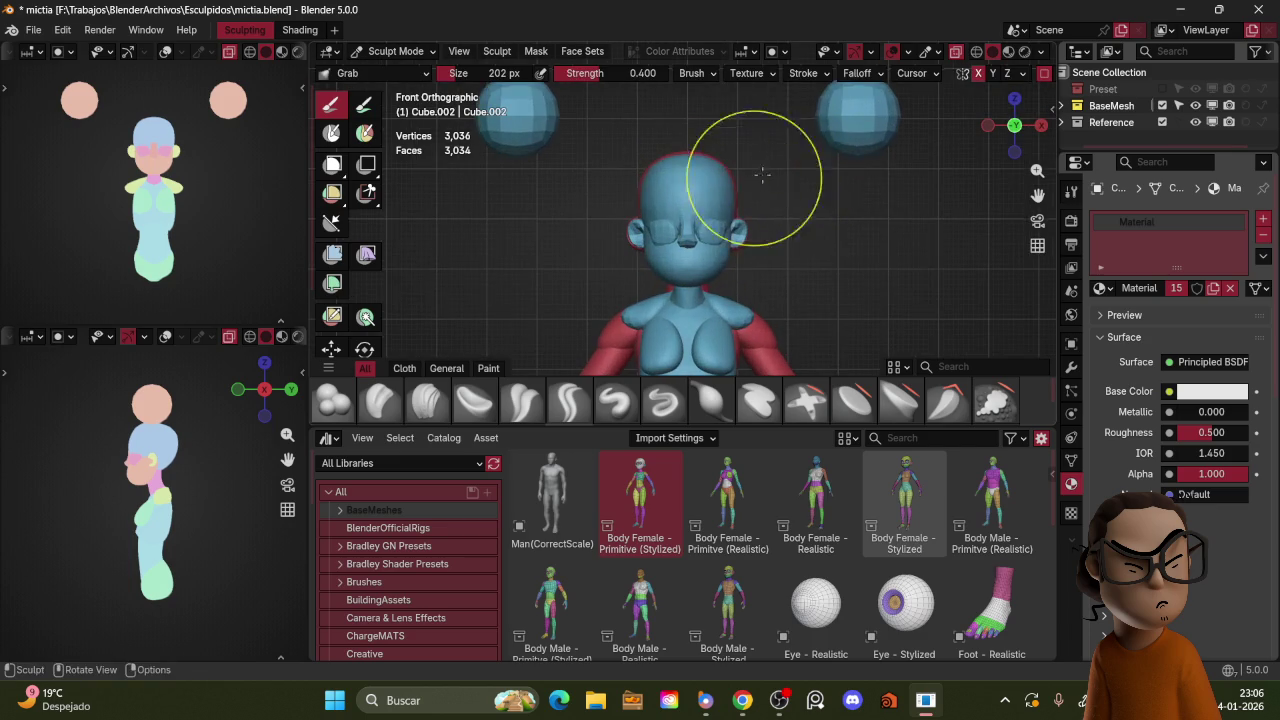
scroll(755, 178, "up", 2)
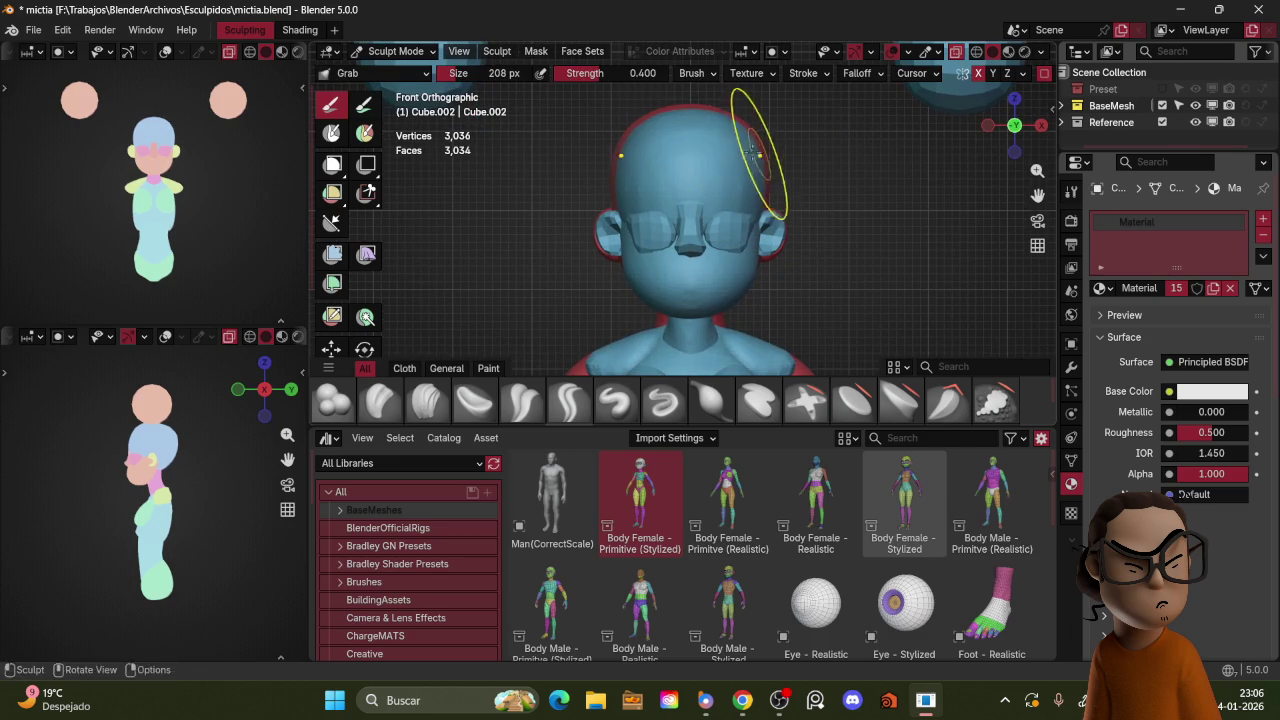
mouse_move(759, 167)
middle_mouse_down()
mouse_move(690, 200)
mouse_move(600, 286)
middle_mouse_up()
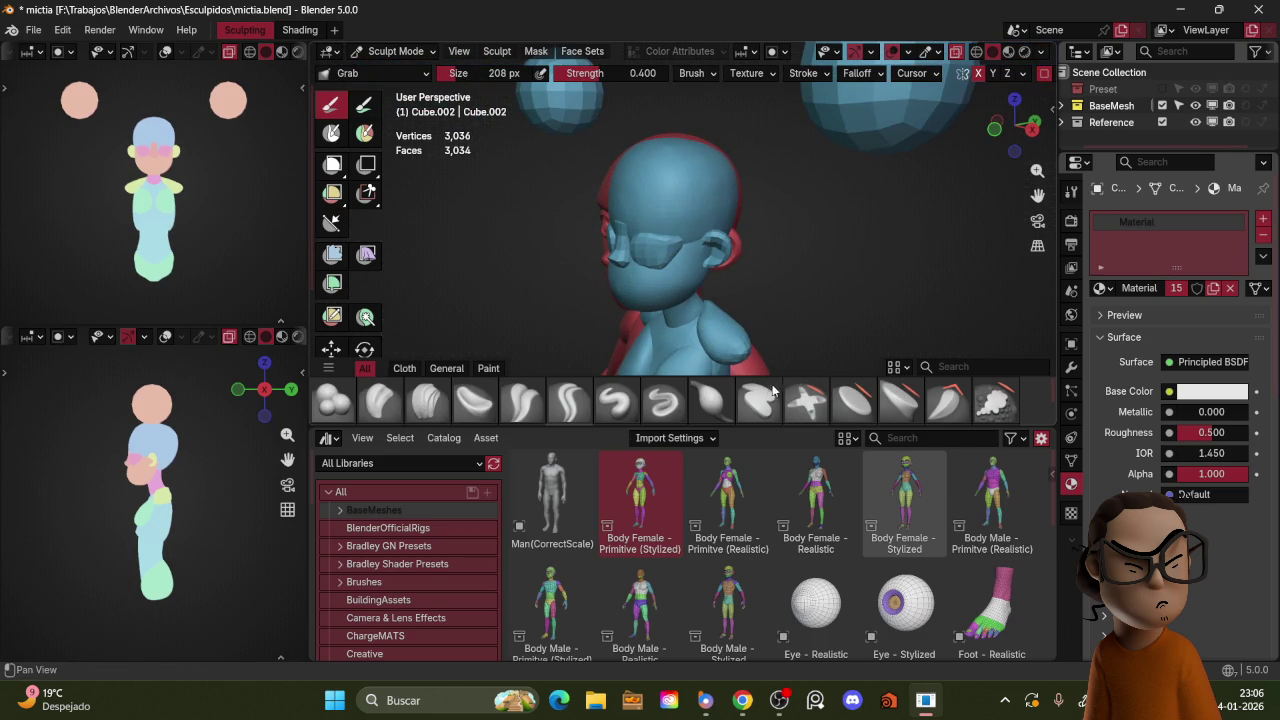
key("f")
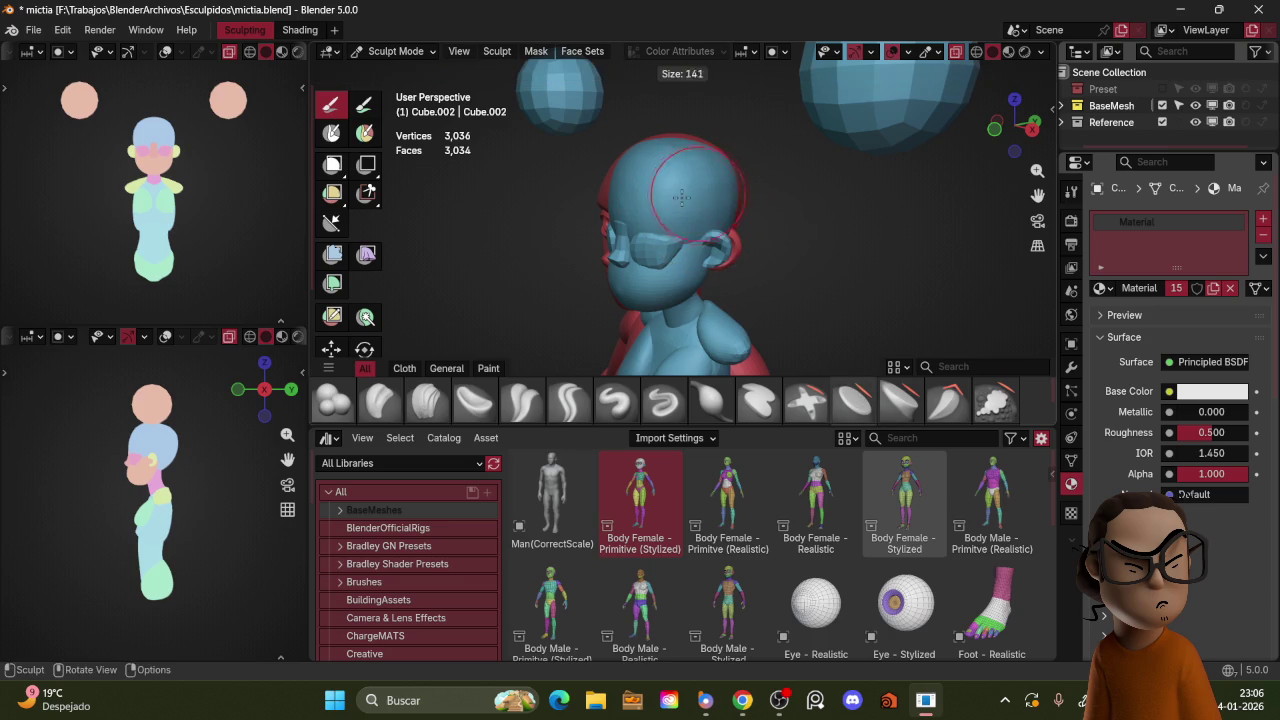
left_click(703, 178)
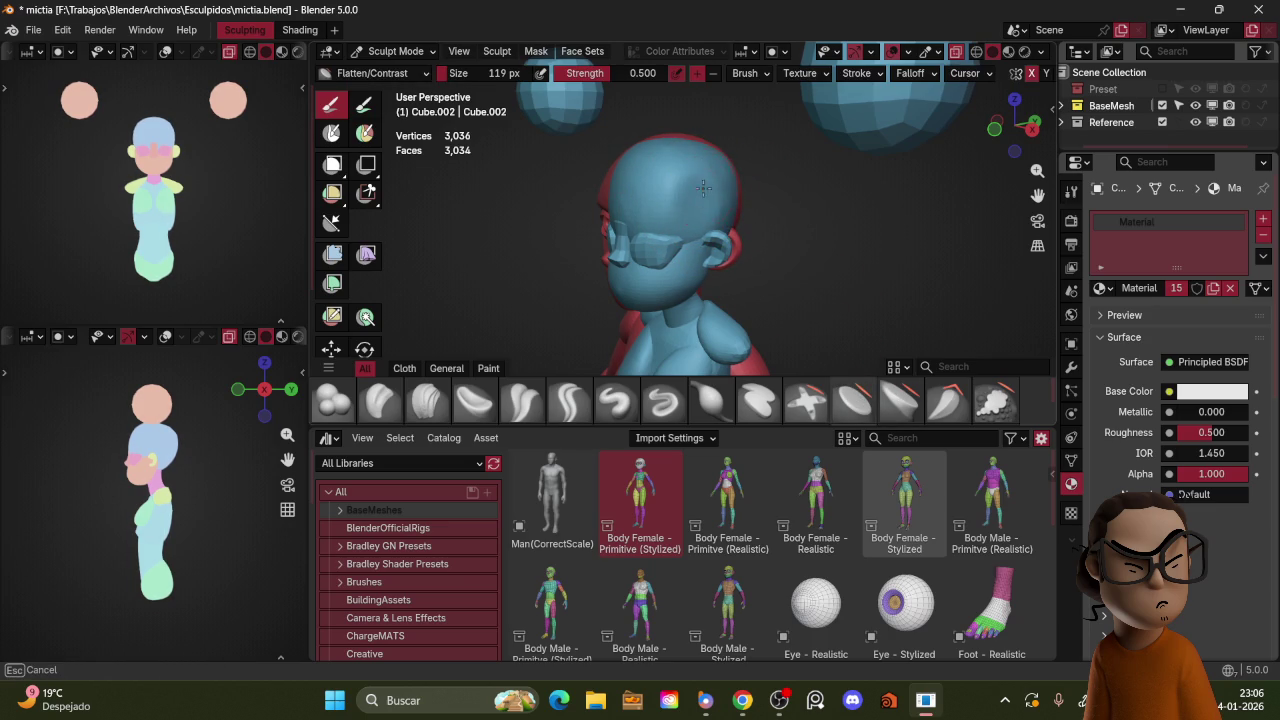
Step: Switch to the Grab brush and review the head from front and angled views
key("KP_1")
key("g")
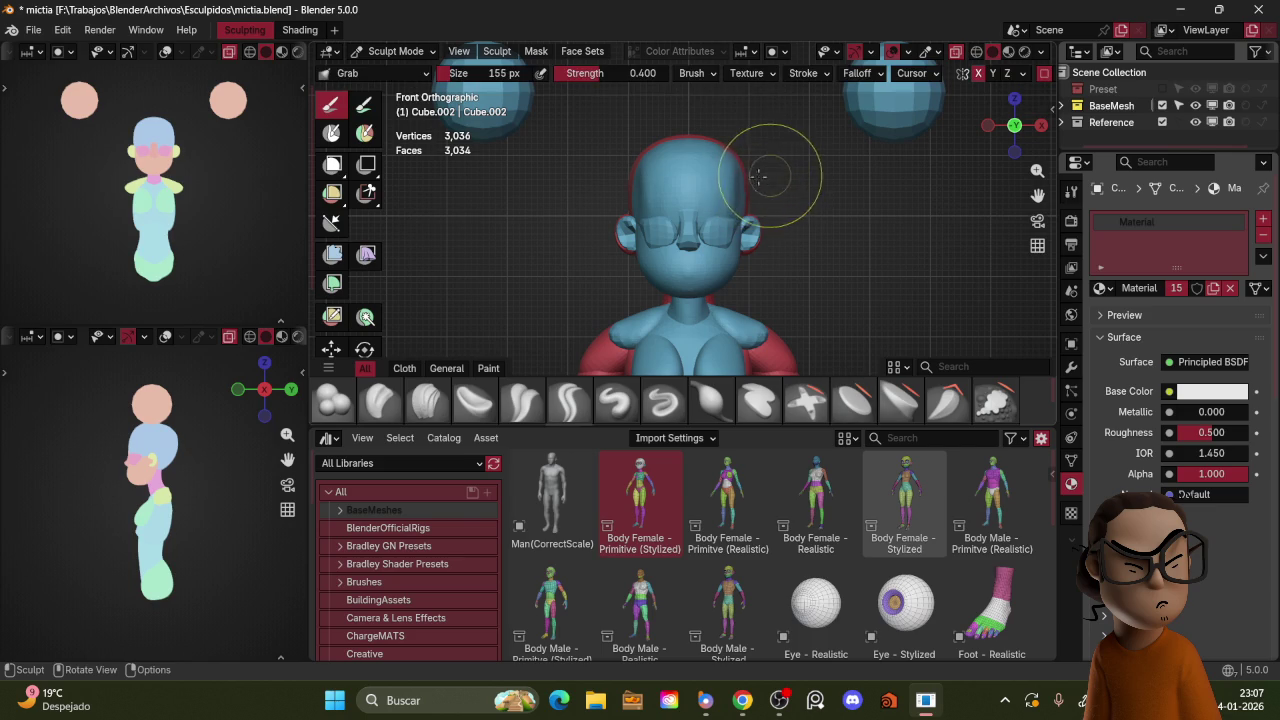
middle_click_drag(731, 182, 740, 190)
key("KP_1")
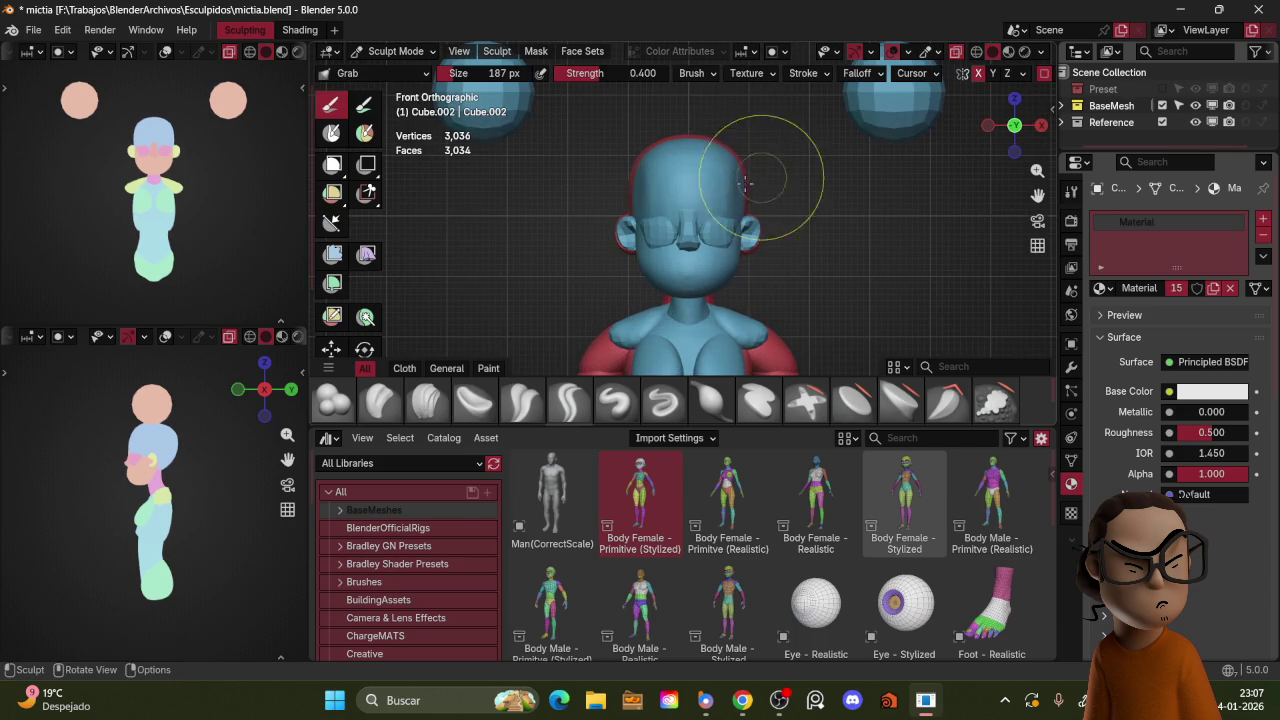
middle_click_drag(769, 164, 770, 197)
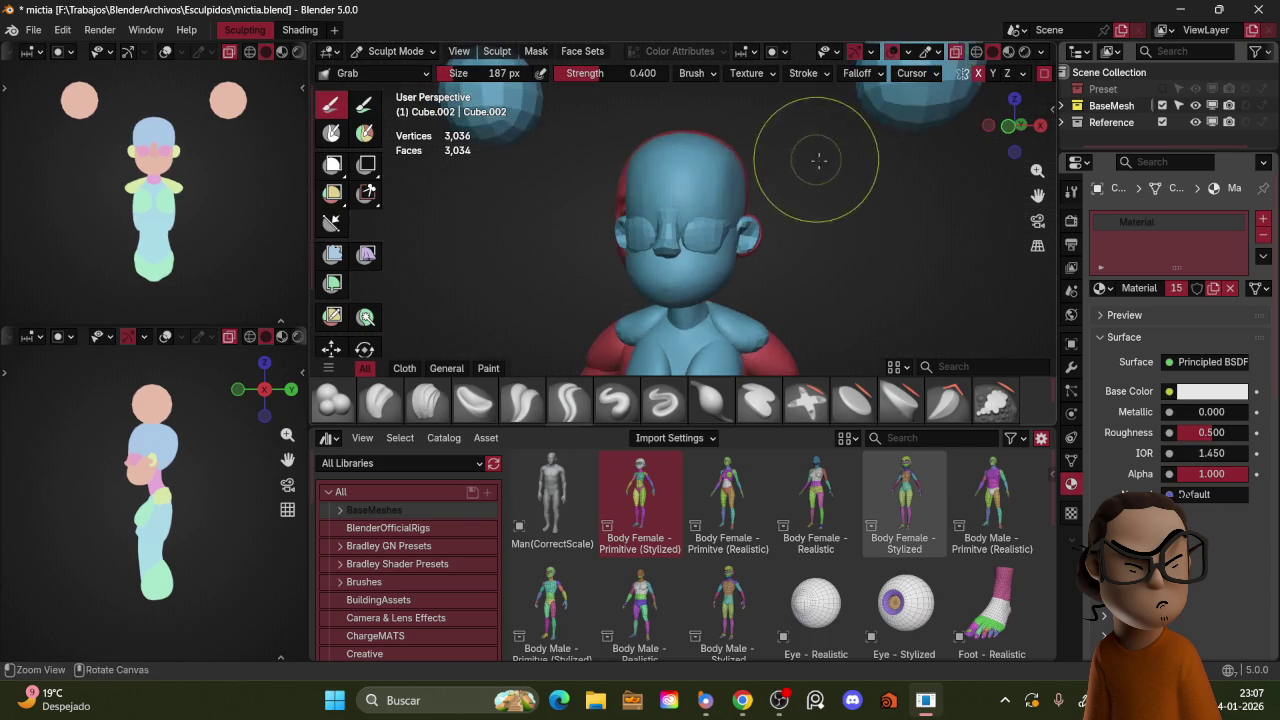
scroll(770, 197, "up", 2)
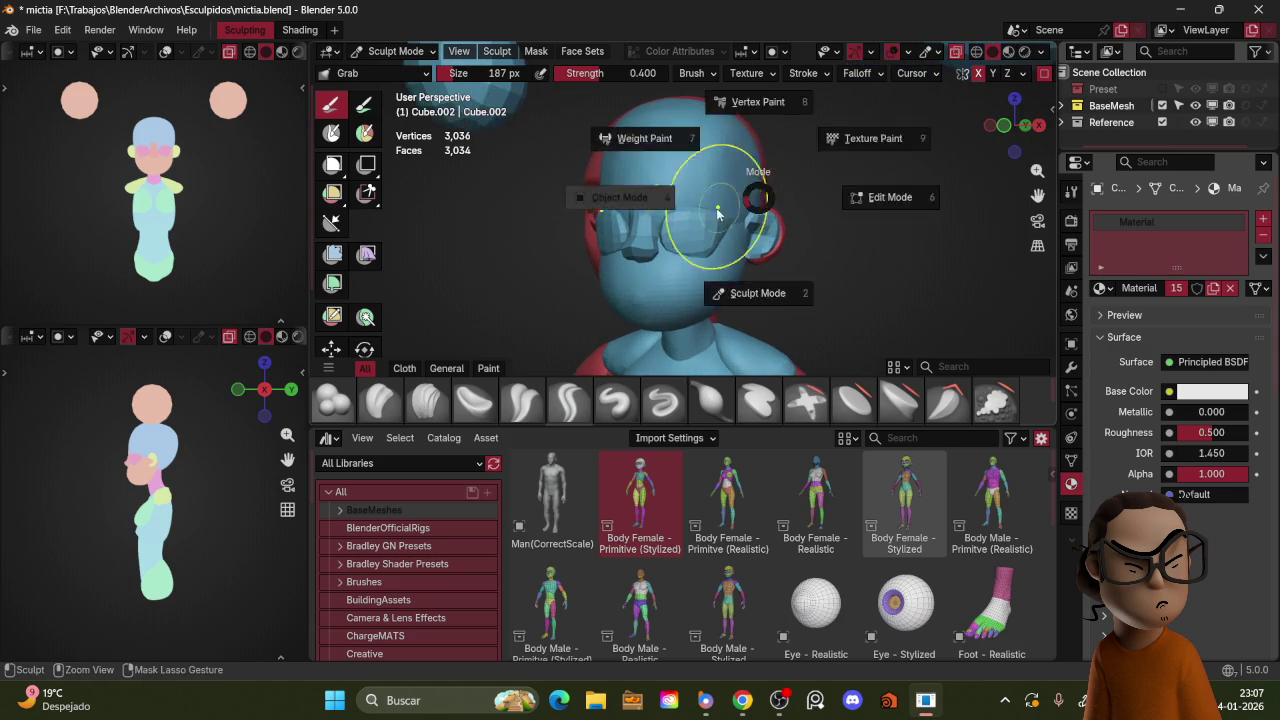
Step: Remesh the glasses piece Cube.006 at about 0.08 m voxel size with a 165 px brush
key("ctrl+Tab")
left_click(714, 215)
key("ctrl+Tab")
key("r")
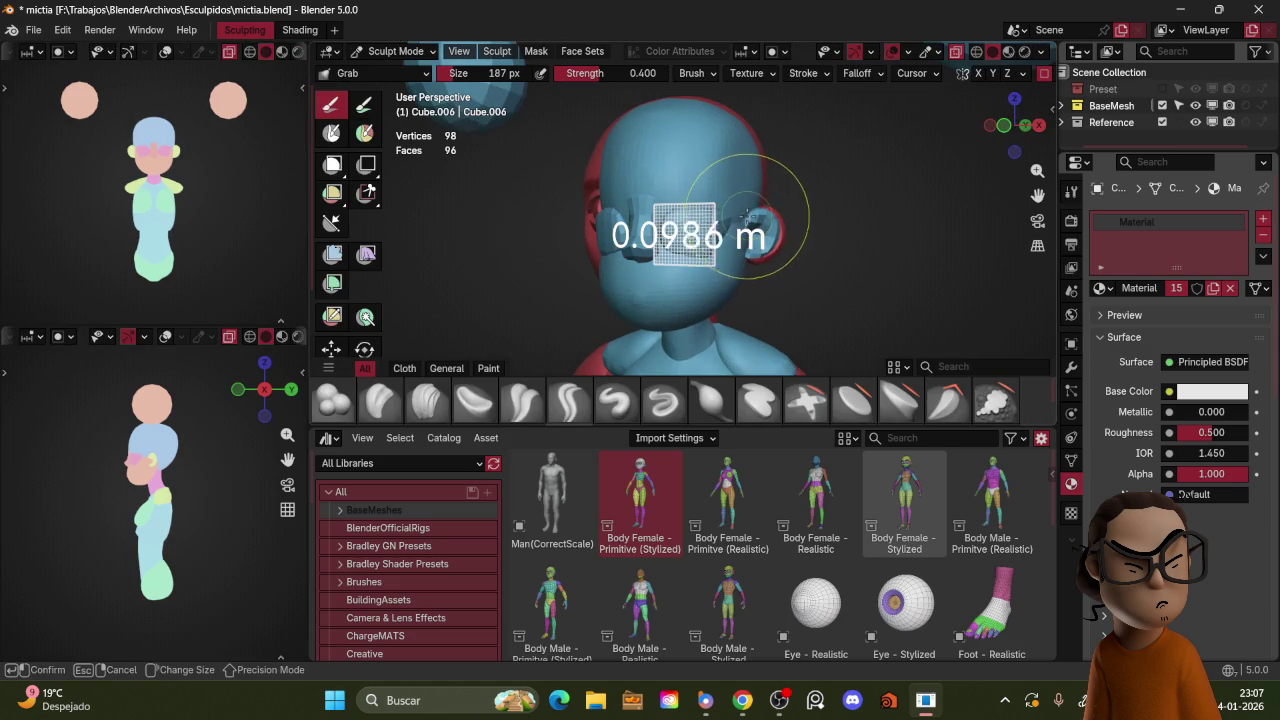
left_click(770, 210)
key("ctrl+r")
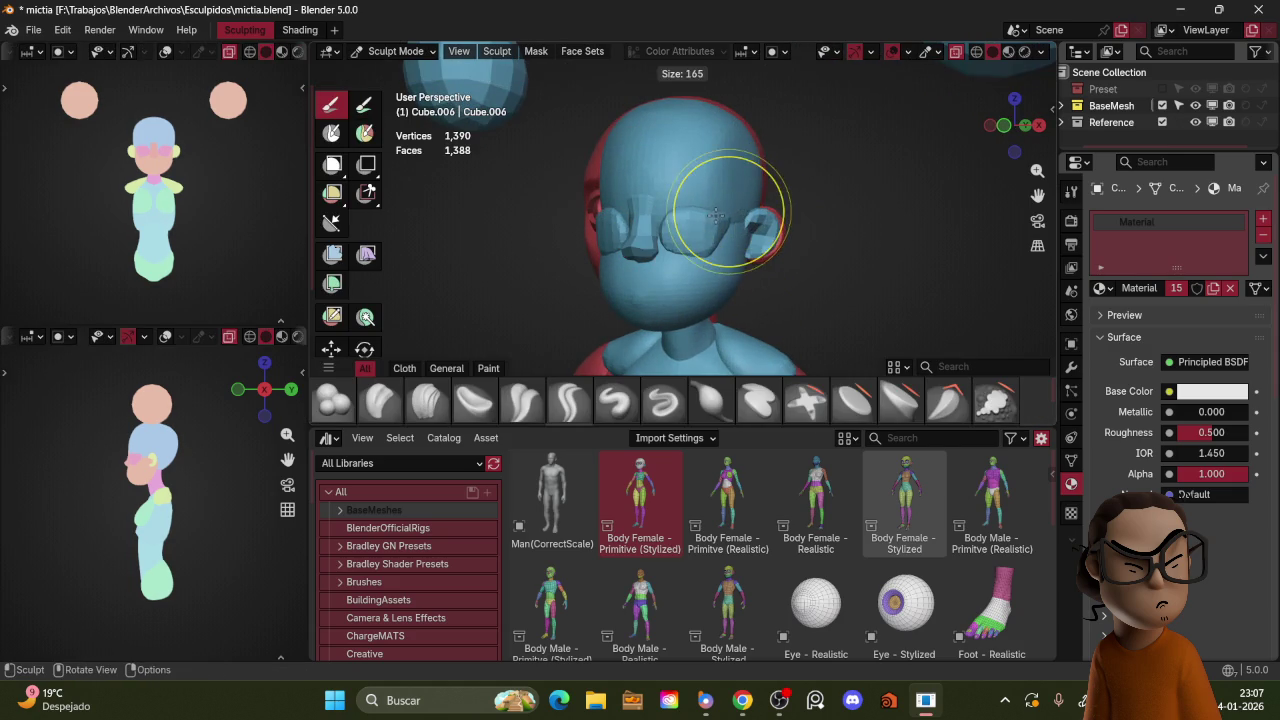
key("f")
scroll(776, 188, "up", 2)
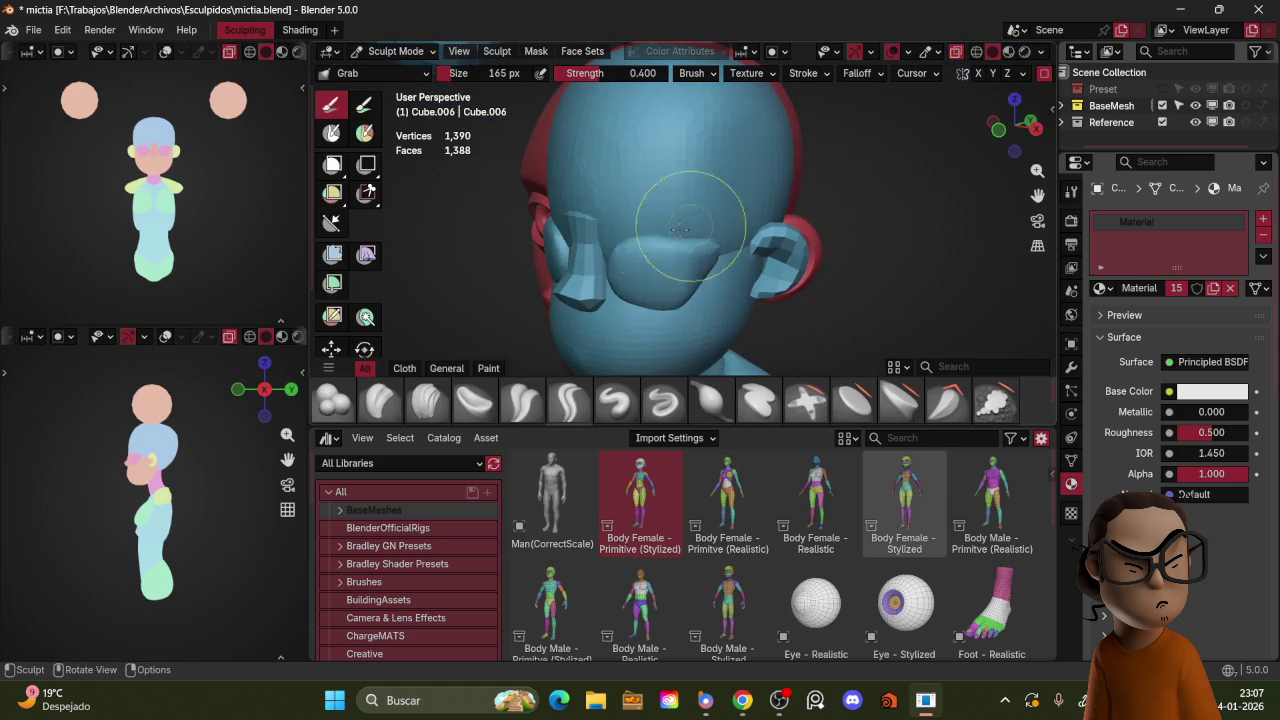
mouse_move(766, 229)
middle_mouse_down()
mouse_move(597, 247)
mouse_move(803, 234)
middle_mouse_up()
Step: Grab the glasses' eye area upward with a 155 px brush to form smoother lens shapes
key("ctrl+Tab")
key("4")
scroll(798, 194, "up", 3)
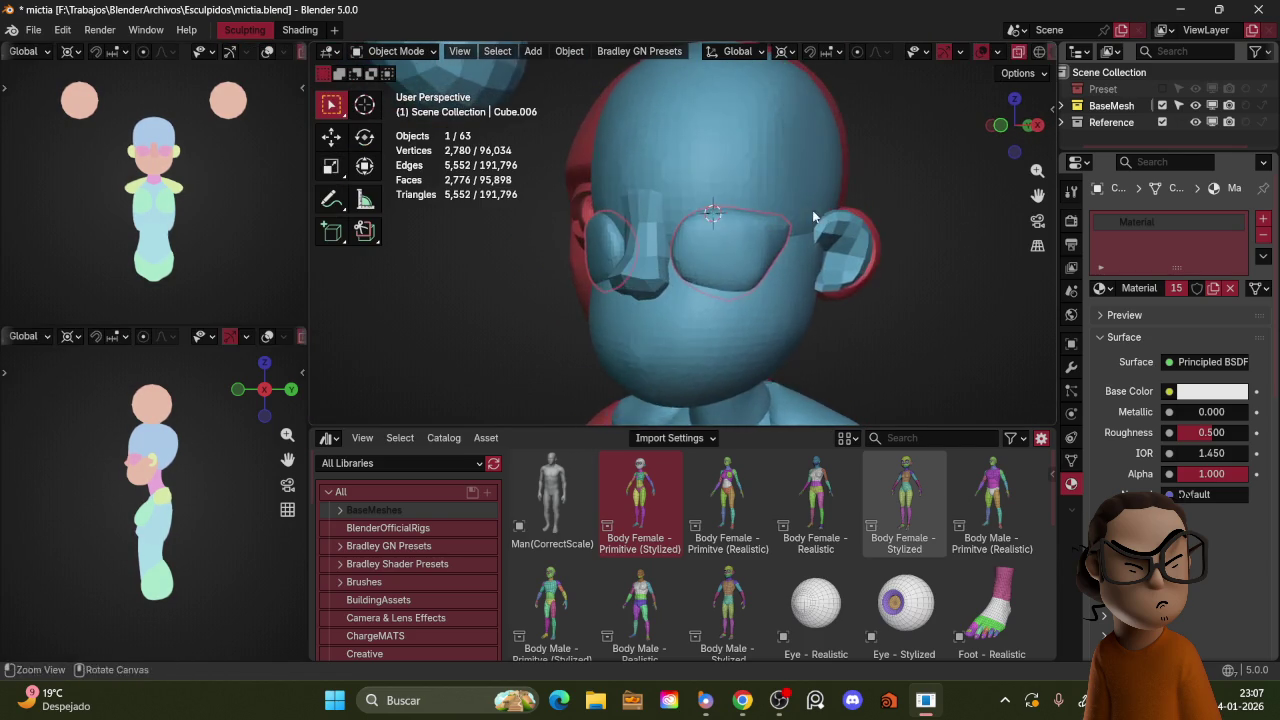
middle_click_drag(809, 210, 680, 245)
key("ctrl+Tab")
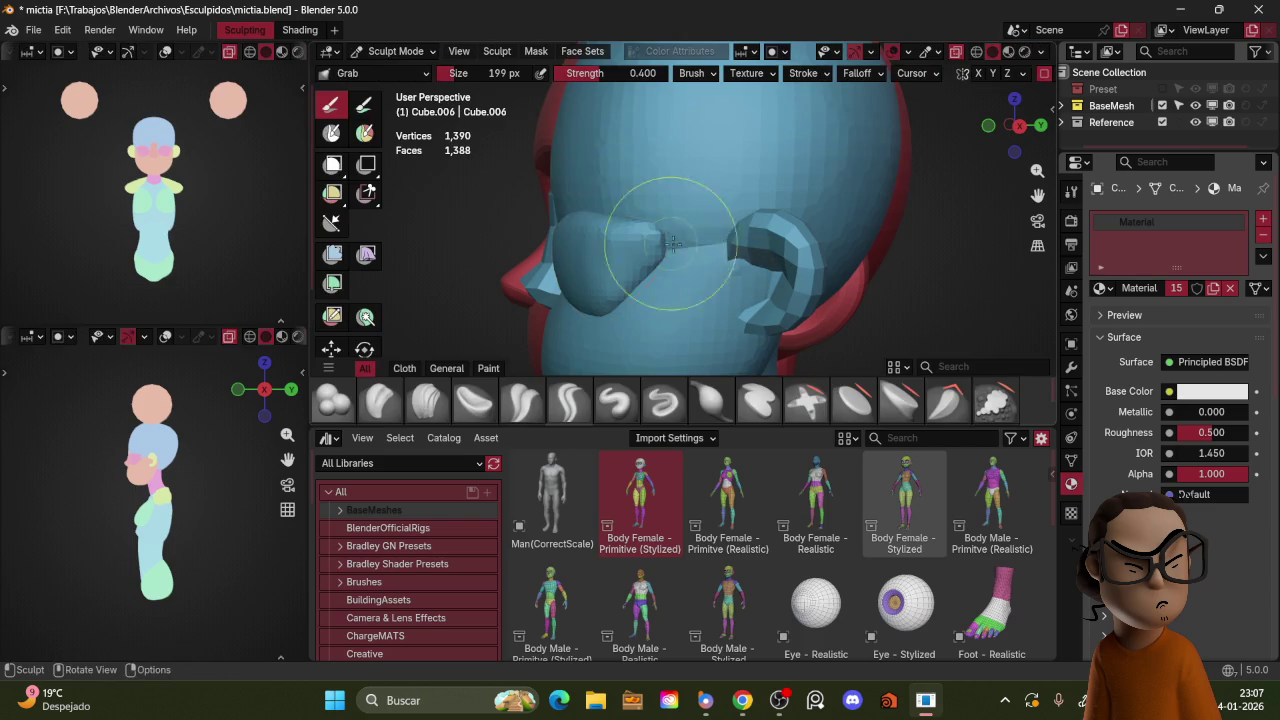
key("f")
left_click(622, 246)
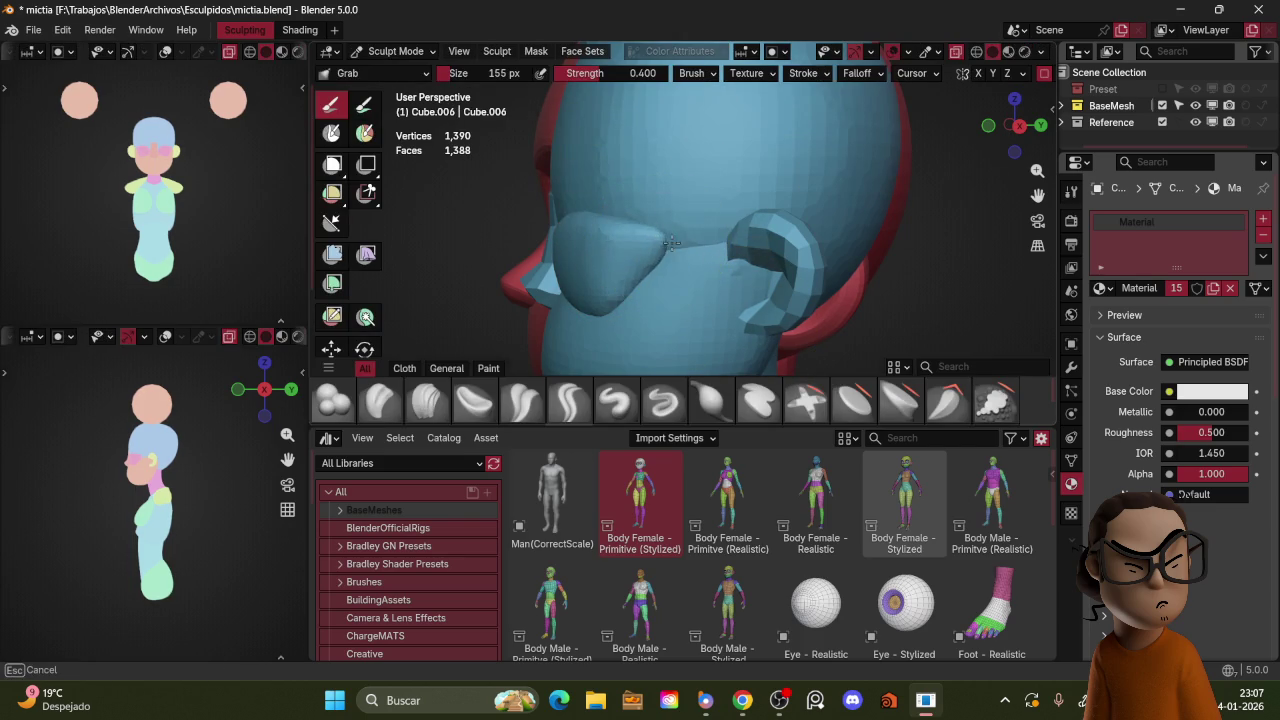
middle_click_drag(622, 246, 637, 323)
middle_click_drag(777, 233, 825, 291)
mouse_move(825, 291)
left_mouse_down()
mouse_move(782, 277)
mouse_move(800, 286)
left_mouse_up()
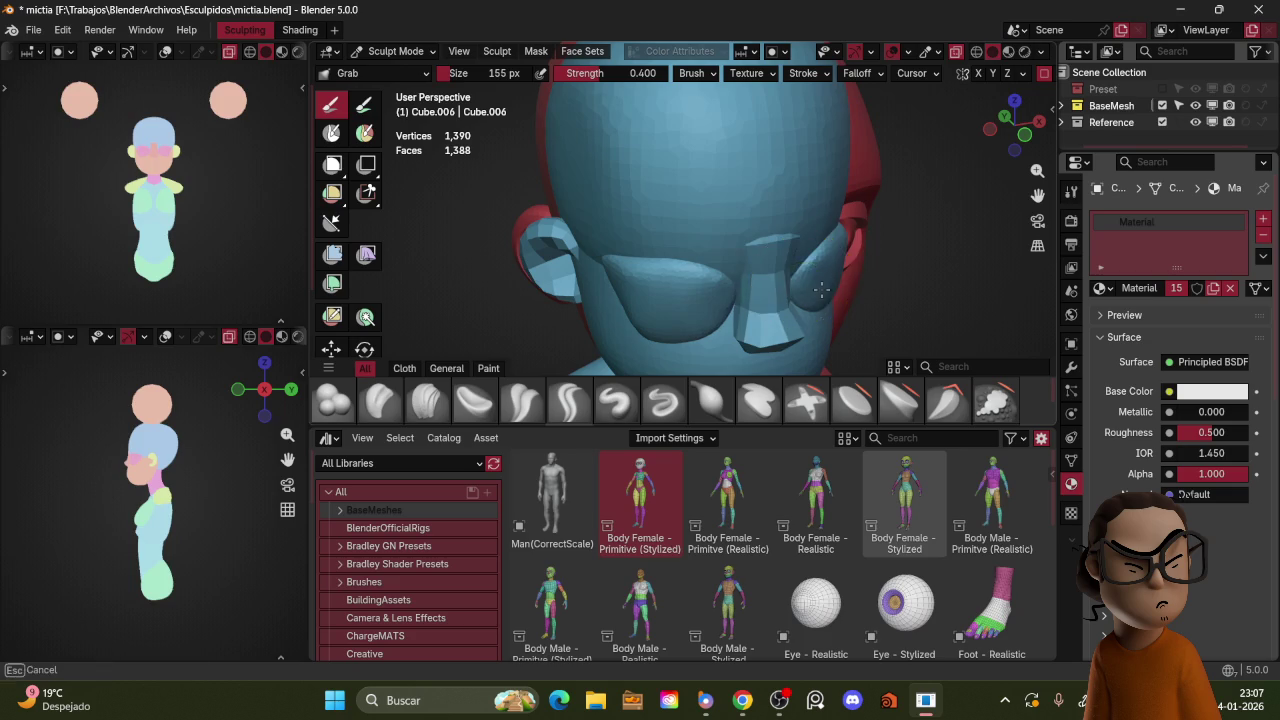
mouse_move(800, 286)
middle_mouse_down()
mouse_move(818, 203)
mouse_move(775, 215)
middle_mouse_up()
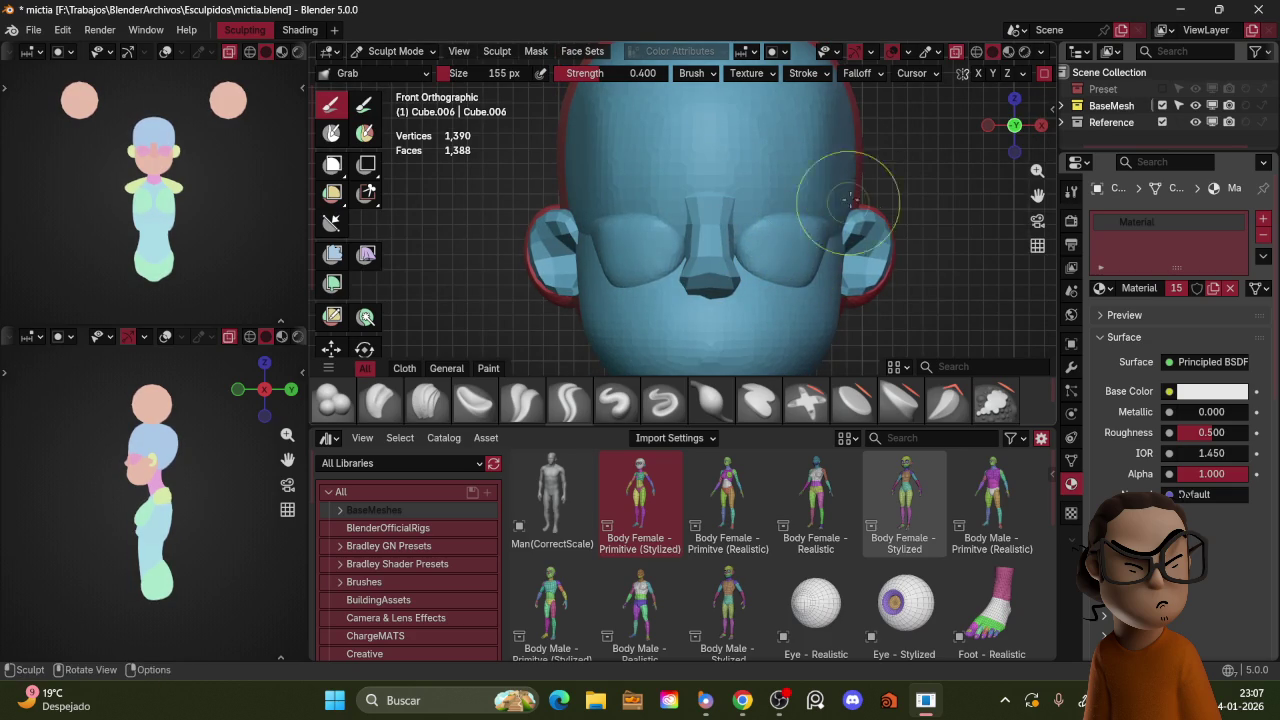
Step: Crease Sharp the edges around the eye piece with a 72 px brush
scroll(872, 204, "down", 5)
mouse_move(872, 204)
middle_mouse_down()
mouse_move(824, 176)
mouse_move(780, 230)
middle_mouse_up()
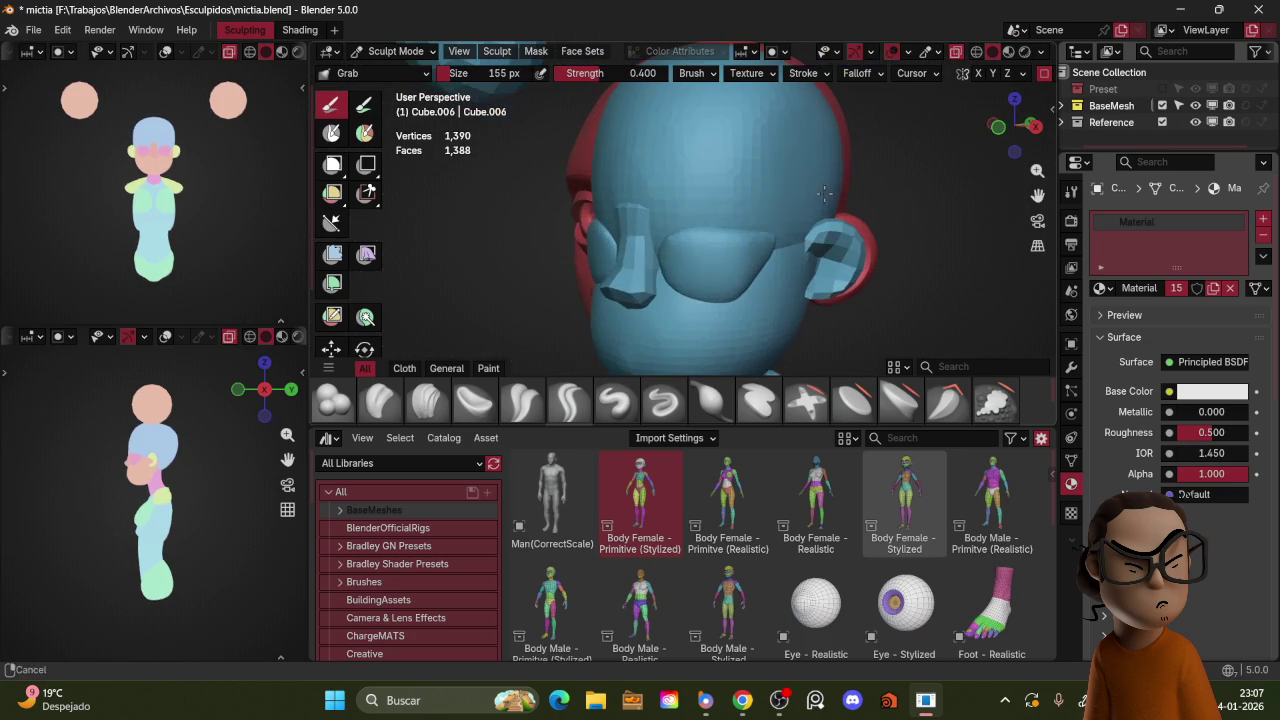
middle_click_drag(720, 267, 708, 213)
key("f")
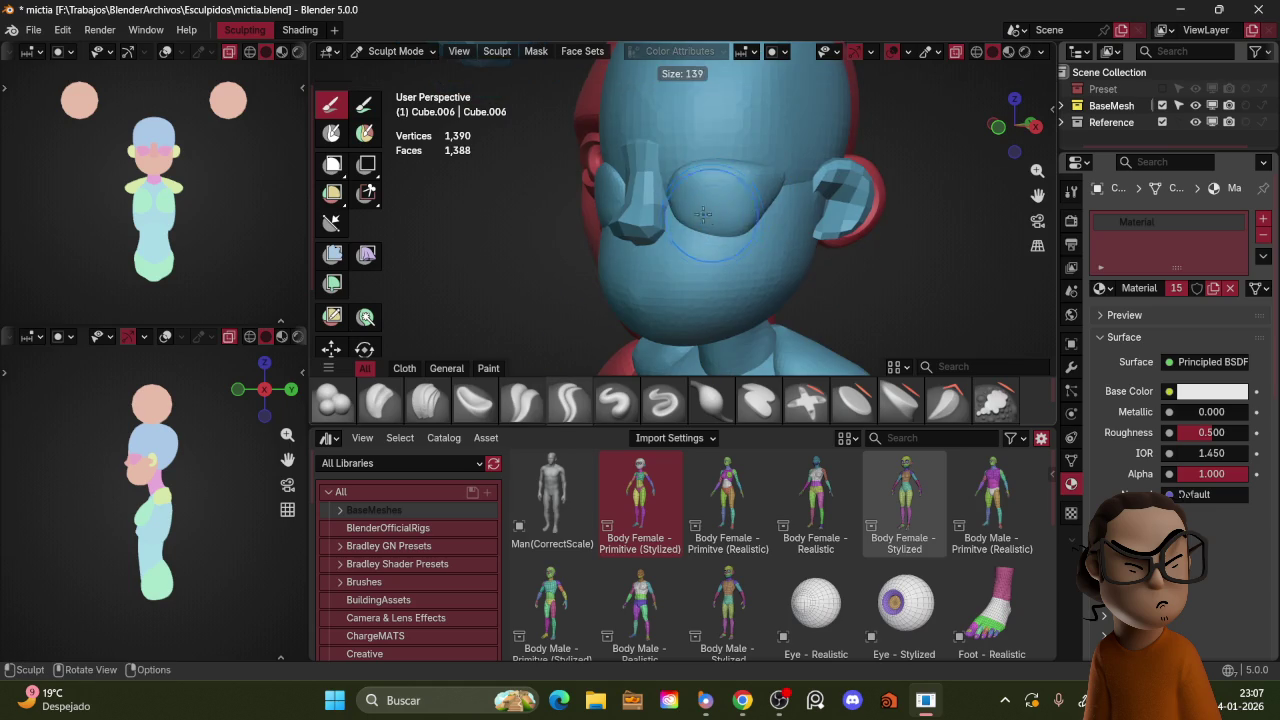
left_click(683, 207)
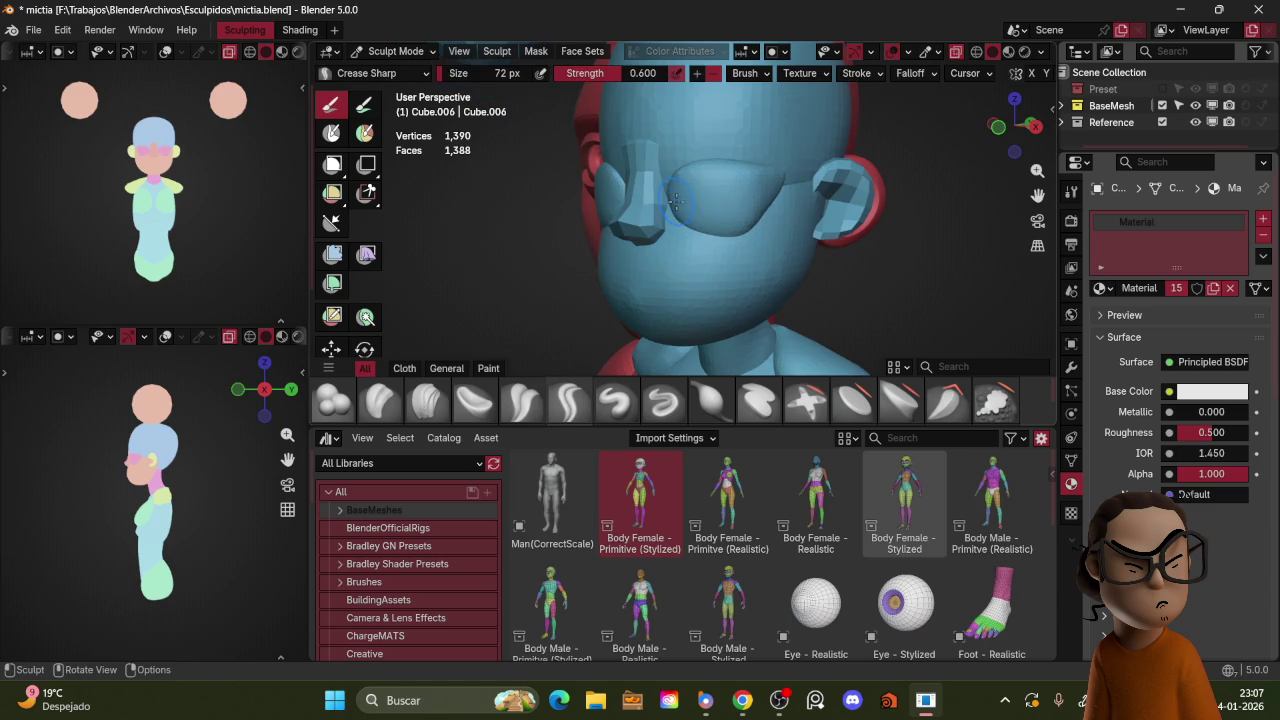
left_click_drag(669, 207, 675, 205)
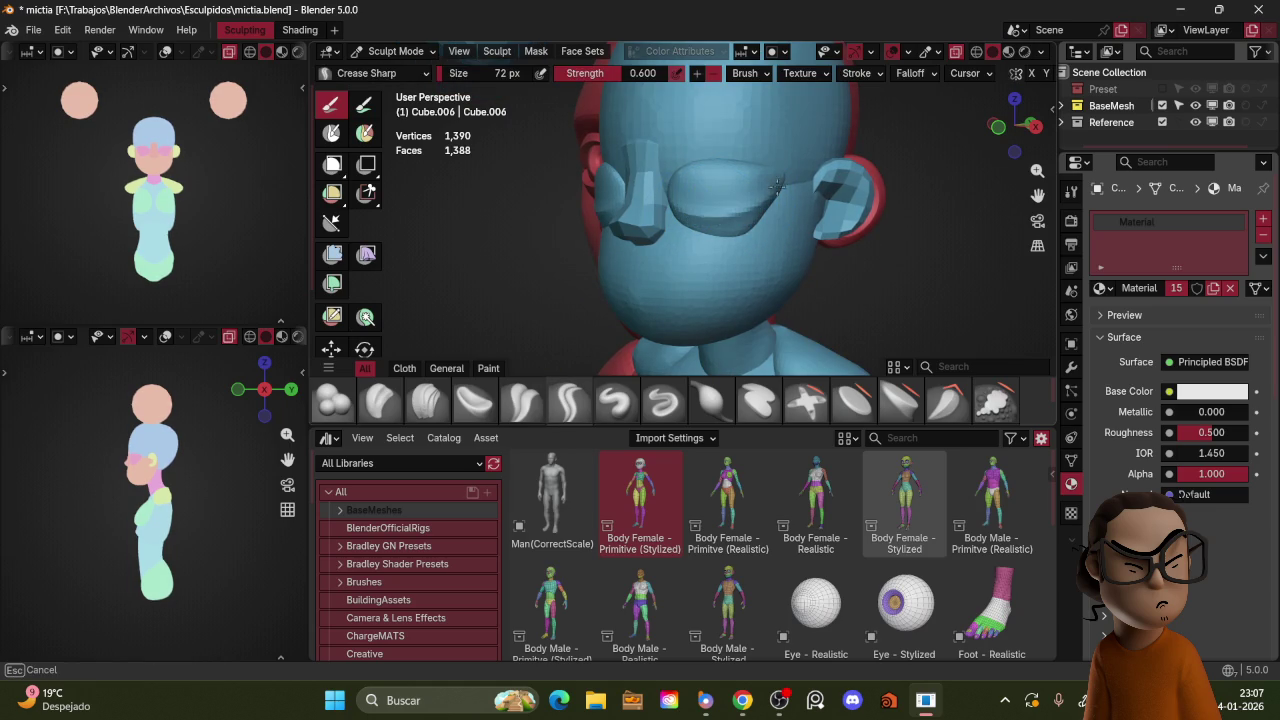
left_click_drag(783, 176, 800, 173)
mouse_move(777, 172)
middle_mouse_down()
mouse_move(711, 221)
mouse_move(659, 209)
mouse_move(730, 180)
mouse_move(808, 171)
middle_mouse_up()
Step: Sculpt the head with Clay Strips, building the nose bridge toward the forehead
key("ctrl+Tab")
left_click(756, 165)
key("ctrl+Tab")
left_click(676, 312)
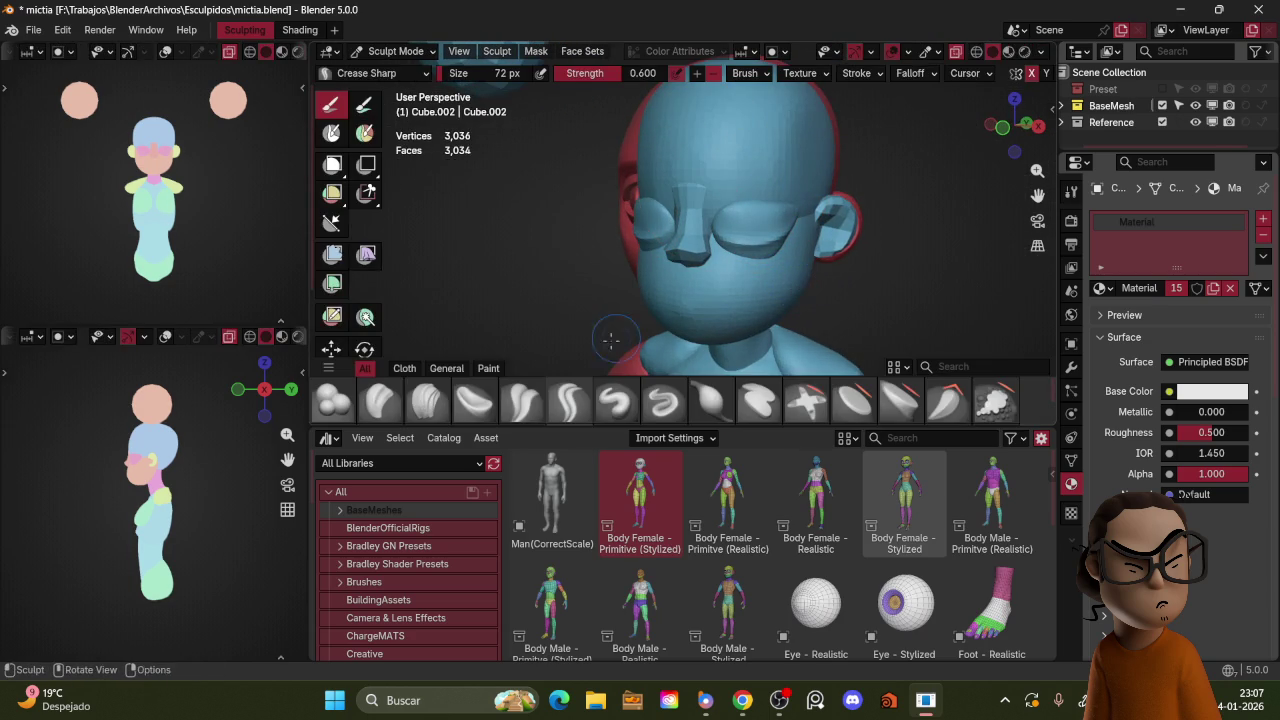
left_click(410, 391)
mouse_move(759, 181)
left_mouse_down()
mouse_move(706, 181)
mouse_move(732, 190)
left_mouse_up()
Step: Remesh the head at 0.0363 m to 10,144 vertices, then shrink the brush from 95 to 49 px
key("shift+r")
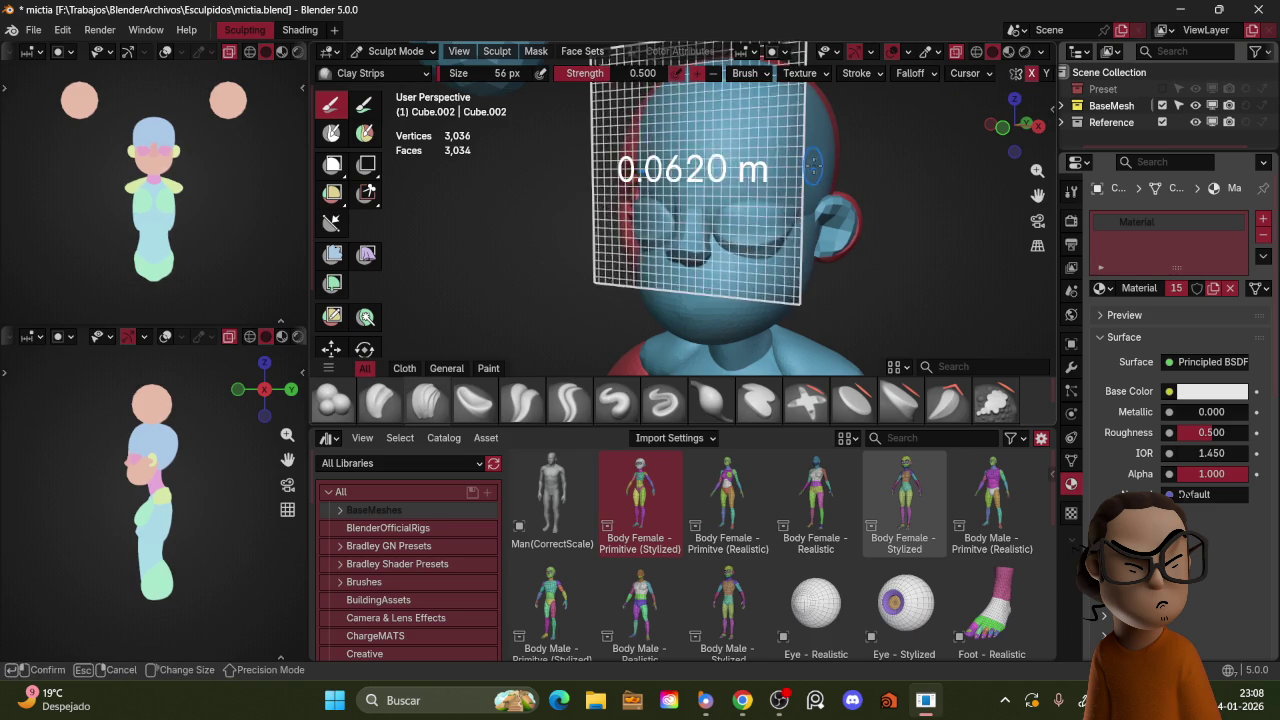
left_click(850, 131)
key("ctrl+r")
key("f")
left_click(727, 176)
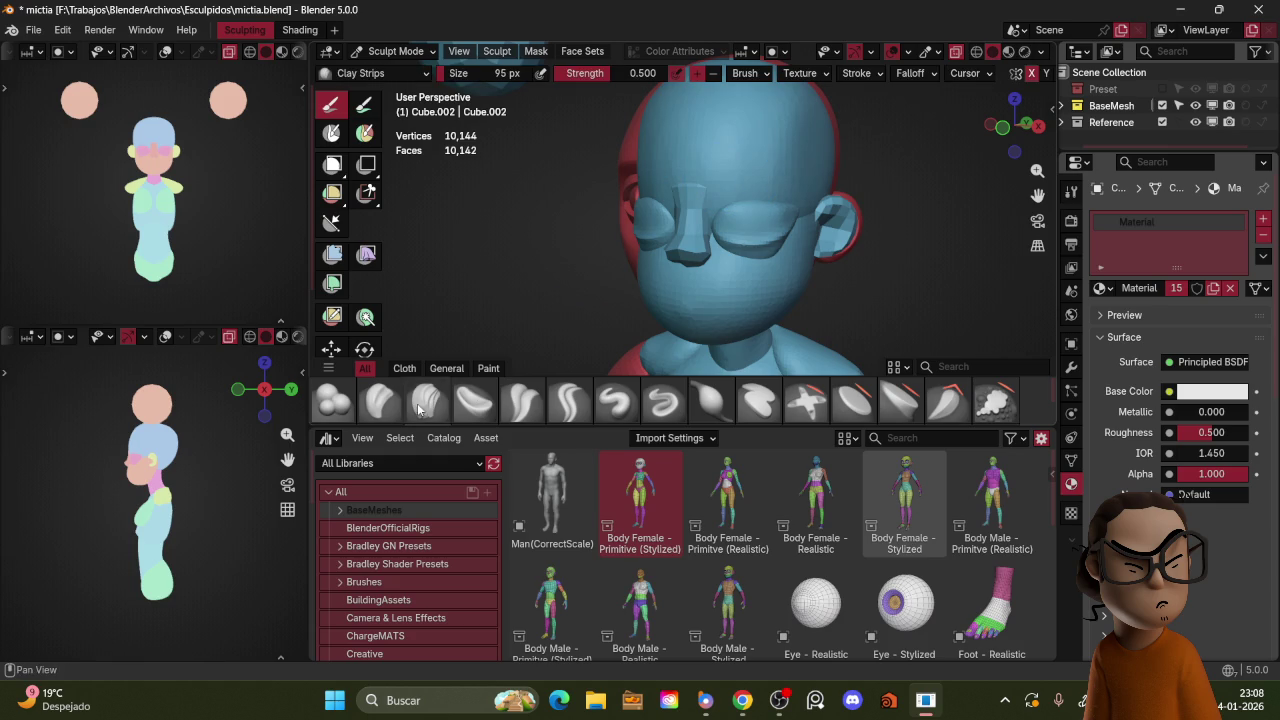
key("f")
left_click(751, 183)
key("f")
left_click(716, 196)
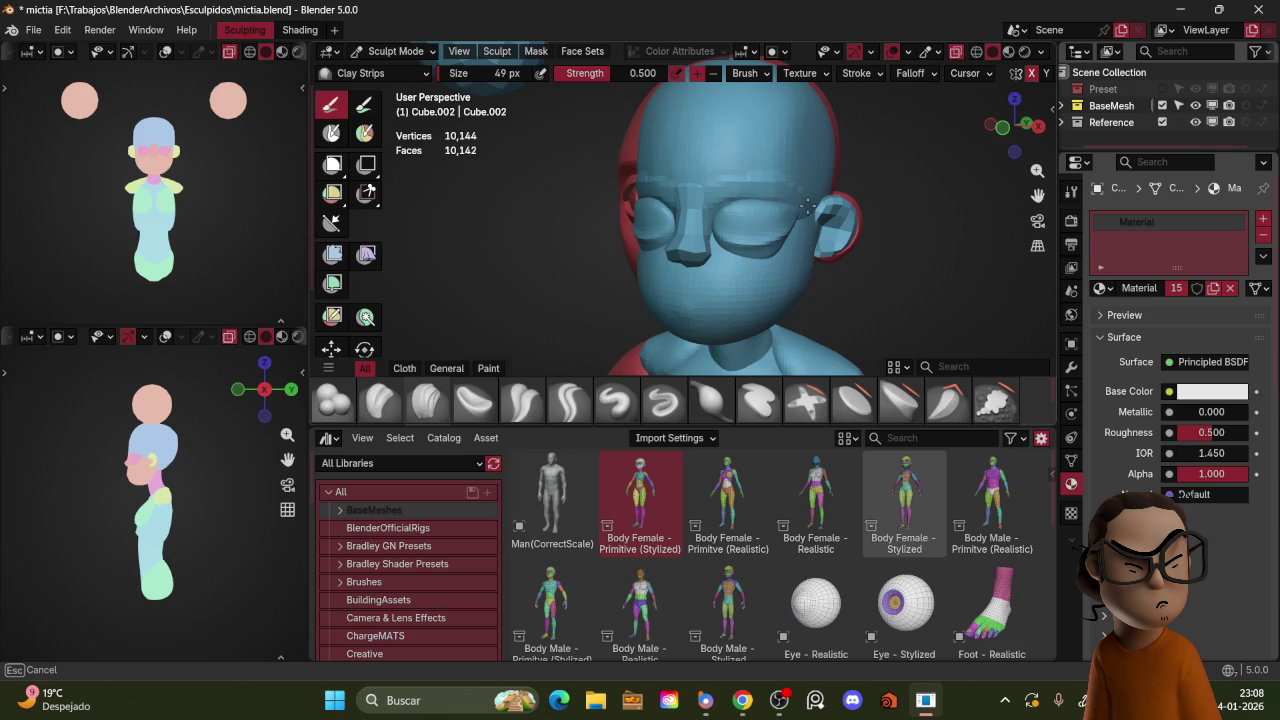
Step: Orbit around the head to check the sides and left ear, then return to Object Mode
mouse_move(822, 213)
middle_mouse_down()
mouse_move(747, 178)
mouse_move(722, 224)
middle_mouse_up()
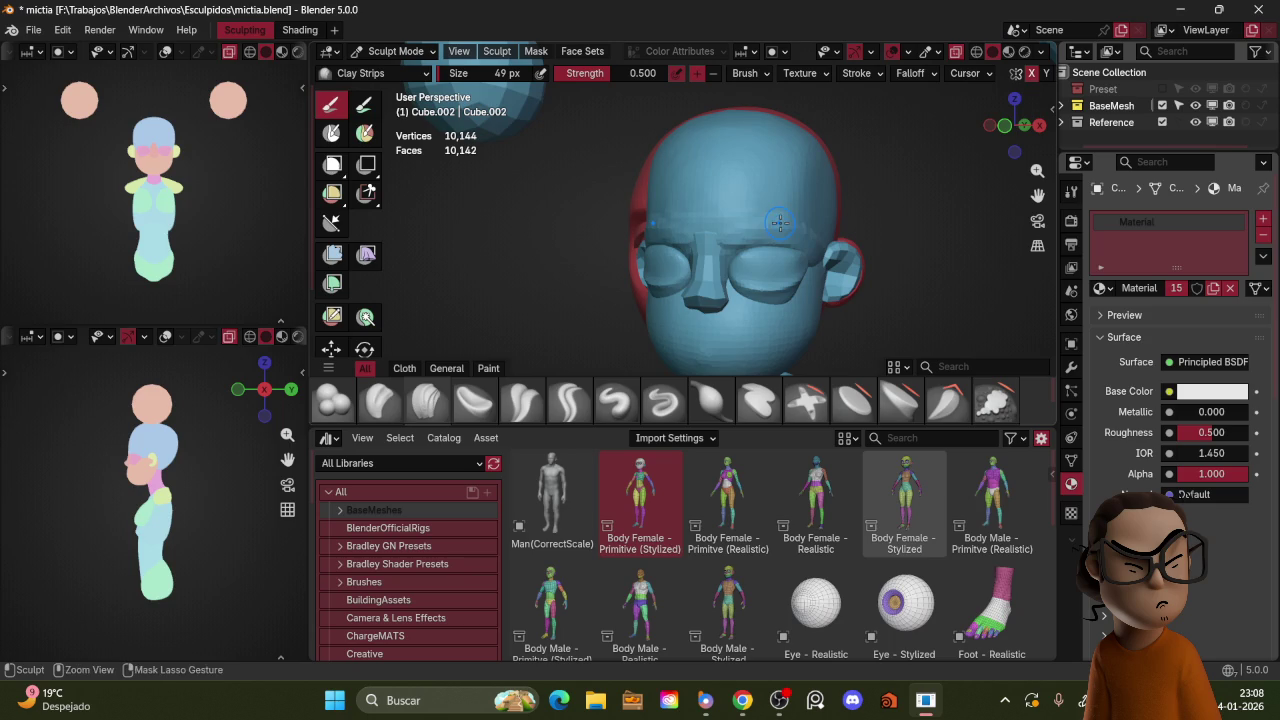
middle_click_drag(790, 220, 669, 222)
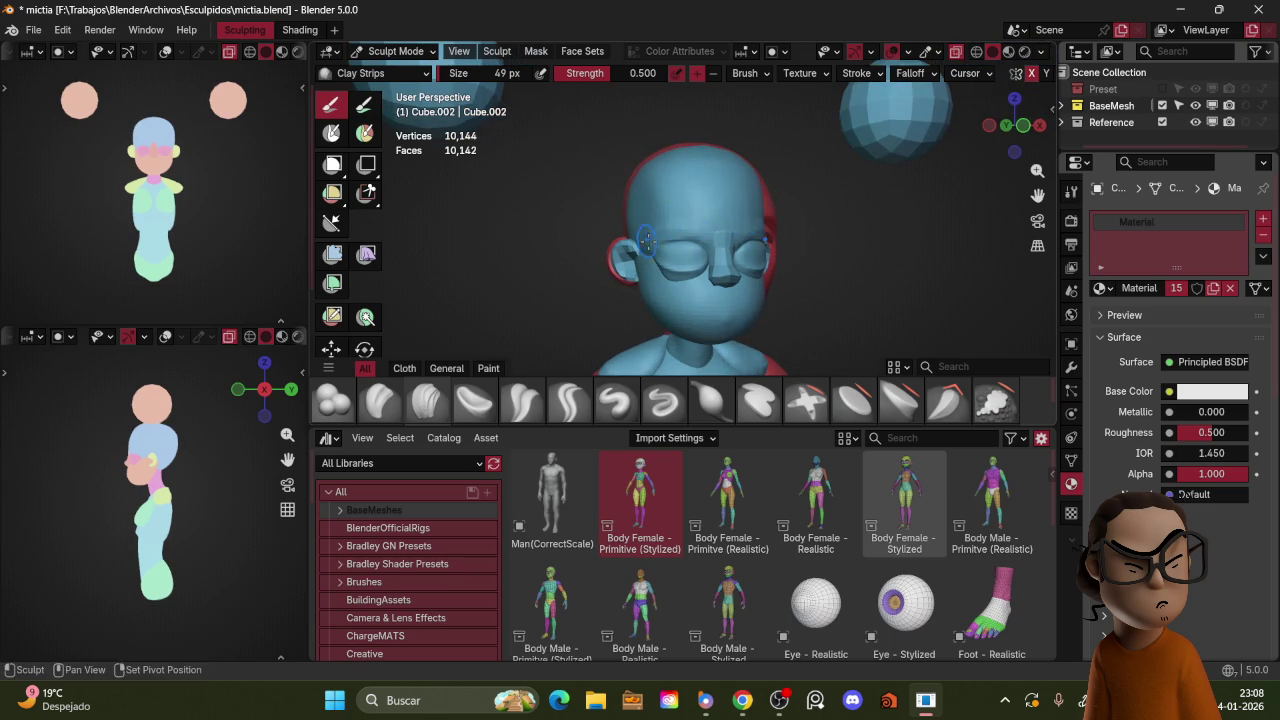
middle_click_drag(805, 231, 771, 207)
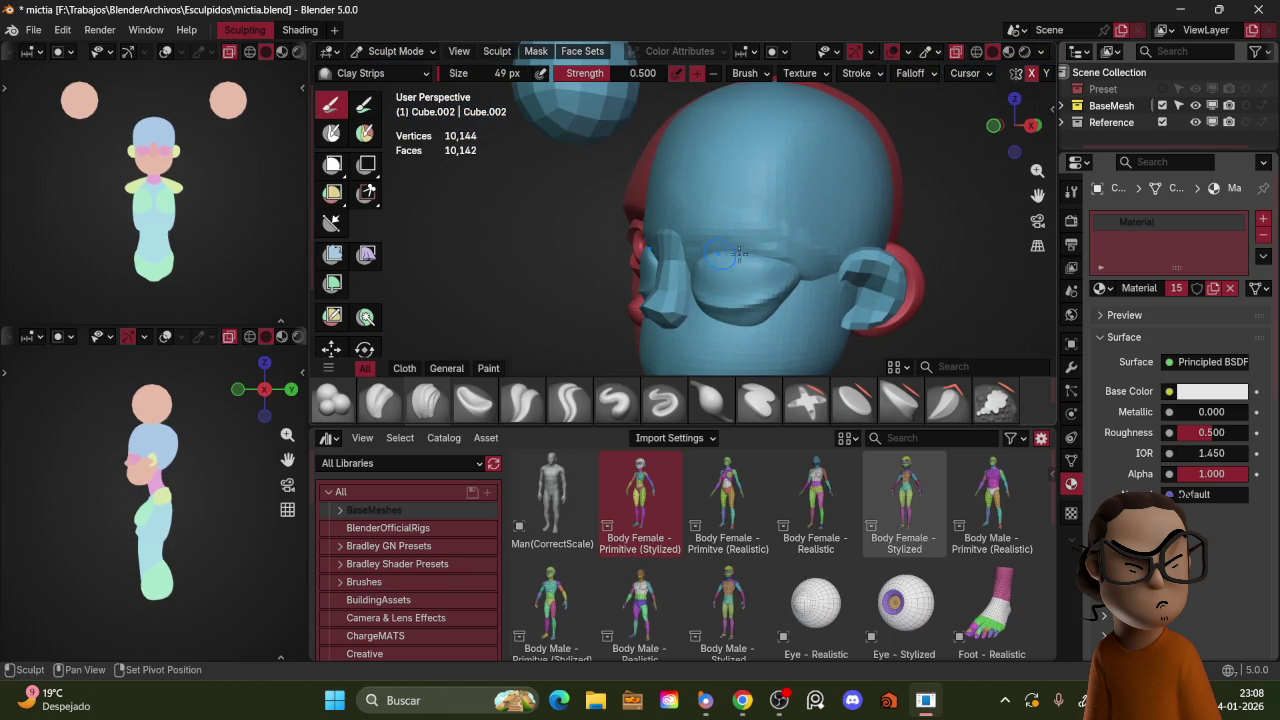
mouse_move(829, 235)
middle_mouse_down()
mouse_move(800, 210)
mouse_move(766, 223)
middle_mouse_up()
key("ctrl+Tab")
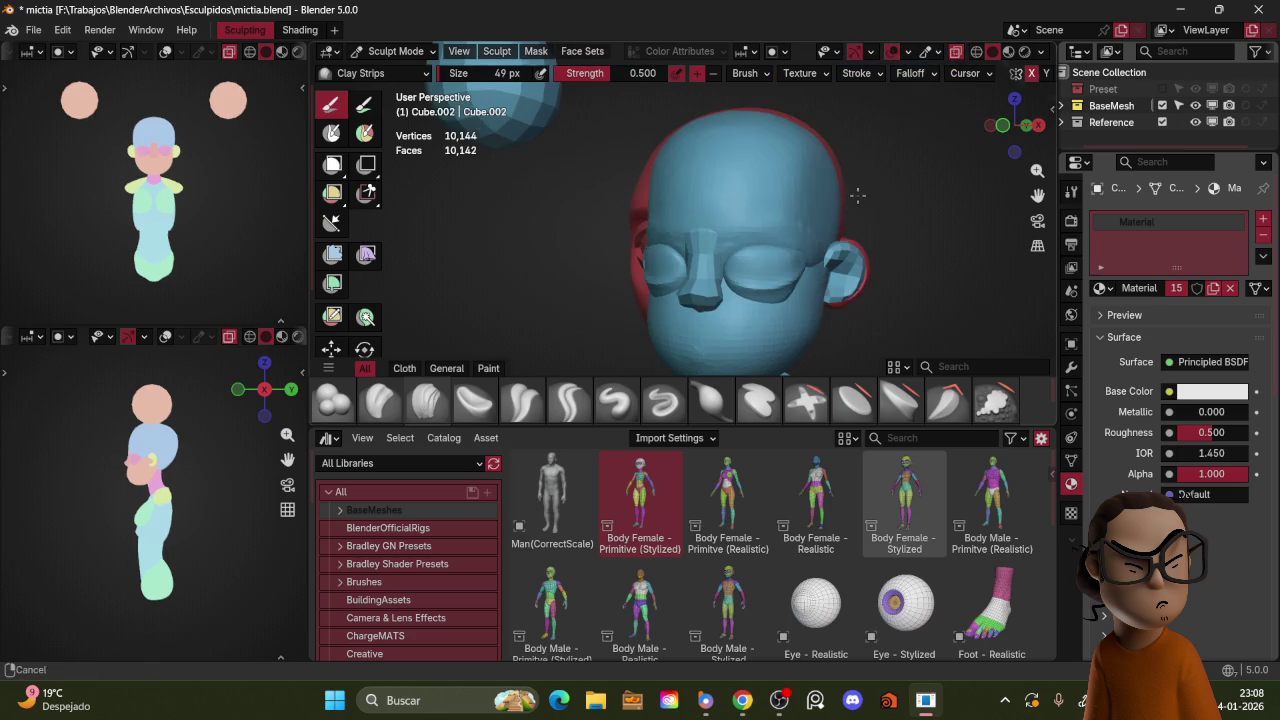
left_click(703, 246)
Step: Remesh the Cube.005 piece in Sculpt Mode at a finer 0.0311 m voxel size
left_click_drag(703, 246, 726, 192)
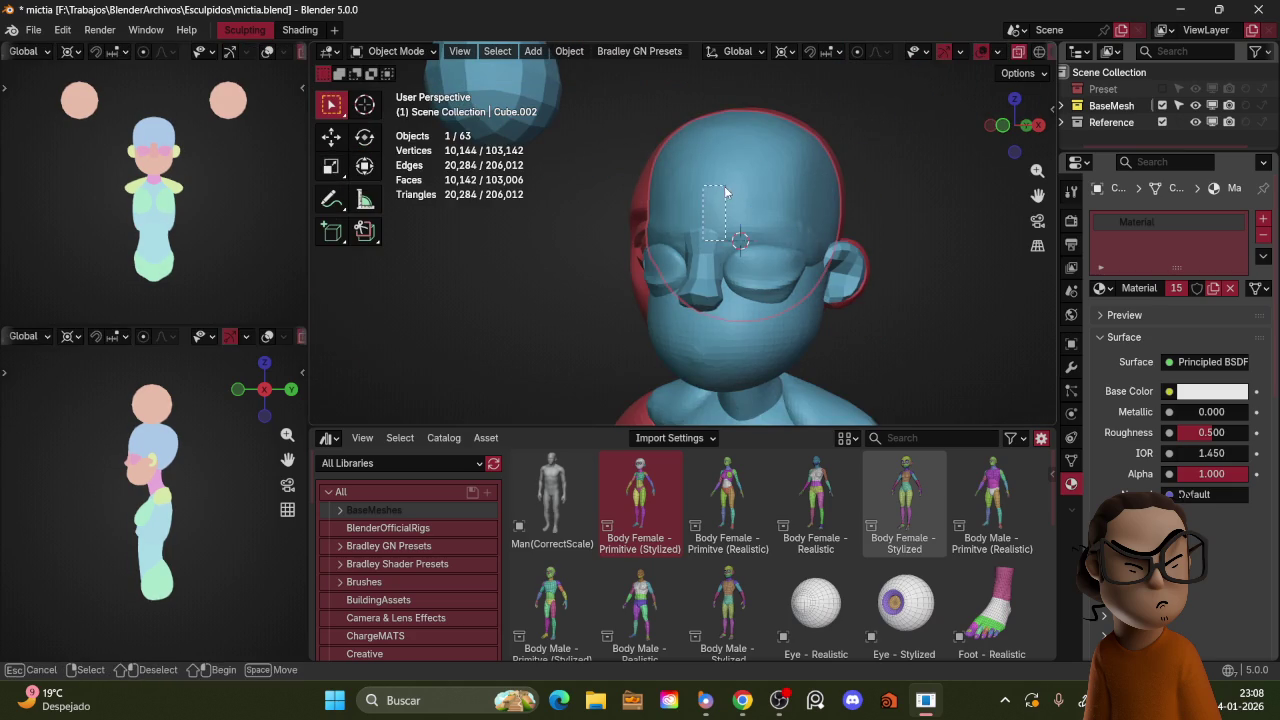
left_click(705, 252)
key("ctrl+Tab")
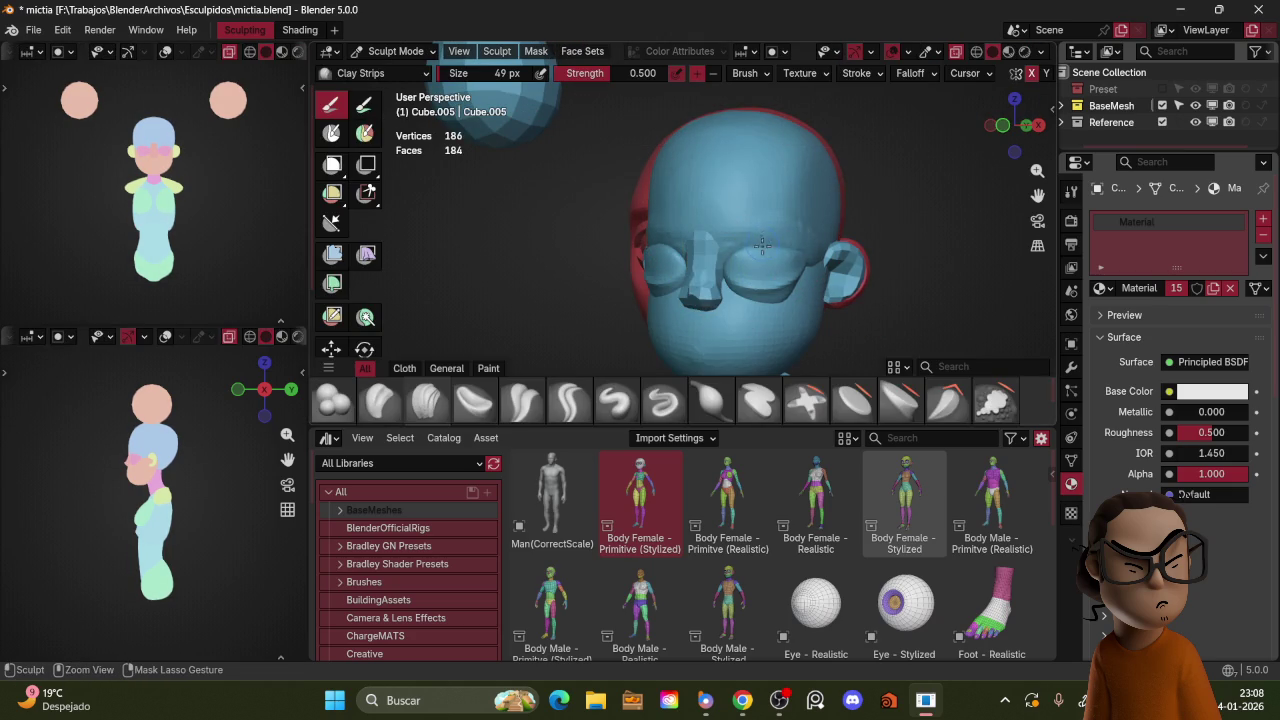
key("r")
left_click(885, 132)
key("ctrl+r")
key("r")
left_click(867, 150)
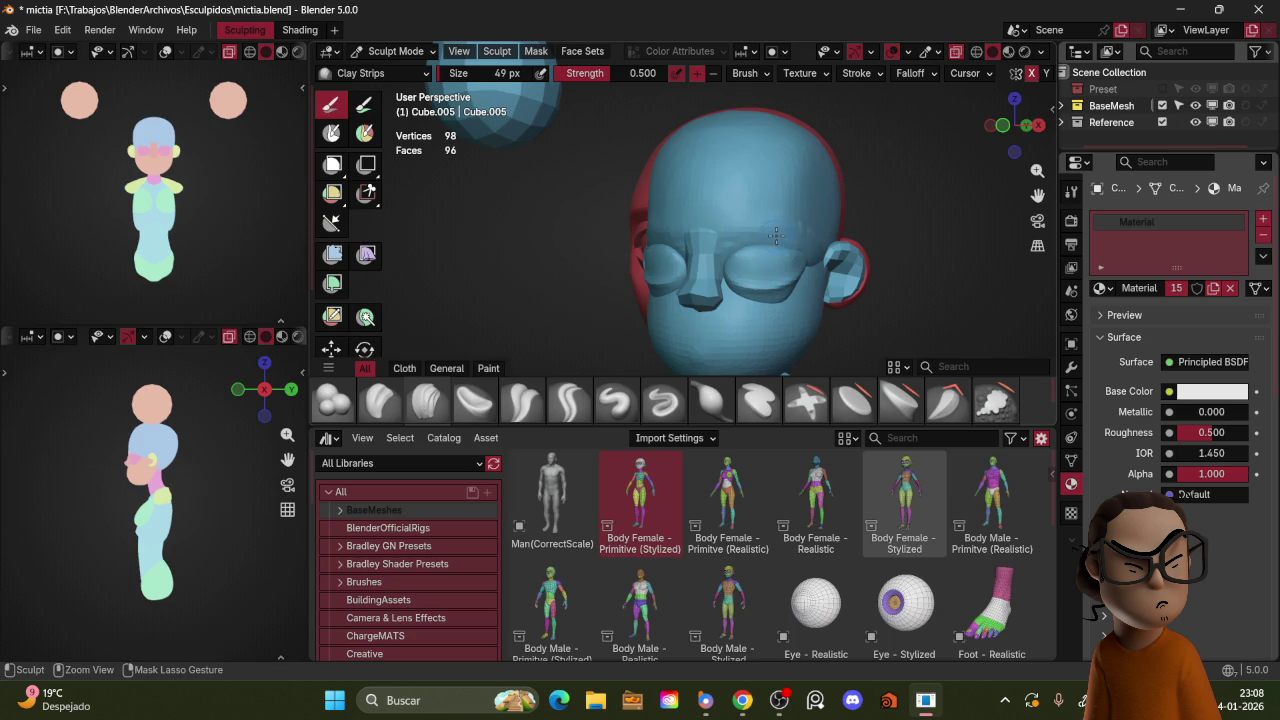
Step: Sculpt Cube.005 with an 88 px Blob brush, then a 95 px Grab brush from the front
key("f")
left_click(717, 241)
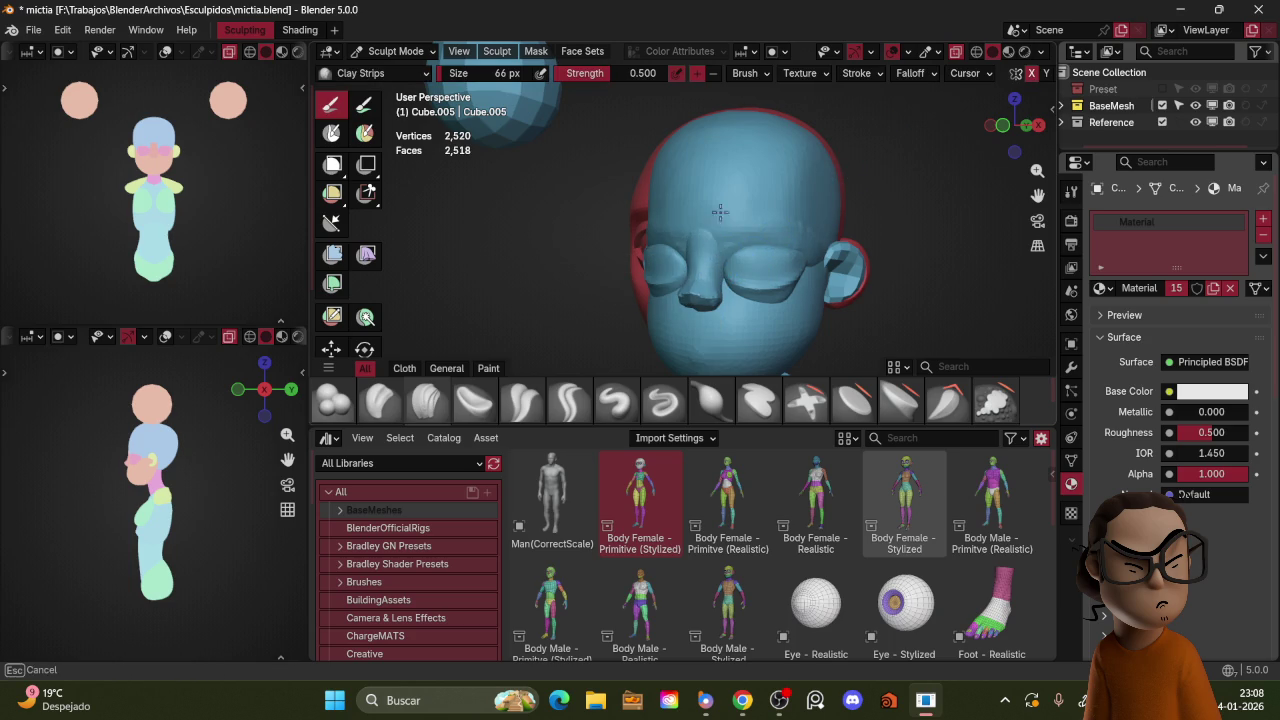
middle_click_drag(768, 288, 558, 301)
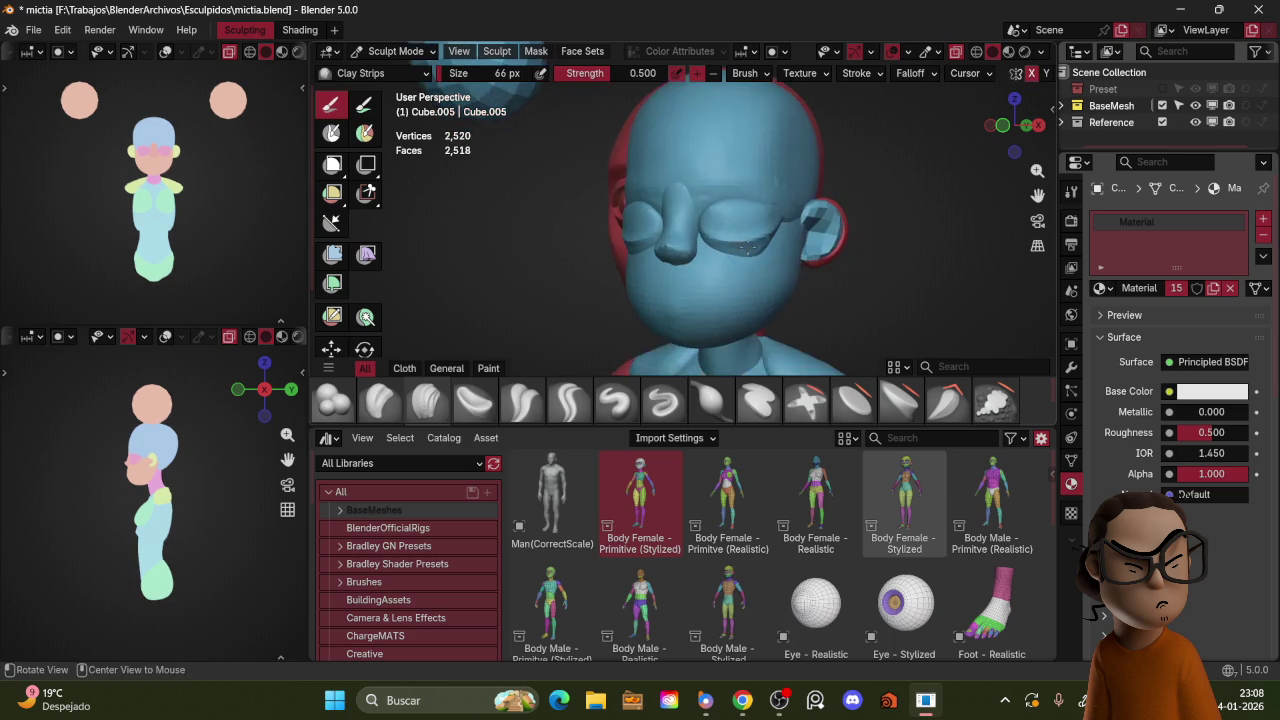
left_click(333, 402)
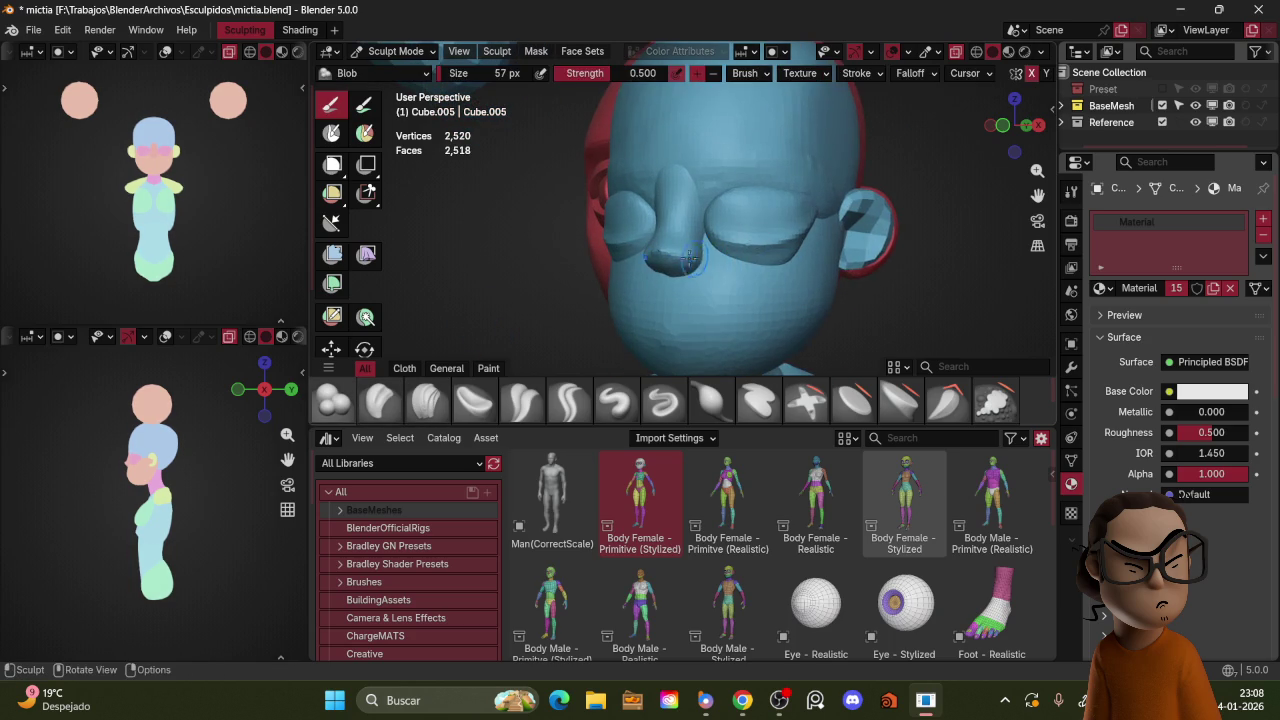
key("f")
left_click(687, 267)
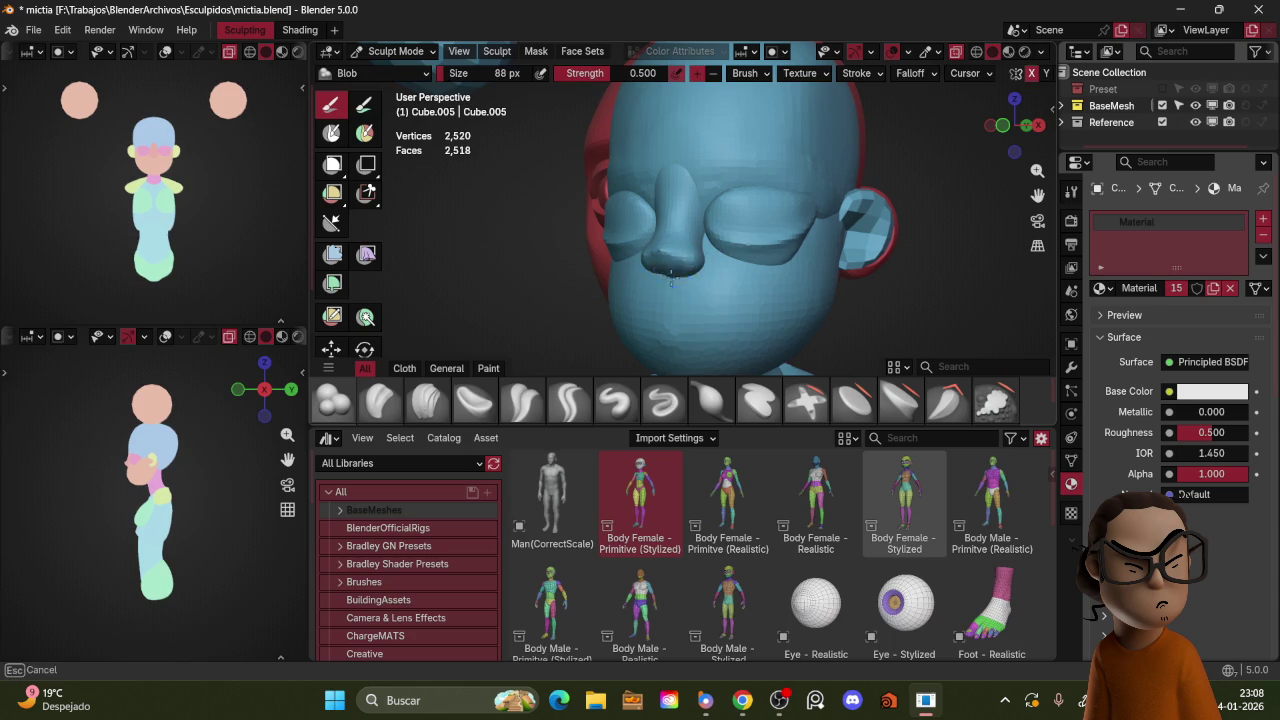
key("g")
key("KP_1")
key("f")
left_click_drag(737, 218, 730, 190)
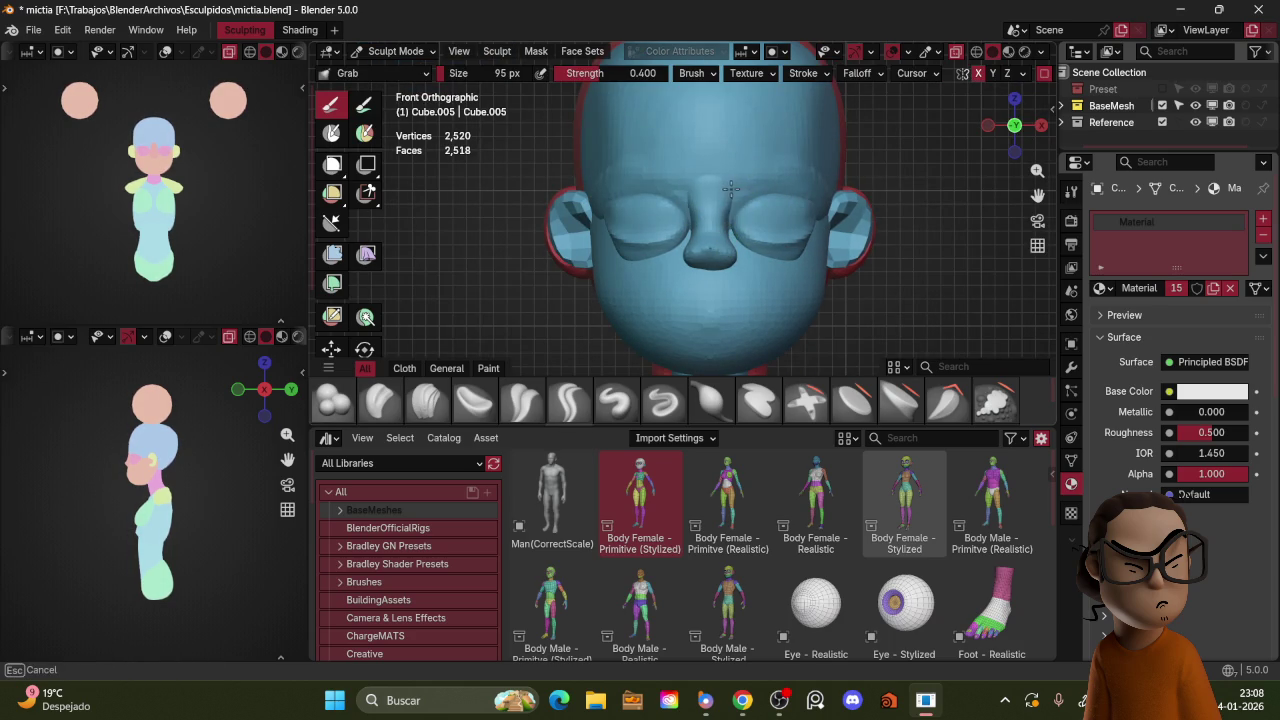
Step: Grab-shape from the right side with a 130 px brush, then select the glasses piece in Object Mode
middle_click_drag(714, 191, 623, 214)
key("KP_3")
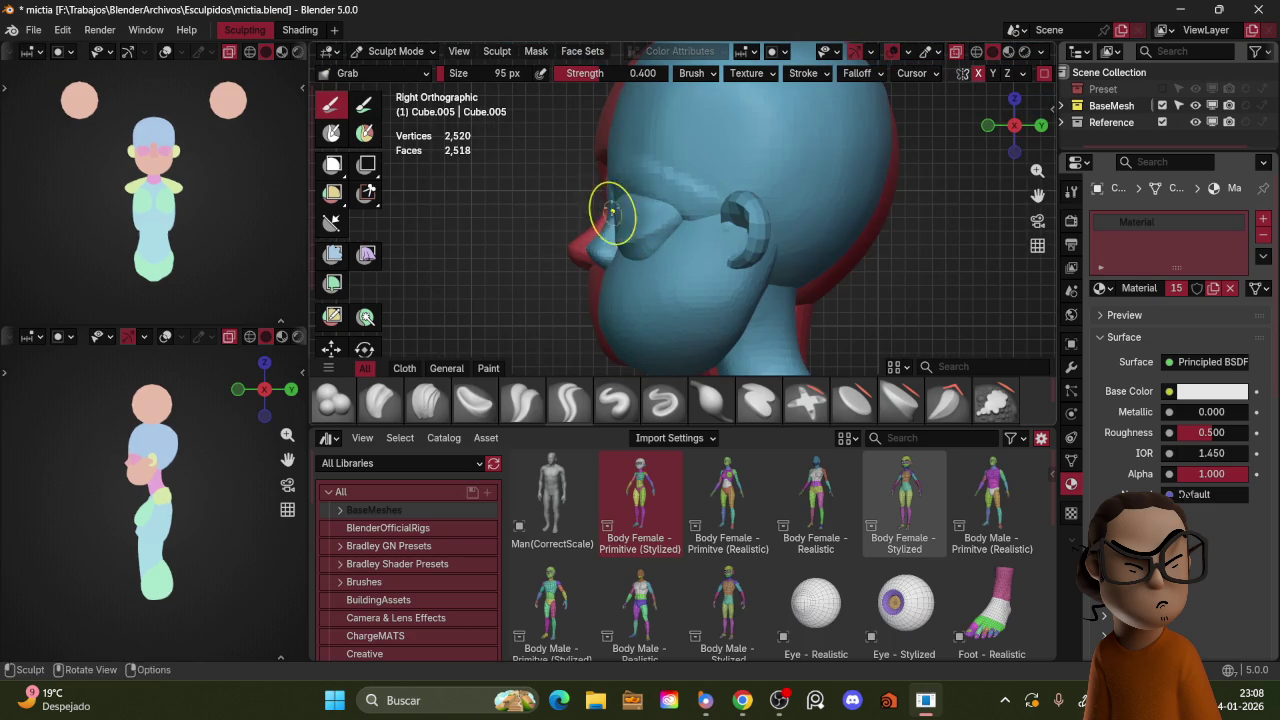
key("f")
left_click(630, 226)
mouse_move(632, 226)
middle_mouse_down()
mouse_move(850, 176)
mouse_move(881, 187)
mouse_move(837, 180)
middle_mouse_up()
key("ctrl+Tab")
left_click(757, 208)
left_click(757, 208)
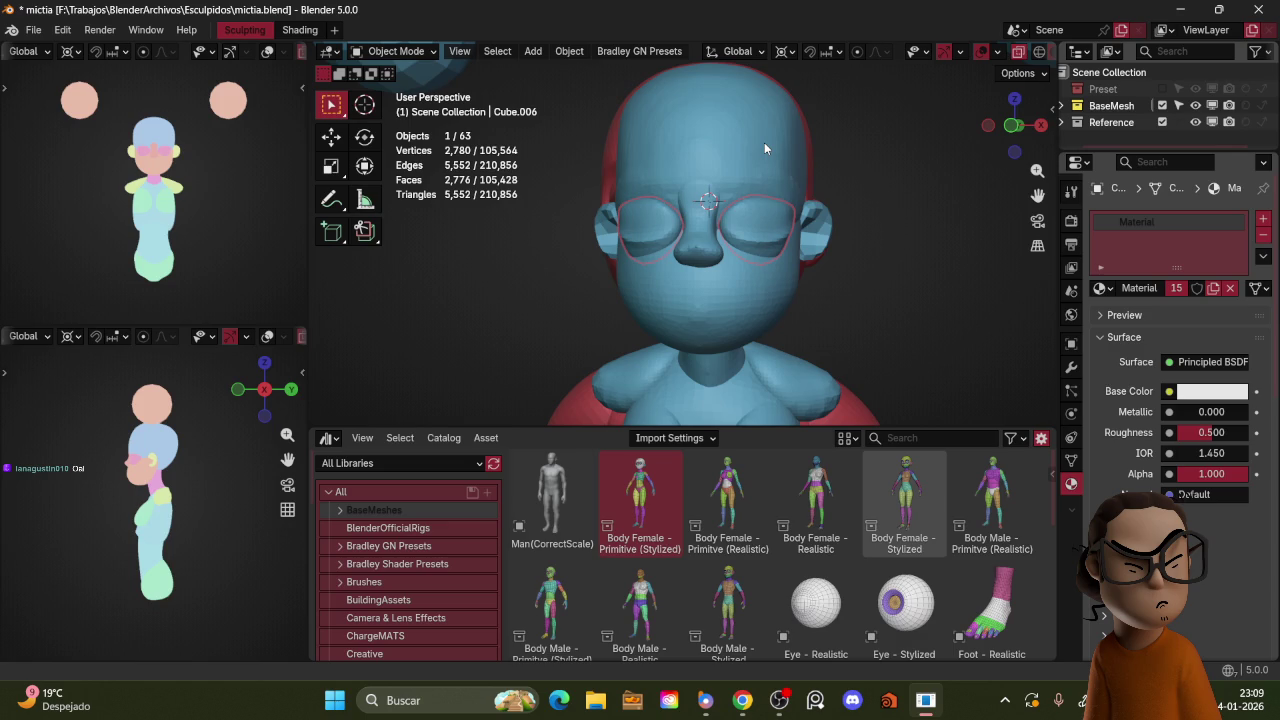
mouse_move(800, 176)
middle_mouse_down()
mouse_move(831, 212)
mouse_move(811, 207)
mouse_move(853, 212)
mouse_move(877, 242)
mouse_move(874, 191)
mouse_move(853, 191)
middle_mouse_up()
Step: Select the body mesh Cube.011 and enter Sculpt Mode, framed in front view
left_click(760, 255)
key("ctrl+Tab")
left_click(782, 272)
mouse_move(829, 257)
middle_mouse_down()
mouse_move(686, 271)
mouse_move(766, 223)
mouse_move(921, 189)
mouse_move(766, 229)
middle_mouse_up()
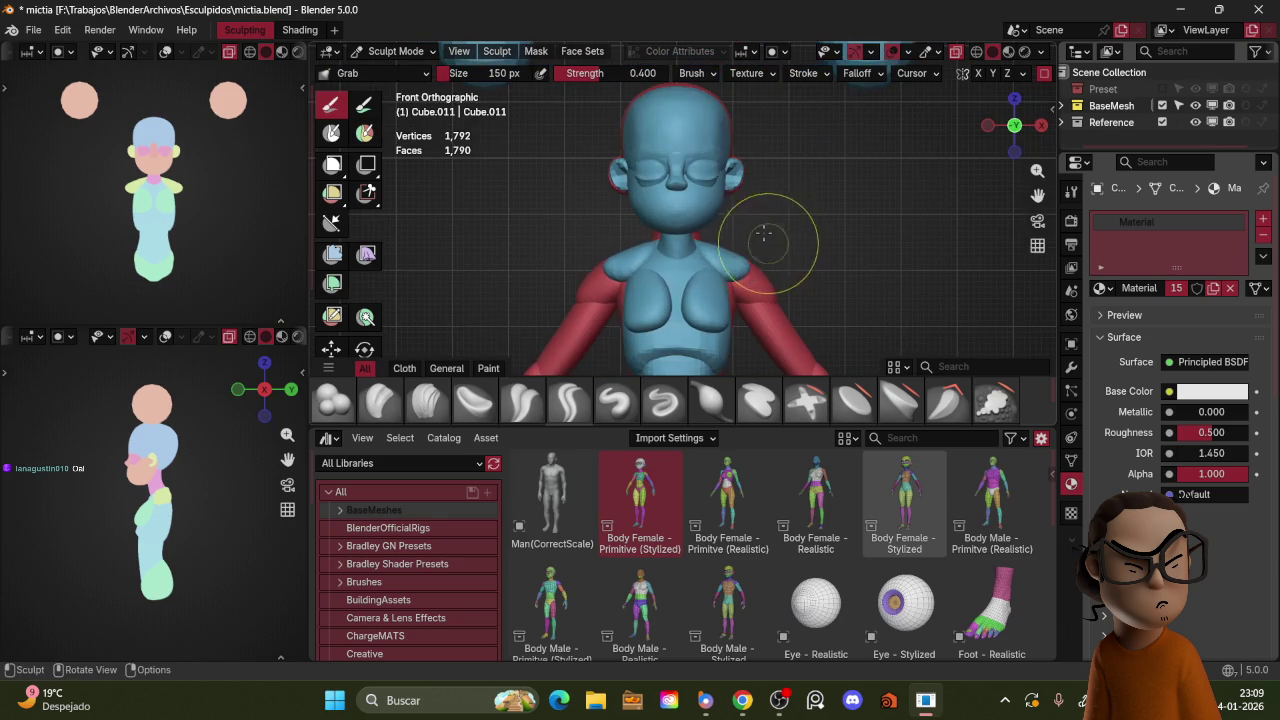
scroll(808, 195, "down", 2)
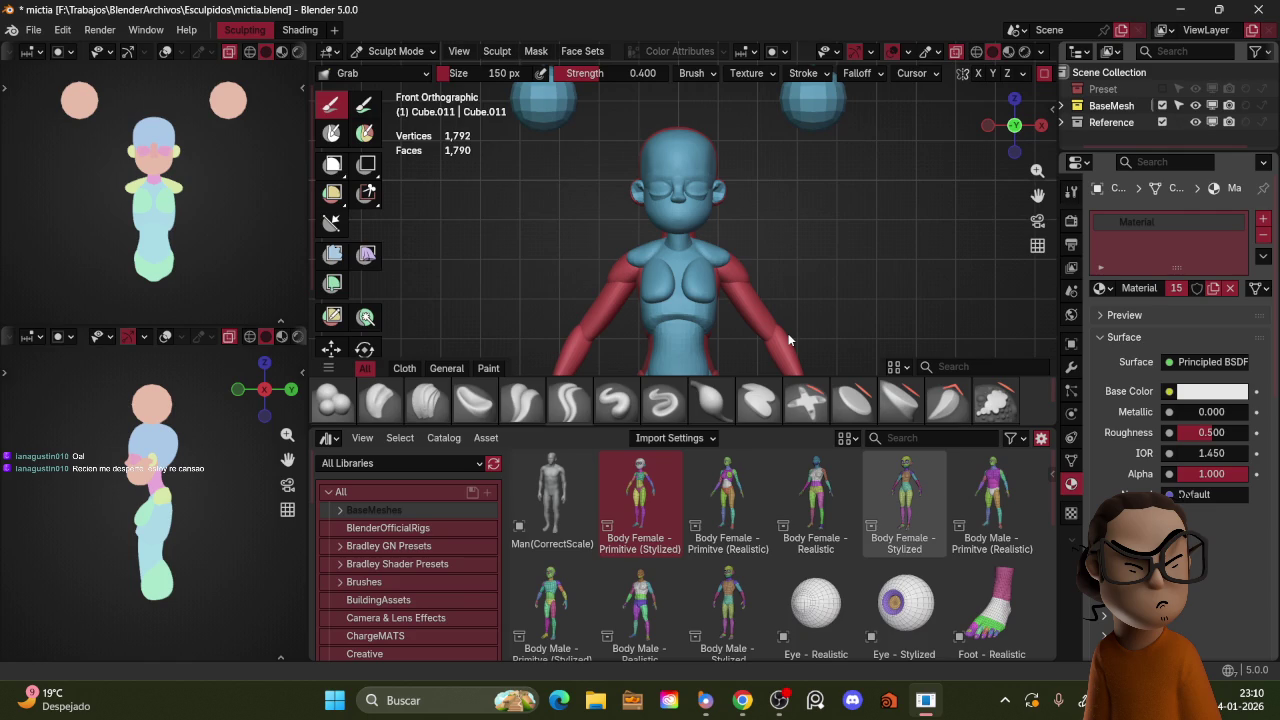
mouse_move(788, 333)
middle_mouse_down()
mouse_move(757, 200)
mouse_move(768, 269)
middle_mouse_up()
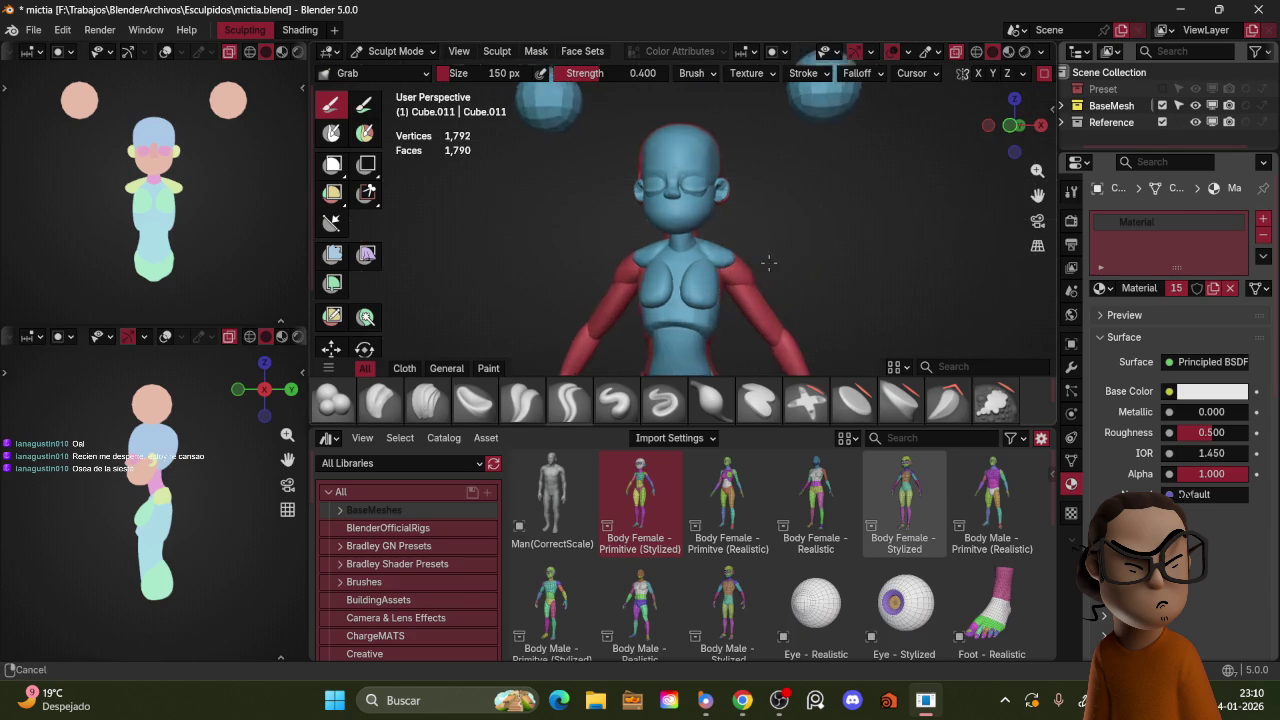
key("KP_1")
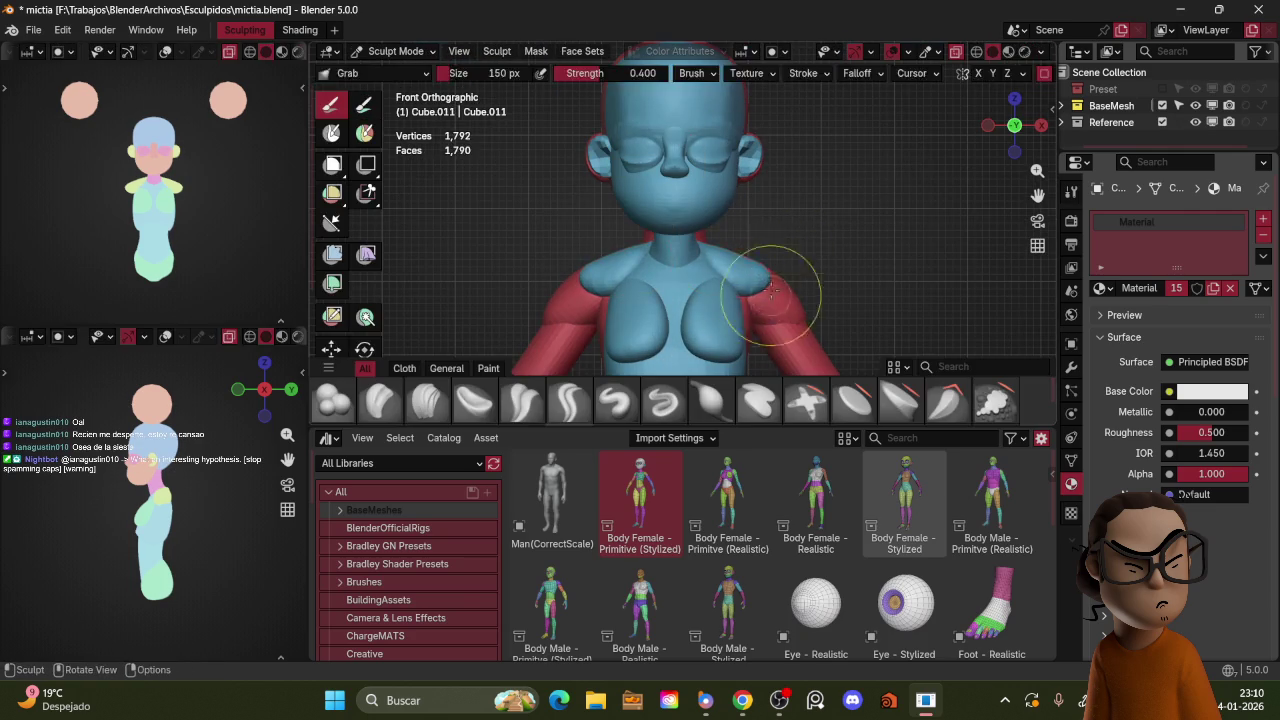
Step: Grab the shoulders and neck into rounder slopes with brush sizes of 130, 108 and 131 px
key("f")
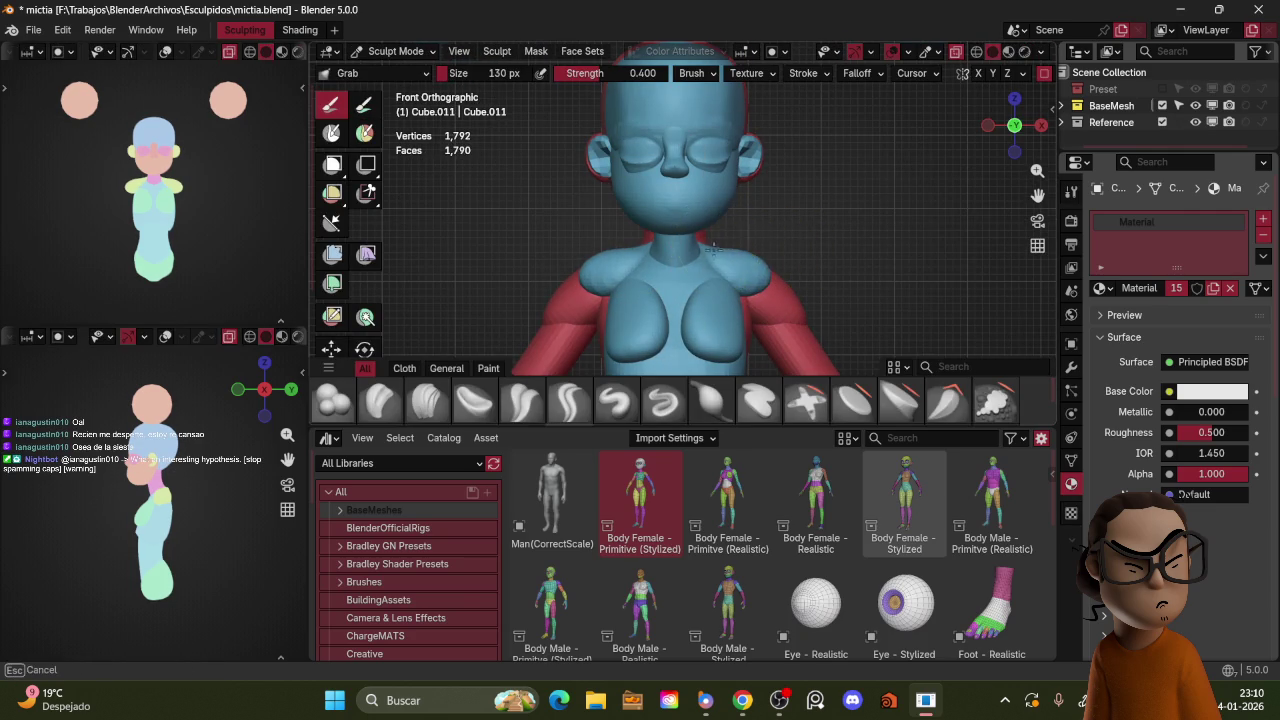
left_click(740, 245)
mouse_move(748, 236)
middle_mouse_down()
mouse_move(745, 258)
mouse_move(726, 253)
mouse_move(749, 237)
mouse_move(671, 243)
mouse_move(810, 256)
mouse_move(740, 250)
mouse_move(714, 233)
middle_mouse_up()
key("f")
left_click(718, 256)
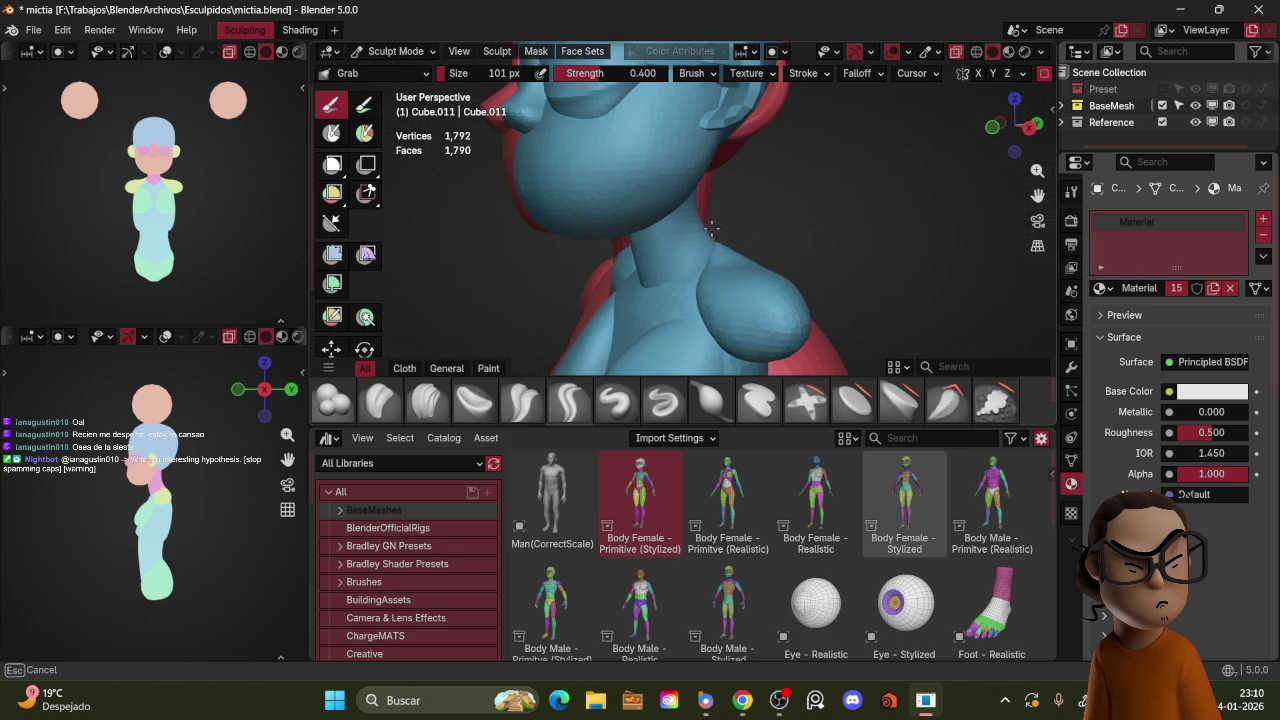
key("f")
key("KP_1")
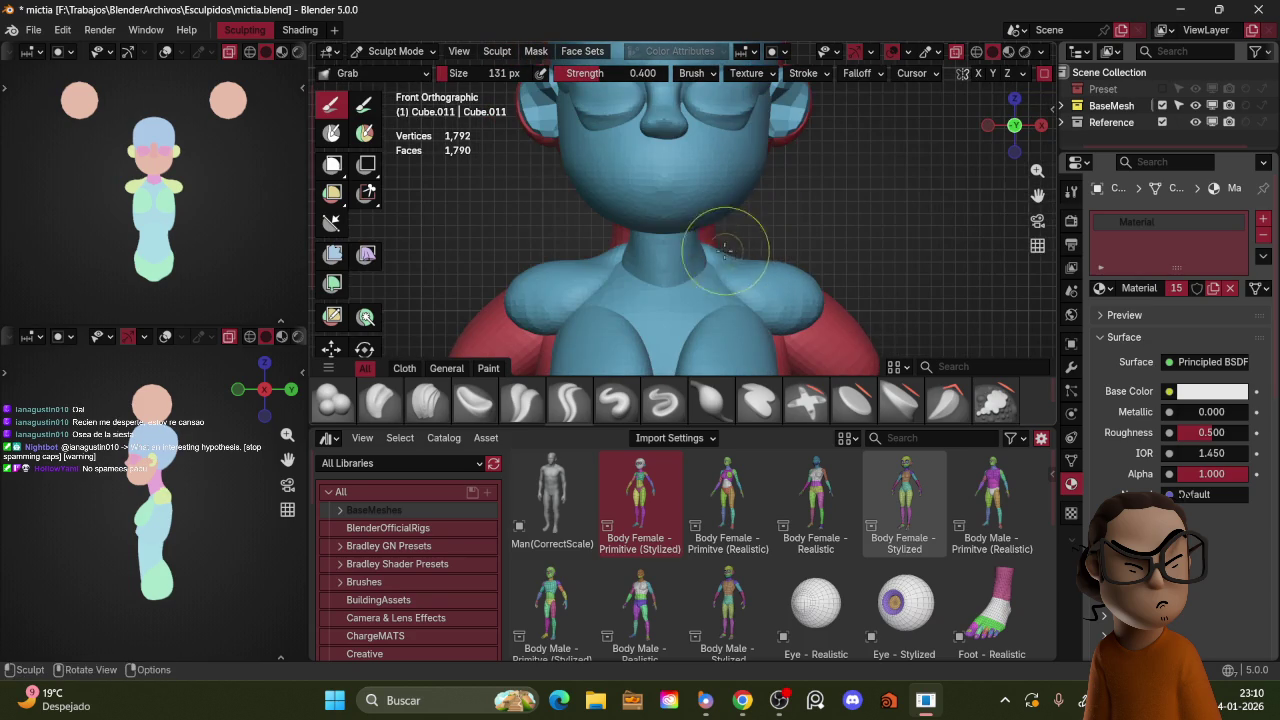
middle_click_drag(817, 223, 763, 246)
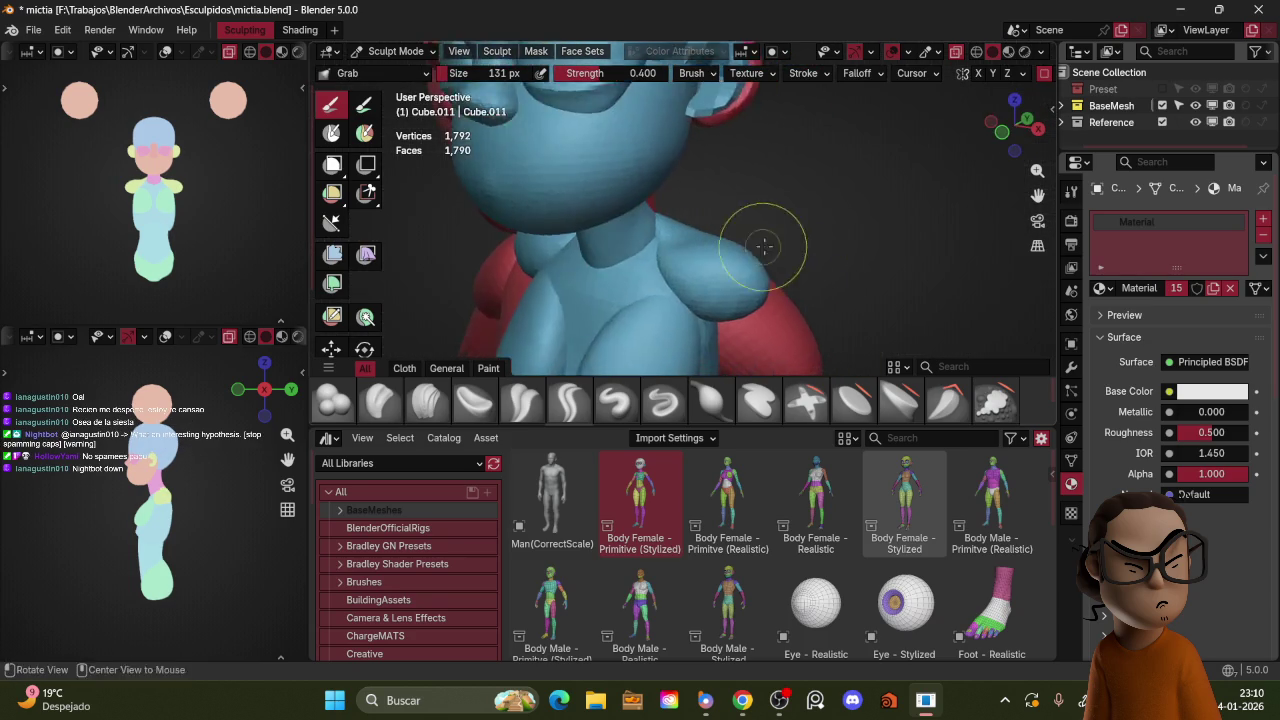
scroll(763, 246, "down", 3)
key("ctrl+Tab")
key("ctrl+Tab")
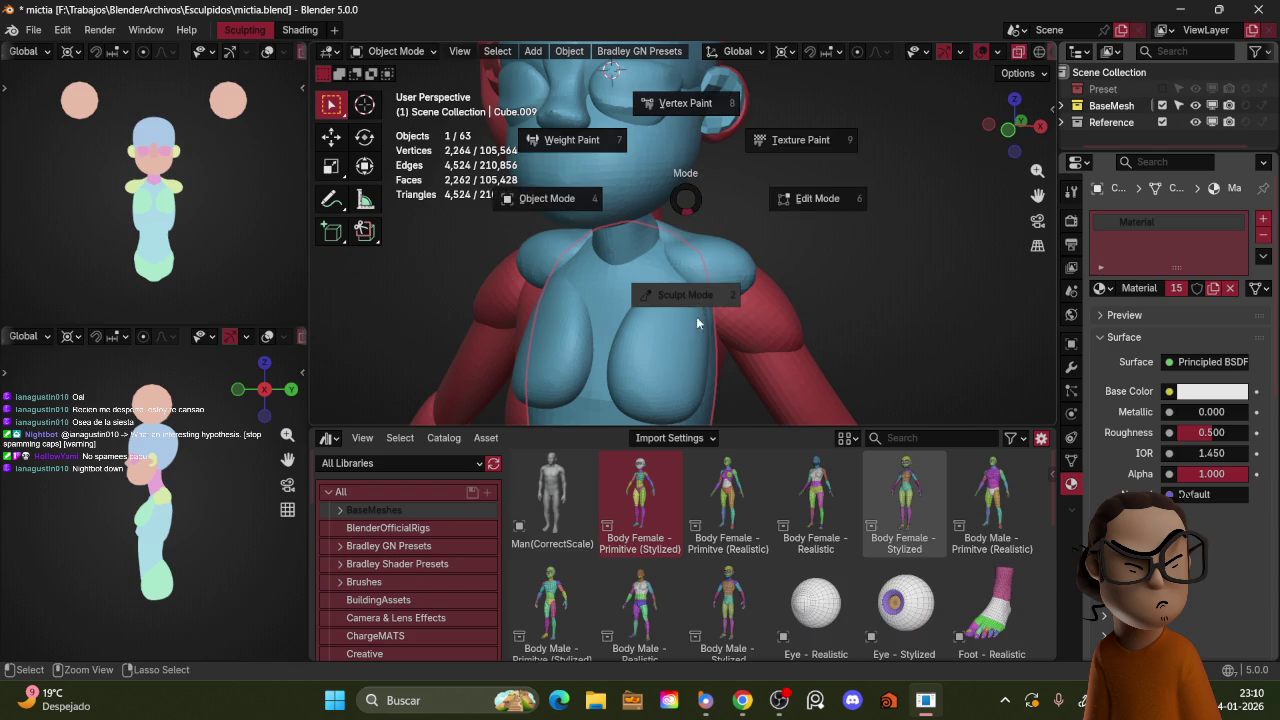
Step: Polish the neck-to-shoulder junction on the neck mesh with Crease Polish at 87 px
left_click(698, 315)
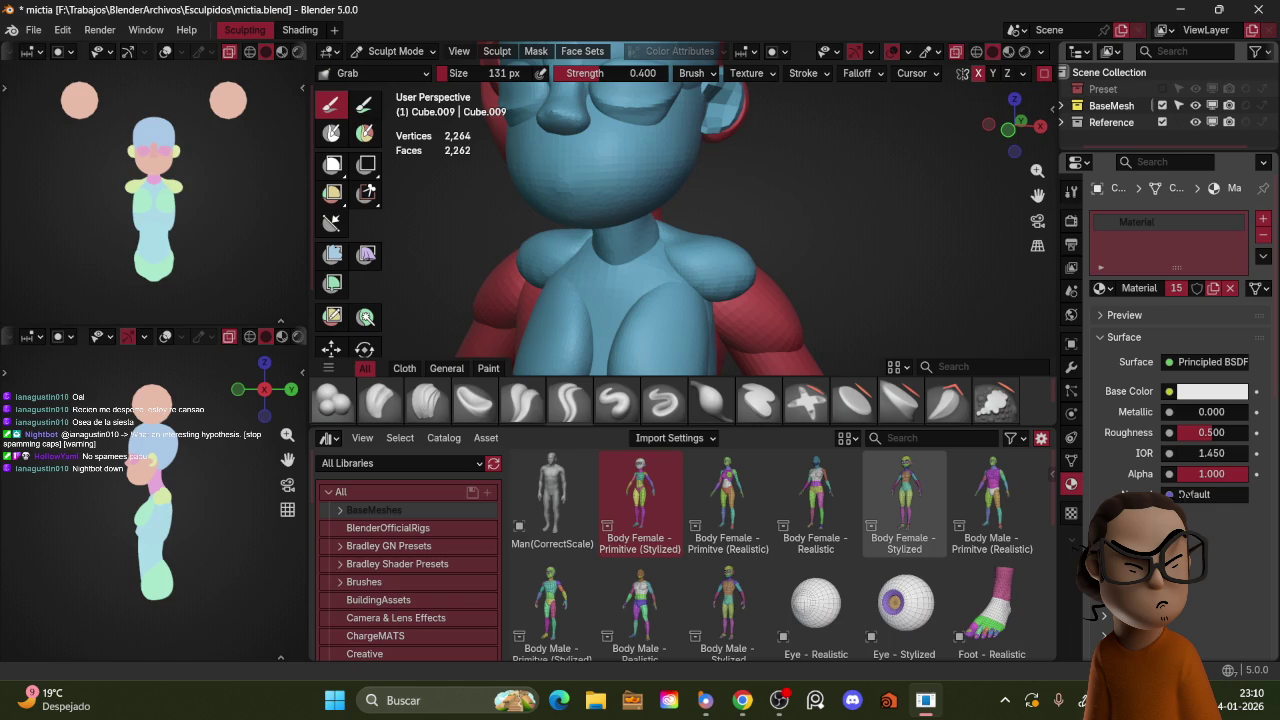
key("ctrl+Tab")
left_click(585, 270)
key("ctrl+Tab")
left_click(665, 165)
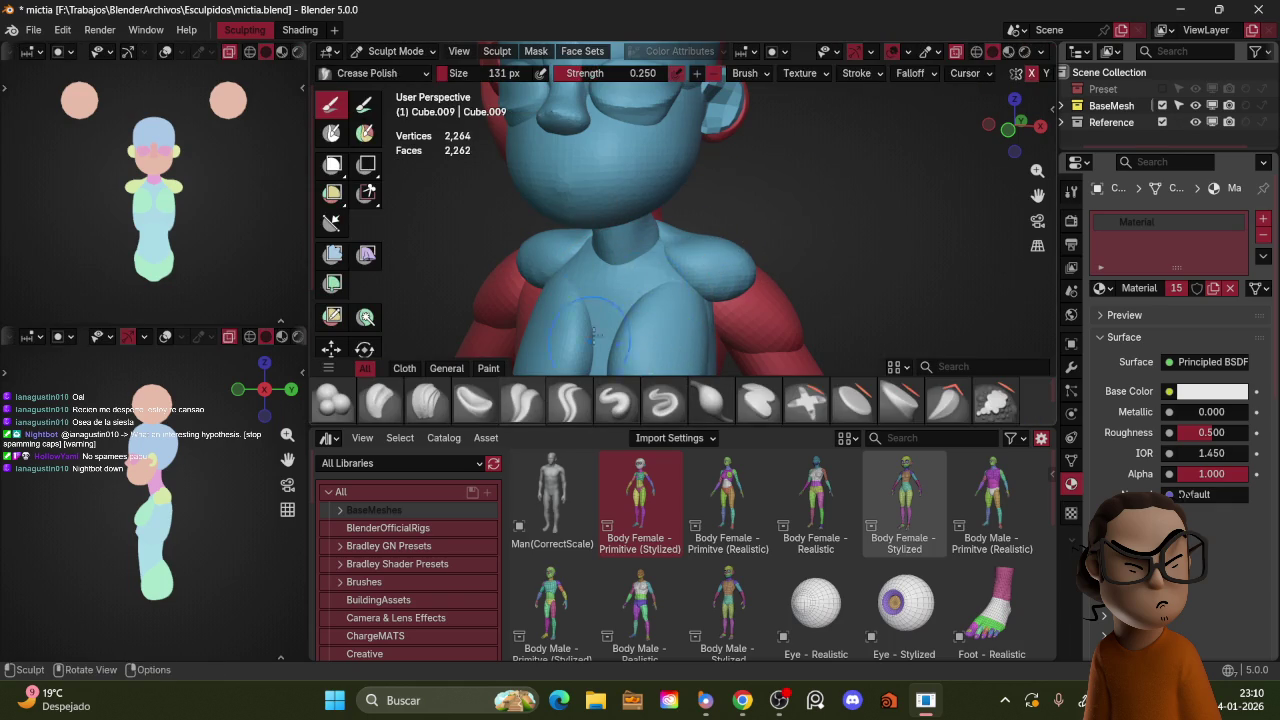
key("f")
left_click(716, 263)
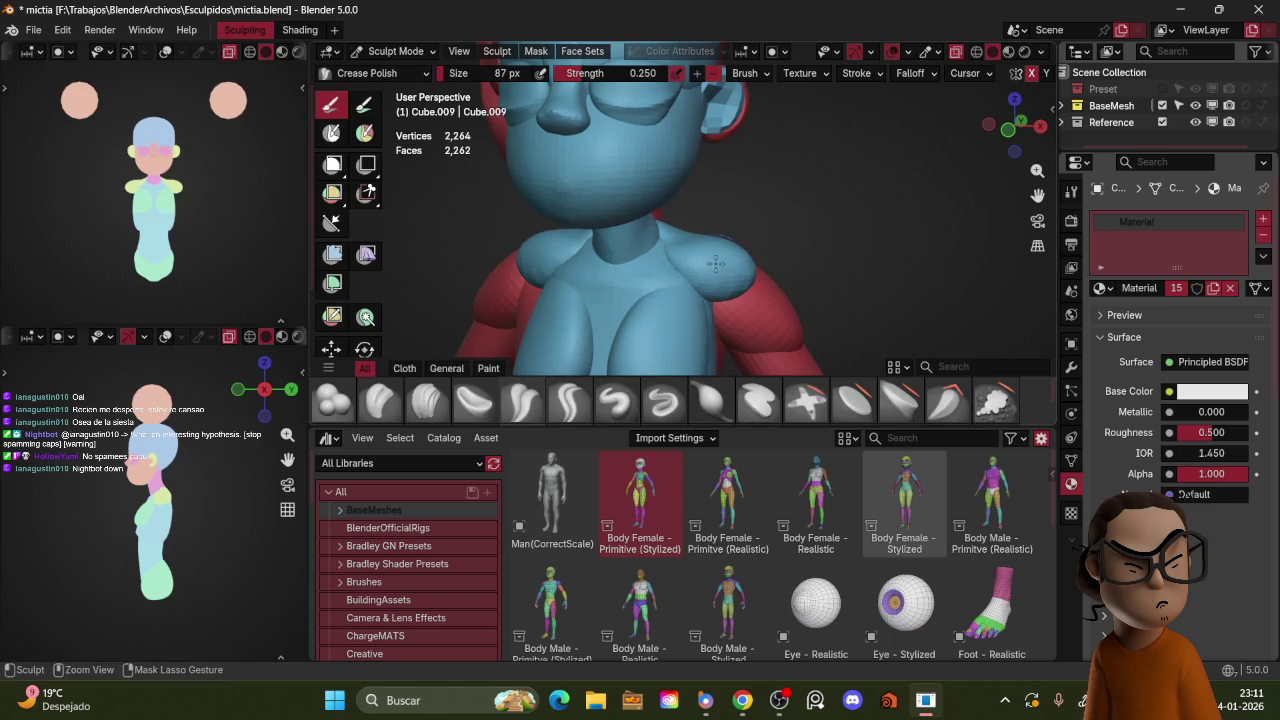
mouse_move(716, 263)
middle_mouse_down()
mouse_move(649, 283)
mouse_move(745, 253)
middle_mouse_up()
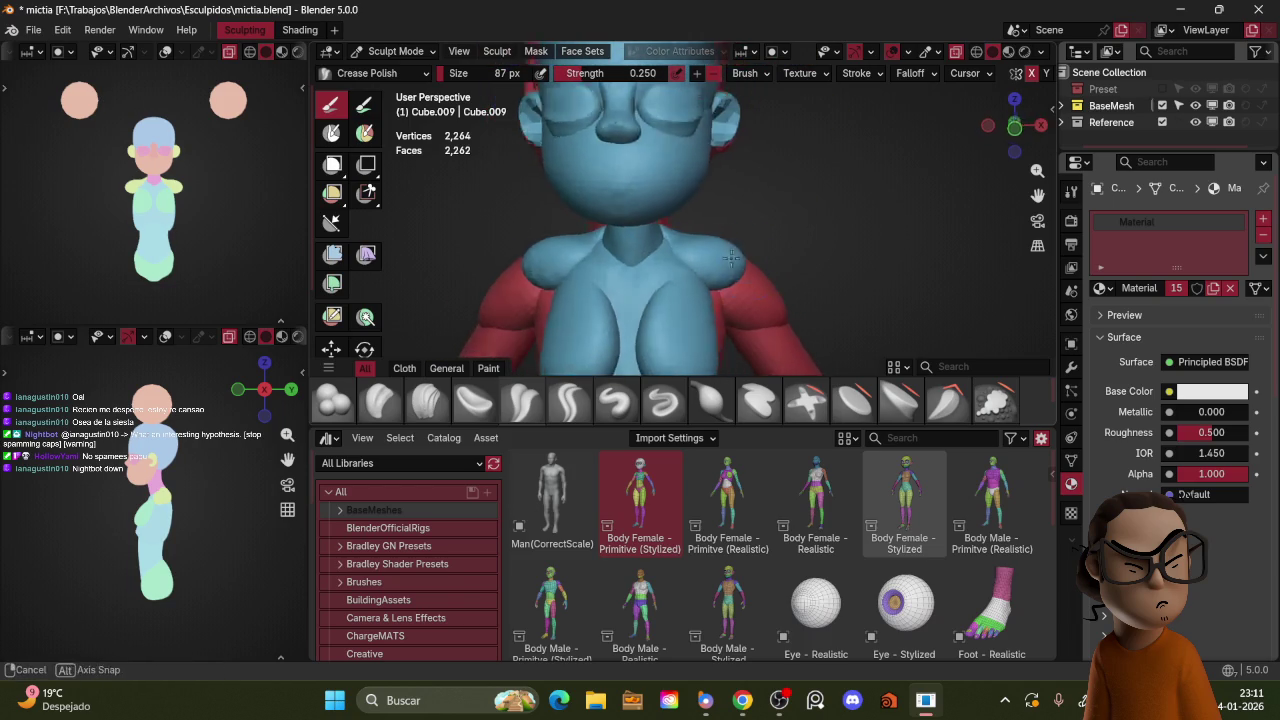
Step: Select the body mesh Cube.011 and resume sculpting it in front view
key("ctrl+Tab")
left_click(714, 245)
key("ctrl+Tab")
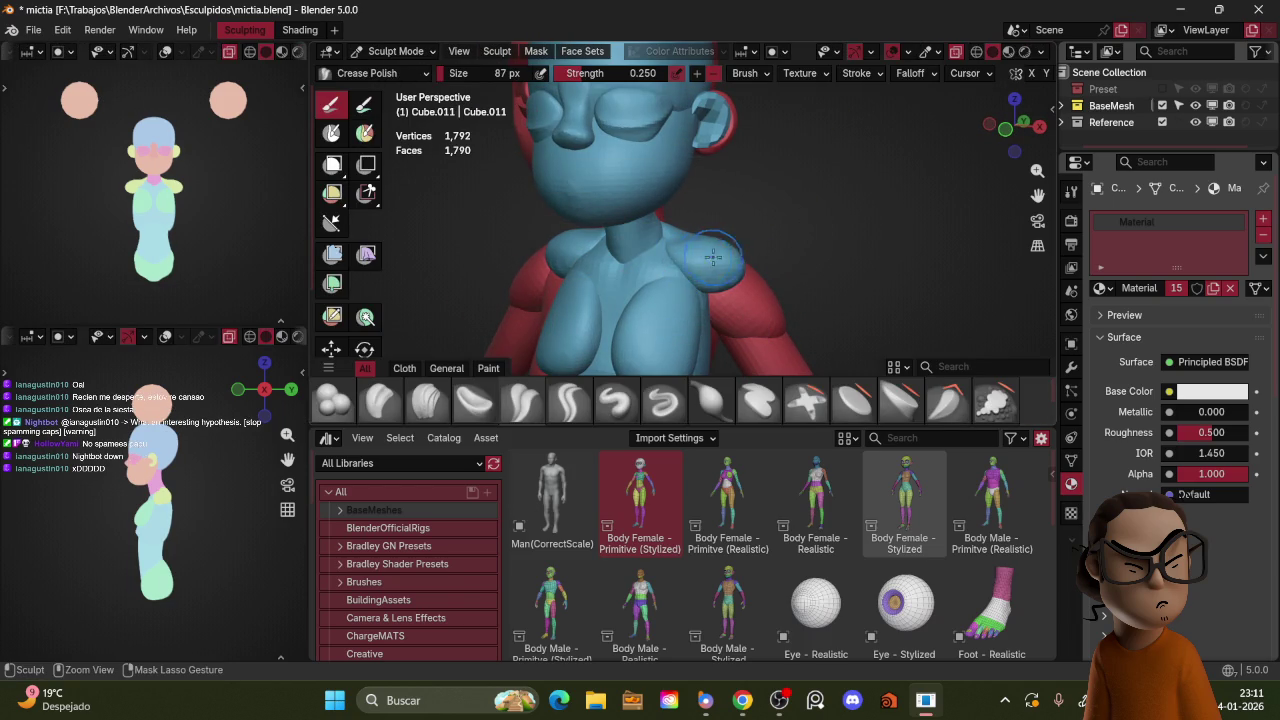
middle_click_drag(716, 257, 740, 242)
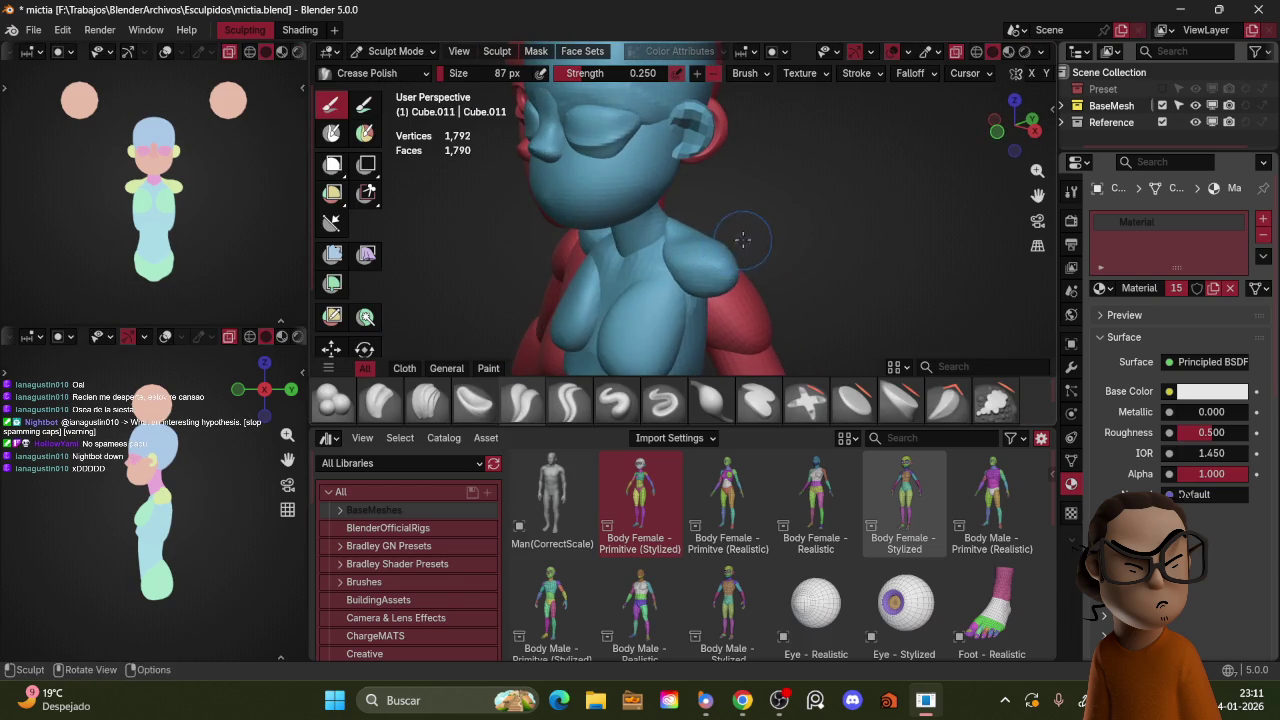
key("KP_1")
Step: Pull the body's shoulders with the Grab brush at 162 px, then reset it to 131 px
key("g")
left_click_drag(708, 255, 711, 253)
key("f")
left_click(743, 243)
mouse_move(857, 143)
middle_mouse_down()
mouse_move(839, 210)
mouse_move(830, 195)
middle_mouse_up()
scroll(839, 210, "down", 3)
scroll(828, 194, "up", 3)
scroll(772, 182, "up", 2)
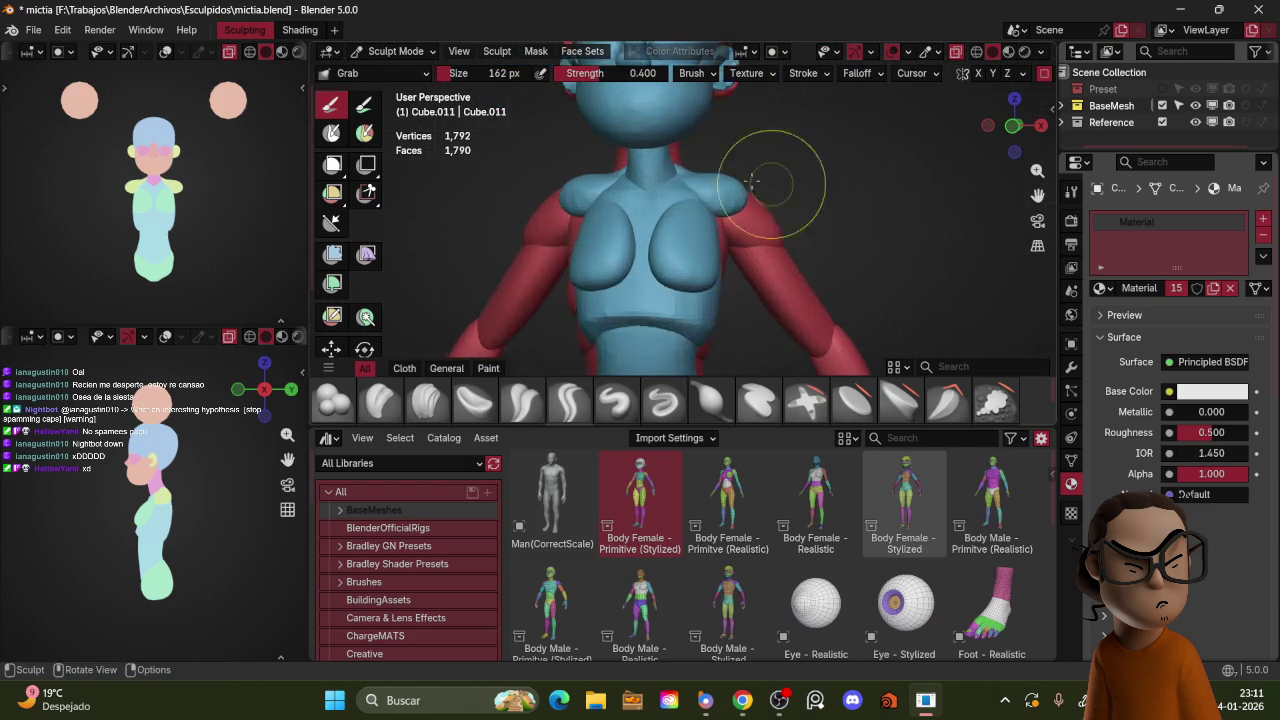
key("KP_1")
key("f")
left_click(814, 171)
scroll(810, 190, "down", 2)
scroll(808, 195, "down", 2)
Step: Return to Object Mode and turn the view to face the full figure
key("ctrl+Tab")
left_click(736, 202)
mouse_move(796, 204)
middle_mouse_down()
mouse_move(781, 174)
mouse_move(795, 213)
mouse_move(831, 200)
middle_mouse_up()
scroll(830, 180, "down", 2)
middle_click_drag(828, 156, 849, 186)
scroll(774, 149, "up", 2)
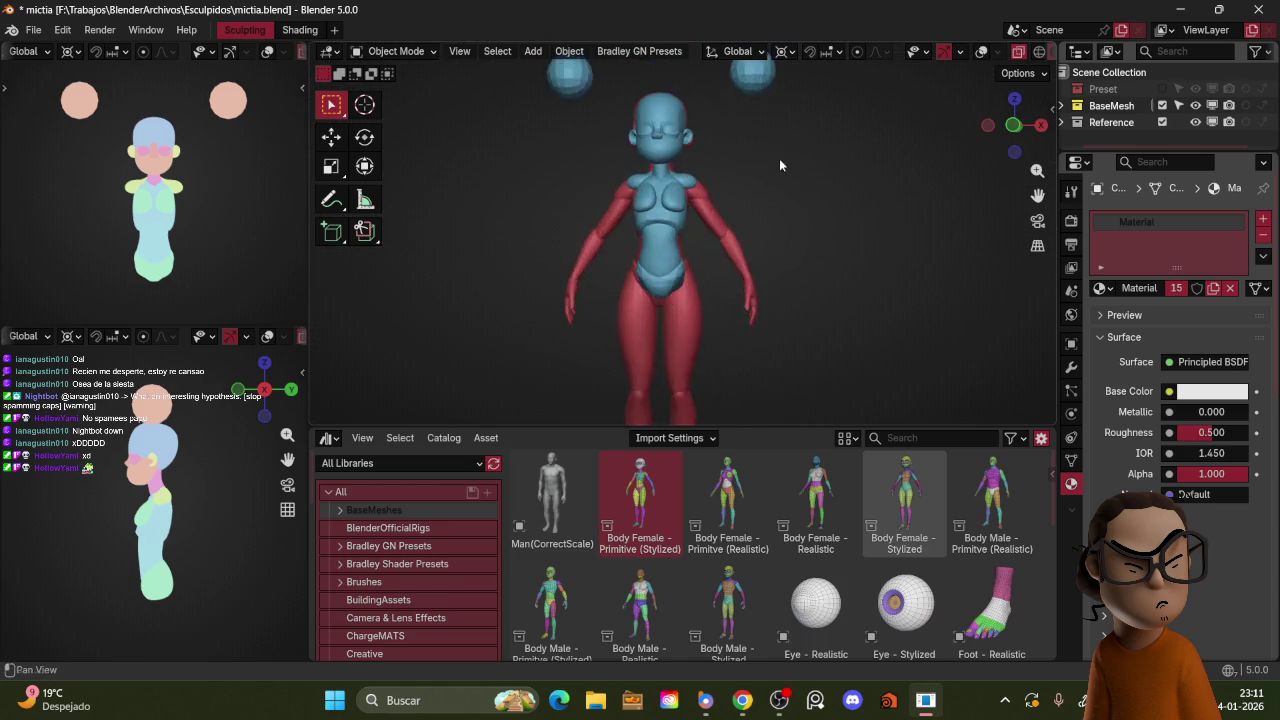
Step: Select the glasses on the head and delete them
scroll(774, 149, "up", 2)
scroll(786, 188, "up", 2)
scroll(787, 192, "up", 1)
left_click(787, 192)
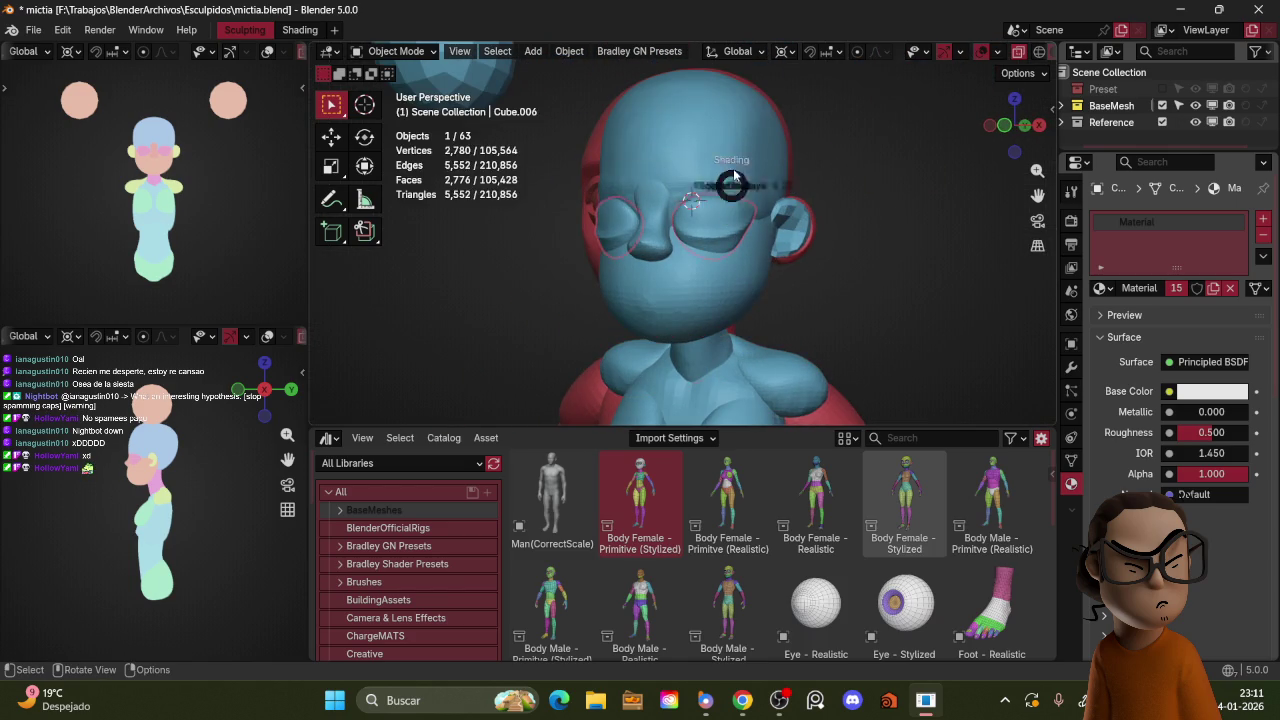
middle_click_drag(783, 168, 749, 203)
middle_click_drag(779, 148, 767, 268)
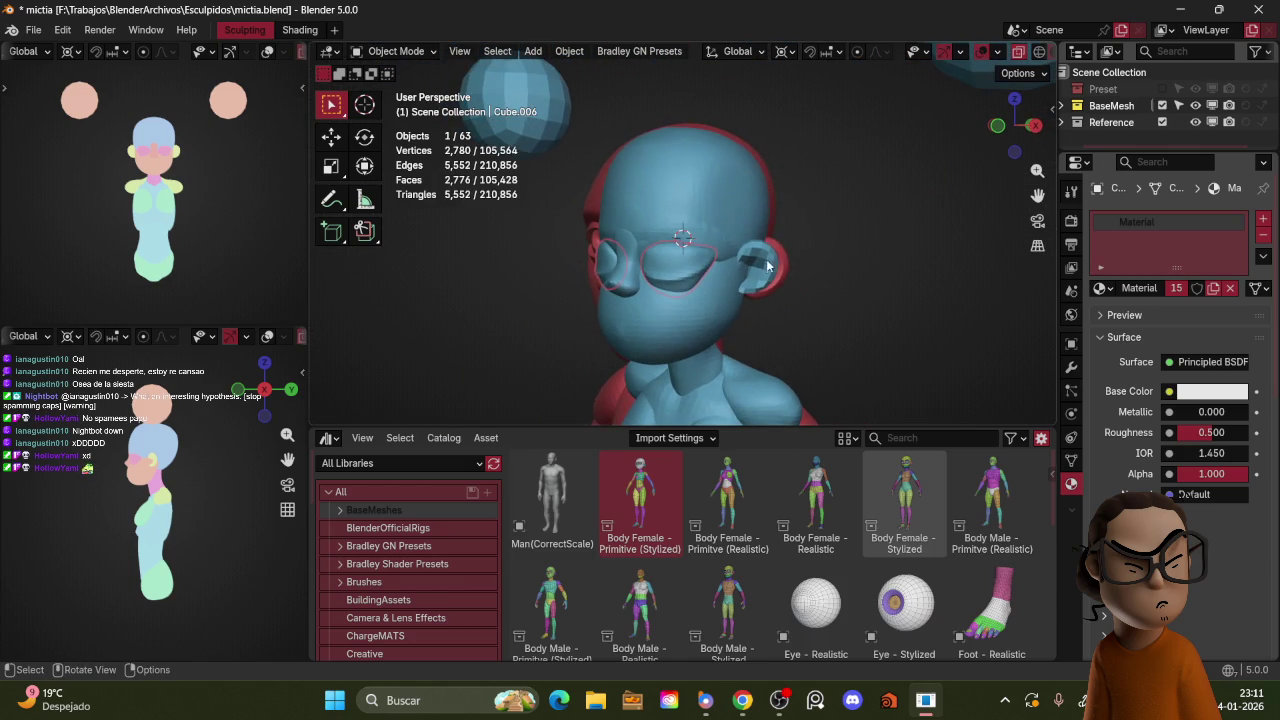
key("x")
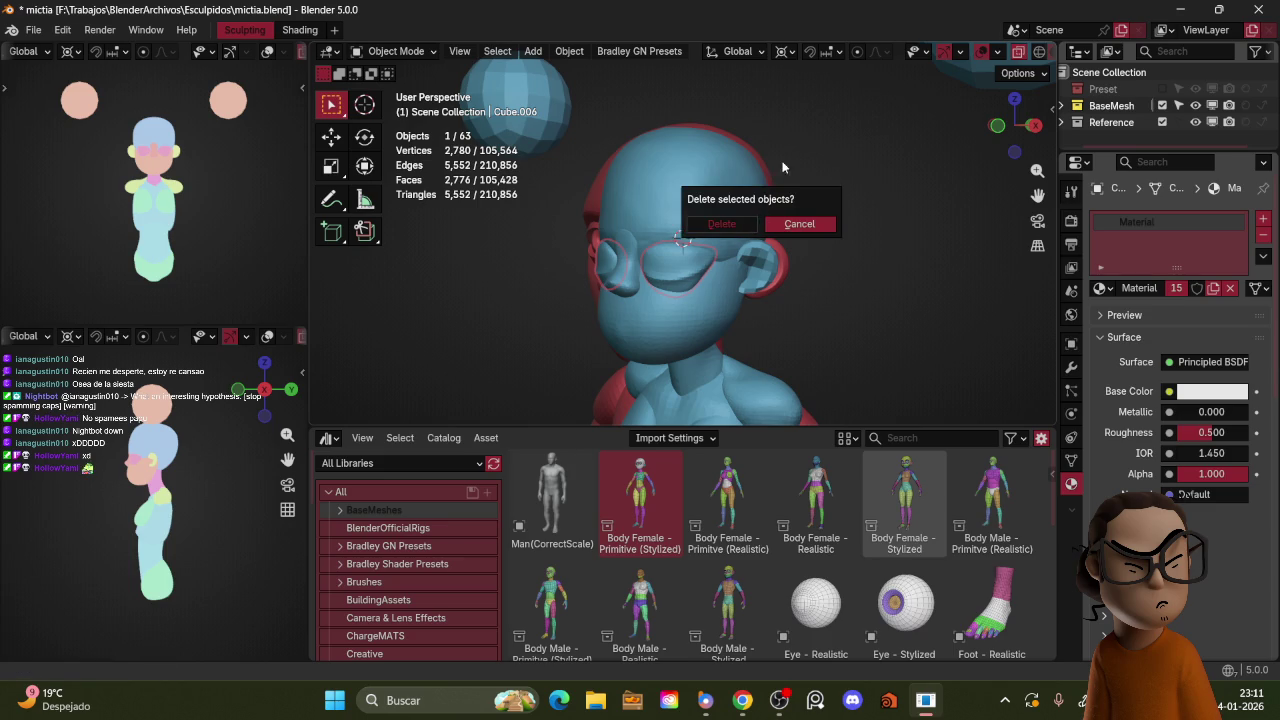
key("Return")
Step: Start sculpting the head with a 128 px brush
middle_click_drag(782, 186, 760, 200)
scroll(730, 208, "up", 2)
key("z")
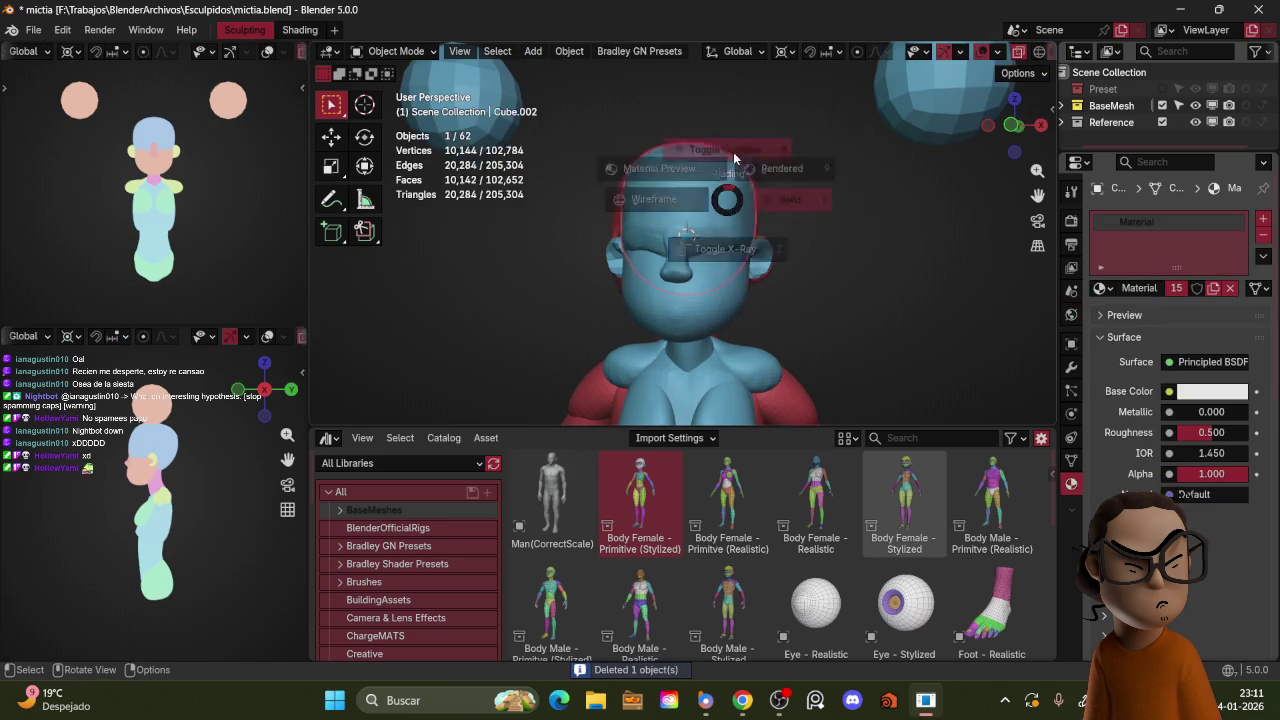
key("ctrl+Tab")
scroll(750, 240, "up", 2)
key("f")
left_click(745, 256)
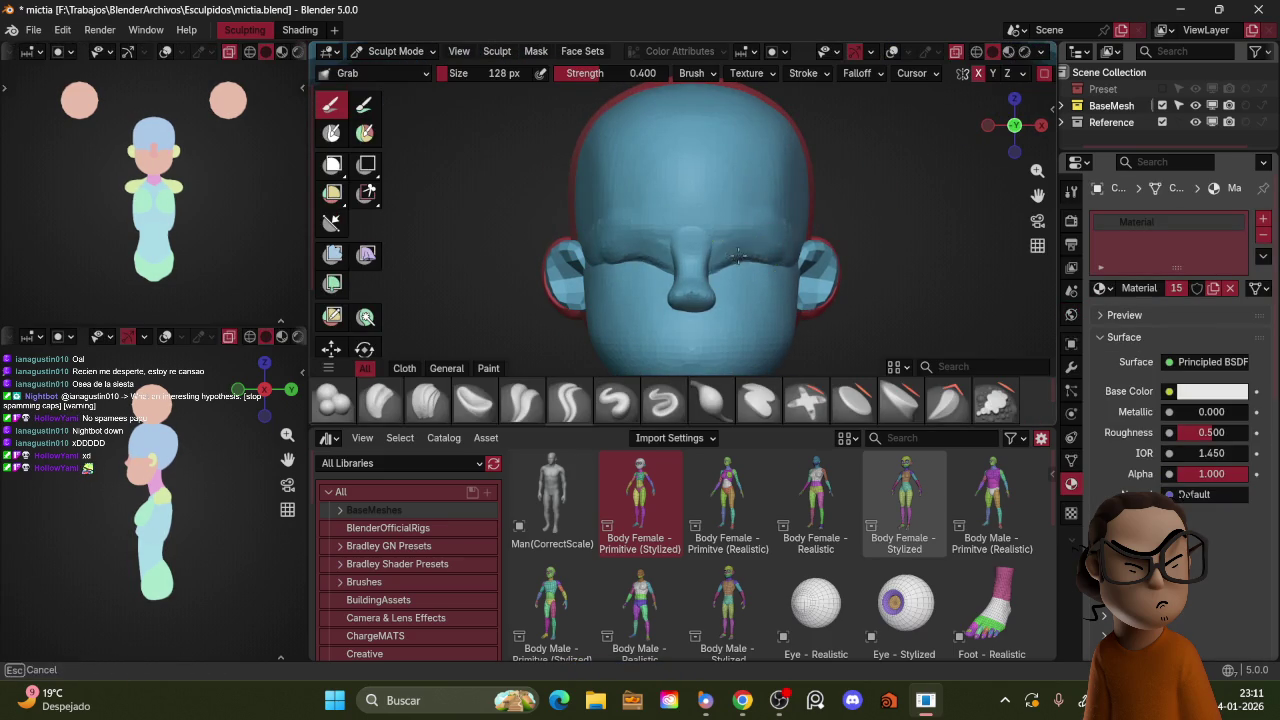
Step: Smooth the brow and the faceted back of the head with Crease Polish, up to 150 px
middle_click_drag(749, 257, 751, 242)
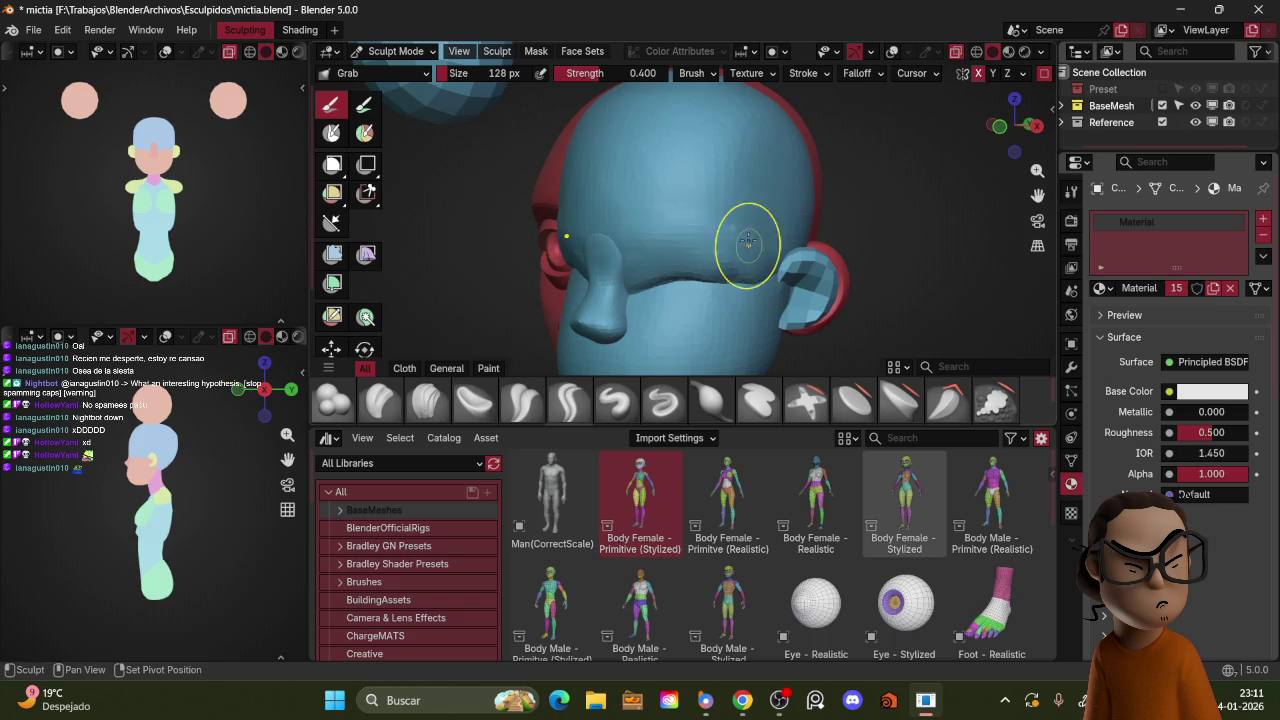
left_click(519, 398)
left_click_drag(620, 231, 615, 238)
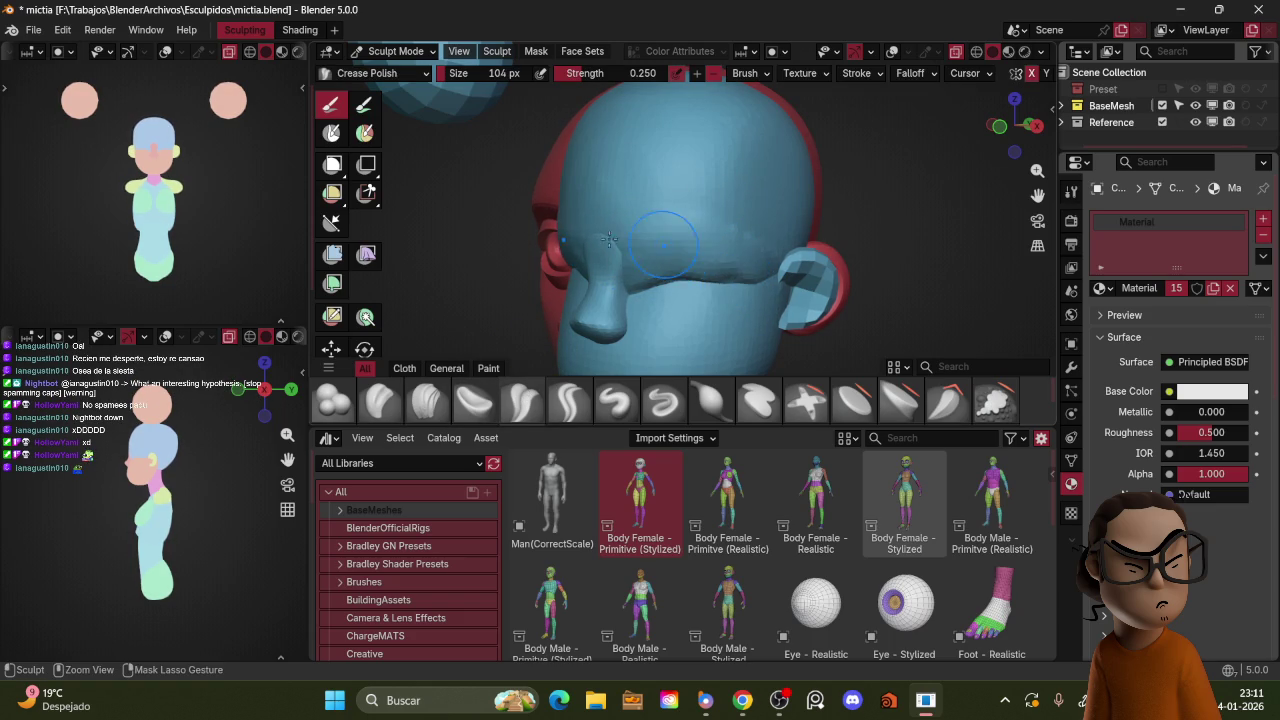
middle_click_drag(615, 238, 720, 237)
key("f")
left_click(720, 237)
left_click_drag(660, 240, 690, 190)
Step: Refine the face and ear with Crease Polish at 55 px and 0.250 strength
mouse_move(734, 190)
middle_mouse_down()
mouse_move(842, 190)
mouse_move(704, 203)
middle_mouse_up()
key("f")
left_click(704, 203)
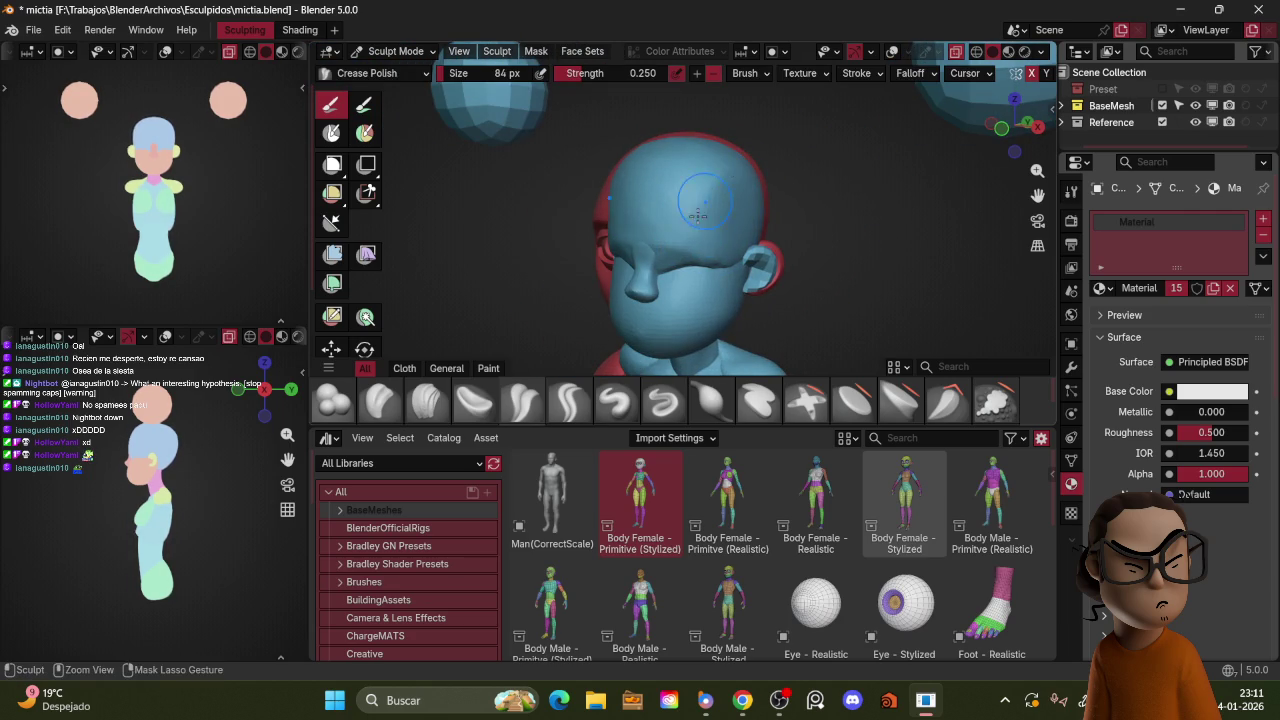
key("f")
left_click(694, 214)
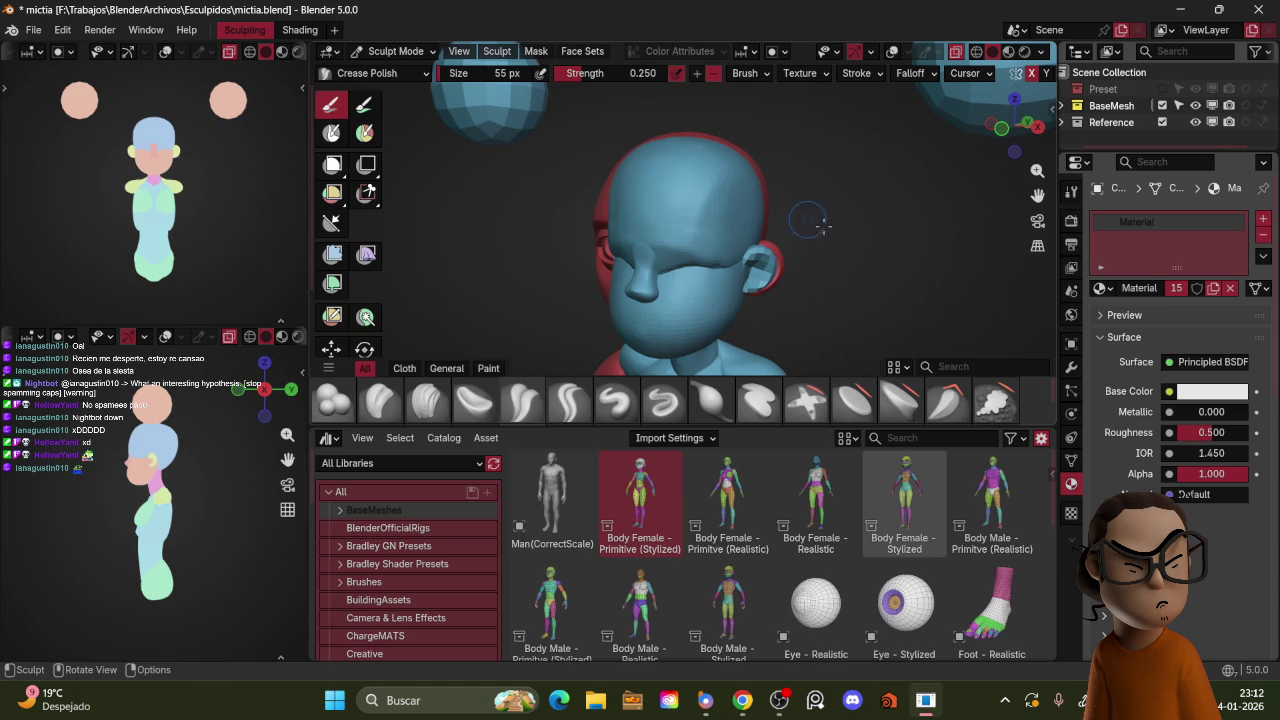
mouse_move(808, 220)
middle_mouse_down()
mouse_move(777, 208)
mouse_move(822, 226)
middle_mouse_up()
scroll(777, 208, "up", 5)
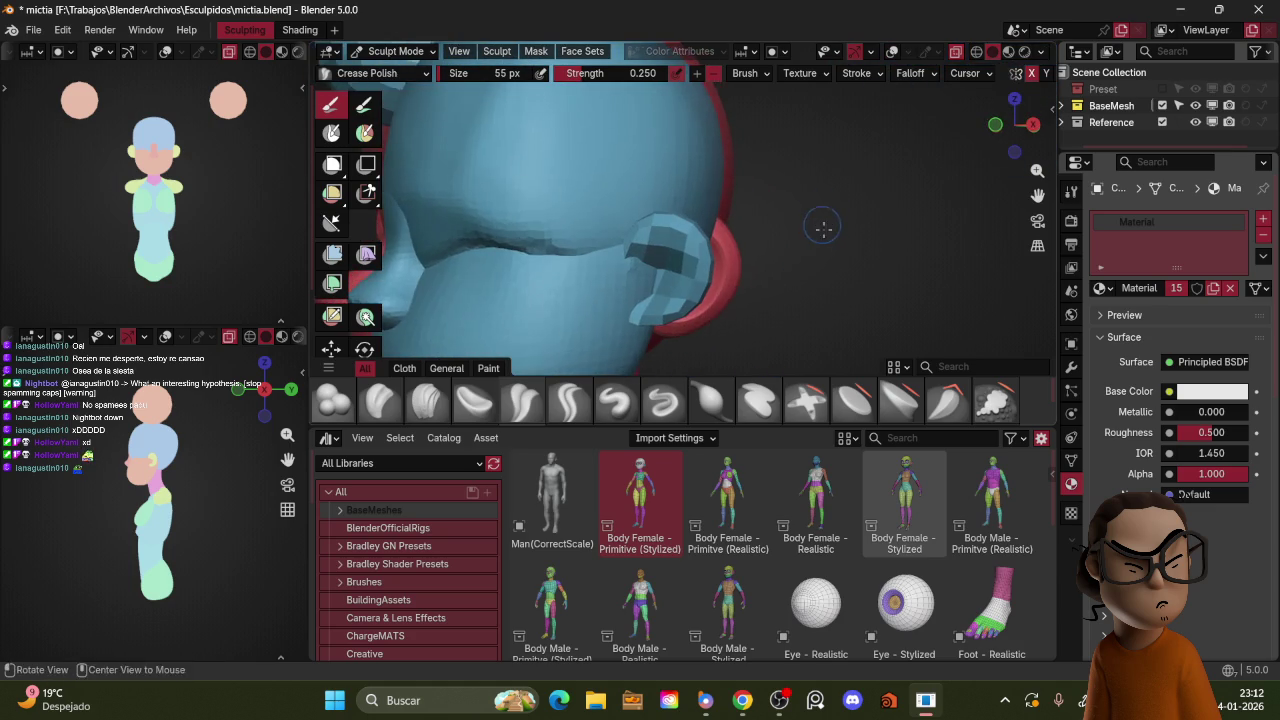
Step: Return to Object Mode and show the head alone in local view
key("ctrl+Tab")
left_click(769, 214)
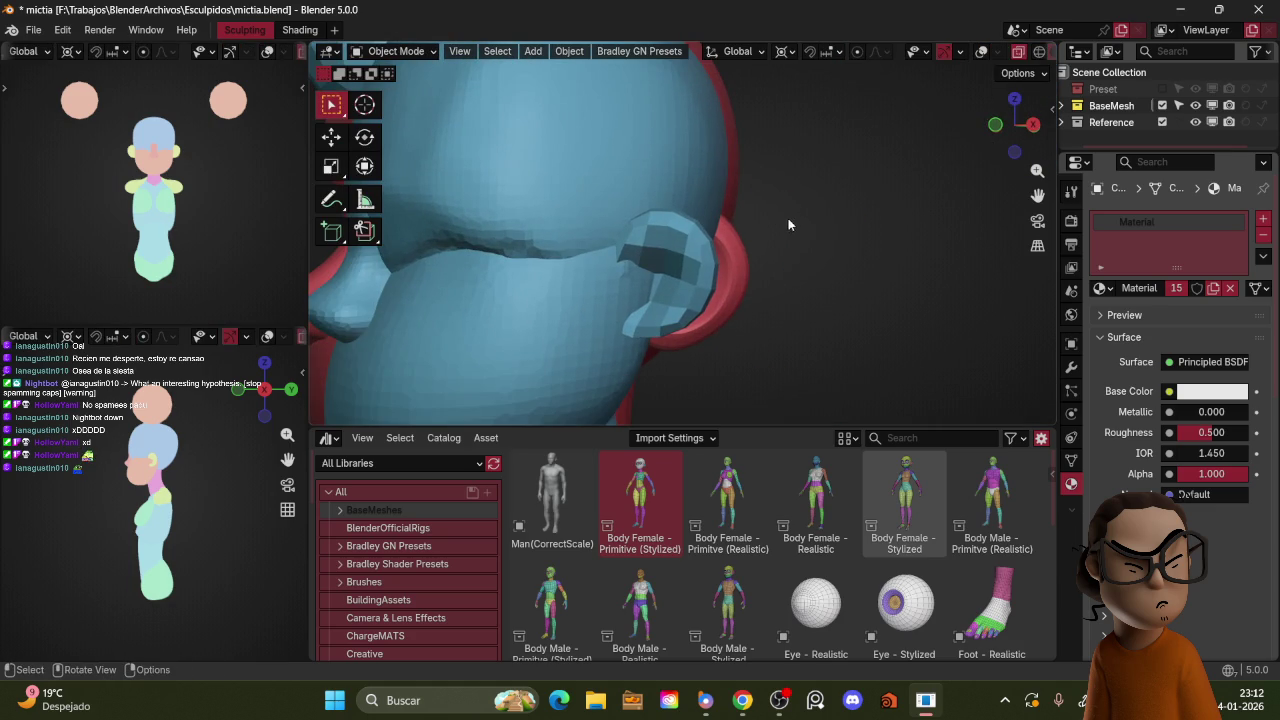
key("KP_Decimal")
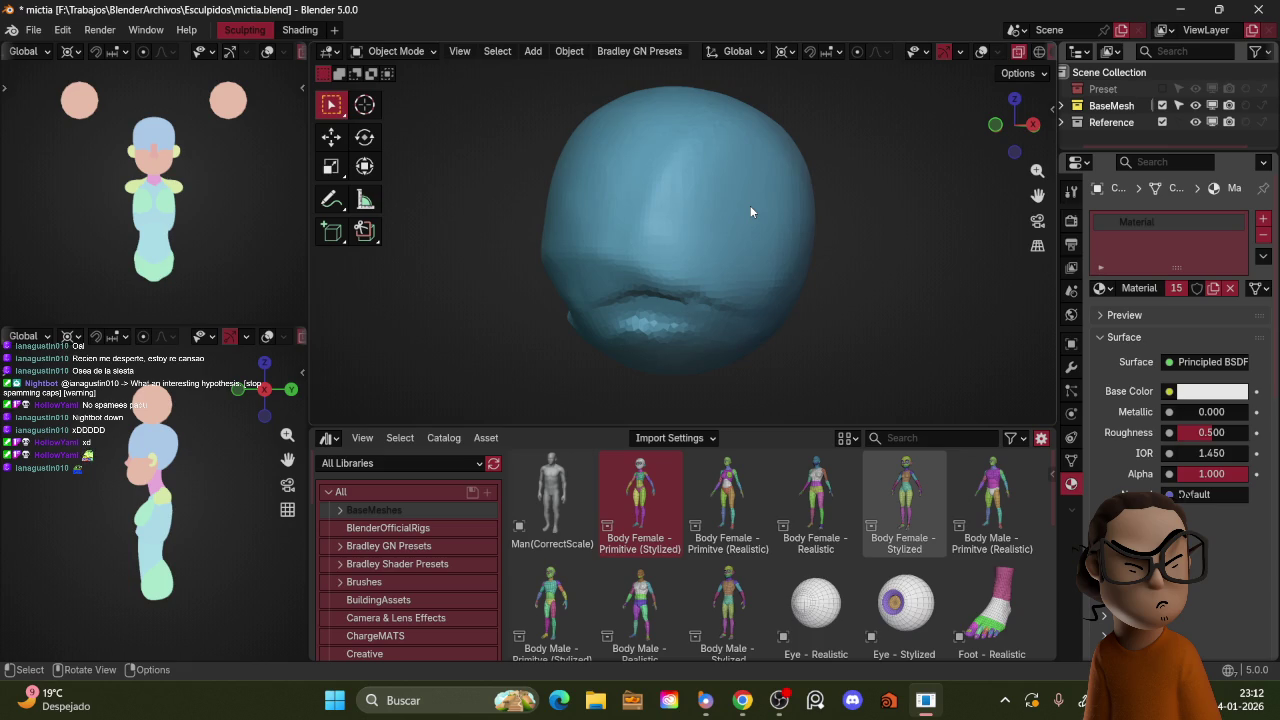
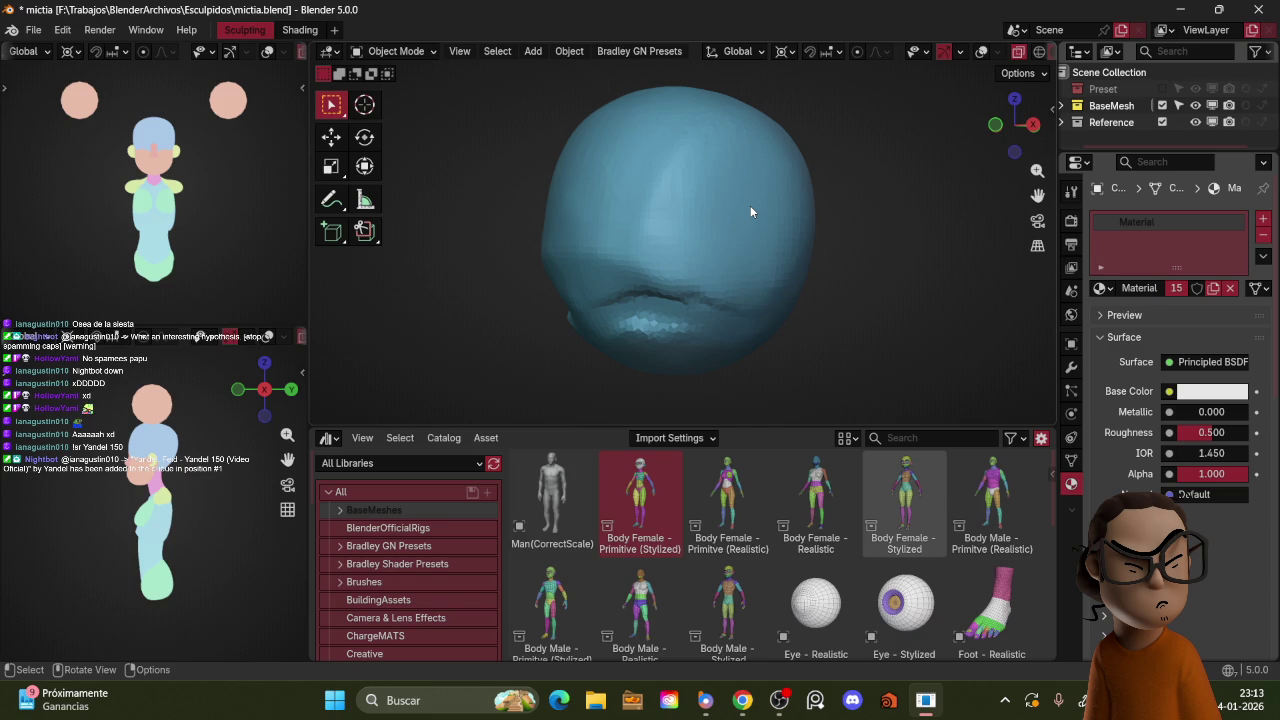
Step: Frame the head and select the ear object with wireframe display toggled
key("KP_Decimal")
middle_click_drag(719, 246, 767, 226)
left_click(721, 263)
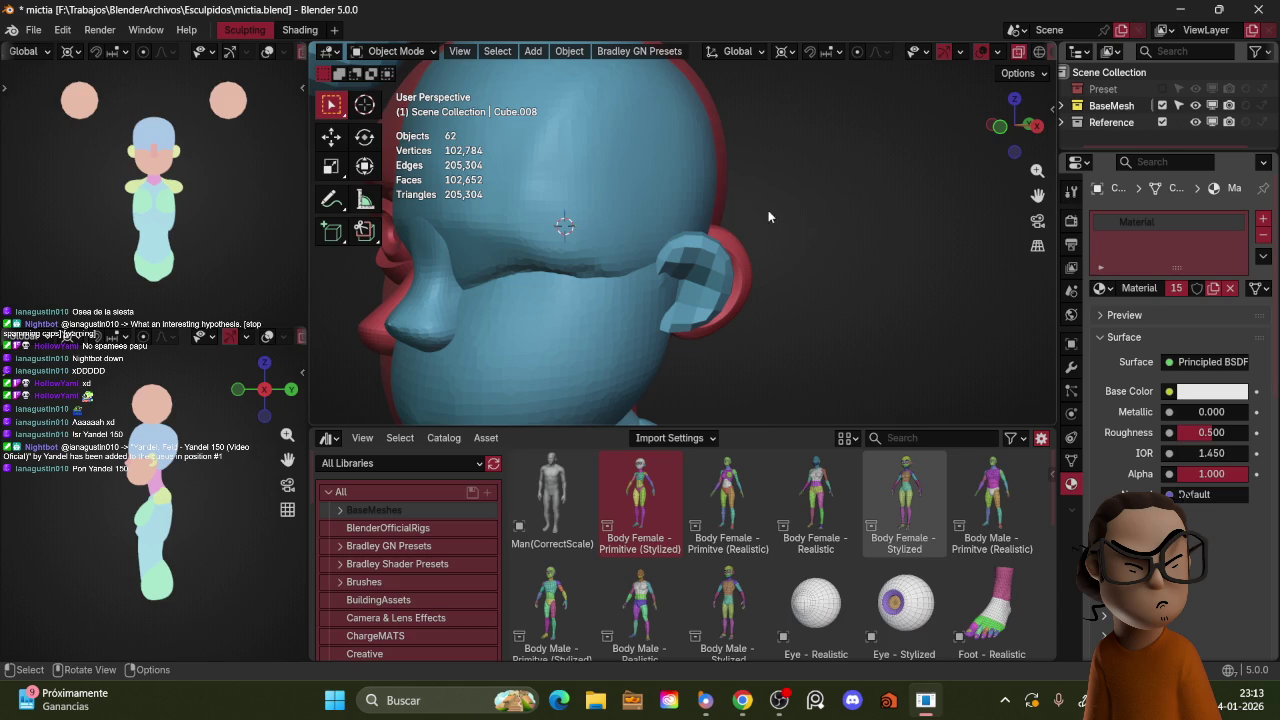
left_click(730, 250)
key("shift+z")
key("shift+z")
Step: Remesh the ear in Sculpt Mode with a 55 px remesh size
key("ctrl+Tab")
left_click(772, 232)
key("f")
left_click(790, 212)
key("ctrl+r")
Step: Polish the remeshed ear's surface with the Crease Polish brush
mouse_move(790, 212)
middle_mouse_down()
mouse_move(706, 246)
mouse_move(720, 258)
middle_mouse_up()
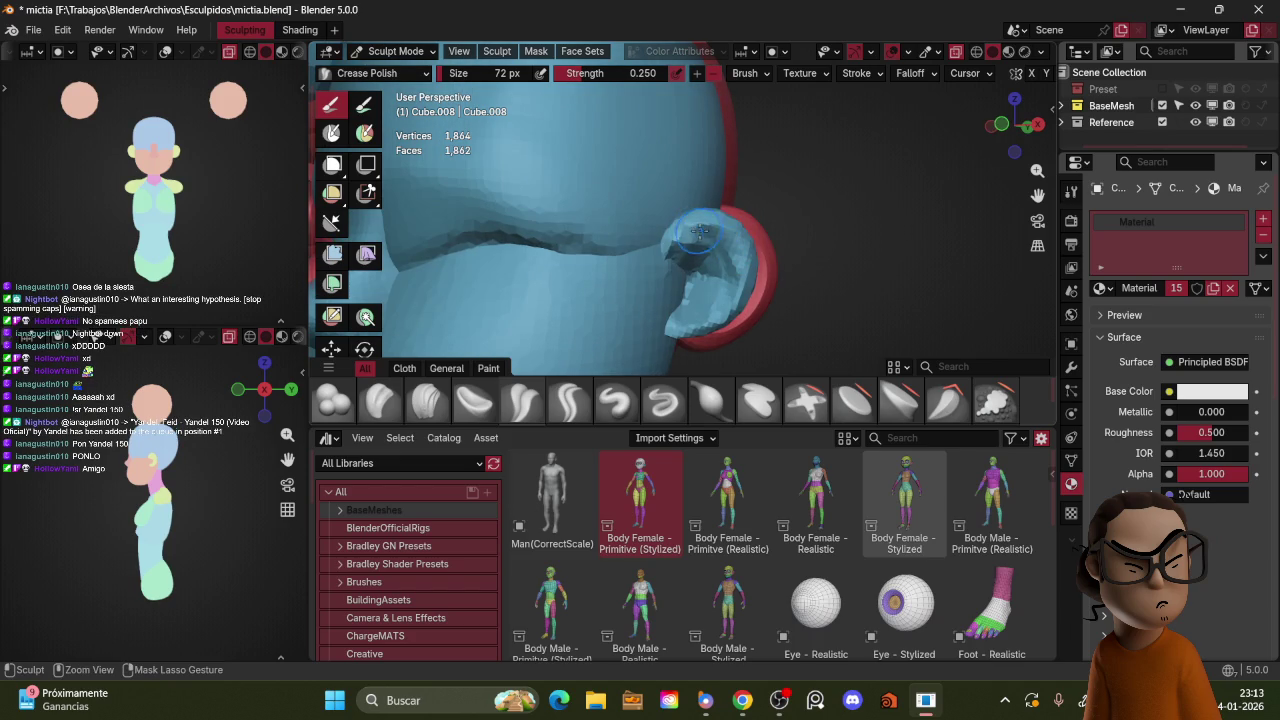
middle_click_drag(700, 230, 740, 285)
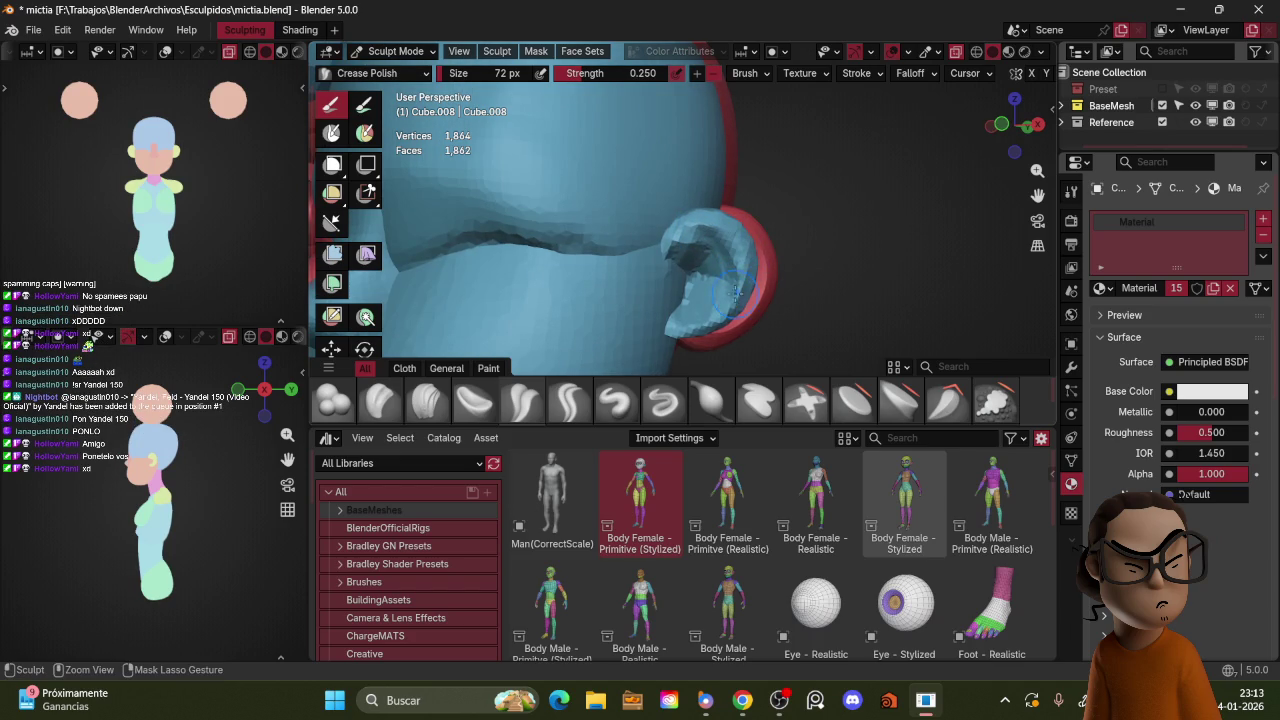
scroll(712, 245, "down", 3)
mouse_move(712, 245)
middle_mouse_down()
mouse_move(800, 243)
mouse_move(675, 252)
mouse_move(654, 207)
middle_mouse_up()
scroll(675, 252, "up", 3)
scroll(675, 252, "up", 2)
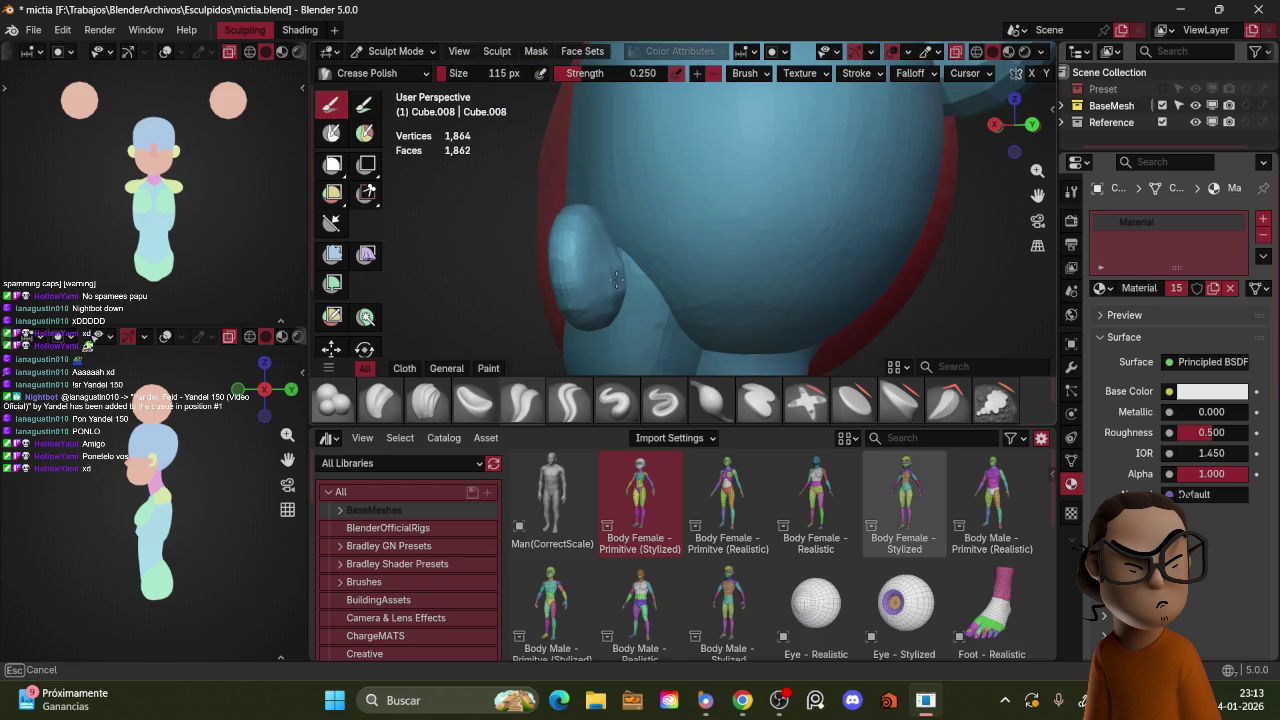
Step: Inspect the ear from several angles, then return to Object Mode with the head selected
middle_click_drag(620, 268, 618, 328)
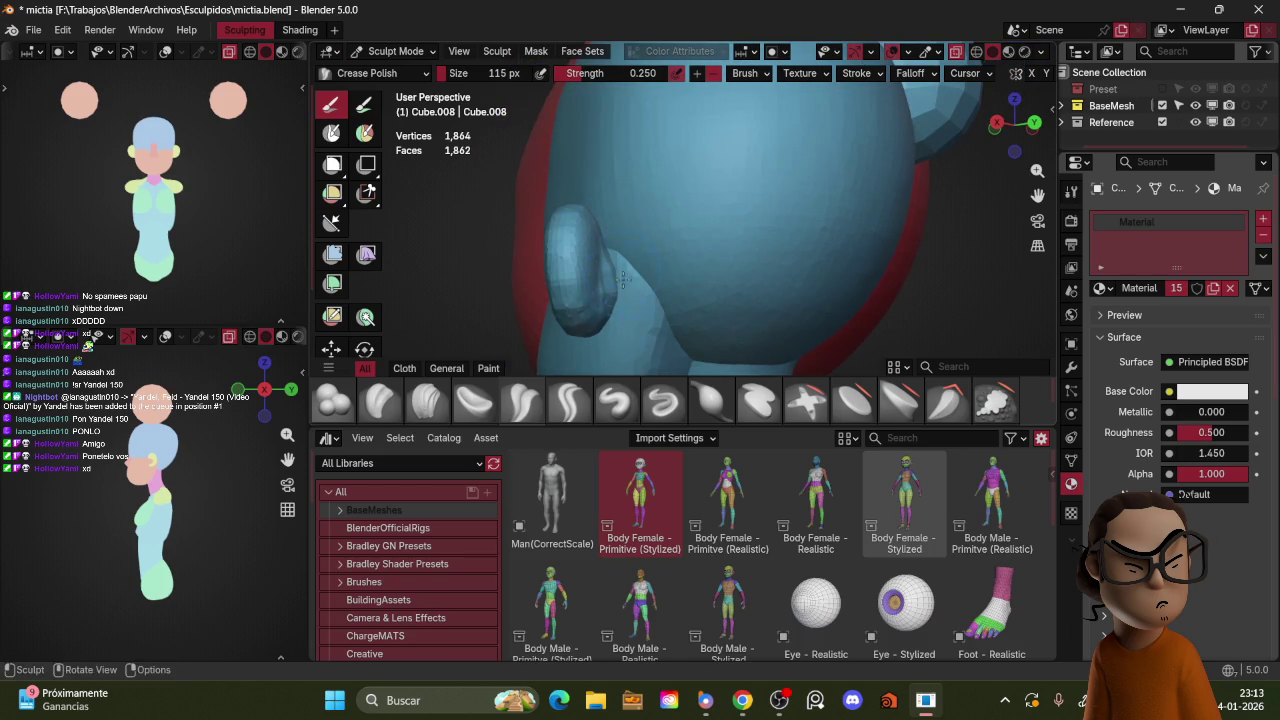
middle_click_drag(603, 226, 585, 230)
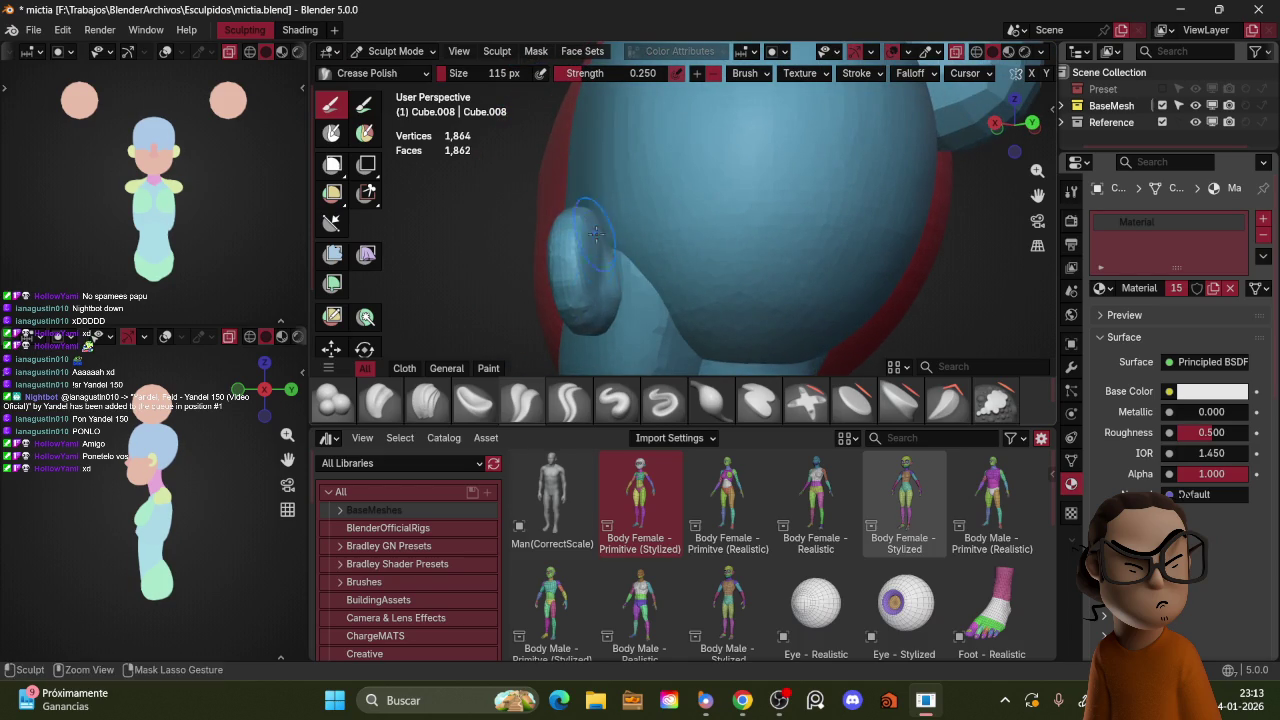
middle_click_drag(604, 312, 687, 205)
mouse_move(703, 270)
middle_mouse_down()
mouse_move(740, 240)
mouse_move(768, 254)
mouse_move(829, 229)
middle_mouse_up()
scroll(800, 251, "down", 2)
scroll(829, 194, "up", 2)
key("ctrl+Tab")
left_click(682, 180)
mouse_move(681, 176)
middle_mouse_down()
mouse_move(749, 181)
mouse_move(749, 232)
mouse_move(690, 204)
mouse_move(723, 182)
mouse_move(700, 175)
mouse_move(828, 168)
middle_mouse_up()
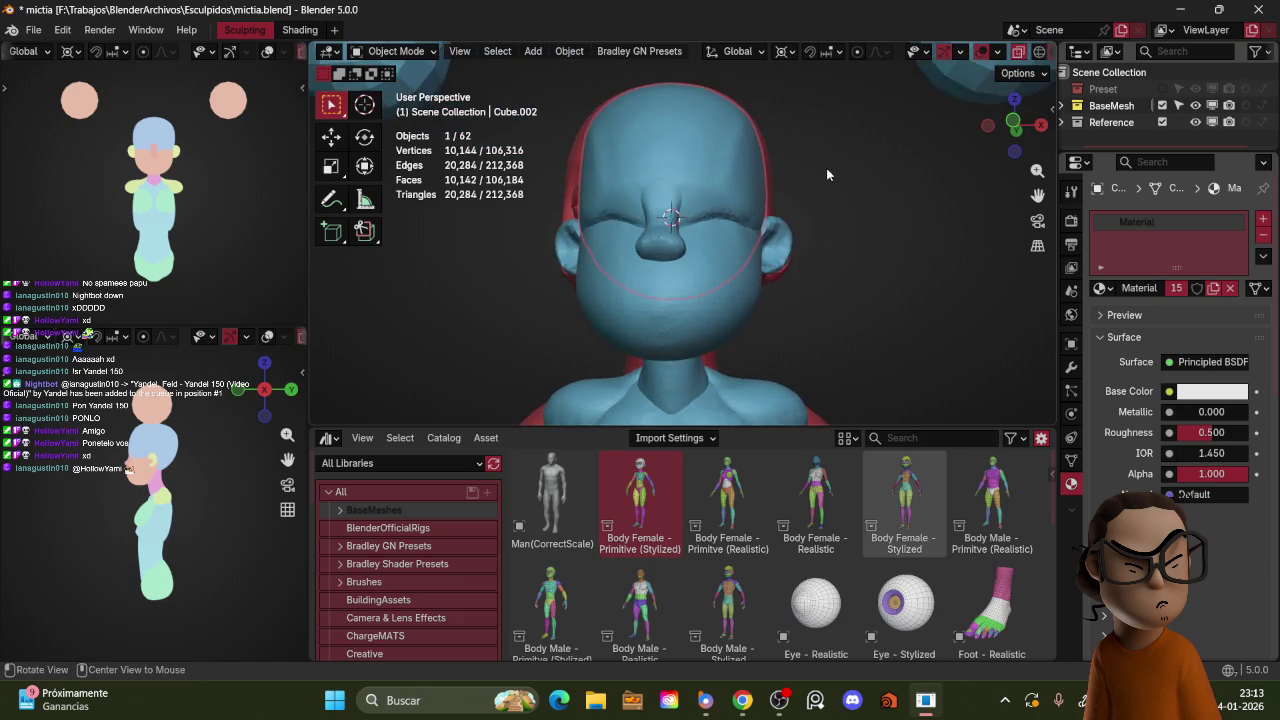
Step: Select the right-side ear (Cube.004) and turn the head to a side-on view
scroll(800, 200, "down", 2)
left_click(756, 248)
key("ctrl+Tab")
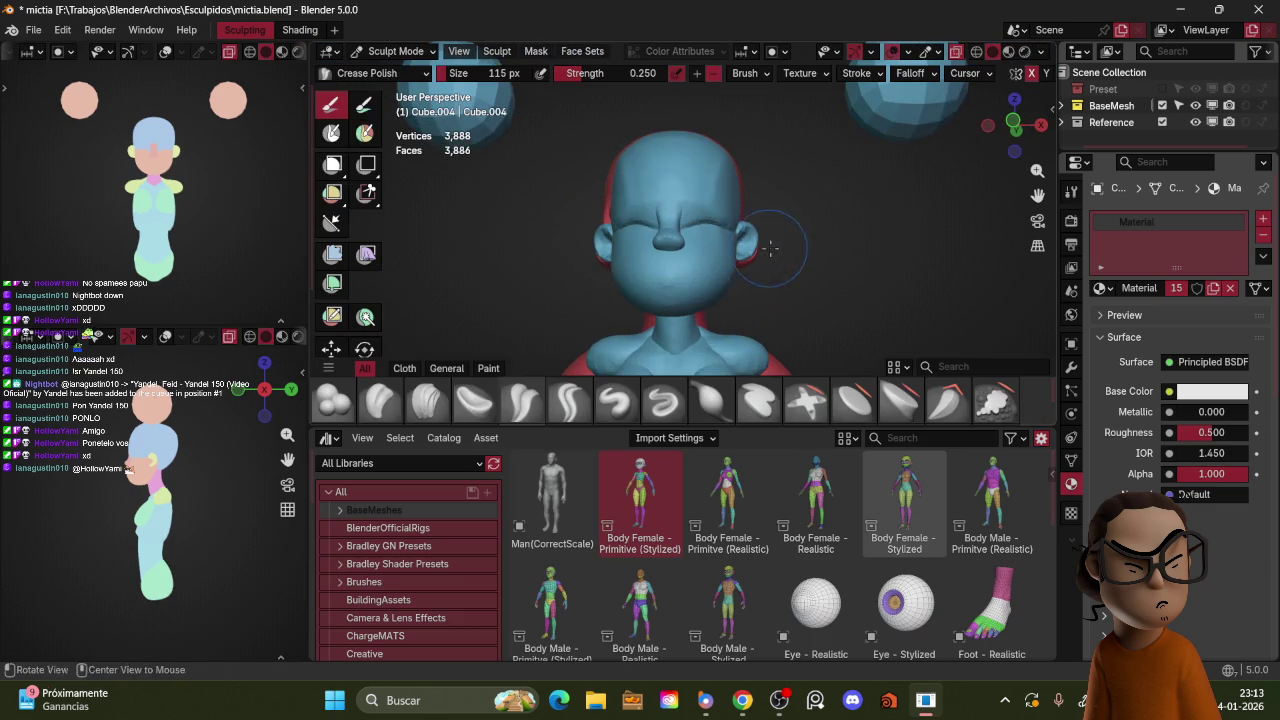
scroll(768, 249, "down", 2)
key("ctrl+Tab")
mouse_move(730, 220)
middle_mouse_down("alt")
mouse_move(765, 246)
mouse_move(727, 248)
mouse_move(685, 280)
middle_mouse_up("alt")
scroll(740, 252, "up", 3)
middle_click_drag(757, 197, 713, 225)
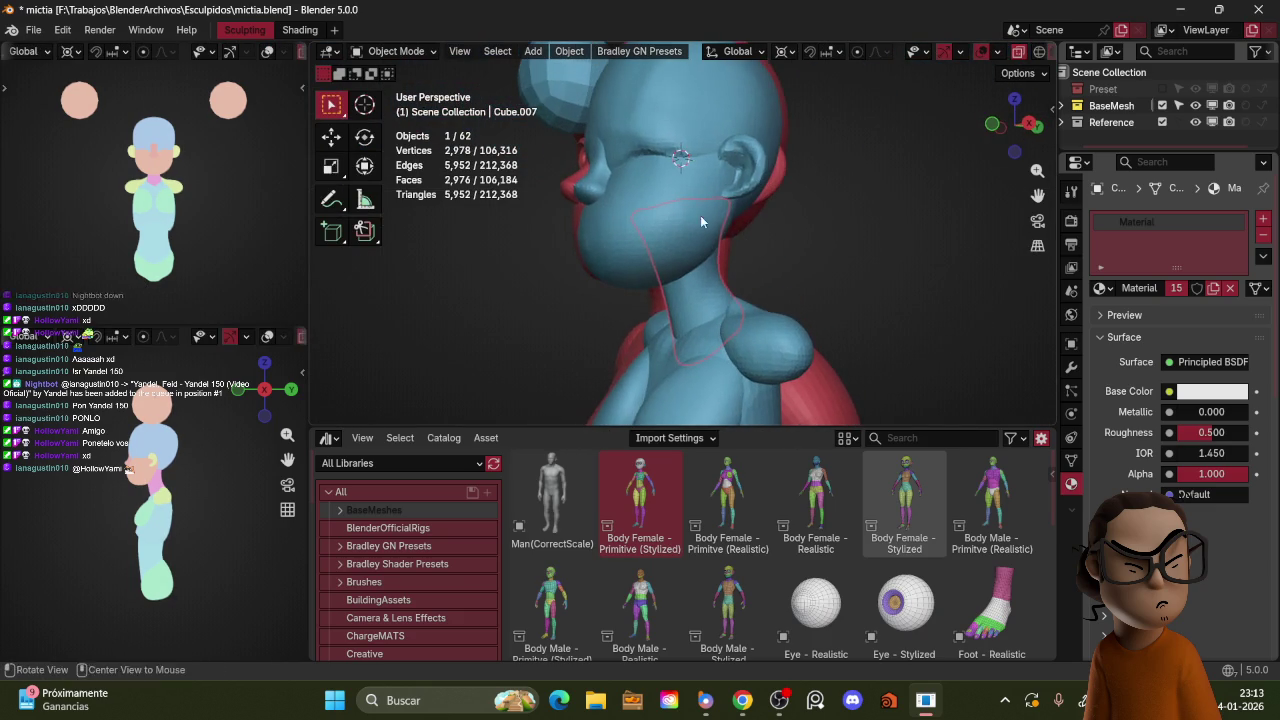
Step: Sculpt the ear in Front Ortho view with the Grab brush enlarged to 187 px
key("ctrl+Tab")
key("KP_1")
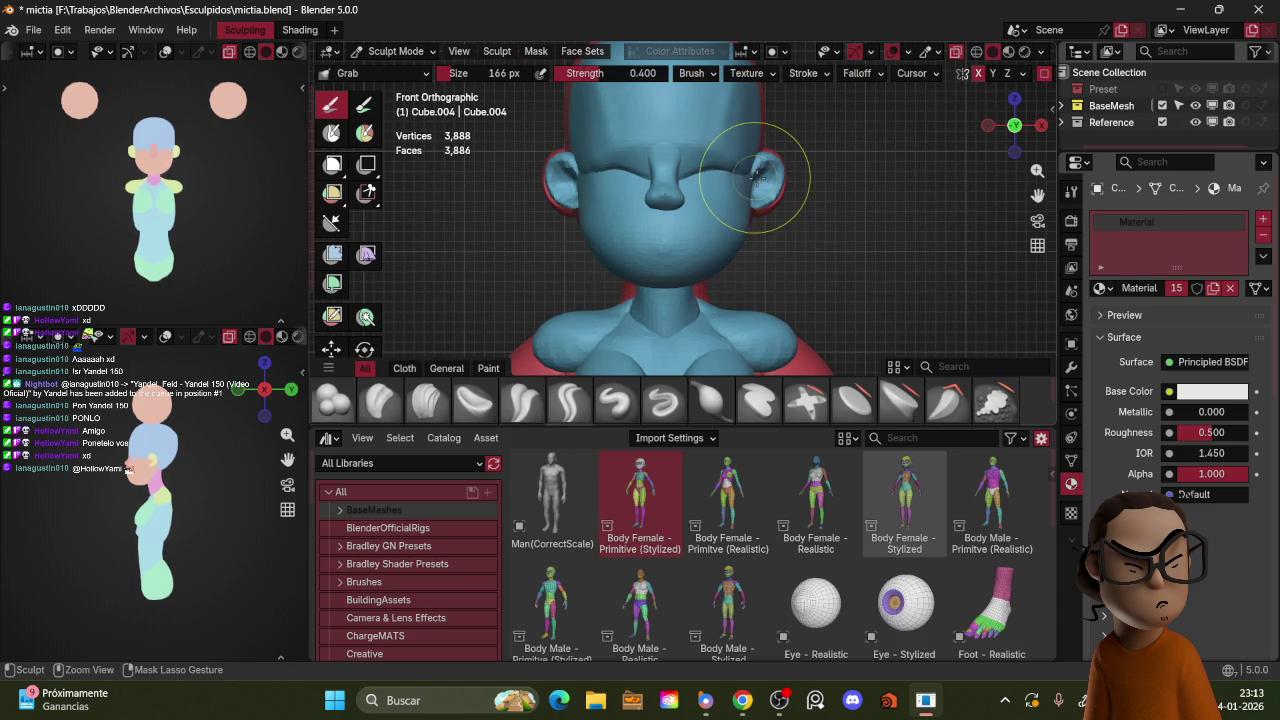
key("bracketright")
left_click(741, 236)
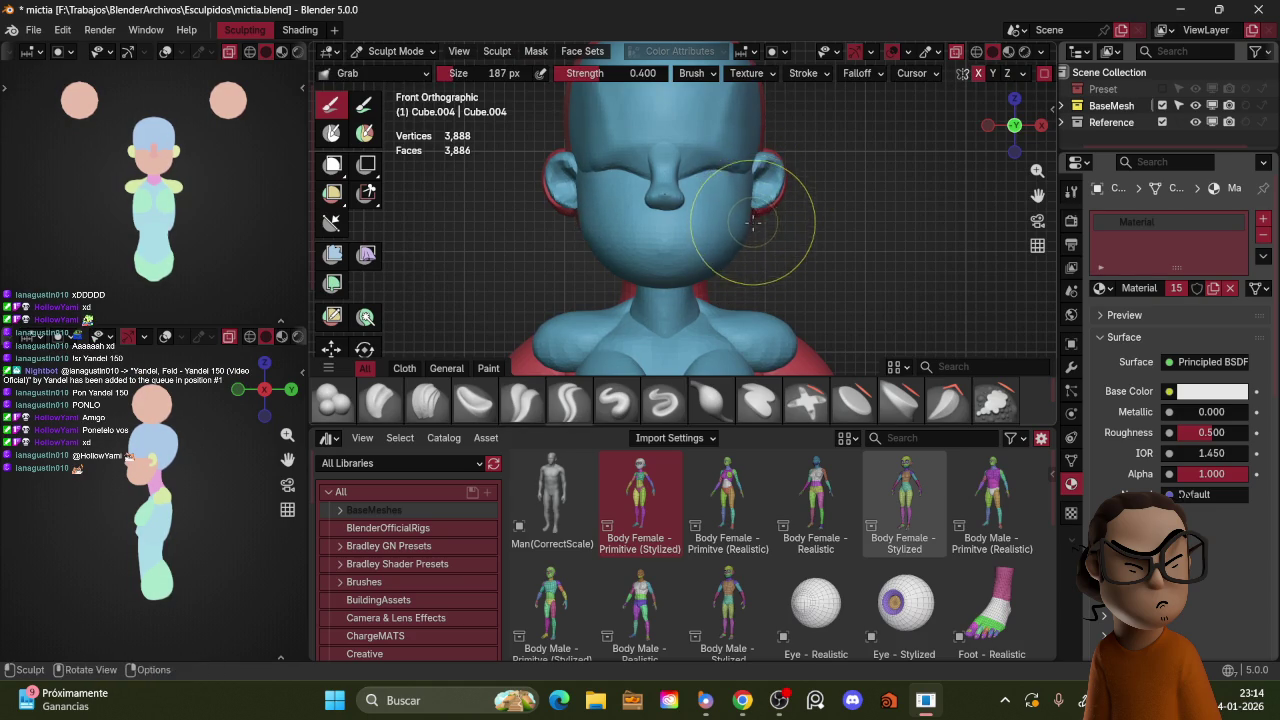
middle_click_drag(753, 222, 780, 237)
Step: Check the ear from the right-side view and return to Object Mode
key("ctrl+Tab")
key("KP_3")
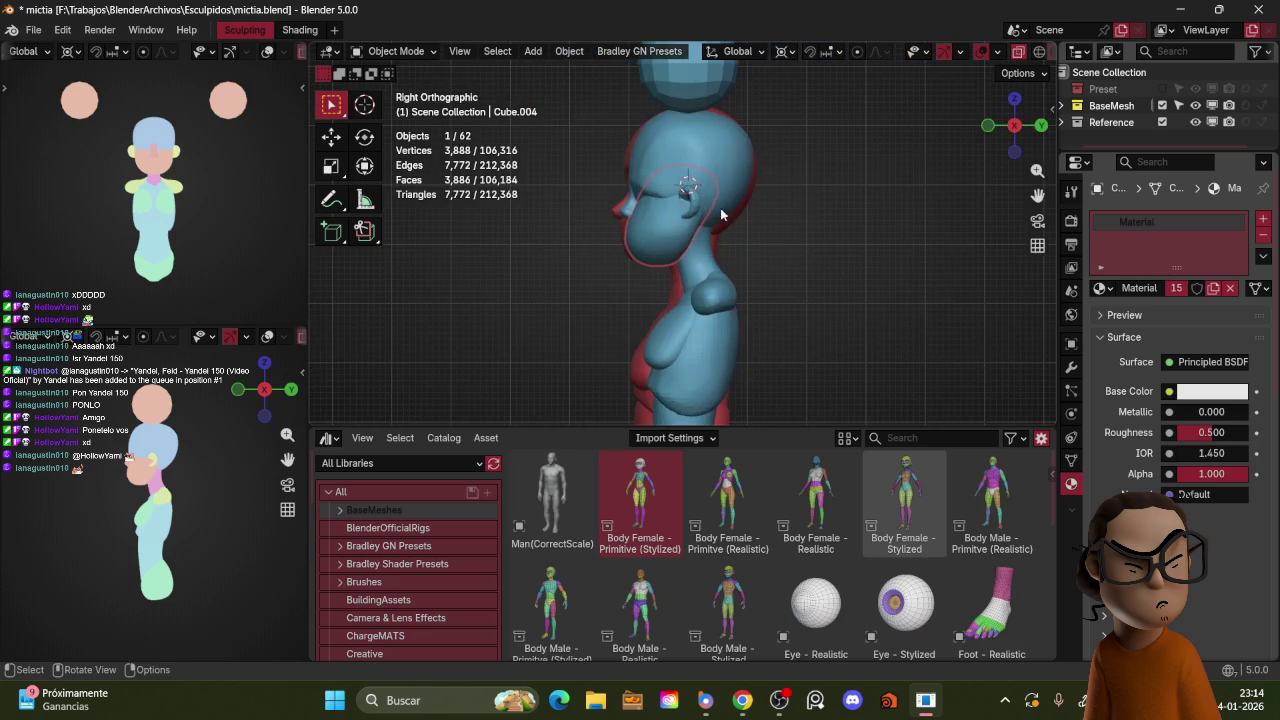
mouse_move(710, 158)
middle_mouse_down()
mouse_move(890, 229)
mouse_move(862, 181)
middle_mouse_up()
scroll(862, 181, "up", 2)
scroll(832, 176, "up", 3)
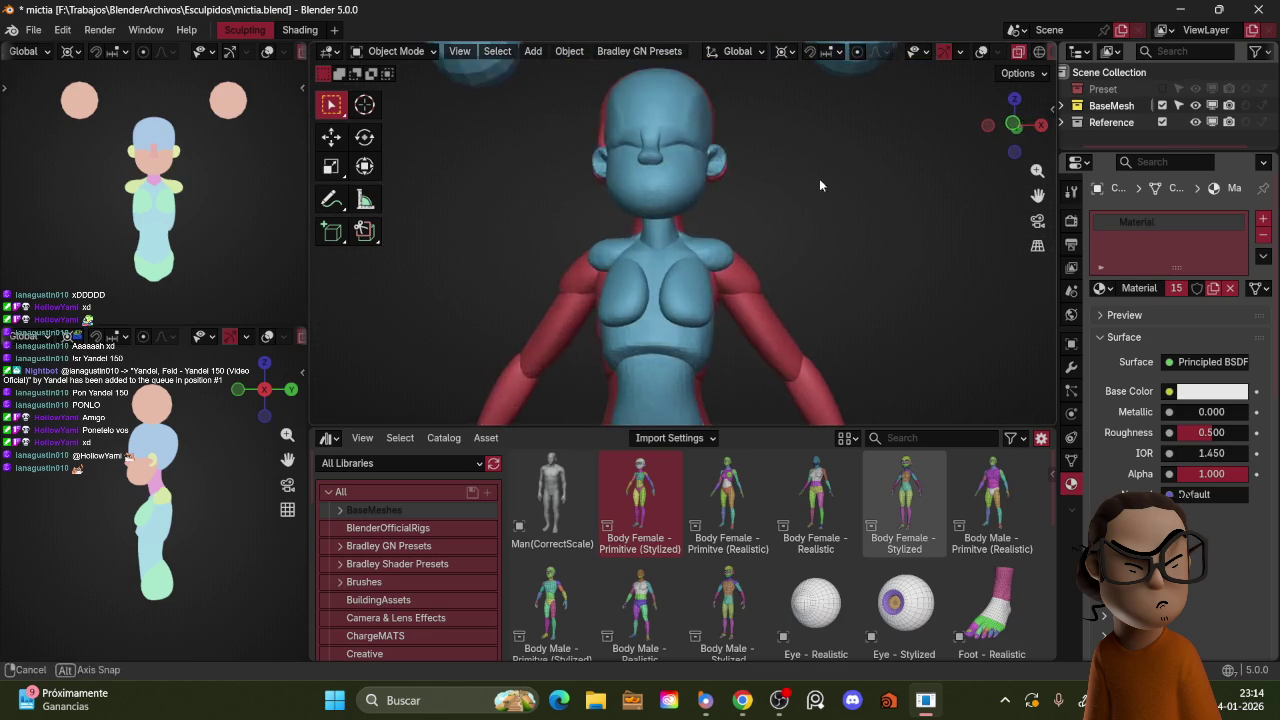
Step: Sculpt the neck base (Cube.009) with the Crease Polish brush at 72 px
scroll(760, 215, "down", 3)
middle_click_drag(733, 162, 688, 225)
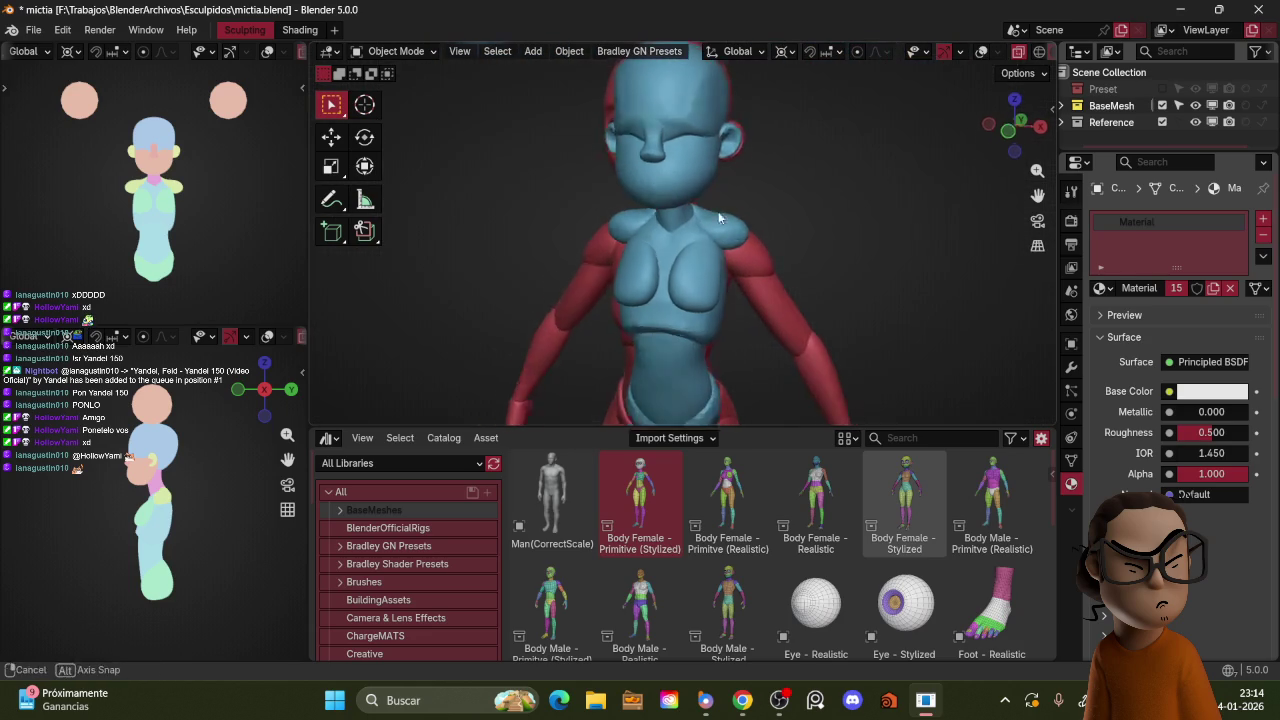
scroll(688, 228, "up", 3)
key("z")
key("Escape")
key("ctrl+Tab")
key("f")
left_click(772, 209)
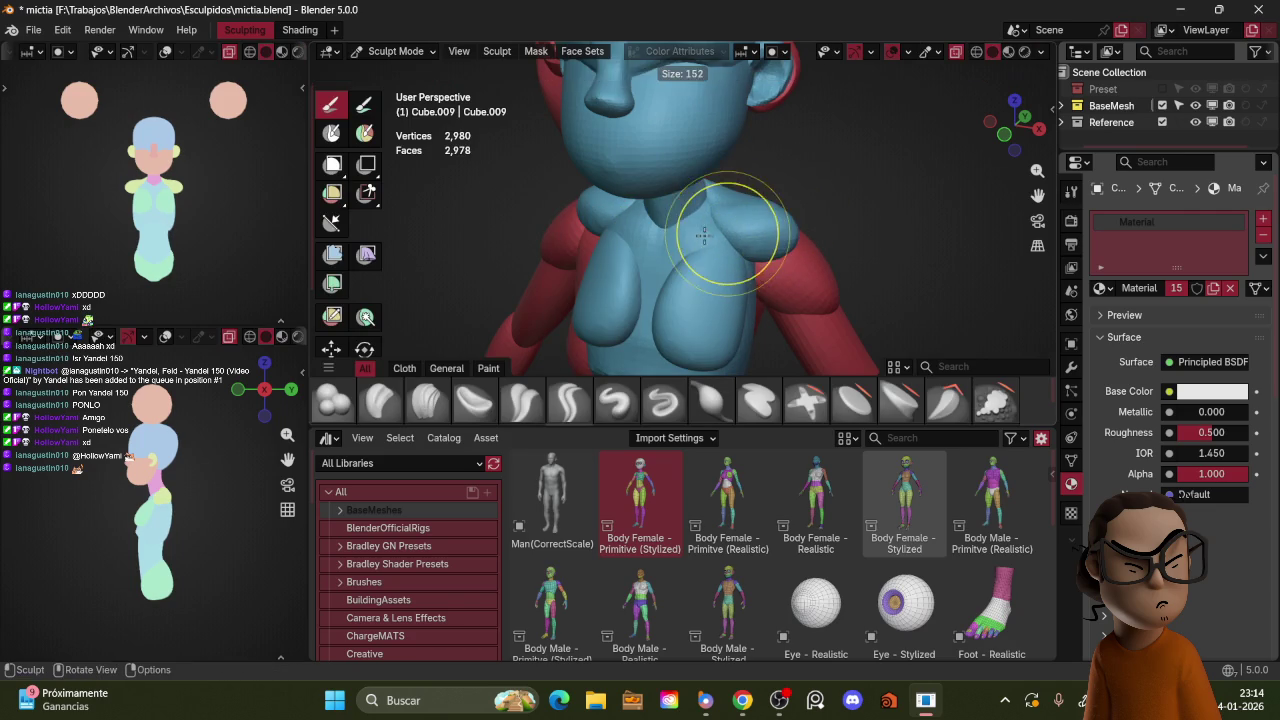
left_click(530, 404)
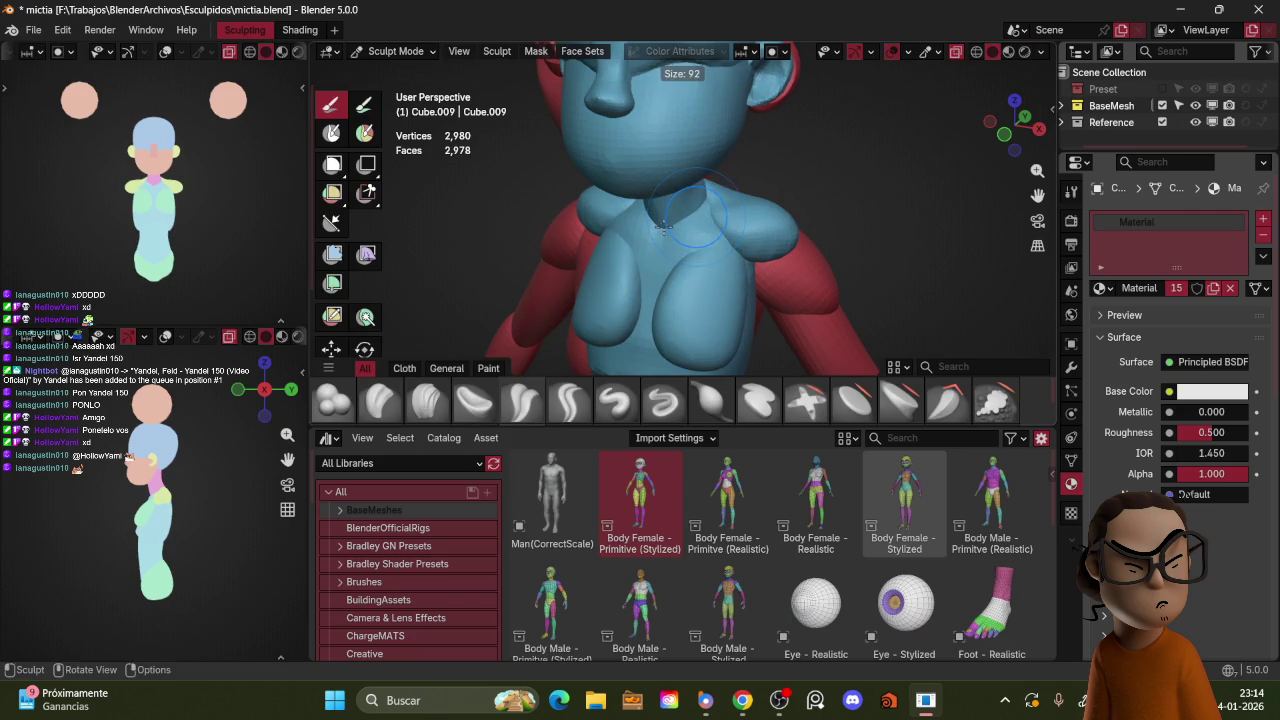
key("f")
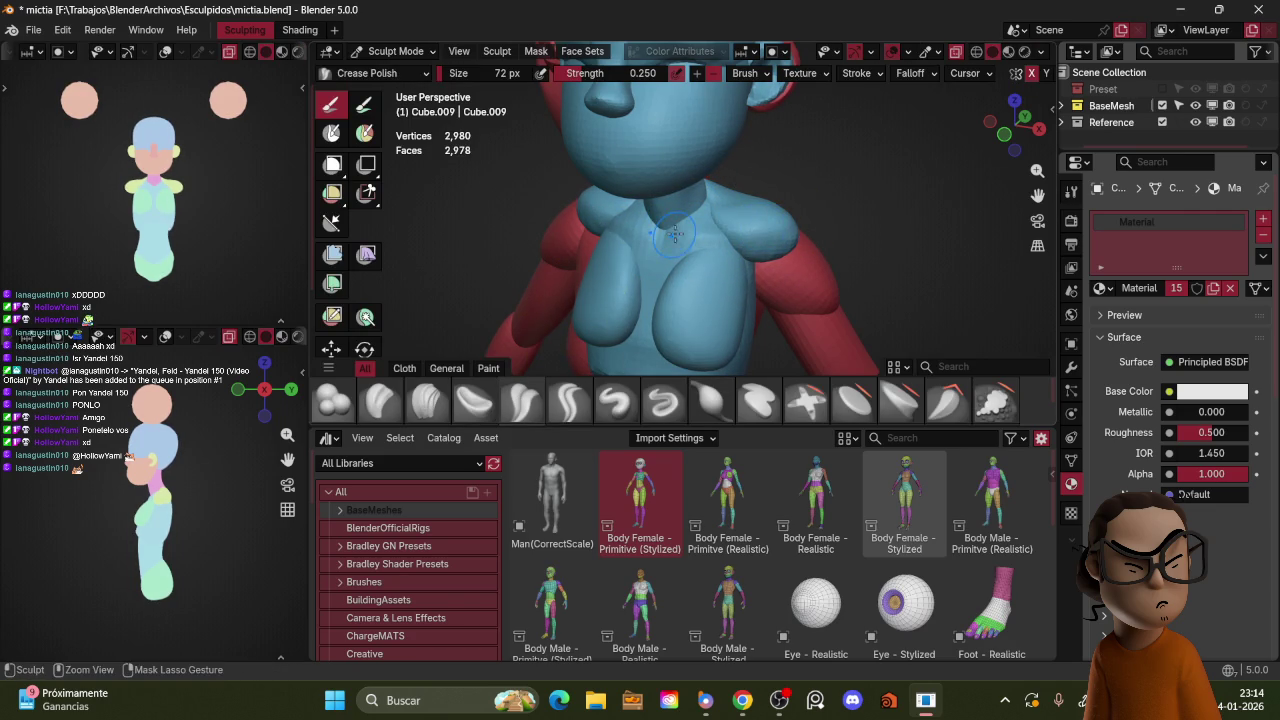
middle_click_drag(783, 217, 778, 231)
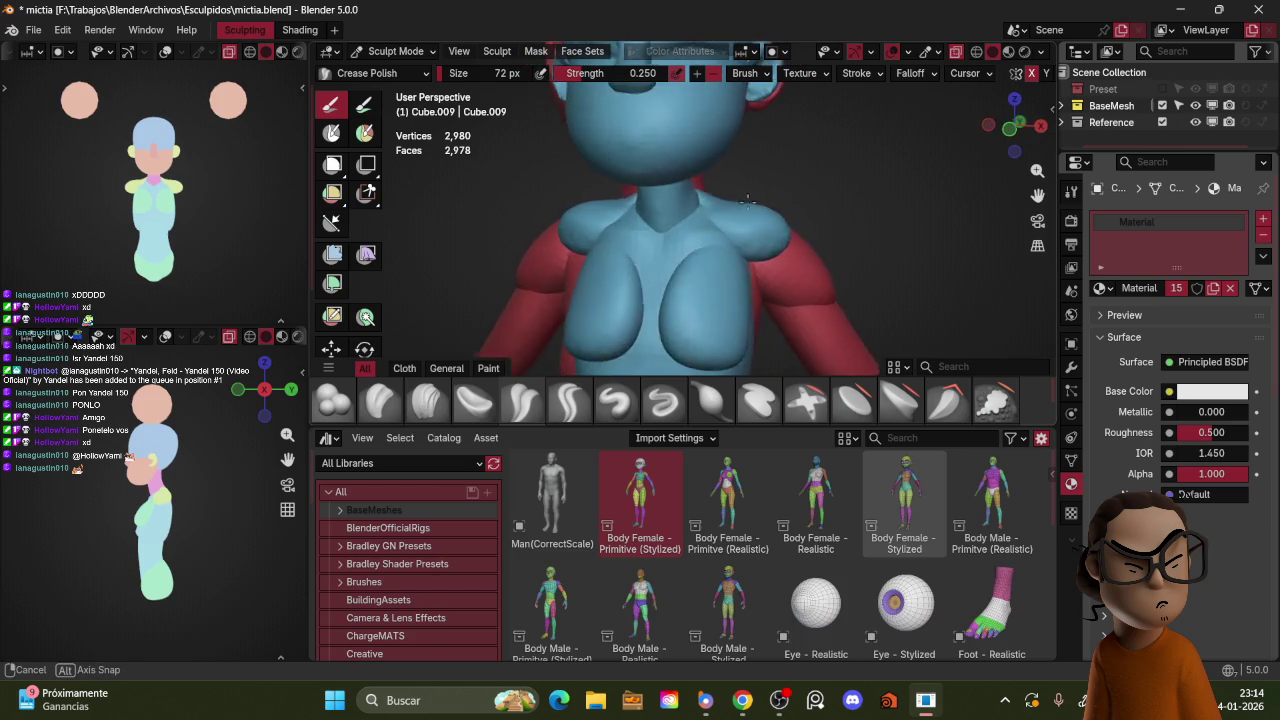
Step: Put the shoulder piece (Cube.011) into Sculpt Mode and view it from the front
key("ctrl+Tab")
left_click(640, 225)
left_click(737, 214)
key("ctrl+Tab")
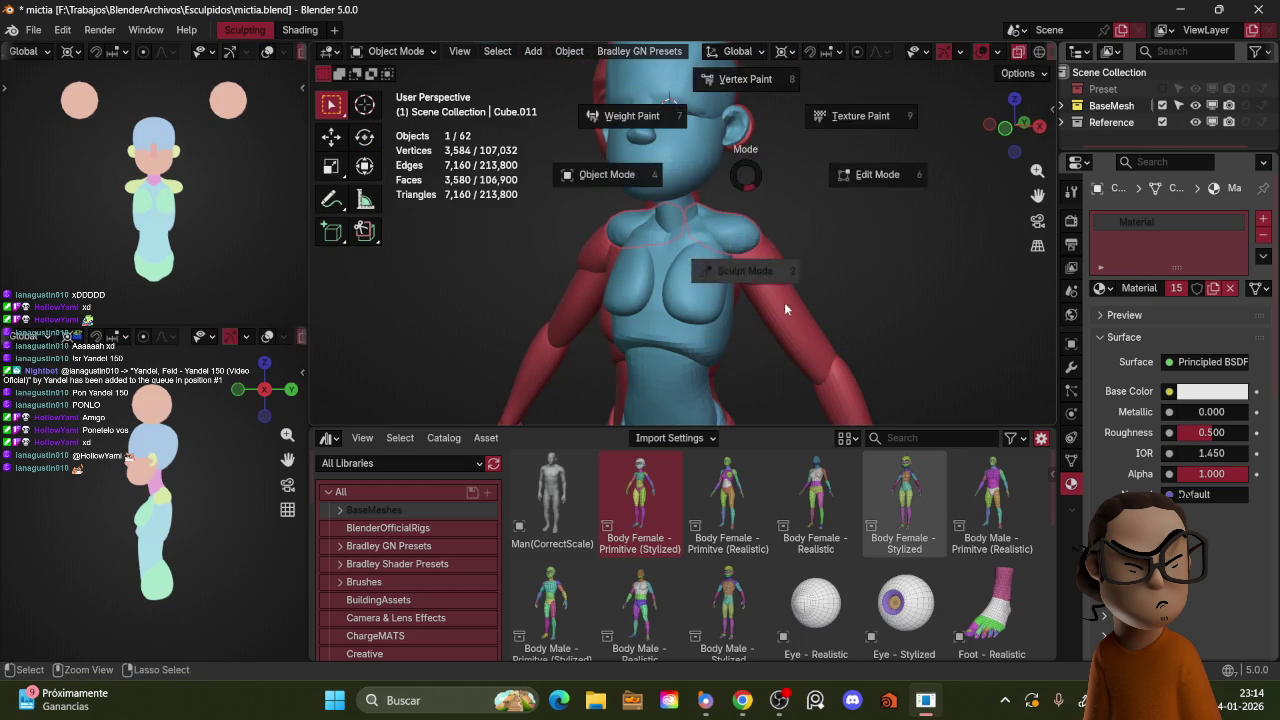
left_click(776, 290)
scroll(800, 202, "up", 2)
middle_click_drag(800, 202, 771, 180)
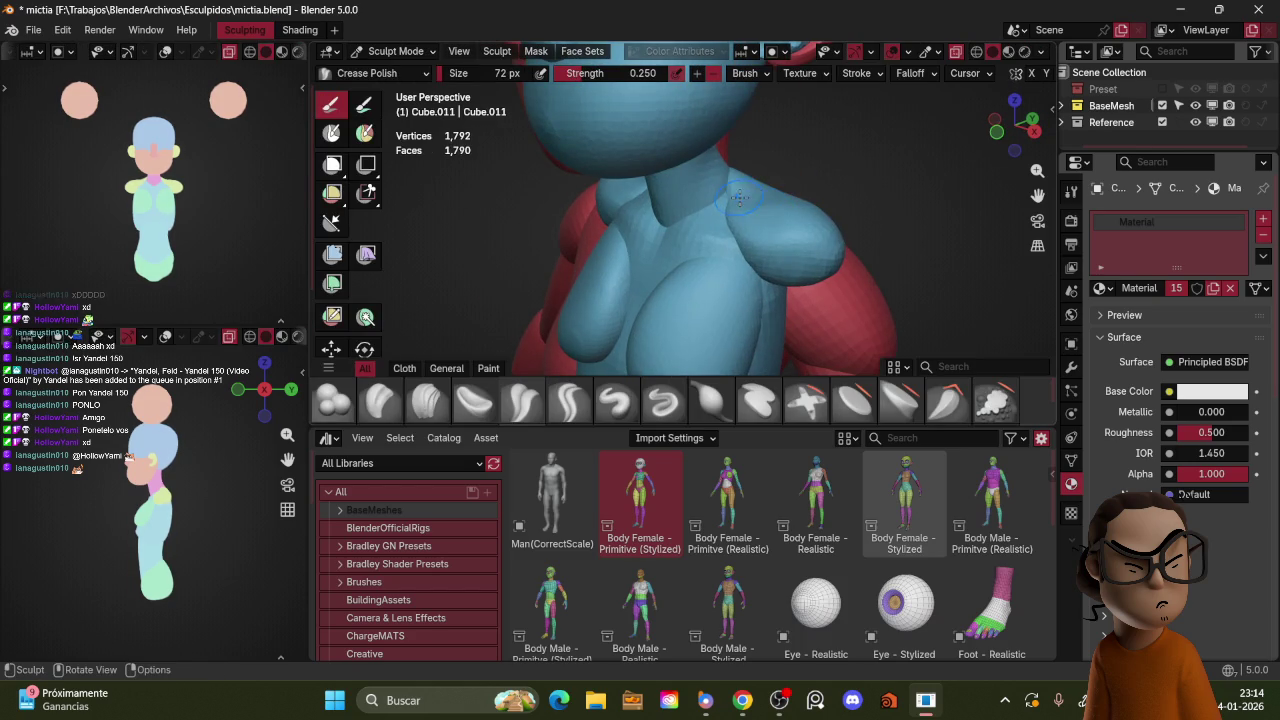
middle_click_drag(754, 203, 741, 207)
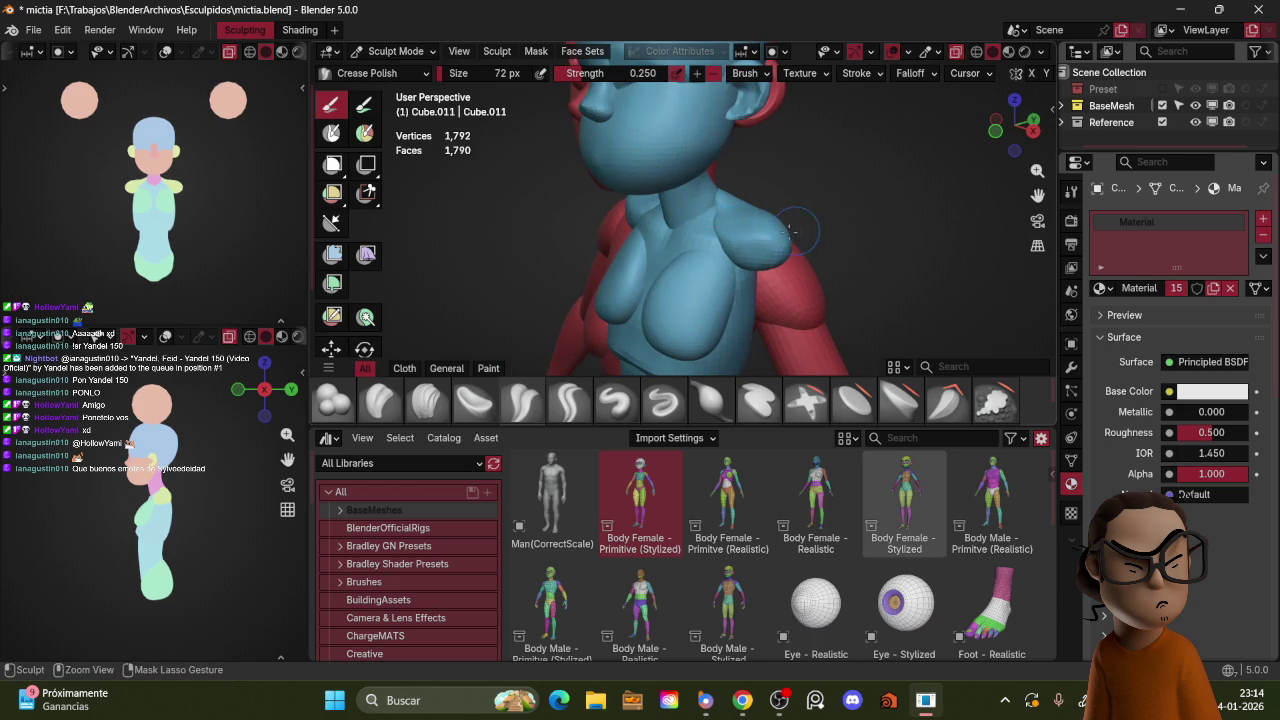
middle_click_drag(774, 232, 771, 200, "alt")
mouse_move(830, 127)
middle_mouse_down()
mouse_move(787, 181)
mouse_move(857, 171)
mouse_move(777, 186)
middle_mouse_up()
Step: Reshape the shoulder with the Grab brush, sized 201 px then 174 px
key("g")
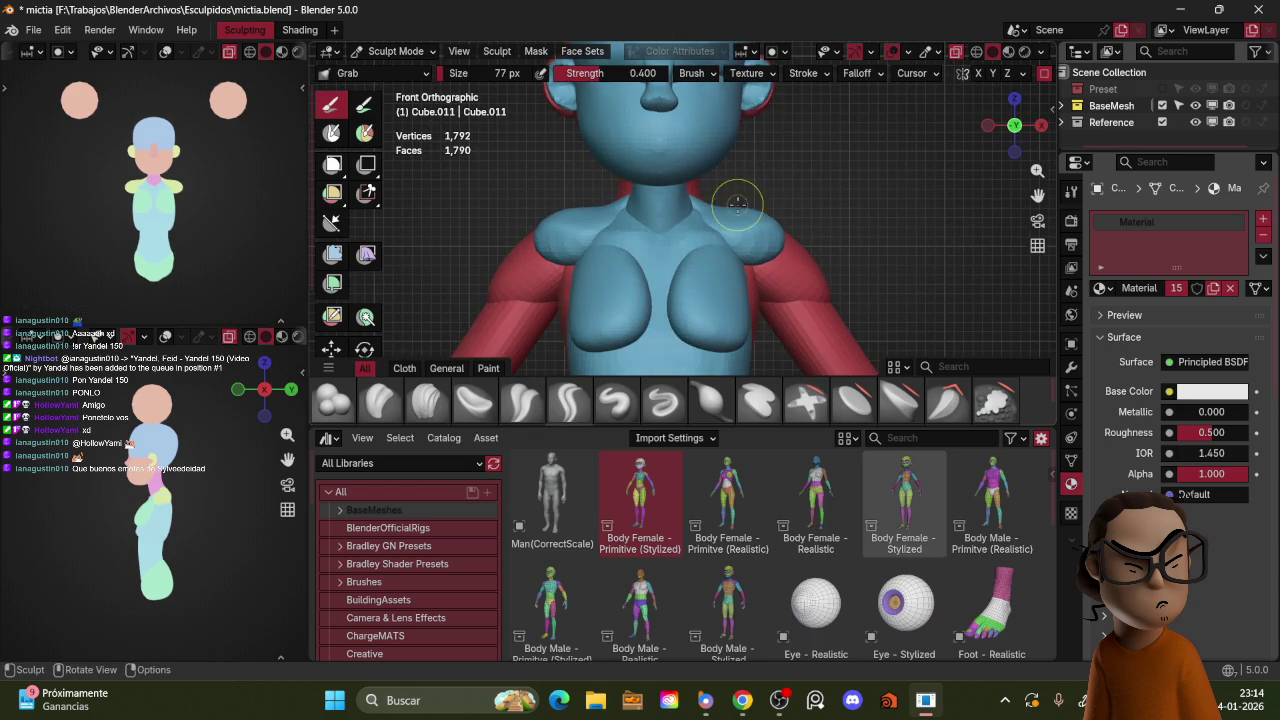
key("f")
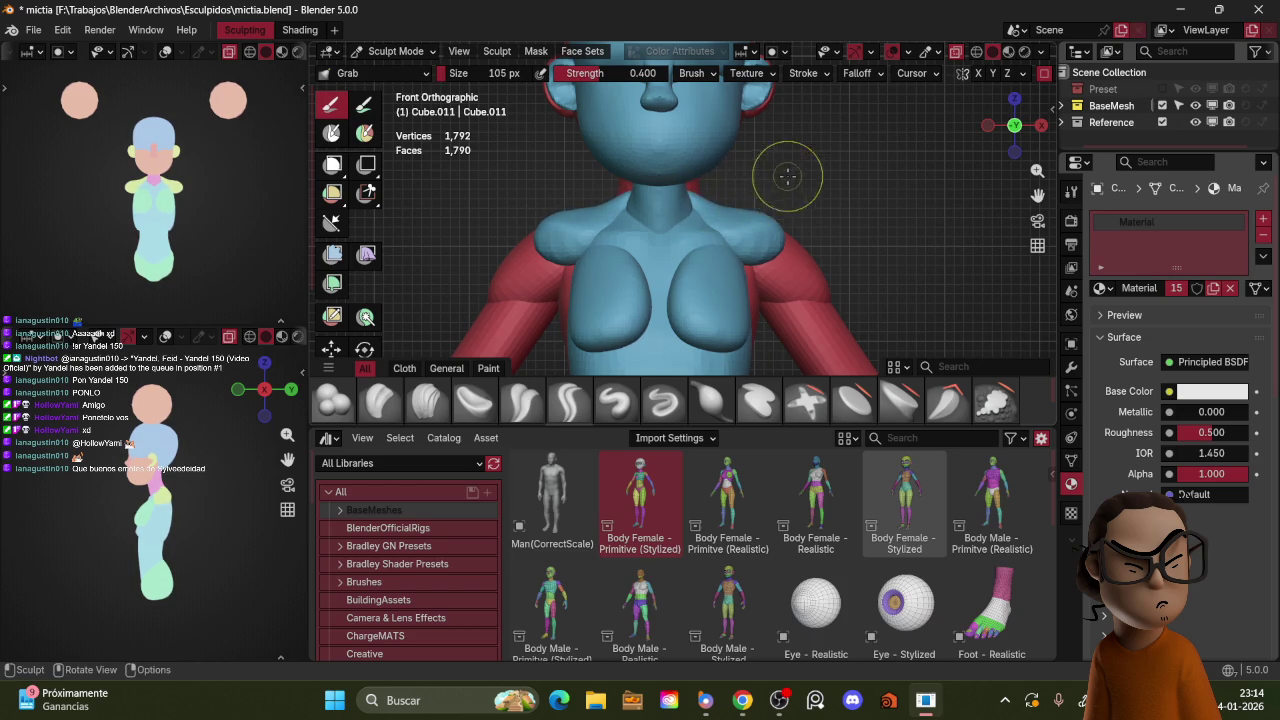
key("f")
left_click(785, 230)
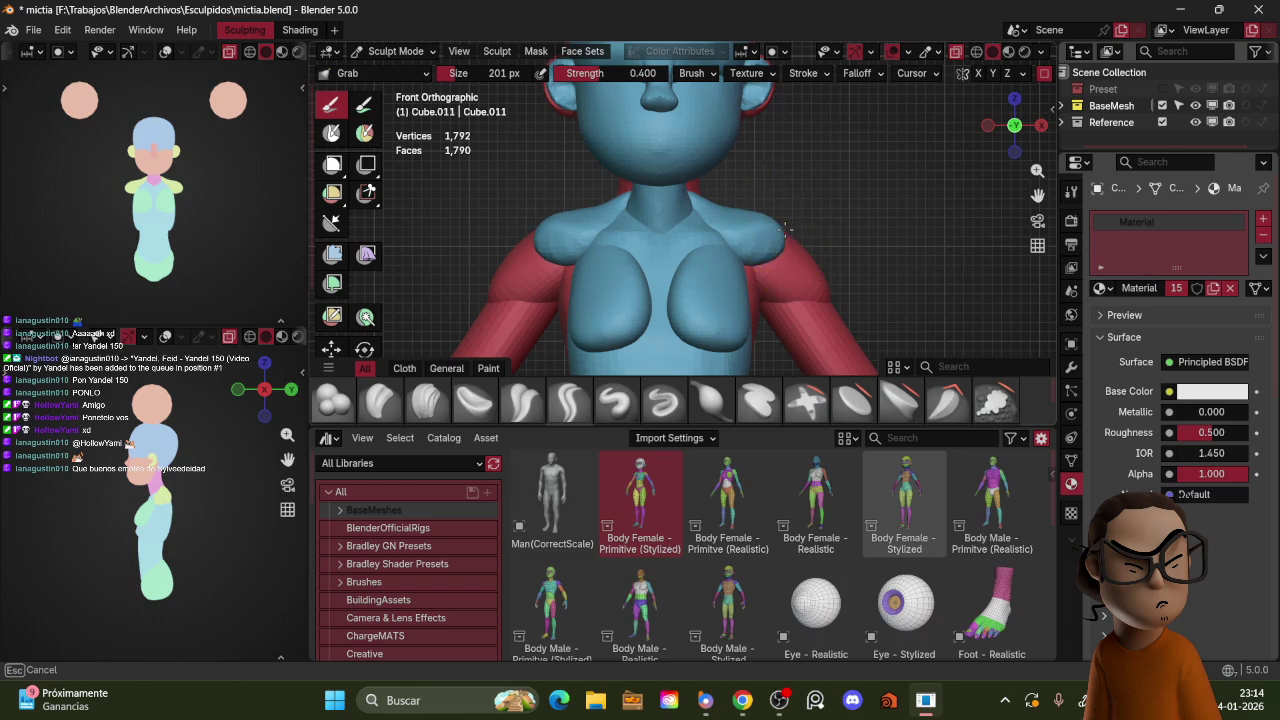
key("f")
left_click(761, 258)
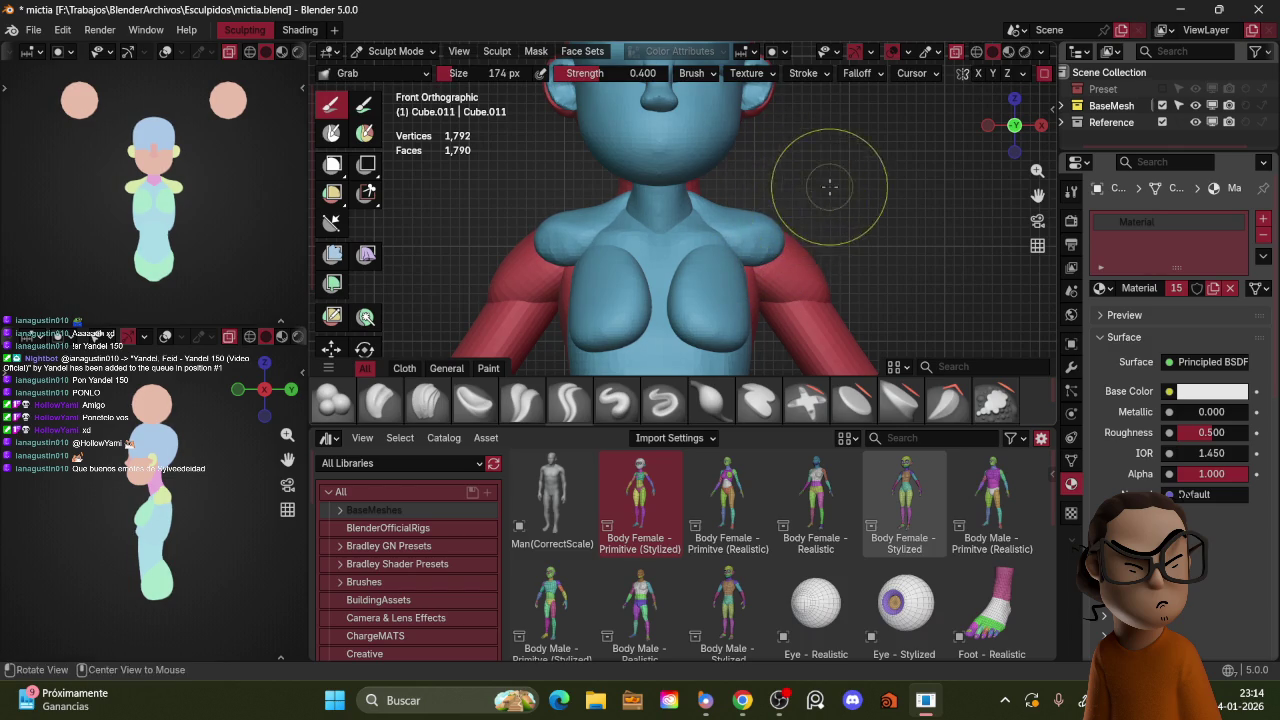
middle_click_drag(807, 205, 772, 213)
Step: Check the shoulder in Local view, then return to Object Mode
key("KP_Divide")
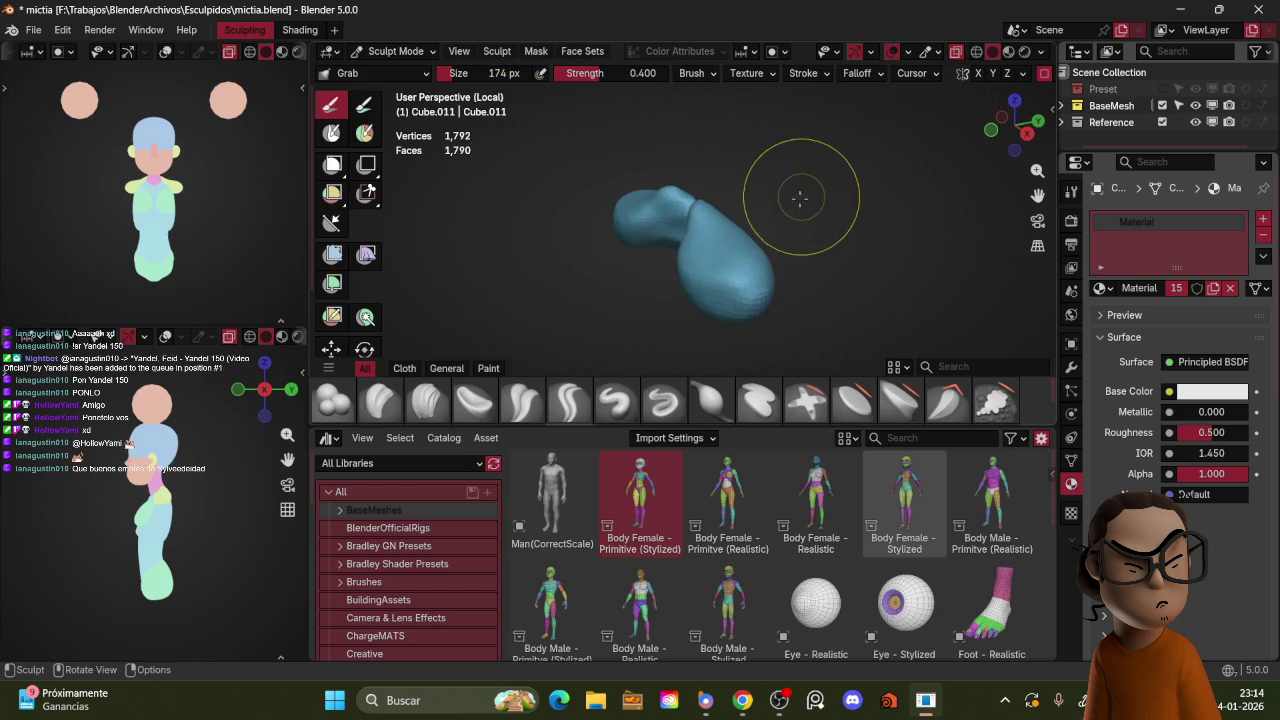
key("KP_Divide")
key("ctrl+Tab")
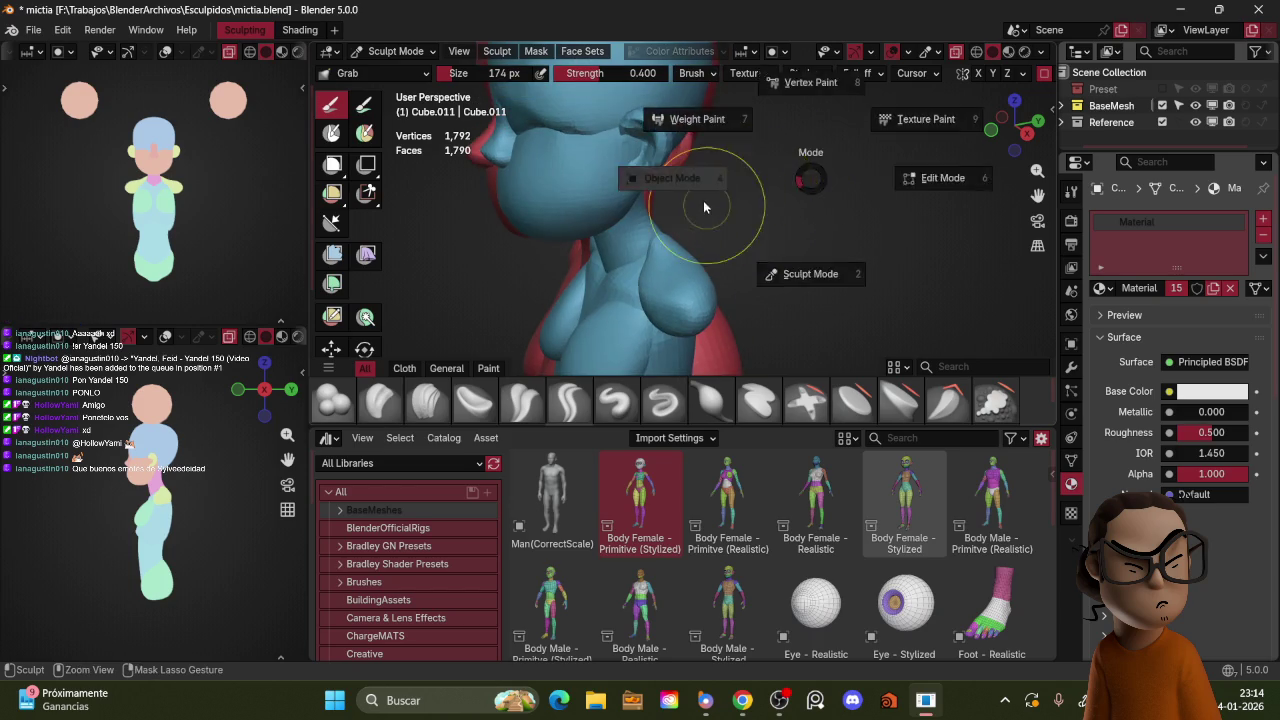
left_click(811, 162)
middle_click_drag(813, 172, 765, 220)
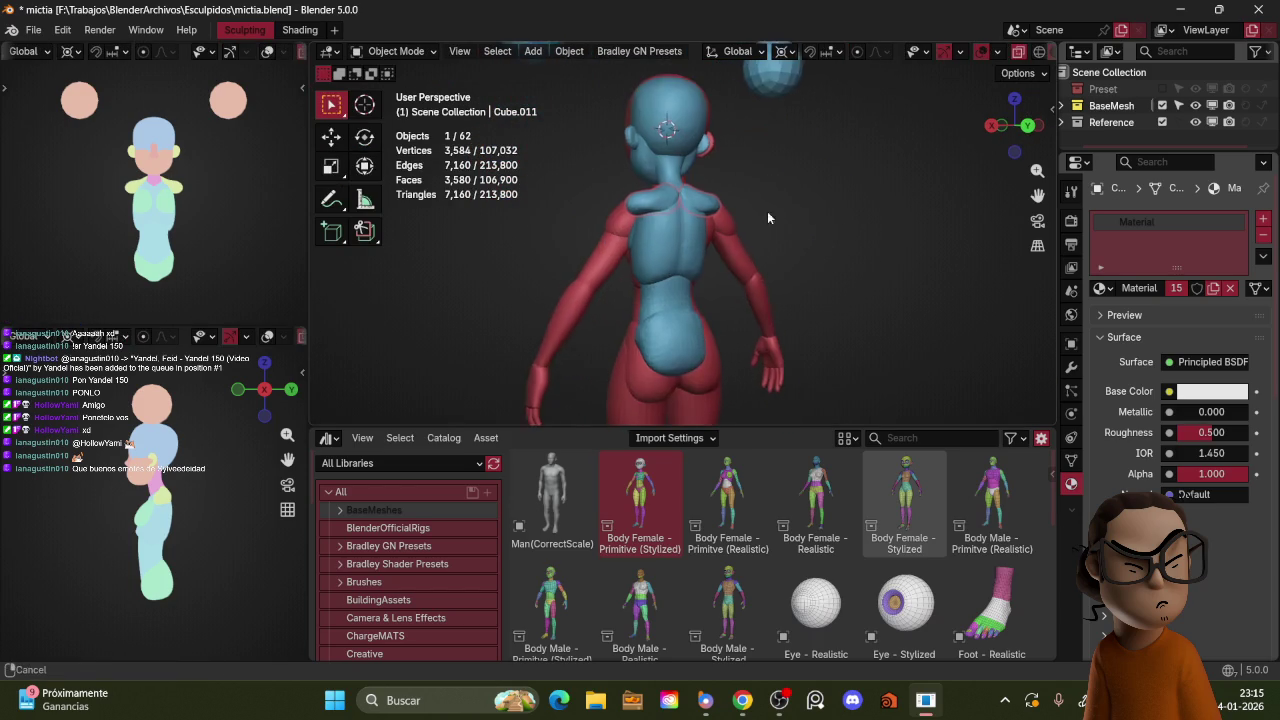
key("z")
mouse_move(781, 88)
middle_mouse_down()
mouse_move(826, 266)
mouse_move(806, 244)
mouse_move(858, 230)
mouse_move(848, 170)
middle_mouse_up()
Step: Duplicate a floating sphere, place the copy at chest height, and zoom in on it
key("KP_1")
left_click(800, 125)
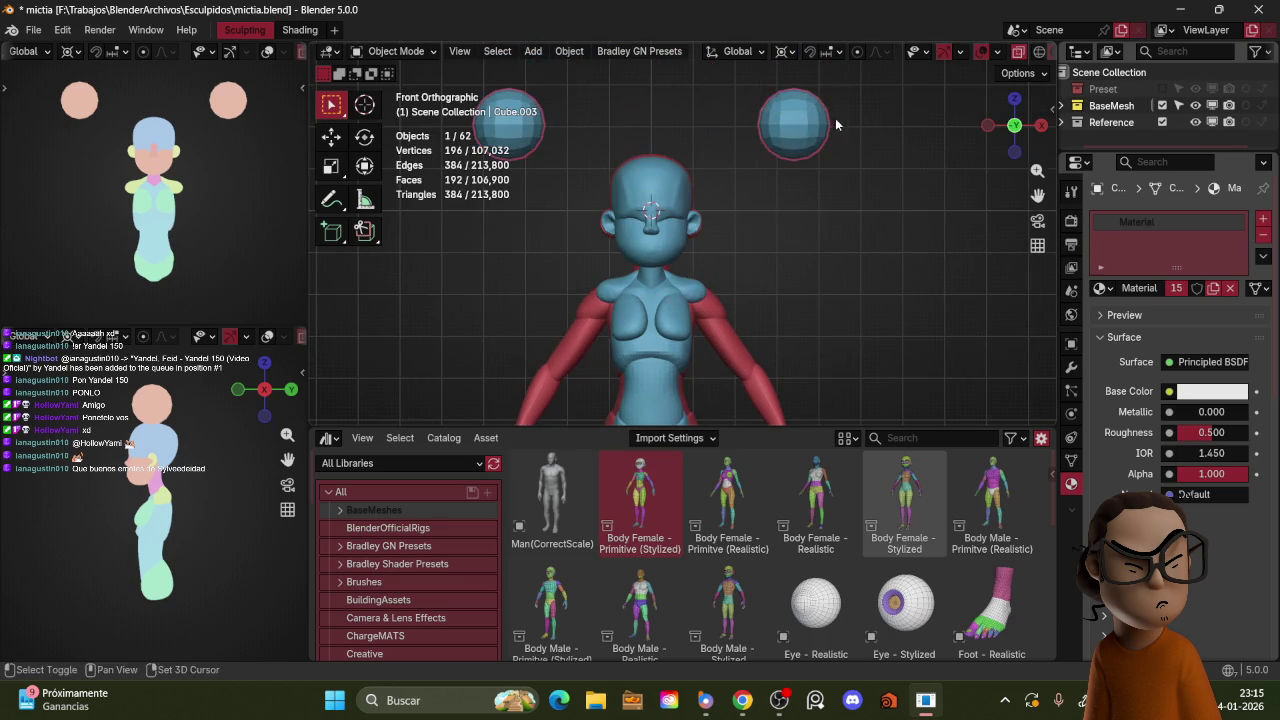
key("shift+d")
left_click(790, 305)
scroll(783, 227, "up", 2)
key("KP_3")
scroll(780, 233, "up", 2)
middle_click_drag(780, 233, 805, 220)
scroll(807, 215, "up", 2)
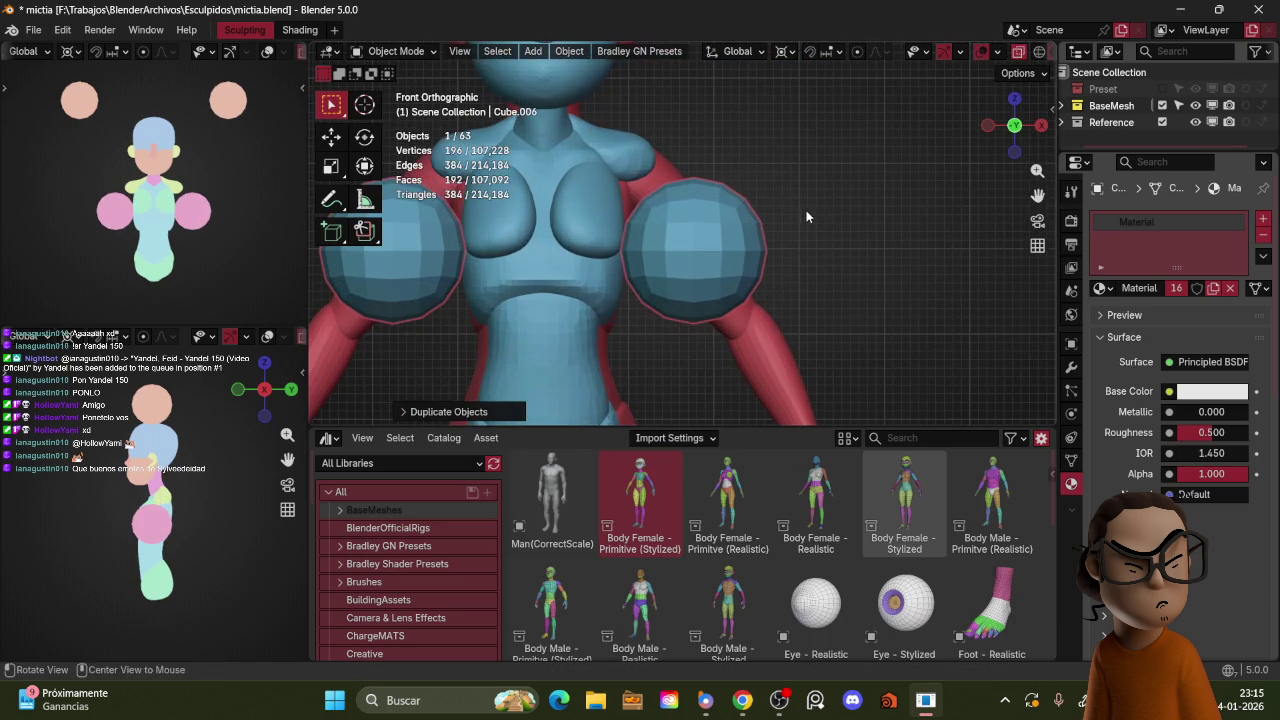
Step: Rotate the sphere's mesh in Edit Mode around a chosen pivot point
key("s")
key("Escape")
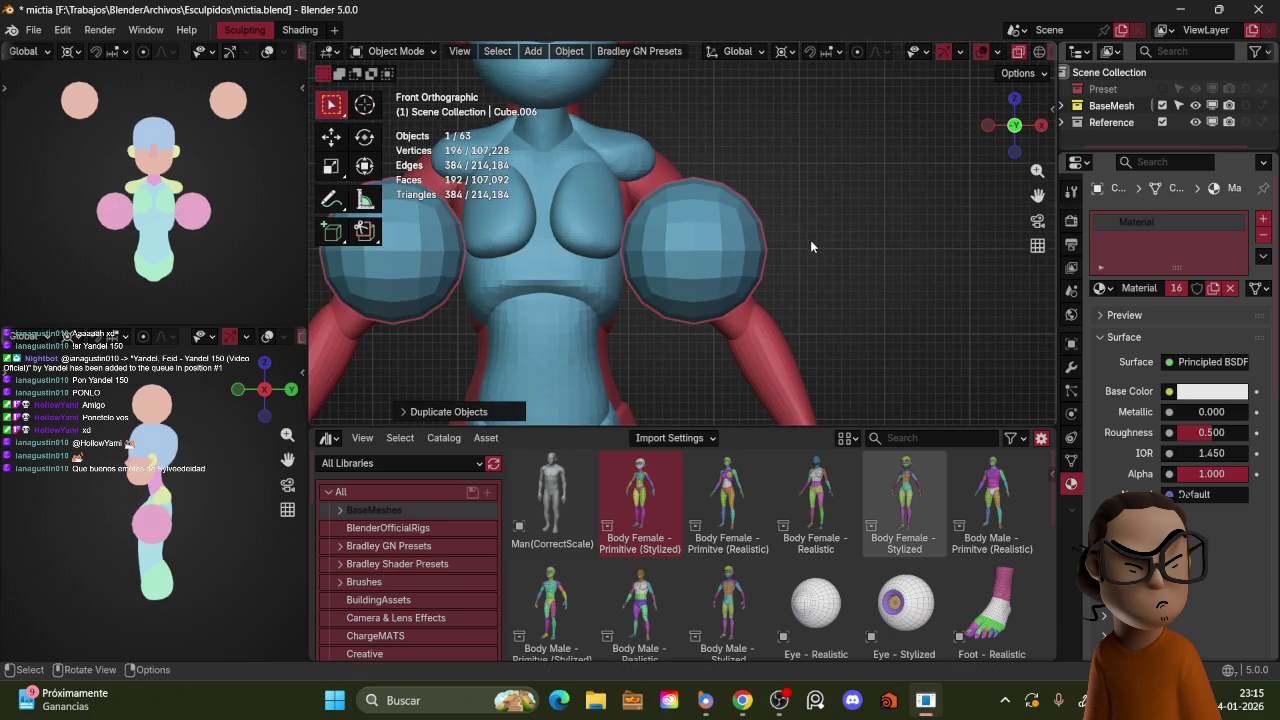
key("ctrl+Tab")
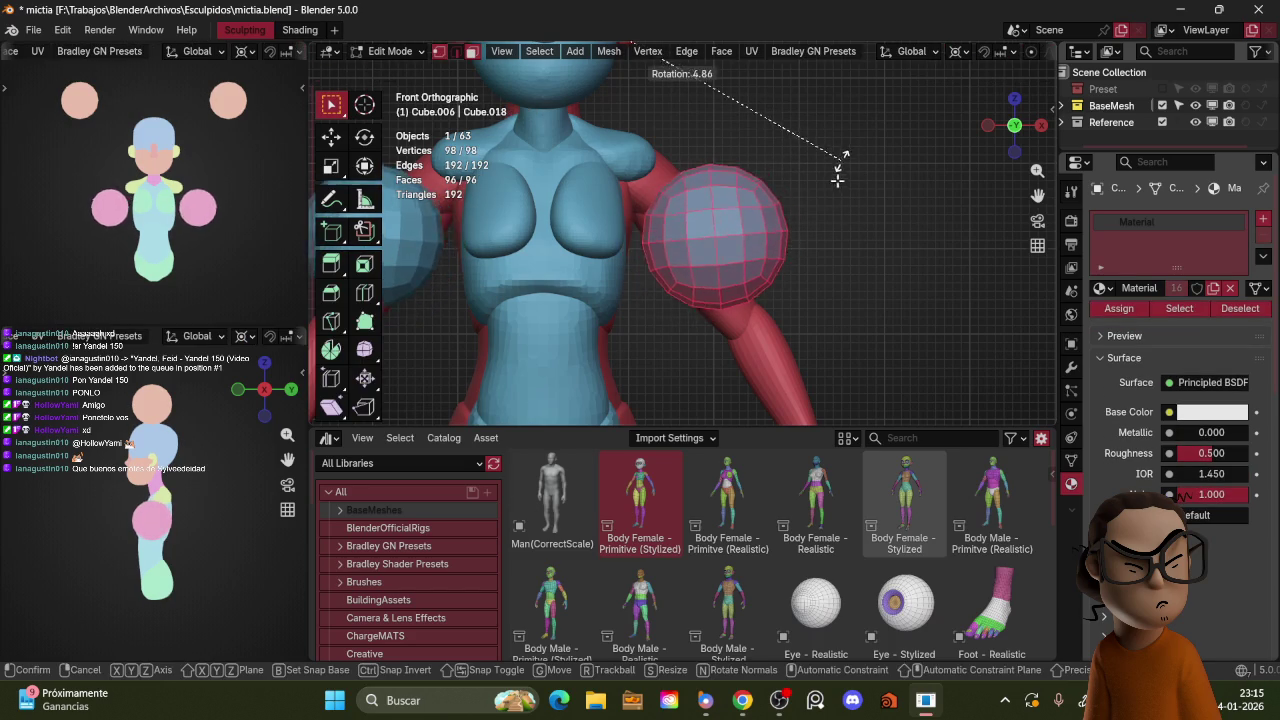
key("period")
left_click(840, 188)
key("r")
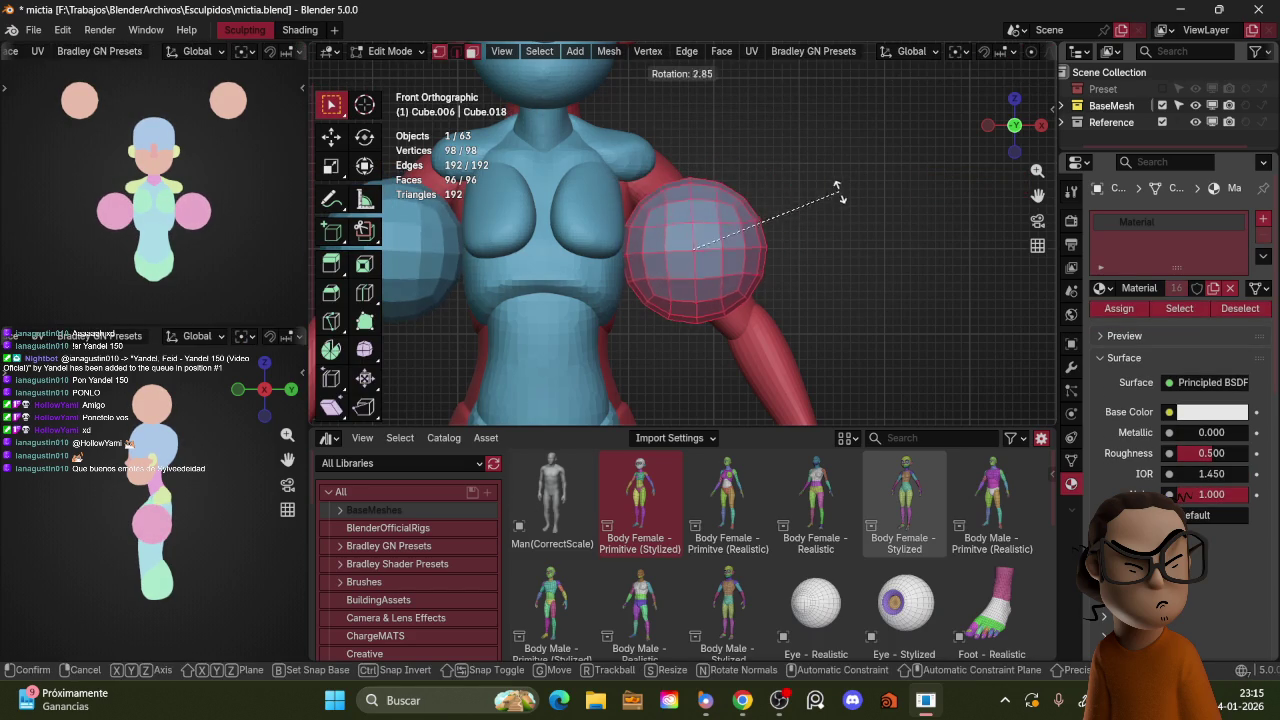
left_click(797, 133)
key("ctrl+Tab")
left_click(758, 162)
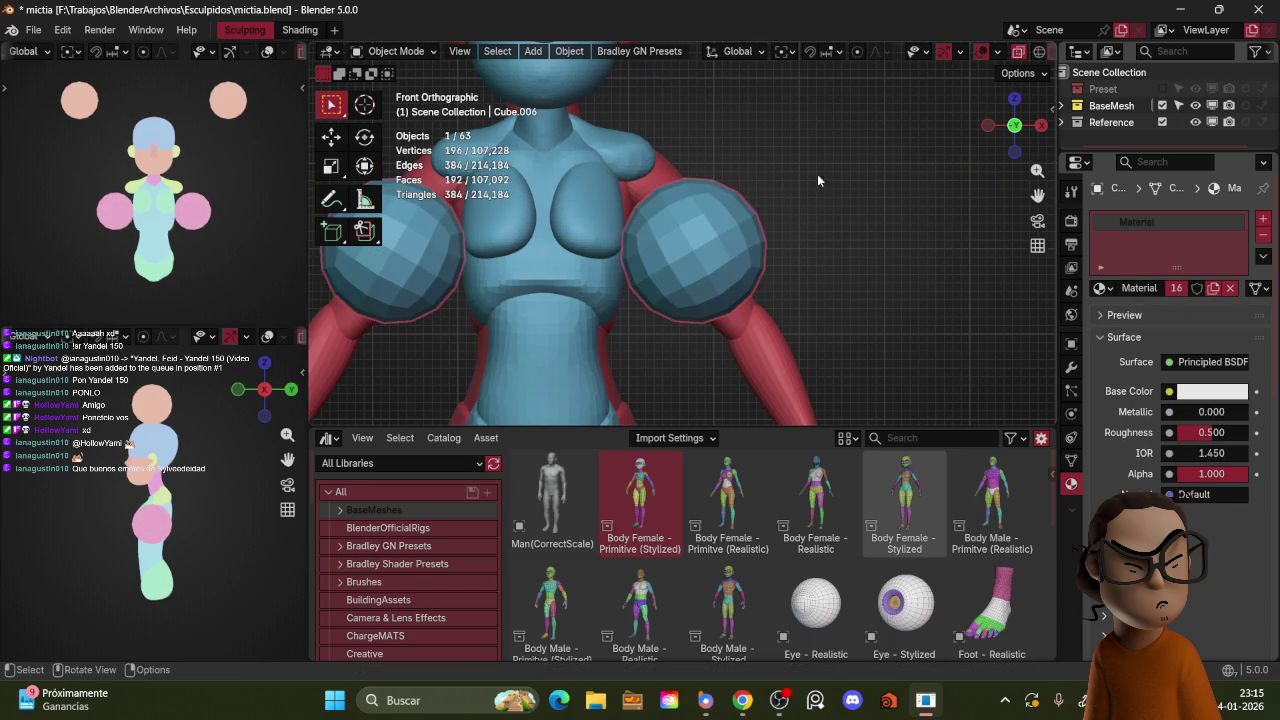
Step: Shrink both spheres and move them into place beside the shoulders
key("s")
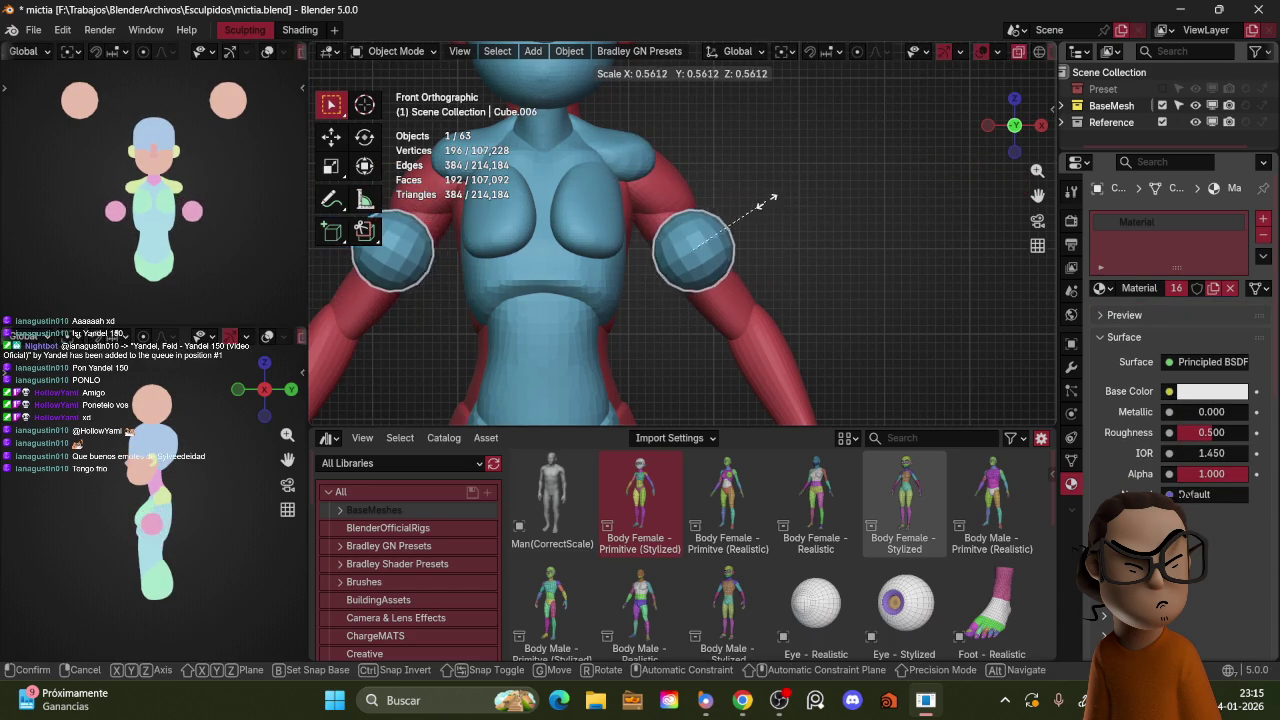
left_click(763, 208)
key("KP_3")
key("g")
left_click(786, 211)
key("KP_1")
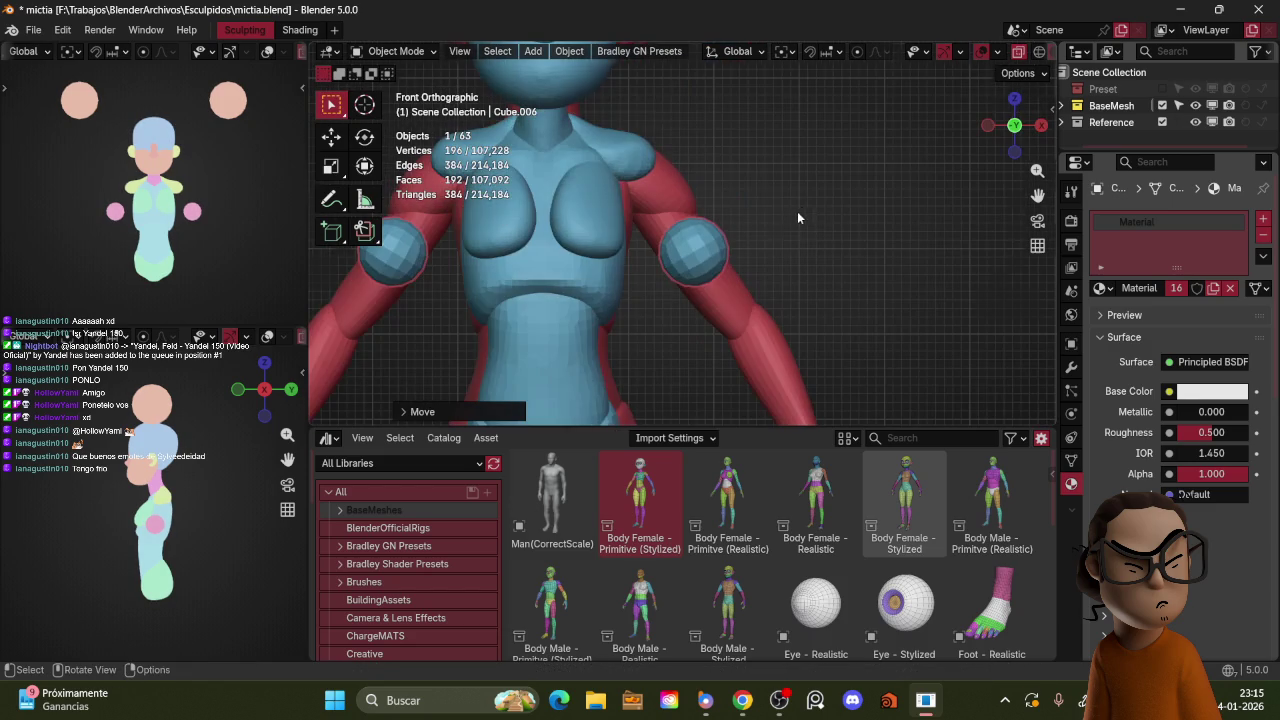
key("ctrl+Tab")
left_click(791, 227)
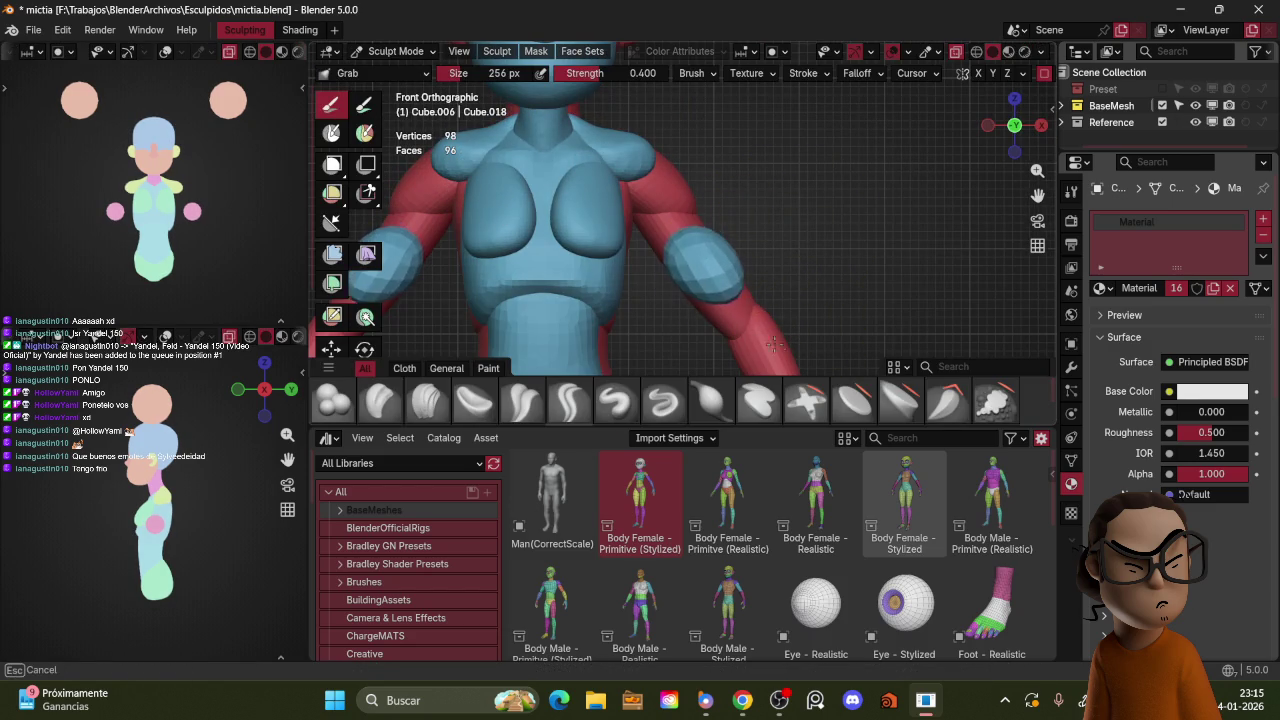
key("ctrl+Tab")
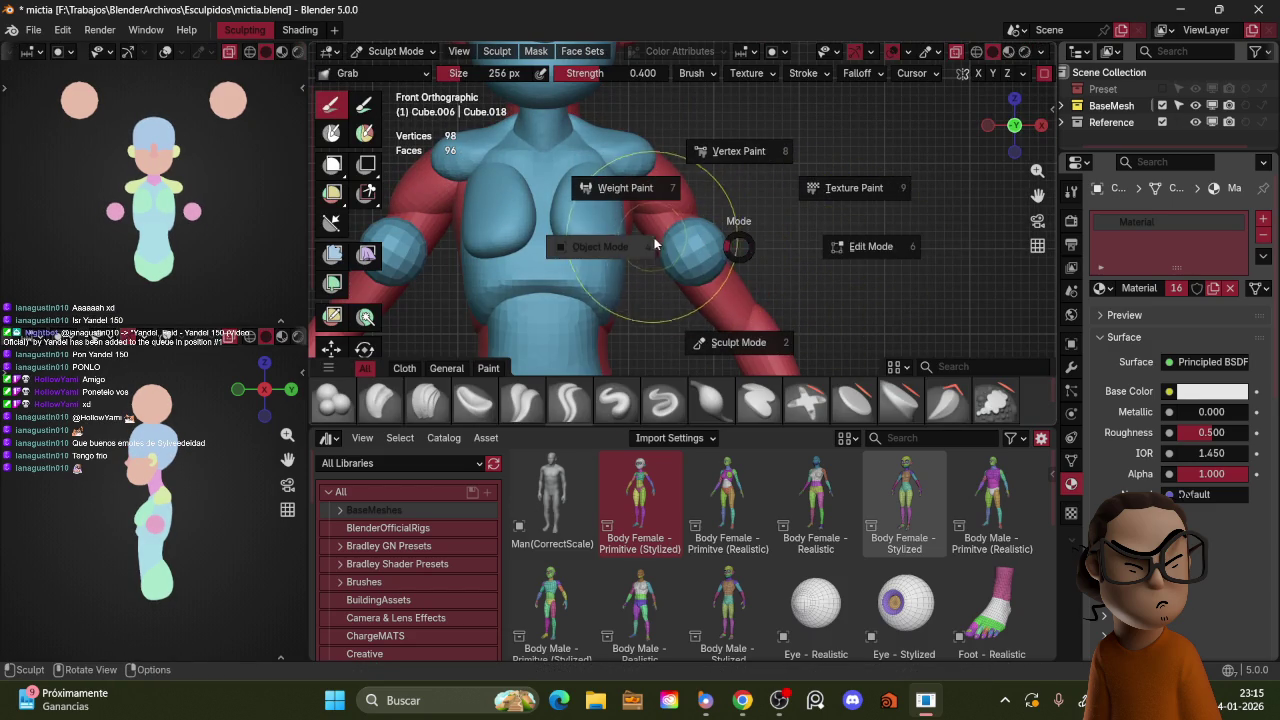
left_click(671, 280)
Step: Stretch the sphere along Z into an ellipsoid, tilted and resized to follow the arm
key("s")
key("z")
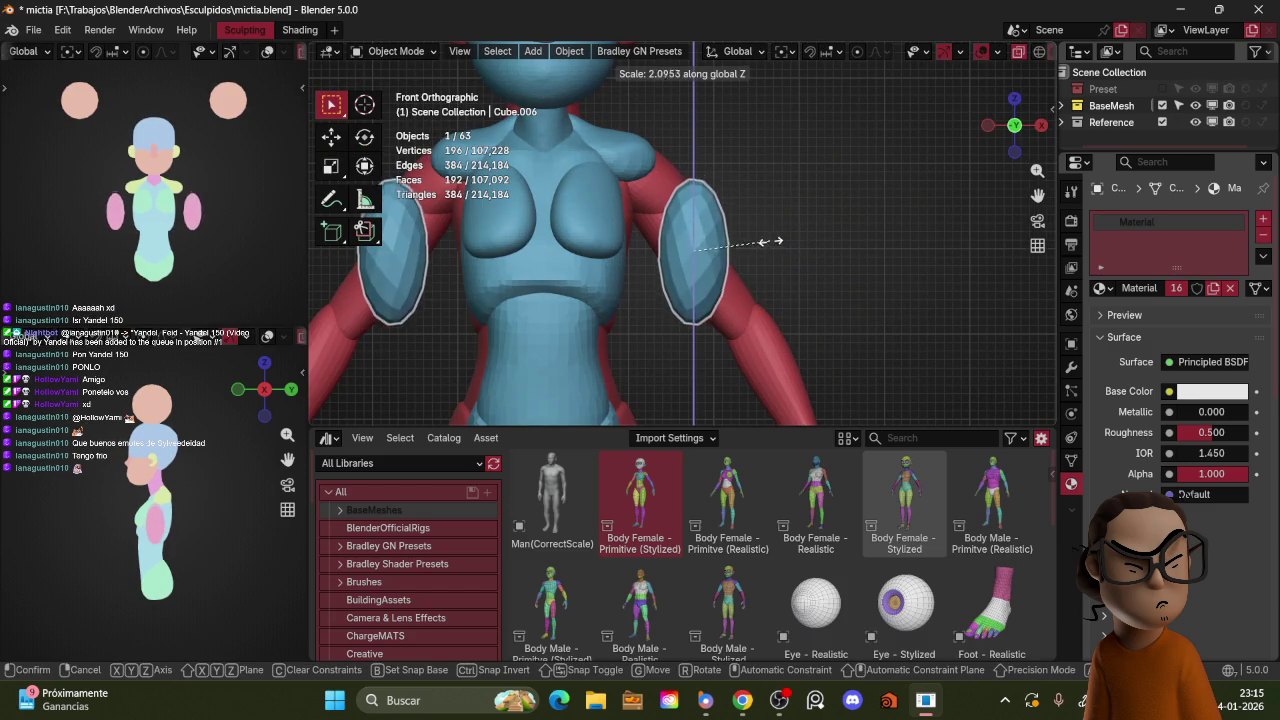
left_click(791, 229)
key("r")
left_click(770, 172)
key("s")
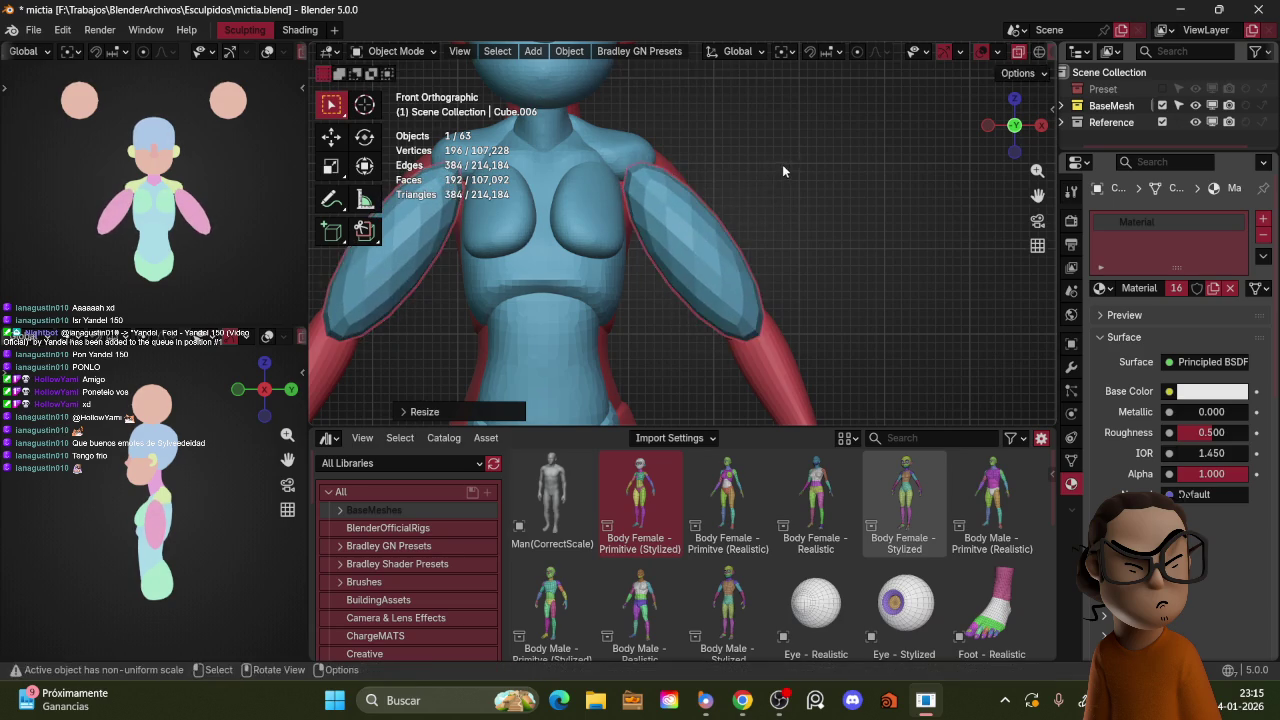
left_click(766, 182)
Step: Move and tilt the ellipsoid onto the upper arm, checking it from side and front
key("KP_3")
key("g")
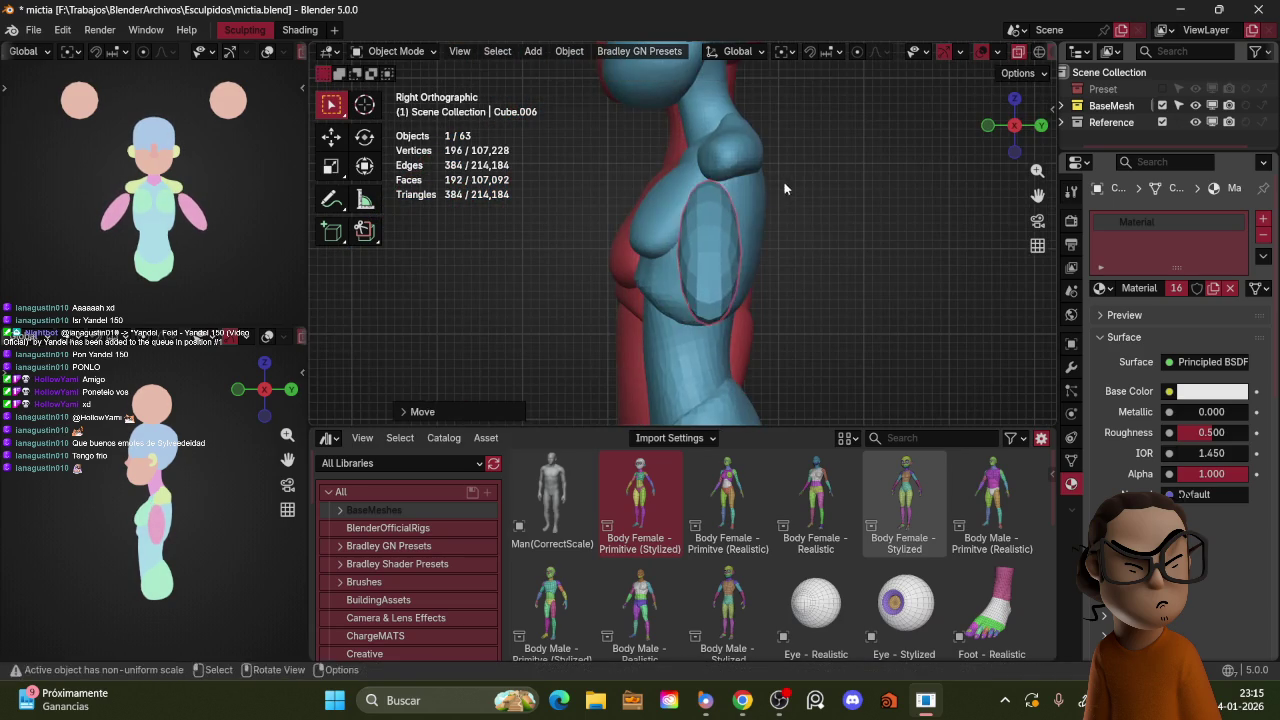
middle_click_drag(780, 187, 842, 249)
left_click(842, 249)
key("KP_1")
key("r")
left_click(835, 248)
key("g")
left_click(824, 240)
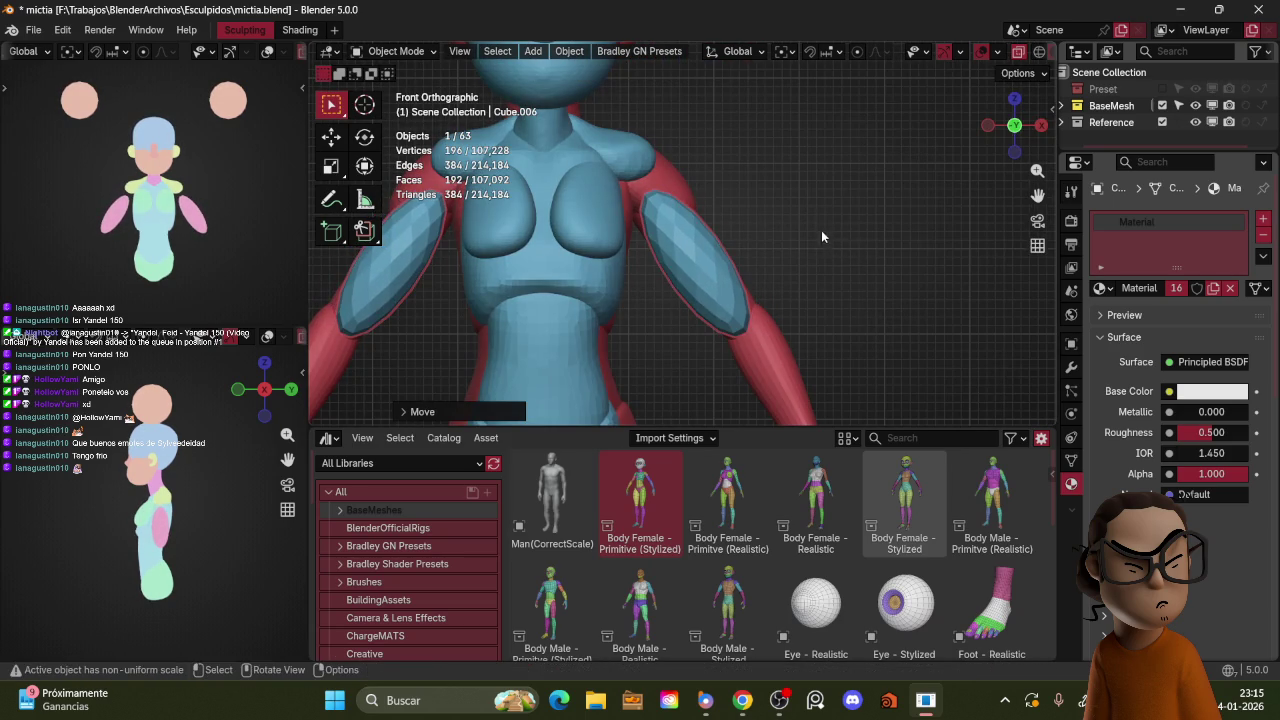
middle_click_drag(837, 206, 859, 180)
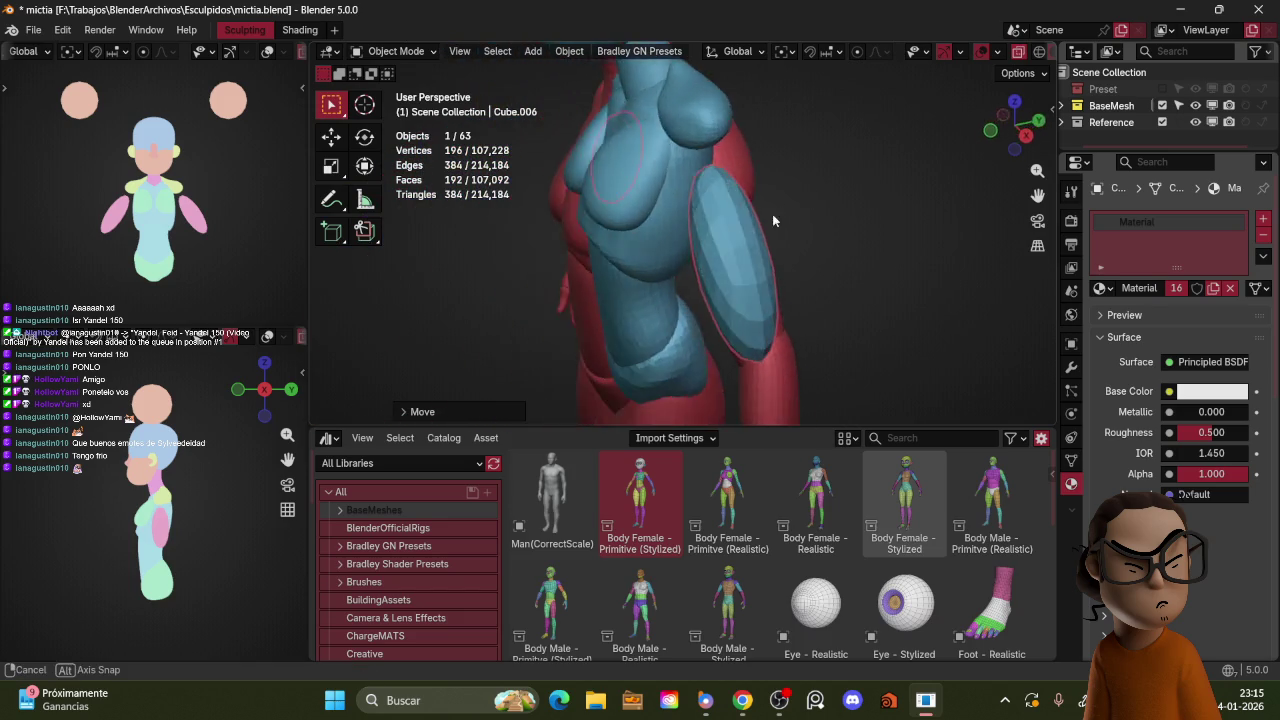
key("KP_1")
Step: Apply rotation and scale to the upper-arm pieces with Ctrl+A
key("ctrl+Tab")
key("2")
key("ctrl+Tab")
left_click(697, 230)
key("ctrl+a")
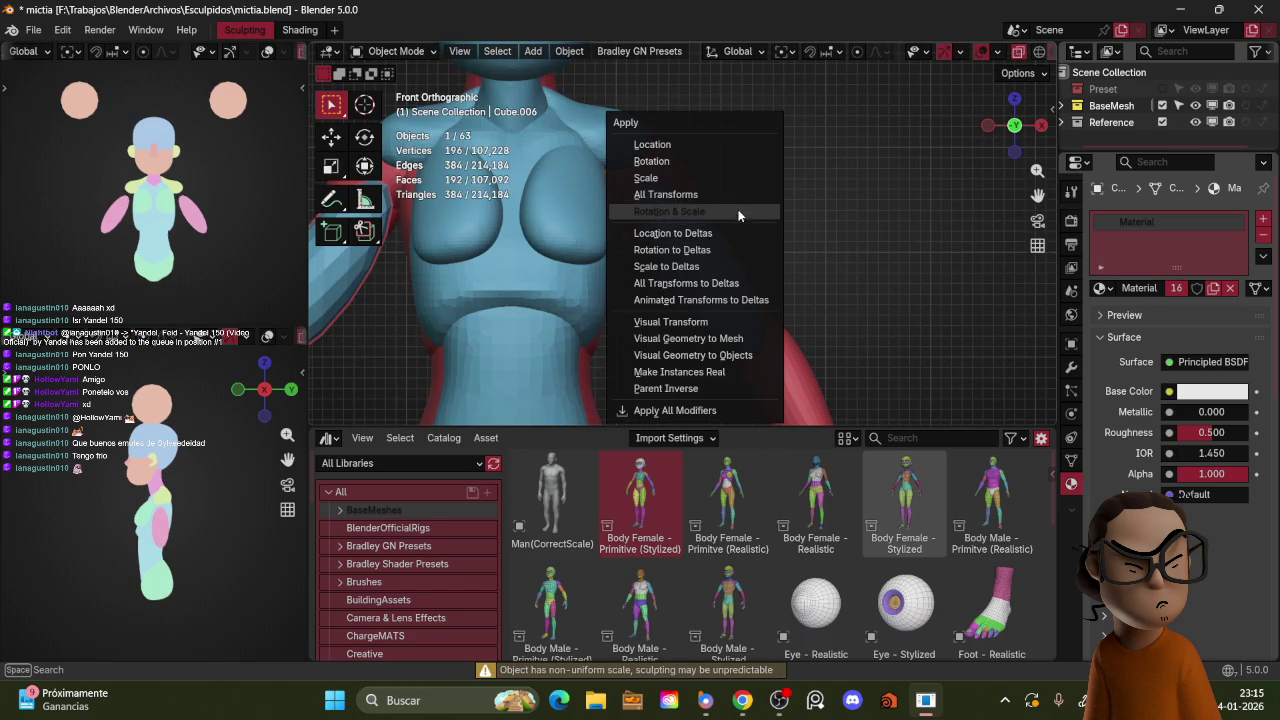
left_click(748, 212)
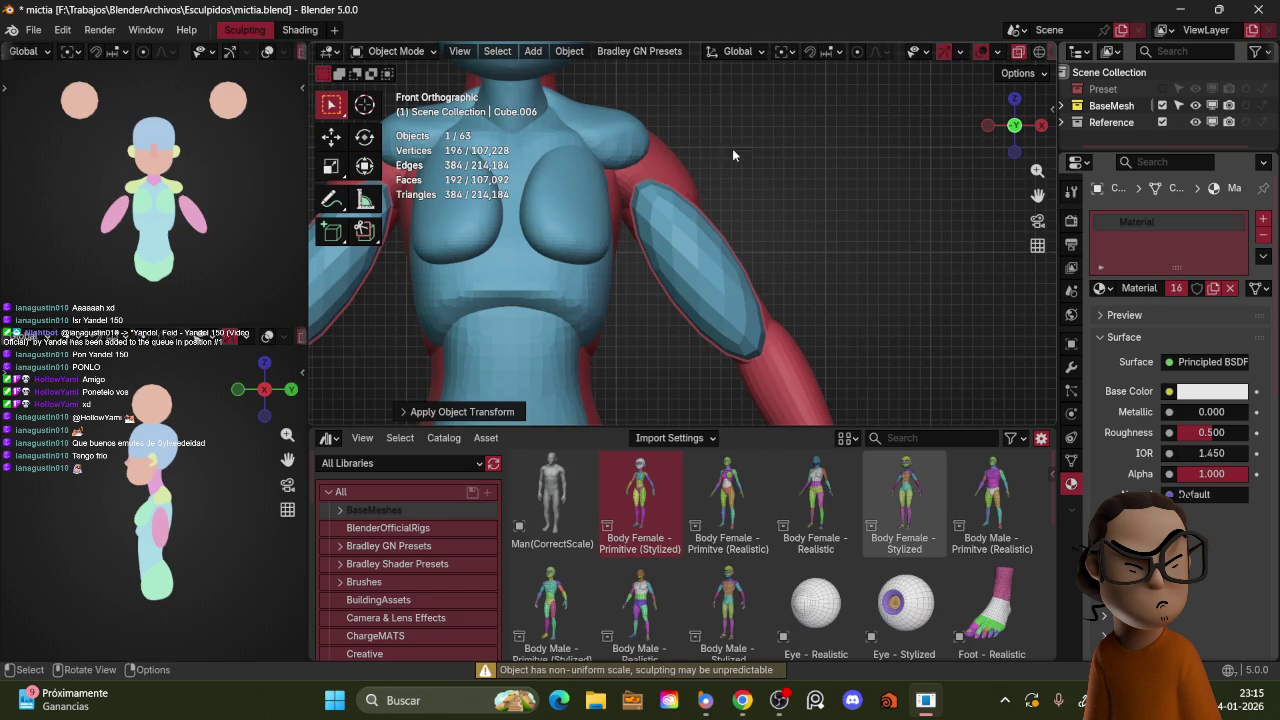
key("KP_Divide")
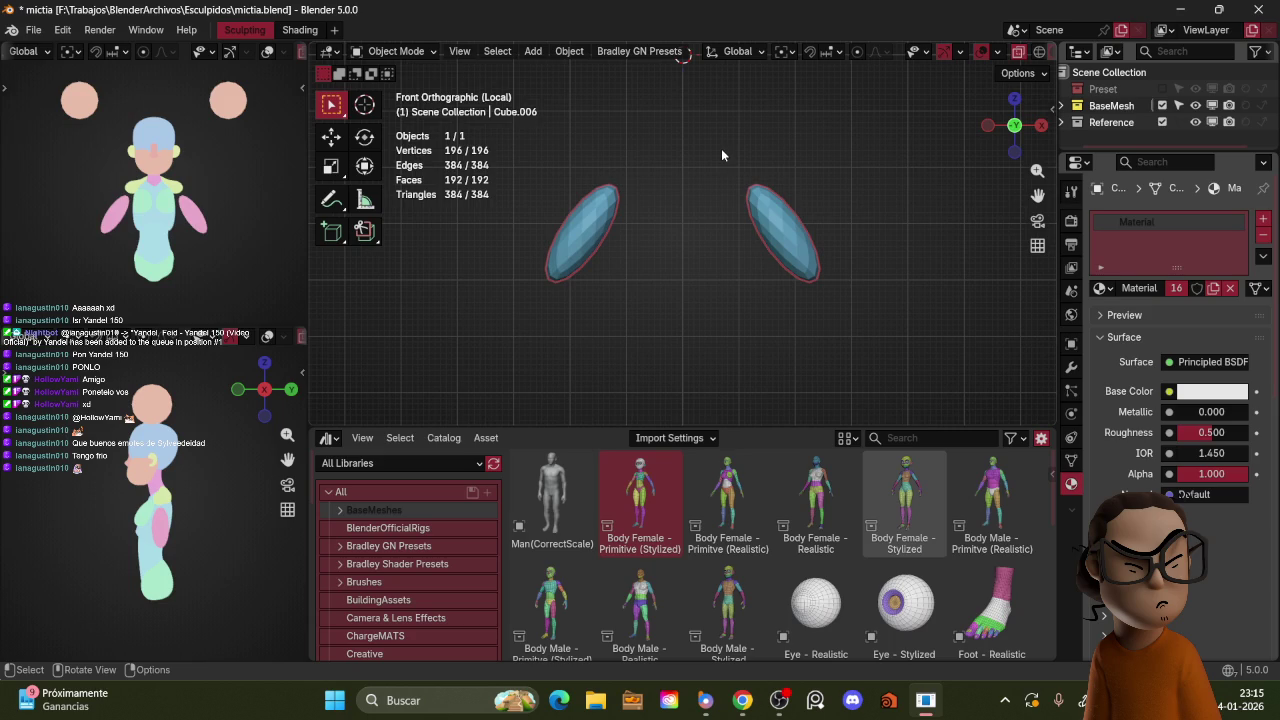
key("KP_Divide")
Step: Remesh the arm pieces at a finer resolution and pull the upper arm into the shoulder
key("ctrl+Tab")
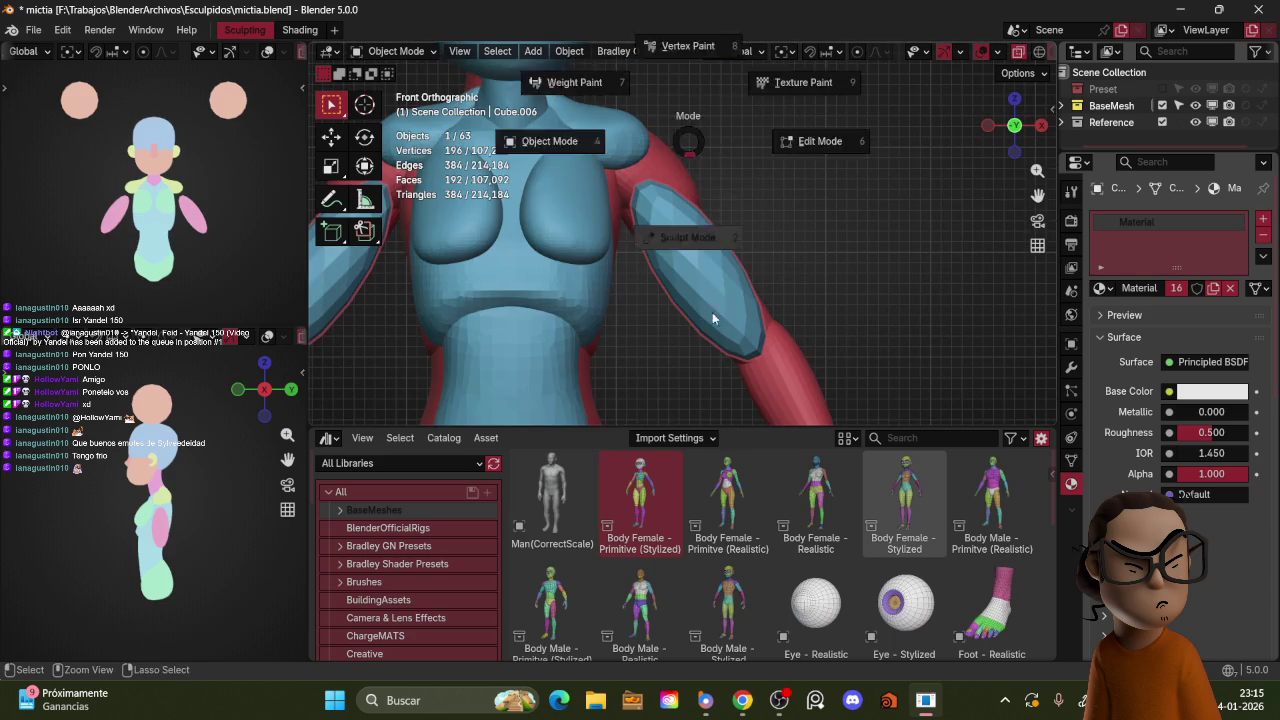
left_click(700, 270)
key("r")
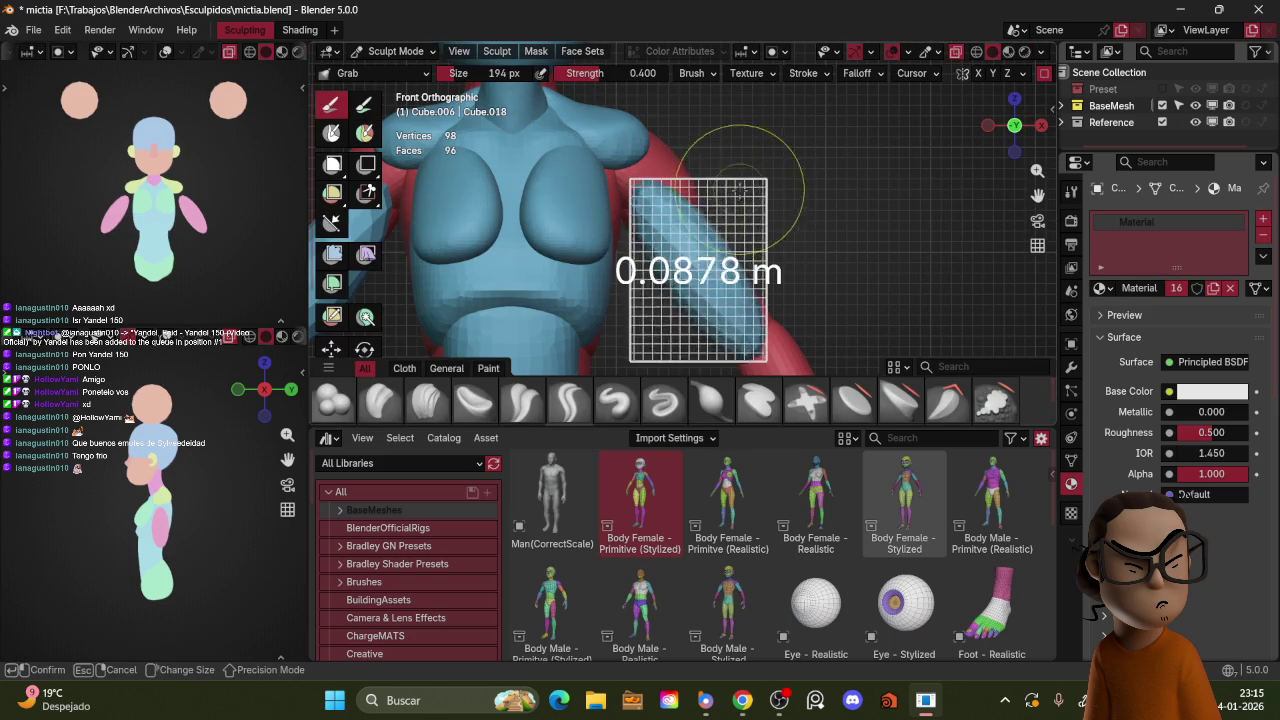
left_click(720, 200)
key("ctrl+r")
mouse_move(654, 258)
left_mouse_down()
mouse_move(665, 185)
mouse_move(729, 177)
left_mouse_up()
scroll(745, 170, "down", 3)
Step: Reposition the arm pieces in Object Mode using the side view
key("ctrl+Tab")
key("g")
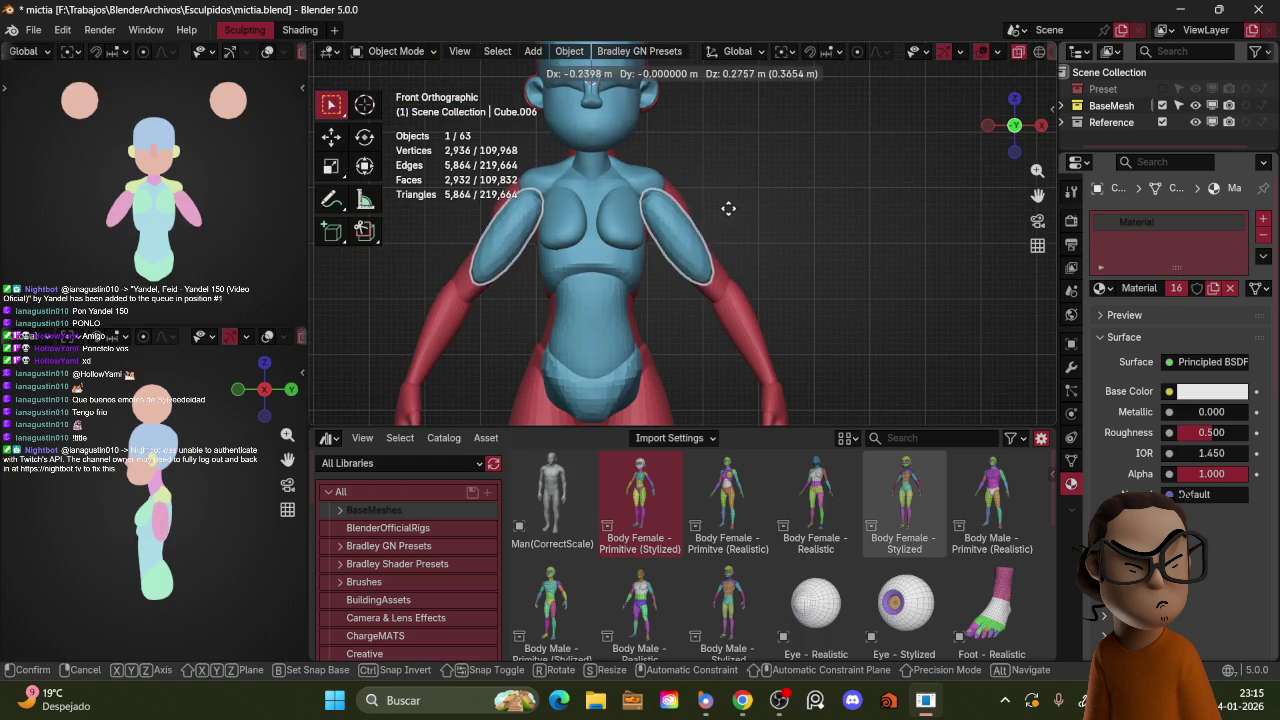
key("KP_3")
left_click(752, 200)
Step: Grab-sculpt the shoulder into shape from behind and at an angle
key("ctrl+Tab")
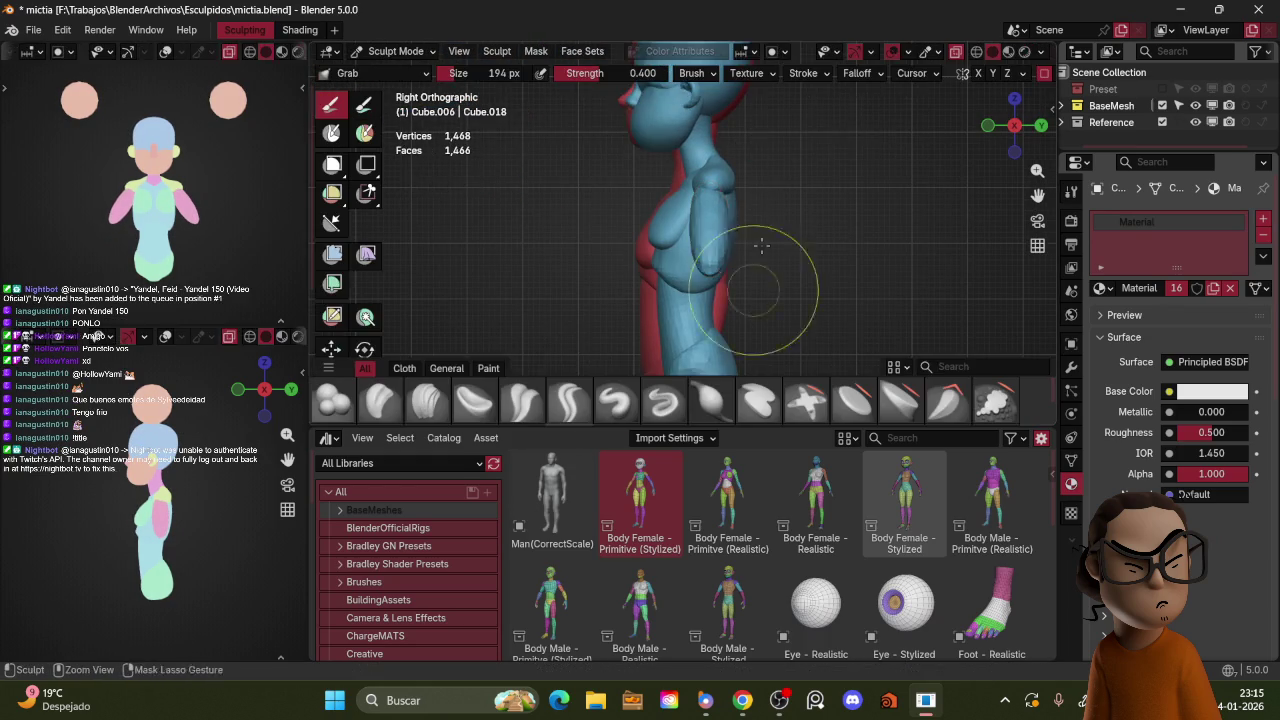
middle_click_drag(757, 264, 663, 271)
scroll(663, 271, "up", 3)
left_click_drag(629, 234, 680, 235)
middle_click_drag(686, 243, 648, 216)
key("f")
key("KP_1")
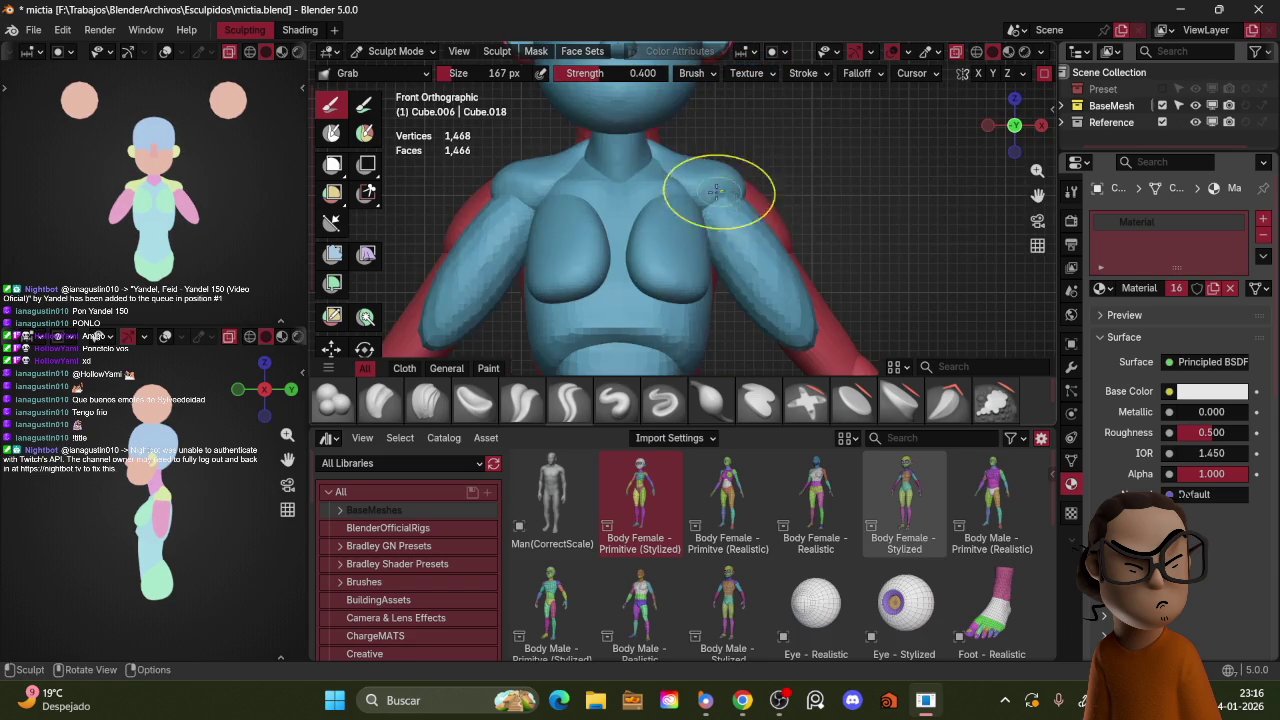
middle_click_drag(793, 202, 653, 194)
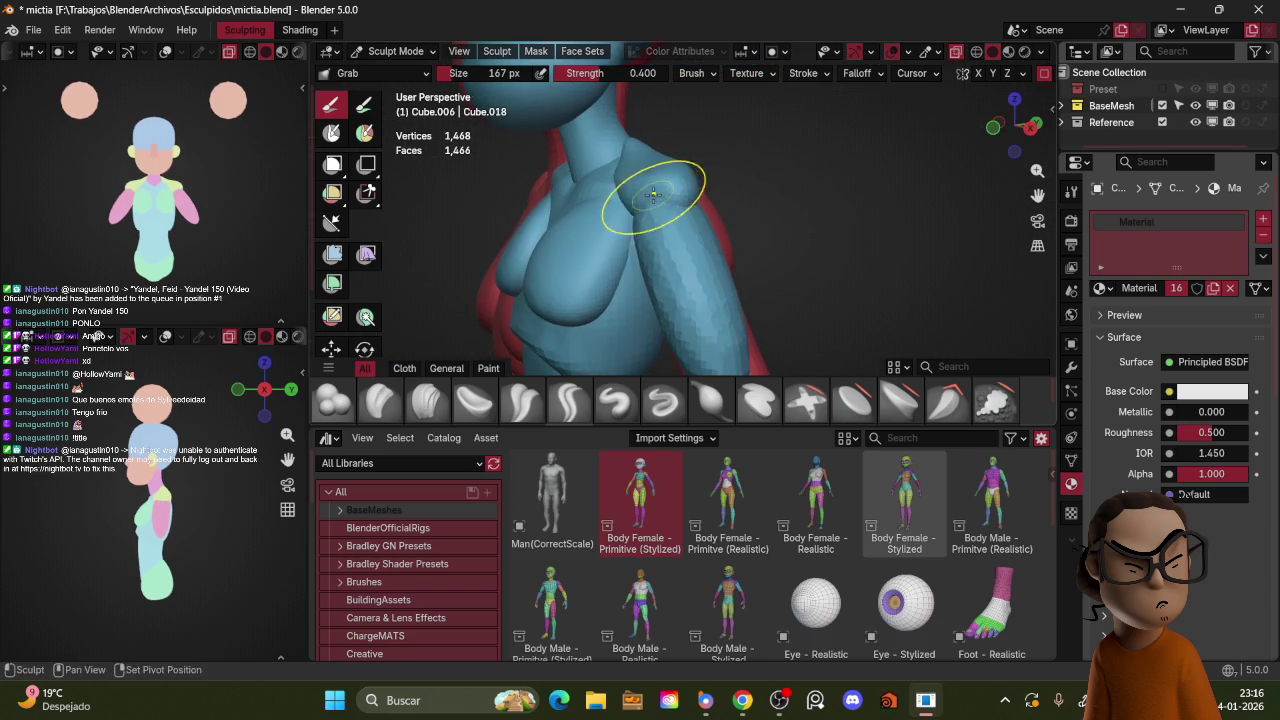
left_click_drag(666, 198, 643, 204)
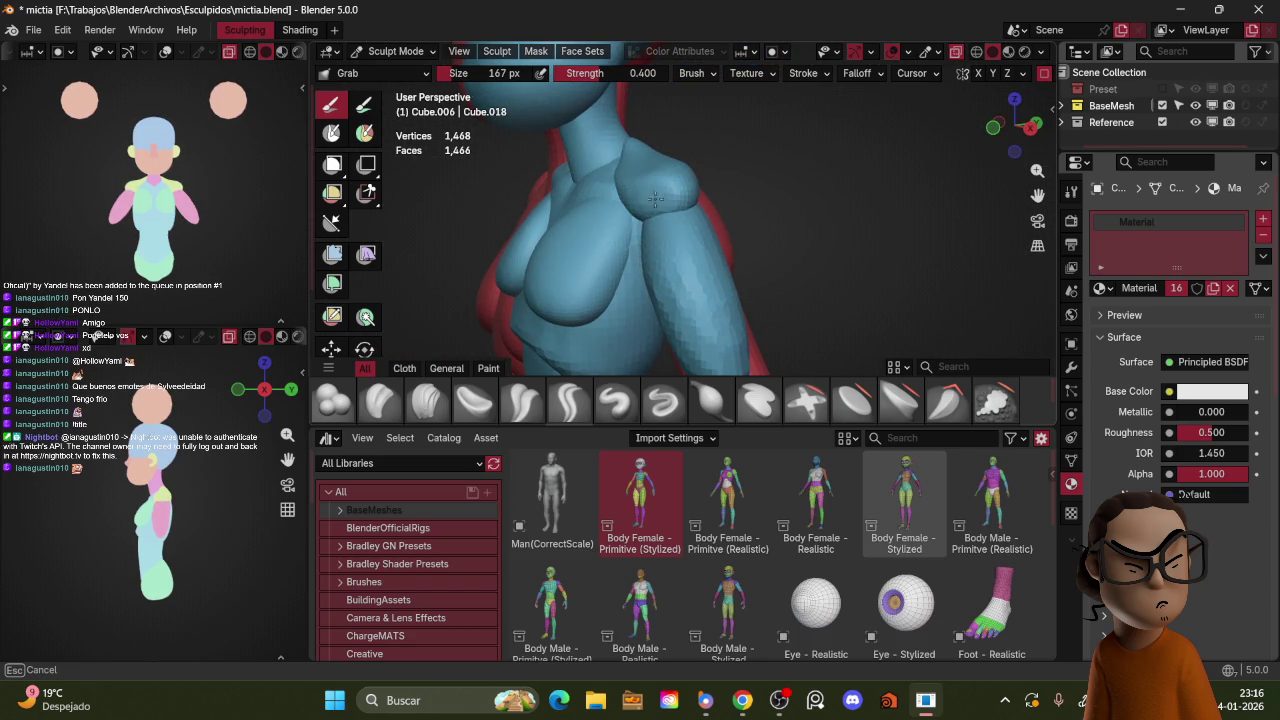
key("KP_1")
Step: Re-angle and reposition the arm piece so it follows the arm
key("ctrl+Tab")
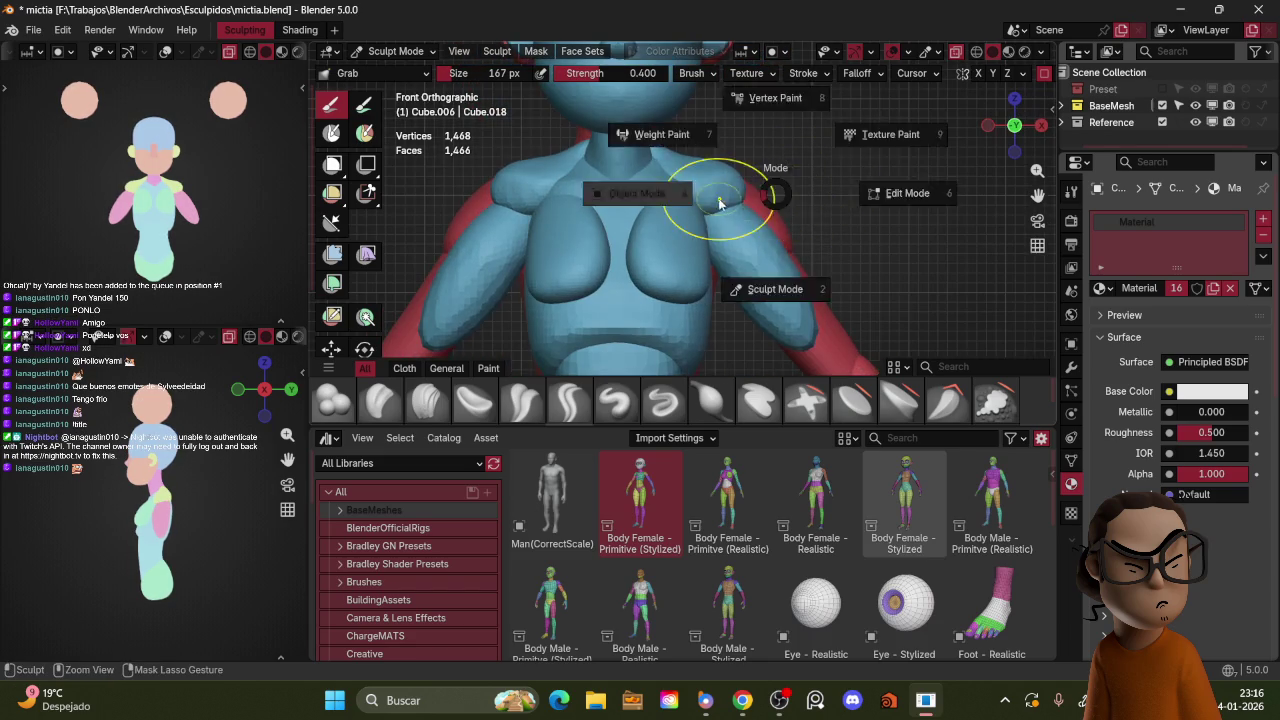
key("s")
key("r")
left_click(808, 178)
left_click(833, 153)
key("r")
key("g")
key("r")
left_click(840, 120)
Step: Grab-sculpt the shoulder, arm and torso with a larger brush, lifting the shoulder bulge
key("ctrl+Tab")
left_click(820, 205)
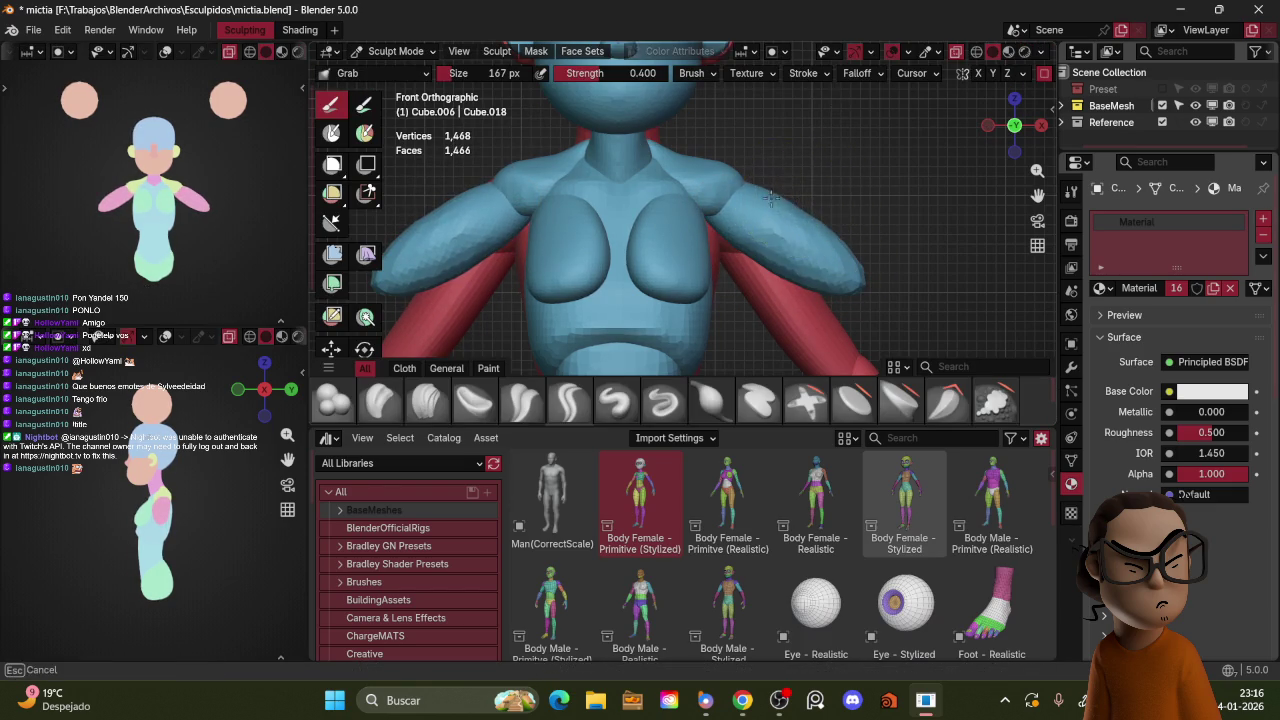
key("f")
left_click(786, 186)
mouse_move(857, 243)
left_mouse_down()
mouse_move(837, 212)
mouse_move(790, 217)
mouse_move(700, 142)
left_mouse_up()
mouse_move(707, 136)
middle_mouse_down("shift")
mouse_move(785, 203)
mouse_move(782, 187)
mouse_move(675, 268)
middle_mouse_up("shift")
scroll(740, 180, "down", 4)
left_click_drag(675, 268, 695, 256)
middle_click_drag(732, 244, 760, 205)
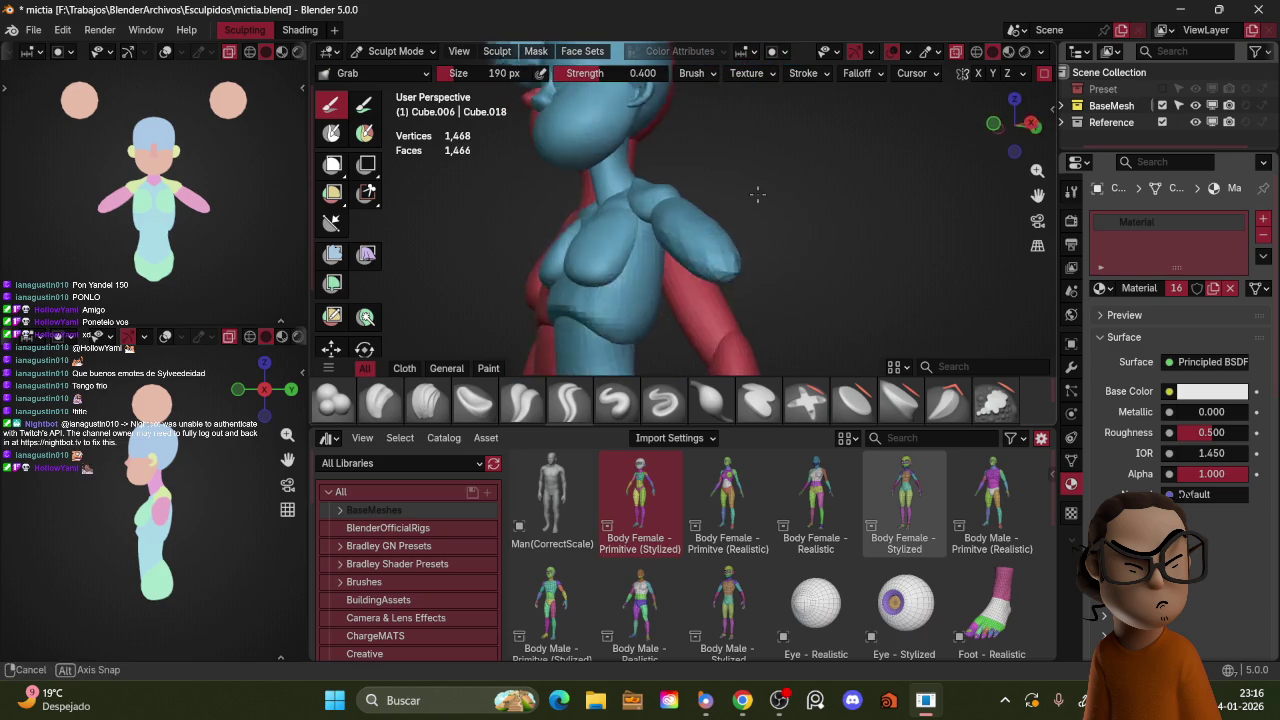
Step: Grab-refine the arm and the arm piece's tip with the brush at 190 px
key("f")
left_click(791, 209)
key("f")
left_click(745, 262)
mouse_move(750, 266)
left_mouse_down()
mouse_move(783, 273)
mouse_move(749, 251)
left_mouse_up()
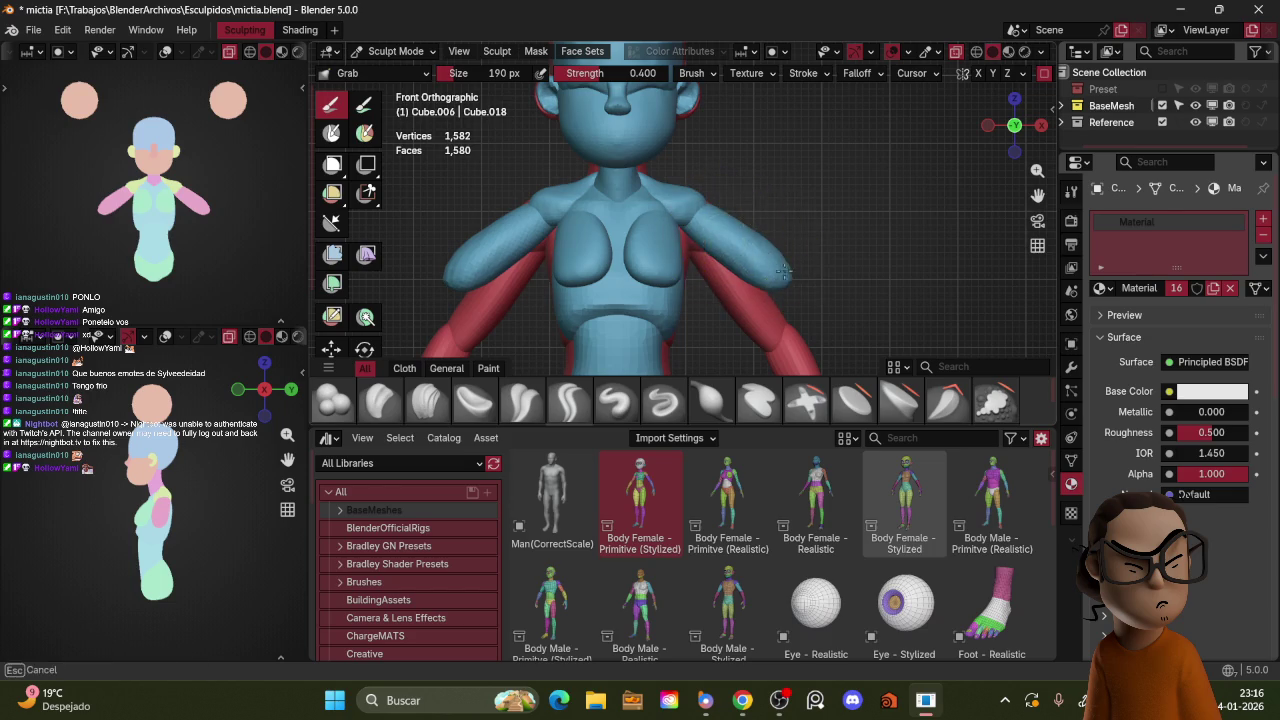
mouse_move(765, 228)
left_mouse_down()
mouse_move(783, 265)
mouse_move(766, 243)
left_mouse_up()
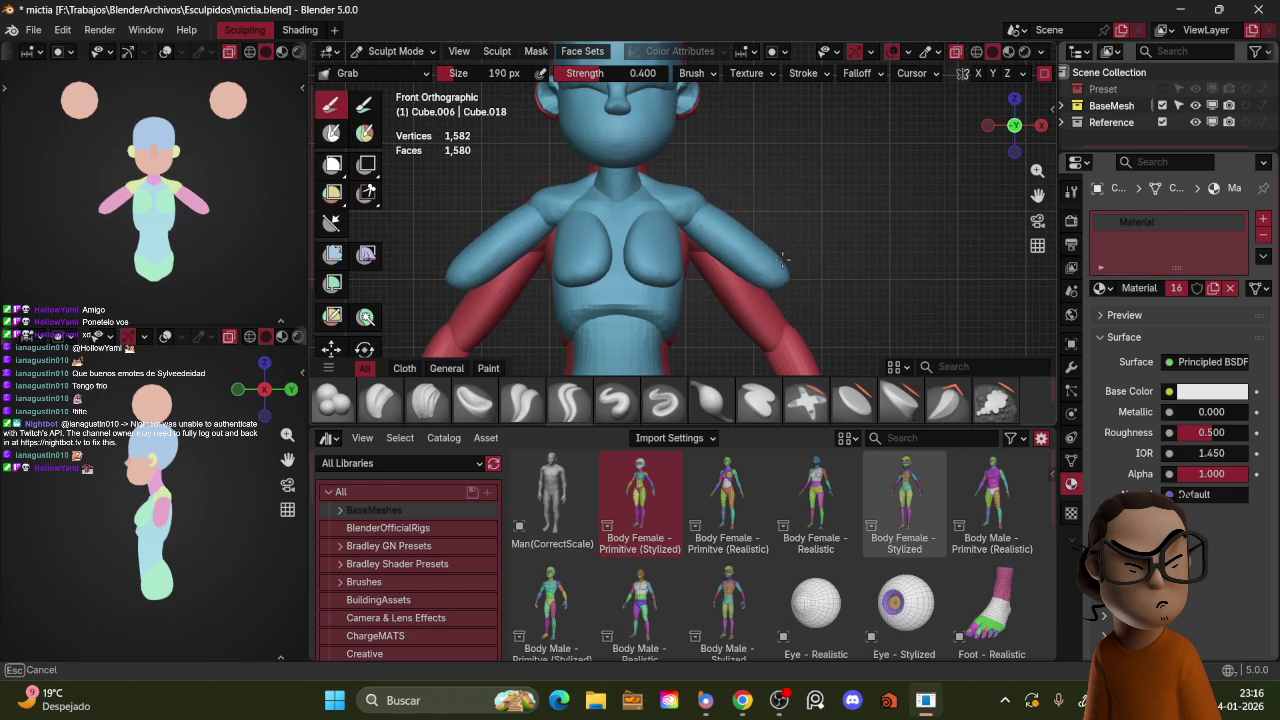
key("ctrl+Tab")
key("shift+d")
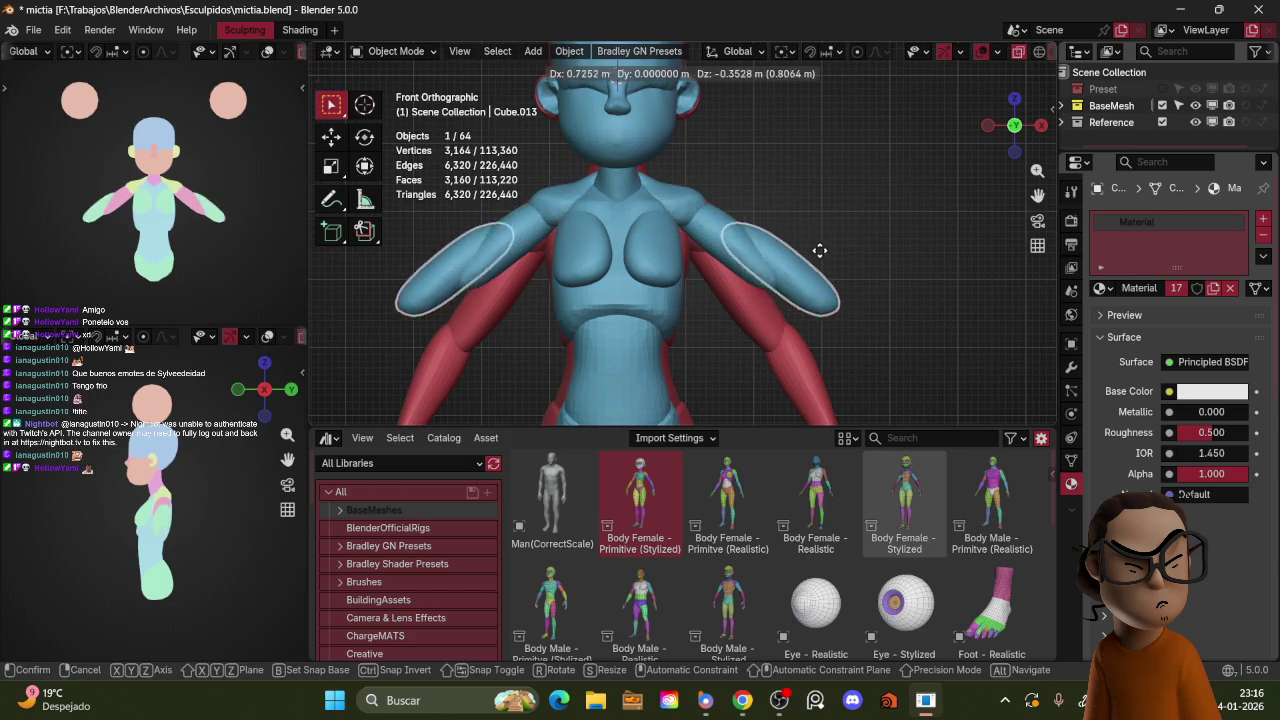
Step: Duplicate the arm piece and try repositioning it, undoing the last move
left_click(848, 280)
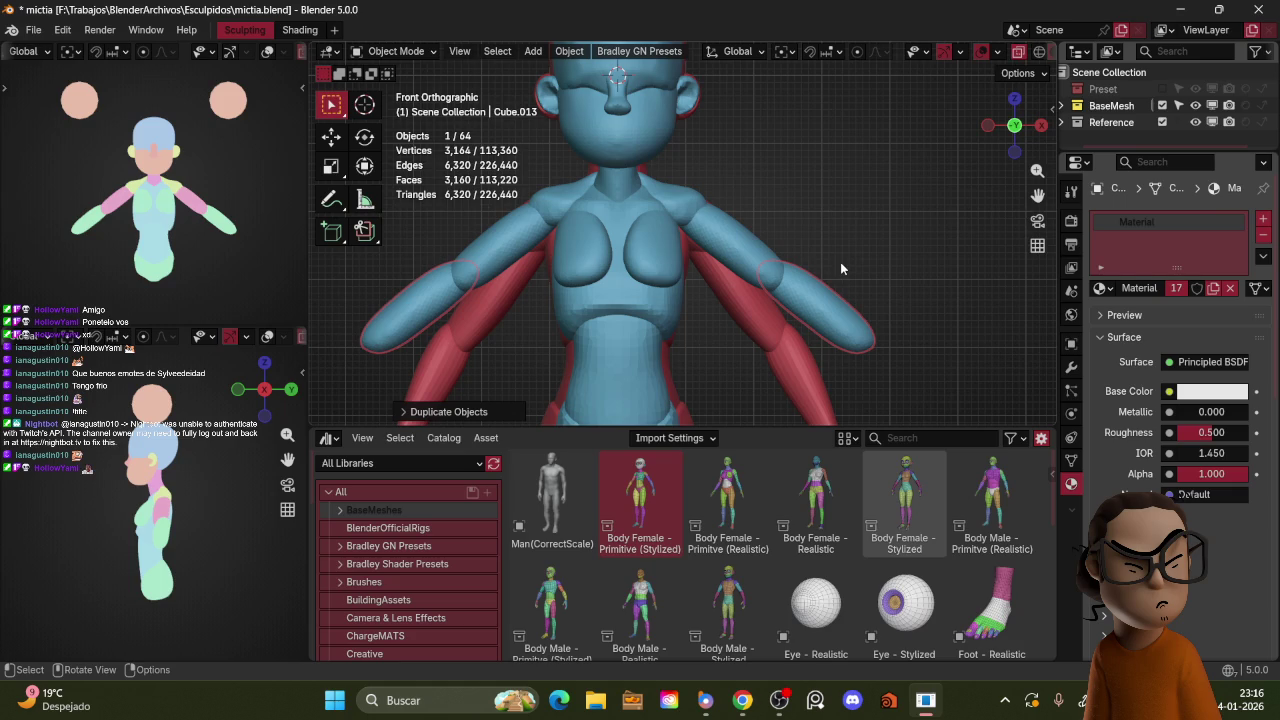
mouse_move(804, 214)
middle_mouse_down("shift")
mouse_move(749, 257)
mouse_move(833, 236)
middle_mouse_up("shift")
key("r")
left_click(757, 277)
key("g")
left_click(757, 277)
key("ctrl+z")
scroll(833, 236, "up", 2)
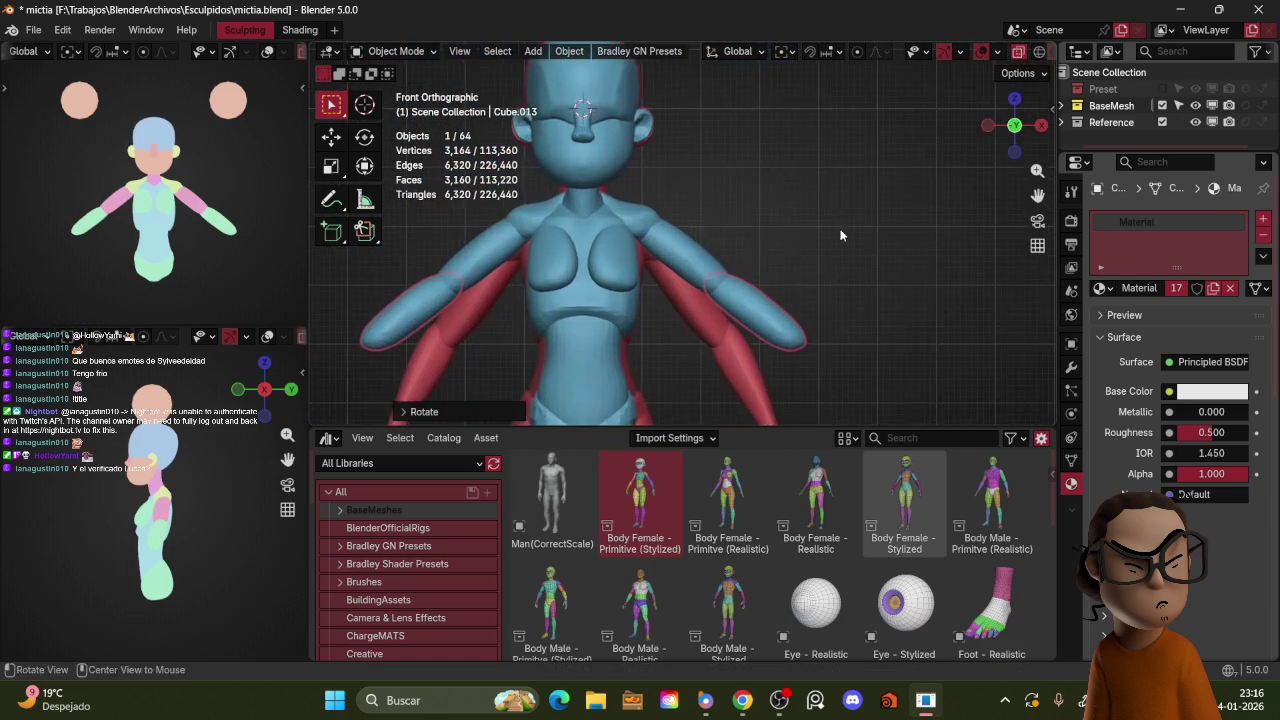
scroll(803, 200, "up", 2)
Step: Grab-sculpt the duplicated arm's tip outward, adjusting the brush between 149 and 160 px
key("ctrl+Tab")
left_click(817, 331)
left_click_drag(773, 290, 751, 281)
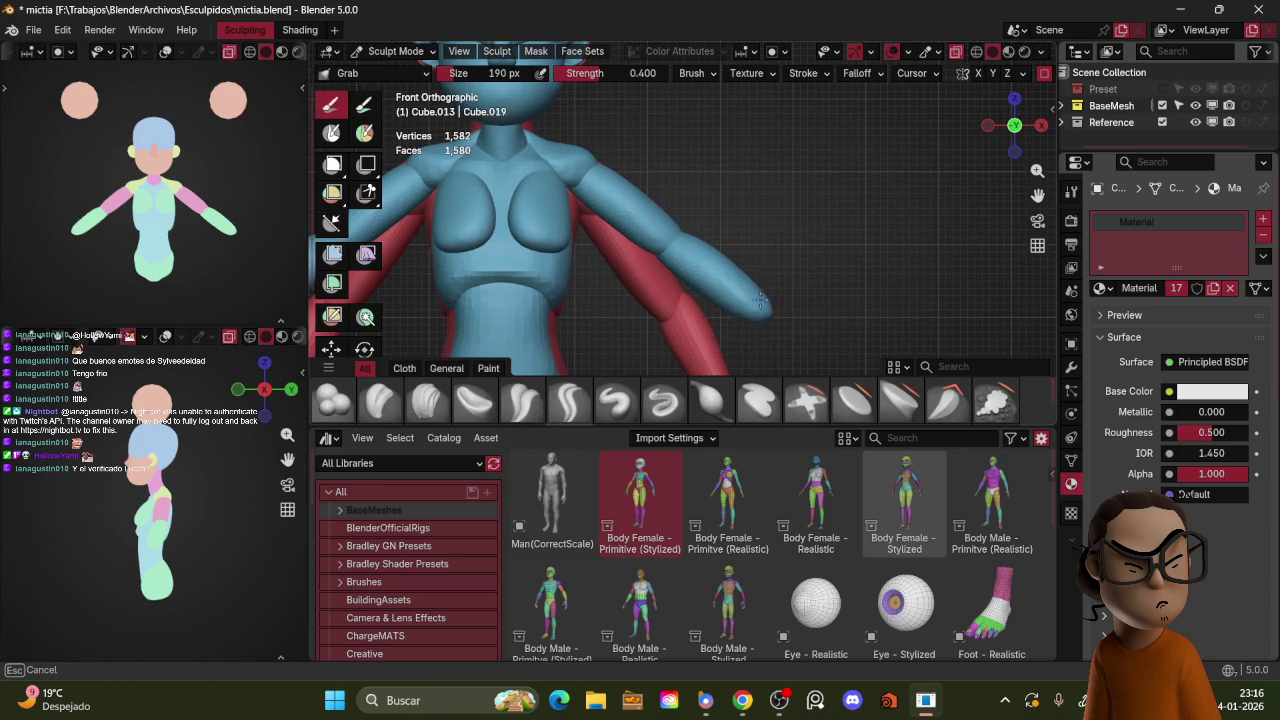
left_click_drag(781, 334, 766, 290)
key("bracketleft")
key("bracketleft")
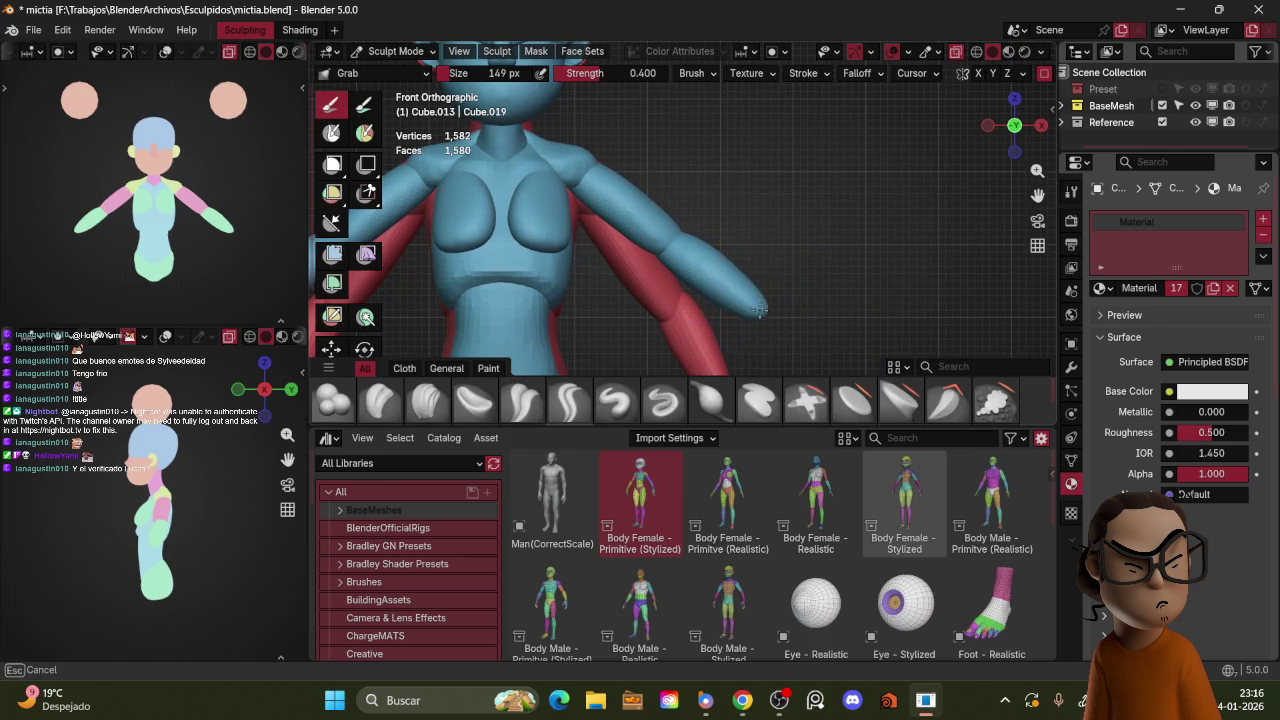
key("bracketright")
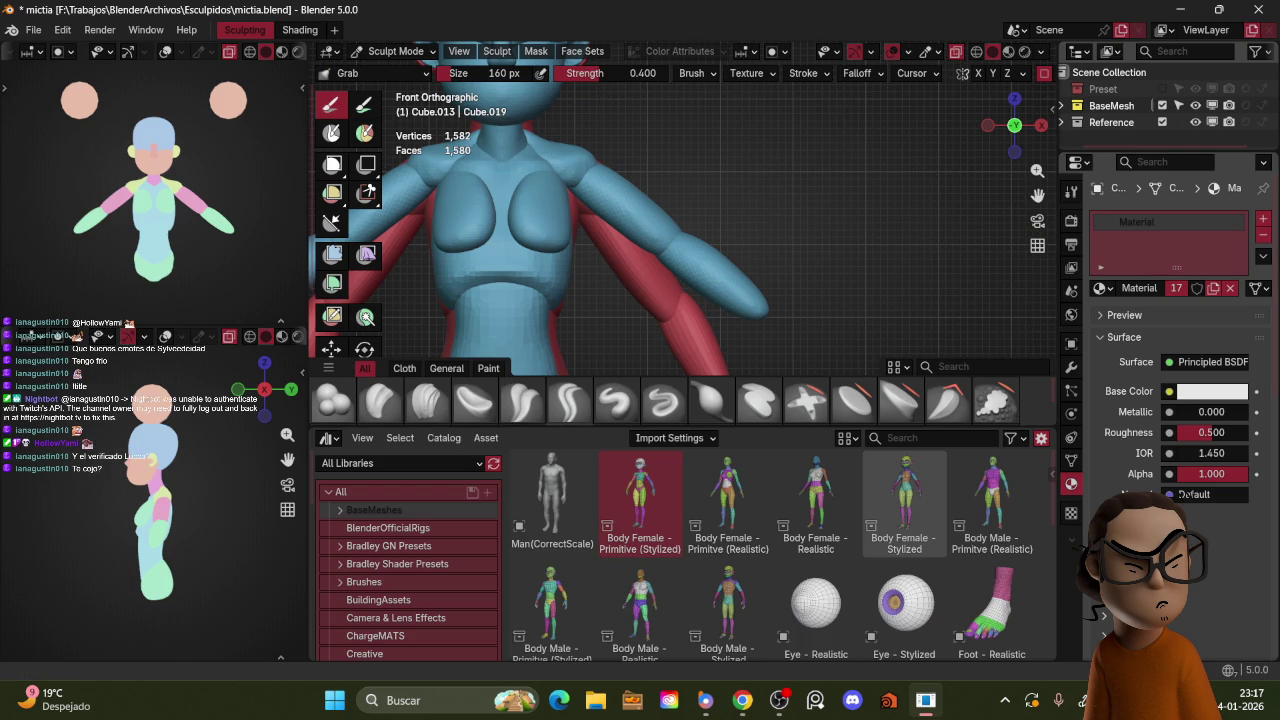
key("alt+Tab")
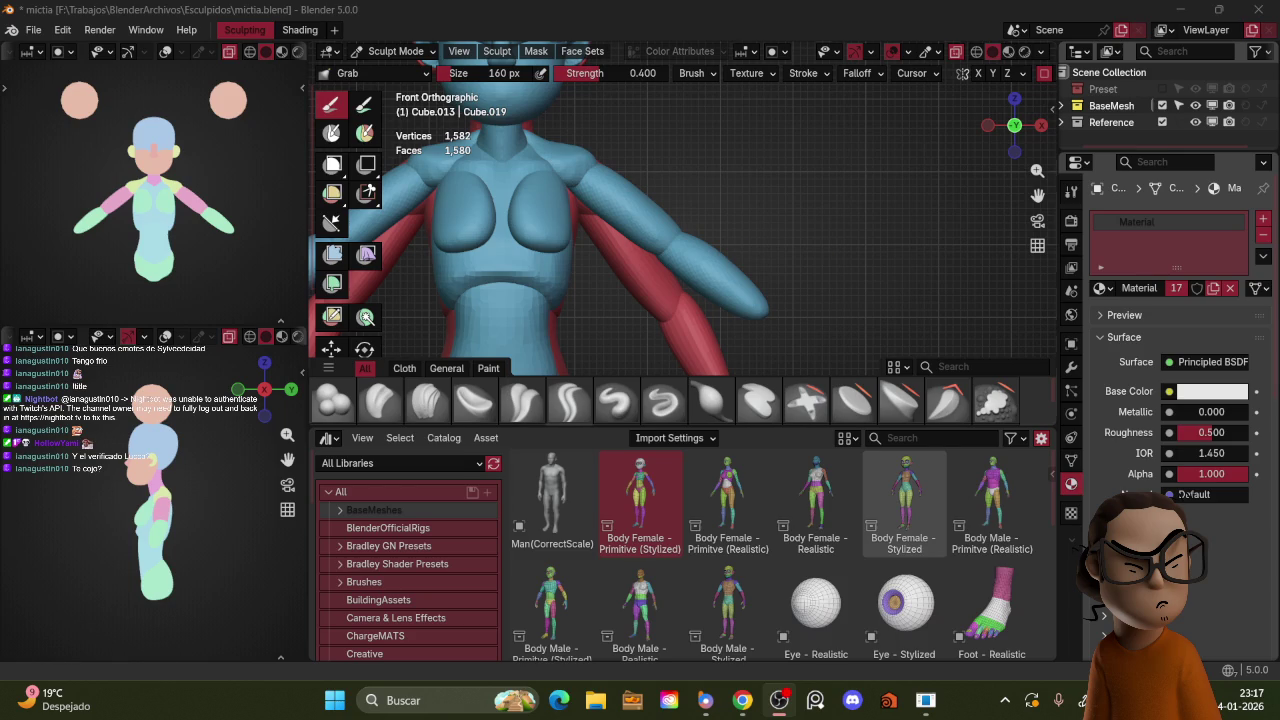
Step: Resize the brush to 150 px, try the Clay and Blob brushes, then shrink it to 113 px
key("f")
left_click(775, 290)
key("f")
left_click(707, 240)
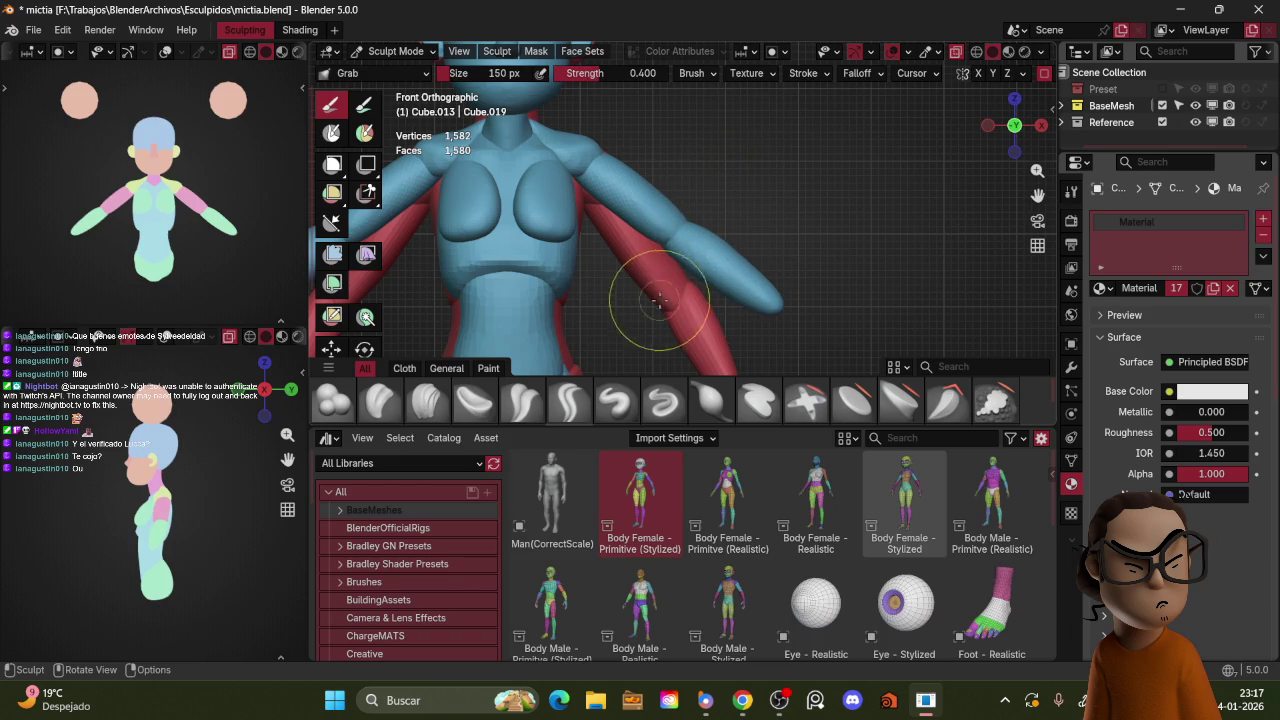
left_click(383, 400)
left_click(333, 400)
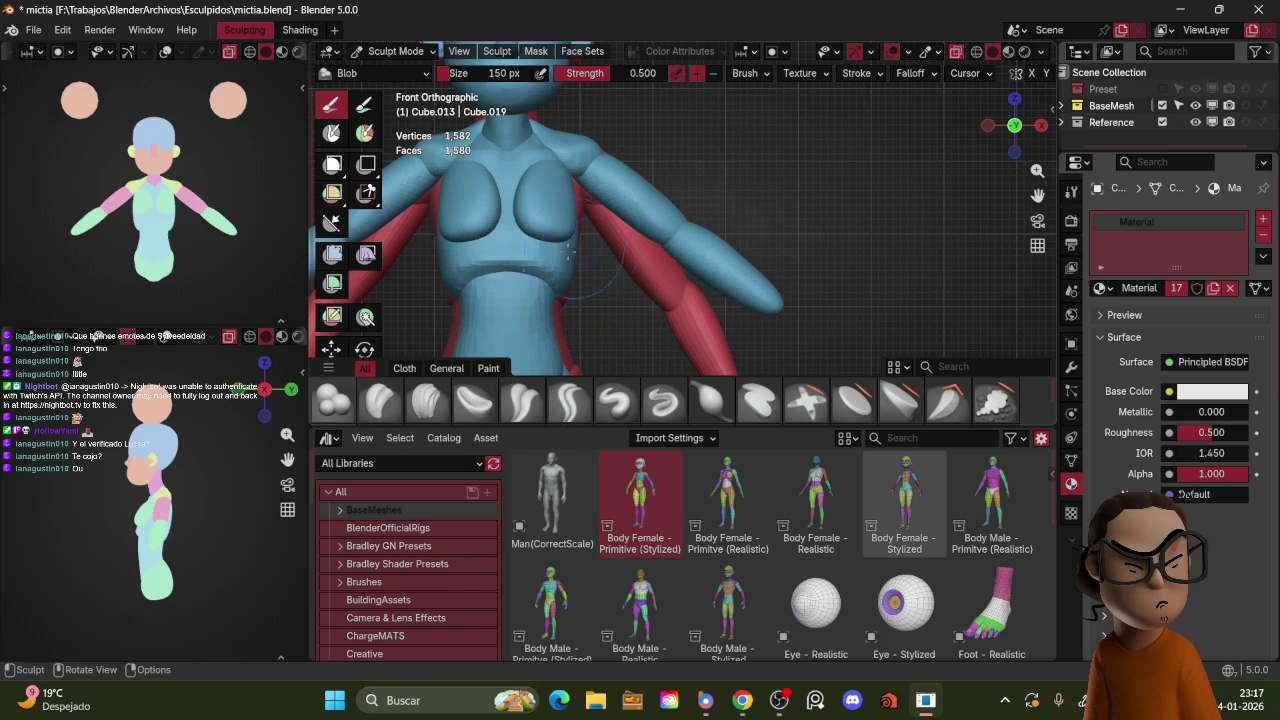
key("f")
left_click(691, 225)
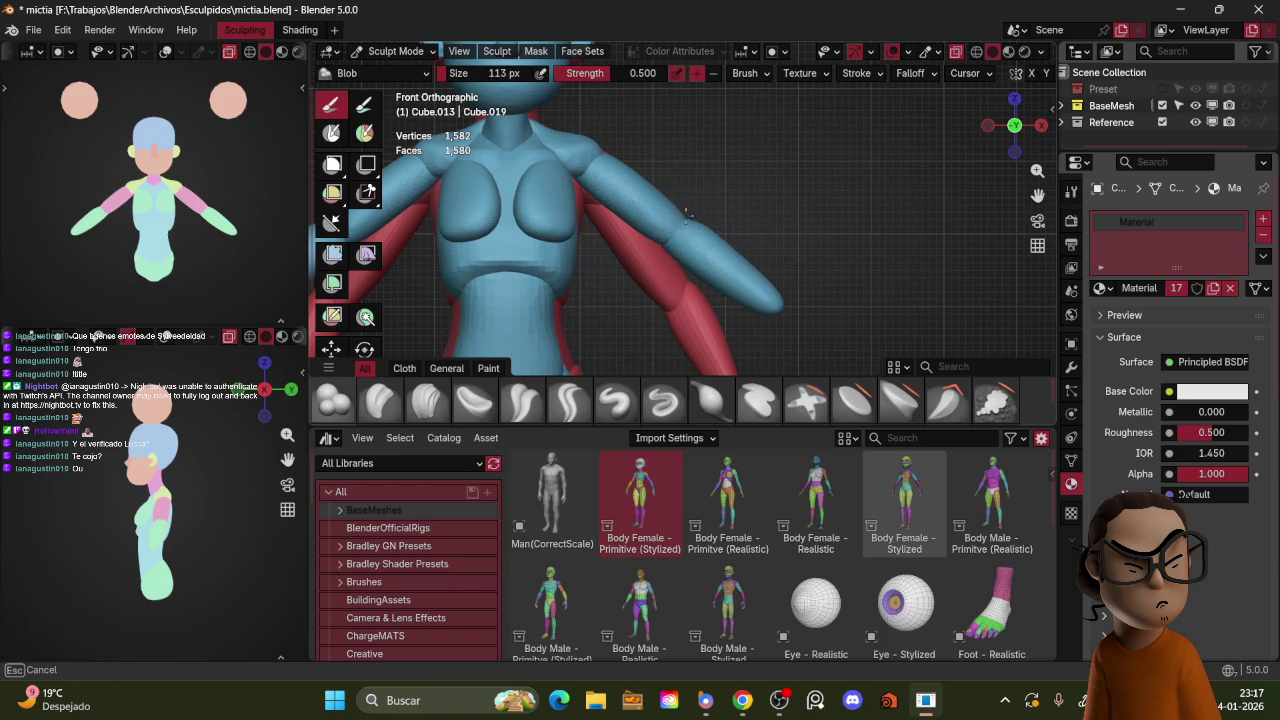
Step: Try the Crease Polish brush around the torso, then return to Grab at 104 px
middle_click_drag(710, 208, 681, 231)
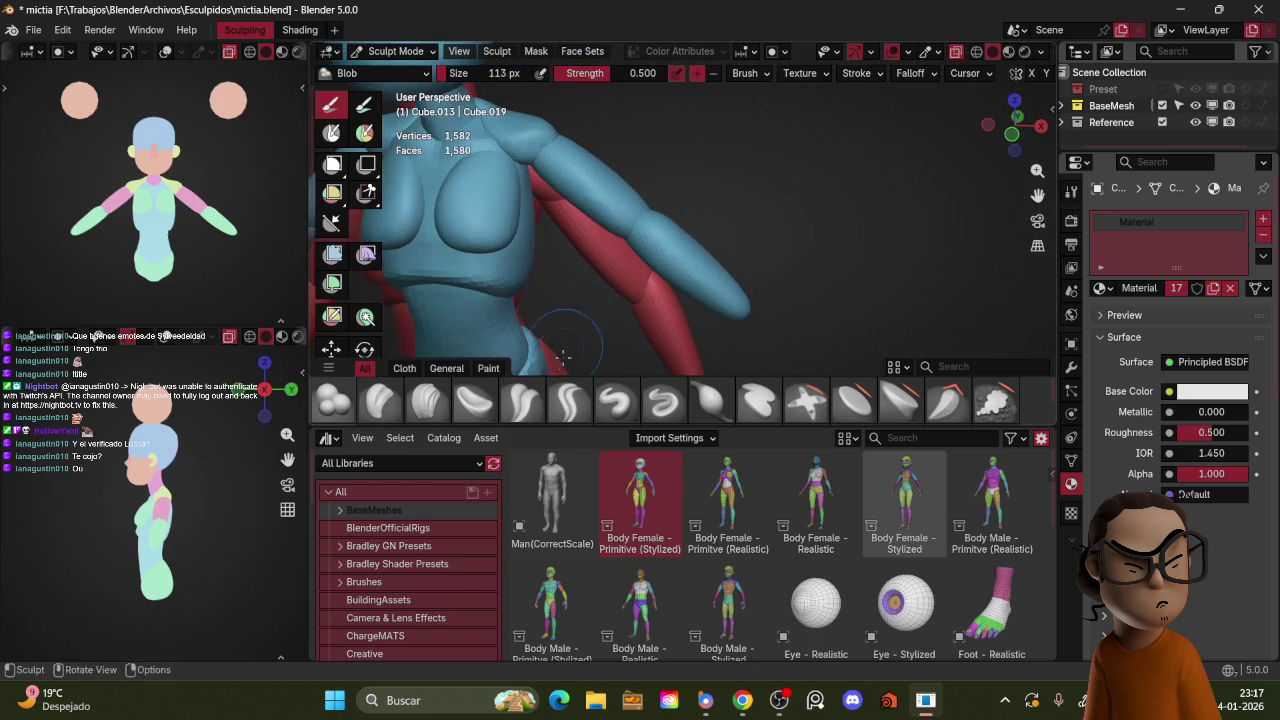
key("shift+c")
mouse_move(717, 237)
middle_mouse_down()
mouse_move(818, 211)
mouse_move(808, 207)
middle_mouse_up()
key("g")
middle_click_drag(741, 218, 810, 240)
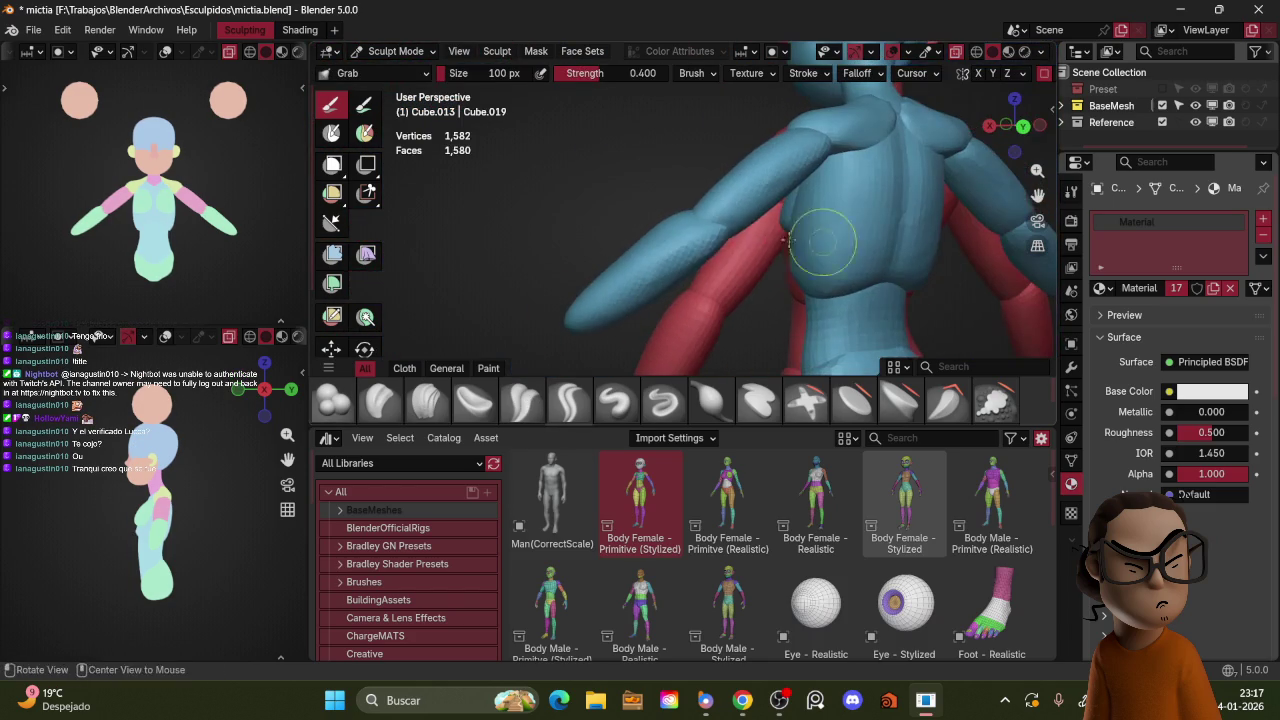
middle_click_drag(737, 224, 744, 242, "alt")
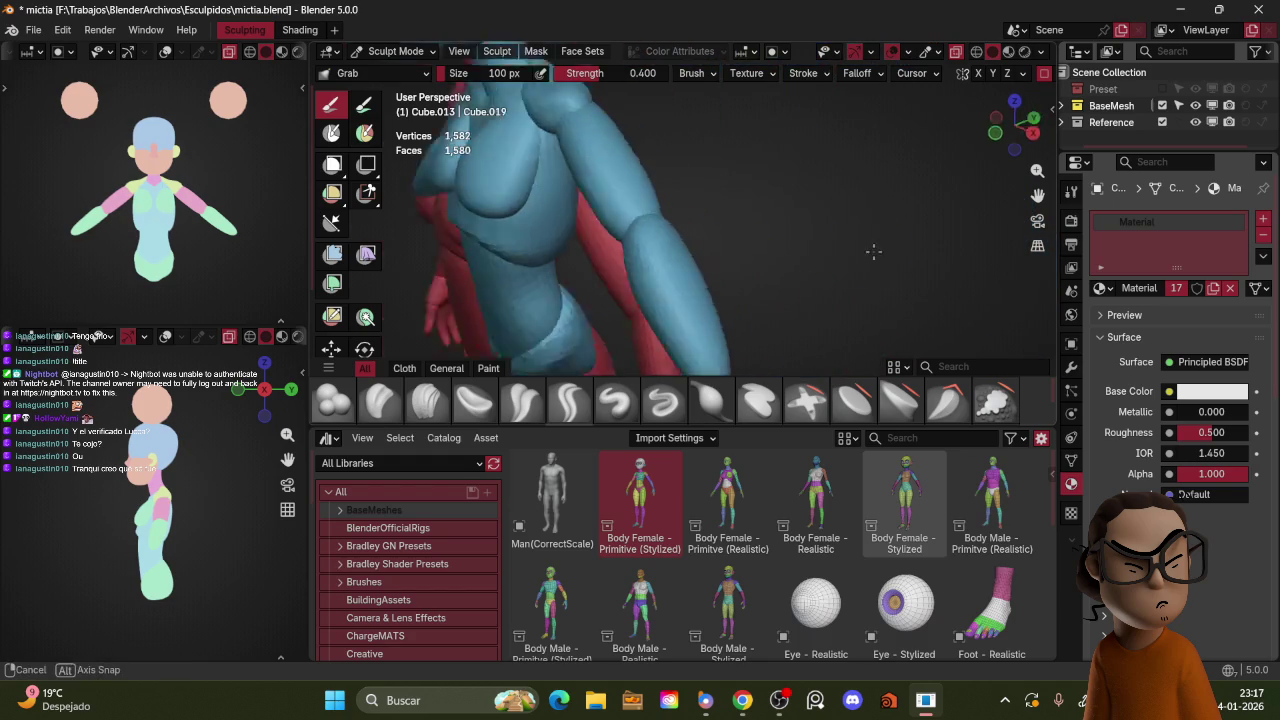
left_click(520, 398)
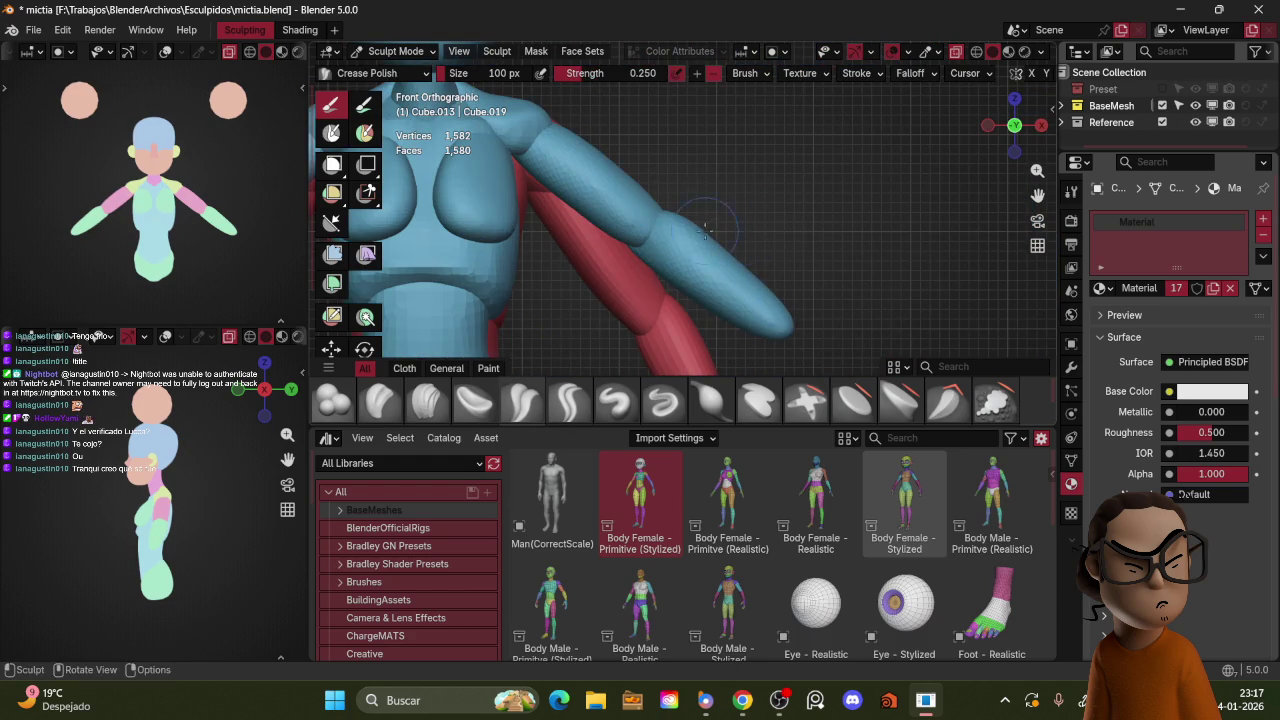
middle_click_drag(750, 202, 771, 243, "ctrl")
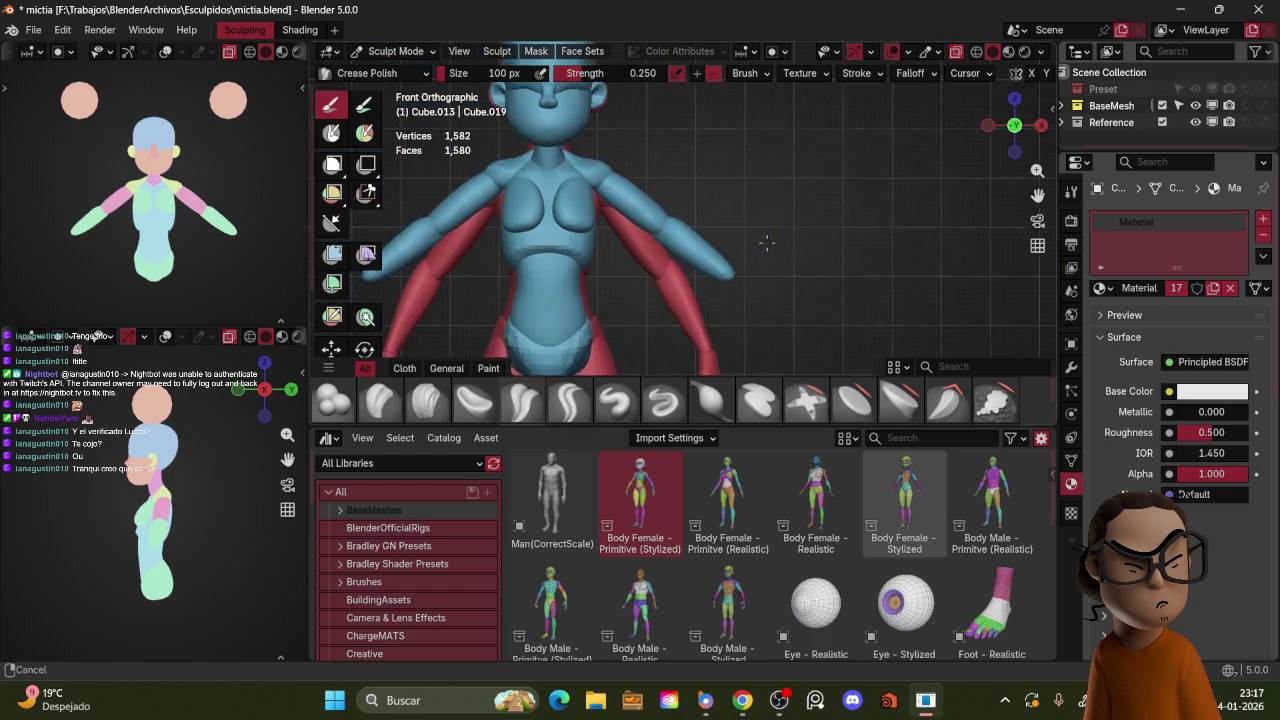
scroll(768, 258, "up", 2)
key("g")
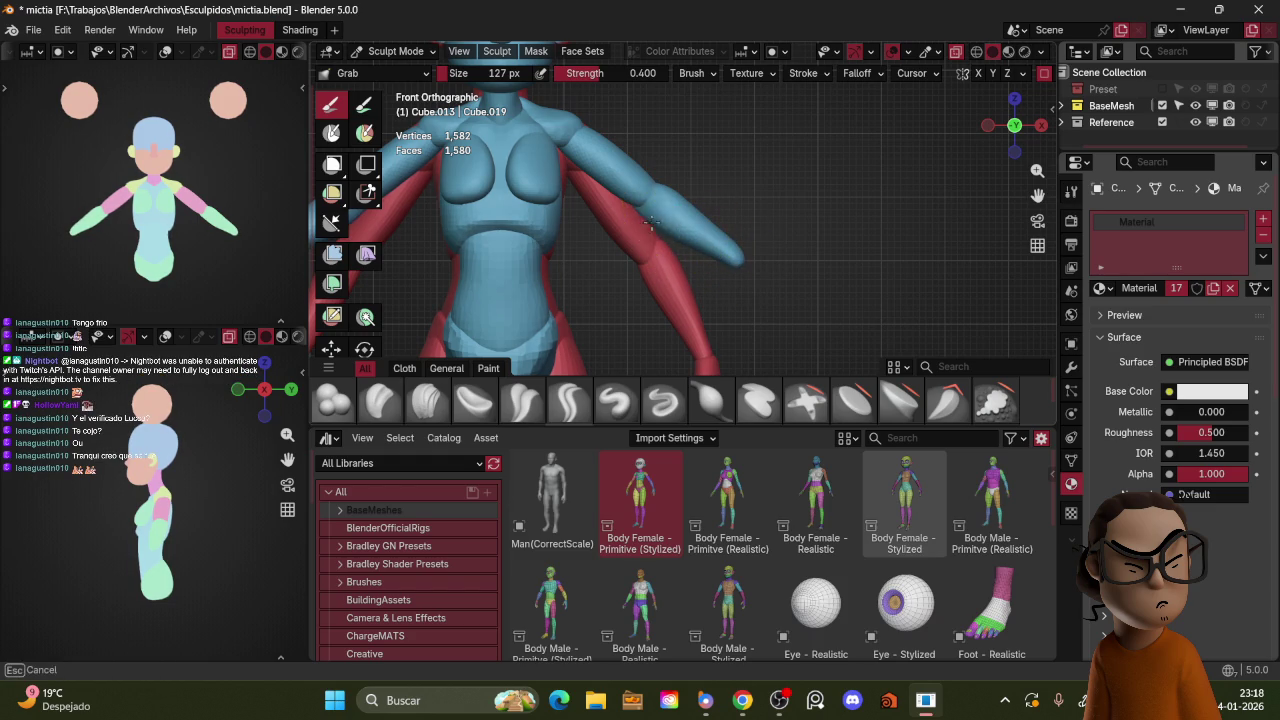
left_click(665, 185)
Step: In Top view, move the sphere aside and resume sculpting on the arm object
mouse_move(665, 180)
middle_mouse_down()
mouse_move(640, 183)
mouse_move(732, 199)
middle_mouse_up()
key("KP_7")
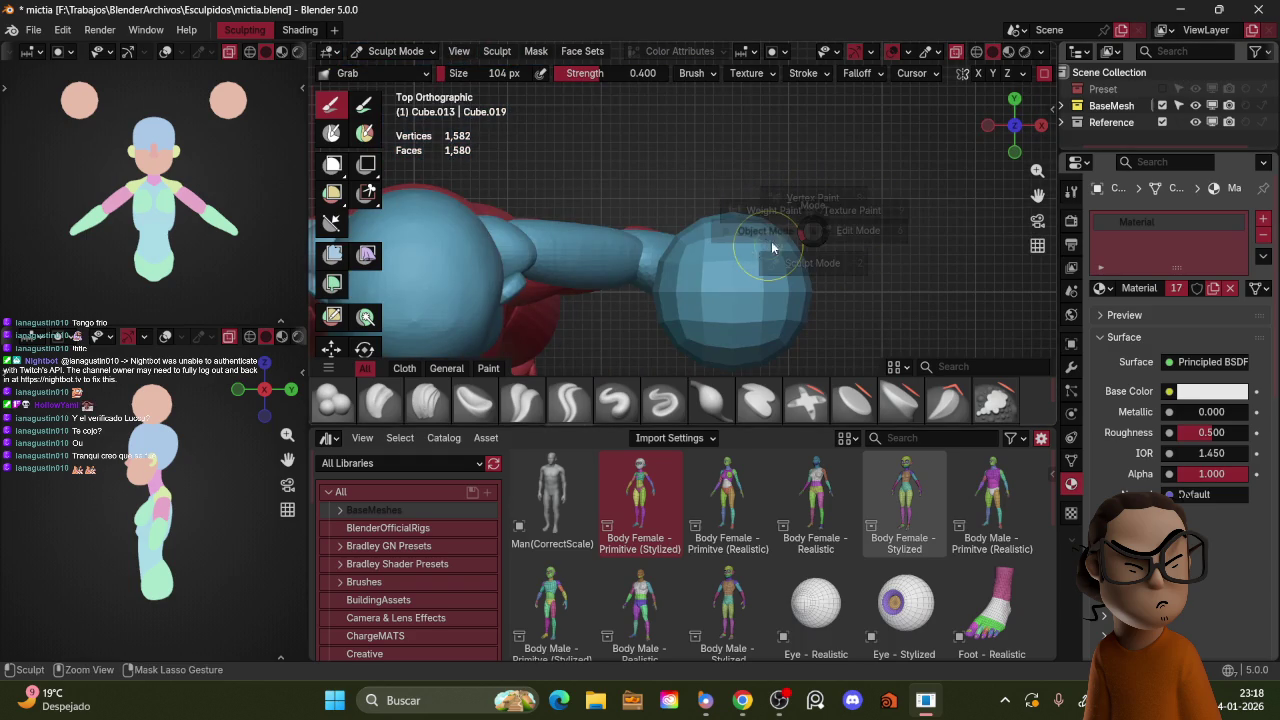
key("ctrl+Tab")
left_click(777, 283)
key("g")
left_click(790, 112)
left_click(760, 265)
key("ctrl+Tab")
left_click(792, 338)
Step: Set the Grab brush to 165 px and taper the forearm end to a point
key("f")
left_click(725, 248)
key("f")
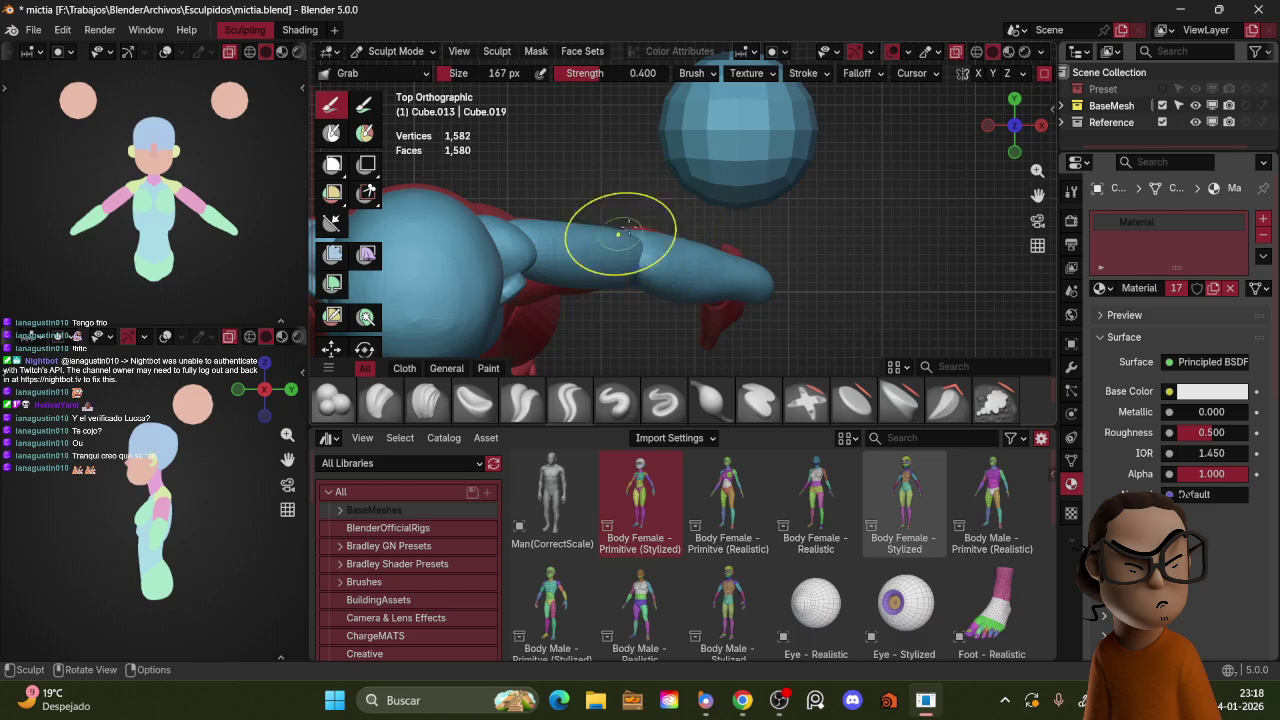
key("f")
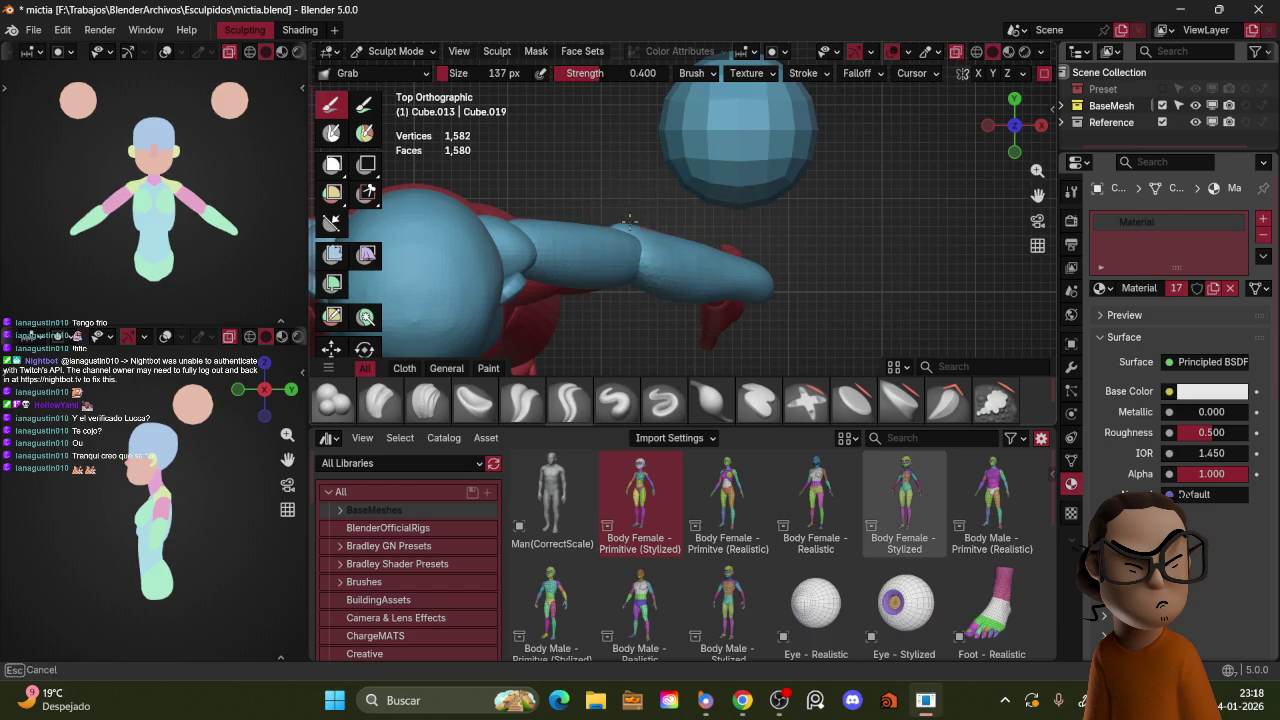
key("f")
left_click(700, 250)
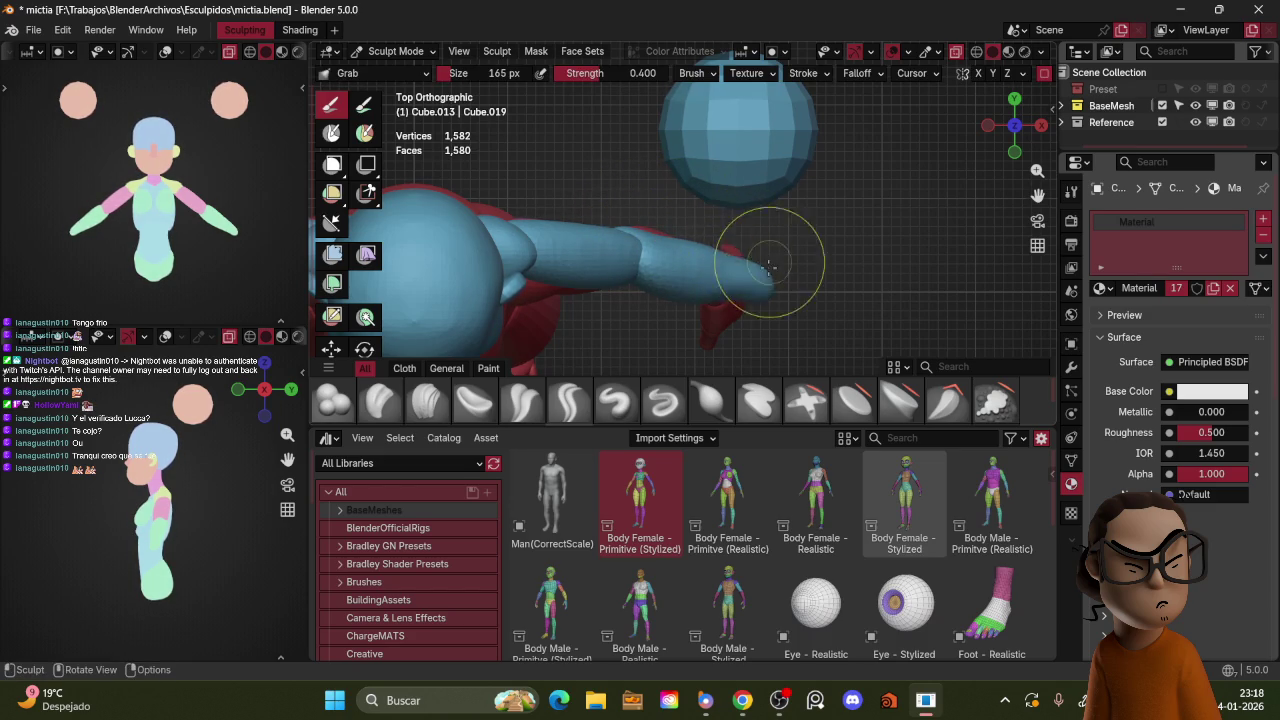
key("f")
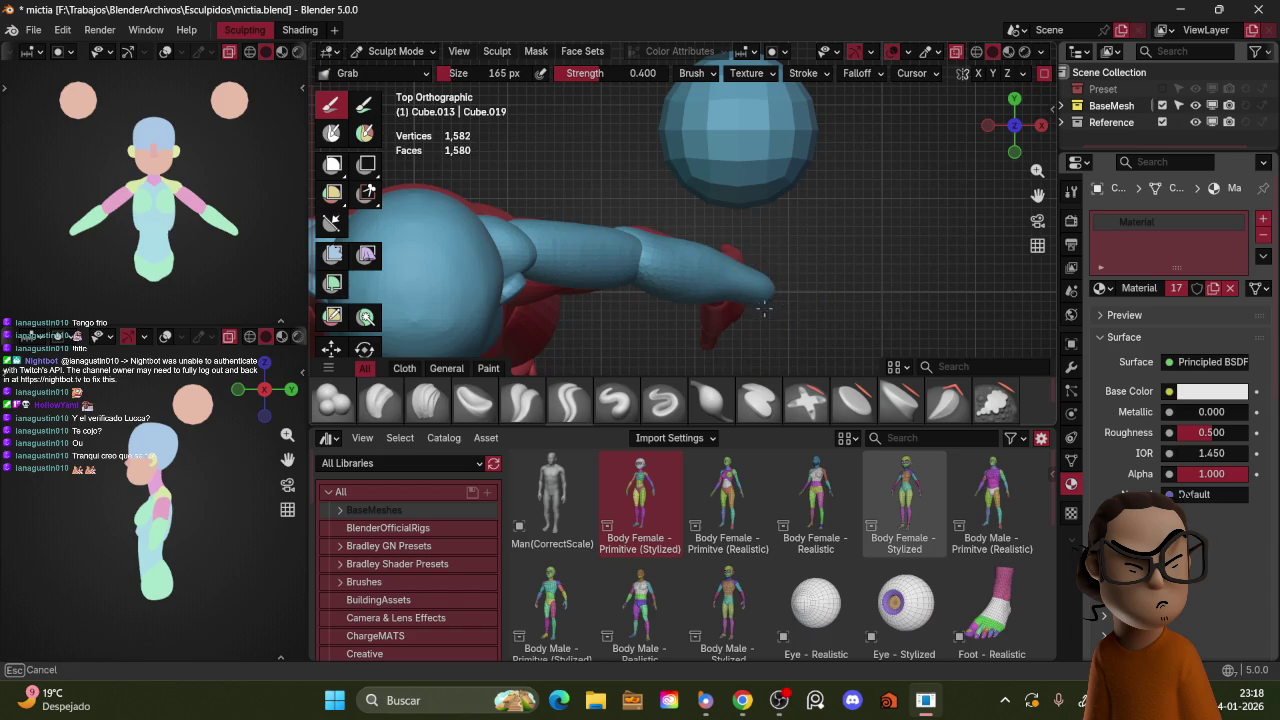
mouse_move(790, 290)
left_mouse_down("alt")
mouse_move(757, 251)
mouse_move(742, 200)
mouse_move(855, 204)
mouse_move(834, 240)
mouse_move(845, 186)
mouse_move(763, 220)
mouse_move(685, 218)
mouse_move(727, 195)
mouse_move(709, 229)
mouse_move(727, 222)
left_mouse_up("alt")
key("ctrl+Tab")
key("ctrl+Tab")
left_click(780, 287)
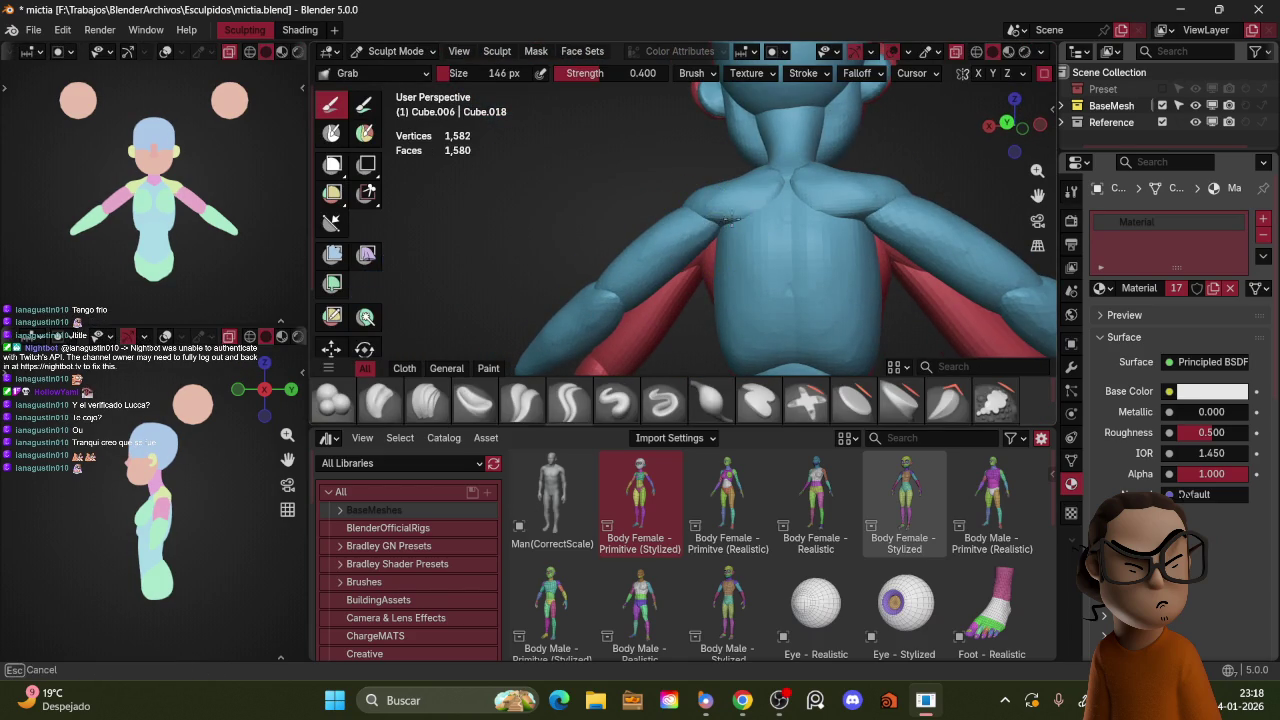
key("f")
left_click(706, 242)
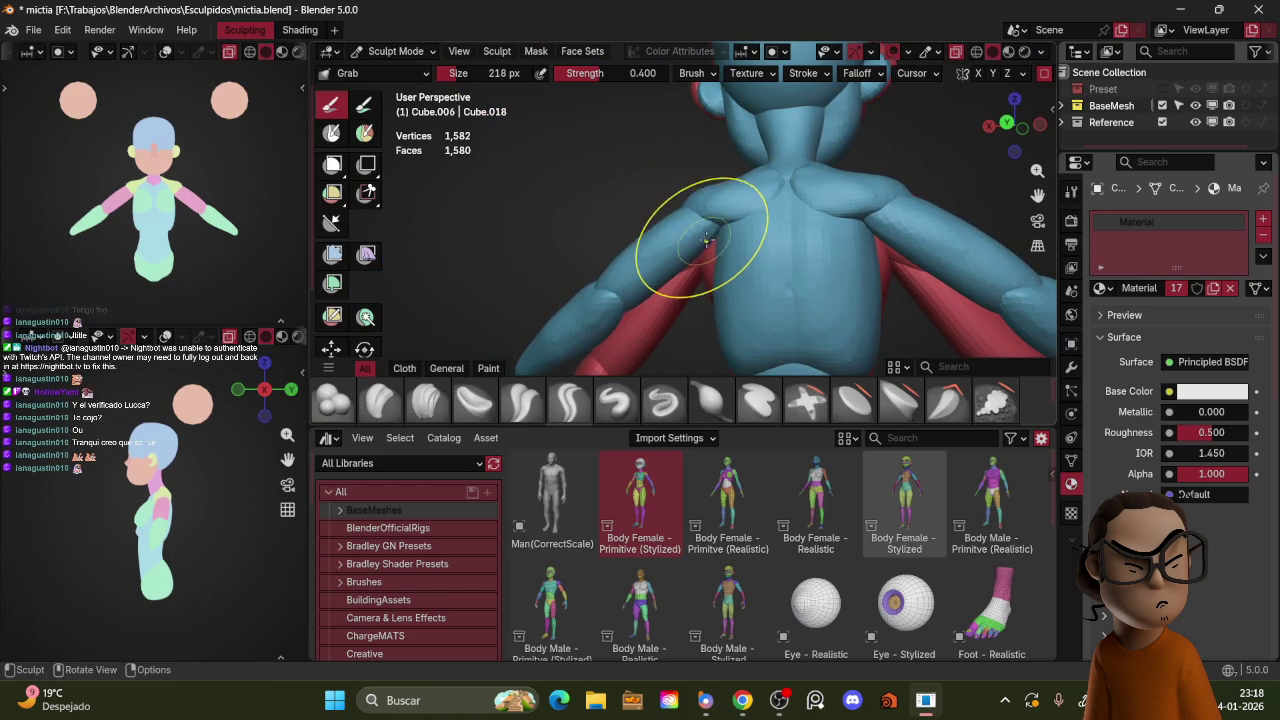
key("KP_1")
mouse_move(785, 186)
middle_mouse_down()
mouse_move(708, 238)
mouse_move(700, 215)
mouse_move(765, 182)
mouse_move(810, 176)
mouse_move(843, 203)
middle_mouse_up()
scroll(850, 205, "down", 2)
scroll(865, 208, "down", 2)
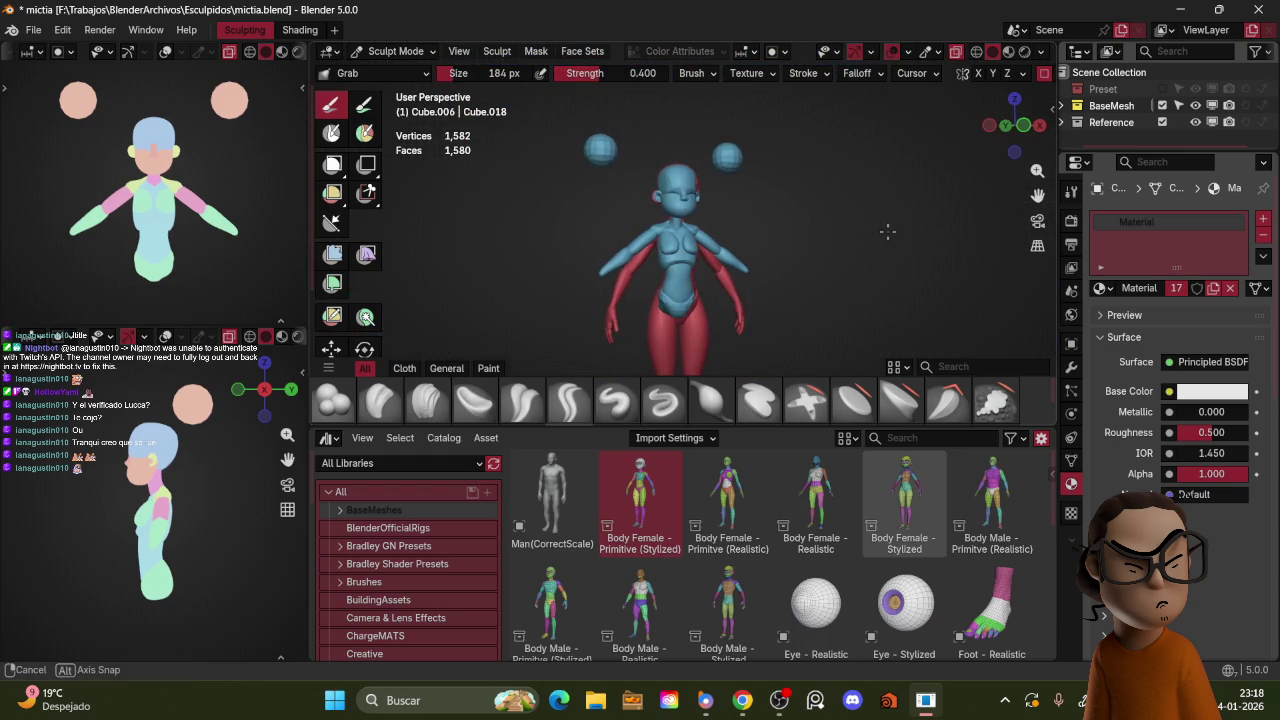
scroll(251, 190, "down", 2)
scroll(251, 188, "down", 1)
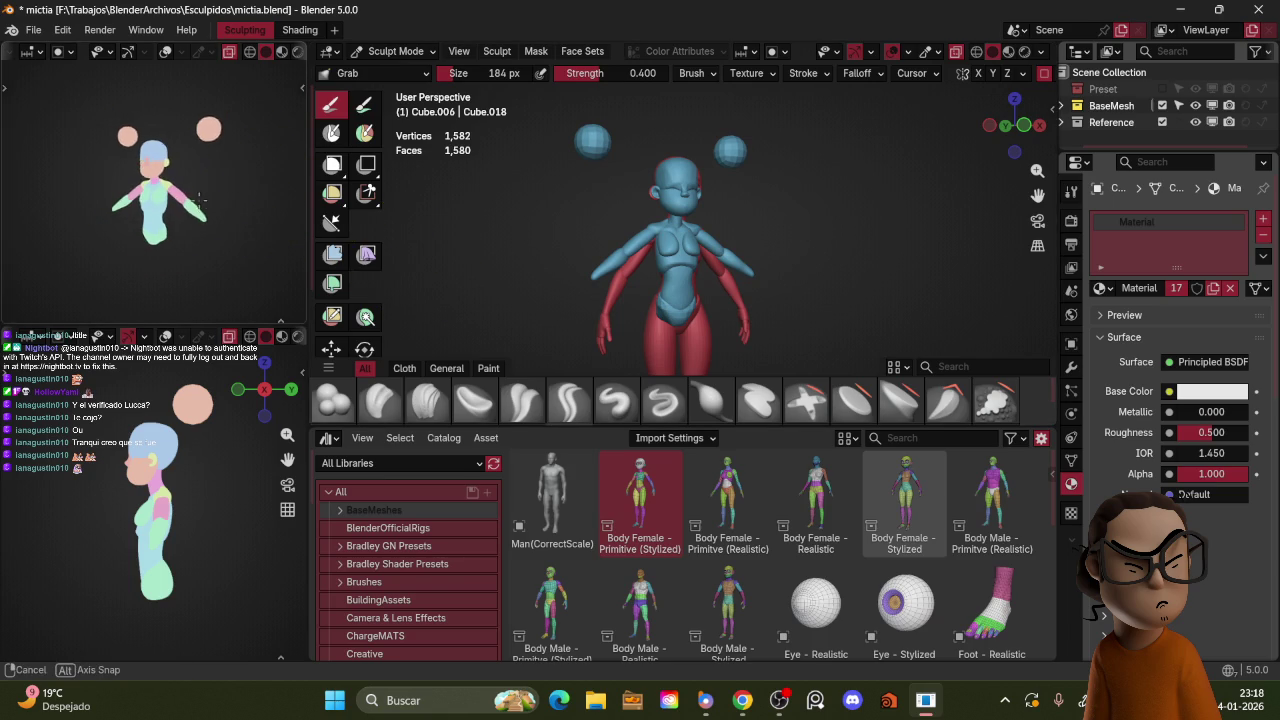
middle_click_drag(180, 470, 221, 471)
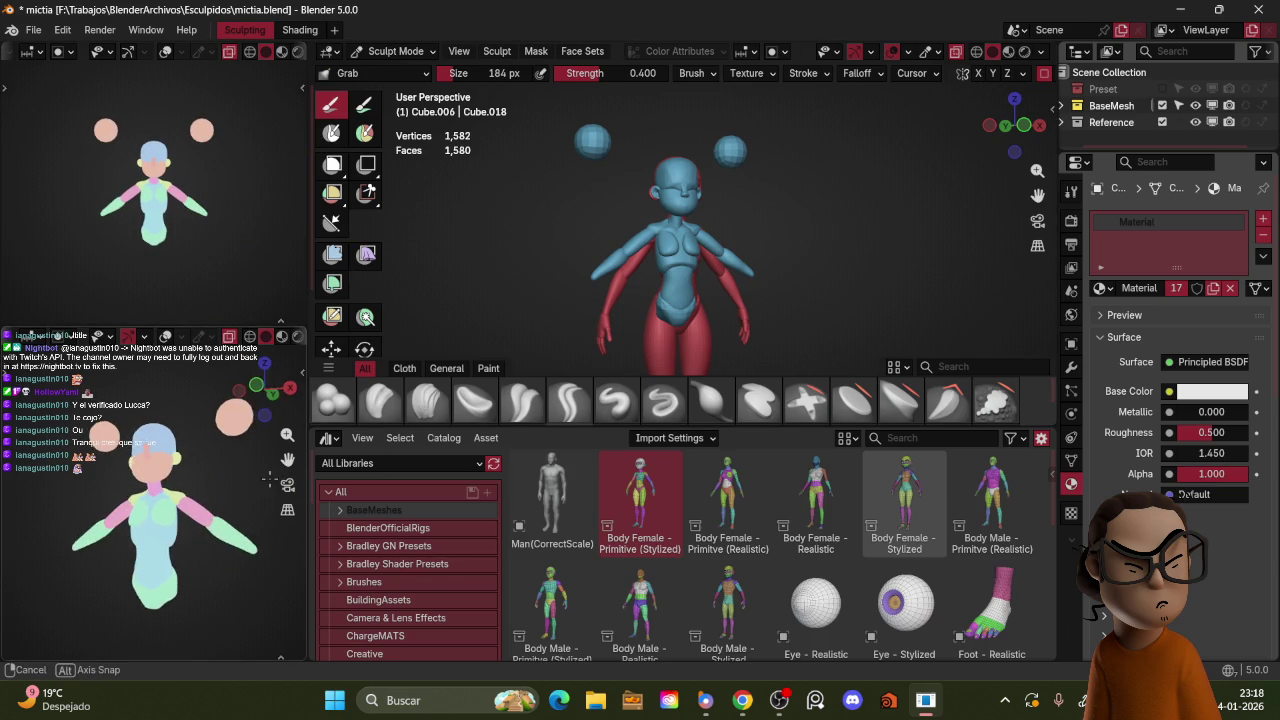
scroll(760, 190, "up", 2)
scroll(818, 207, "up", 1)
scroll(811, 207, "up", 2)
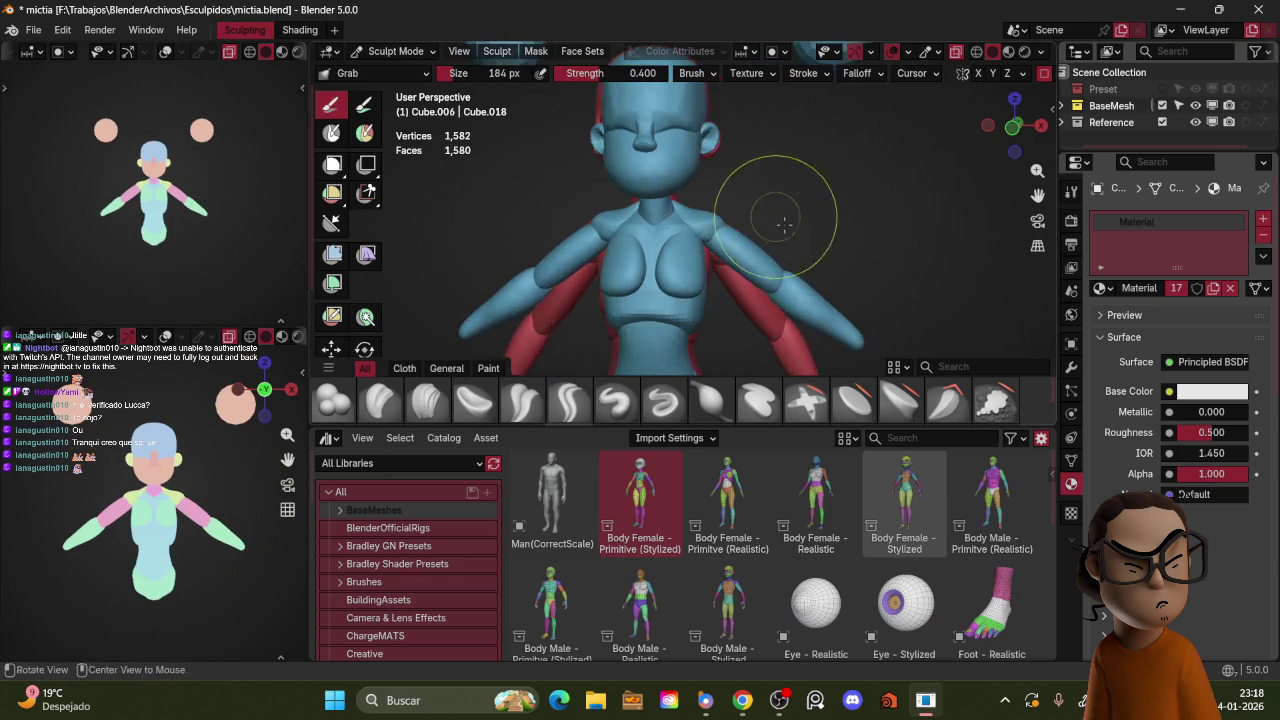
scroll(780, 202, "up", 1)
mouse_move(784, 204)
middle_mouse_down()
mouse_move(774, 198)
mouse_move(794, 229)
mouse_move(771, 234)
mouse_move(749, 217)
mouse_move(677, 271)
middle_mouse_up()
scroll(794, 229, "down", 3)
scroll(815, 204, "up", 2)
key("f")
left_click(656, 271)
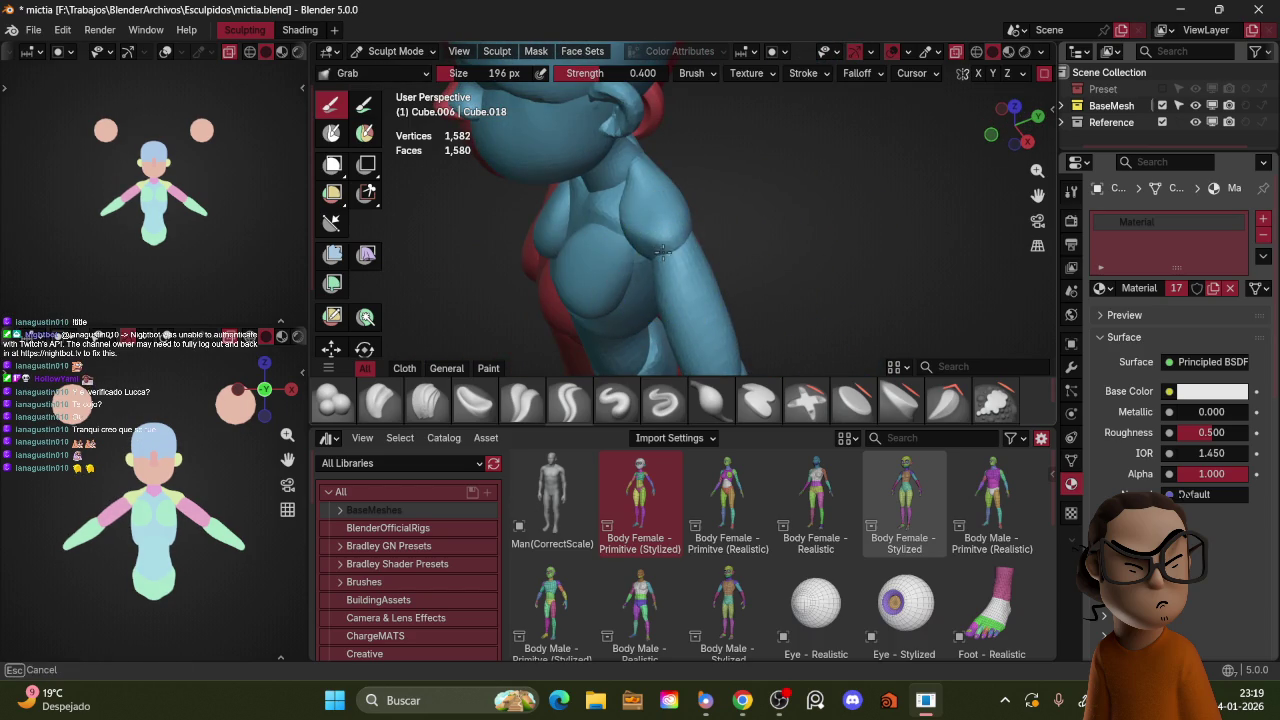
mouse_move(727, 258)
middle_mouse_down()
mouse_move(676, 237)
mouse_move(757, 229)
mouse_move(844, 251)
mouse_move(843, 223)
mouse_move(829, 243)
middle_mouse_up()
scroll(790, 215, "up", 5)
key("bracketleft")
key("bracketleft")
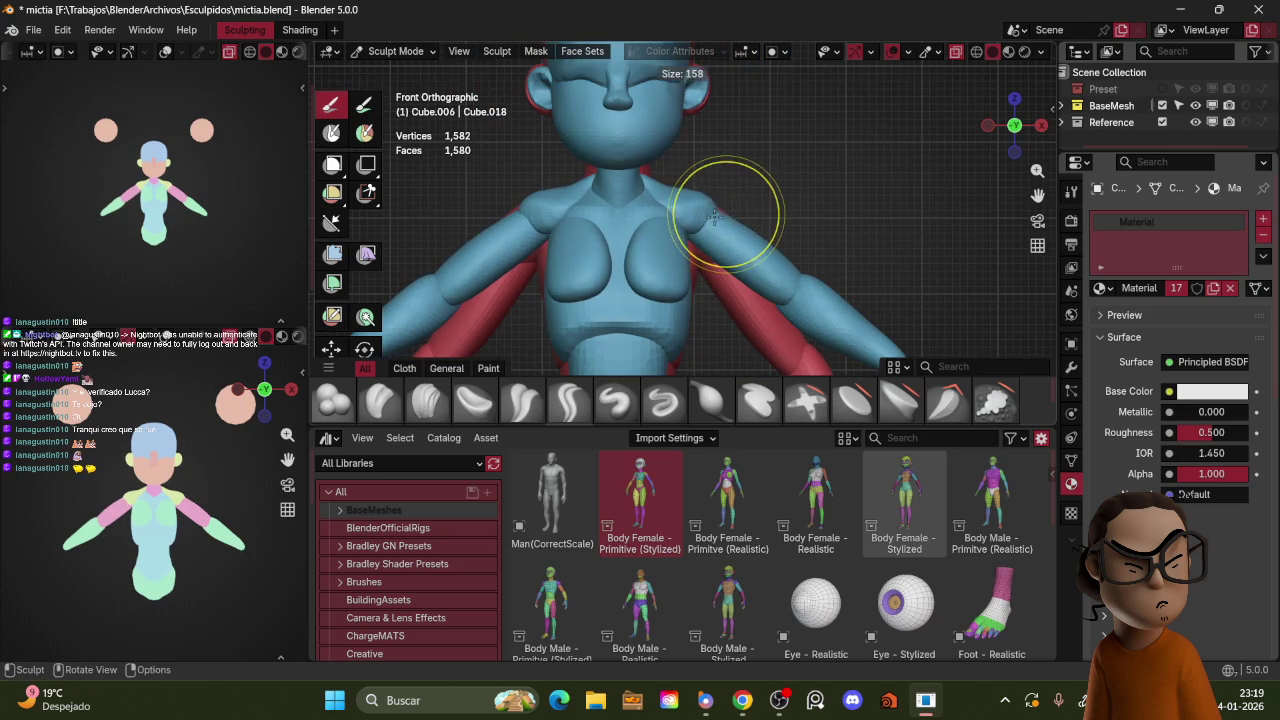
key("bracketright")
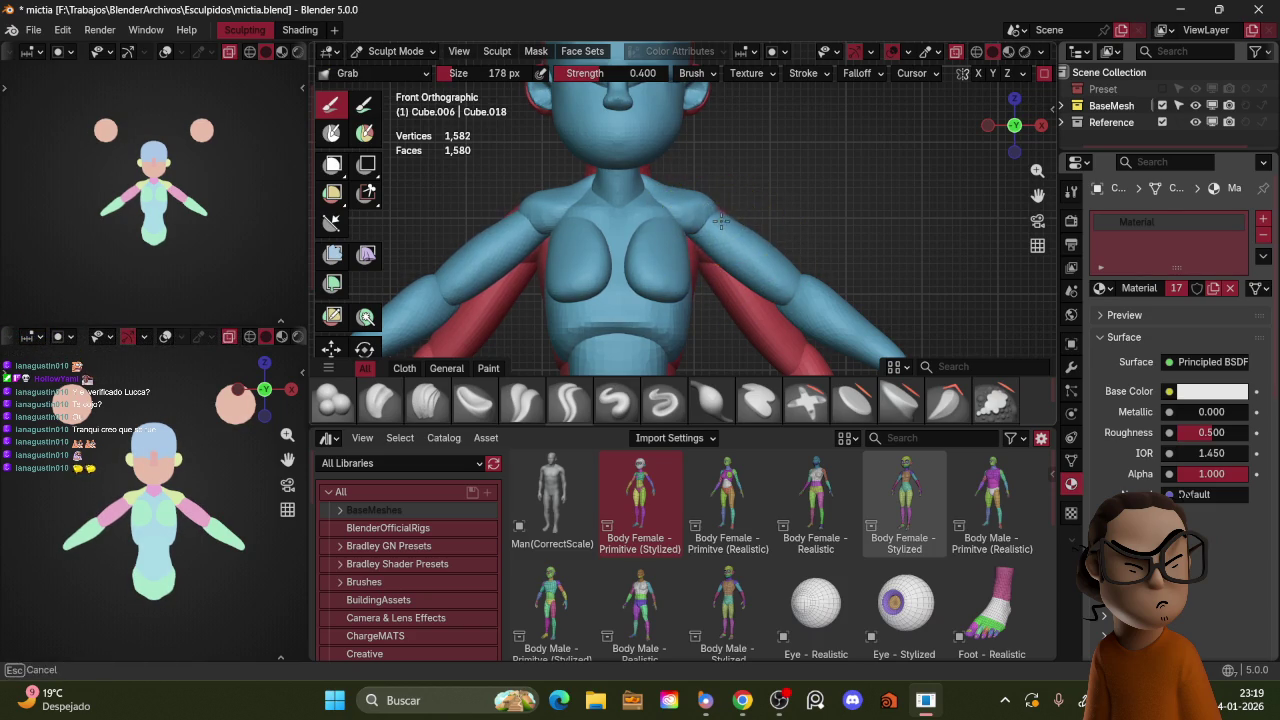
scroll(727, 213, "down", 6)
mouse_move(812, 160)
middle_mouse_down()
mouse_move(851, 237)
mouse_move(777, 206)
mouse_move(803, 245)
mouse_move(920, 222)
middle_mouse_up()
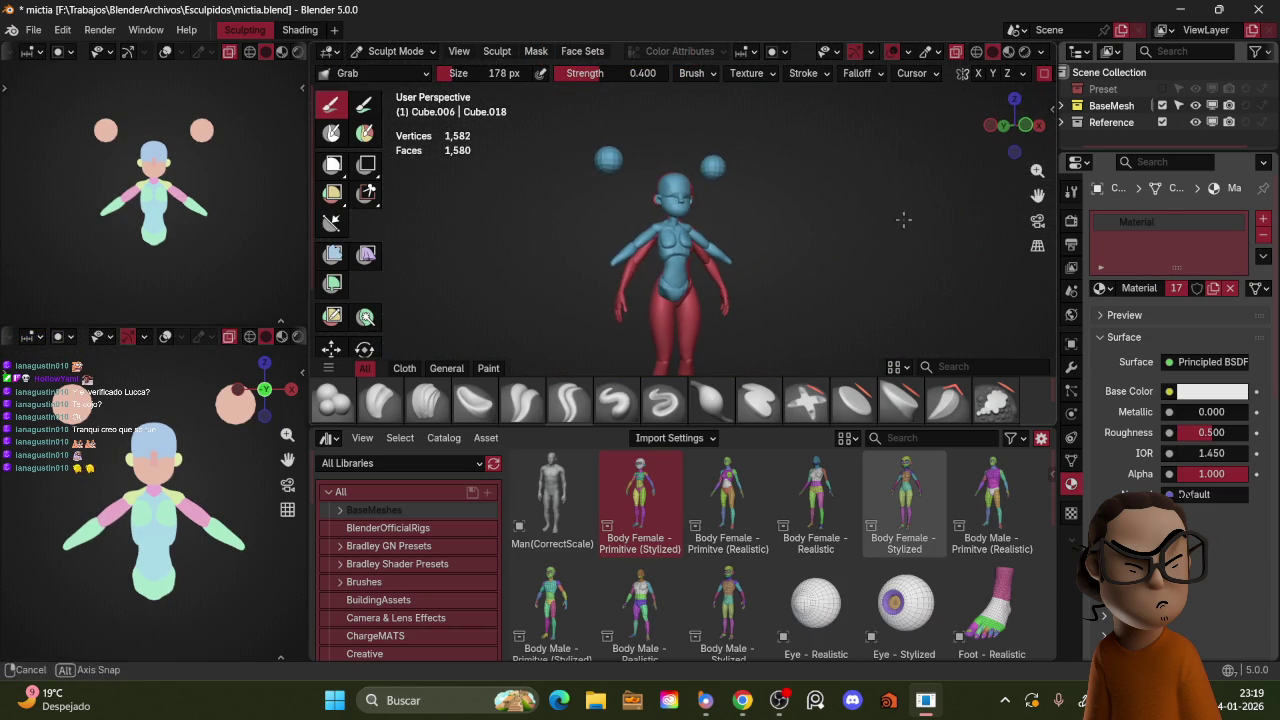
scroll(230, 180, "up", 2)
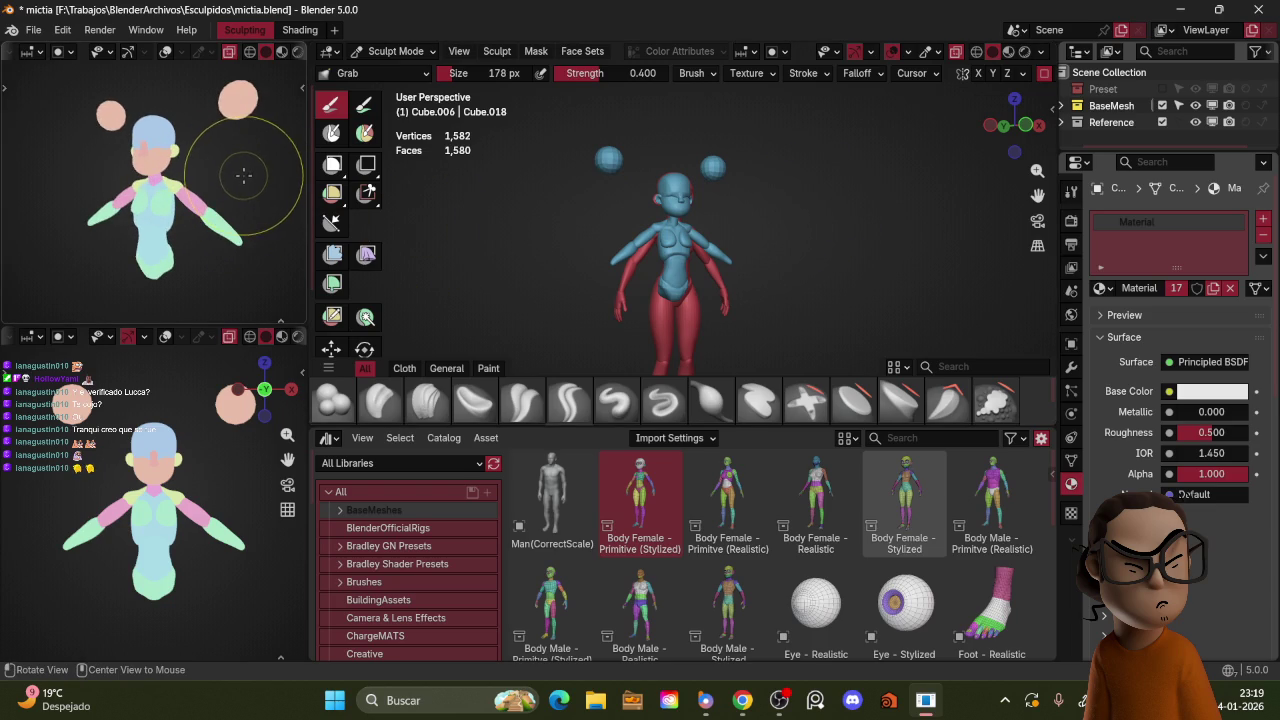
middle_click_drag(829, 214, 806, 229)
left_click(1195, 121)
mouse_move(886, 200)
middle_mouse_down()
mouse_move(771, 229)
mouse_move(801, 206)
mouse_move(788, 228)
mouse_move(906, 205)
middle_mouse_up()
middle_click_drag(688, 200, 763, 208)
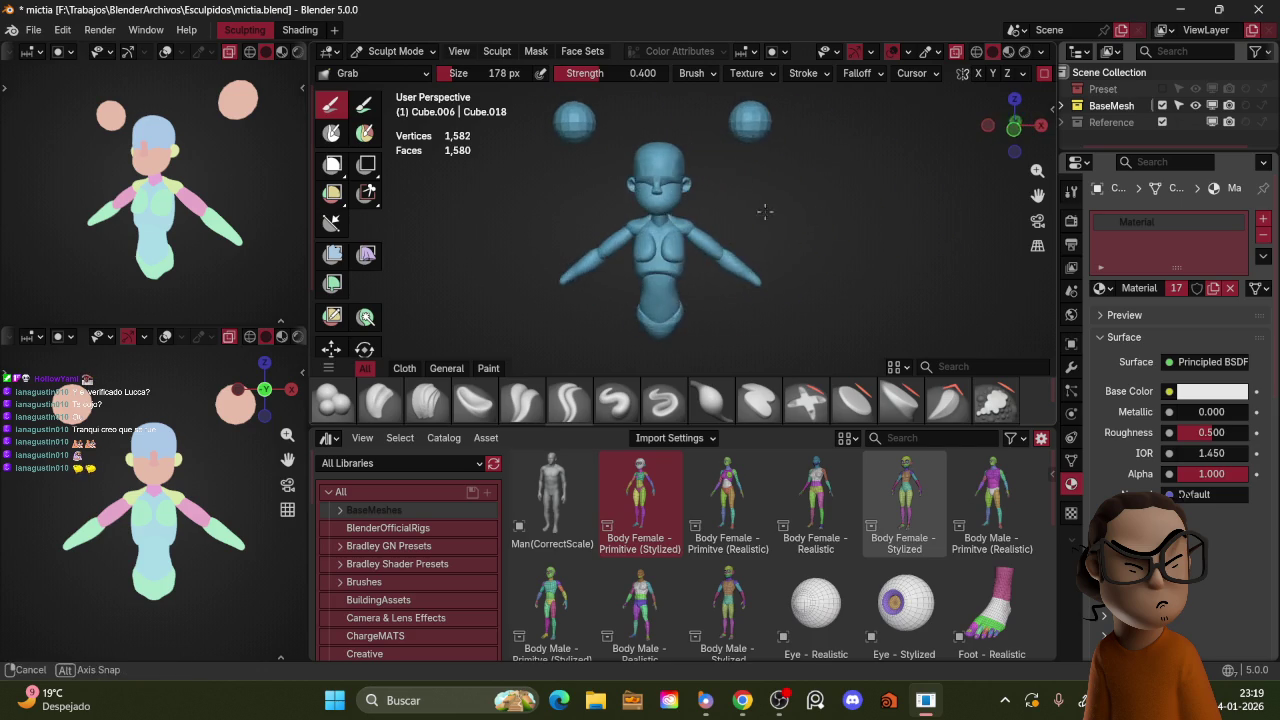
left_click(1203, 121)
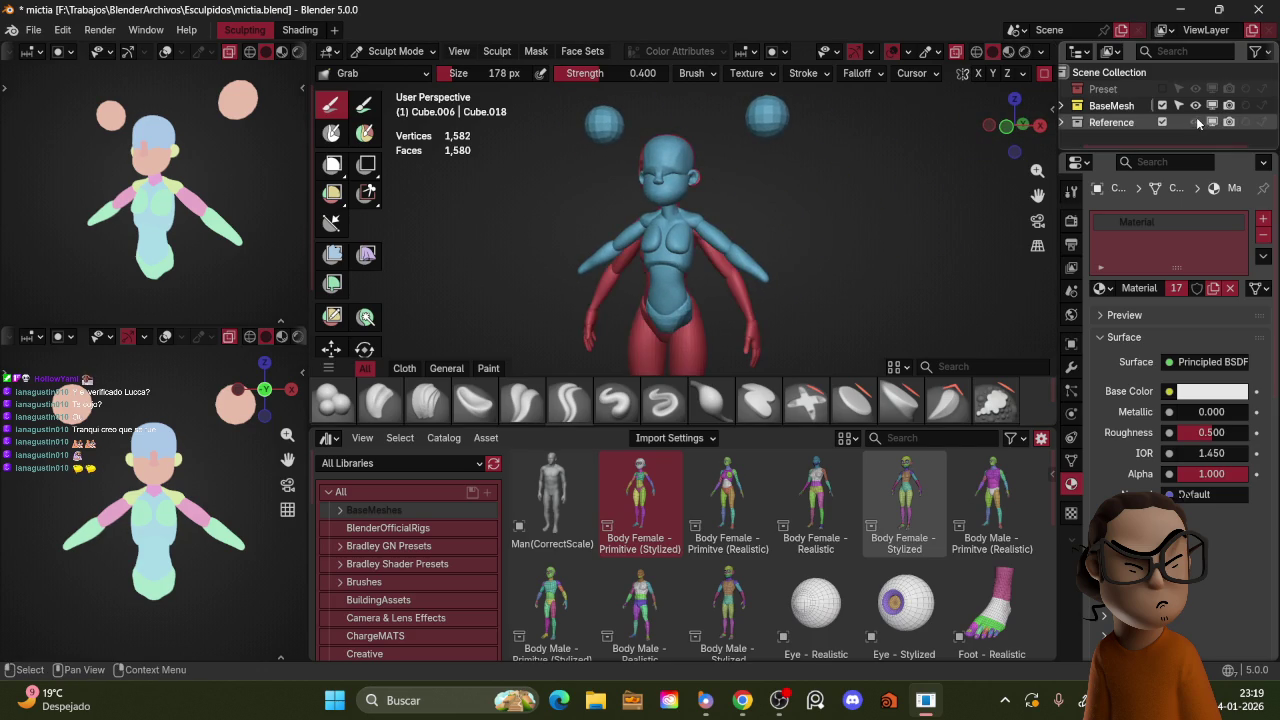
key("KP_1")
Step: Frame the whole figure and duplicate the rounded leg pieces in Object Mode
scroll(848, 230, "up", 2)
middle_click_drag(848, 230, 850, 120, "shift")
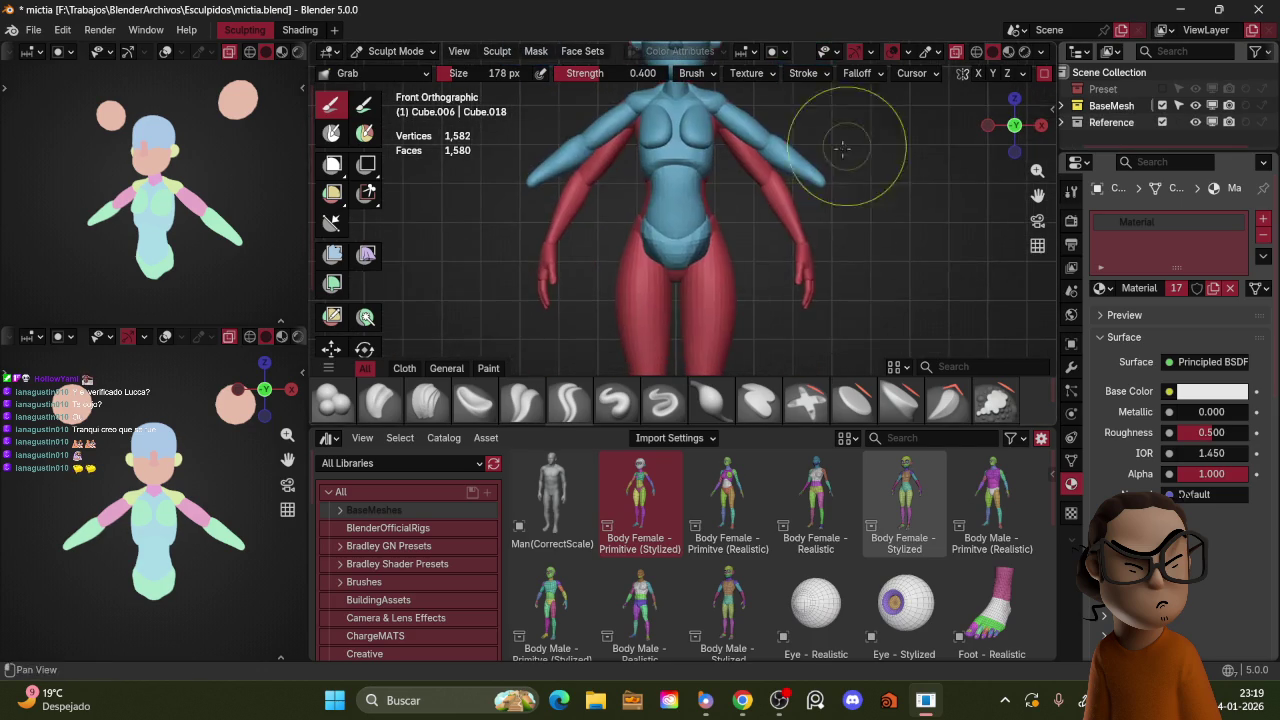
scroll(857, 186, "down", 2)
key("ctrl+Tab")
left_click(765, 205)
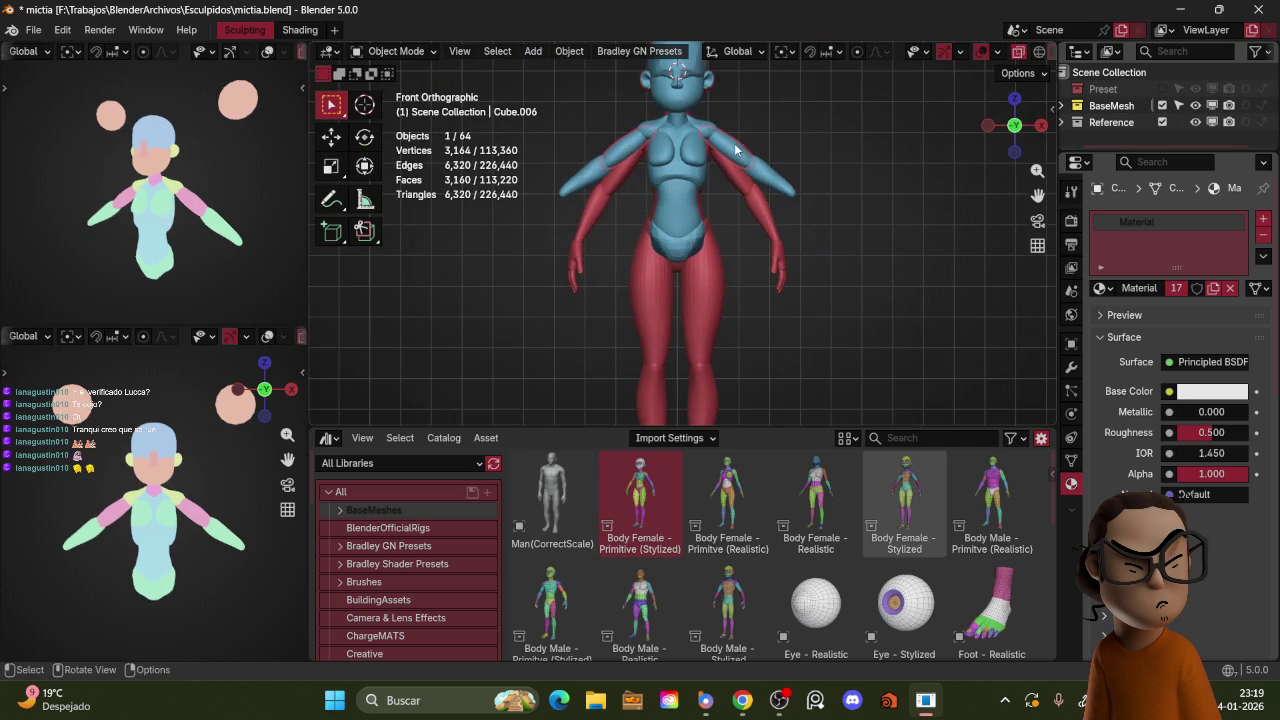
key("shift+d")
left_click(797, 270)
Step: Rotate the duplicated pieces upright, then roughly scale and position them
key("r")
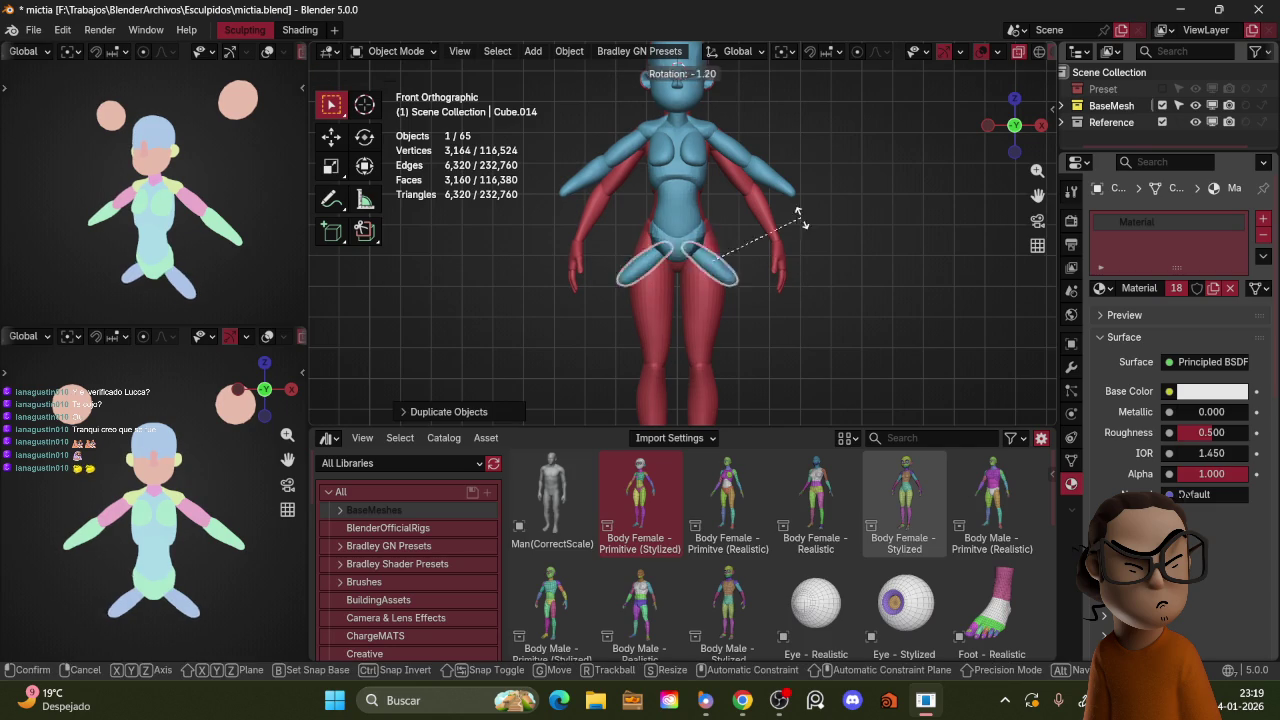
left_click(800, 215)
key("s")
left_click(800, 250)
key("g")
left_click(800, 296)
Step: Enlarge the pieces over the thighs and tilt them in Right view to match the legs
key("s")
left_click(835, 255)
key("g")
left_click(840, 250)
key("r")
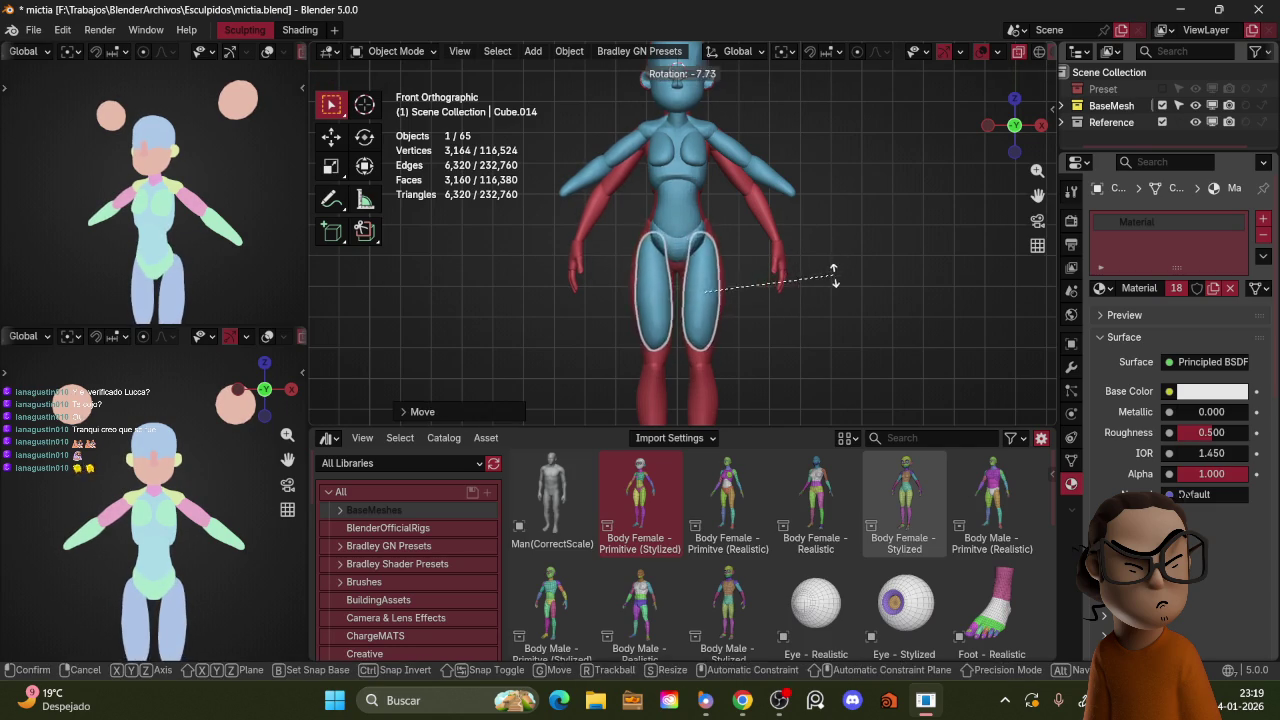
key("KP_3")
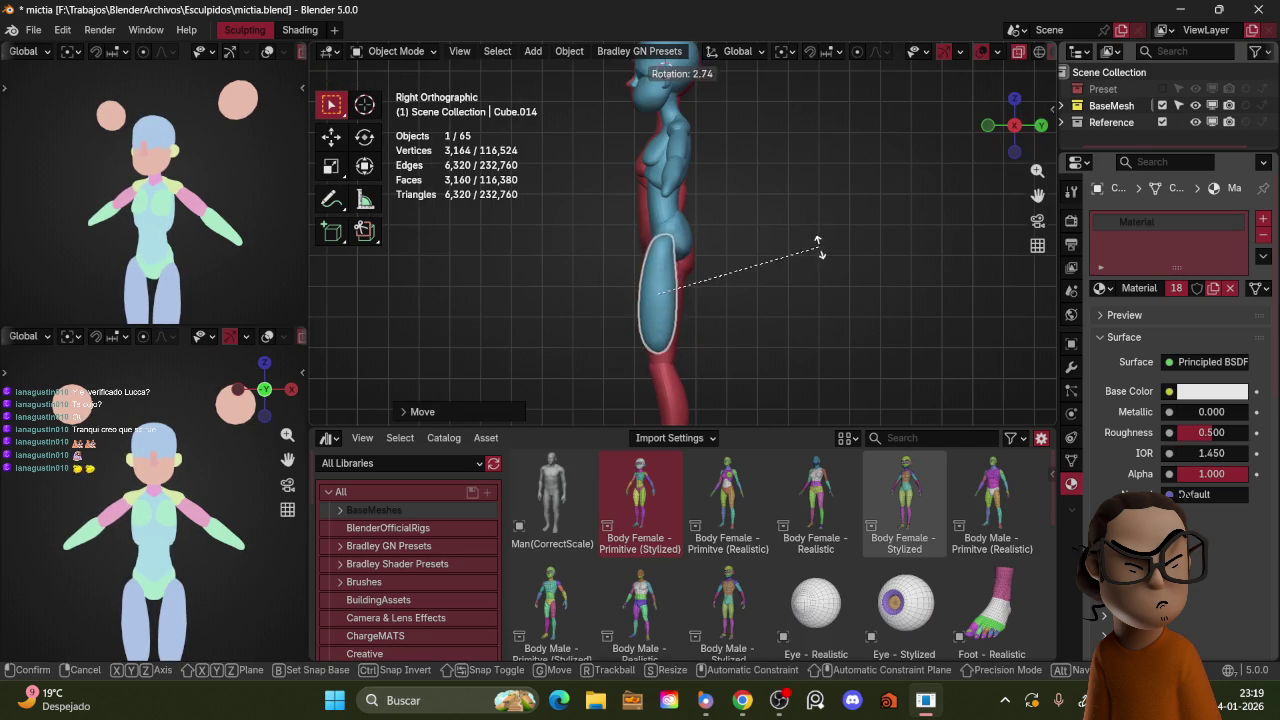
left_click(820, 251)
key("KP_1")
Step: Select the two spheres and duplicate them
middle_click_drag(787, 208, 790, 260, "shift")
left_click(828, 124)
key("shift+d")
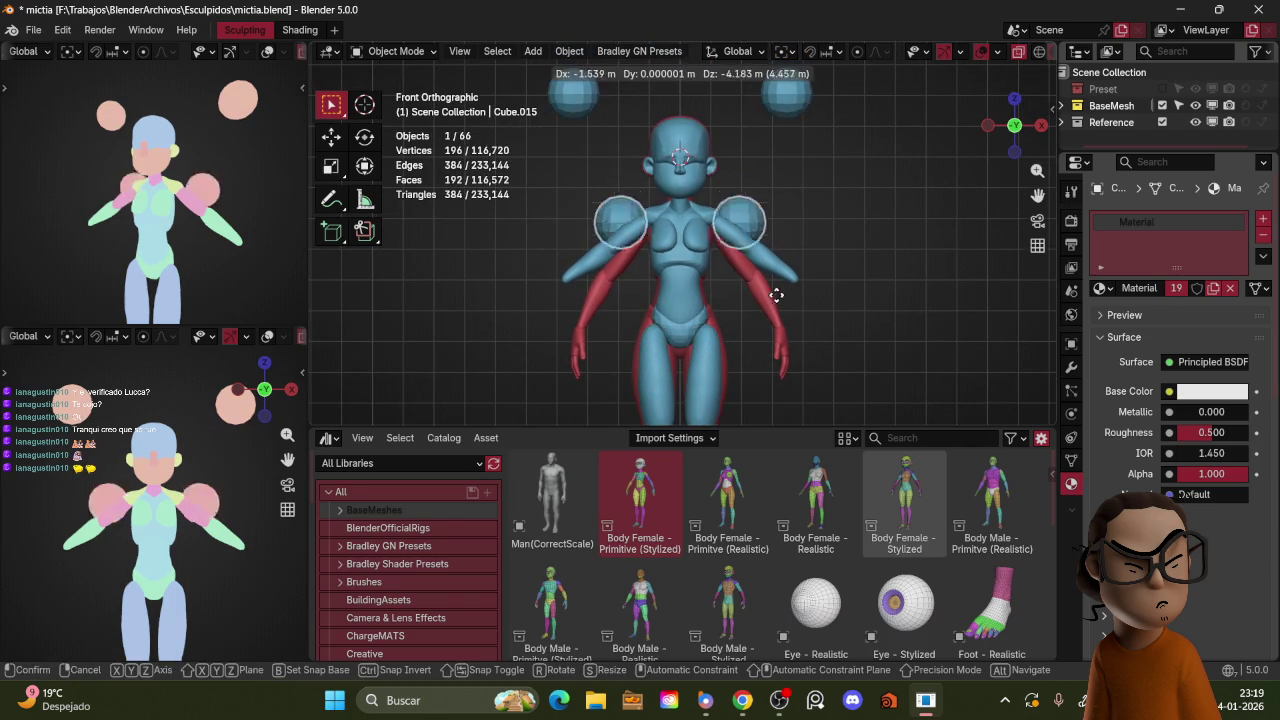
Step: Place the sphere copies at the back of the hips in Right view
left_click(757, 342)
key("KP_3")
key("g")
left_click(767, 268)
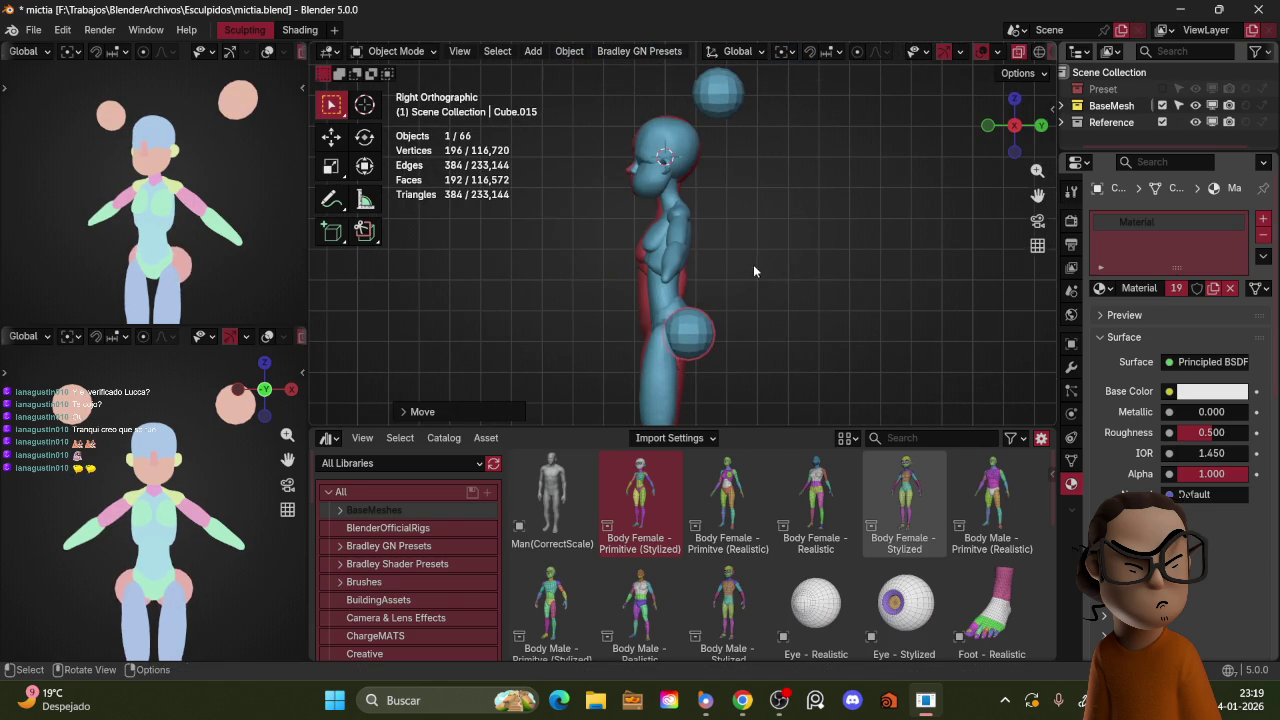
Step: Sculpt the thigh mesh, Grab-pulling it back toward the sphere, then pick the Blob brush
left_click(685, 305)
middle_click_drag(750, 355, 747, 275, "shift")
scroll(747, 268, "up", 2)
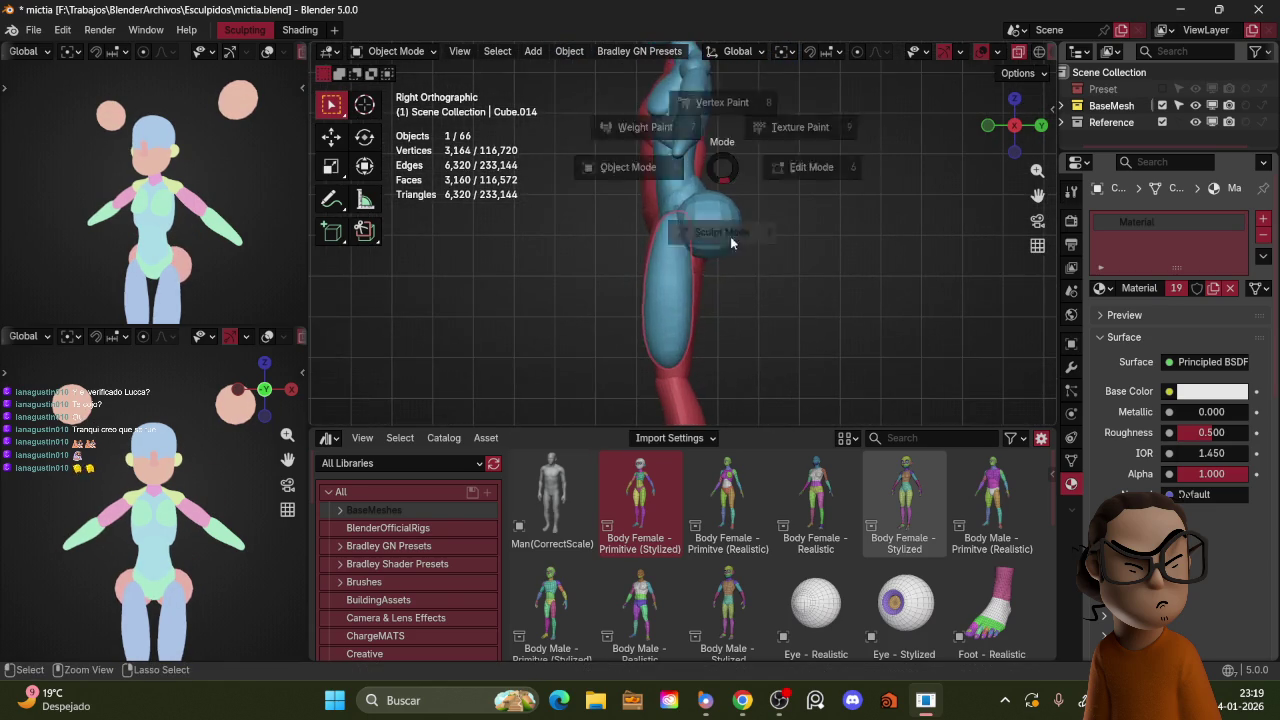
left_click(725, 192)
key("ctrl+Tab")
left_click_drag(660, 242, 690, 255)
left_click(336, 405)
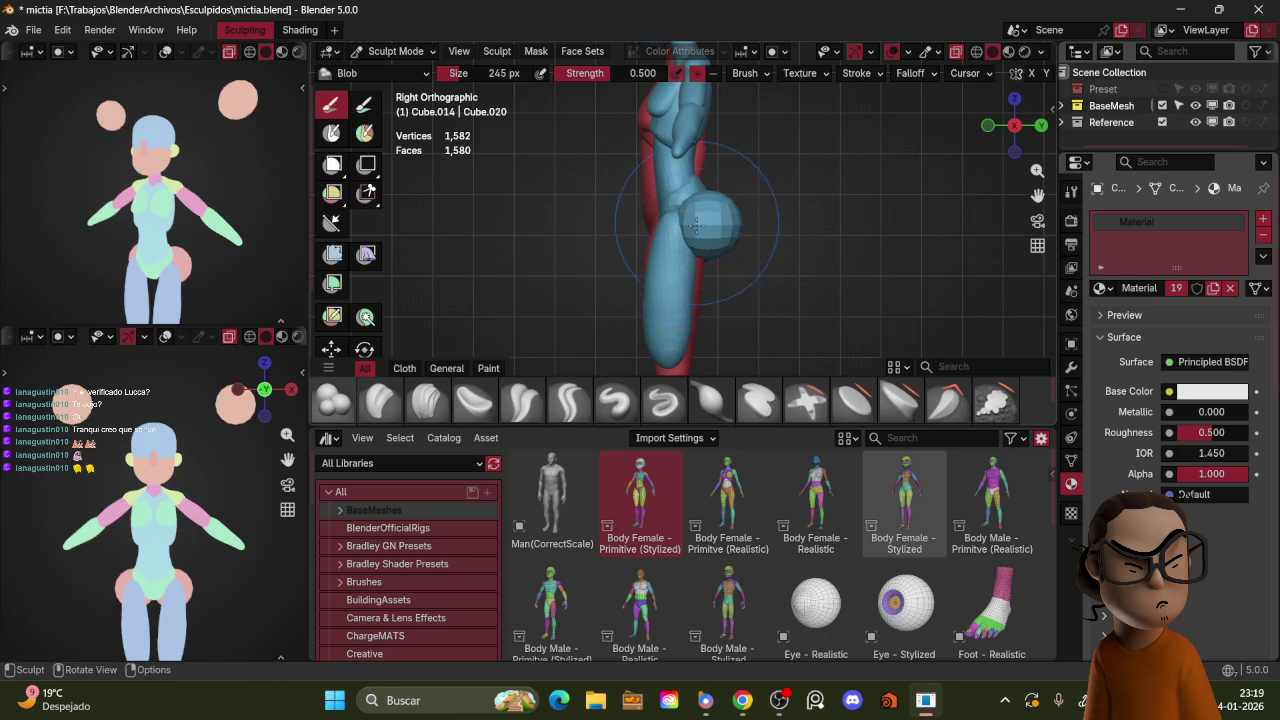
Step: Blob-sculpt the pelvis and inner thigh in front view, widening and lengthening the leg
key("KP_1")
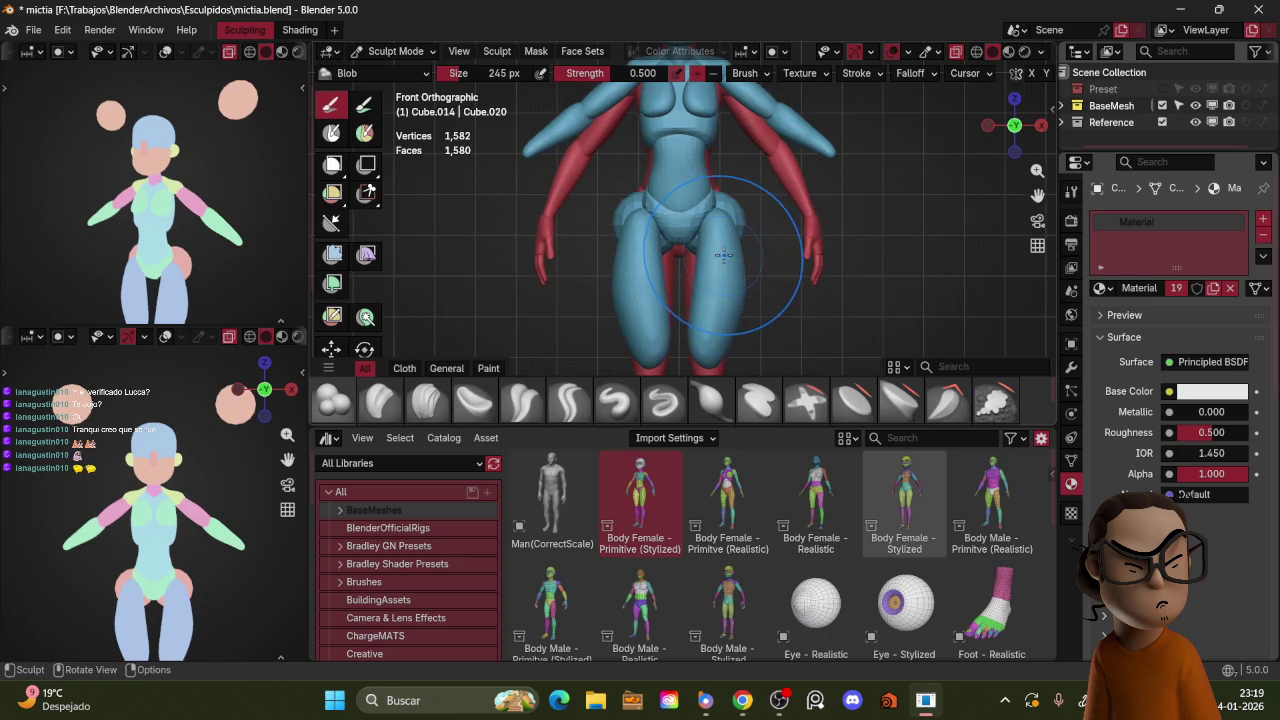
left_click_drag(718, 252, 715, 237, "ctrl")
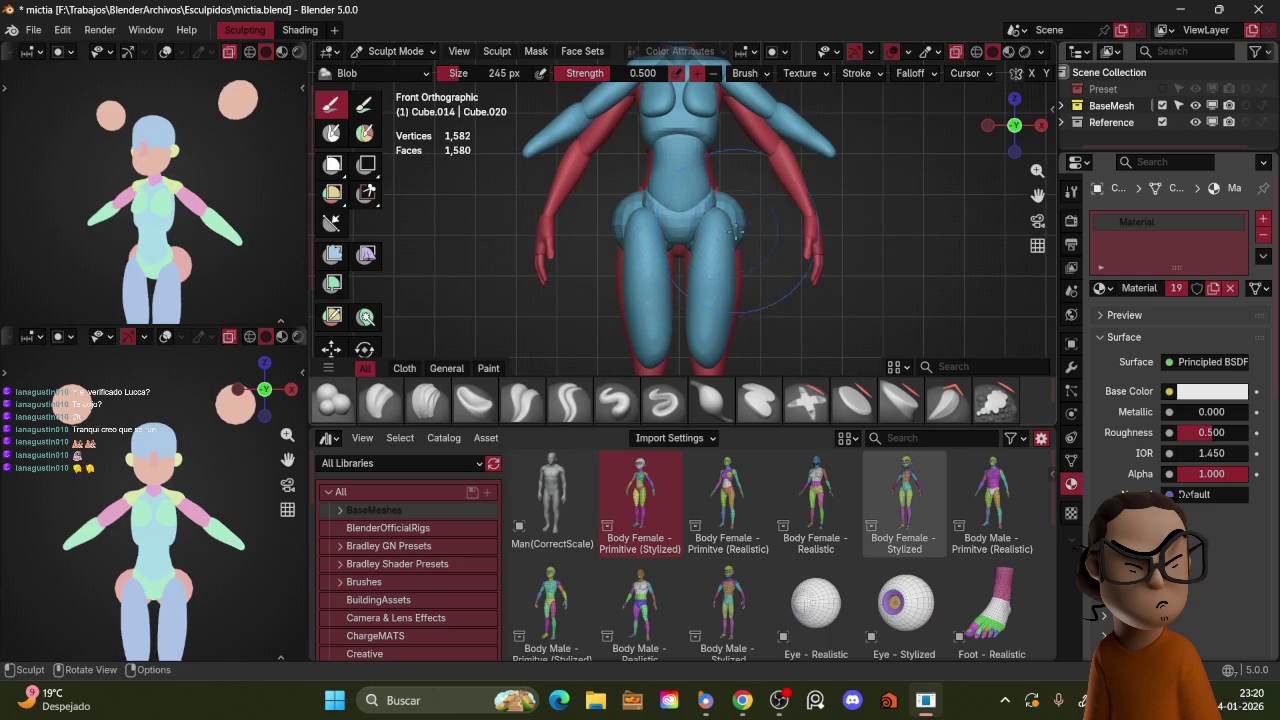
mouse_move(728, 235)
middle_mouse_down()
mouse_move(735, 290)
mouse_move(668, 250)
middle_mouse_up()
left_click_drag(668, 250, 658, 244)
Step: Grab-sculpt the hips and right thigh, with a slightly smaller brush for the hip bulge
key("g")
key("KP_1")
left_click_drag(709, 235, 686, 200)
left_click_drag(714, 243, 731, 275)
key("bracketleft")
left_click_drag(700, 226, 740, 222)
mouse_move(740, 222)
middle_mouse_down()
mouse_move(757, 243)
mouse_move(787, 197)
mouse_move(823, 177)
mouse_move(747, 188)
mouse_move(725, 222)
middle_mouse_up()
scroll(757, 243, "up", 3)
Step: In Object Mode, shrink the buttock spheres and move them behind the hips
key("ctrl+Tab")
left_click(625, 200)
key("s")
left_click(771, 196)
key("g")
left_click(785, 206)
key("KP_3")
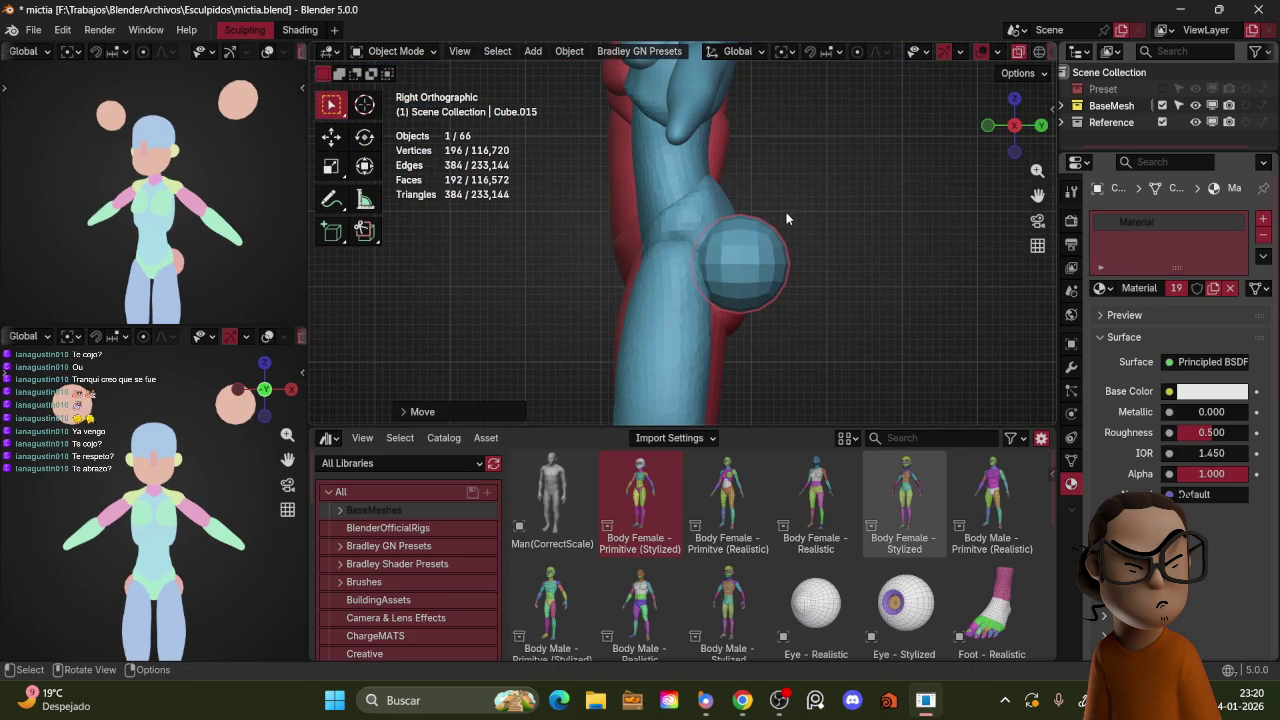
Step: Sculpt the buttock spheres with an enlarged Grab brush, viewed from behind
key("ctrl+Tab")
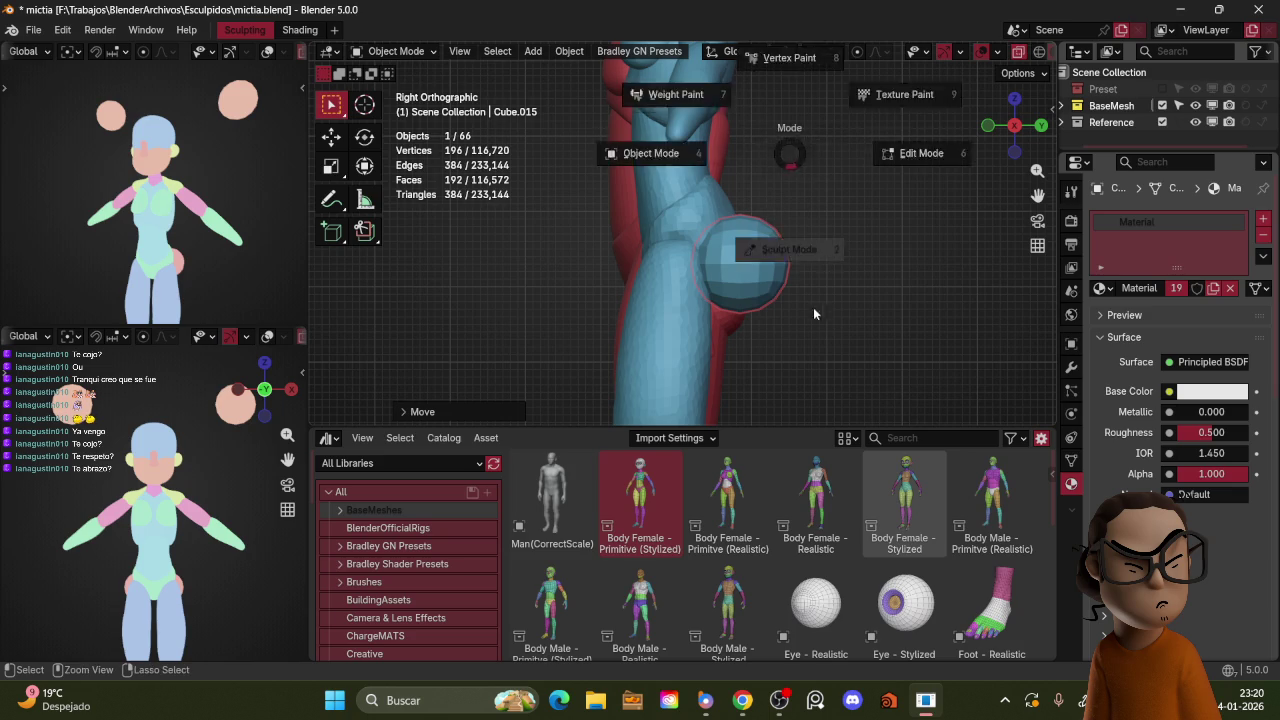
left_click(687, 102)
key("f")
left_click(852, 203)
key("KP_1")
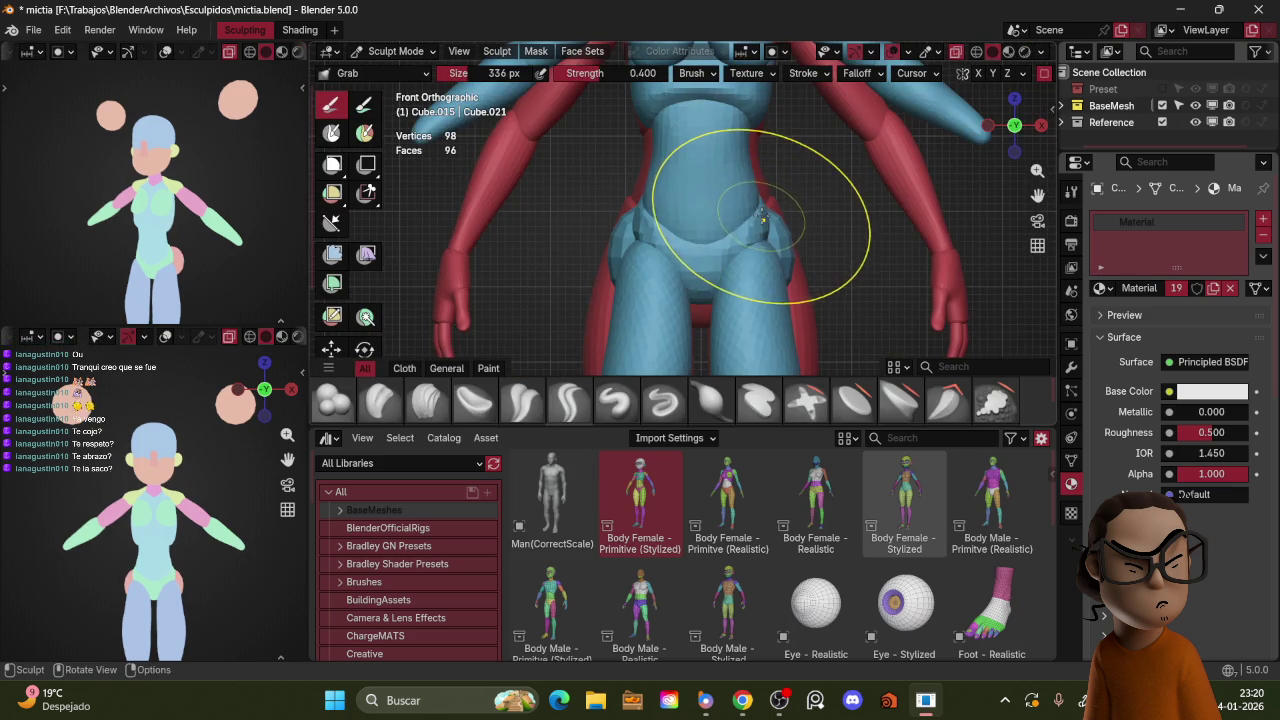
key("KP_3")
key("ctrl+KP_1")
Step: Narrow the buttock sides from behind and push the bulge inward from the side
left_click_drag(633, 213, 646, 228)
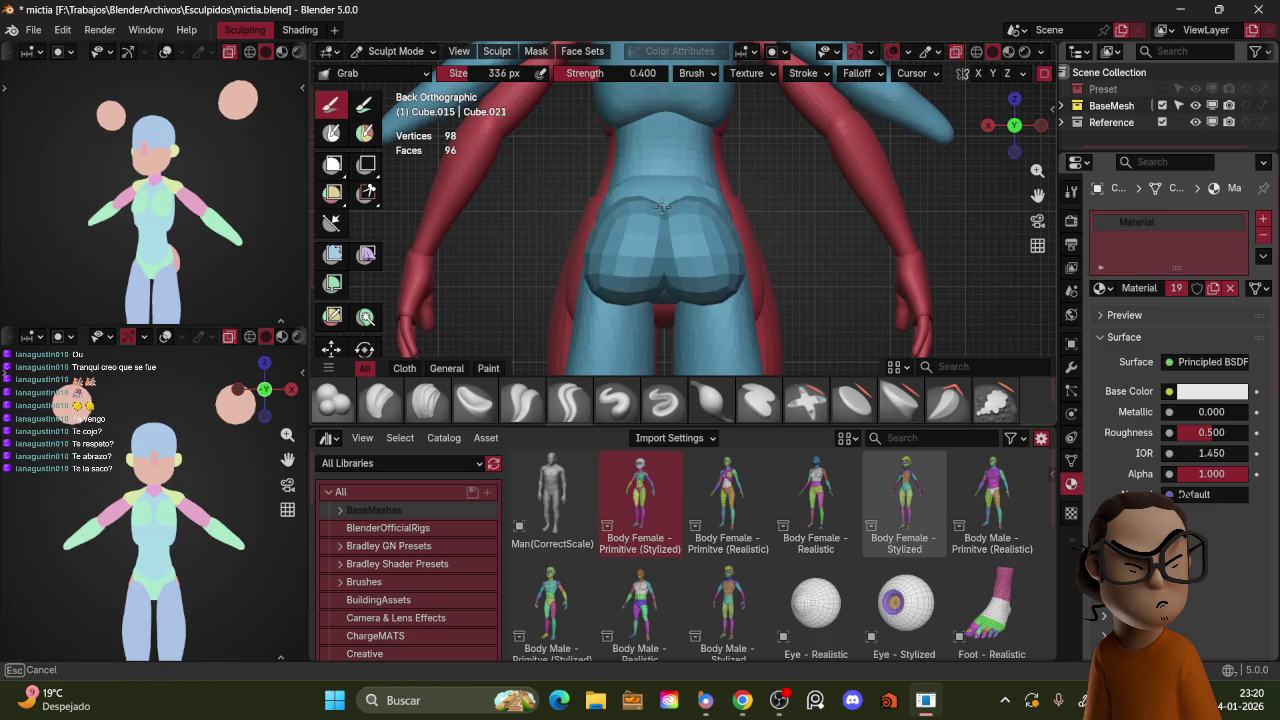
key("KP_3")
left_click_drag(770, 240, 729, 214)
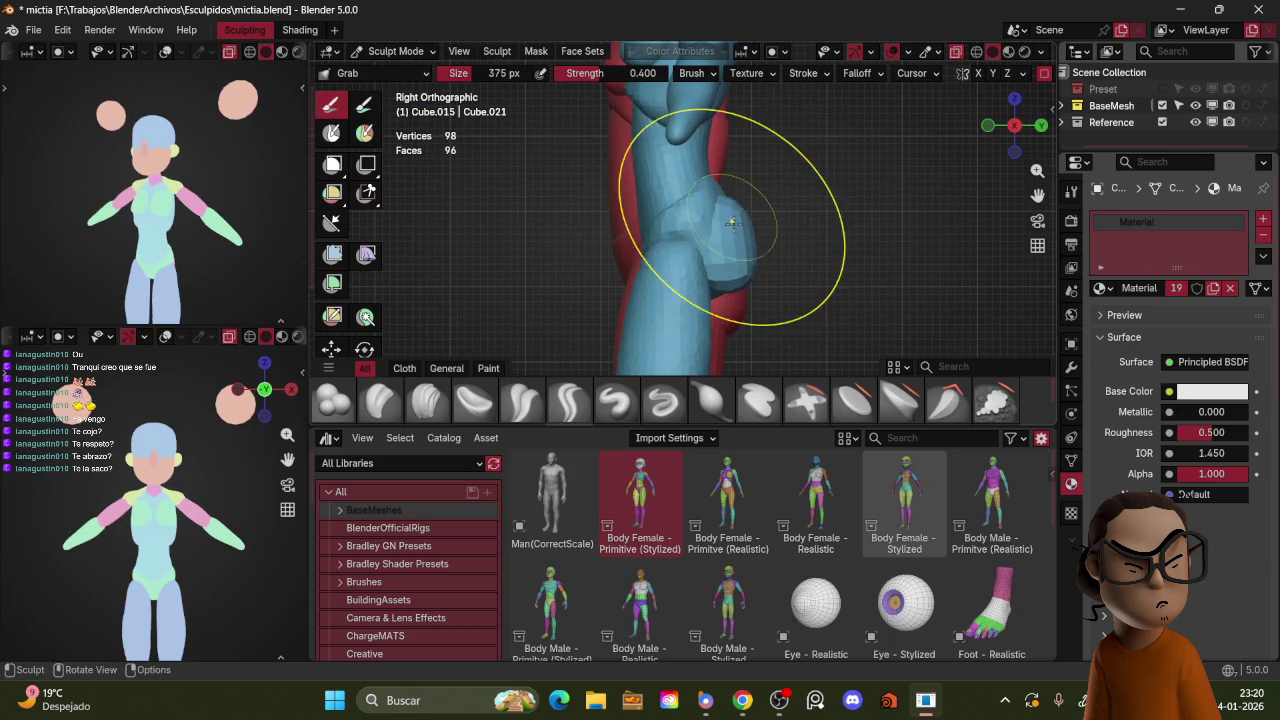
middle_click_drag(770, 200, 700, 205)
key("f")
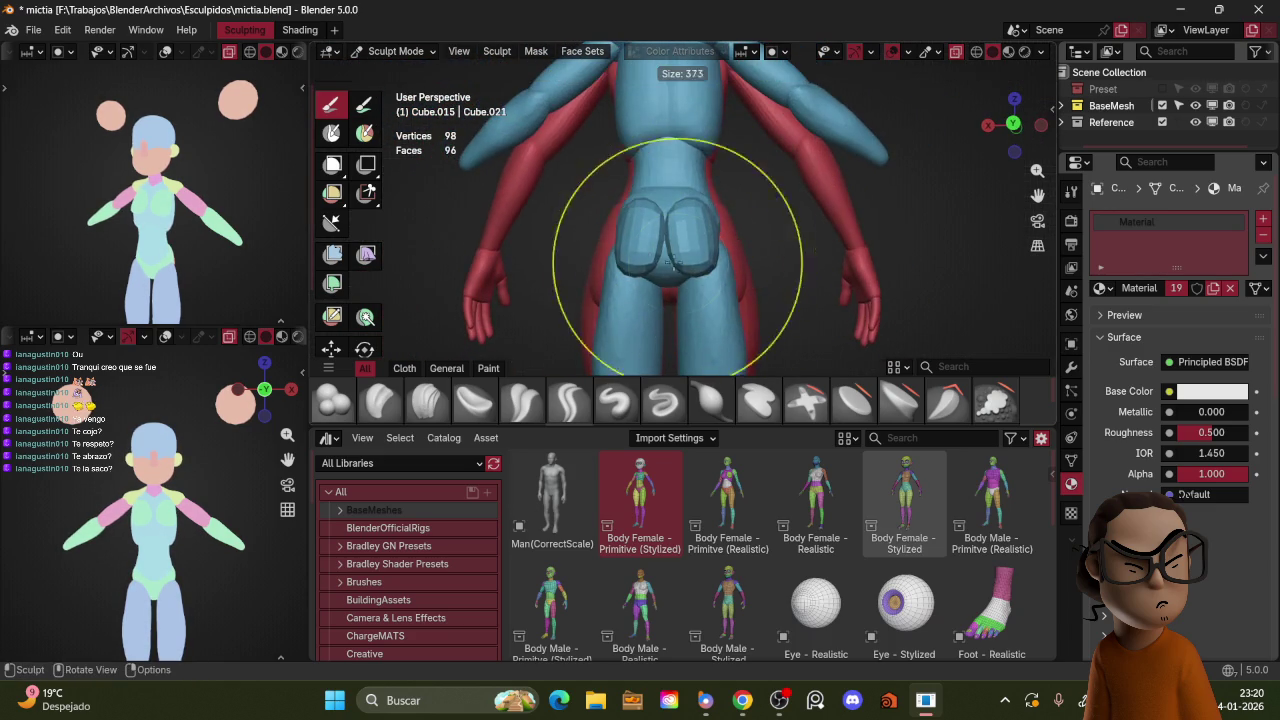
left_click(665, 210)
mouse_move(673, 248)
left_mouse_down()
mouse_move(600, 271)
mouse_move(665, 268)
left_mouse_up()
Step: Shrink the brush to 221 px, check the three-quarter back view, then select the leg mesh
key("f")
left_click(657, 243)
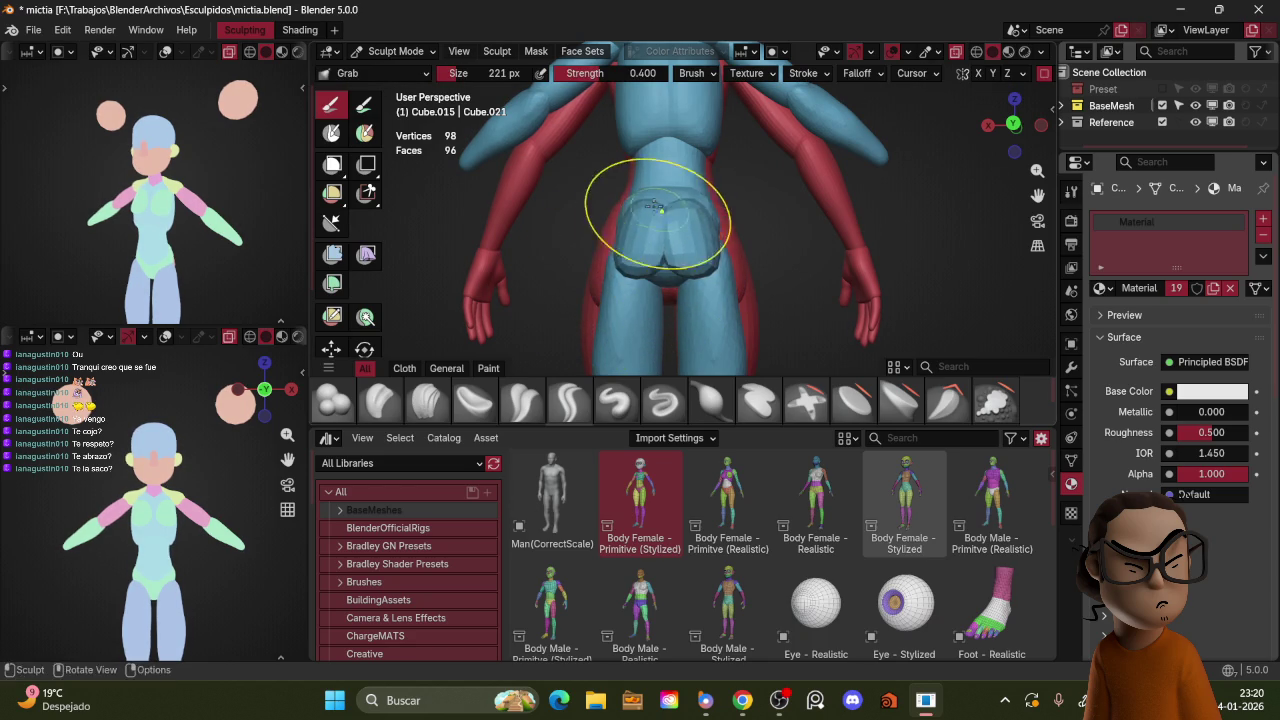
middle_click_drag(658, 208, 732, 258)
key("ctrl+Tab")
left_click(748, 202)
key("ctrl+Tab")
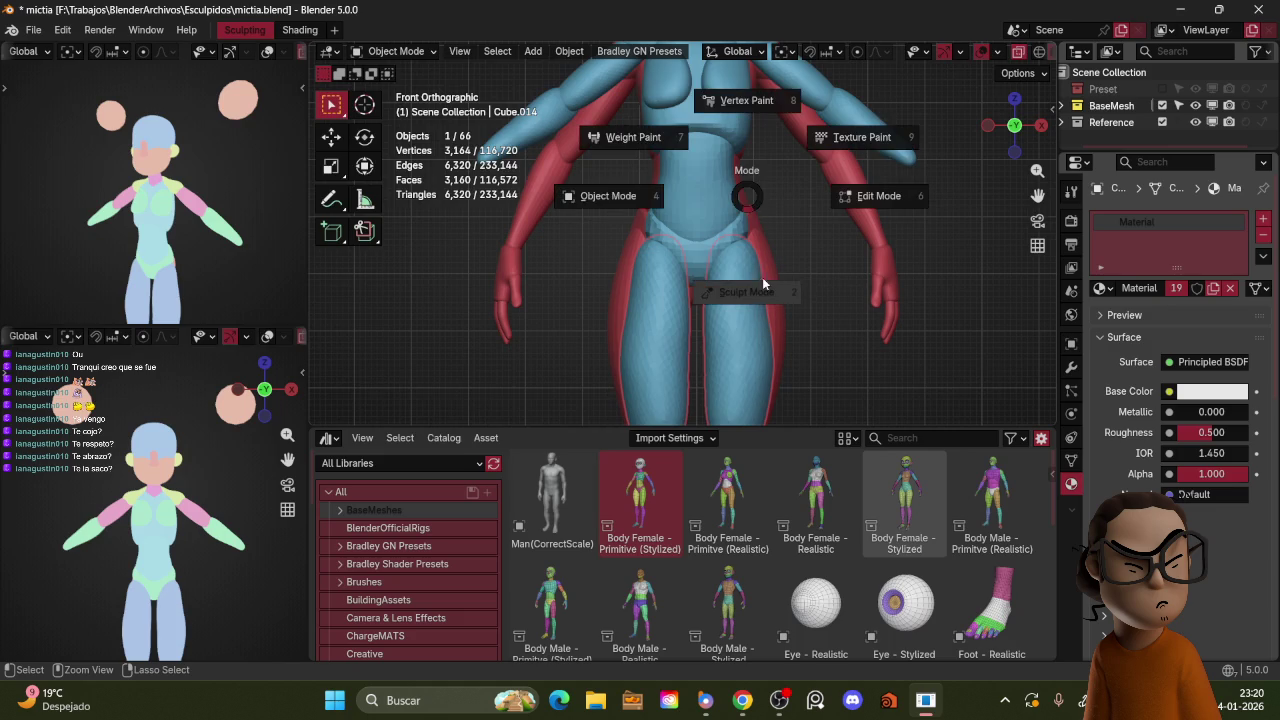
Step: Grab-sculpt the leg mesh to lift the pelvis, then orbit to a perspective view
left_click(762, 298)
mouse_move(741, 241)
left_mouse_down()
mouse_move(744, 230)
mouse_move(750, 272)
left_mouse_up()
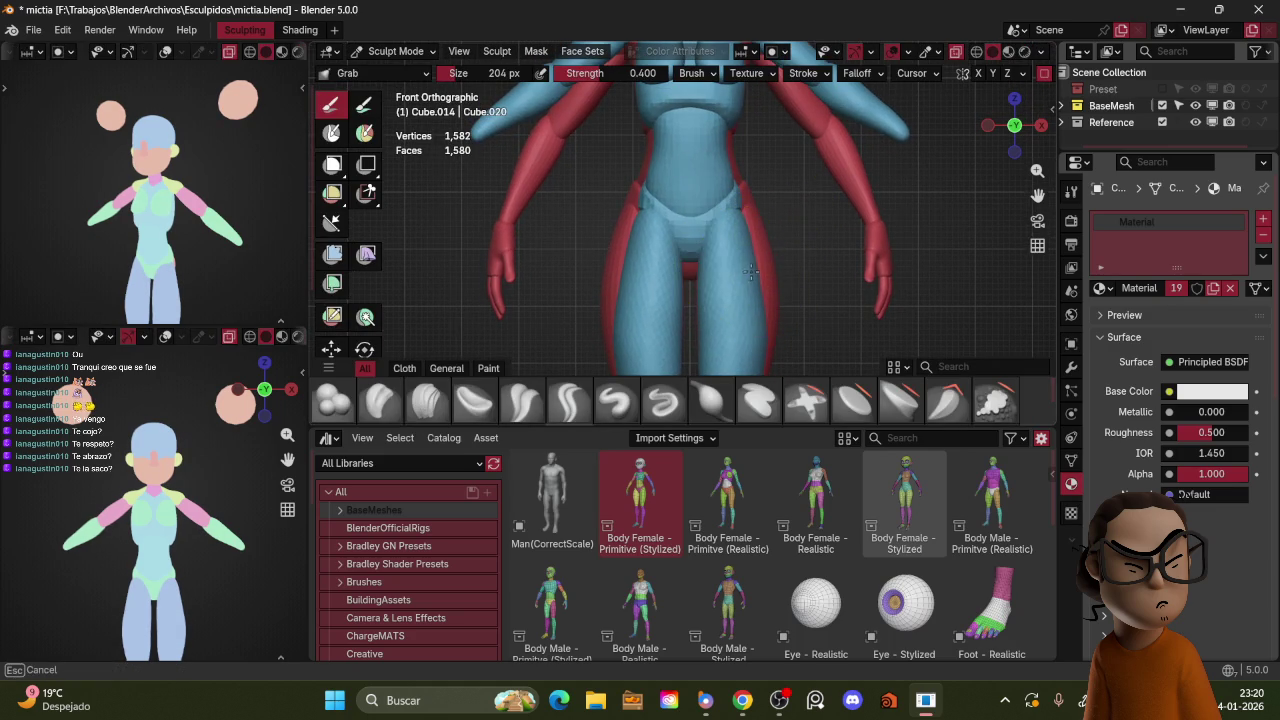
key("f")
left_click(775, 272)
scroll(803, 292, "down", 4)
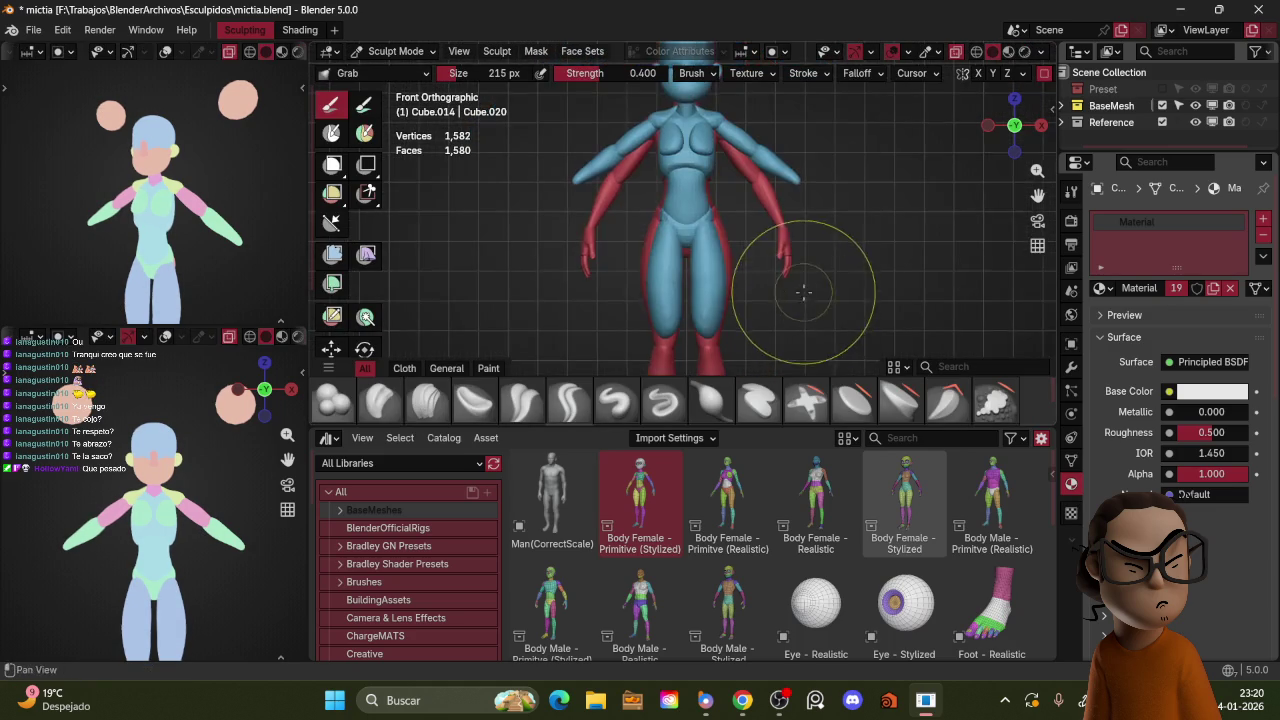
middle_click_drag(803, 292, 800, 270)
scroll(274, 229, "down", 3)
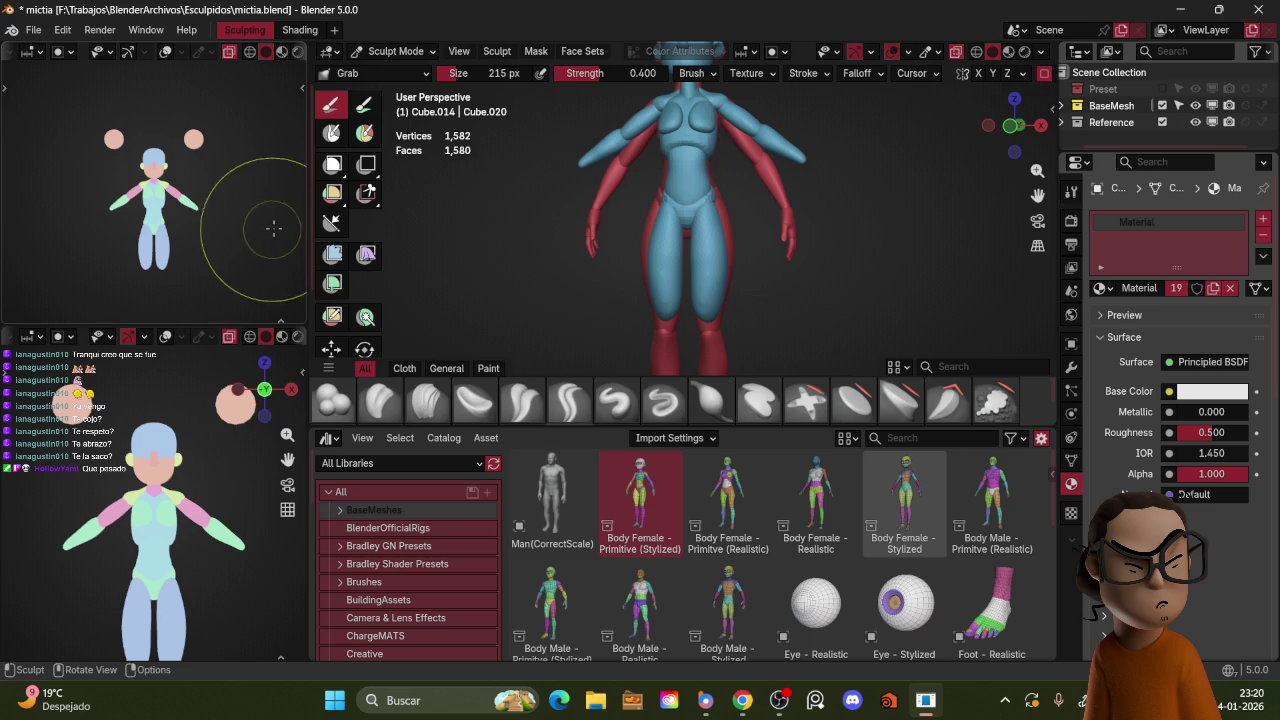
middle_click_drag(220, 475, 300, 420)
Step: From the right side, pull the leg mesh down over the red leg and slim it
middle_click_drag(600, 300, 700, 222, "alt")
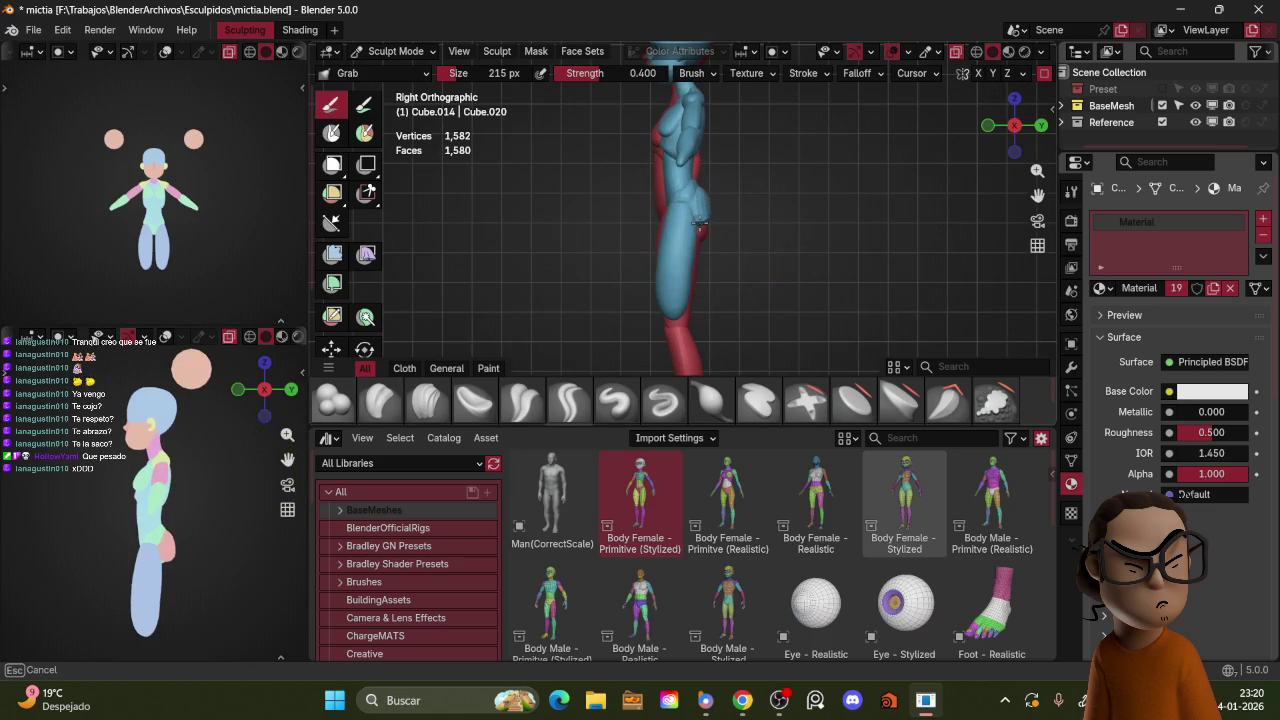
scroll(698, 222, "up", 2)
left_click_drag(729, 257, 688, 338)
key("f")
left_click(691, 284)
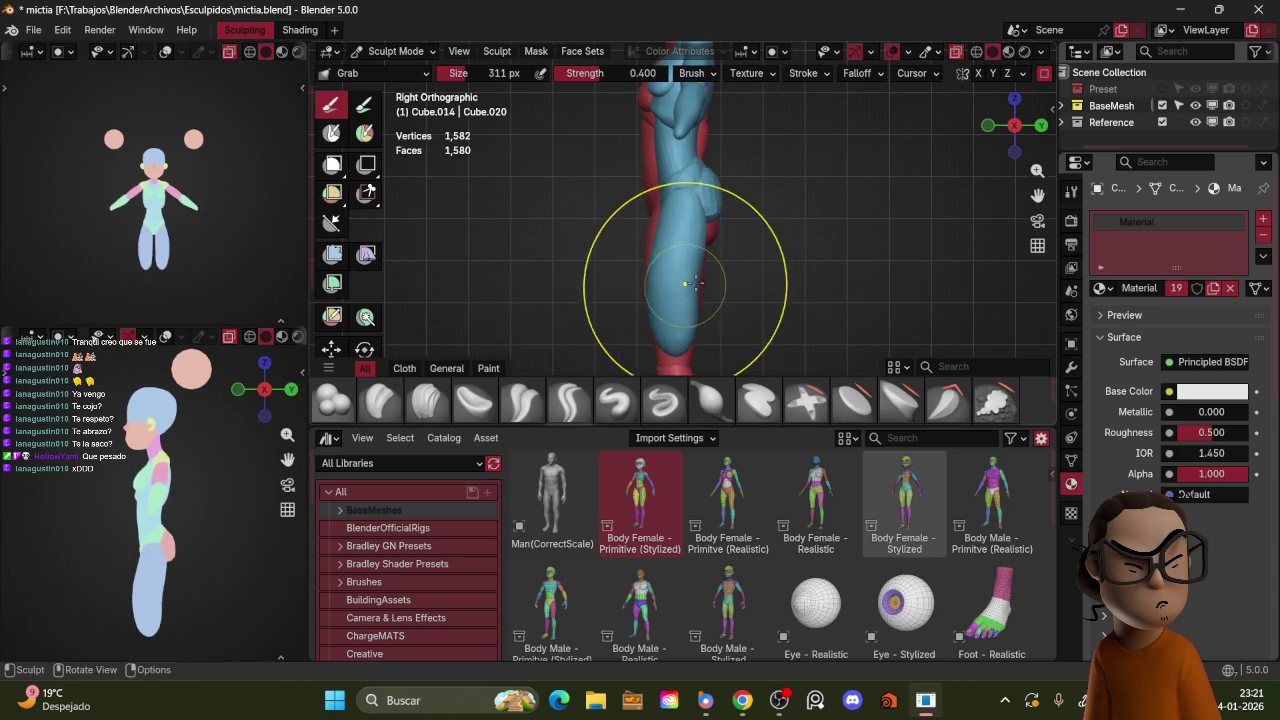
left_click_drag(708, 268, 640, 251)
key("f")
left_click(625, 251)
Step: Select the buttock pieces and enter Sculpt Mode on them
key("ctrl+Tab")
left_click(600, 236)
left_click(700, 200)
key("ctrl+Tab")
left_click(729, 329)
Step: Voxel-remesh the buttock pieces to 1,592 vertices and enlarge the brush to 339 px
scroll(784, 198, "up", 2)
key("r")
left_click(790, 201)
key("ctrl+r")
key("f")
left_click(700, 240)
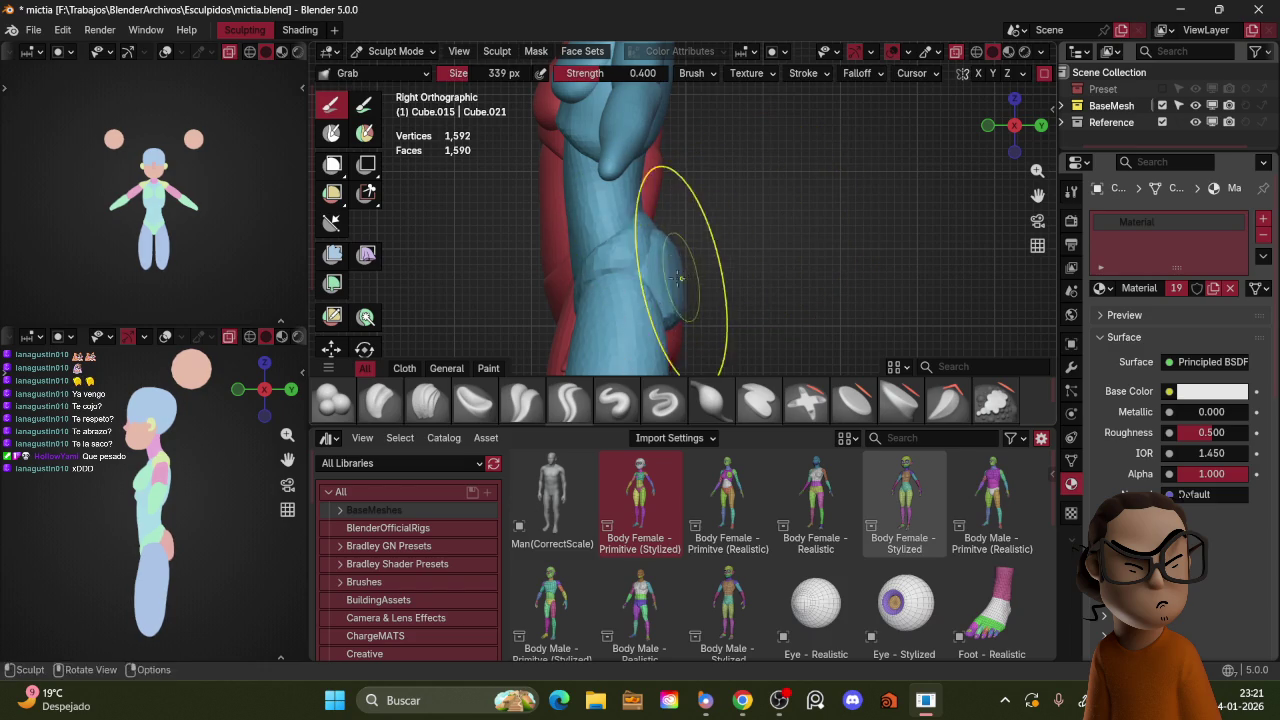
middle_click_drag(672, 254, 676, 258)
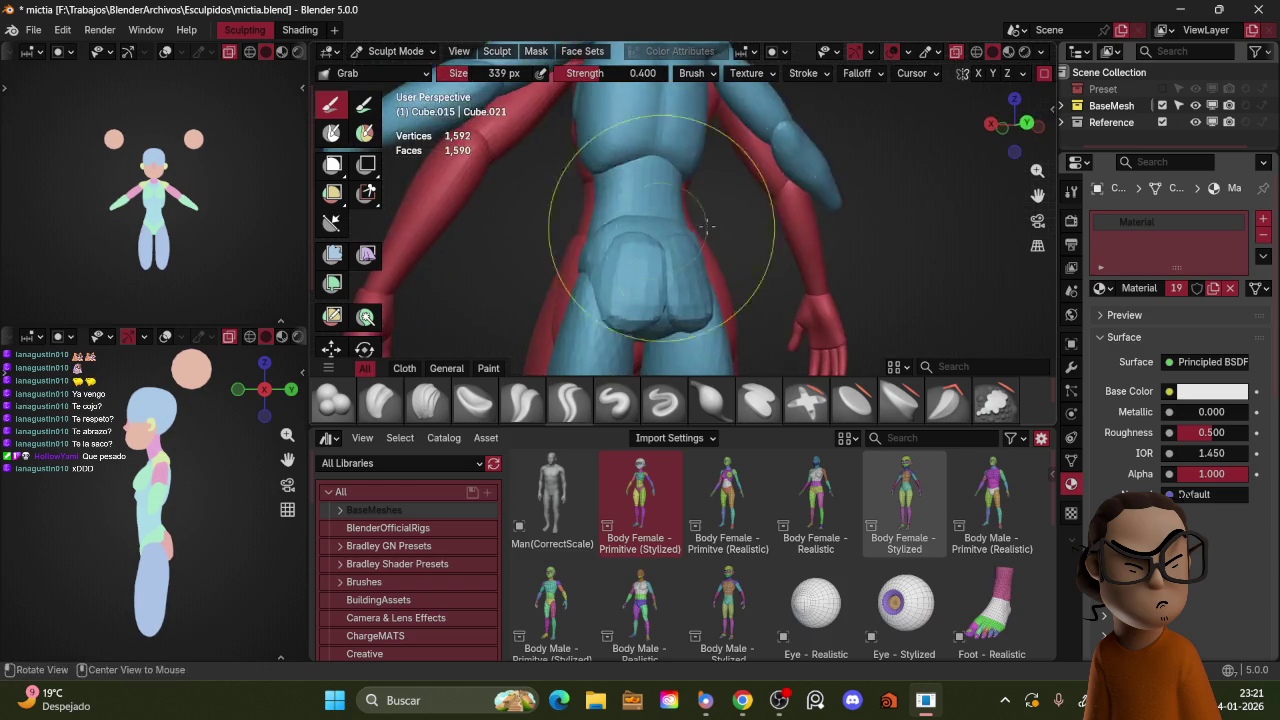
key("f")
left_click(676, 258)
key("ctrl+Tab")
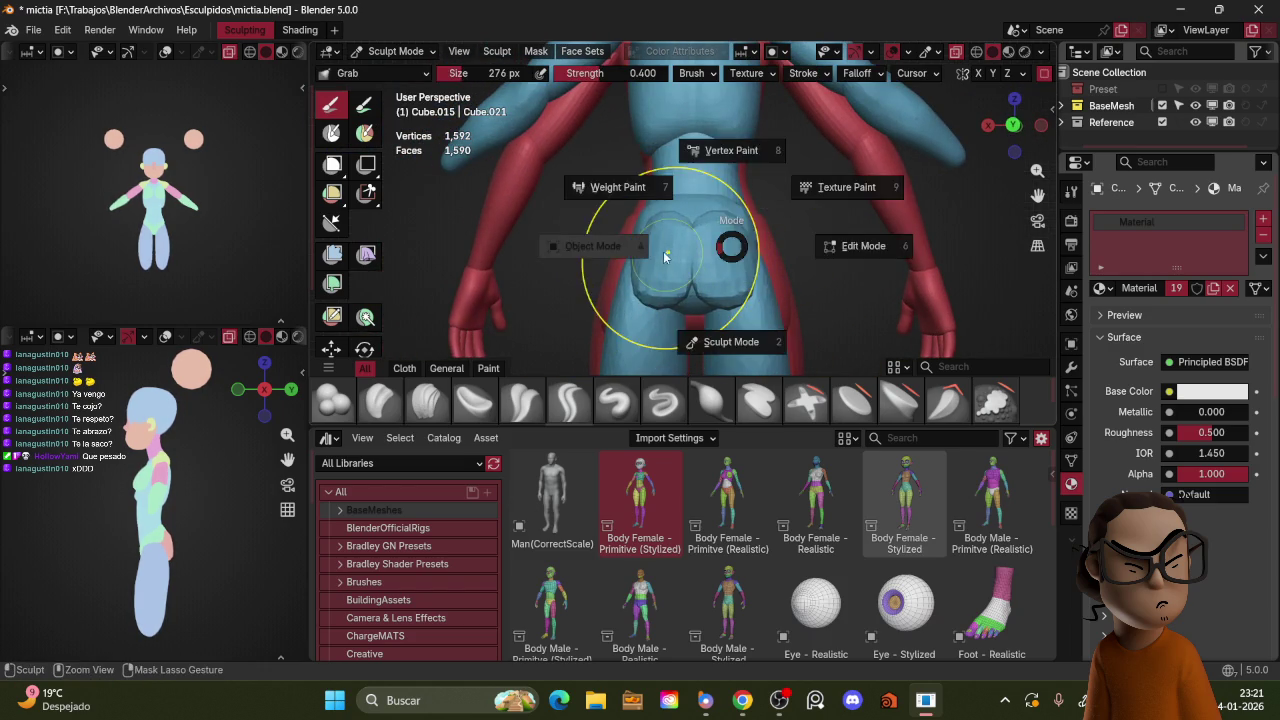
left_click(505, 245)
key("ctrl+Tab")
left_click(724, 354)
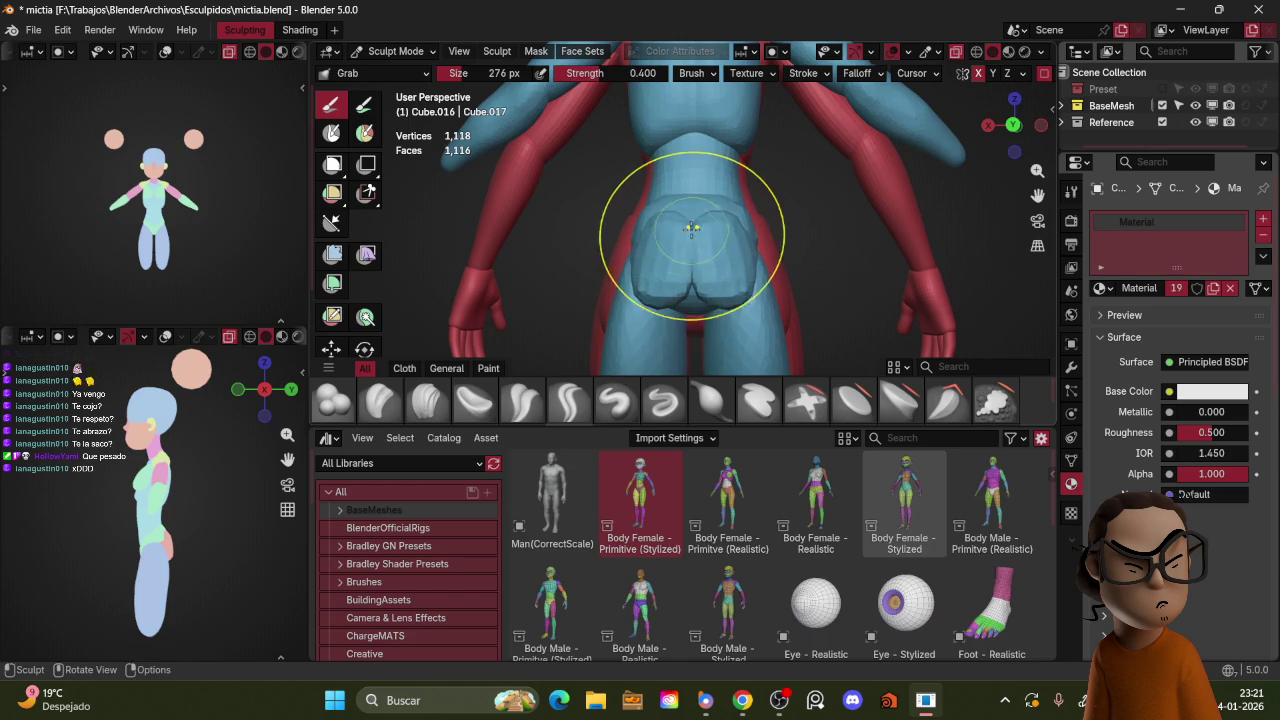
key("KP_Divide")
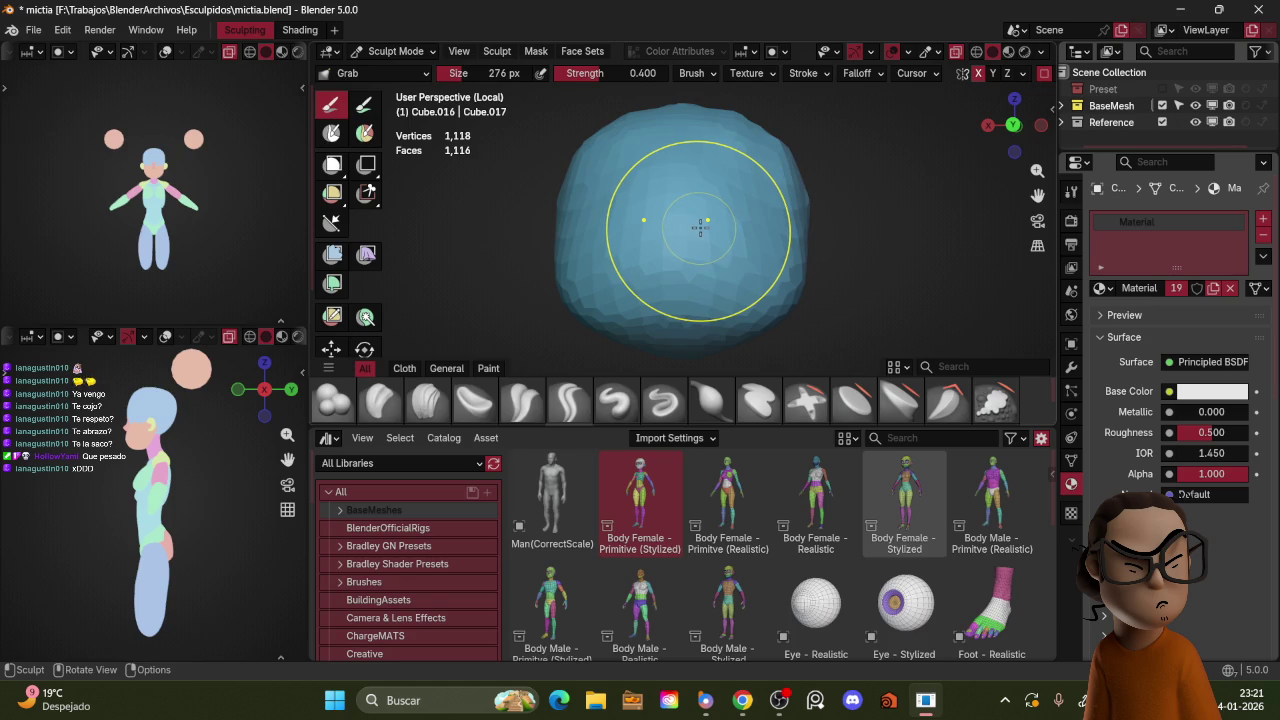
key("KP_Divide")
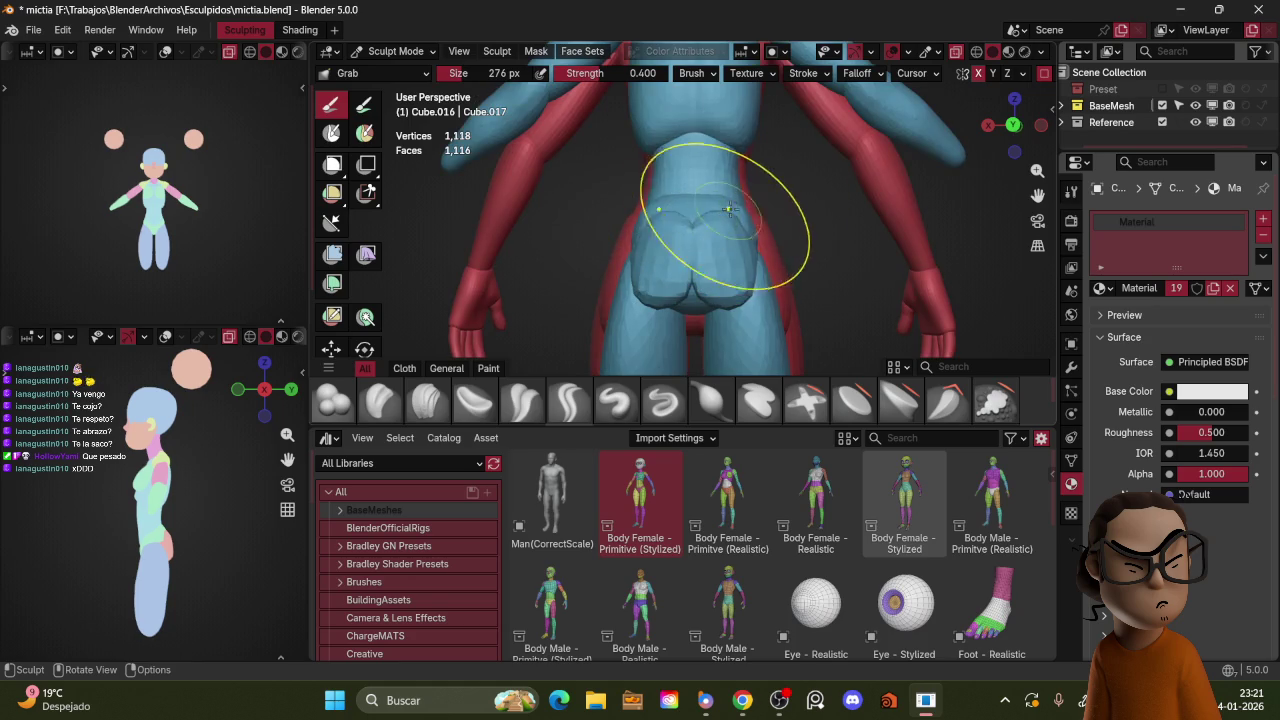
Step: Shrink the sculpt brush to 83 px while framing the back of the hips
middle_click_drag(766, 200, 797, 225)
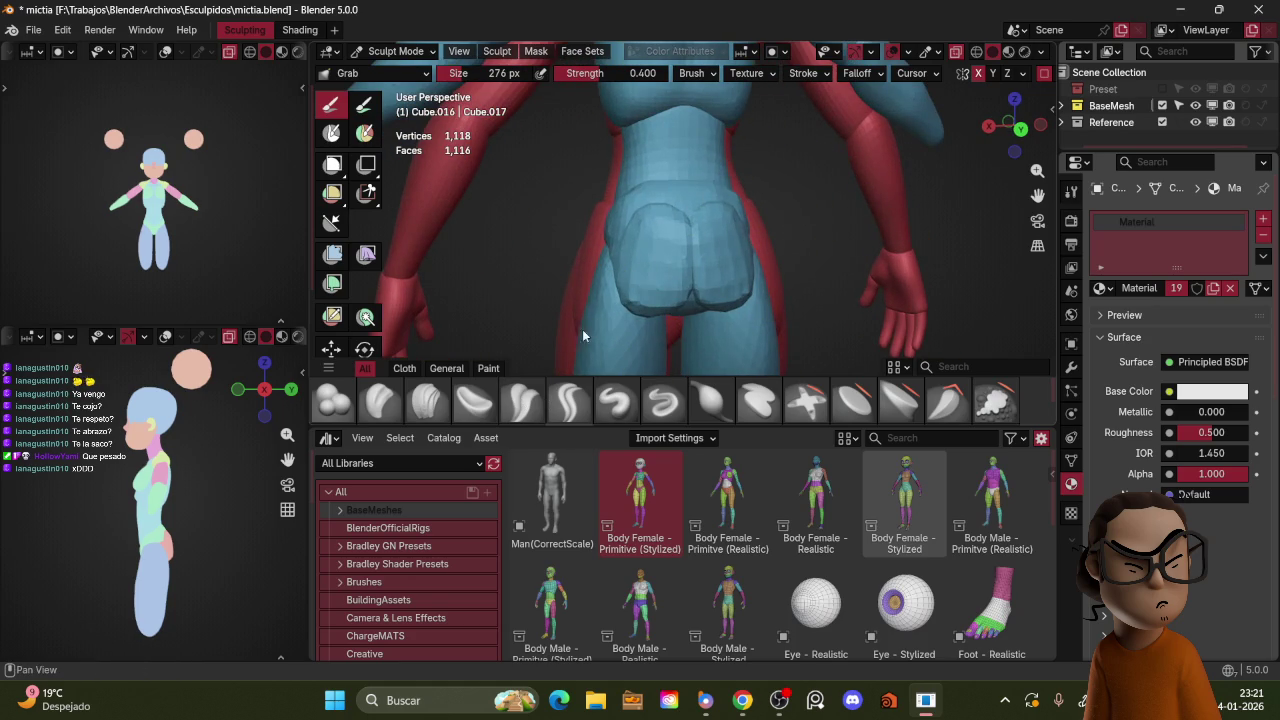
key("f")
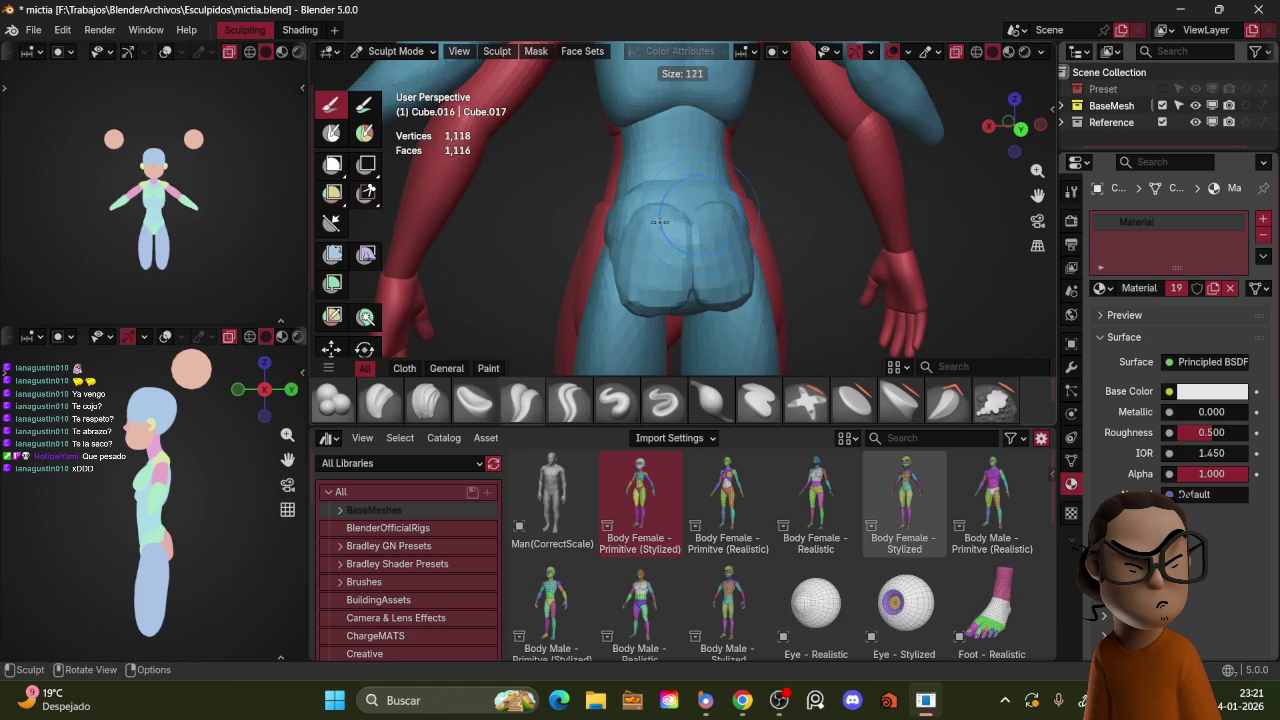
left_click(690, 193)
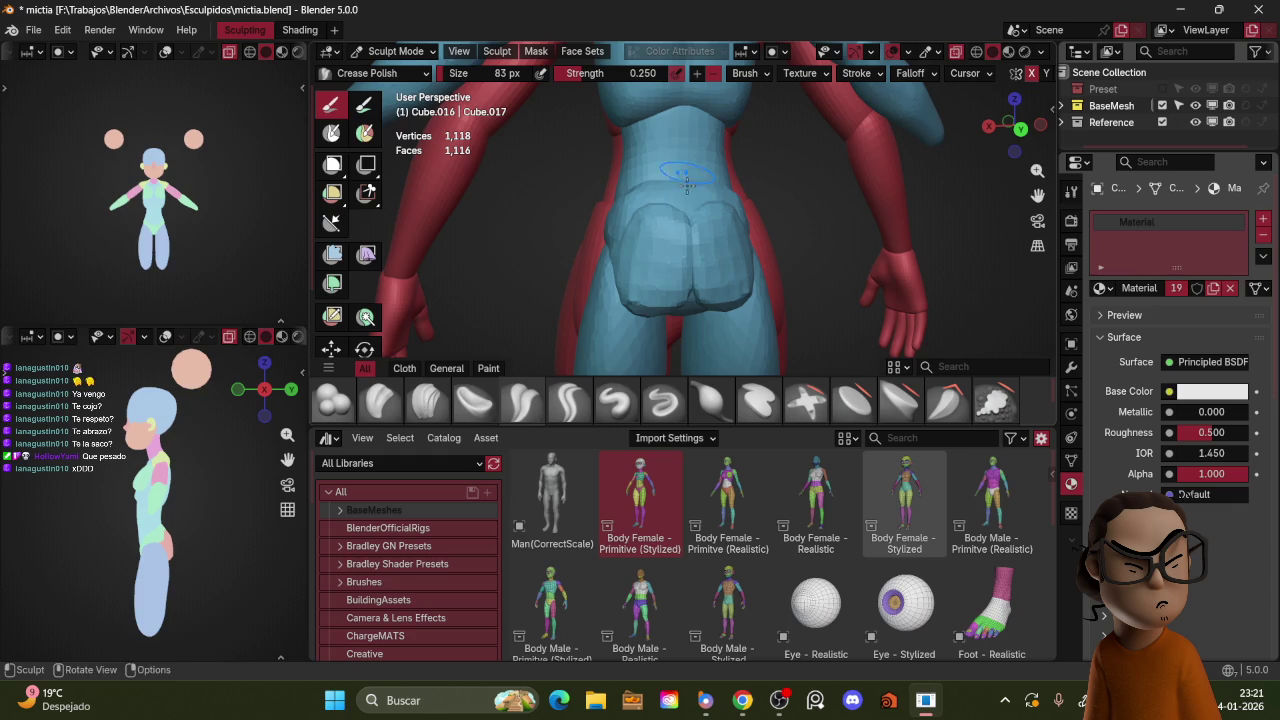
scroll(725, 165, "up", 1)
scroll(730, 190, "up", 1)
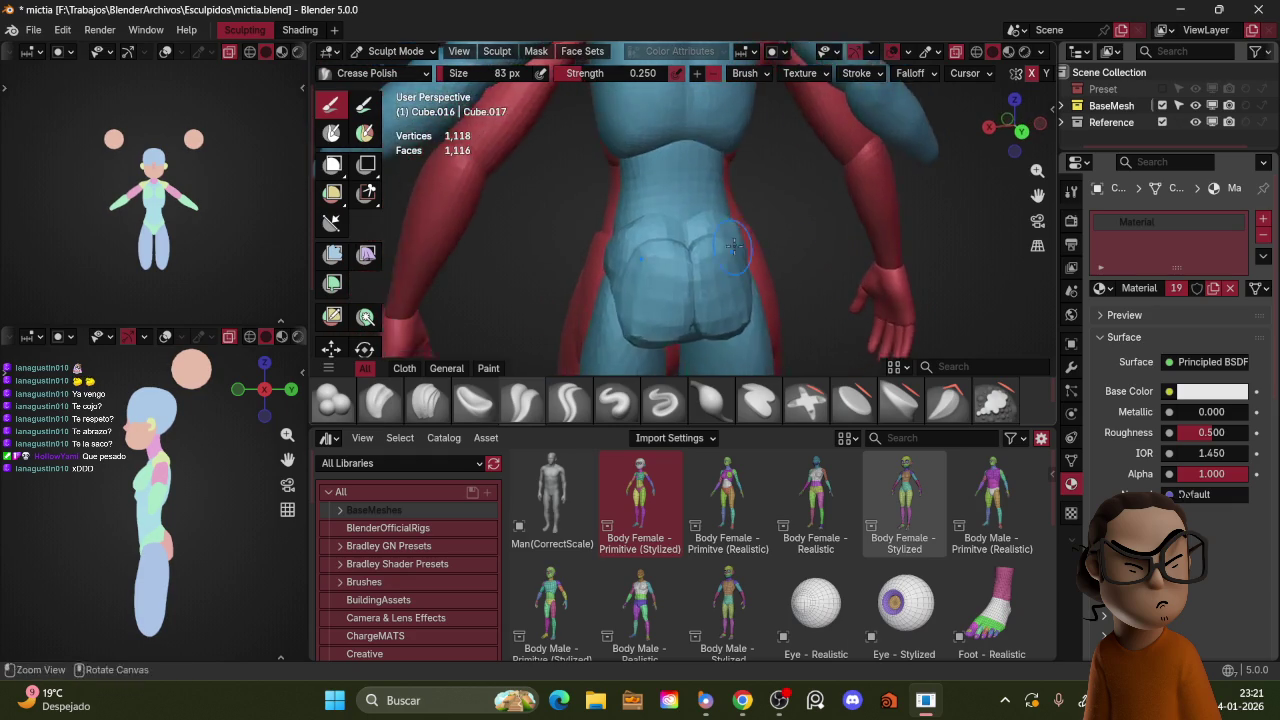
scroll(738, 220, "up", 1)
Step: Switch to a 122 px Grab brush and pull the side of the hip outward
middle_click_drag(736, 216, 693, 222)
key("g")
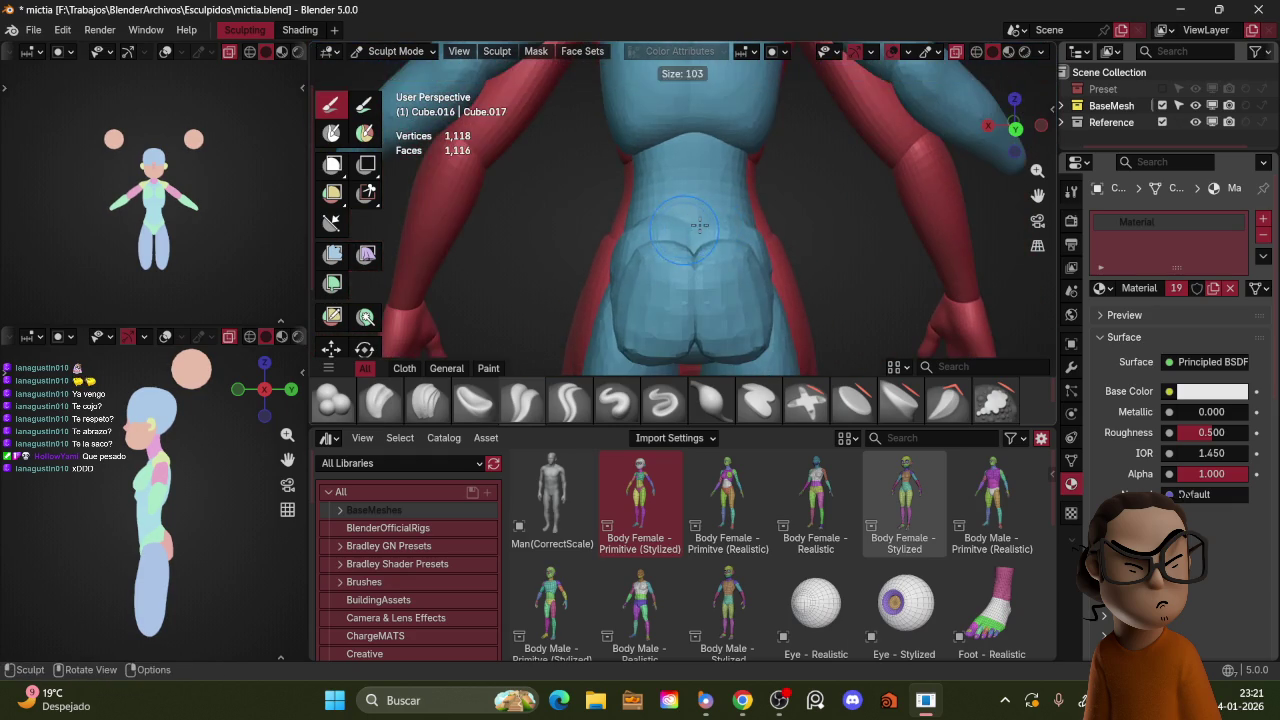
key("f")
left_click(652, 220)
middle_click_drag(684, 203, 645, 231)
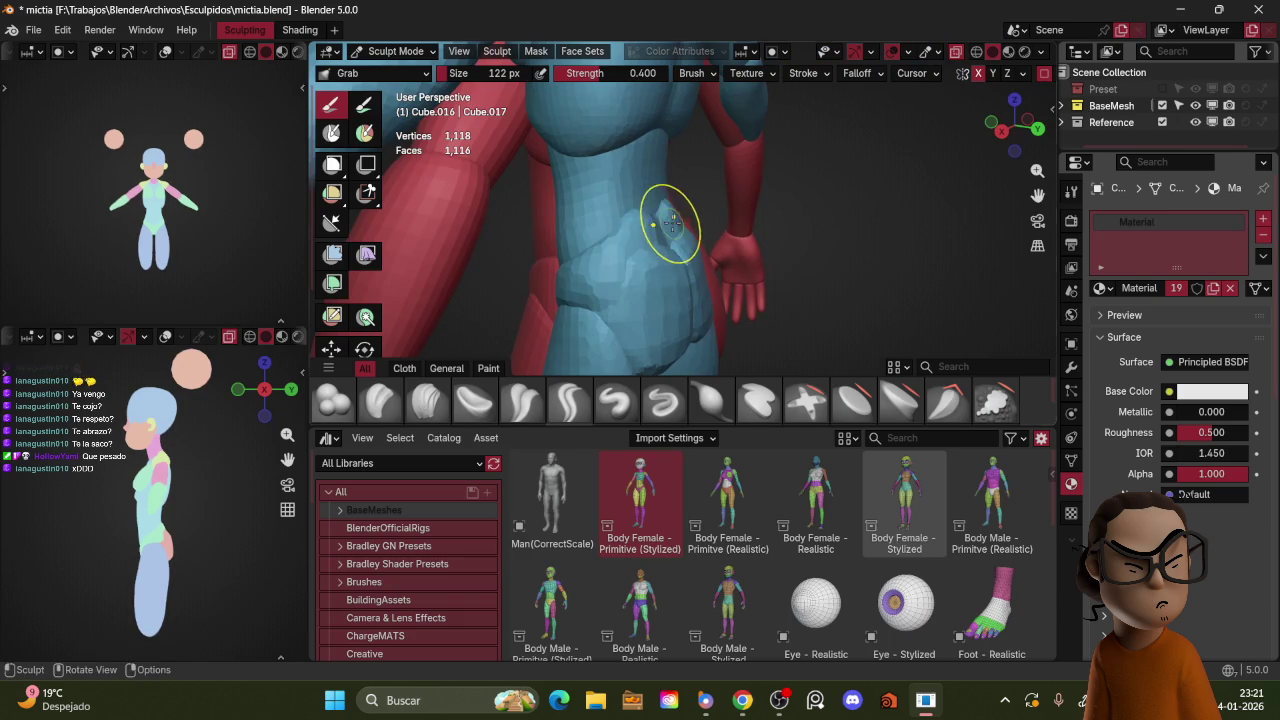
left_click_drag(672, 224, 672, 228)
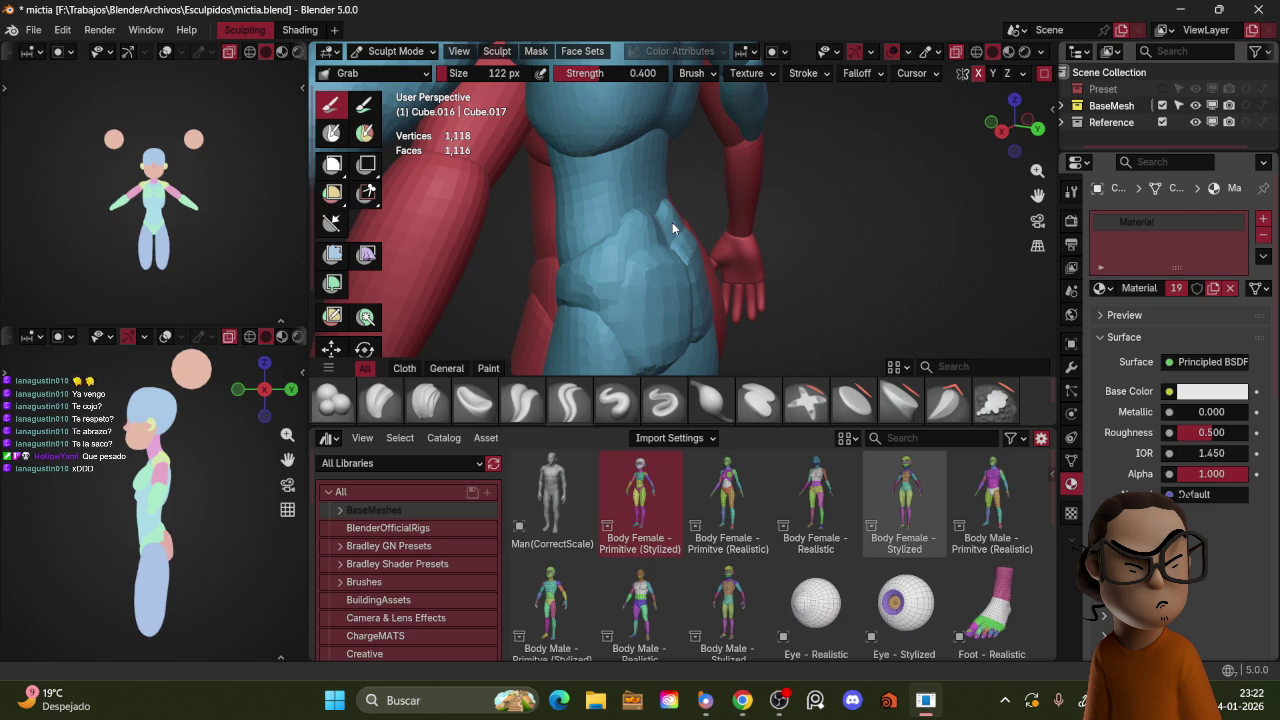
Step: From a near-frontal view, enlarge the brush to about 197 px and revert the last change
middle_click_drag(729, 229, 688, 230)
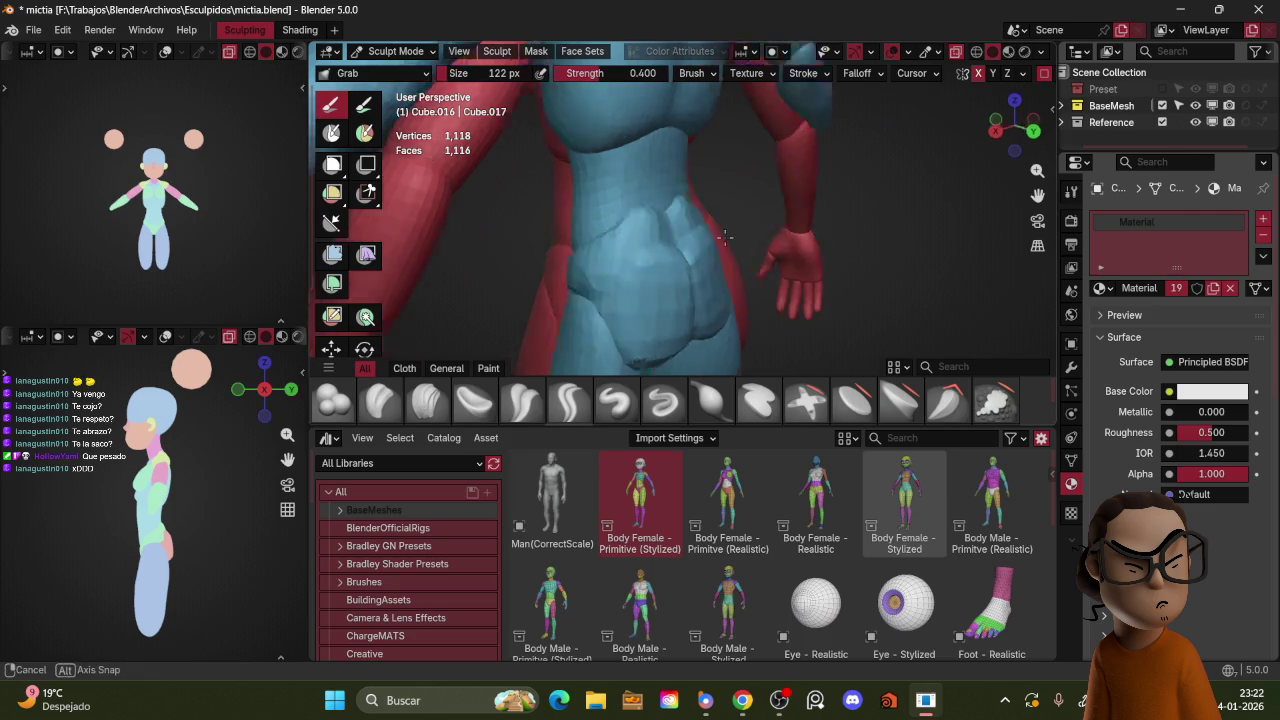
key("bracketright")
key("bracketright")
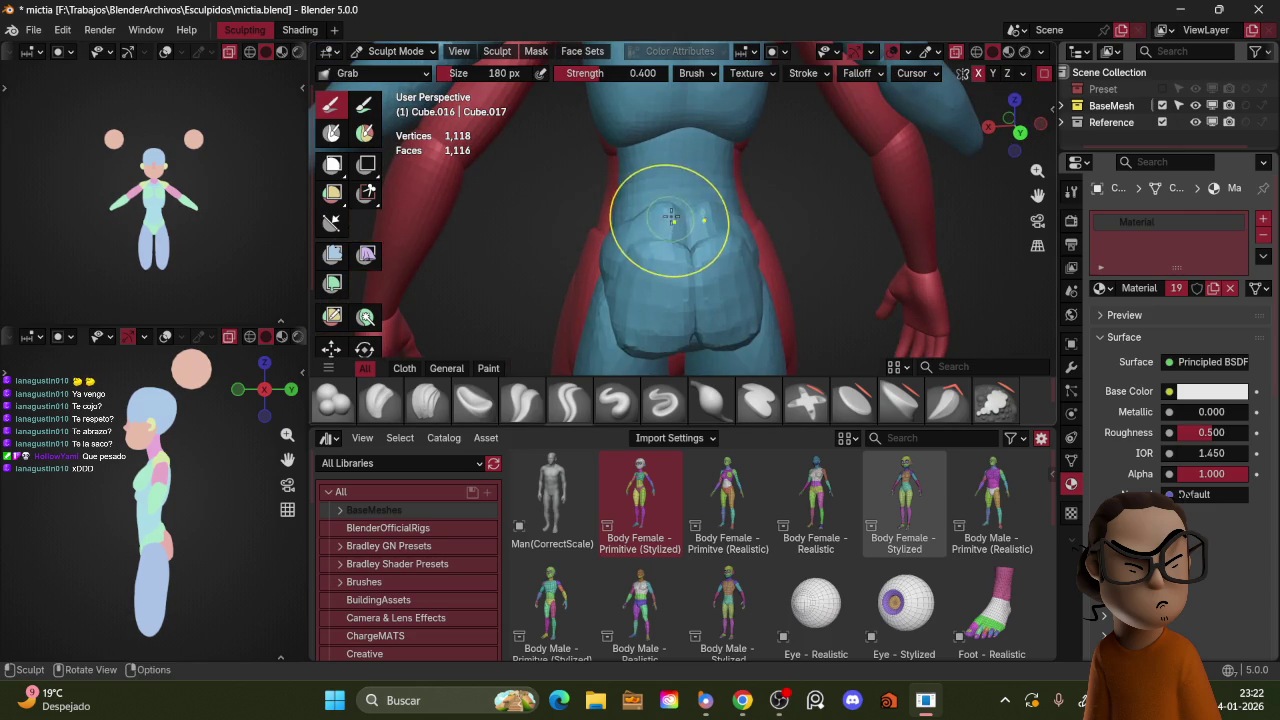
key("ctrl+z")
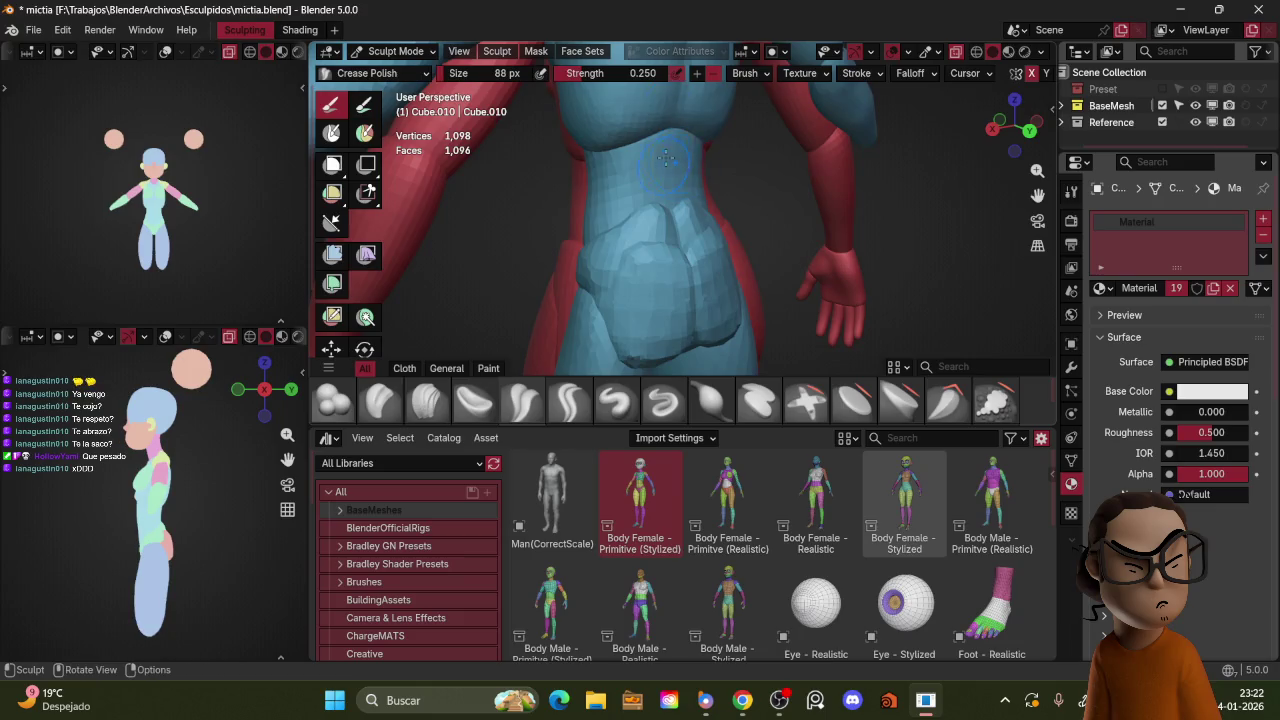
Step: Make the torso piece active for sculpting in front view with the Grab brush
key("ctrl+Tab")
left_click(664, 146)
key("ctrl+Tab")
key("KP_1")
key("g")
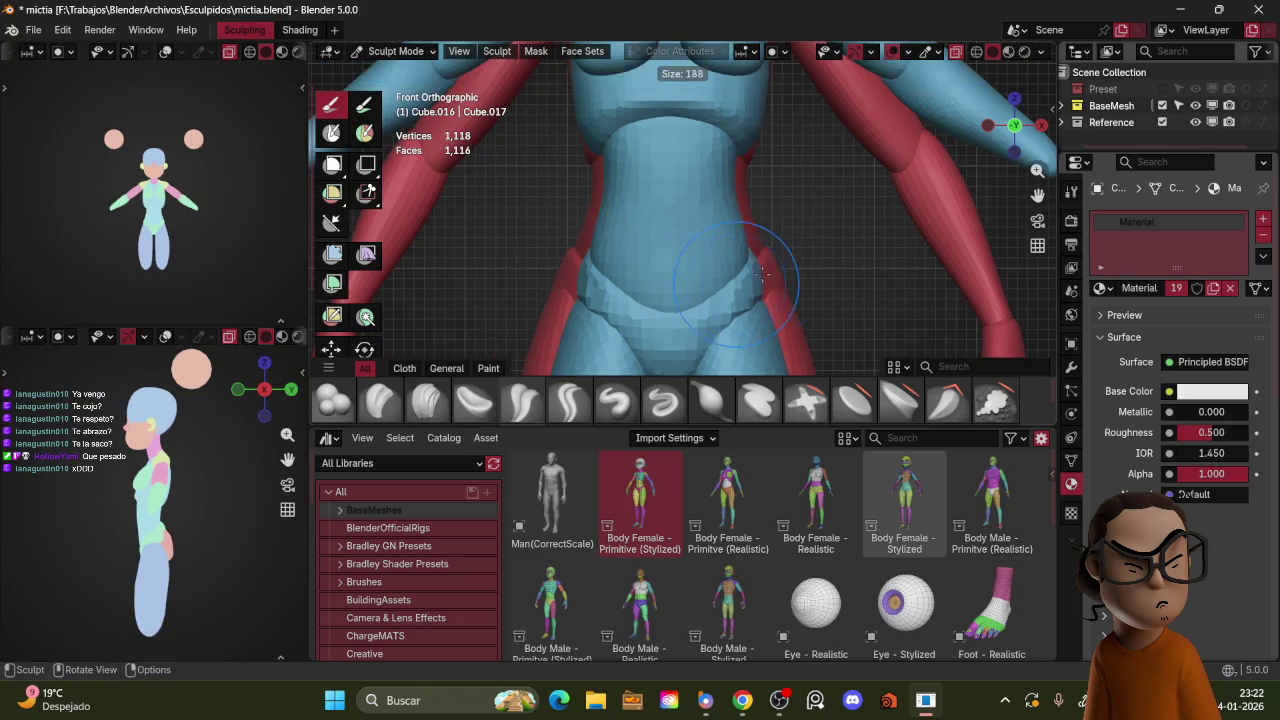
Step: Grab the side of the hip and pull the crotch area down and left
left_click_drag(759, 261, 760, 270)
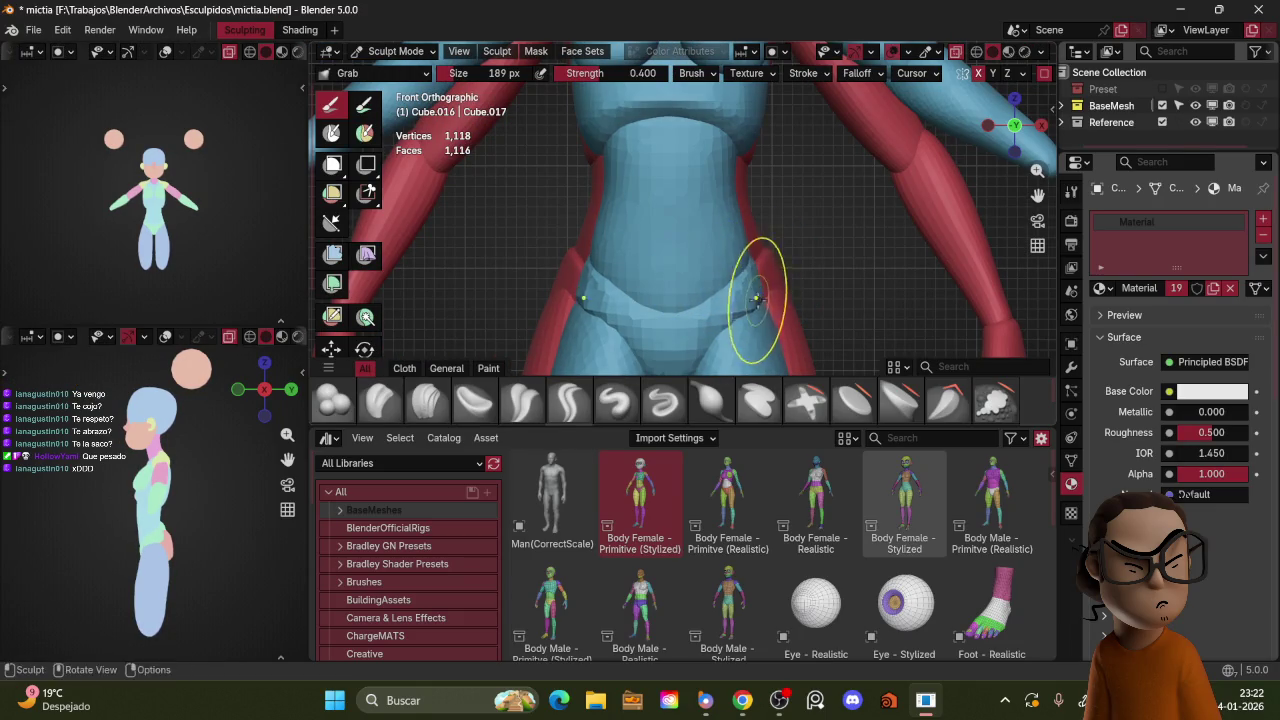
middle_click_drag(760, 298, 742, 241, "shift")
left_click_drag(686, 295, 660, 323)
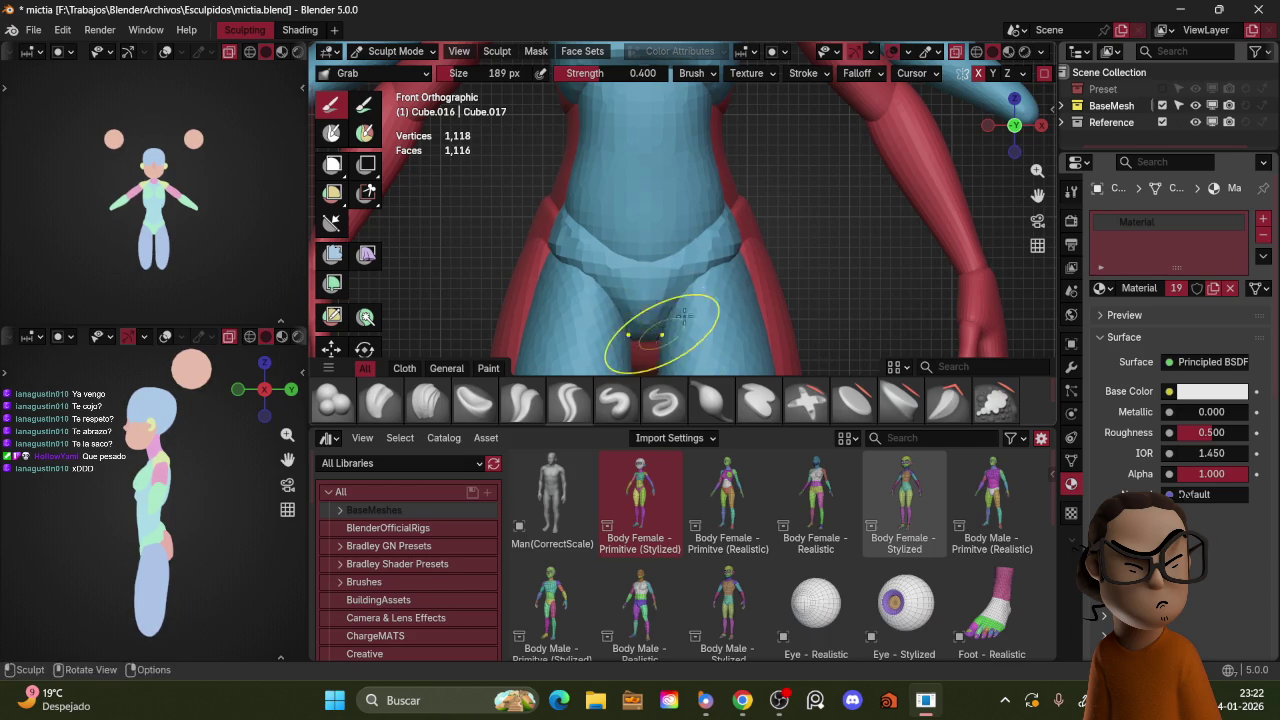
Step: Zoom out and orbit around to review the whole figure
middle_click_drag(696, 288, 815, 285)
scroll(815, 285, "down", 3)
scroll(800, 214, "down", 3)
mouse_move(800, 214)
middle_mouse_down()
mouse_move(859, 242)
mouse_move(771, 229)
mouse_move(856, 210)
mouse_move(657, 243)
middle_mouse_up()
scroll(771, 229, "up", 3)
scroll(858, 208, "up", 3)
scroll(657, 243, "up", 2)
key("ctrl+Tab")
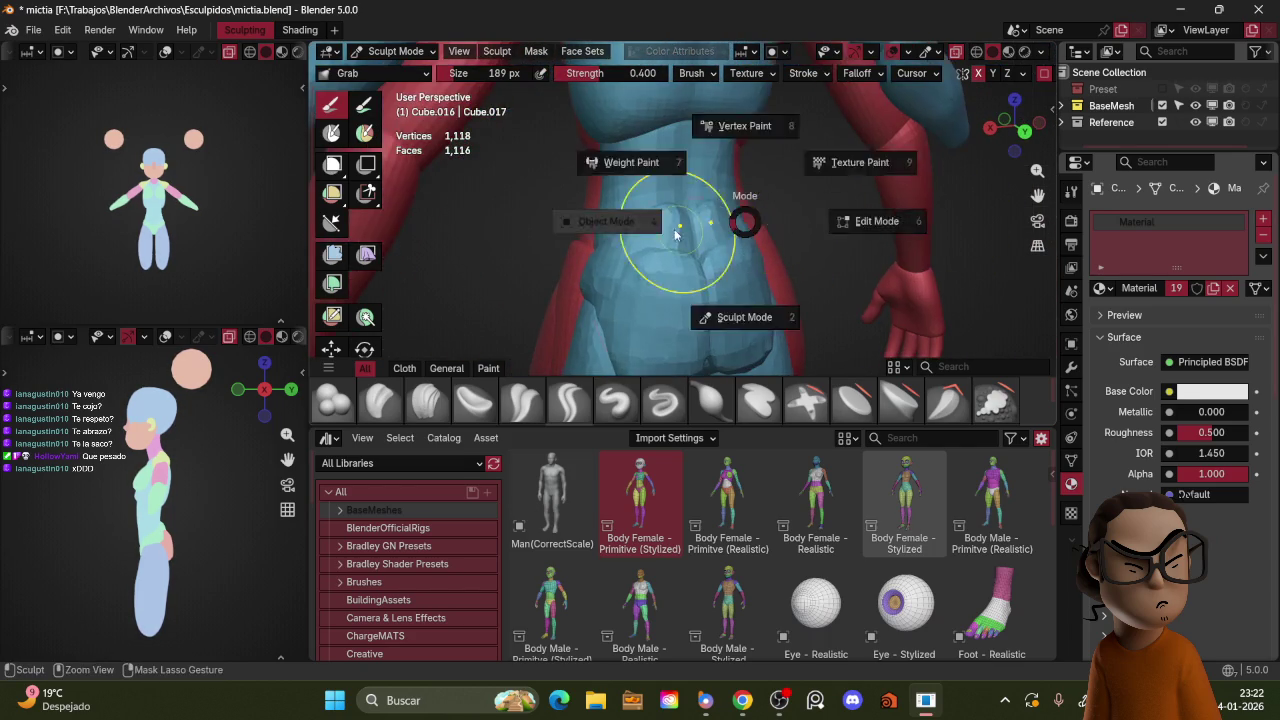
Step: Resume sculpting the torso piece in right side view with a 230 px brush
left_click(680, 186)
left_click(680, 192)
key("ctrl+Tab")
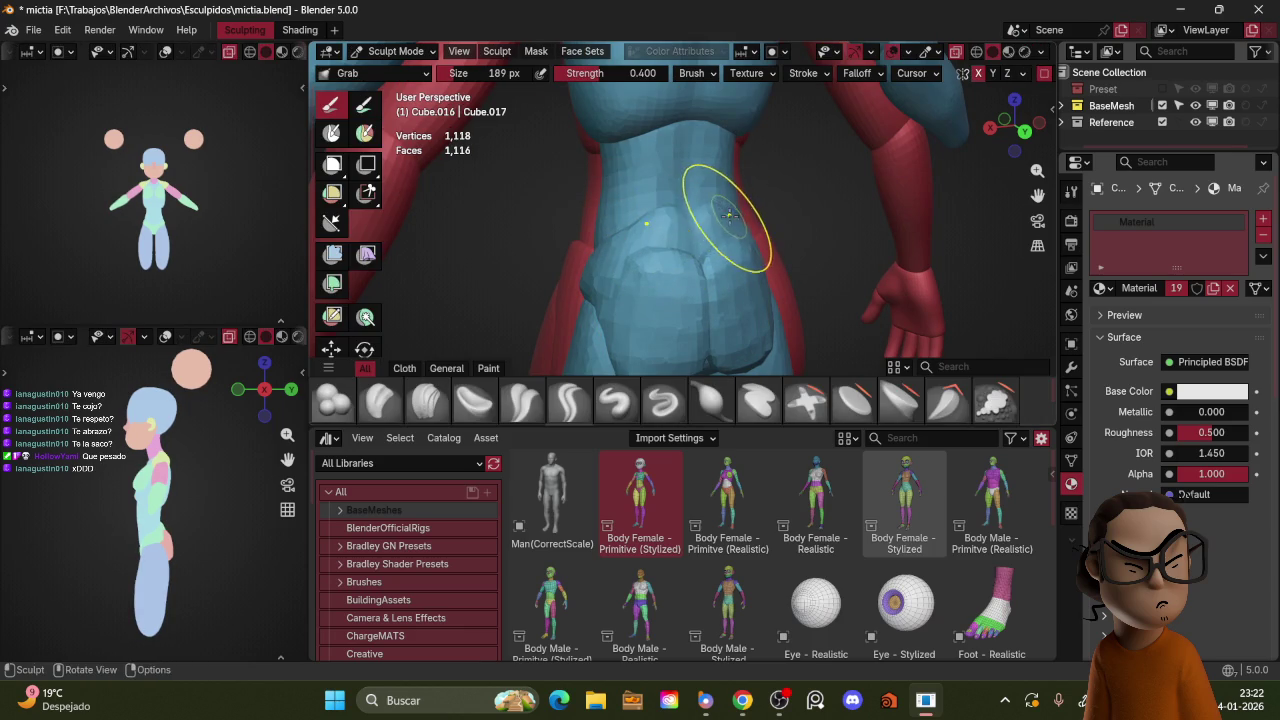
key("KP_3")
key("f")
left_click(690, 235)
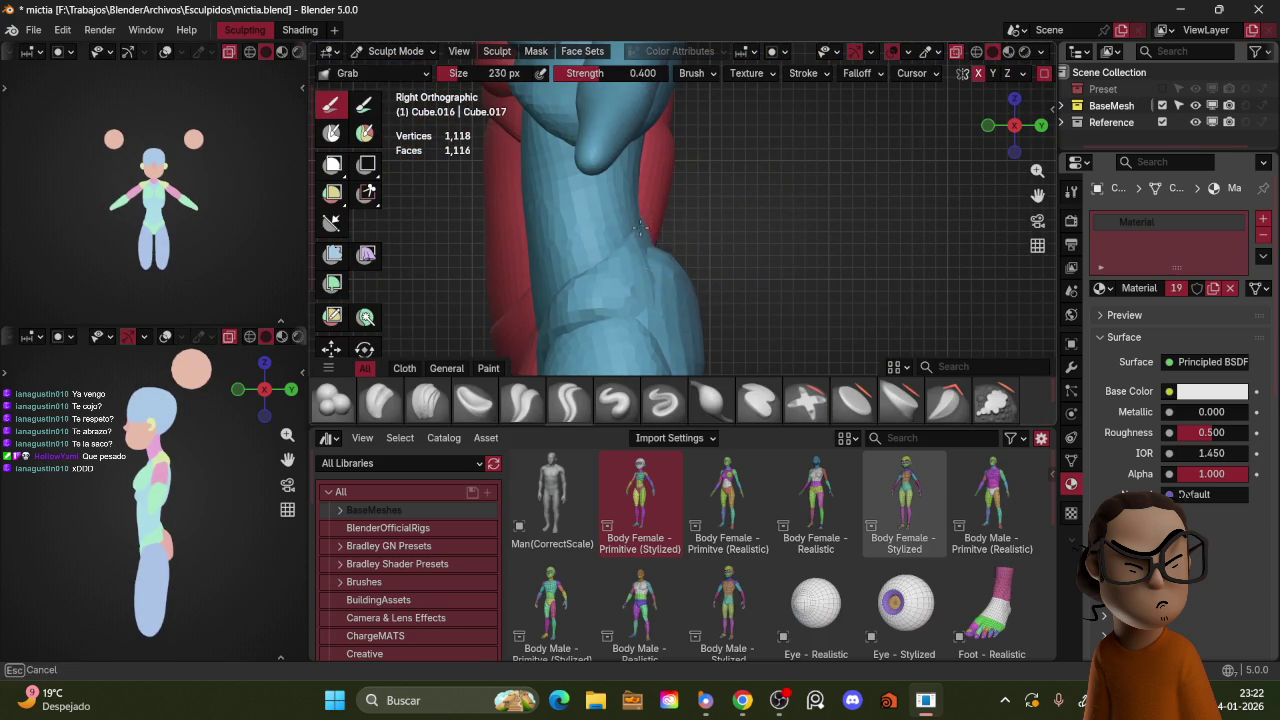
Step: Switch to the buttocks piece and Grab the top of the buttocks rounder and higher
mouse_move(655, 260)
middle_mouse_down()
mouse_move(729, 249)
mouse_move(694, 243)
middle_mouse_up()
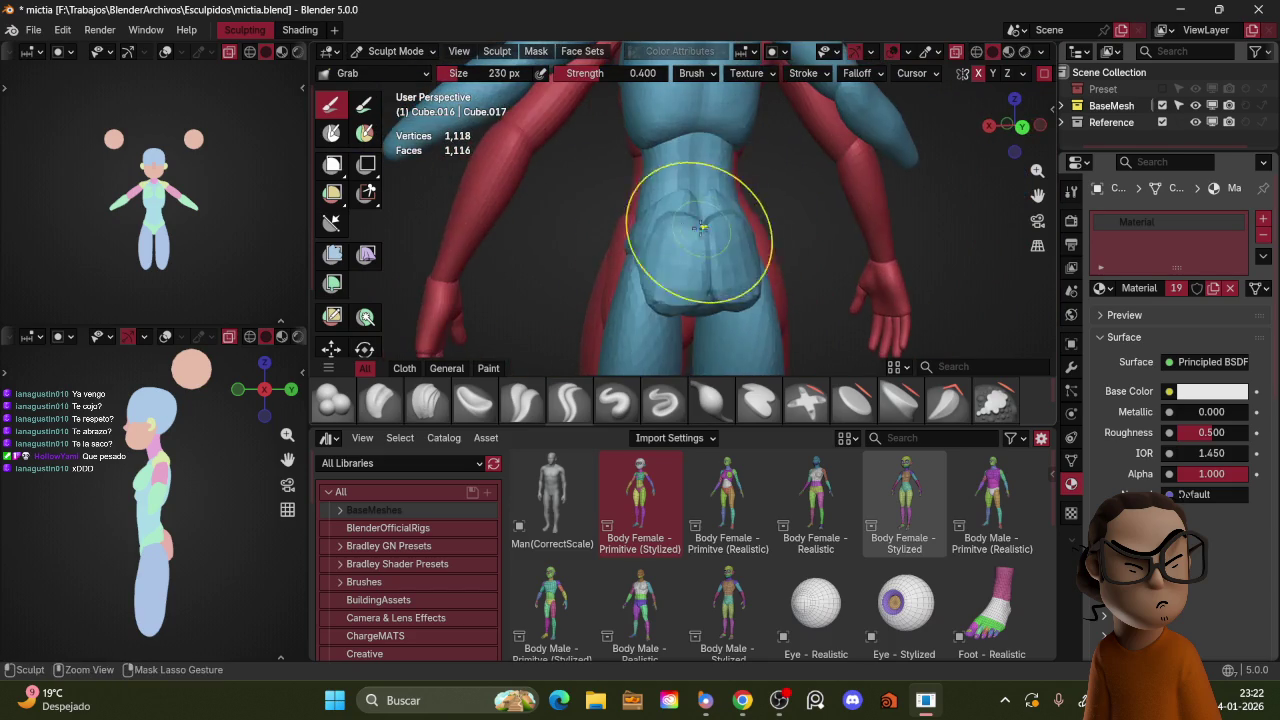
key("ctrl+Tab")
key("ctrl+Tab")
left_click(686, 268)
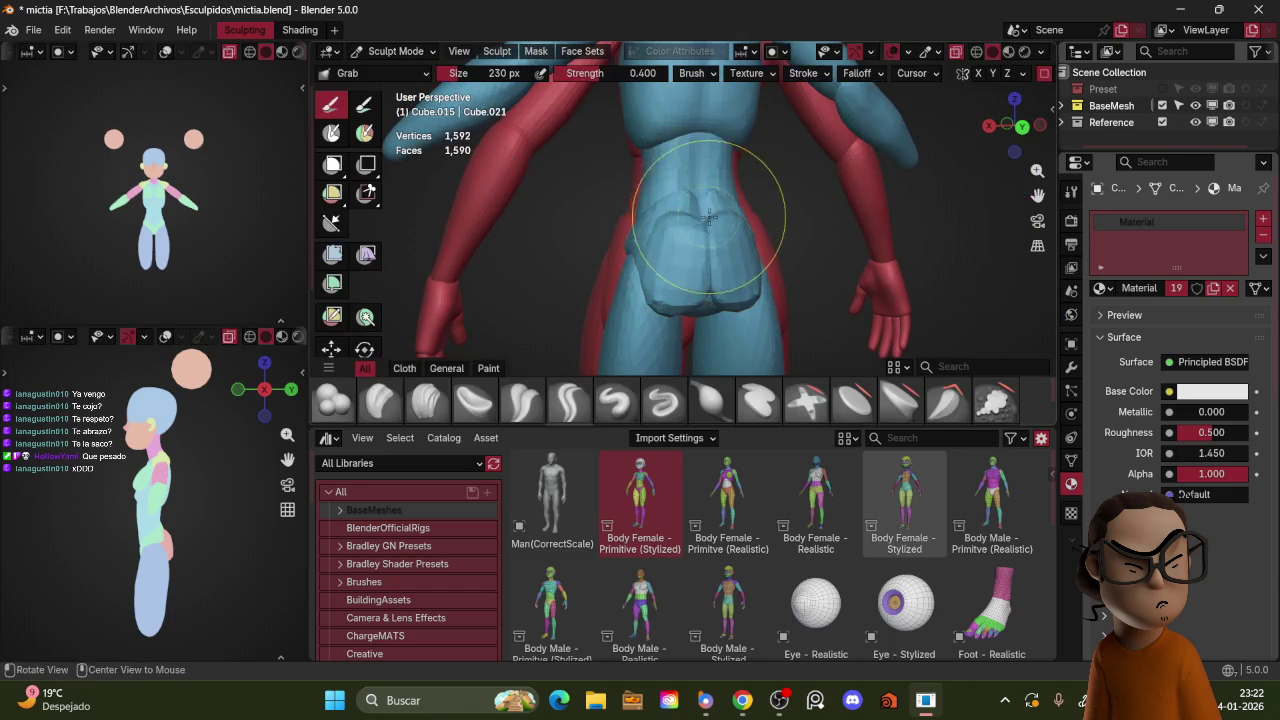
left_click_drag(650, 253, 668, 252)
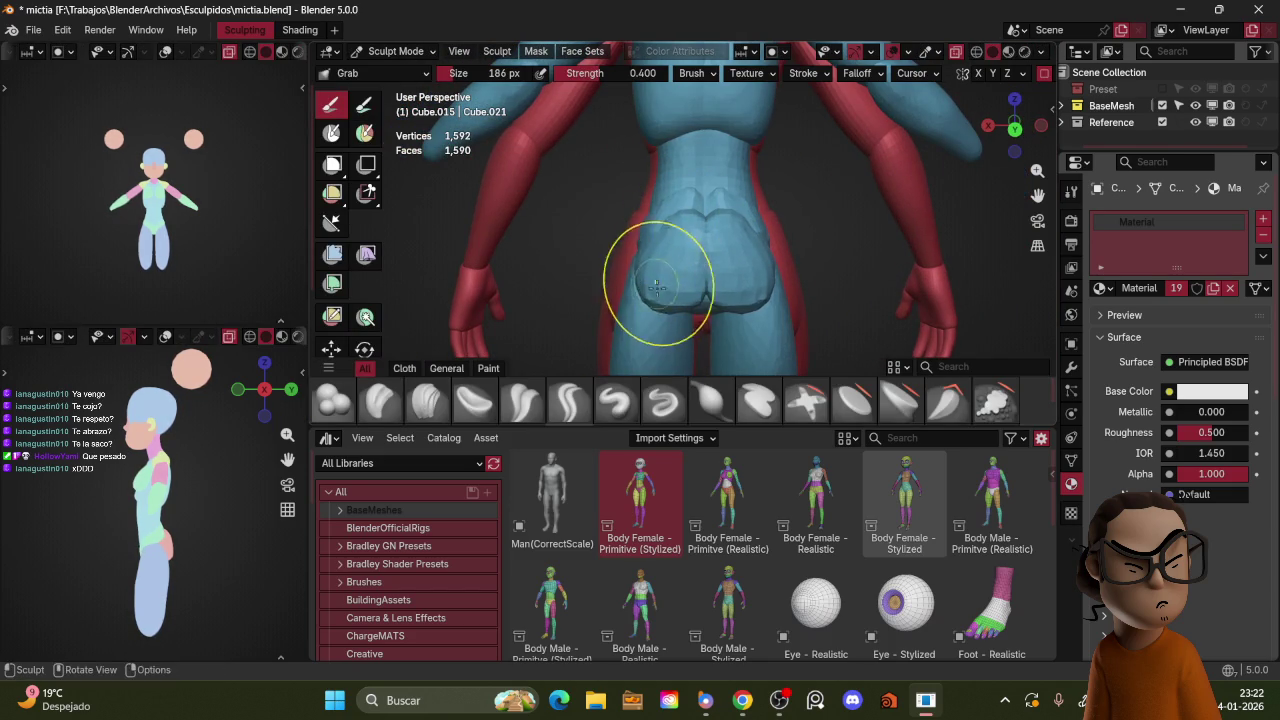
Step: Delete the extra object in Object Mode and resume sculpting on the torso mesh
middle_click_drag(748, 228, 709, 280)
middle_click_drag(703, 200, 768, 235)
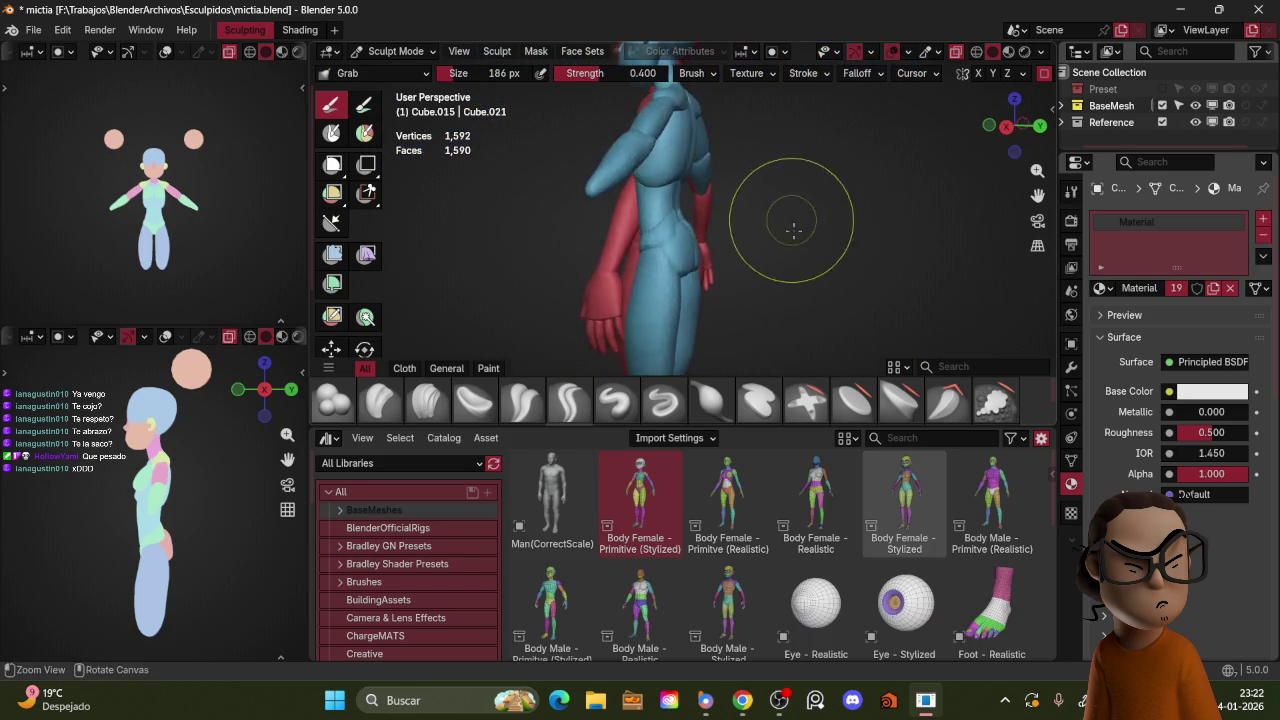
middle_click_drag(829, 217, 737, 214)
key("ctrl+Tab")
key("Delete")
scroll(720, 225, "up", 2)
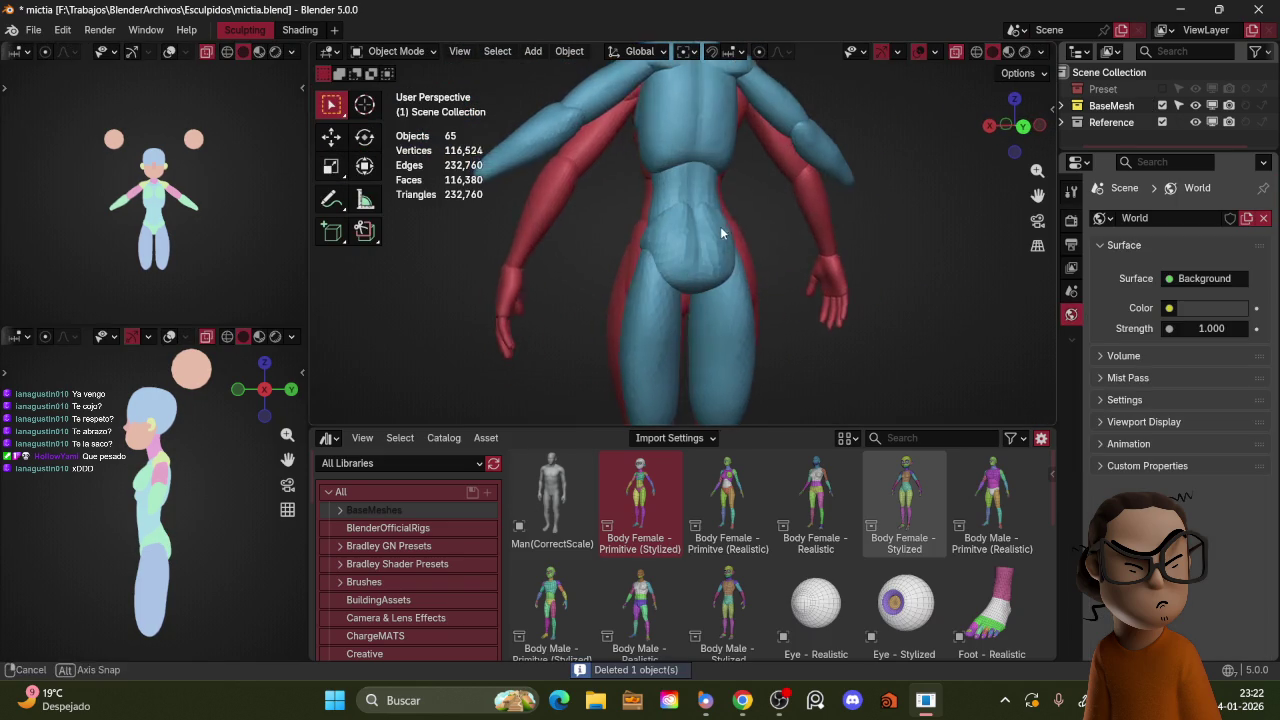
scroll(722, 226, "up", 2)
left_click(722, 226)
key("ctrl+Tab")
Step: Remesh the torso at about 0.082 m voxel size and pull the hip and waist shape
key("r")
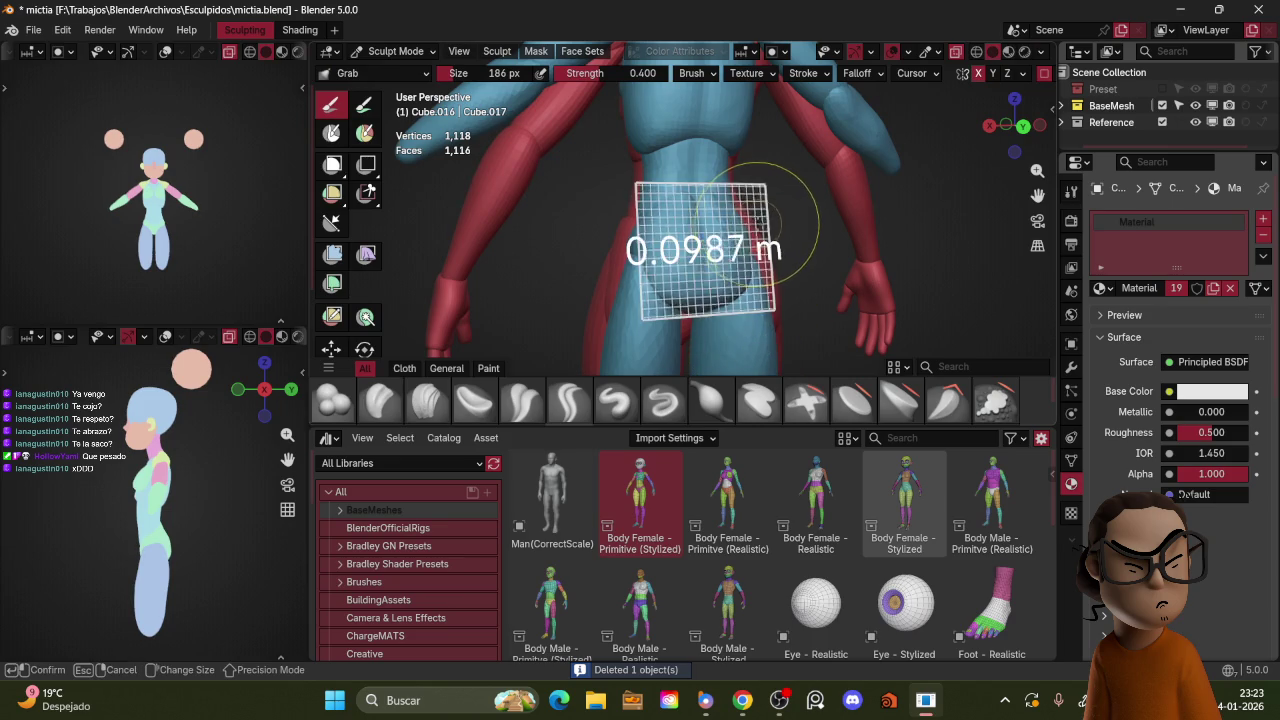
left_click(770, 237)
key("ctrl+r")
mouse_move(771, 237)
left_mouse_down()
mouse_move(690, 280)
mouse_move(625, 215)
left_mouse_up()
left_click(524, 400)
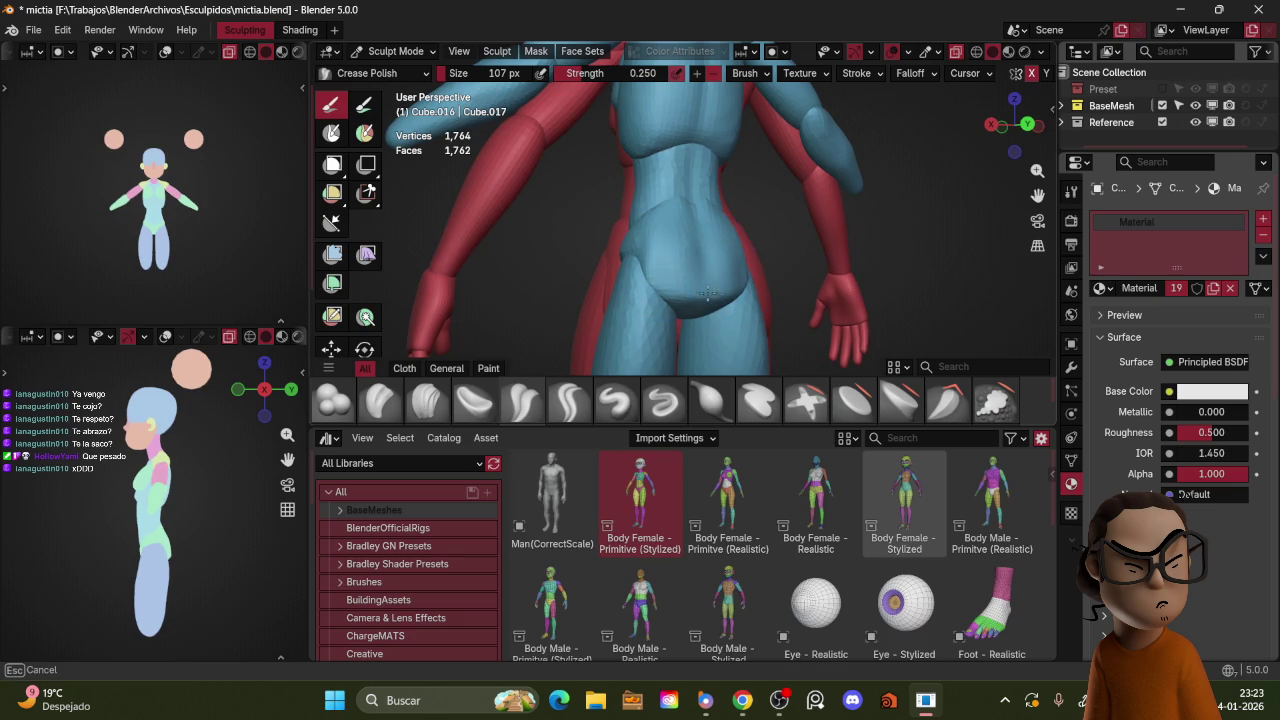
Step: Check the figure from below and behind, resizing the brush to 143 px
middle_click_drag(715, 286, 702, 259)
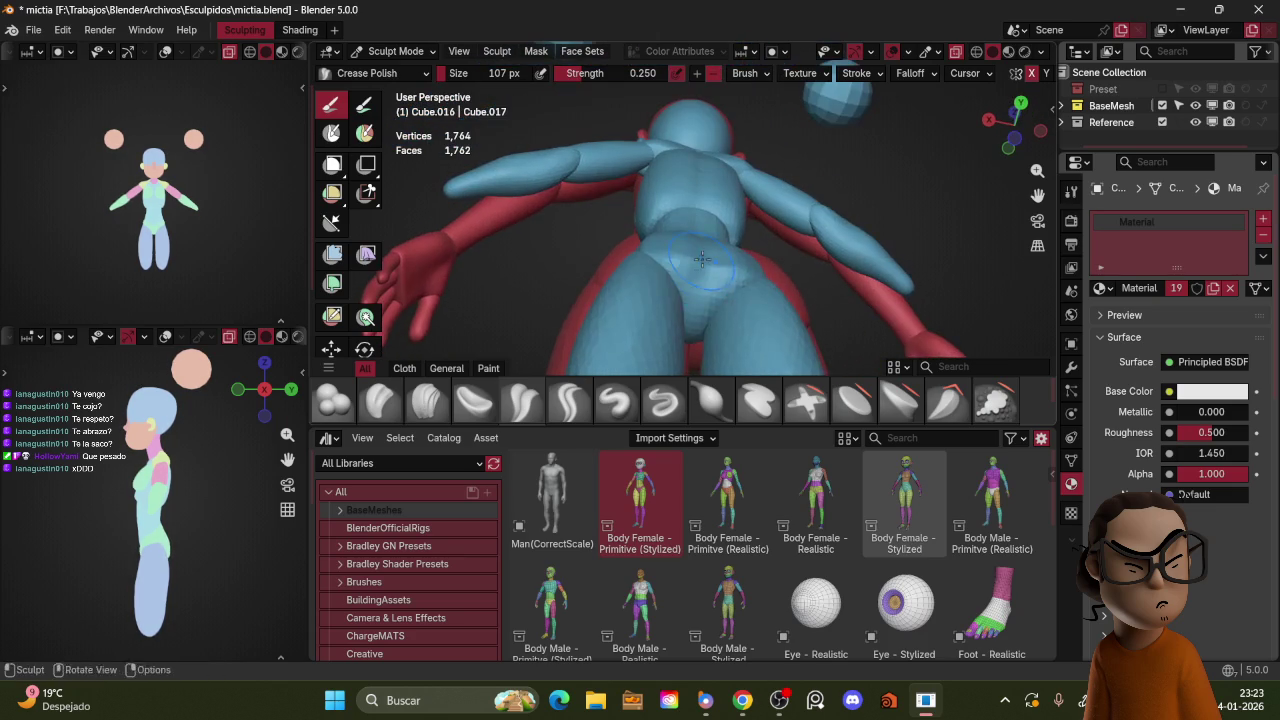
middle_click_drag(697, 318, 735, 270)
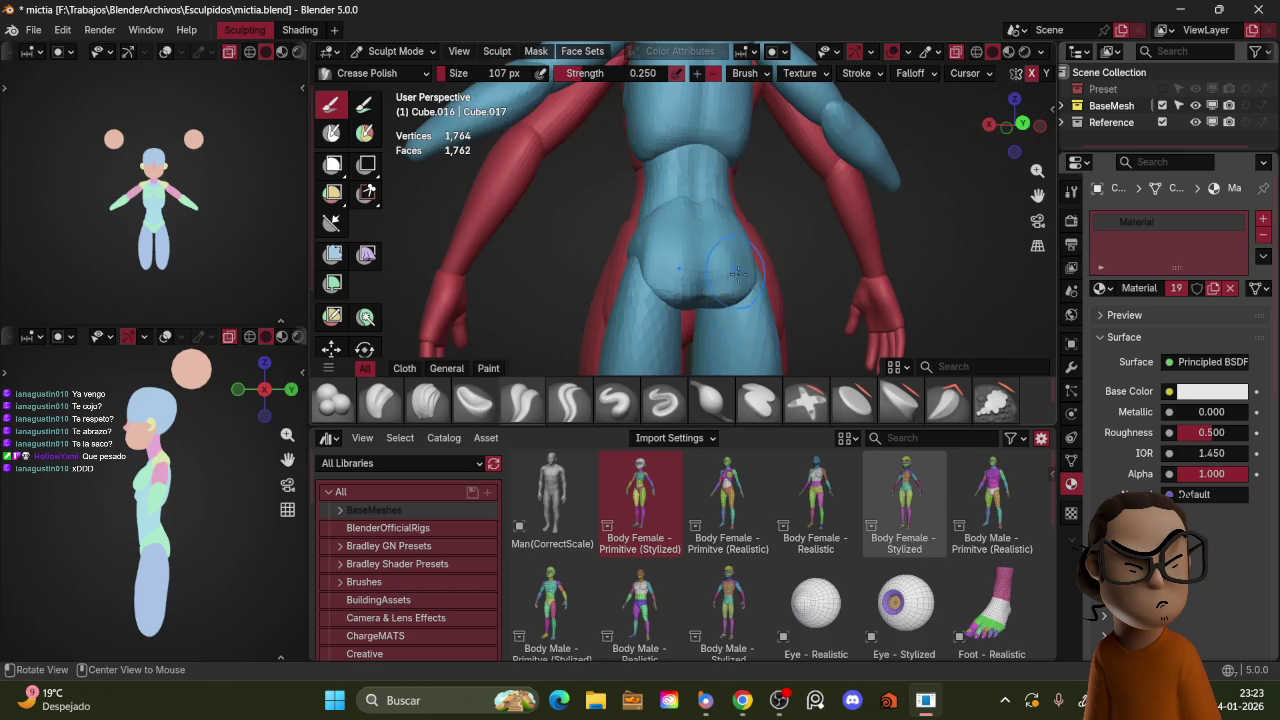
key("f")
left_click(749, 267)
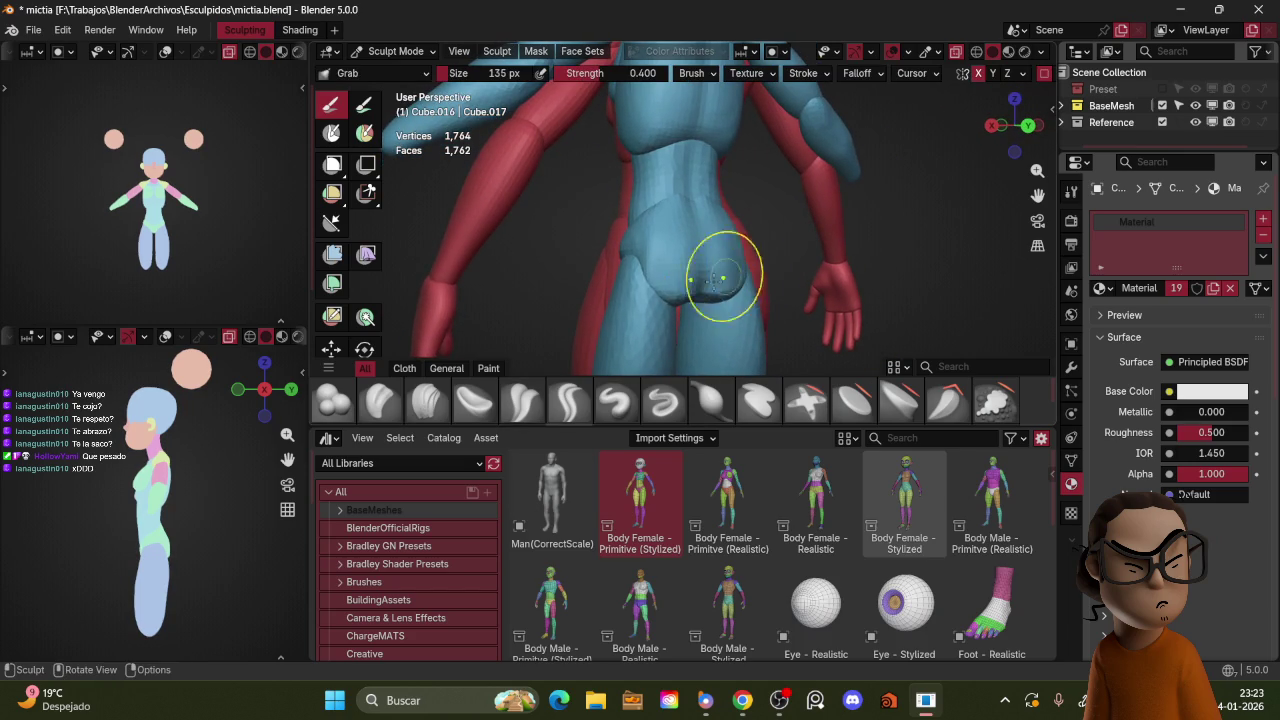
key("f")
left_click(674, 275)
Step: Set the brush to 103 px and orbit to review the whole figure from the front
mouse_move(669, 280)
middle_mouse_down()
mouse_move(697, 284)
mouse_move(711, 261)
mouse_move(645, 285)
middle_mouse_up()
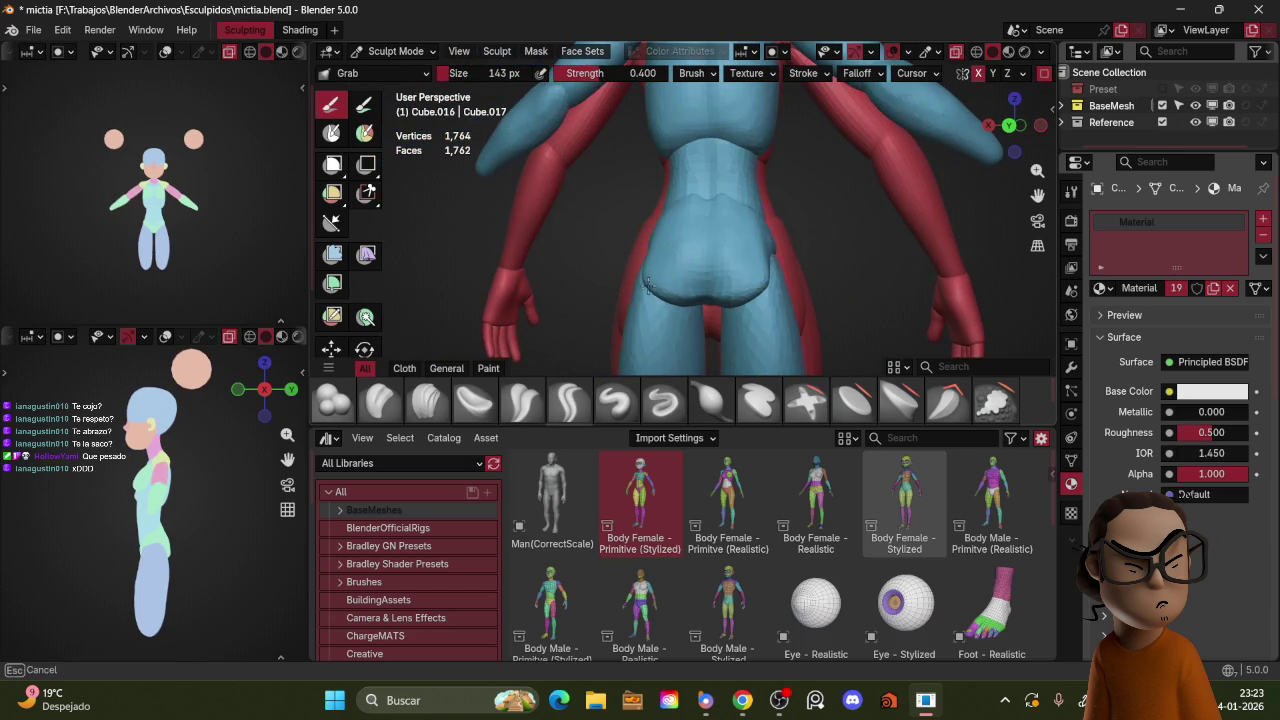
middle_click_drag(725, 249, 701, 272)
mouse_move(727, 207)
middle_mouse_down()
mouse_move(818, 204)
mouse_move(733, 250)
middle_mouse_up()
left_click(725, 250)
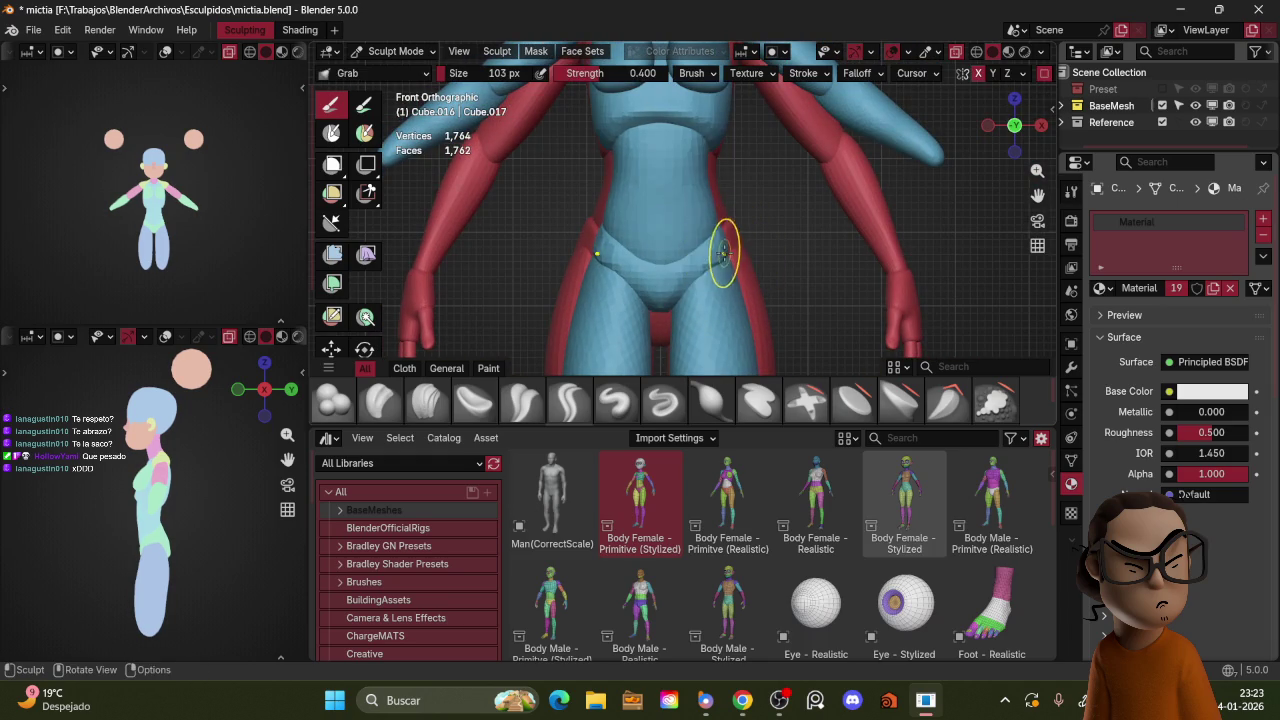
scroll(778, 214, "down", 5)
mouse_move(778, 214)
middle_mouse_down()
mouse_move(766, 229)
mouse_move(859, 232)
mouse_move(846, 197)
mouse_move(817, 185)
middle_mouse_up()
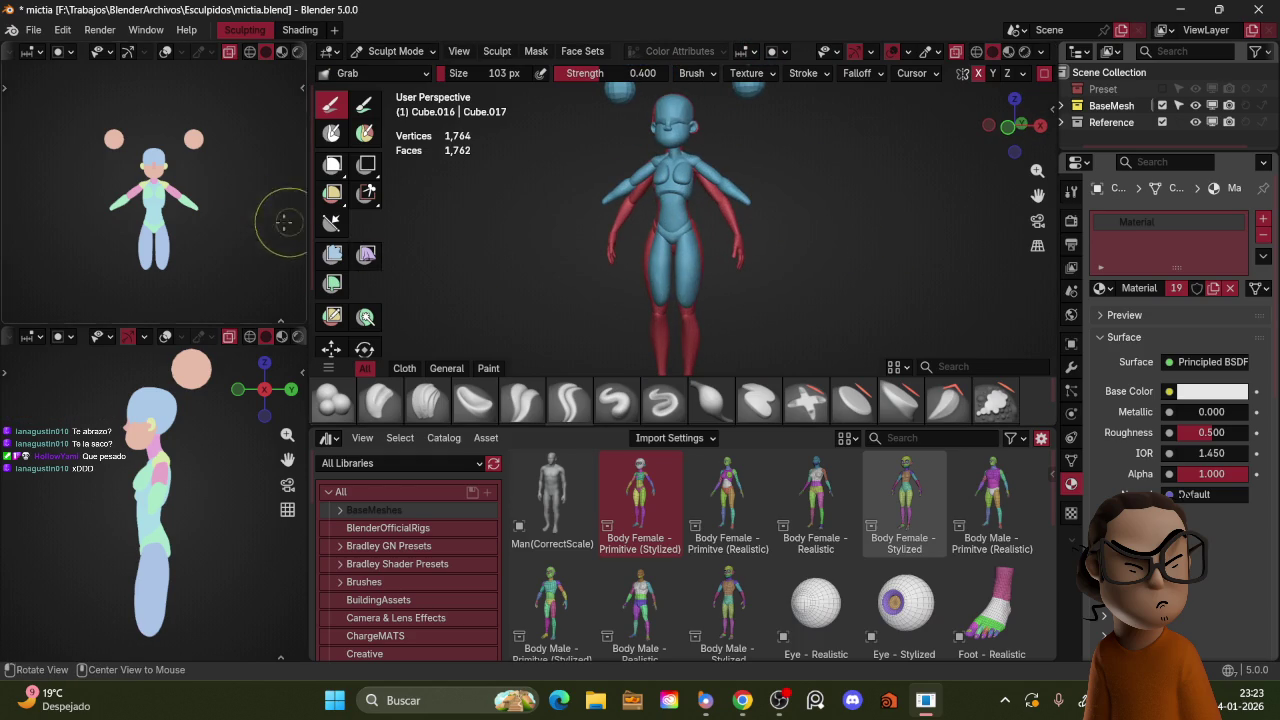
middle_click_drag(766, 229, 750, 230)
Step: In front view, make another body part active for sculpting with a 145 px brush
key("KP_1")
scroll(740, 235, "up", 2)
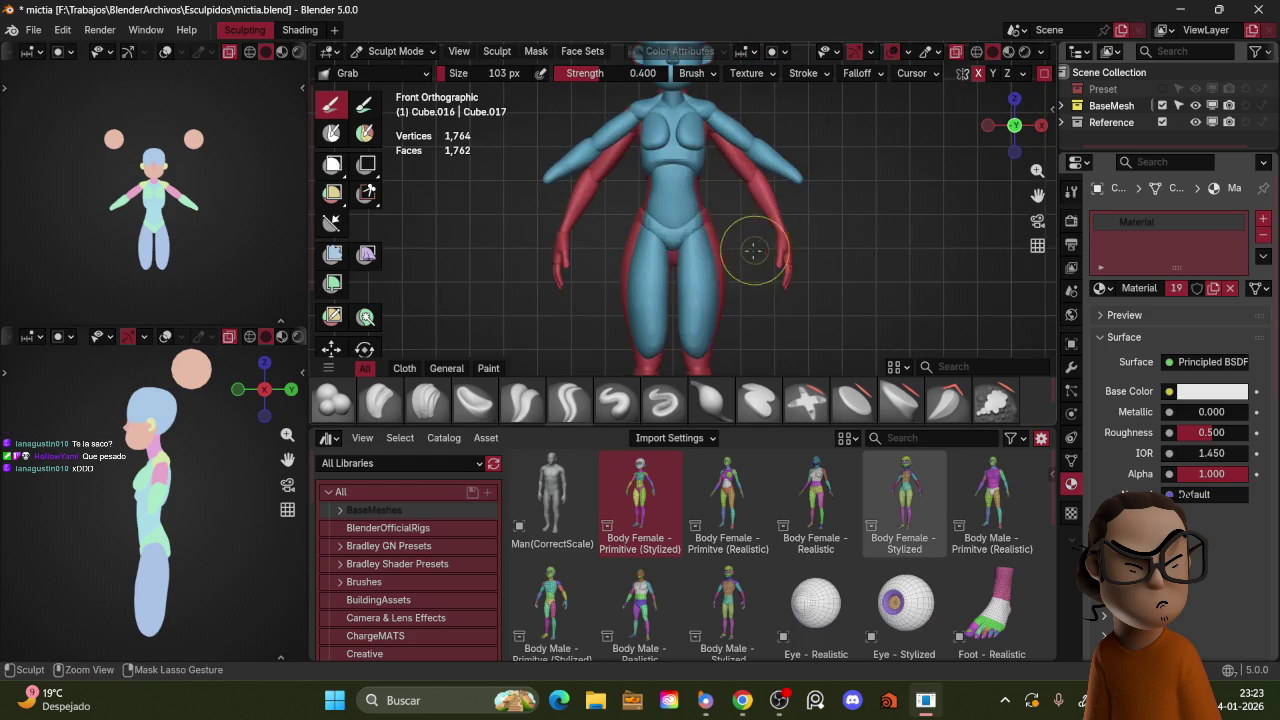
key("ctrl+Tab")
key("ctrl+Tab")
left_click(700, 320)
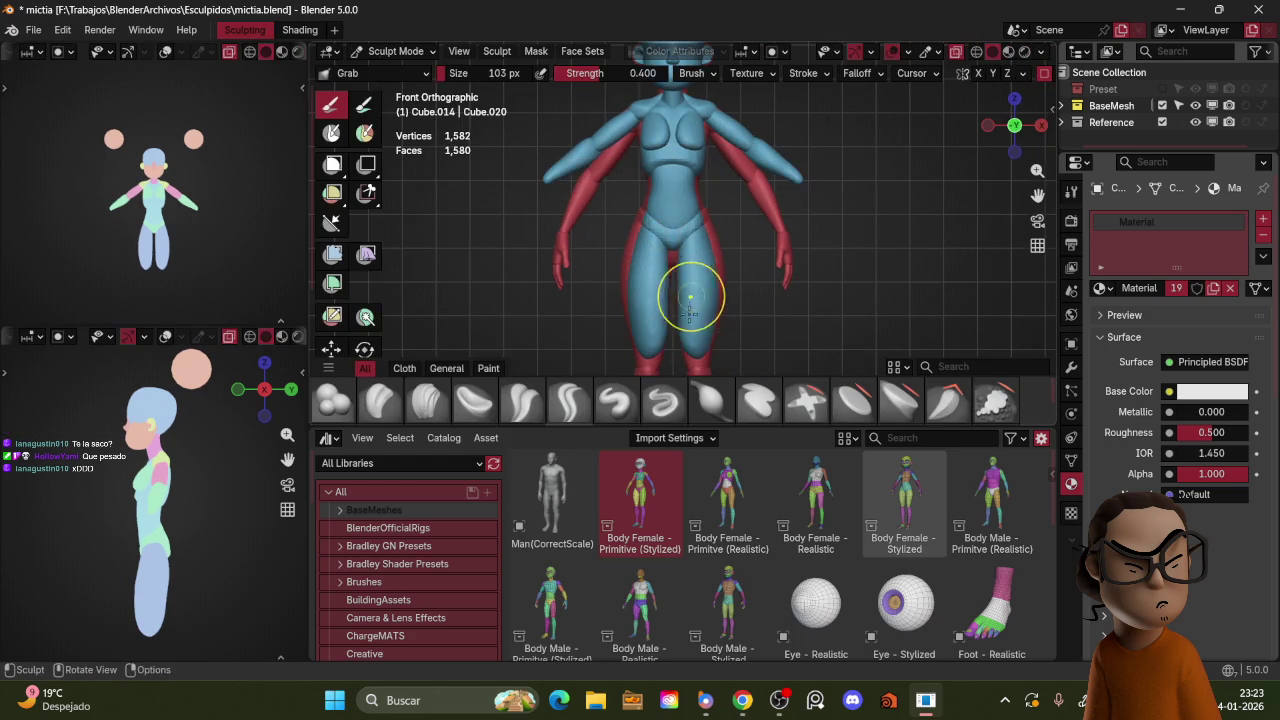
key("f")
left_click(705, 330)
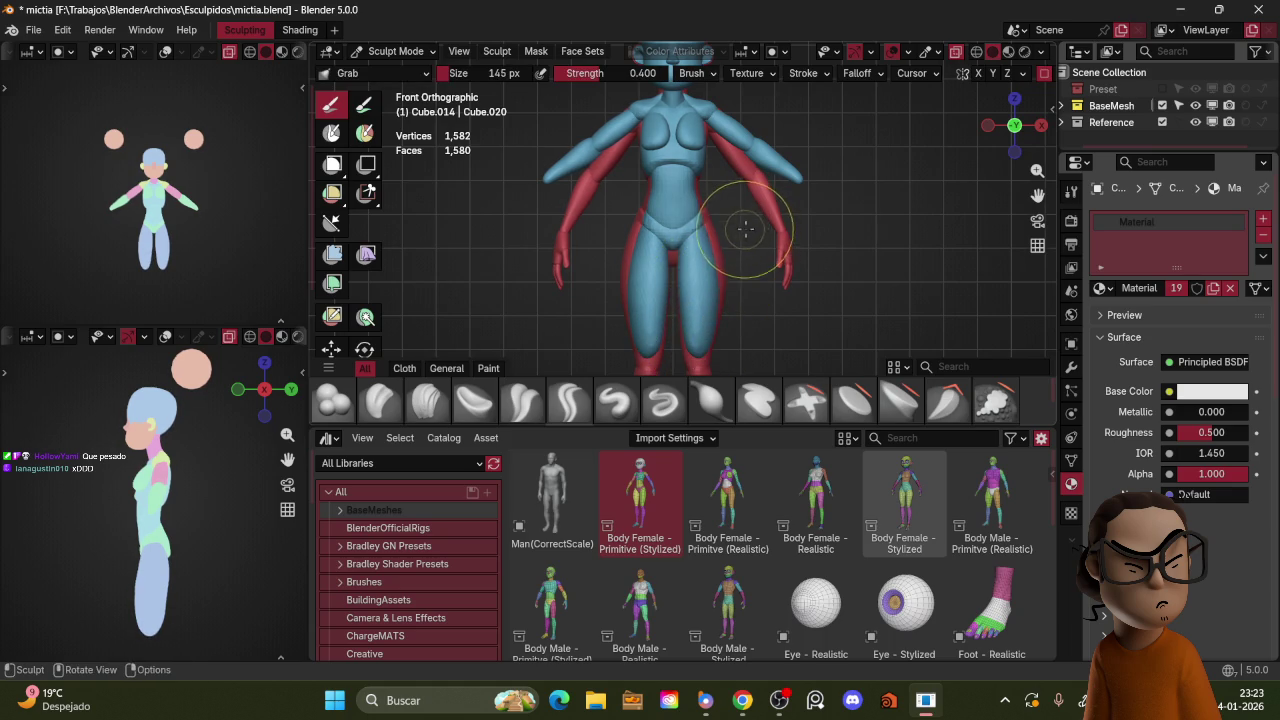
scroll(718, 290, "down", 1)
Step: Duplicate the thigh pieces, then rotate and position the copies below the knees as lower legs
key("ctrl+Tab")
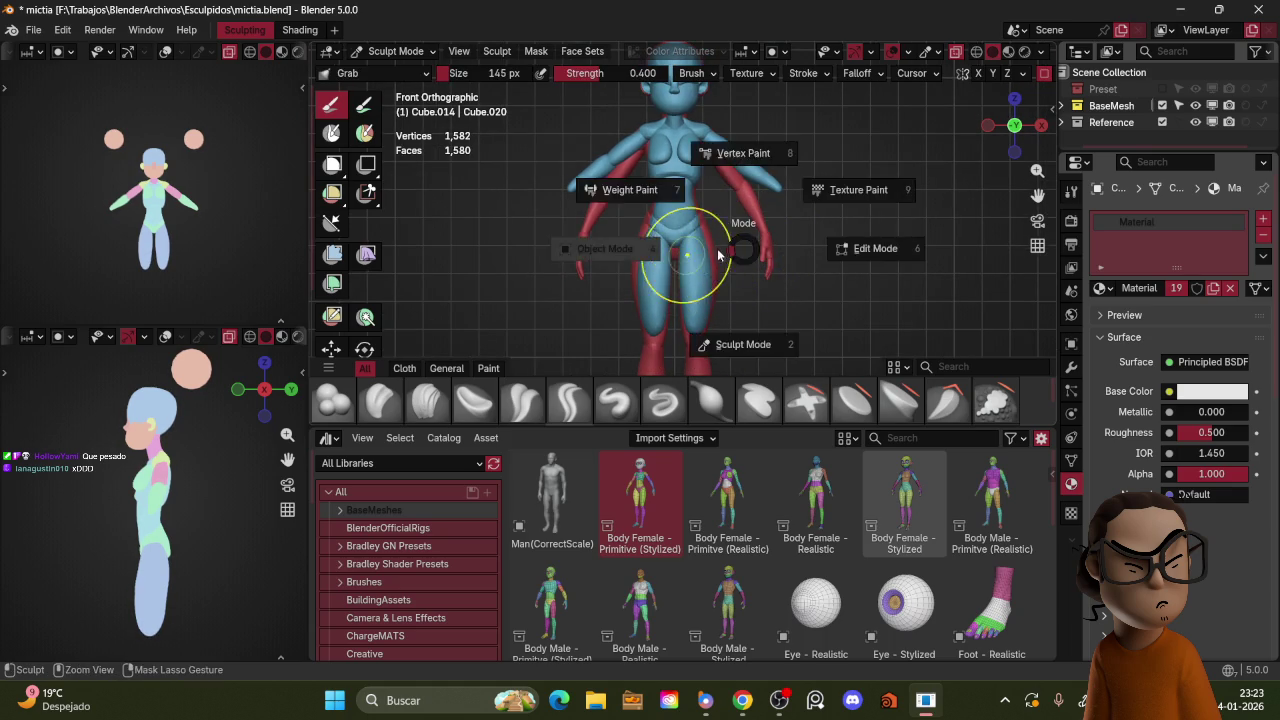
left_click(610, 250)
left_click(700, 290)
key("g")
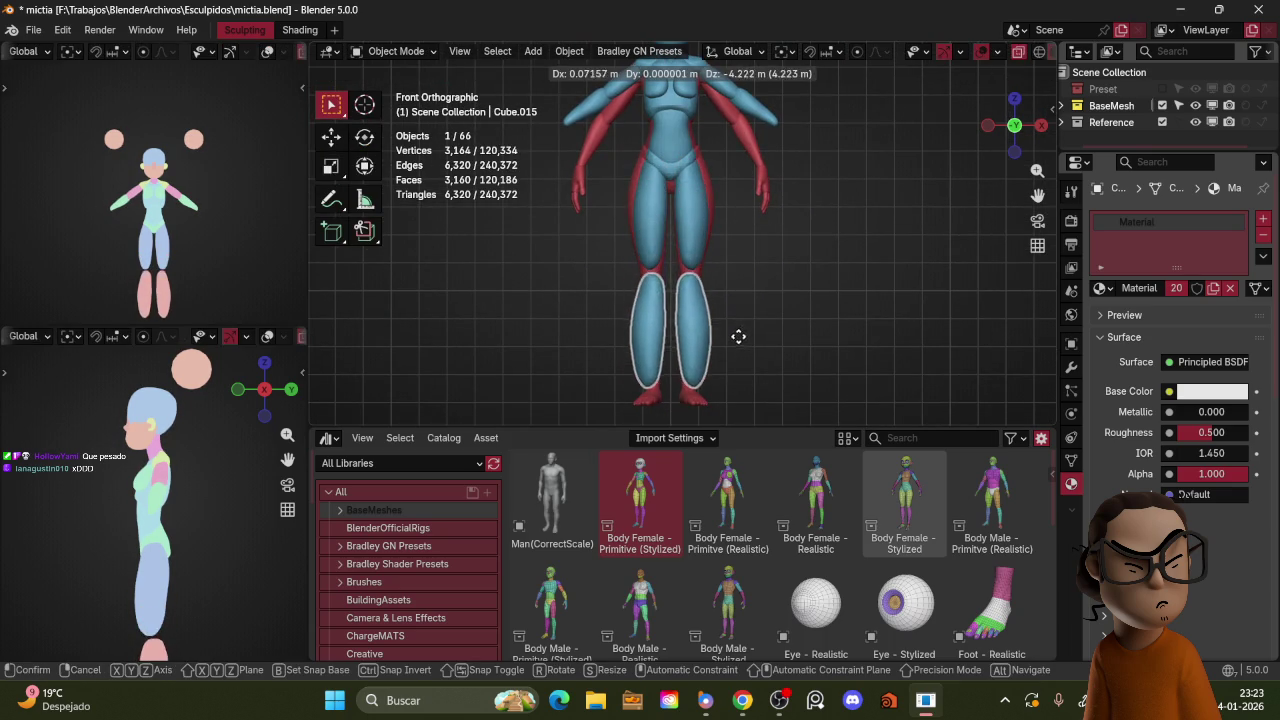
left_click(740, 330)
key("r")
left_click(756, 320)
key("g")
left_click(737, 248)
key("ctrl+Tab")
left_click(746, 340)
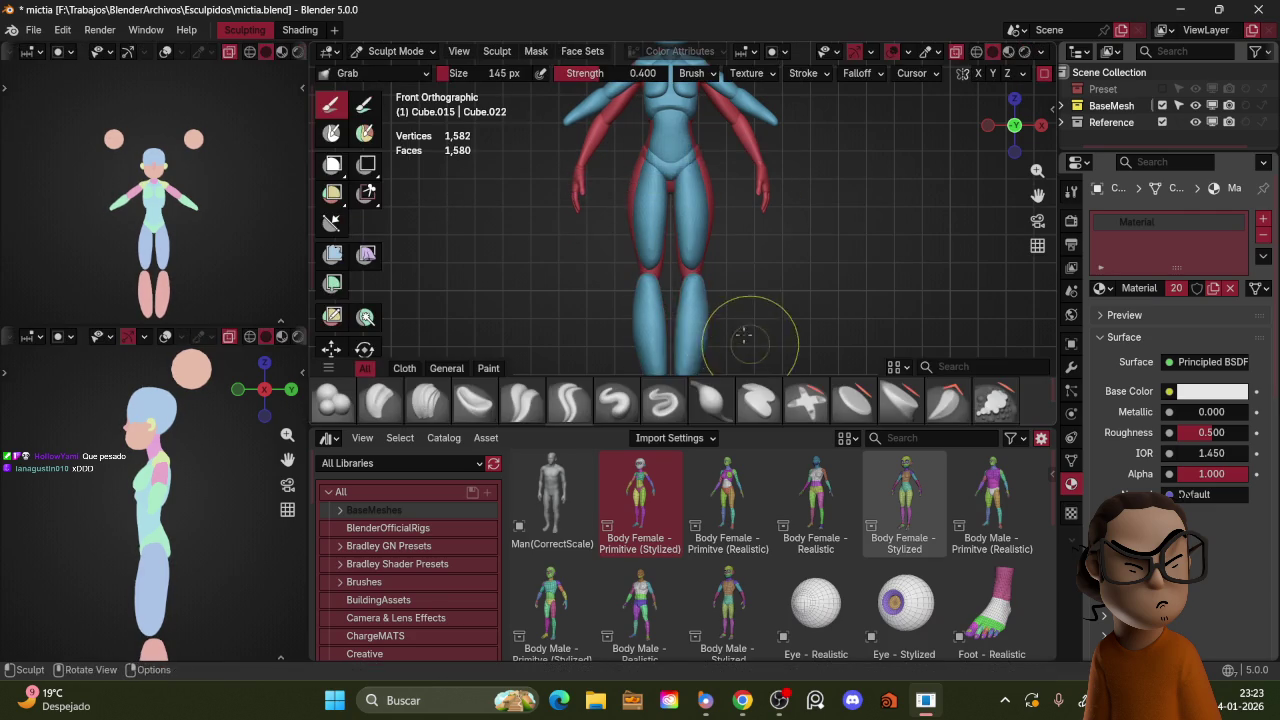
Step: Set a 109 px brush and Grab the lower leg toward the foot from the front
middle_click_drag(707, 340, 689, 308, "shift")
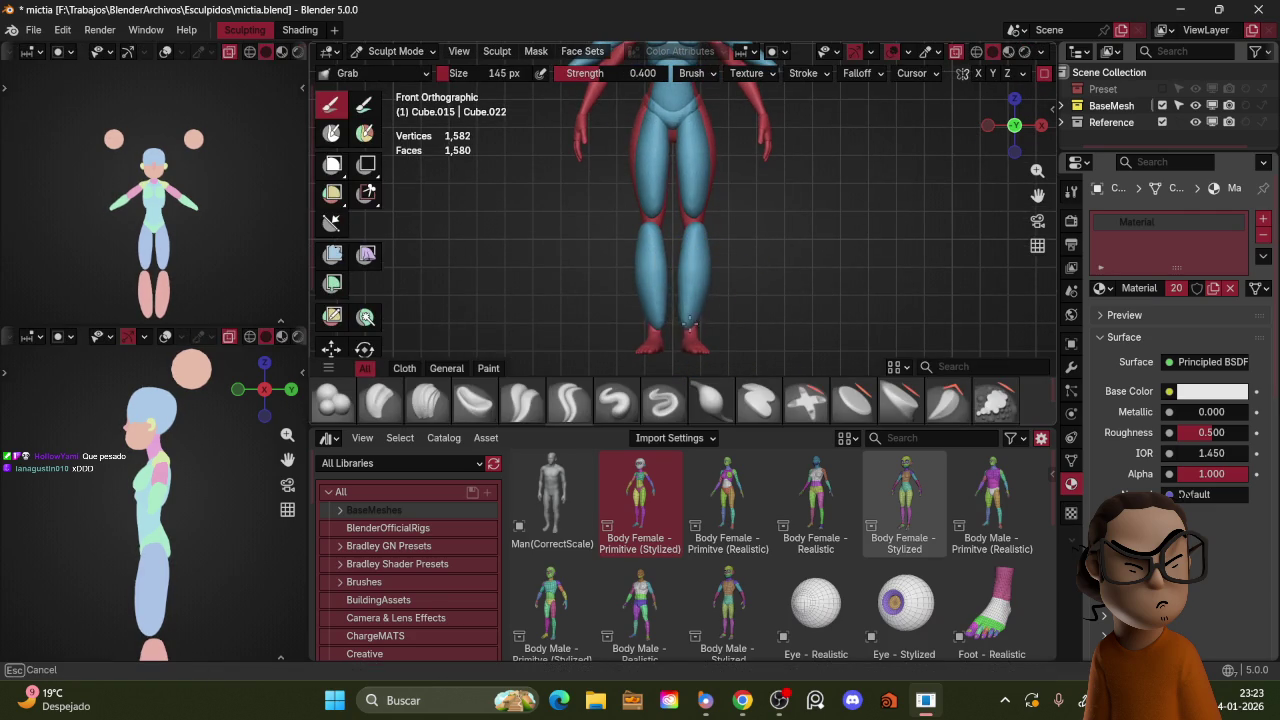
key("f")
left_click(691, 318)
left_click_drag(691, 318, 687, 340)
left_click_drag(687, 291, 709, 223)
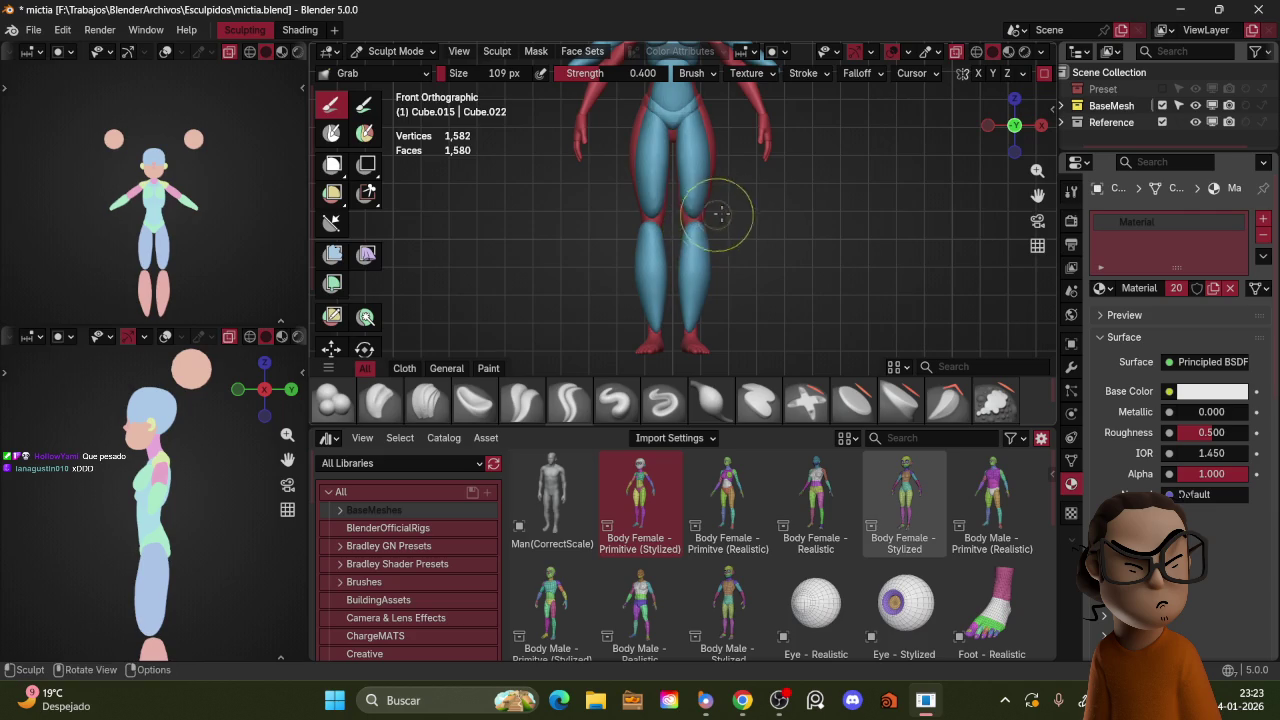
Step: In right side view, use a 161 px brush to curve the calf and shape the knee
key("KP_3")
key("f")
left_click(651, 282)
left_click_drag(651, 288, 656, 268)
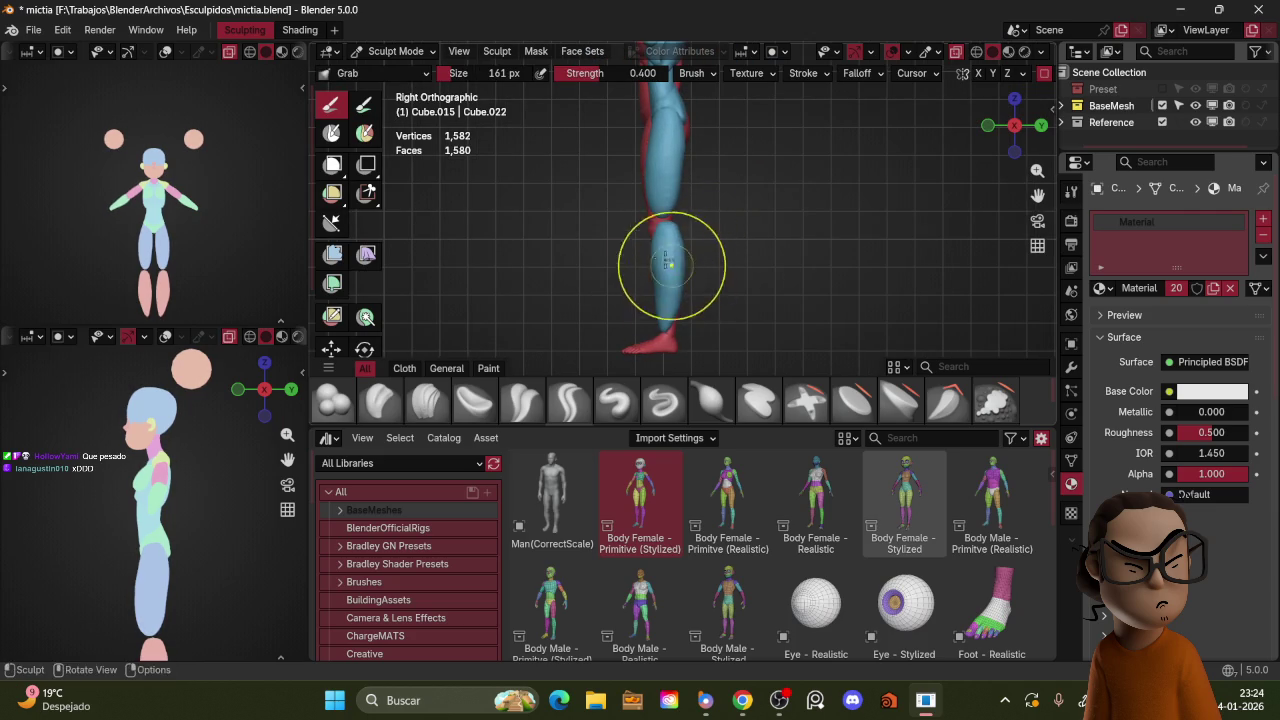
middle_click_drag(286, 457, 277, 471)
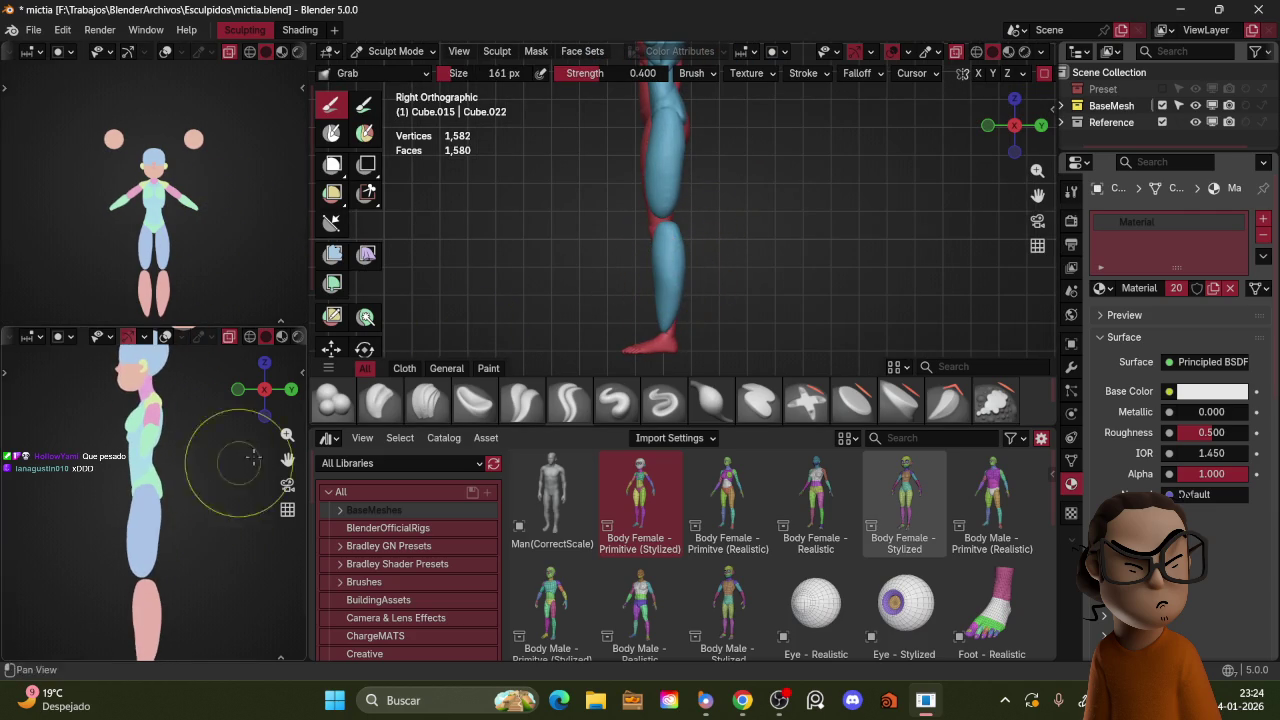
scroll(686, 280, "up", 2)
left_click_drag(664, 224, 652, 205)
mouse_move(652, 205)
middle_mouse_down()
mouse_move(700, 197)
mouse_move(751, 229)
mouse_move(717, 194)
middle_mouse_up()
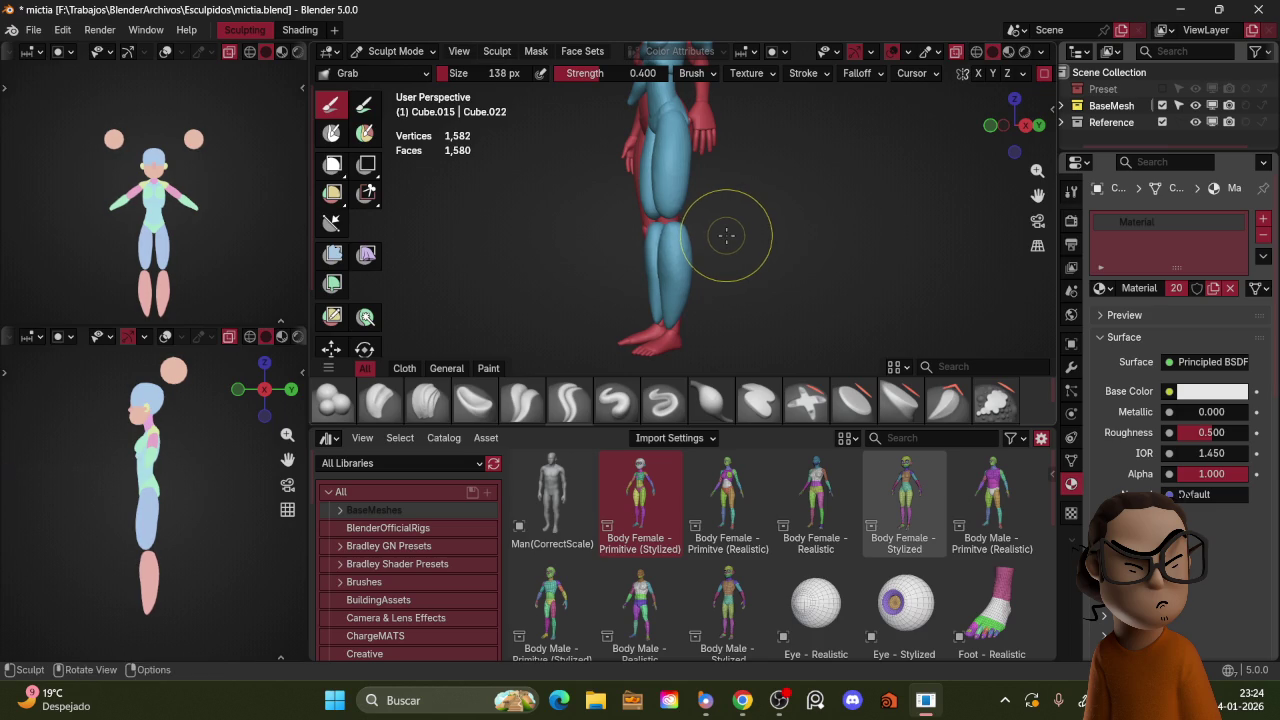
Step: Compare the legs in front and side views, then resume sculpting the lower leg at 107 px
key("KP_1")
key("ctrl+Tab")
left_click(757, 229)
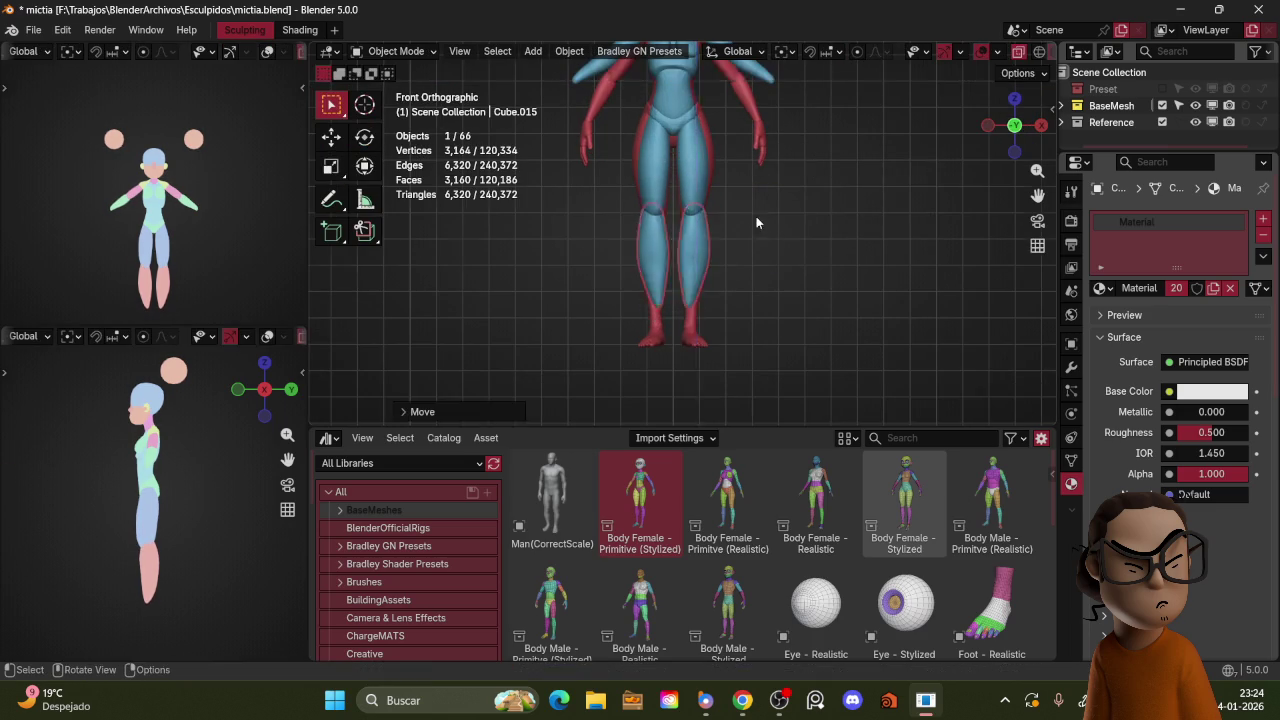
key("KP_3")
middle_click_drag(760, 220, 782, 224)
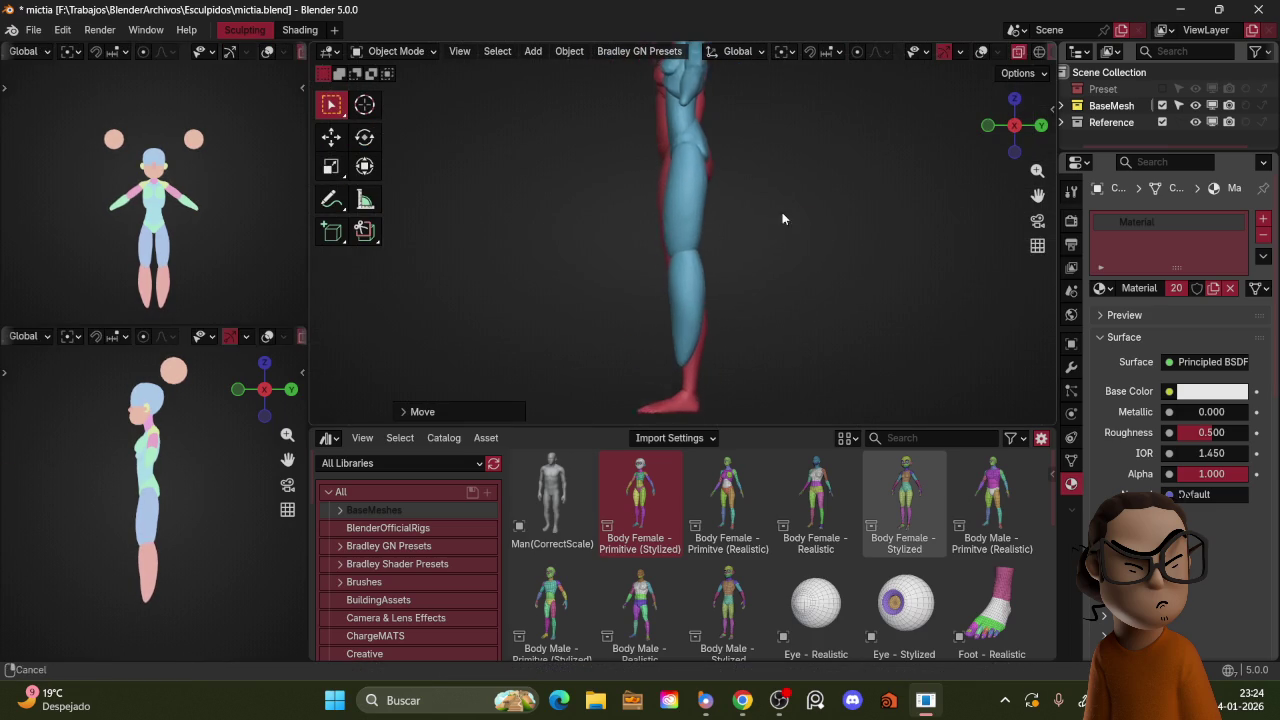
key("KP_3")
key("ctrl+Tab")
left_click(682, 259)
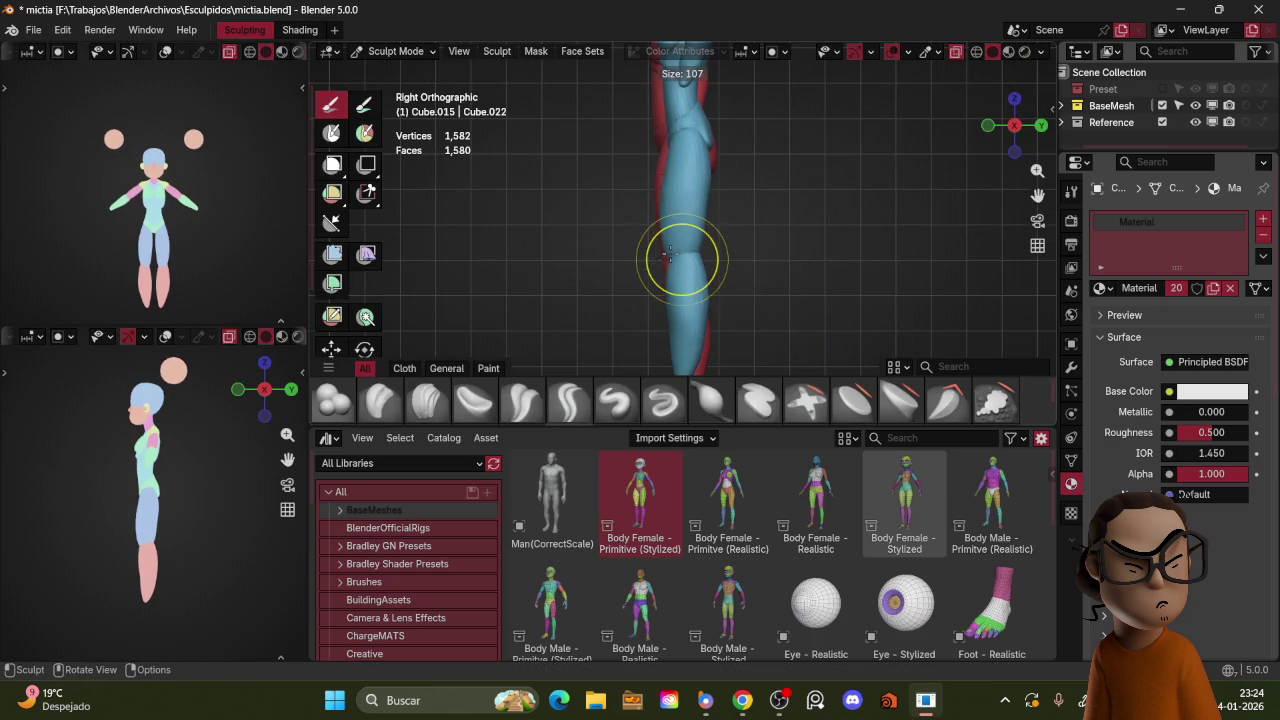
left_click(672, 253)
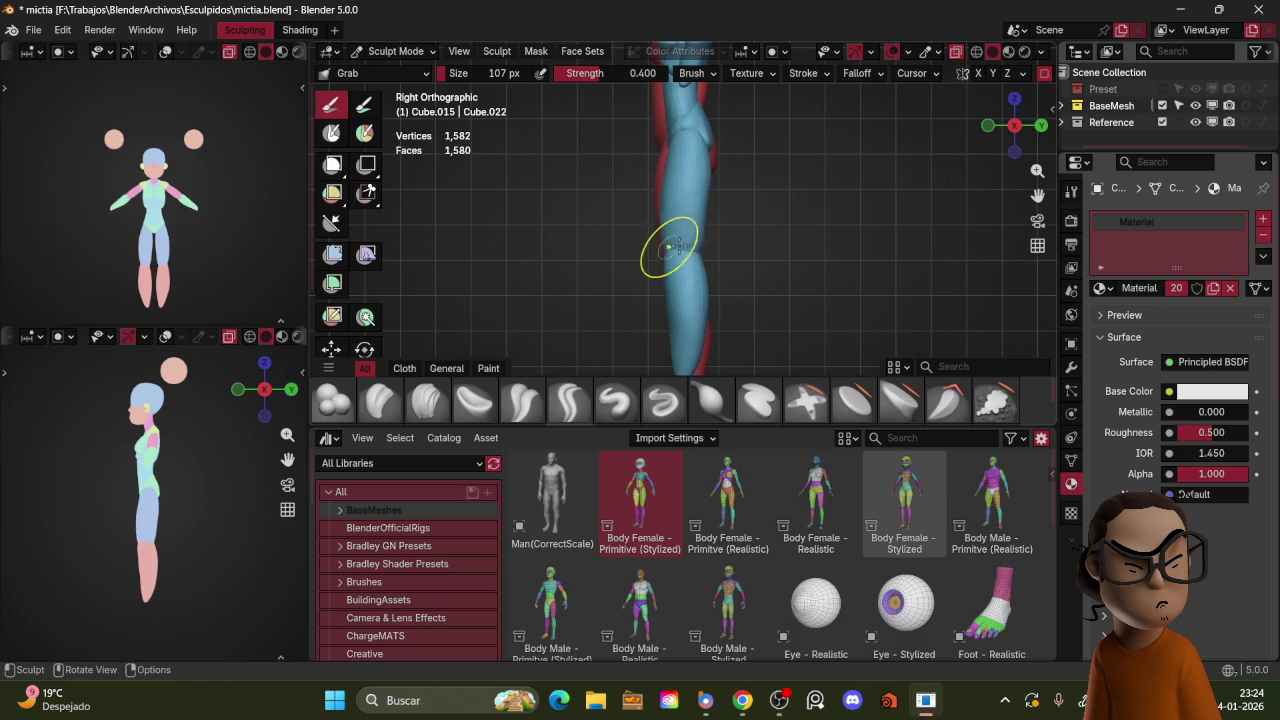
Step: Review the legs from front and side, enlarging the brush to 152 px
middle_click_drag(705, 251, 754, 254)
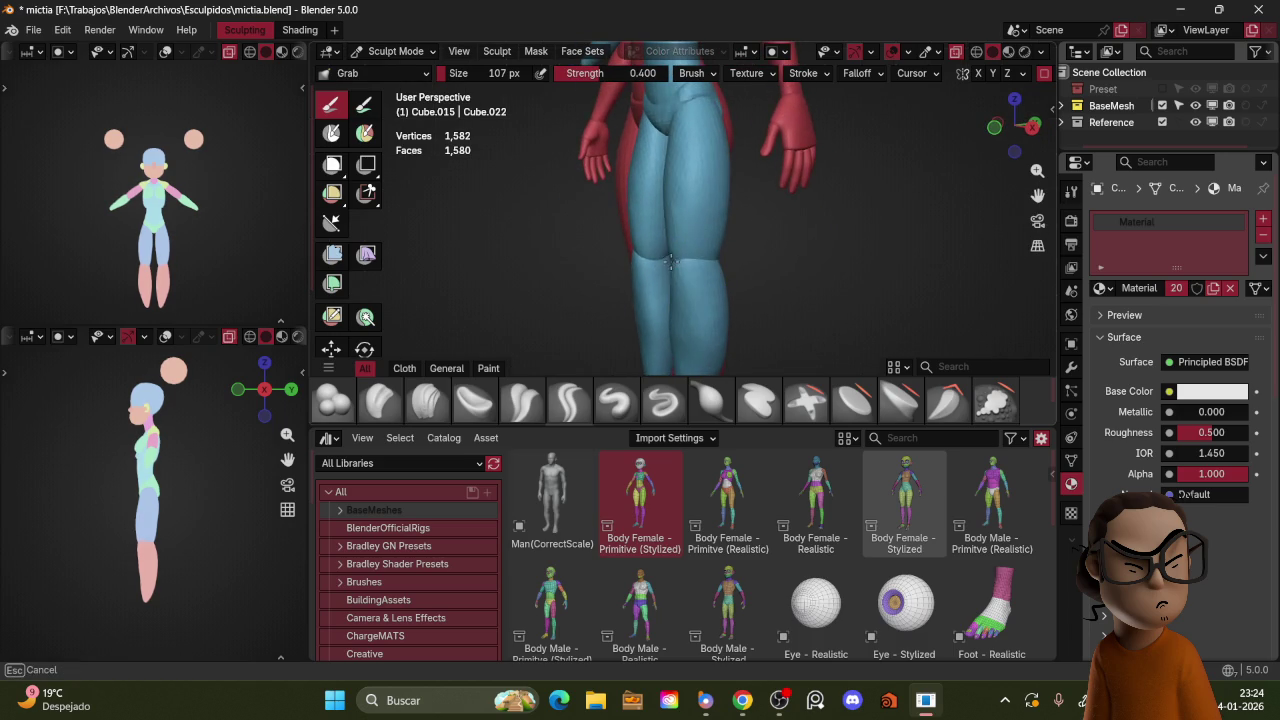
key("KP_1")
mouse_move(769, 262)
middle_mouse_down()
mouse_move(643, 292)
mouse_move(672, 266)
middle_mouse_up()
key("f")
left_click(665, 306)
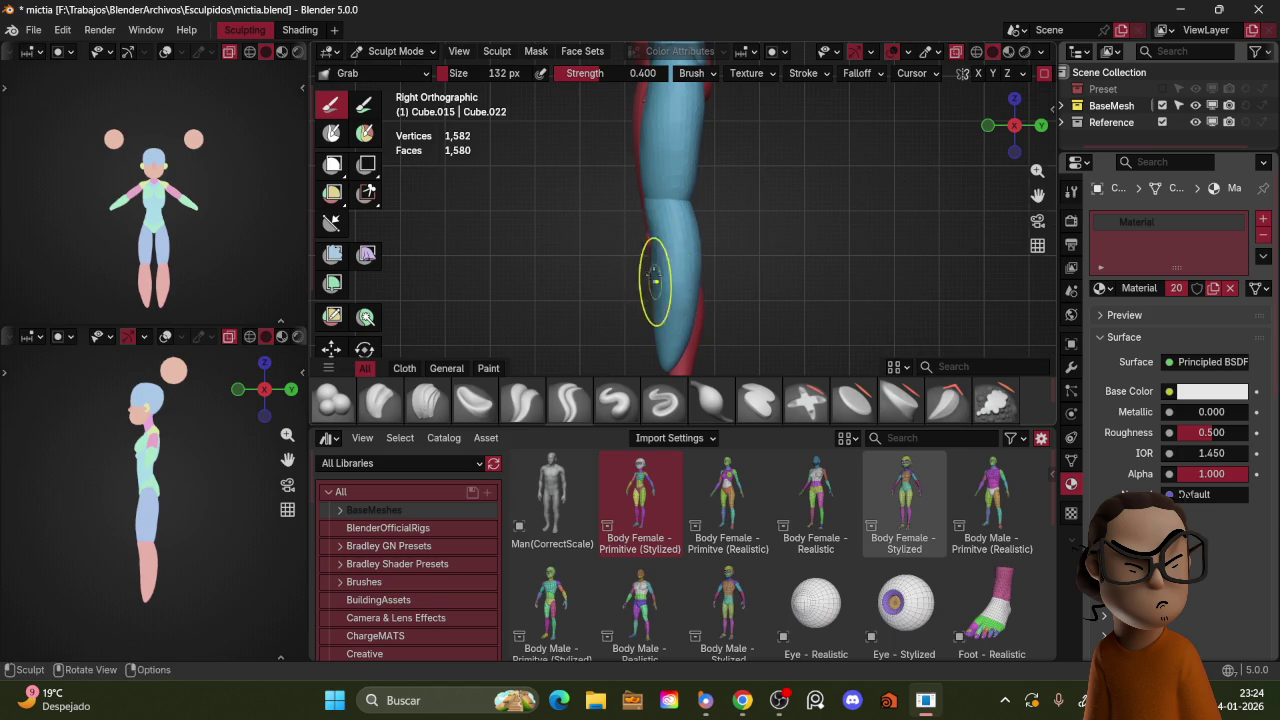
key("f")
left_click(654, 261)
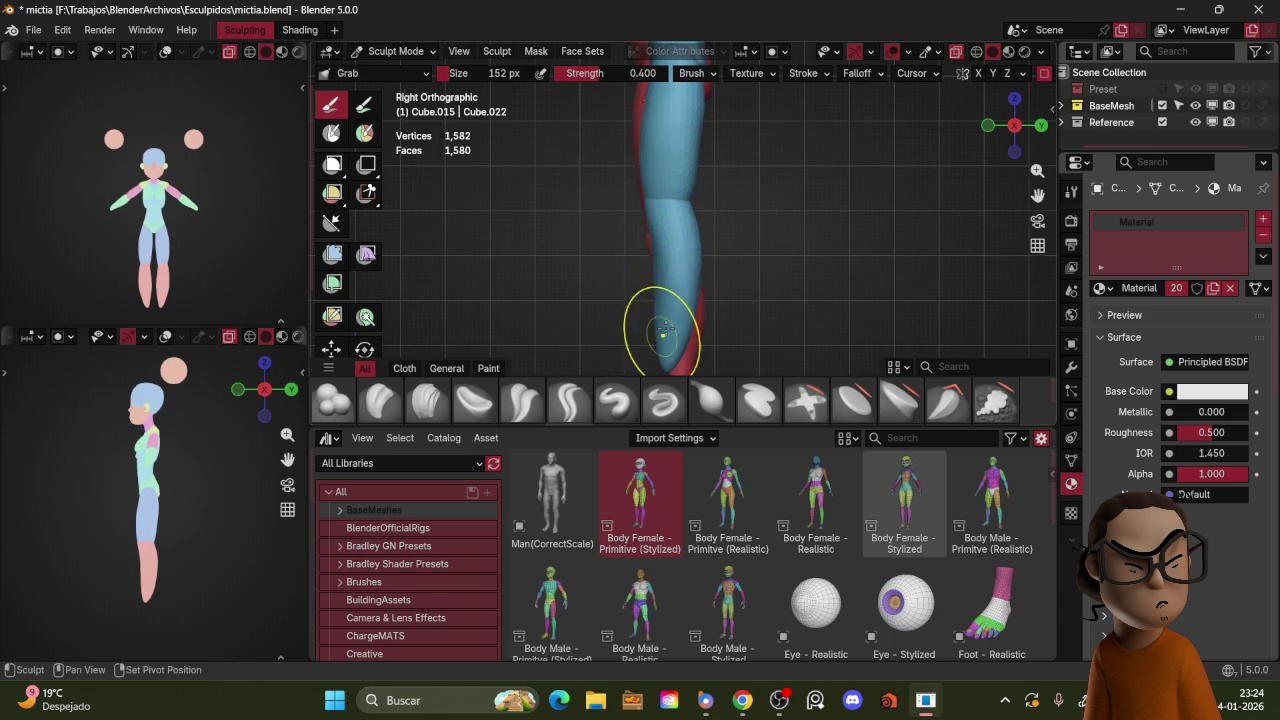
middle_click_drag(742, 210, 676, 208)
Step: Build up the knees with the Blob brush, resizing it from 110 to 160 px
key("f")
left_click(654, 214)
key("b")
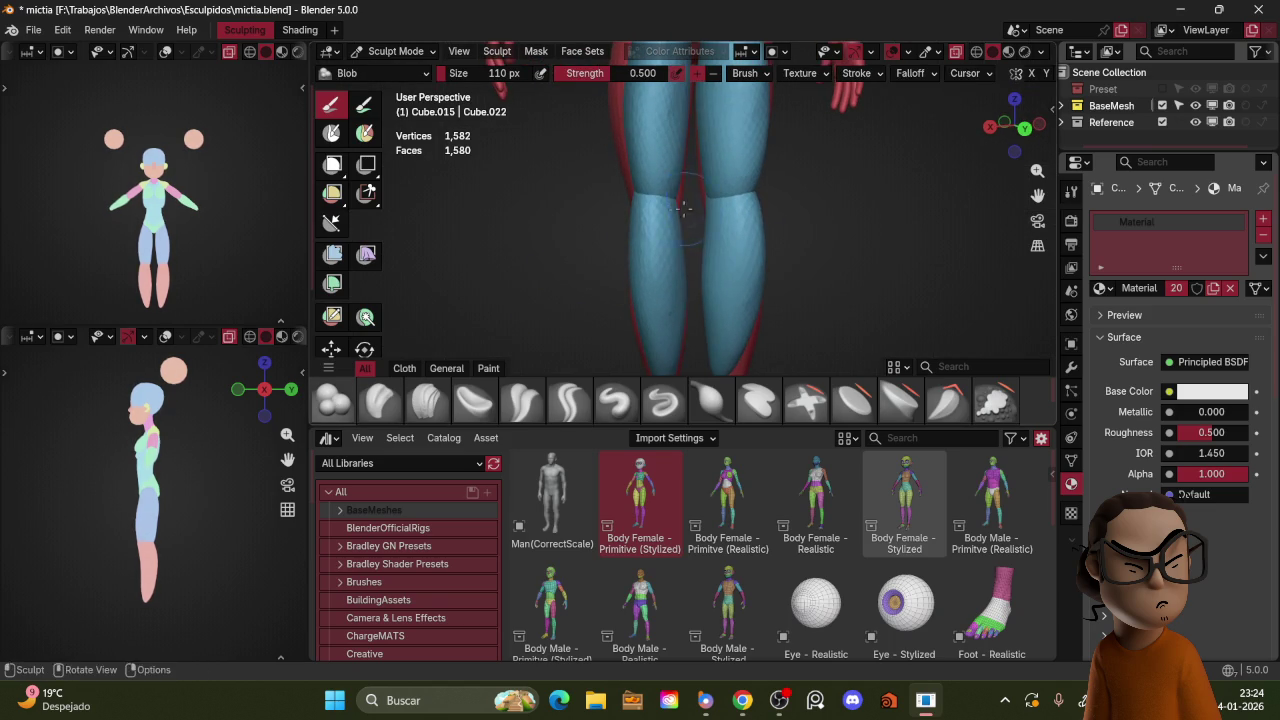
key("f")
left_click(675, 227)
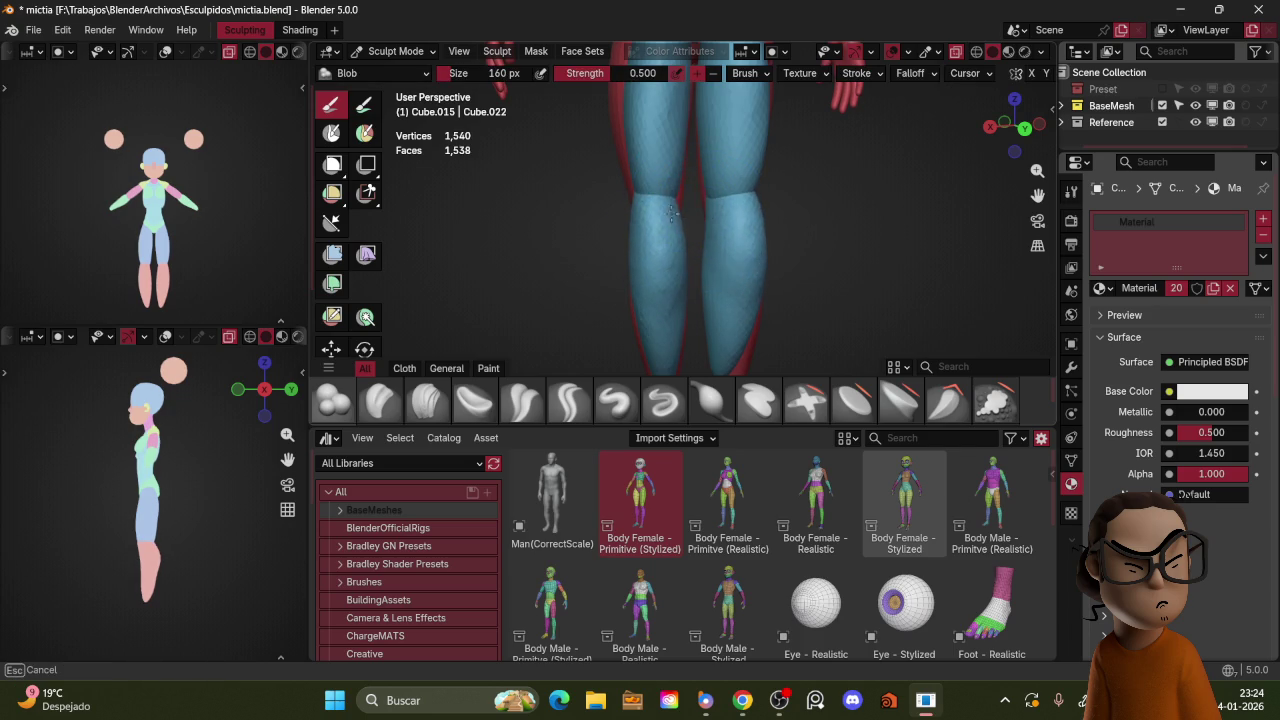
mouse_move(677, 255)
middle_mouse_down()
mouse_move(749, 274)
mouse_move(720, 243)
mouse_move(720, 266)
middle_mouse_up()
Step: Reshape the calves with a 215 px Grab brush in straight side view
key("g")
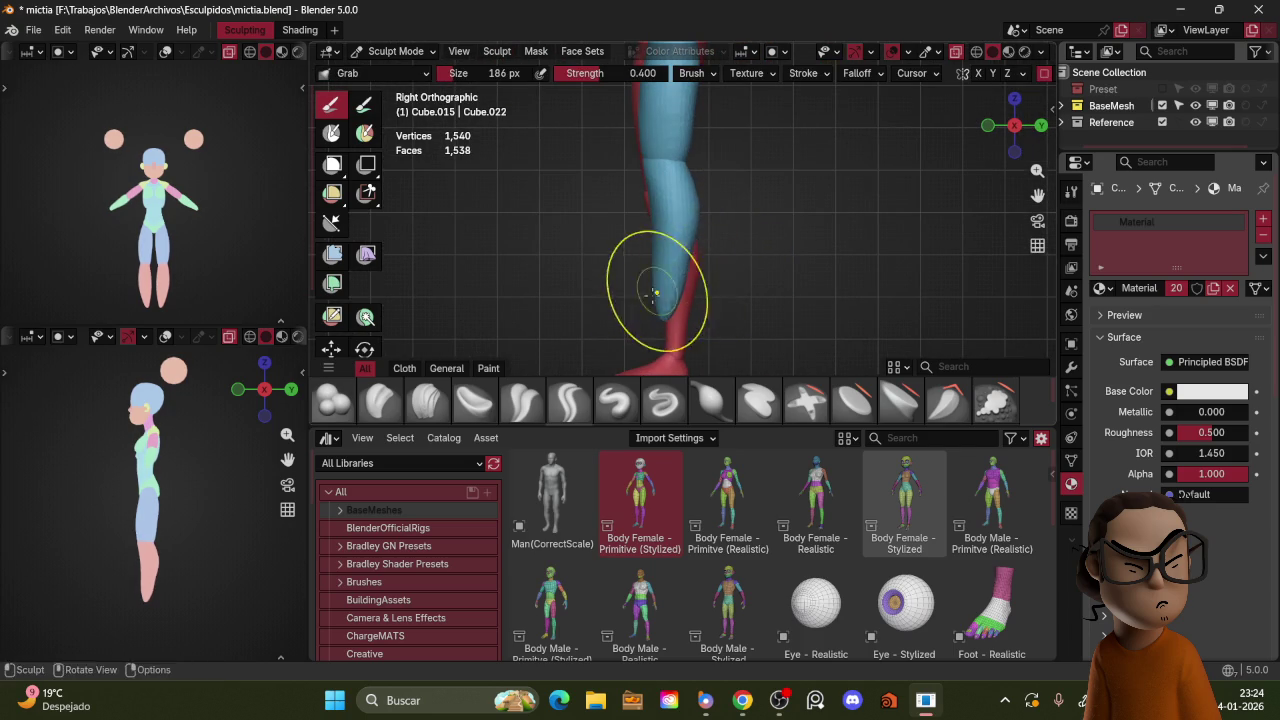
key("f")
left_click(657, 268)
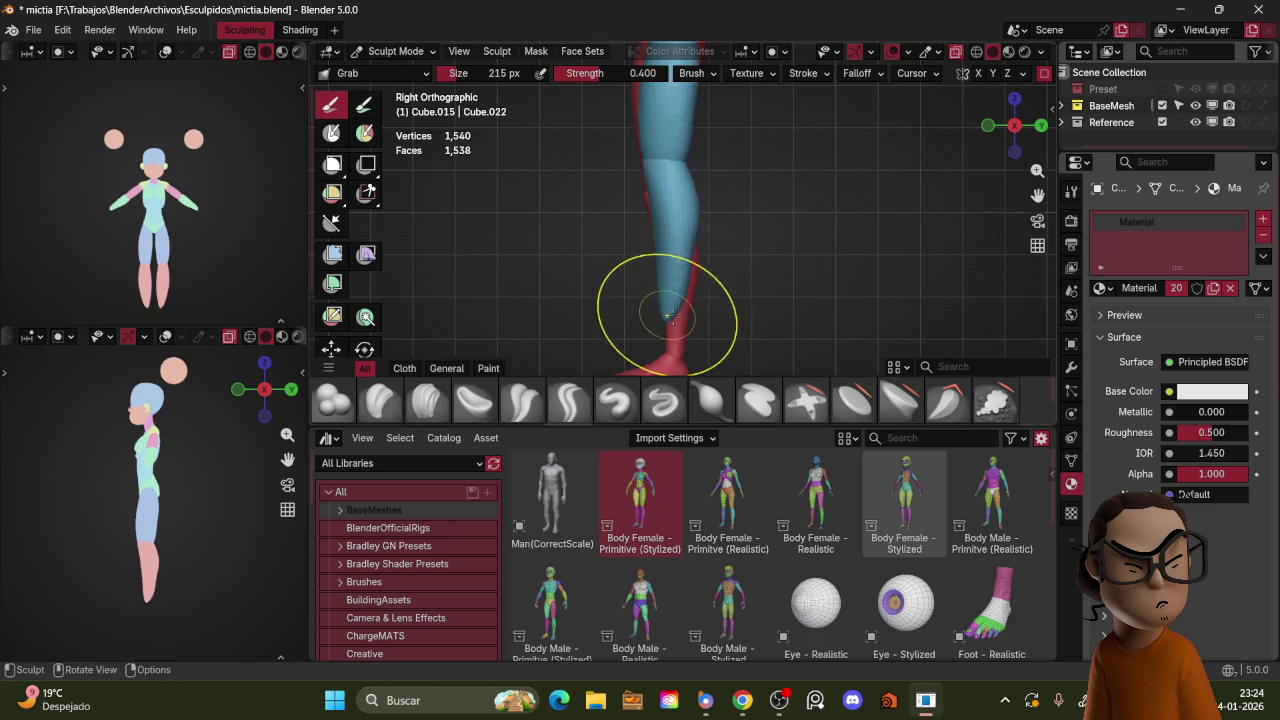
mouse_move(749, 229)
middle_mouse_down()
mouse_move(800, 214)
mouse_move(675, 235)
middle_mouse_up()
key("KP_3")
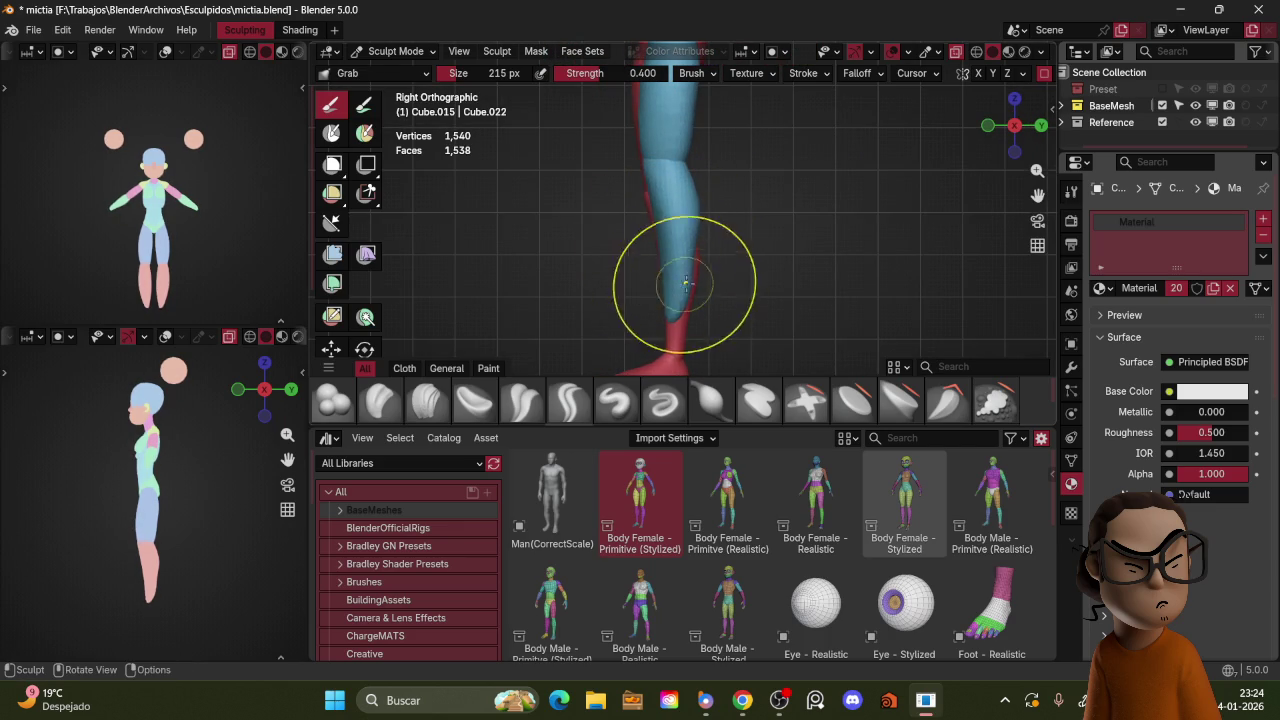
middle_click_drag(706, 189, 765, 214)
key("f")
left_click(665, 225)
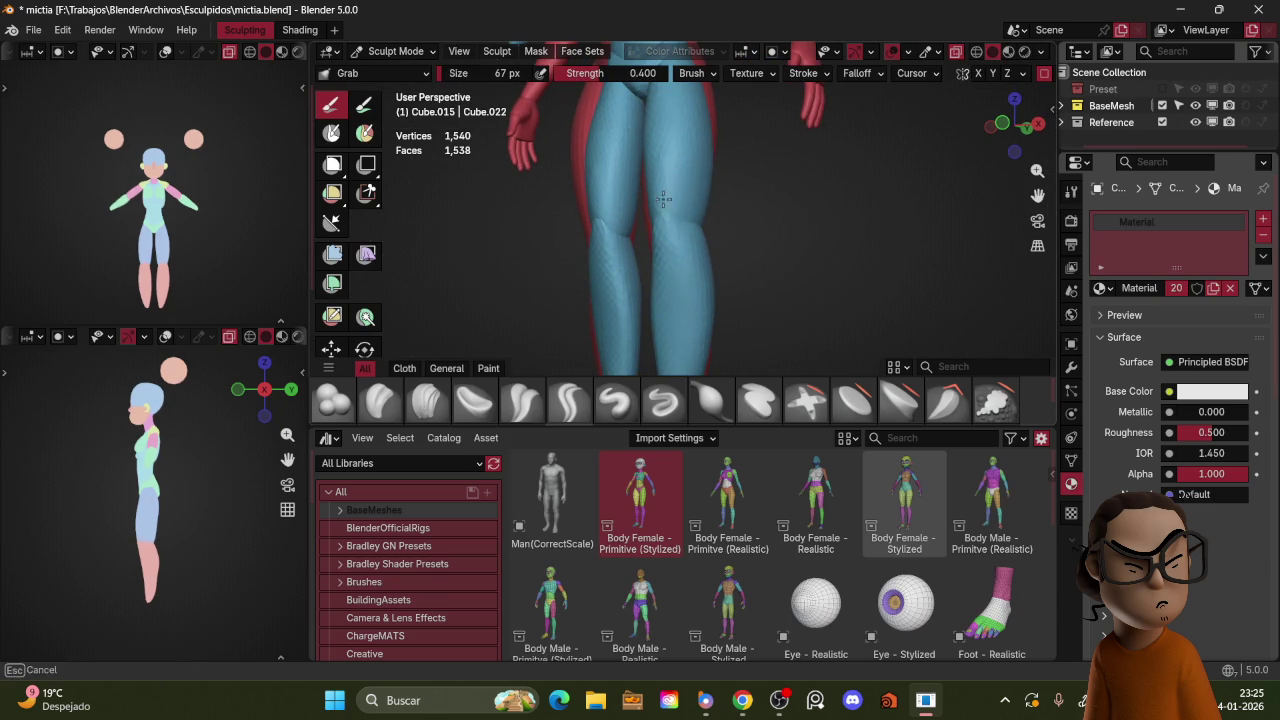
Step: Refine the ankle and knee silhouette with the Grab brush at 99, 127 and 143 px
middle_click_drag(726, 197, 624, 237)
key("f")
left_click(636, 231)
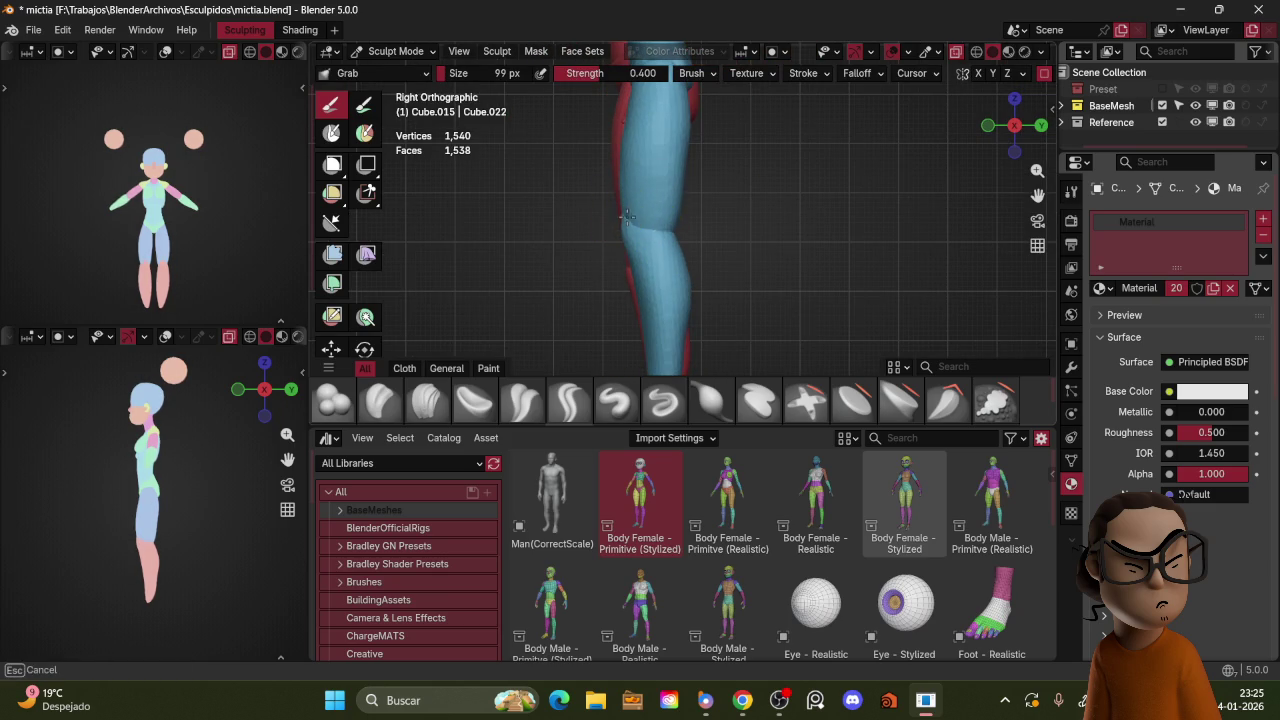
left_click(680, 250)
middle_click_drag(752, 205, 650, 262)
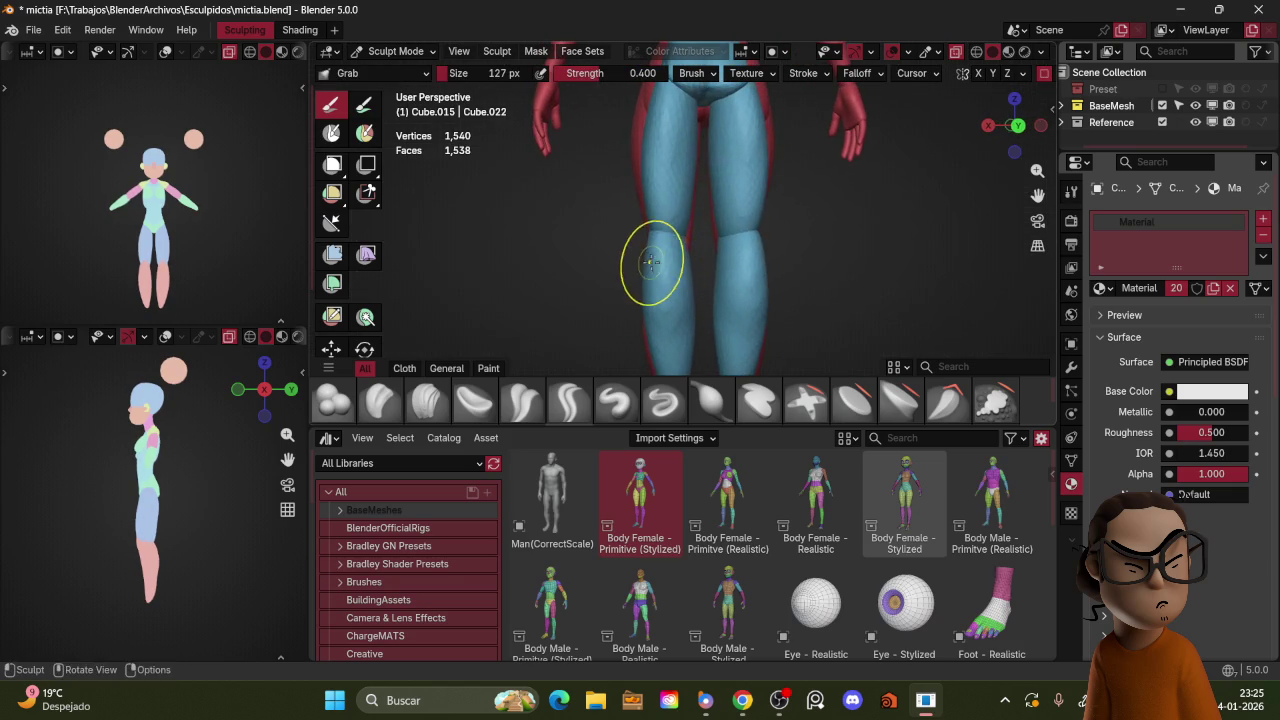
left_click(706, 251)
scroll(706, 251, "down", 4)
mouse_move(706, 251)
middle_mouse_down()
mouse_move(848, 251)
mouse_move(700, 229)
mouse_move(823, 210)
mouse_move(903, 230)
mouse_move(879, 232)
mouse_move(886, 206)
mouse_move(862, 206)
middle_mouse_up()
scroll(700, 229, "up", 4)
Step: Return the legs to Object Mode
key("ctrl+Tab")
left_click(575, 234)
scroll(823, 210, "down", 3)
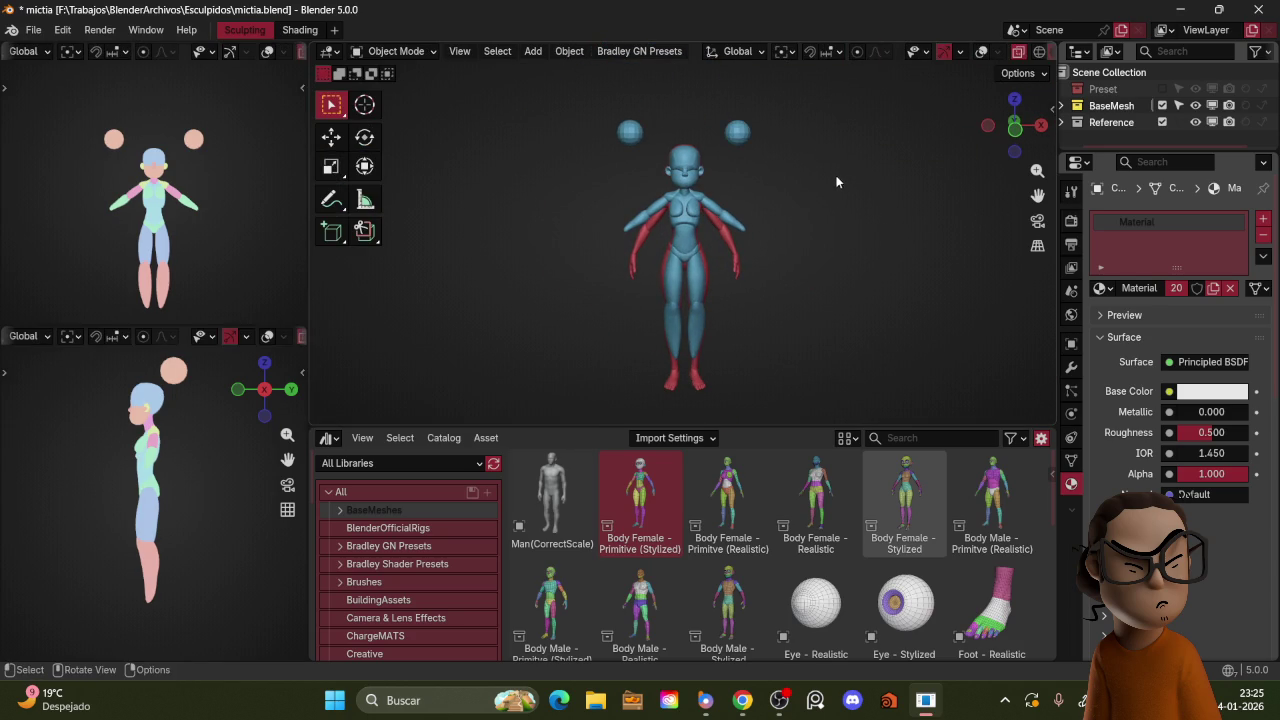
Step: Shrink the upper-arm faces in Edit Mode with Alt+S to slim the arm
scroll(764, 200, "up", 2)
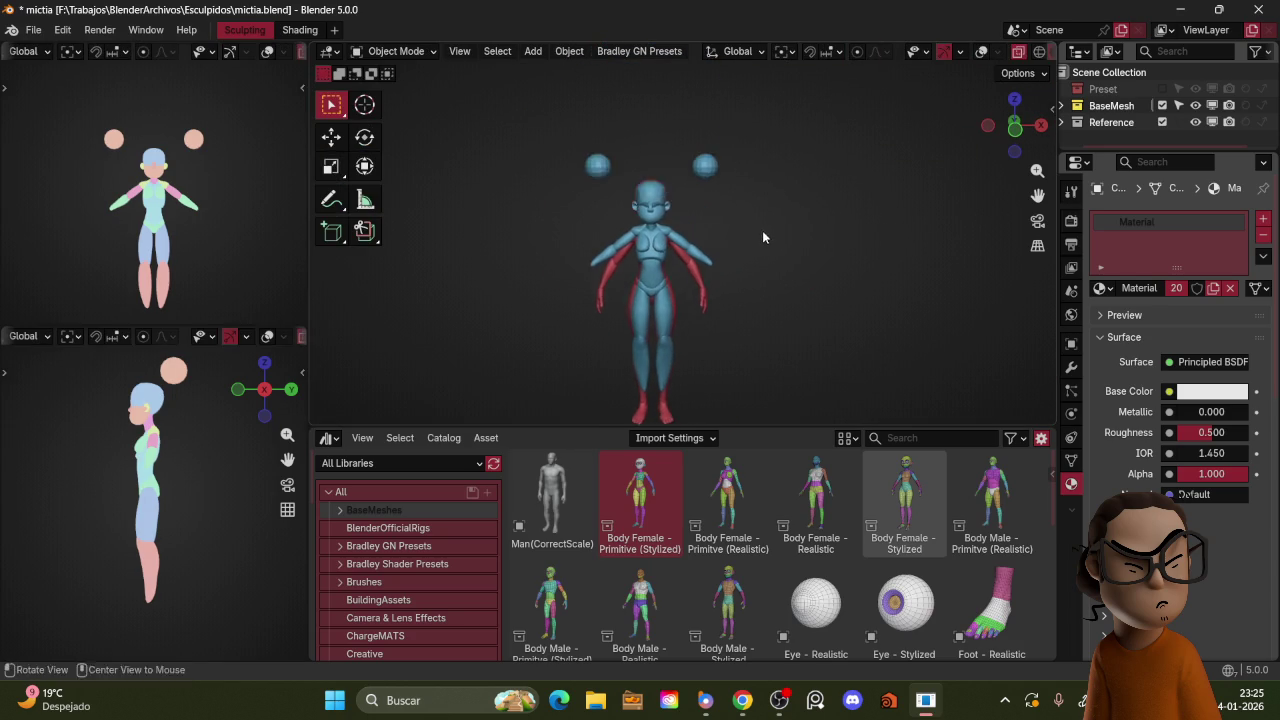
scroll(755, 220, "up", 4)
scroll(745, 210, "up", 1)
key("shift+alt+z")
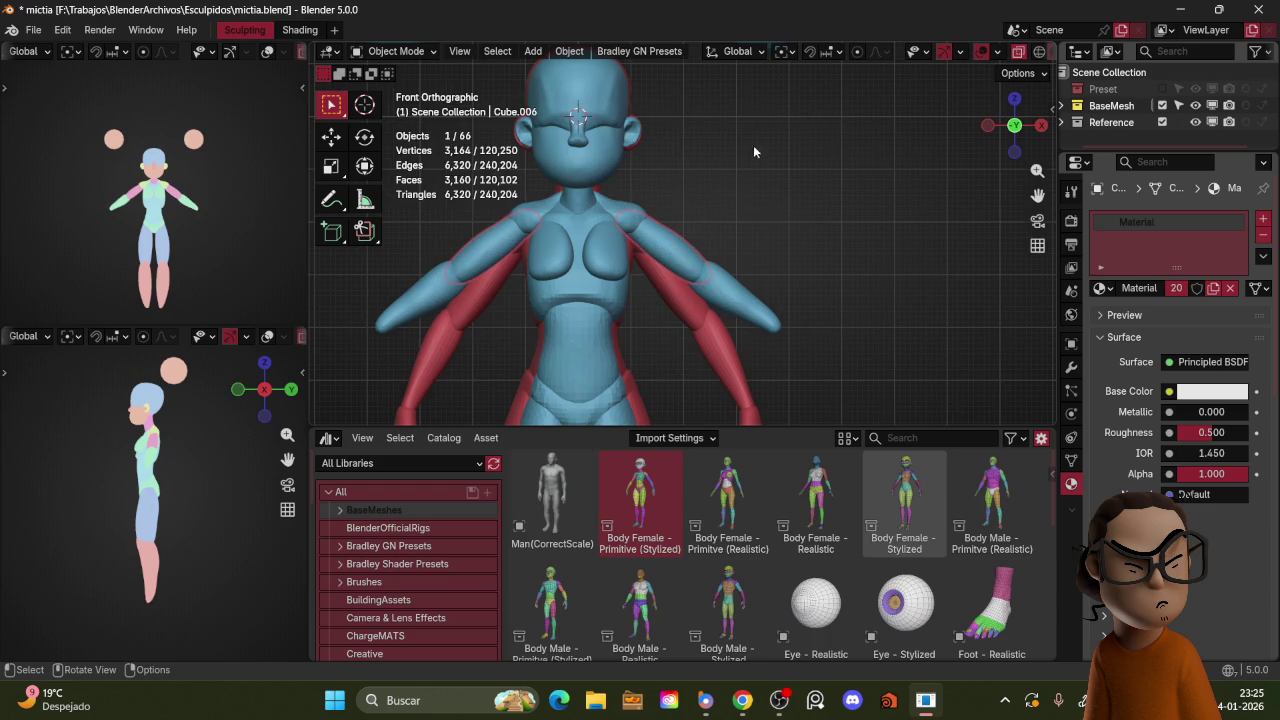
key("ctrl+Tab")
left_click(836, 181)
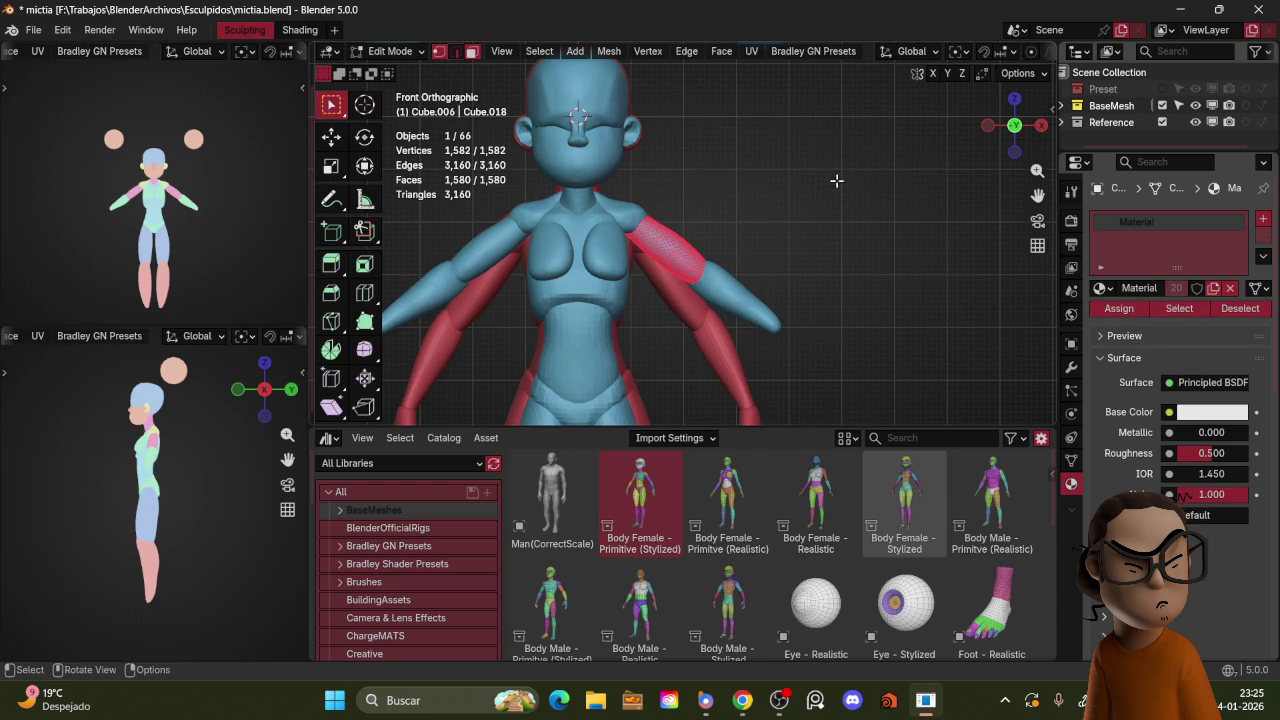
key("alt+s")
left_click(833, 184)
Step: Return to Object Mode and frame the figure in front view with overlays hidden
key("z")
key("shift+alt+z")
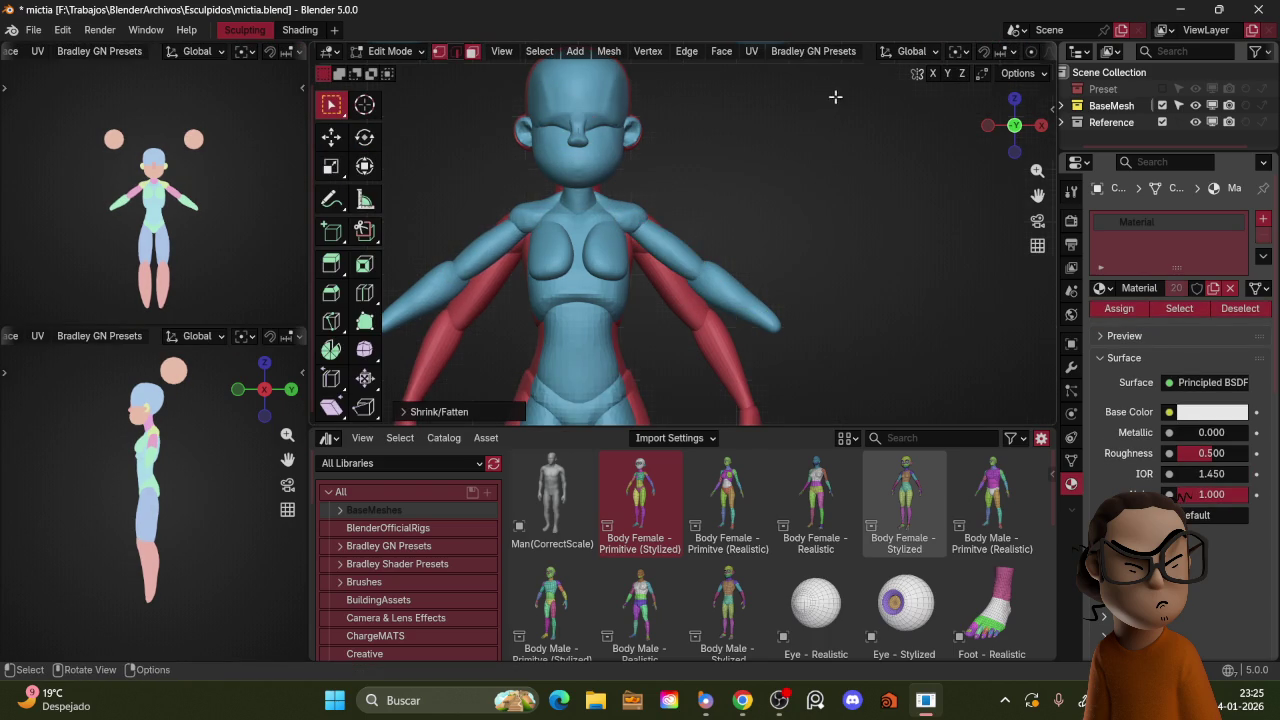
scroll(826, 170, "down", 3)
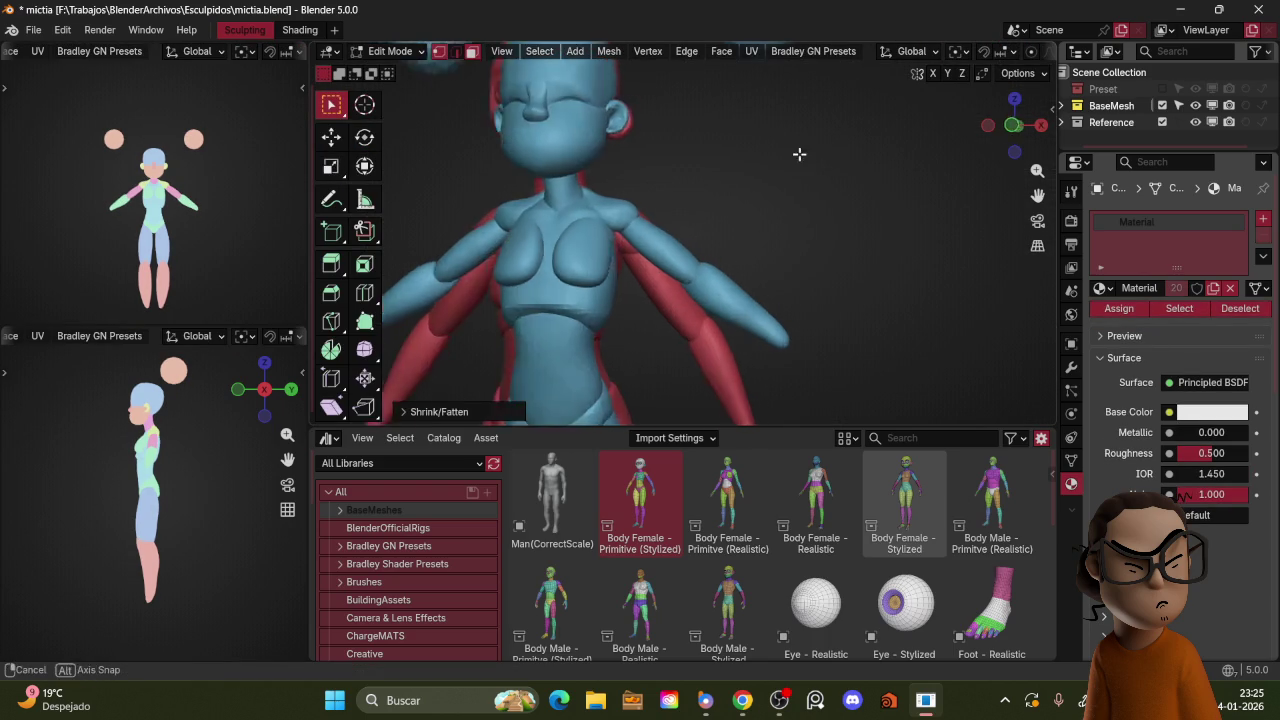
scroll(823, 235, "down", 3)
key("Tab")
key("KP_1")
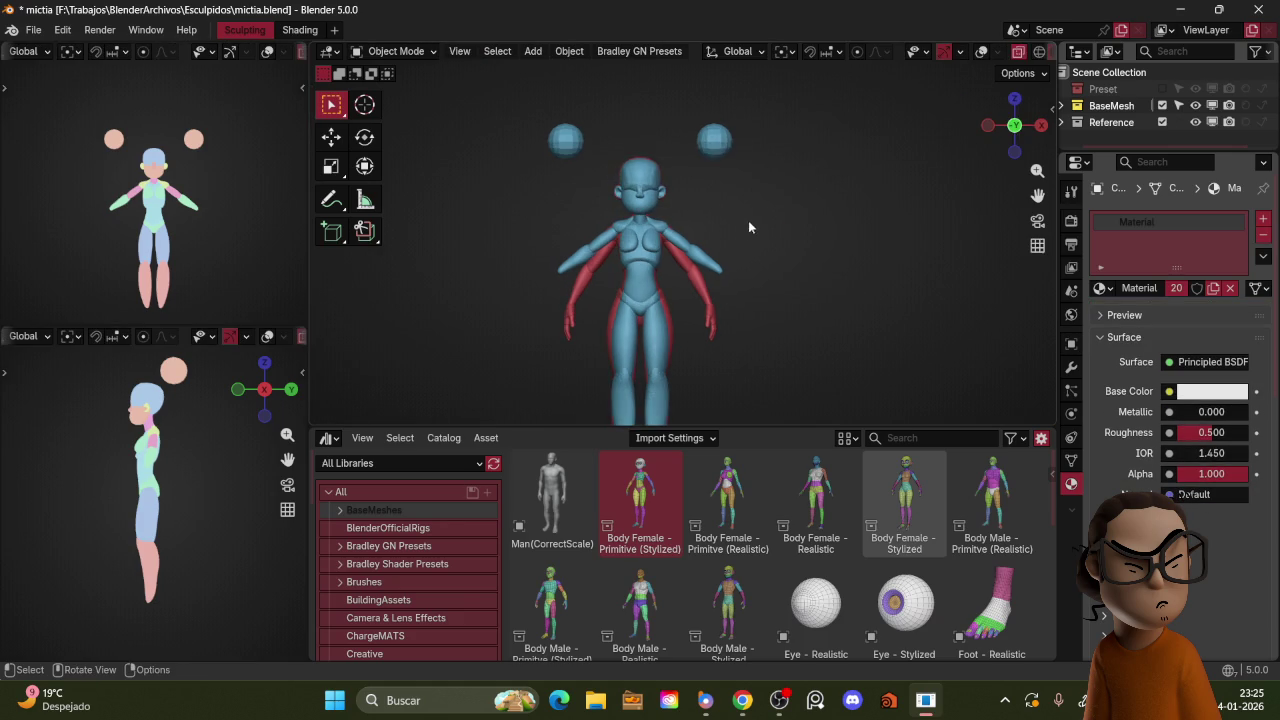
key("shift+alt+z")
scroll(750, 187, "up", 3)
key("shift+alt+z")
middle_click_drag(759, 181, 751, 247, "shift")
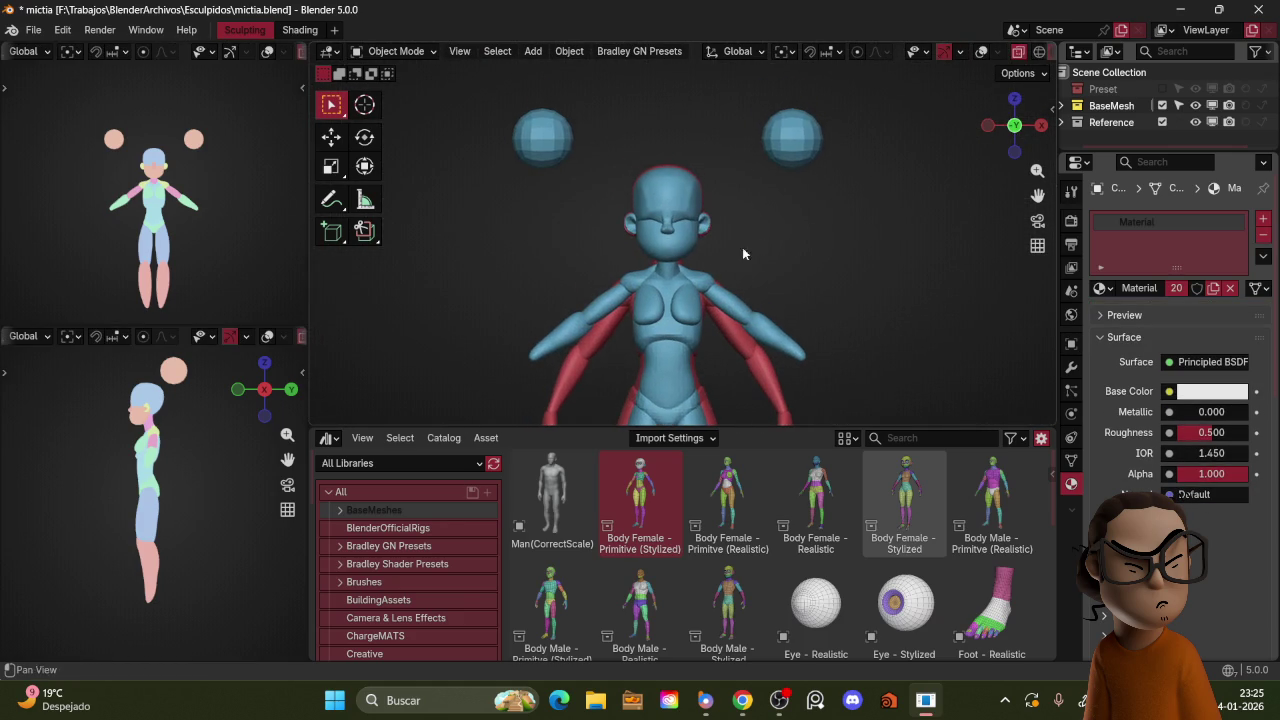
Step: Try rotating the selected piece, then undo it and cancel the other transforms
key("s")
key("x")
key("Escape")
key("r")
left_click(776, 254)
key("g")
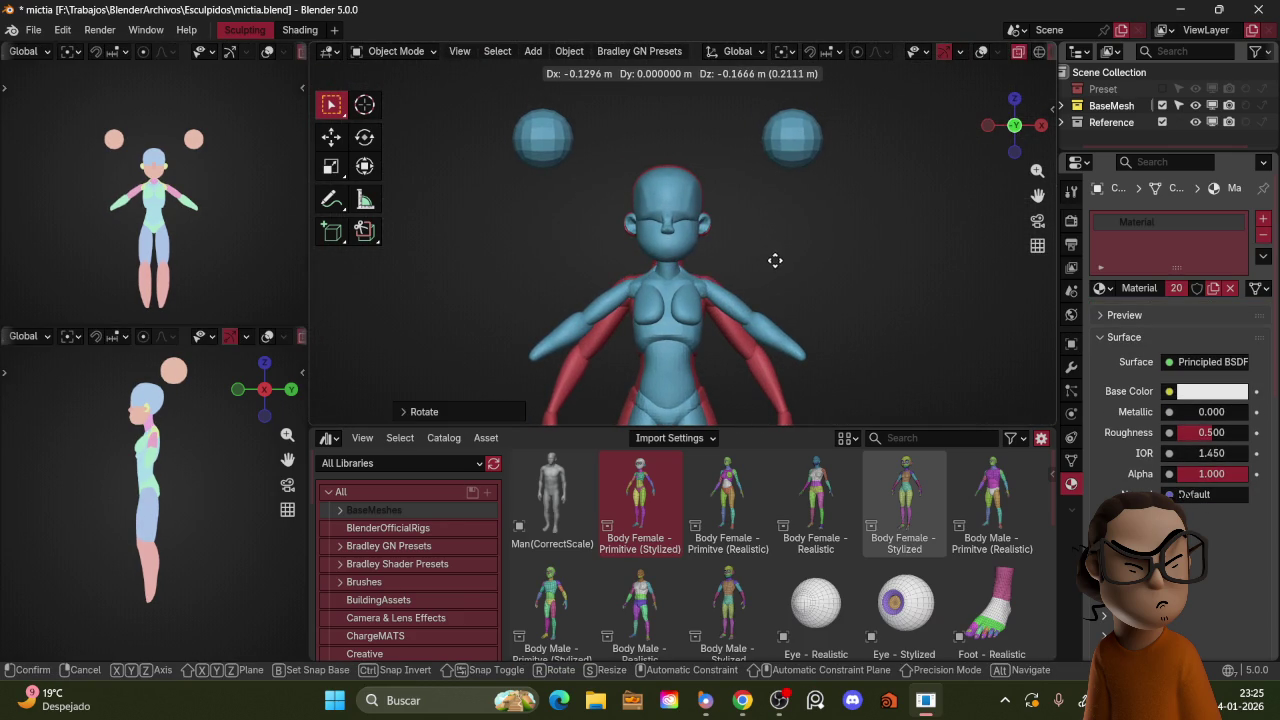
key("Escape")
key("r")
key("Escape")
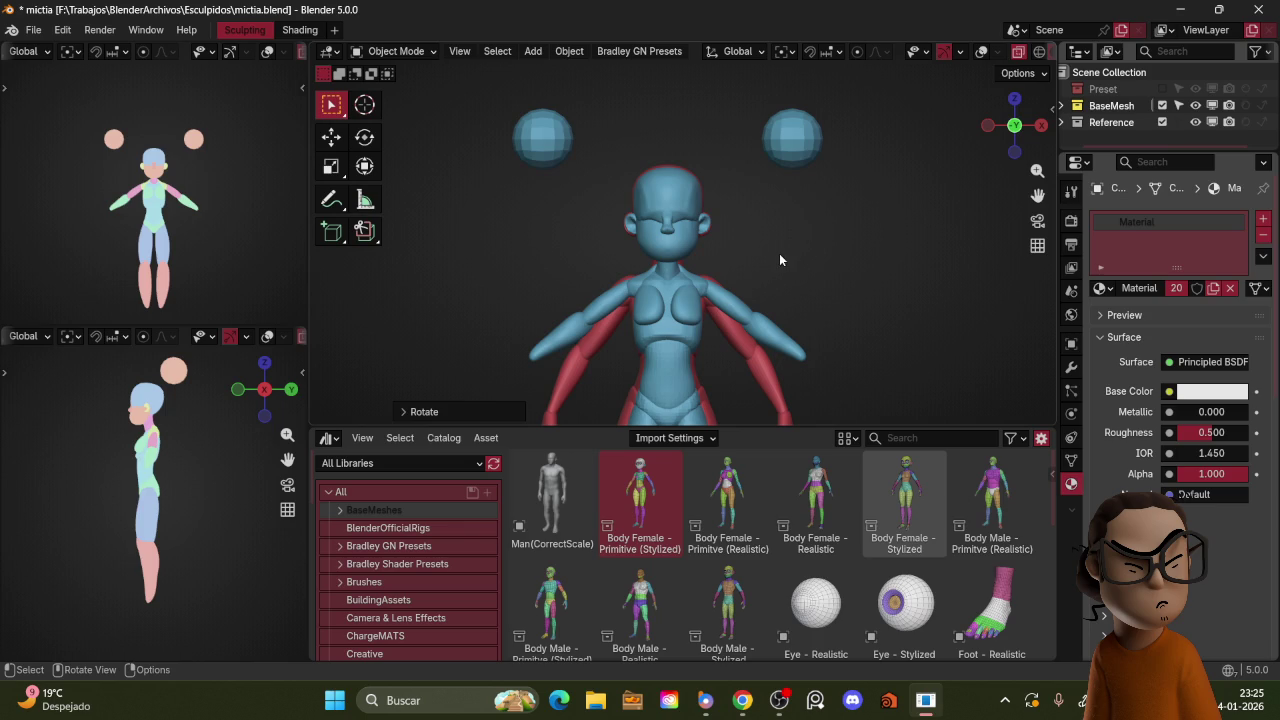
key("ctrl+z")
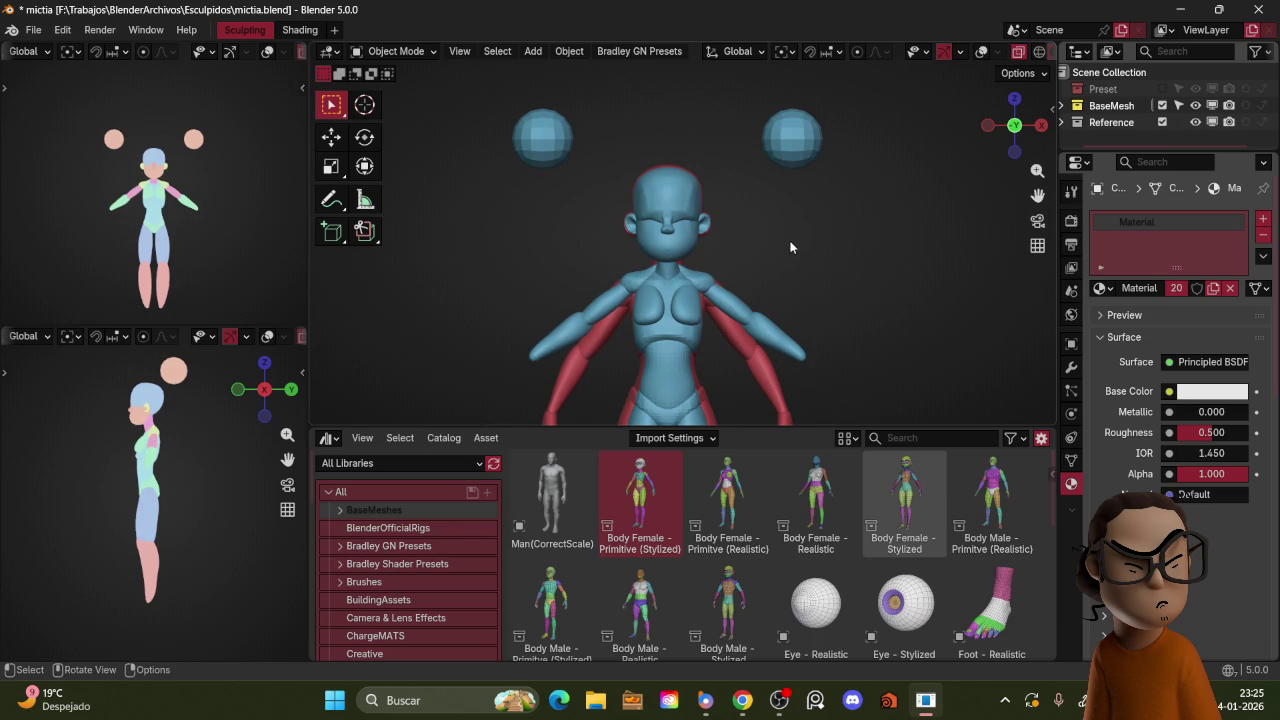
middle_click_drag(798, 241, 740, 245)
key("x")
key("Escape")
key("KP_1")
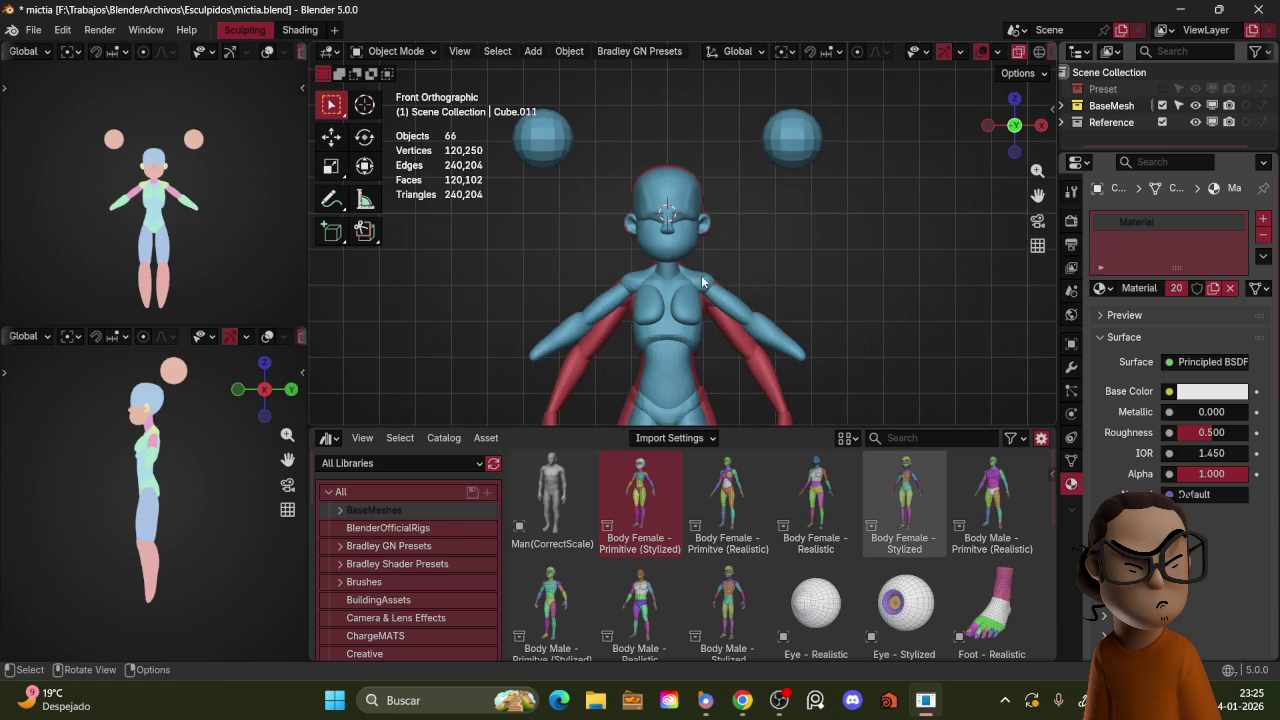
Step: Rotate the chest piece to a new angle in front view
left_click(703, 281)
key("r")
key("g")
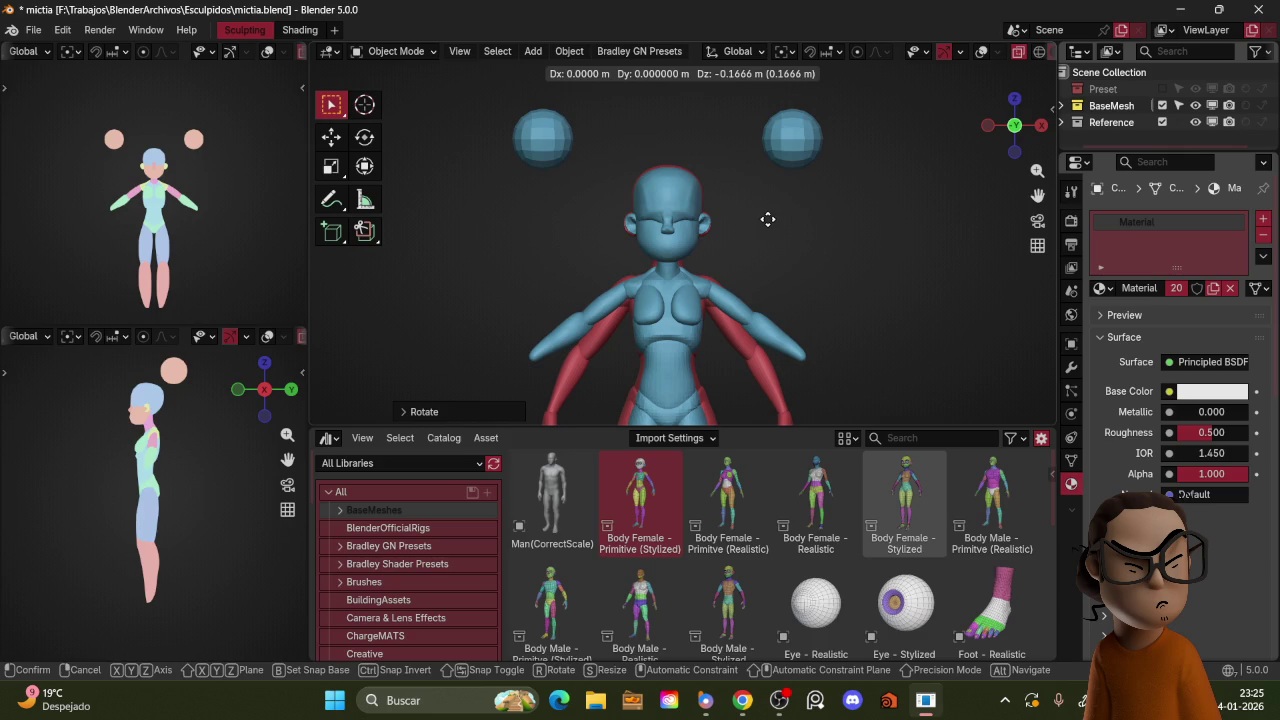
key("r")
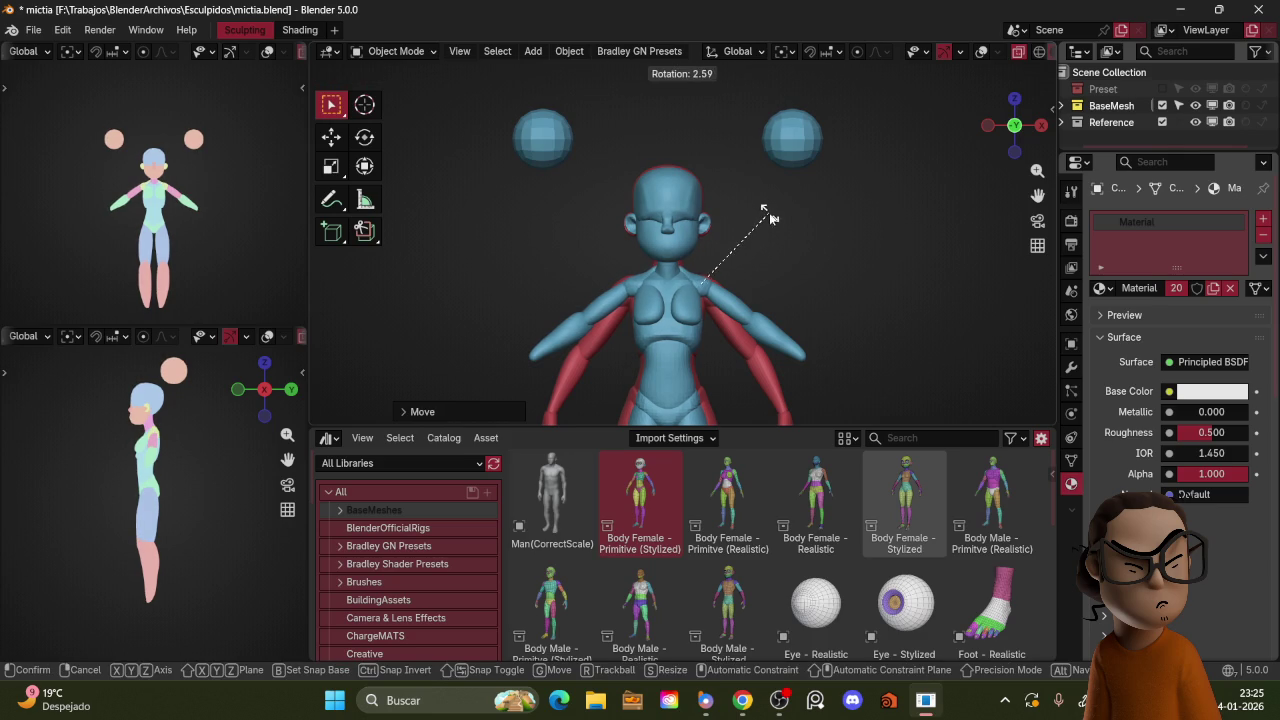
left_click(764, 228)
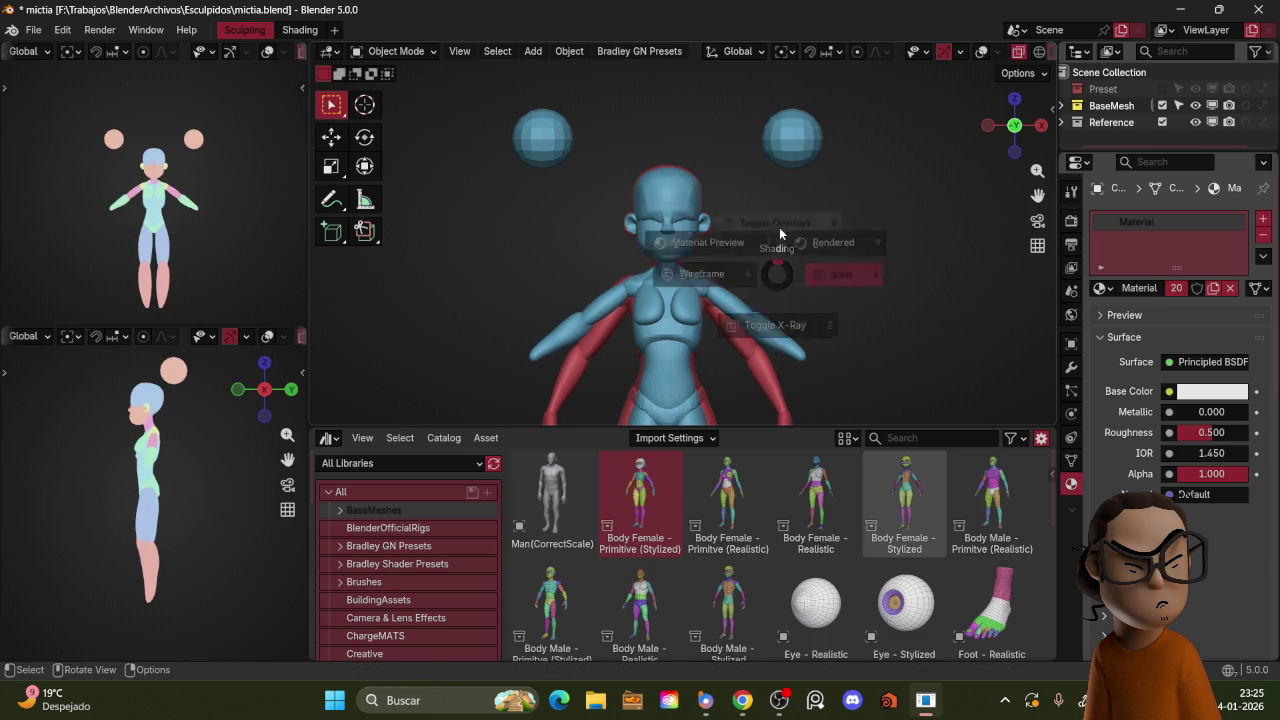
Step: Rotate and reposition the arms in front view
key("shift+alt+z")
key("g")
key("Escape")
key("shift+alt+z")
key("r")
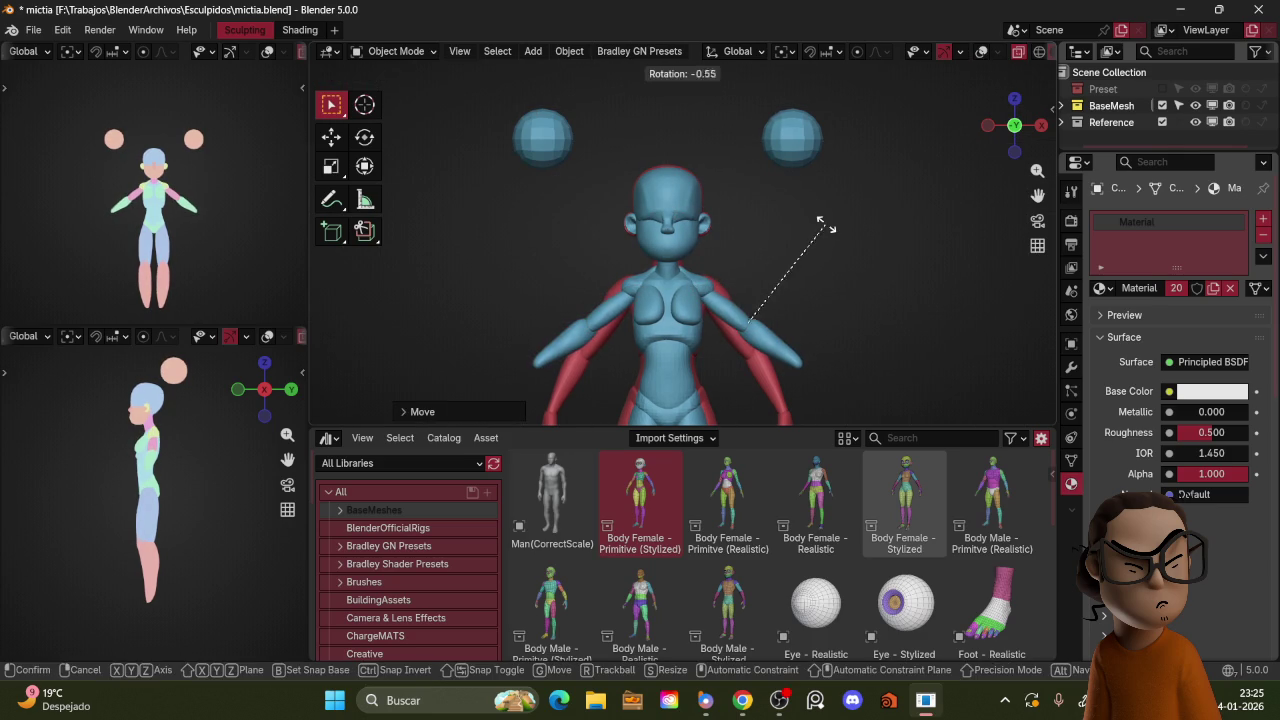
key("g")
left_click(825, 236)
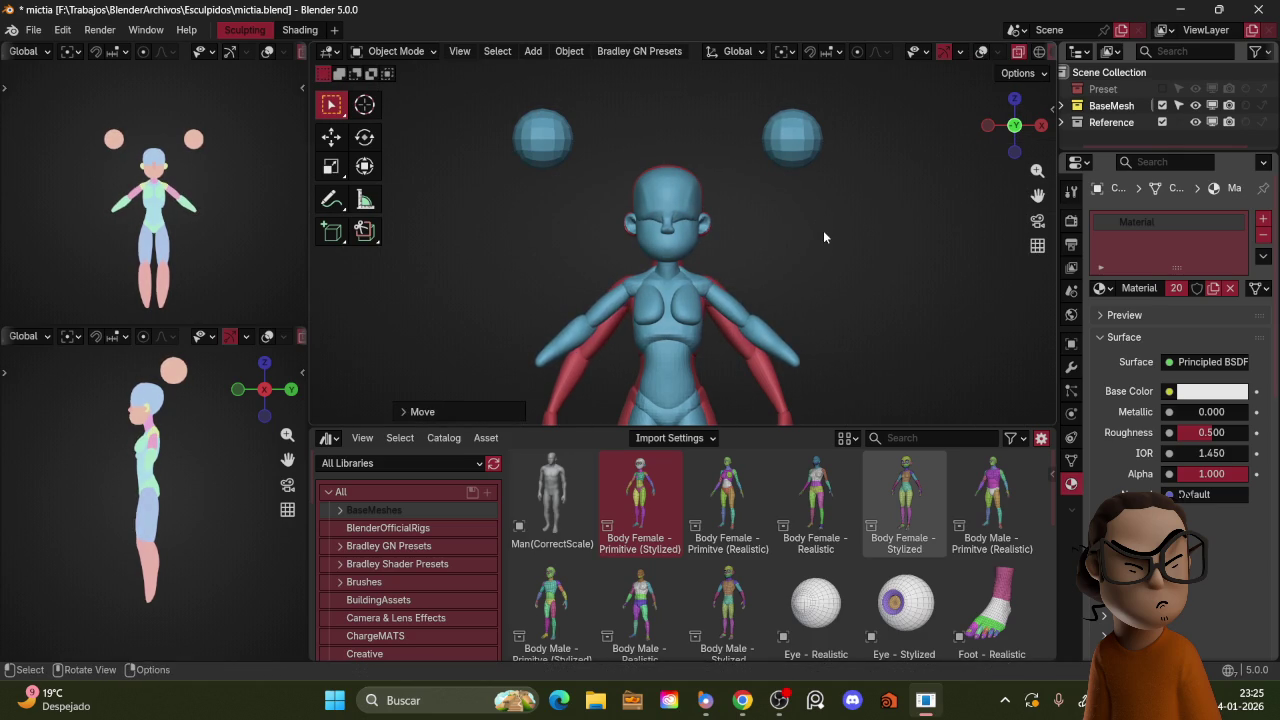
Step: Adjust the arms' rotation and position in side view
key("KP_3")
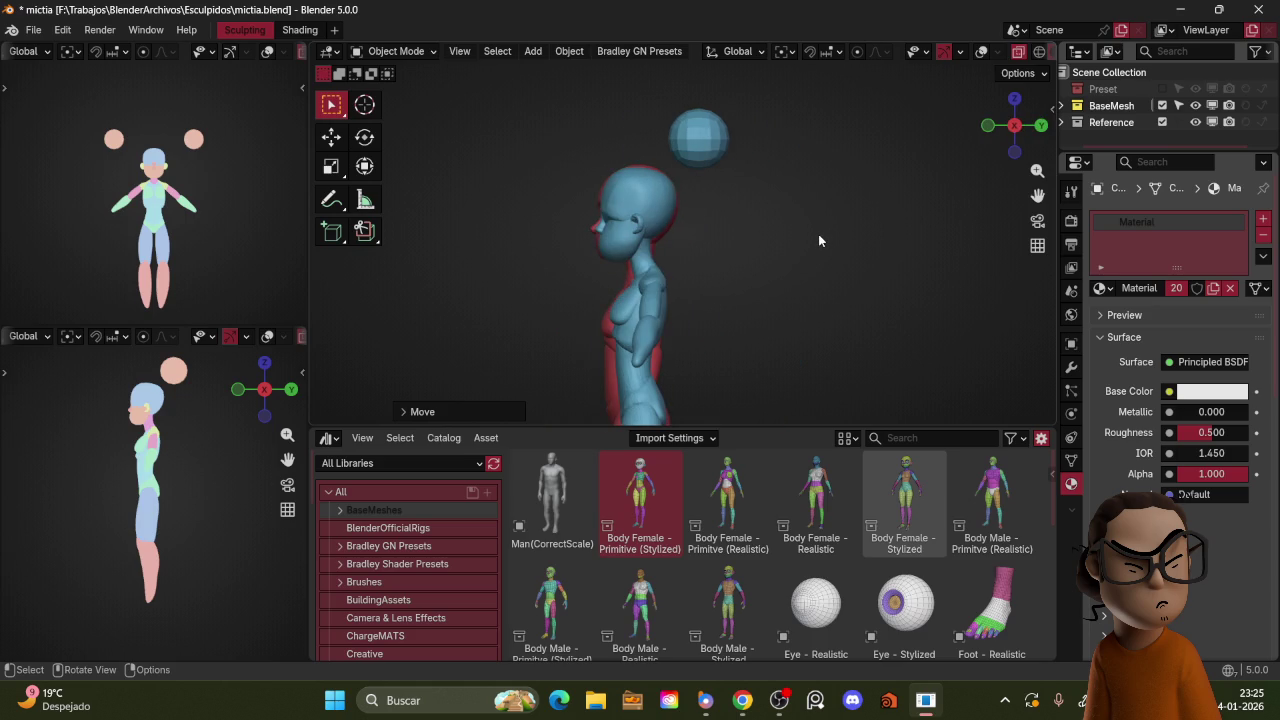
key("r")
left_click(821, 218)
key("g")
left_click(822, 220)
key("KP_1")
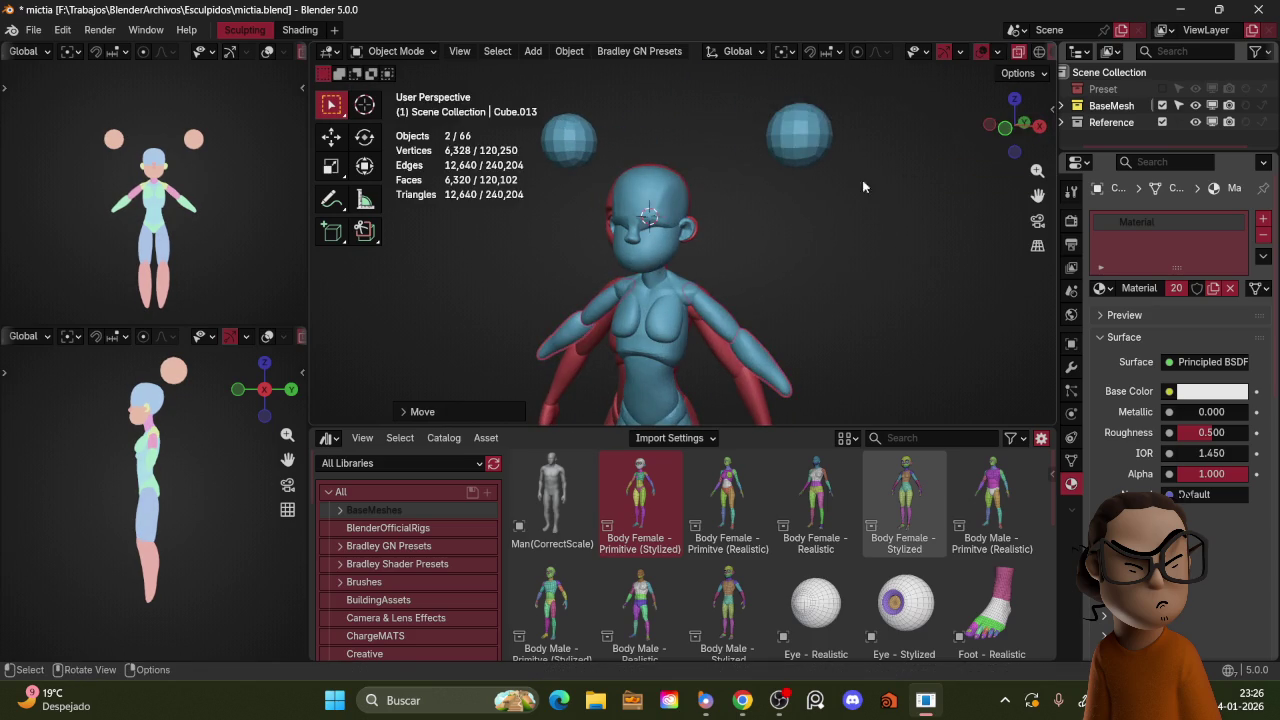
Step: Hide the red Reference collection and select both leg pieces
scroll(856, 210, "down", 5)
mouse_move(933, 200)
middle_mouse_down()
mouse_move(805, 198)
mouse_move(861, 226)
mouse_move(947, 204)
mouse_move(751, 196)
mouse_move(803, 230)
mouse_move(731, 231)
mouse_move(698, 313)
mouse_move(737, 314)
mouse_move(723, 306)
middle_mouse_up()
left_click(1195, 122)
left_click(747, 242)
left_click(698, 313, "shift")
key("ctrl+Tab")
Step: Put the legs in Sculpt Mode, inspect them from the side, then return to Object Mode
left_click(760, 354)
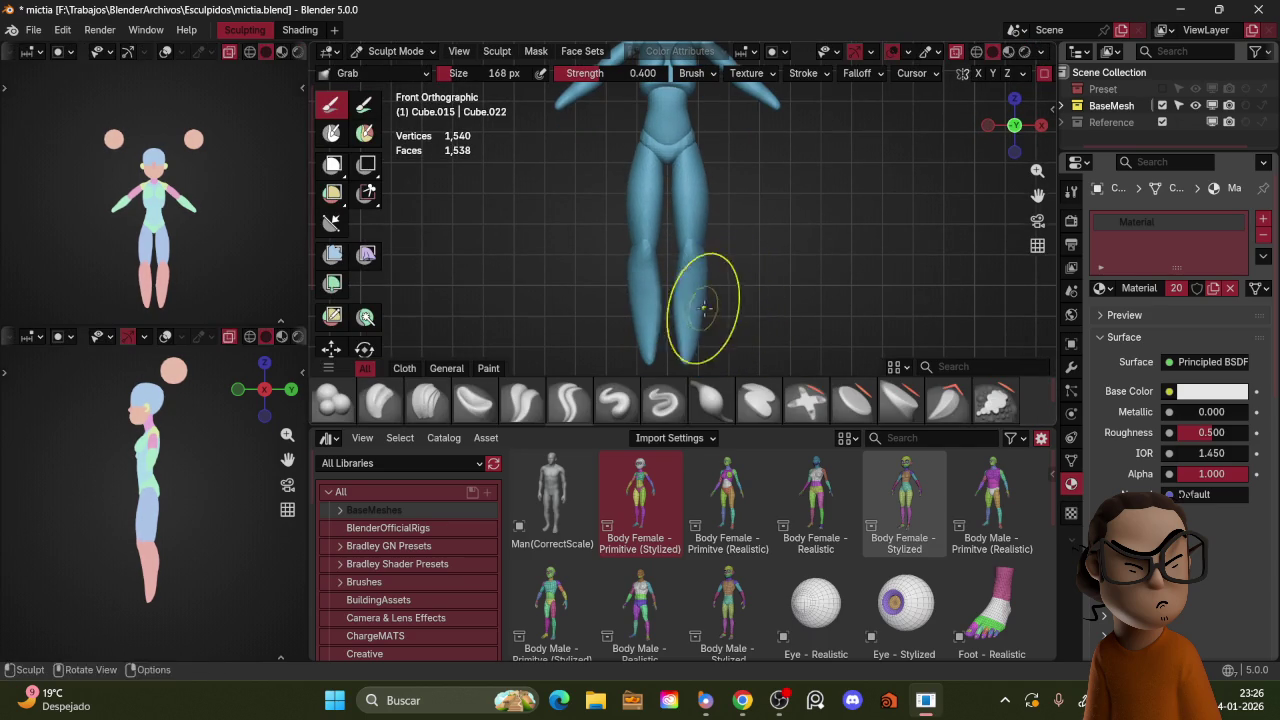
left_click_drag(688, 308, 703, 302)
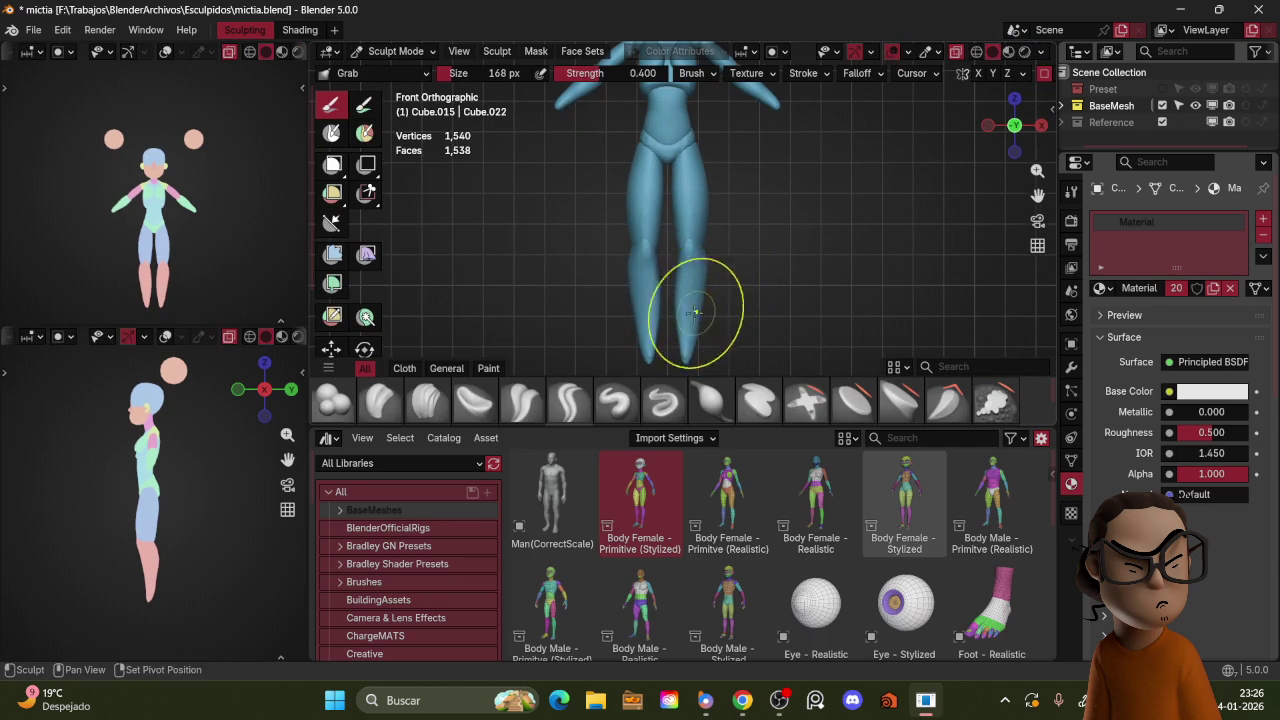
middle_click_drag(752, 268, 771, 218)
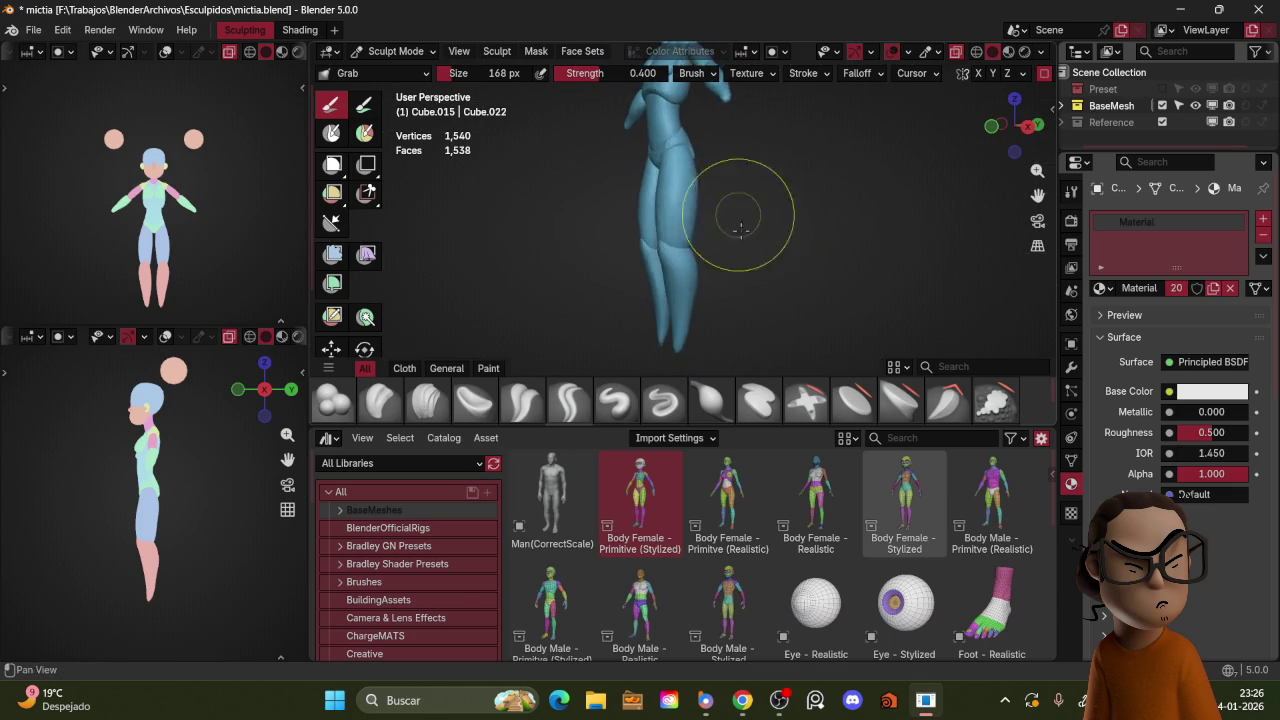
middle_click_drag(771, 218, 731, 229)
key("ctrl+Tab")
left_click(668, 234)
Step: Try bending the other leg piece at the knee in Sculpt Mode, then undo it
left_click(694, 185)
key("ctrl+Tab")
left_click(694, 229)
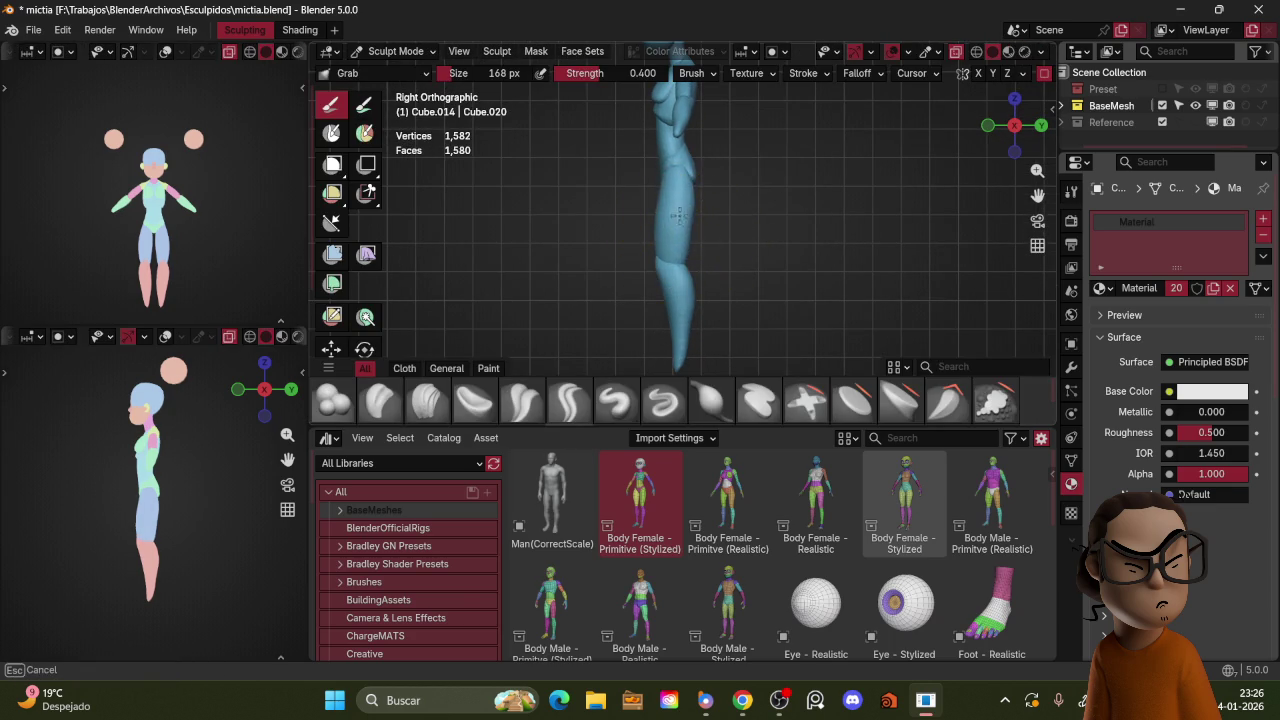
left_click_drag(674, 214, 697, 278)
key("ctrl+z")
key("ctrl+z")
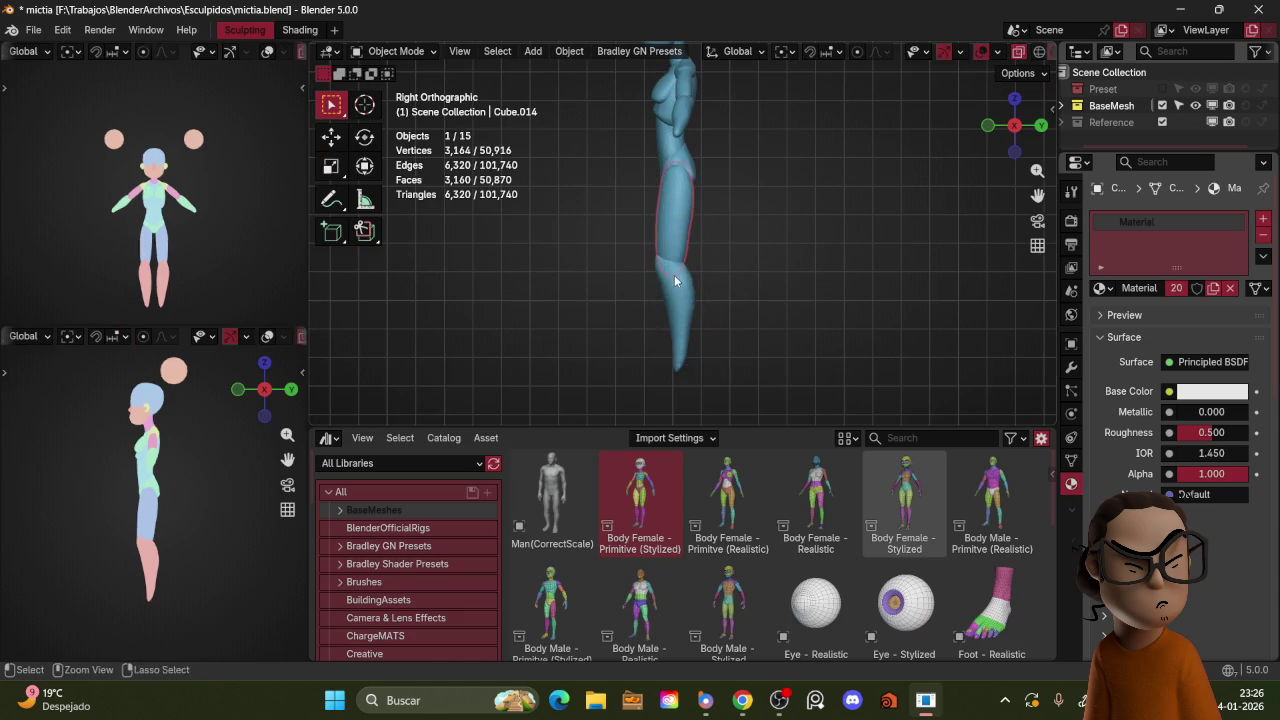
Step: Move the lower-leg piece up into position under the hips
key("g")
left_click(720, 172)
key("g")
left_click(720, 172)
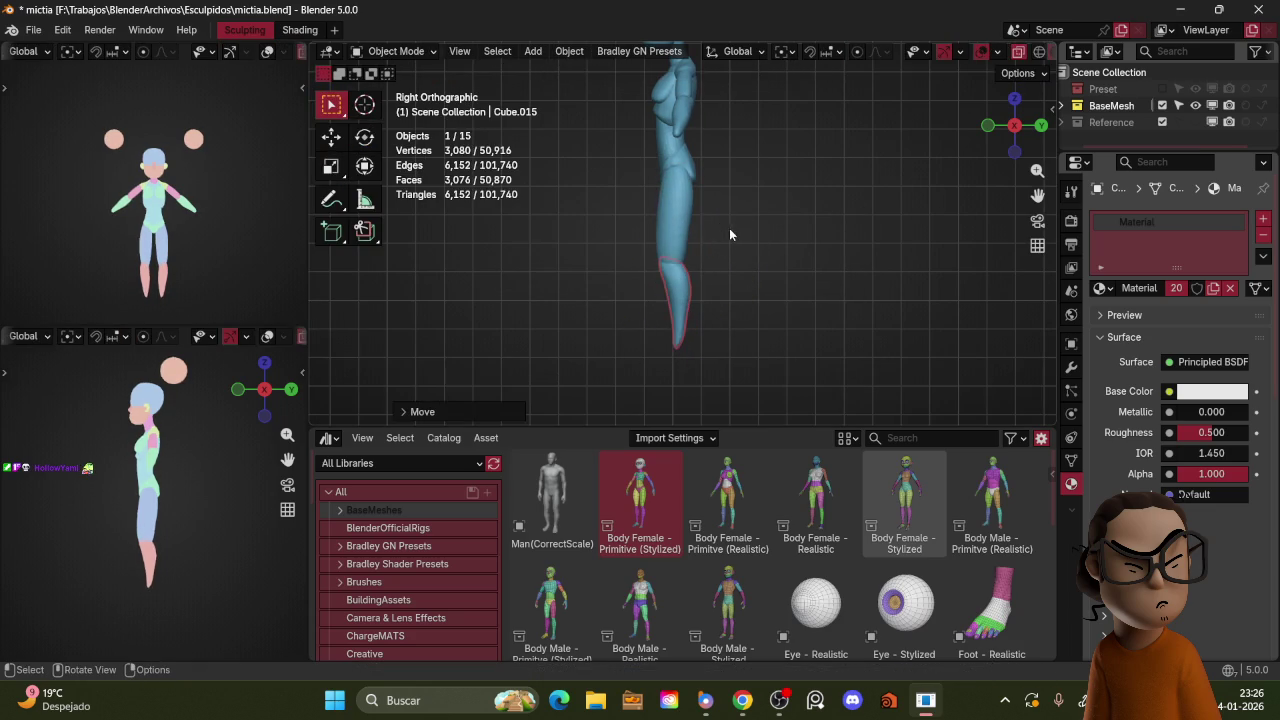
key("shift+alt+z")
key("KP_1")
key("shift+alt+z")
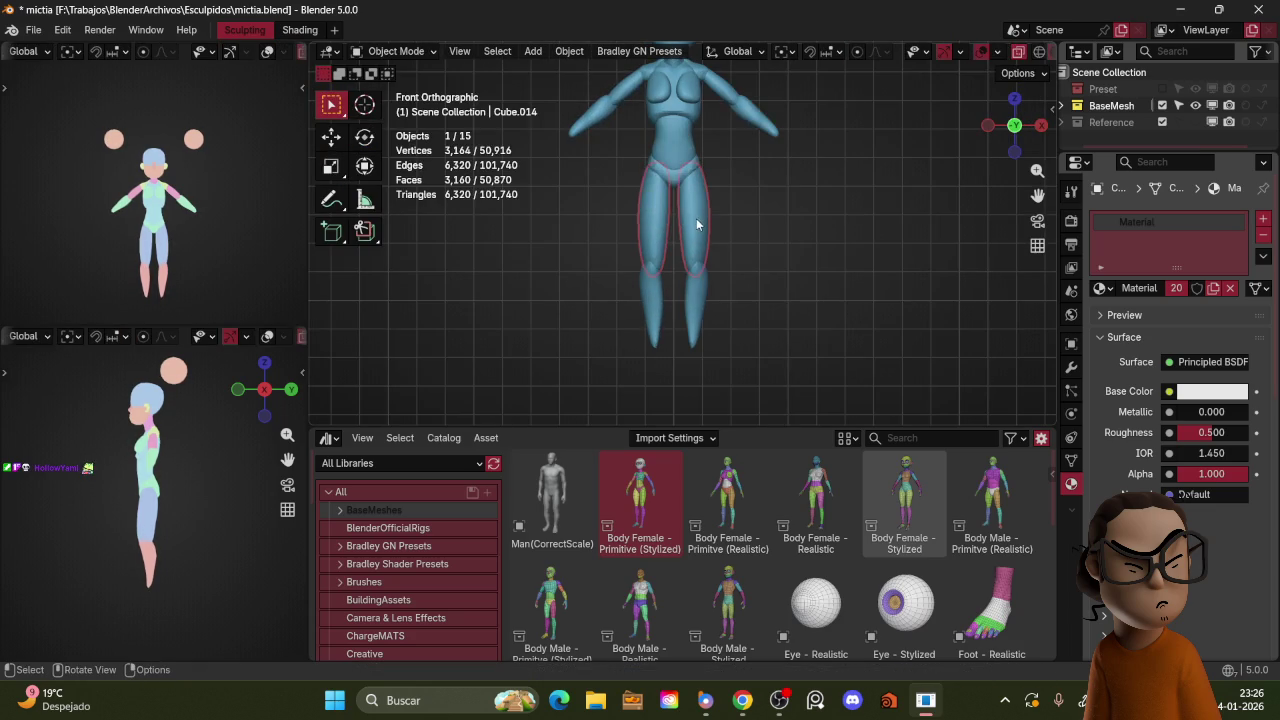
Step: Resize the leg piece and raise it vertically twice in front view
key("s")
left_click(736, 192)
key("g")
key("z")
left_click(738, 186)
key("g")
key("z")
left_click(730, 124)
key("shift+alt+z")
key("shift+alt+z")
Step: Select both legs and move them together into line with the torso
left_click(654, 260, "shift")
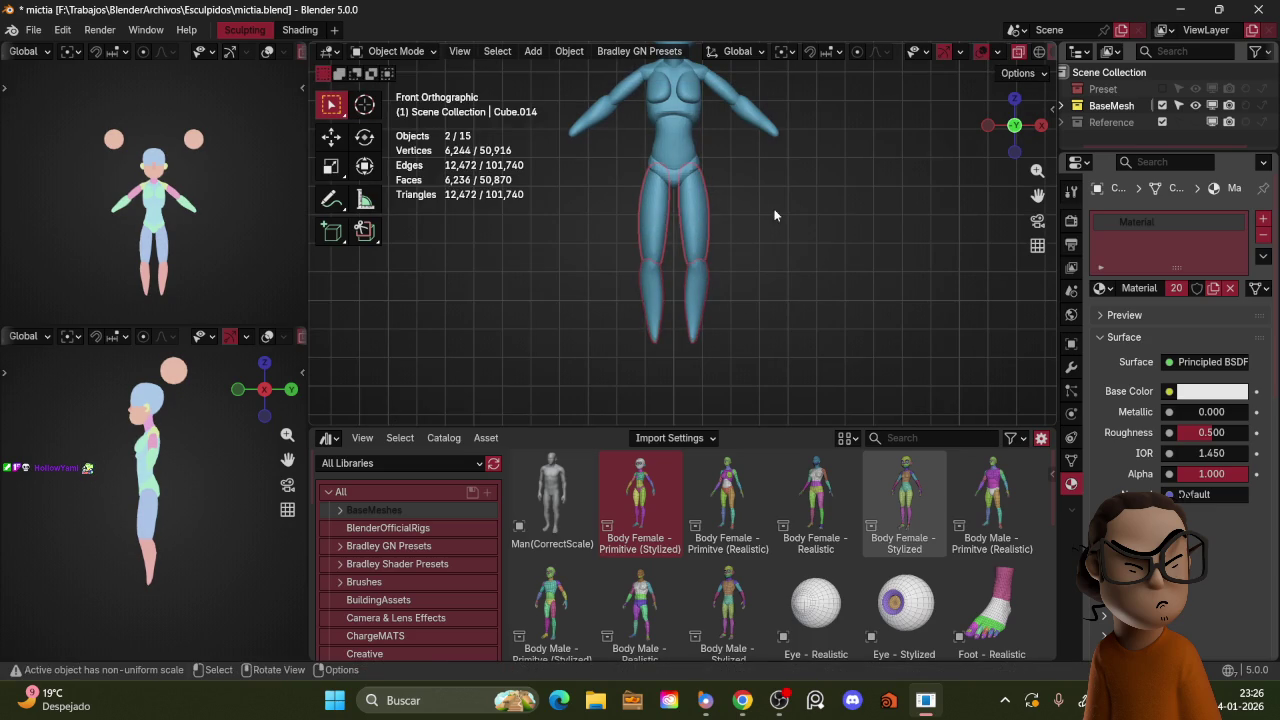
key("g")
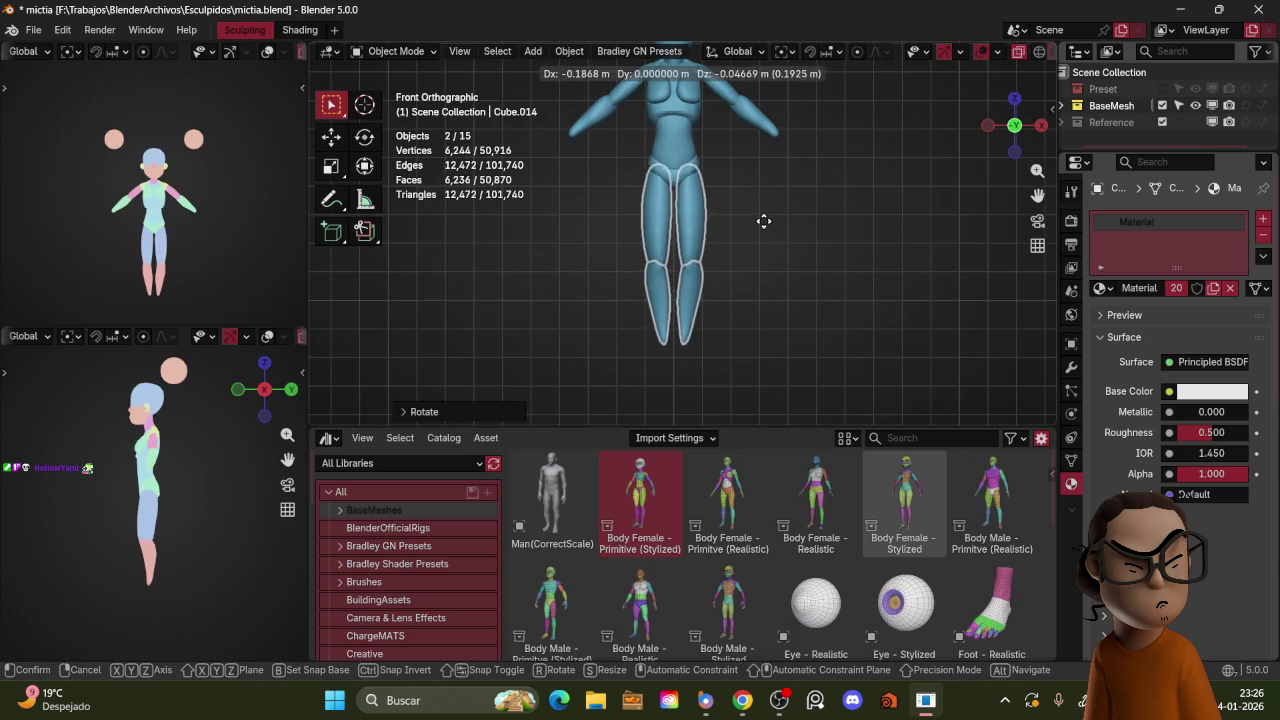
left_click(765, 218)
key("z")
key("shift+alt+z")
mouse_move(772, 160)
middle_mouse_down()
mouse_move(766, 275)
mouse_move(872, 248)
mouse_move(799, 256)
middle_mouse_up()
scroll(799, 256, "up", 2)
Step: Check the legs' fit from side and orbiting views, then enter Sculpt Mode on the glute pieces
key("s")
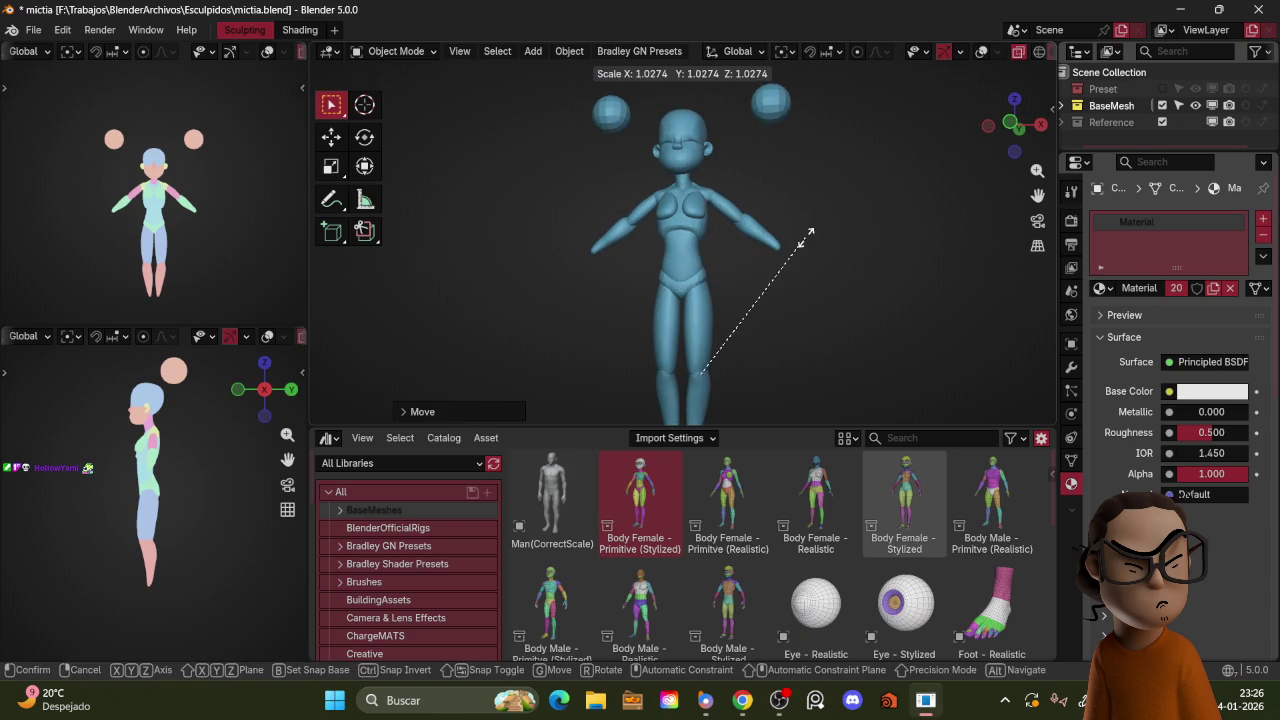
key("Escape")
key("KP_3")
key("g")
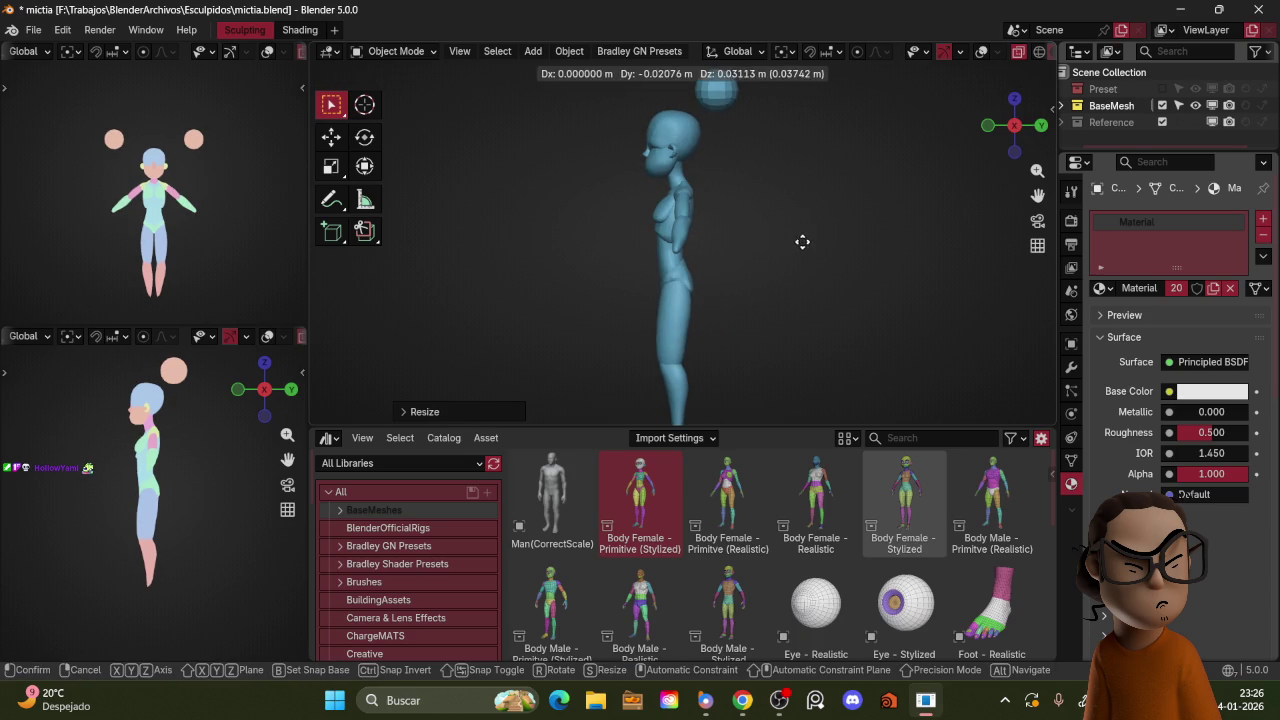
key("Escape")
mouse_move(804, 238)
middle_mouse_down()
mouse_move(781, 240)
mouse_move(853, 307)
mouse_move(858, 261)
mouse_move(775, 244)
mouse_move(875, 242)
middle_mouse_up()
scroll(860, 220, "up", 4)
key("z")
mouse_move(843, 200)
middle_mouse_down()
mouse_move(789, 245)
mouse_move(675, 205)
middle_mouse_up()
key("Escape")
key("ctrl+Tab")
Step: Enter Sculpt Mode on the body and build up the buttocks with Clay strokes
left_click(765, 372)
key("shift+c")
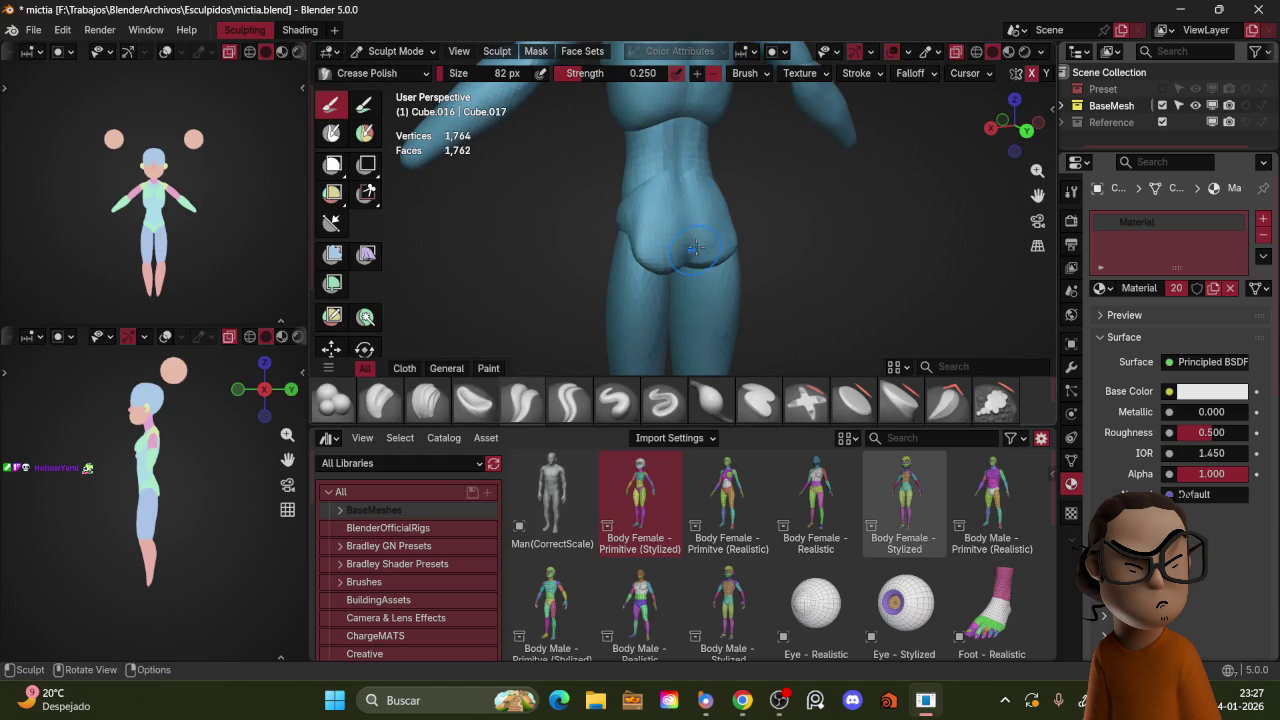
middle_click_drag(696, 251, 711, 192)
middle_click_drag(696, 243, 706, 207)
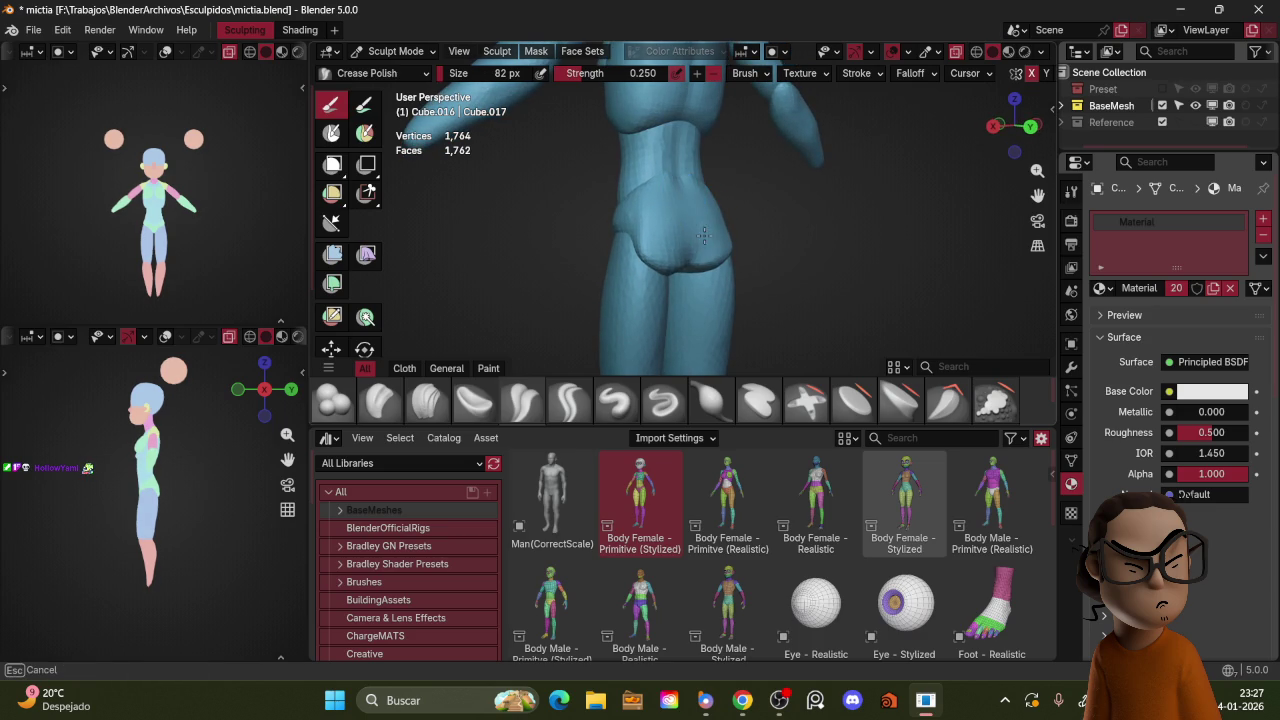
mouse_move(697, 248)
middle_mouse_down()
mouse_move(681, 219)
mouse_move(758, 243)
middle_mouse_up()
left_click(394, 399)
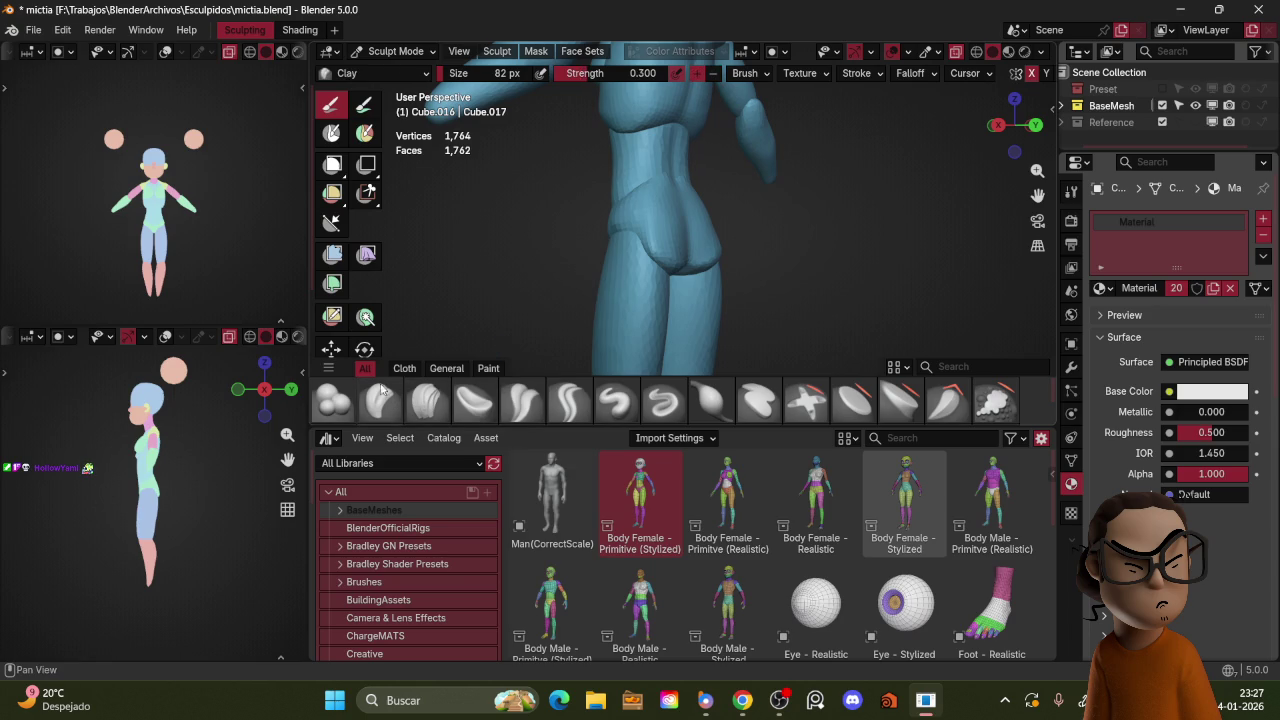
mouse_move(670, 238)
middle_mouse_down("alt")
mouse_move(727, 213)
mouse_move(694, 237)
middle_mouse_up("alt")
Step: Re-enter sculpting on the torso piece and set the brush size to 79 px
key("f")
left_click(694, 237)
key("ctrl+Tab")
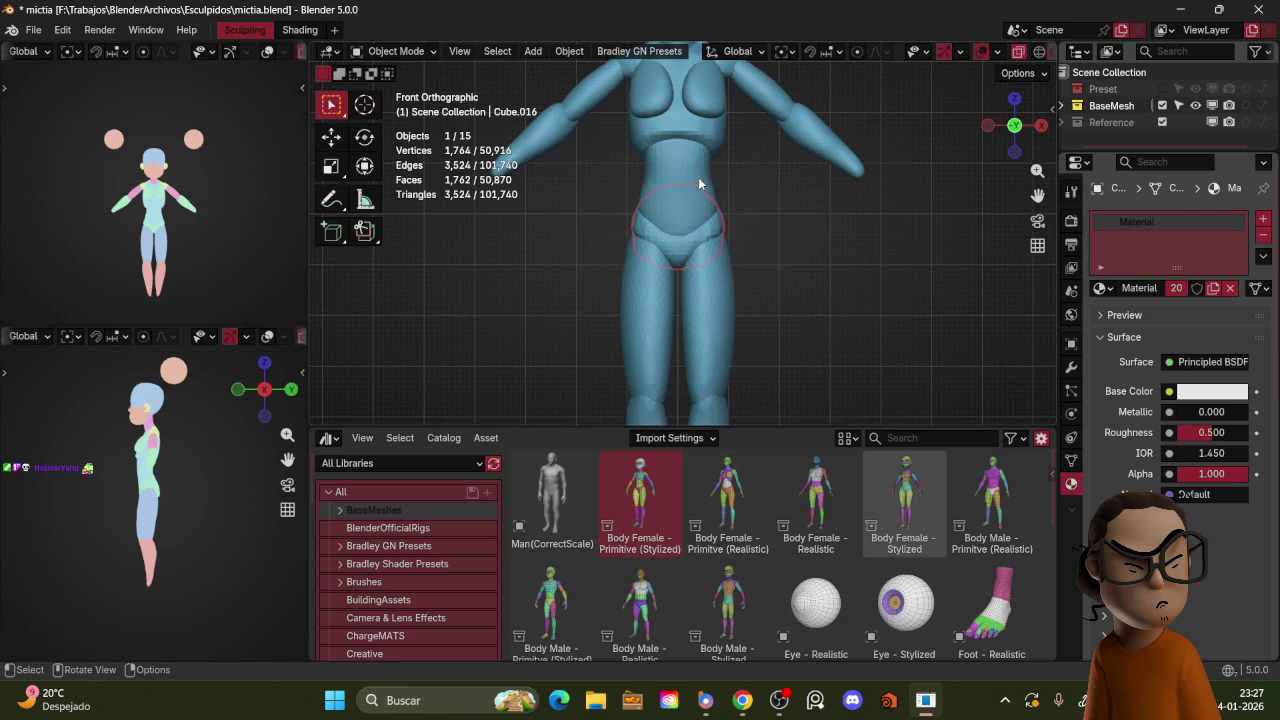
key("ctrl+Tab")
mouse_move(749, 171)
middle_mouse_down()
mouse_move(720, 218)
mouse_move(704, 213)
middle_mouse_up()
key("f")
left_click(680, 212)
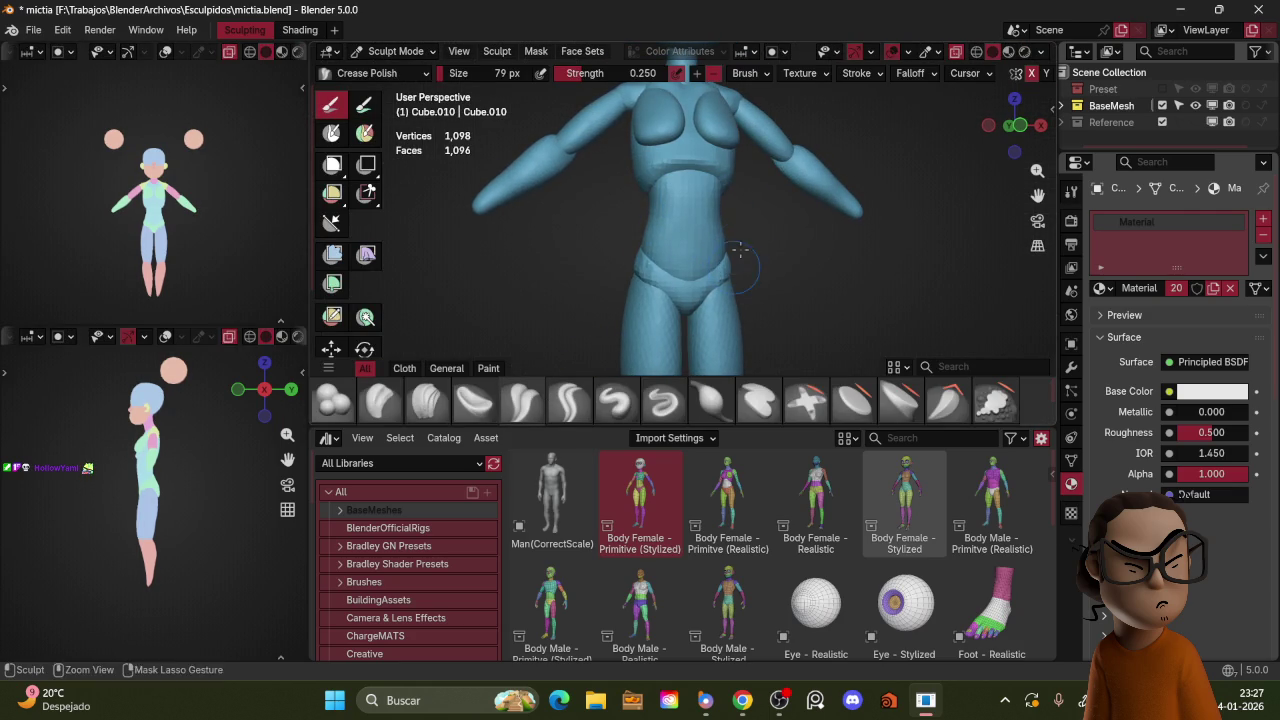
Step: Shrink the Crease Polish brush to 55 px from a three-quarter view of the body
middle_click_drag(738, 255, 643, 210)
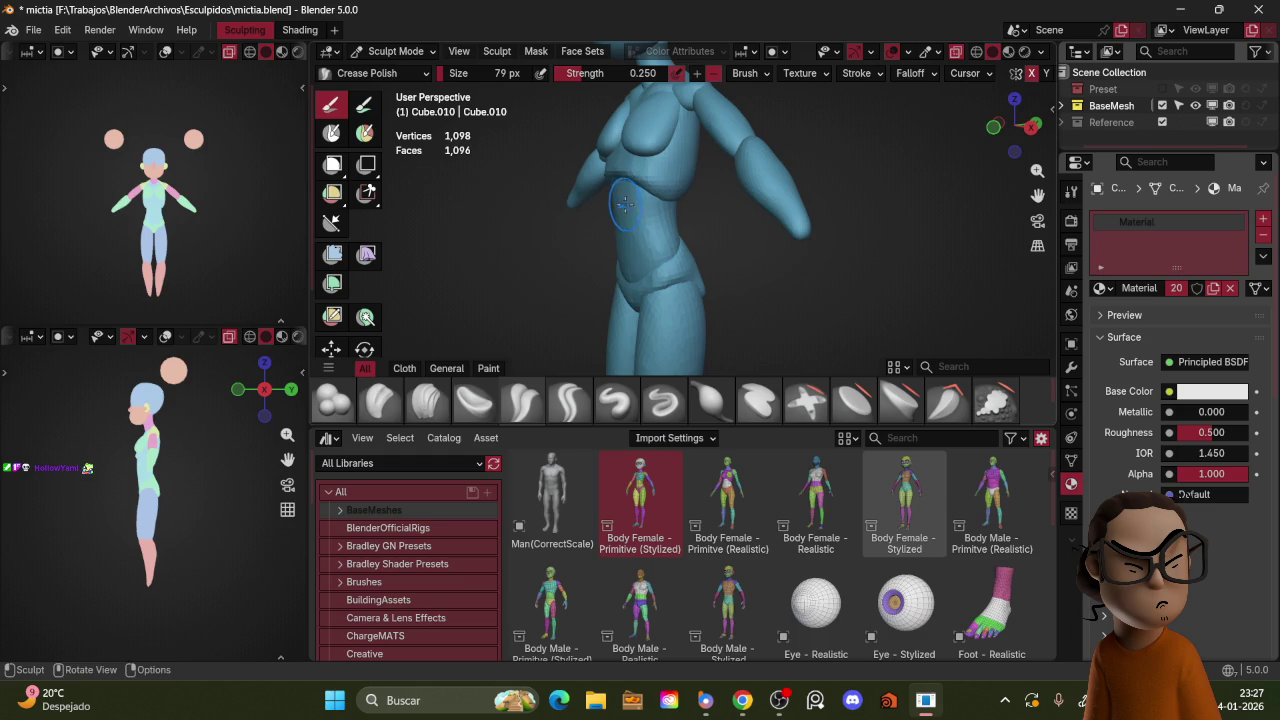
key("f")
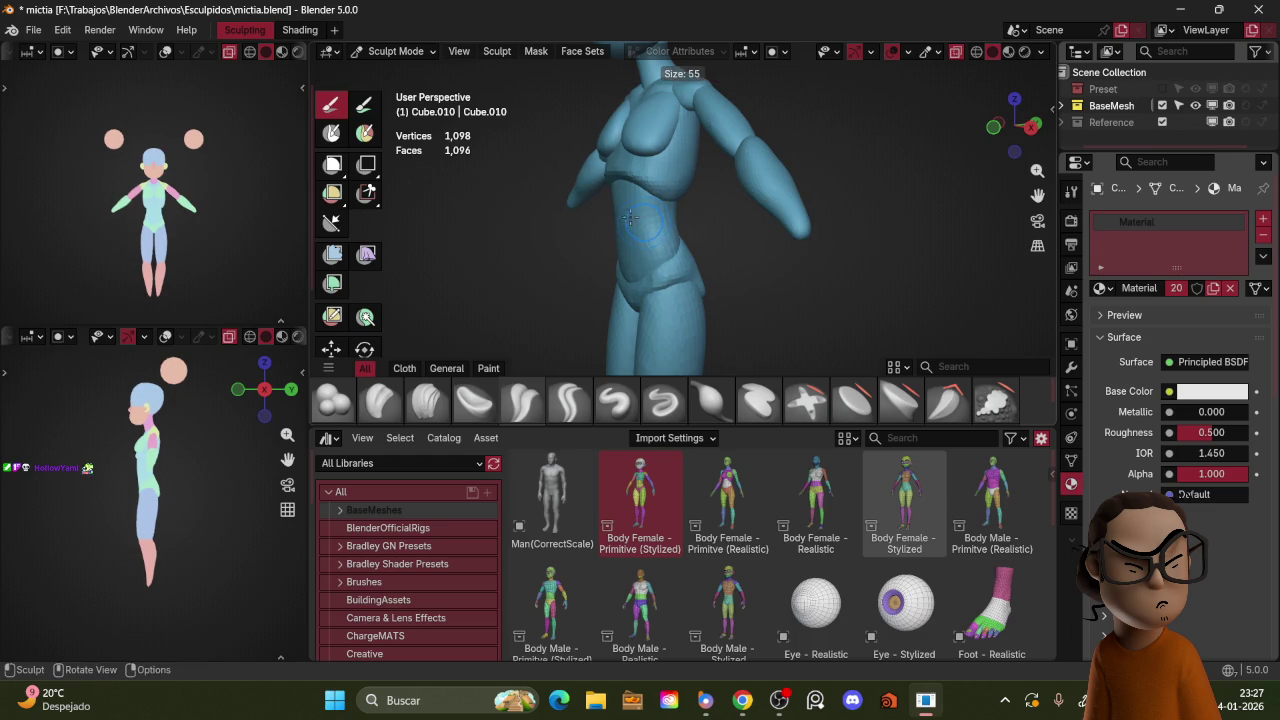
left_click(651, 252)
mouse_move(675, 230)
middle_mouse_down()
mouse_move(730, 235)
mouse_move(737, 204)
middle_mouse_up()
scroll(700, 232, "down", 4)
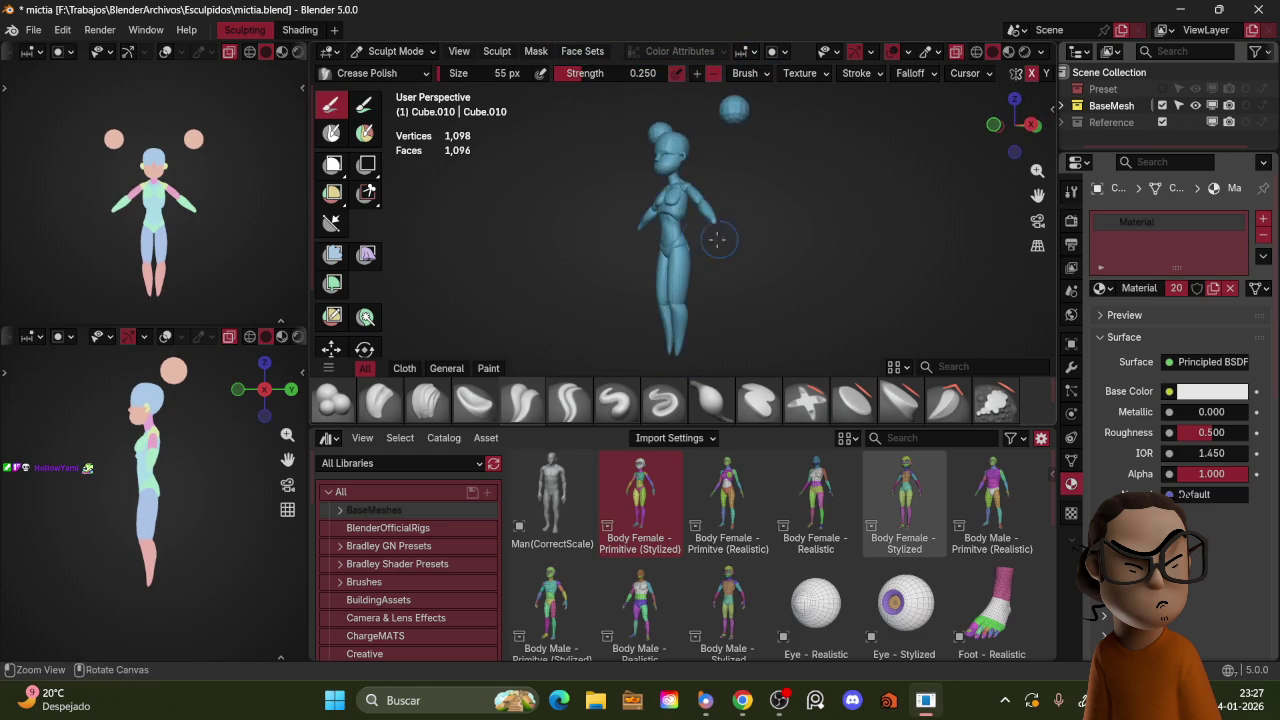
scroll(737, 204, "up", 2)
Step: Return to Object Mode, view the figure from the front, and re-enable viewport overlays
key("ctrl+Tab")
left_click(690, 220)
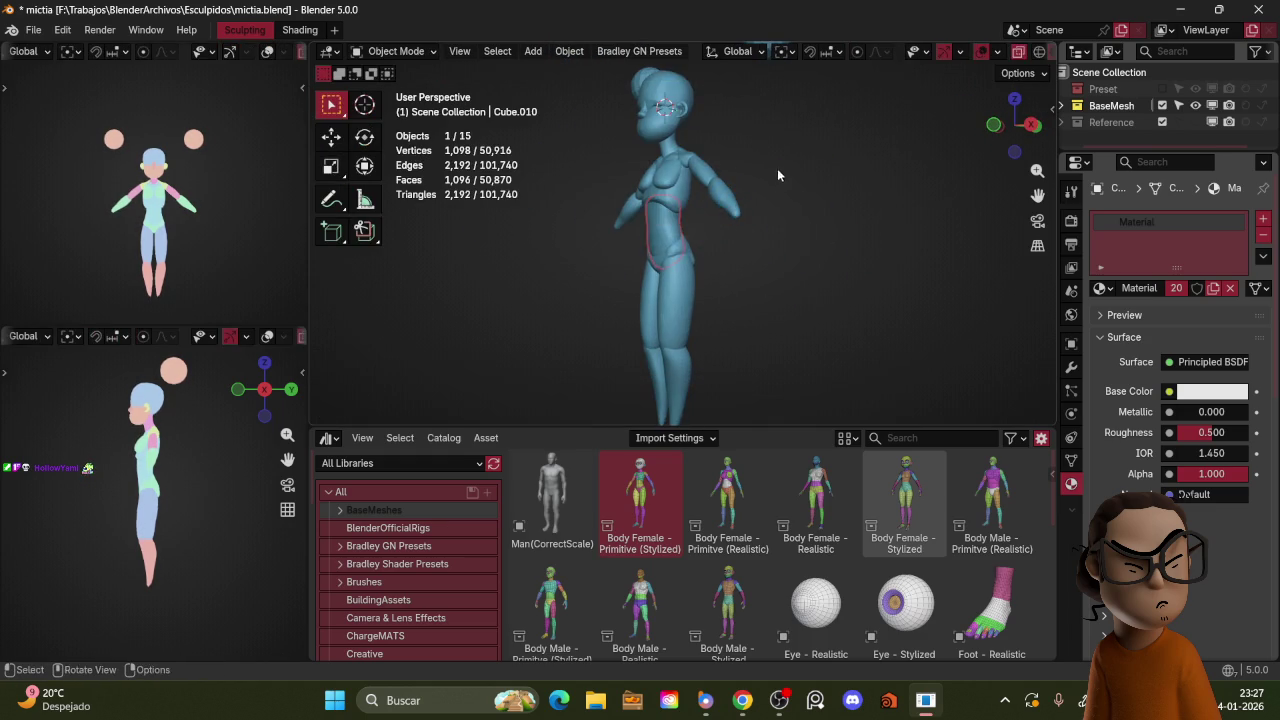
key("KP_1")
mouse_move(836, 223)
middle_mouse_down()
mouse_move(796, 156)
mouse_move(814, 244)
mouse_move(682, 201)
mouse_move(743, 204)
middle_mouse_up()
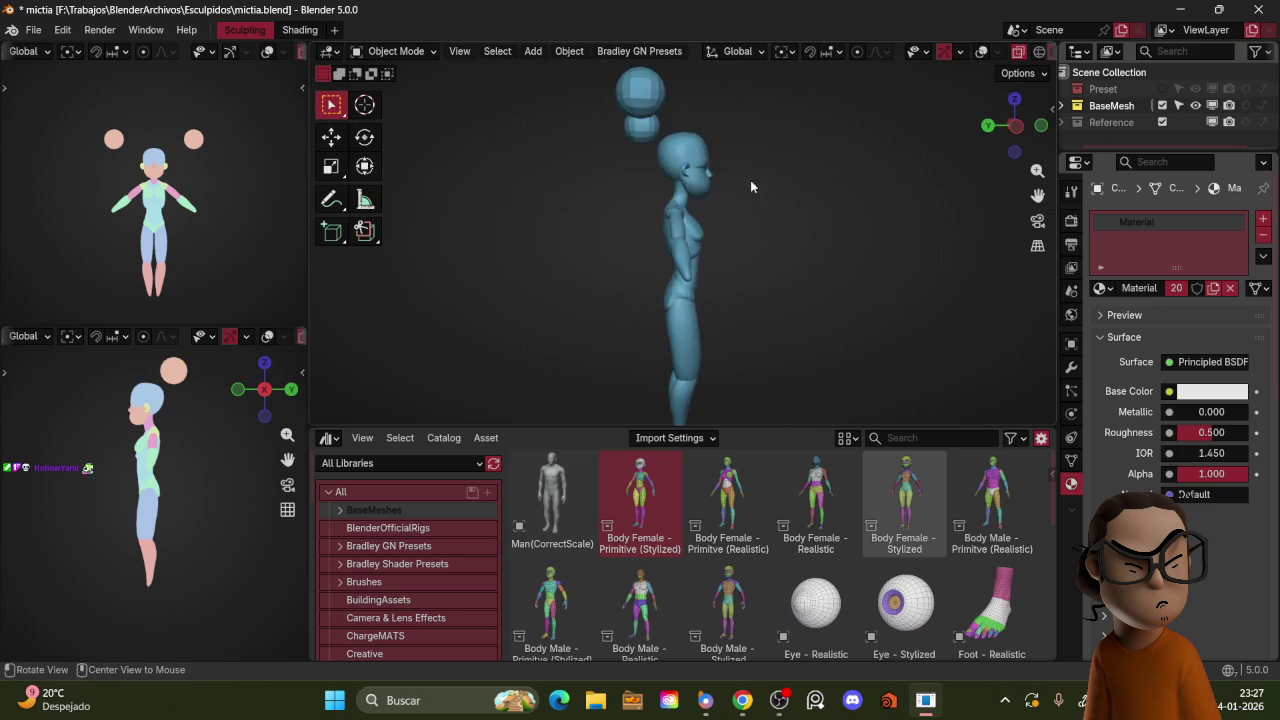
key("z")
left_click(723, 240)
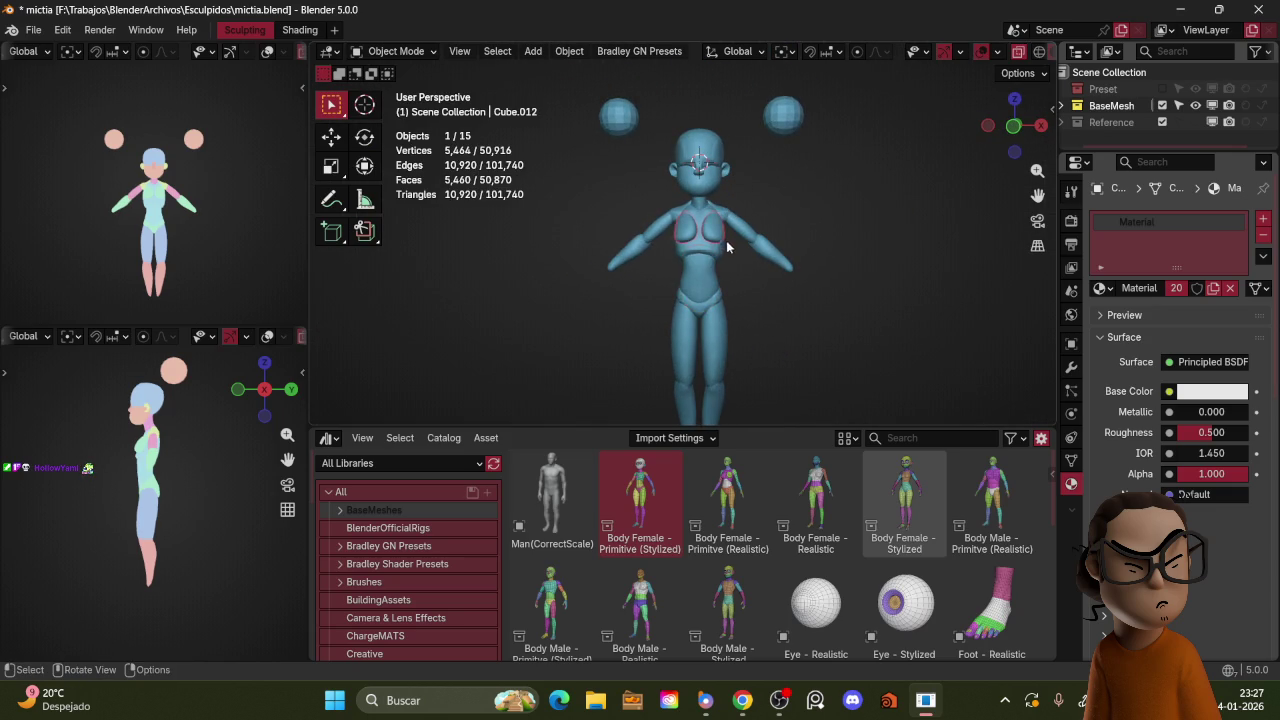
Step: From the front view with overlays hidden, squash and move the head group along Z
key("KP_1")
key("shift+alt+z")
key("s")
key("z")
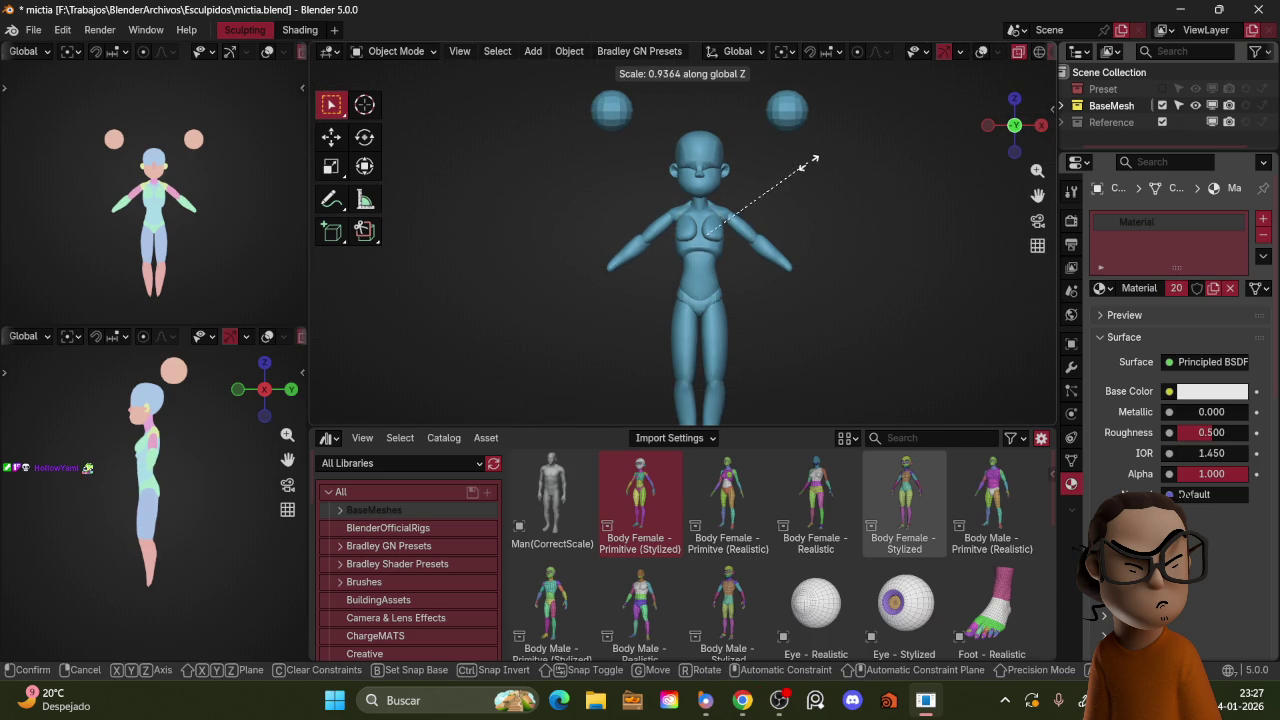
left_click(801, 160)
key("g")
key("z")
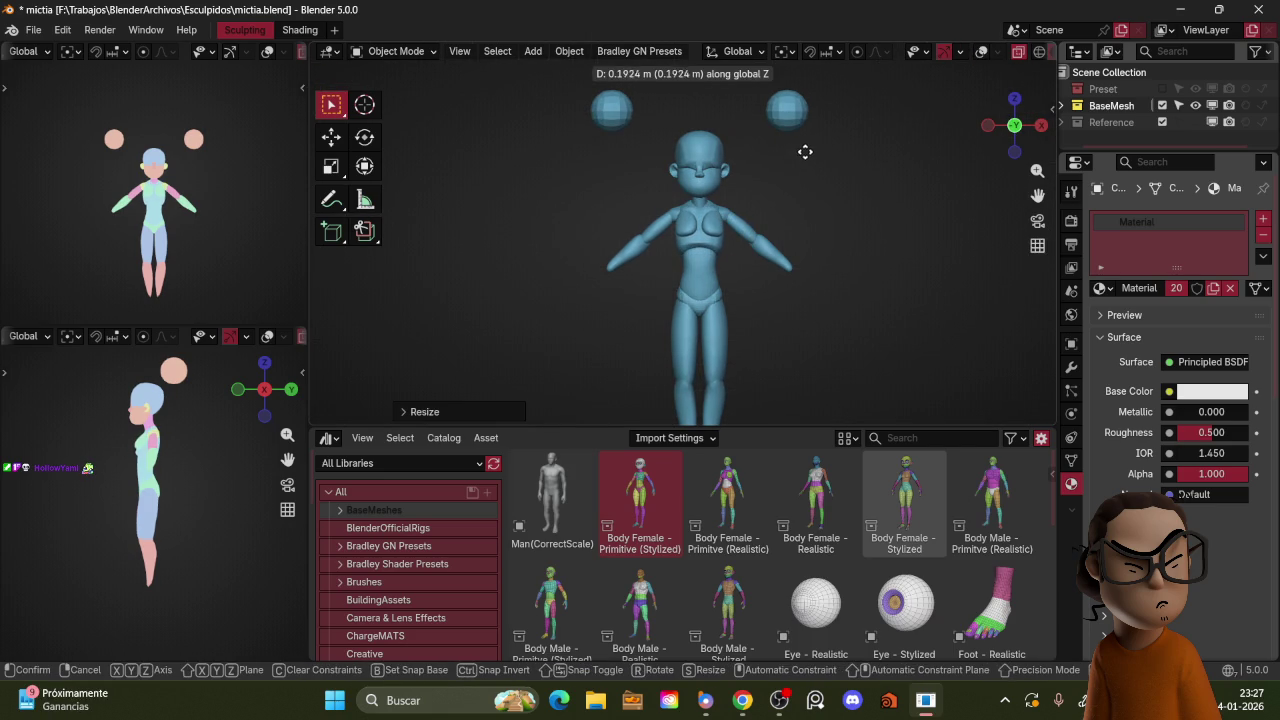
left_click(804, 157)
middle_click_drag(804, 157, 802, 182)
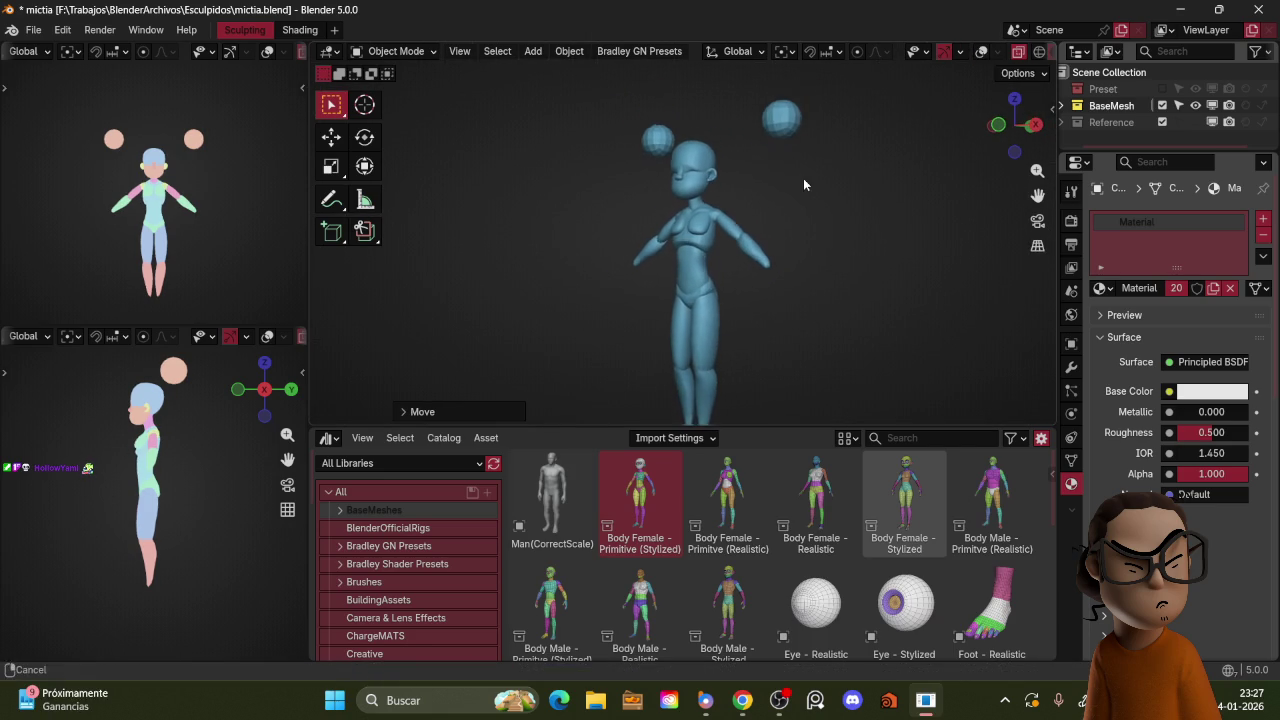
Step: Drop the neck ring from the selection and scale the head and hair buns down
key("shift")
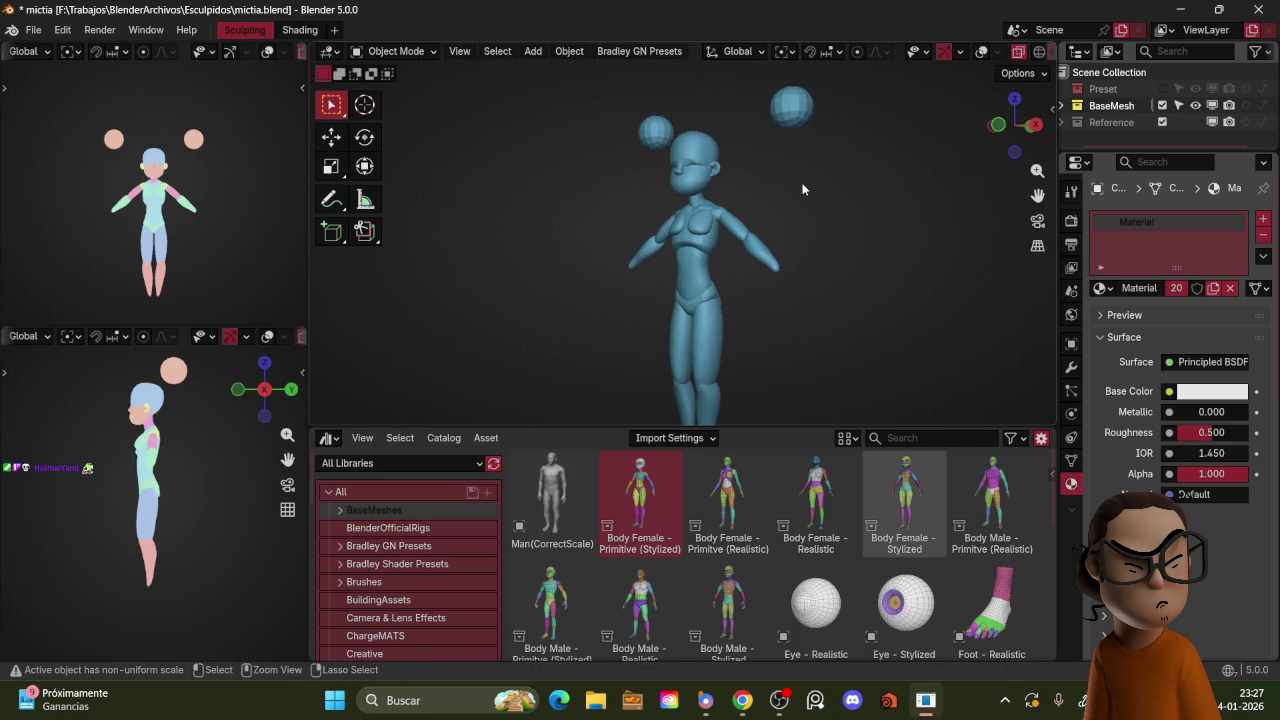
key("s")
key("z")
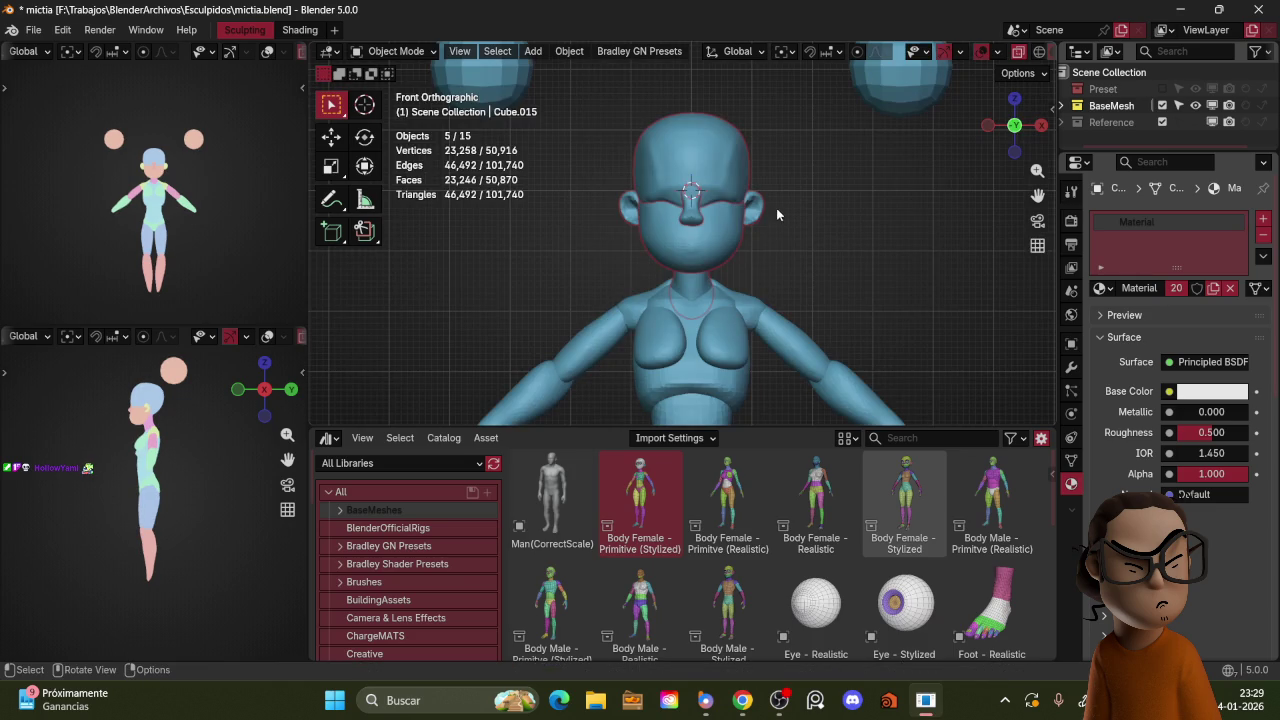
left_click(682, 287, "ctrl")
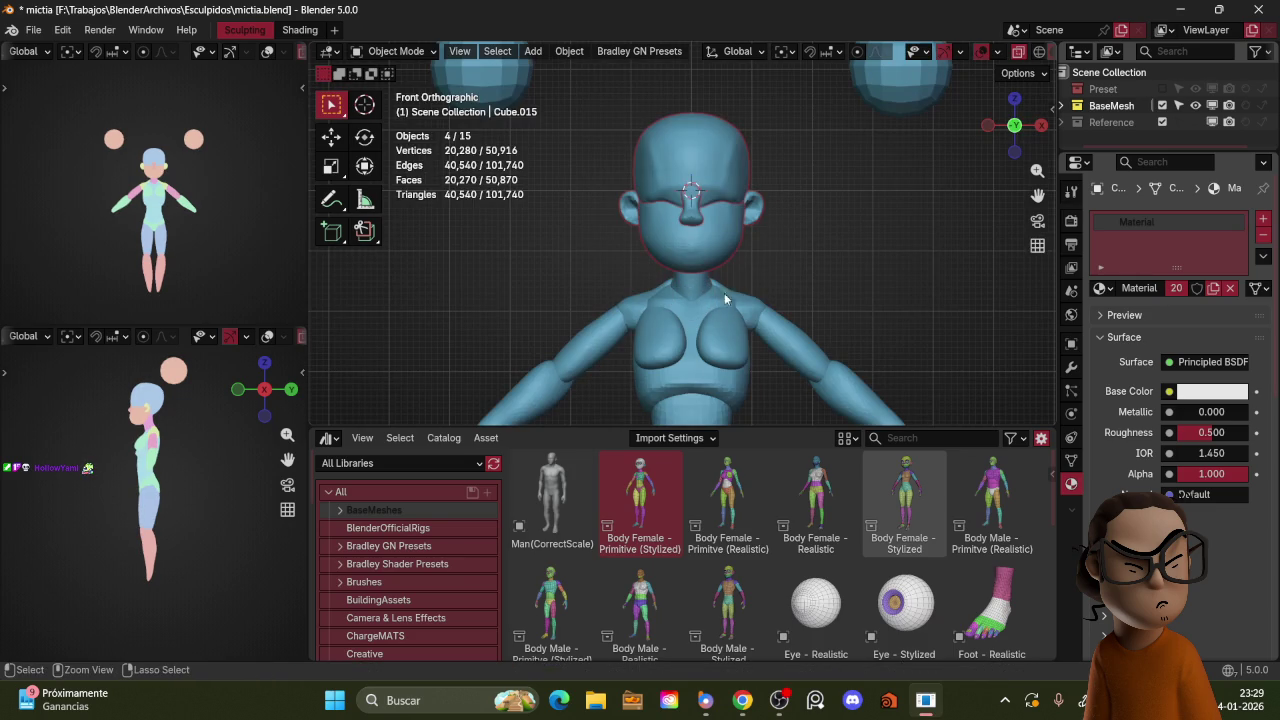
key("s")
left_click(802, 175)
Step: Set the pivot point to 3D Cursor and shrink the head group again
key("period")
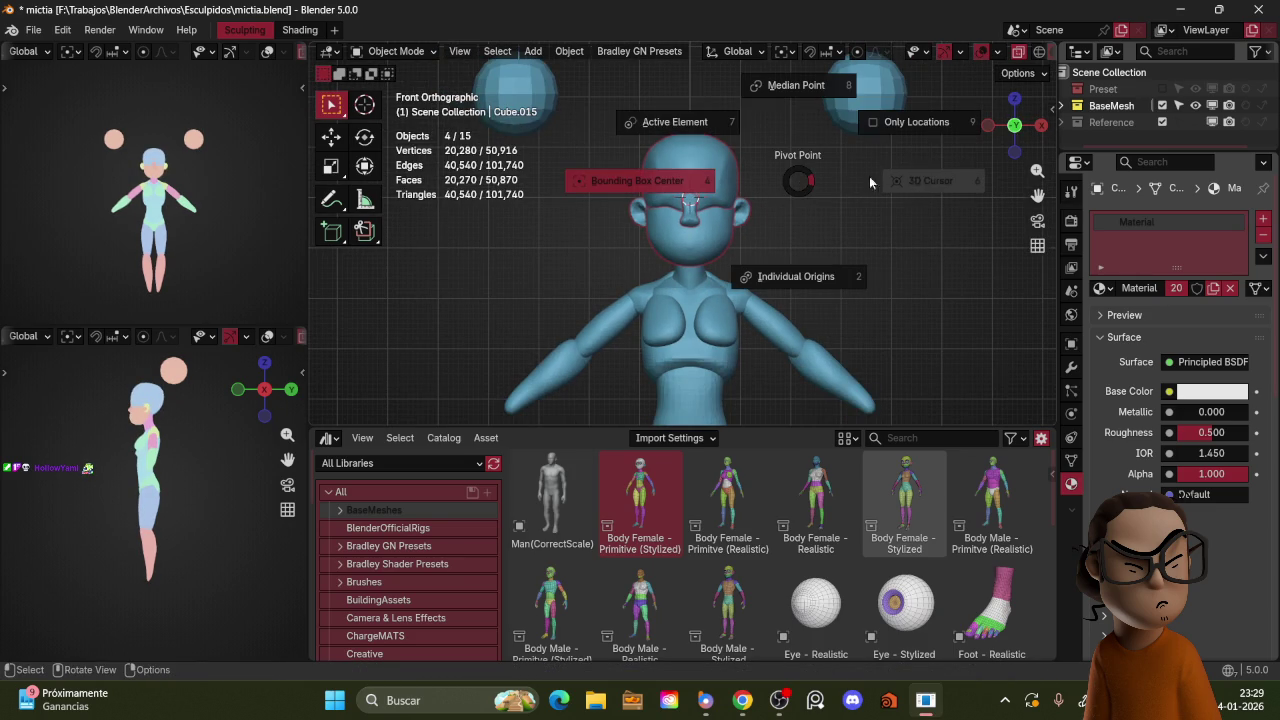
left_click(923, 176)
key("s")
left_click(821, 187)
mouse_move(821, 187)
middle_mouse_down()
mouse_move(829, 160)
mouse_move(768, 172)
middle_mouse_up()
scroll(768, 172, "down", 4)
Step: Lower the head and buns vertically onto the neck
key("g")
key("z")
right_click(752, 205)
key("g")
key("z")
left_click(752, 211)
Step: Check the lowered head from the side and a three-quarter view
key("KP_3")
key("g")
key("z")
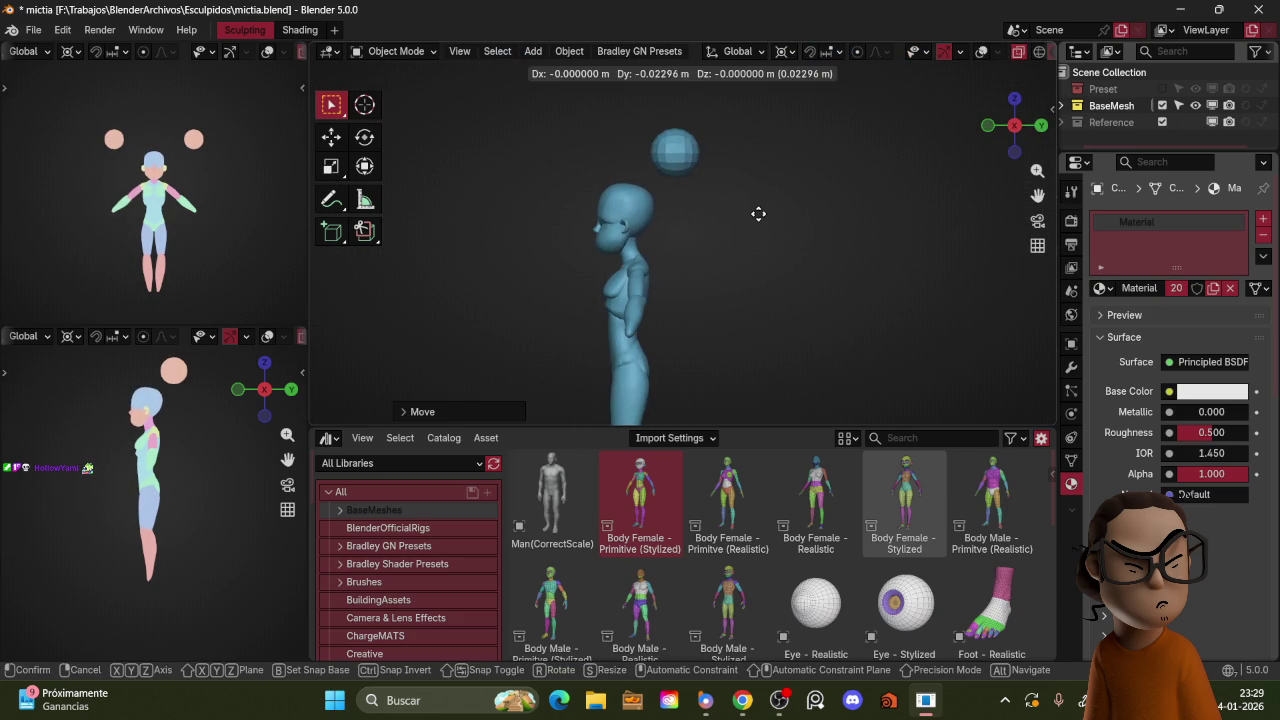
right_click(756, 213)
mouse_move(756, 213)
middle_mouse_down()
mouse_move(793, 200)
mouse_move(907, 208)
middle_mouse_up()
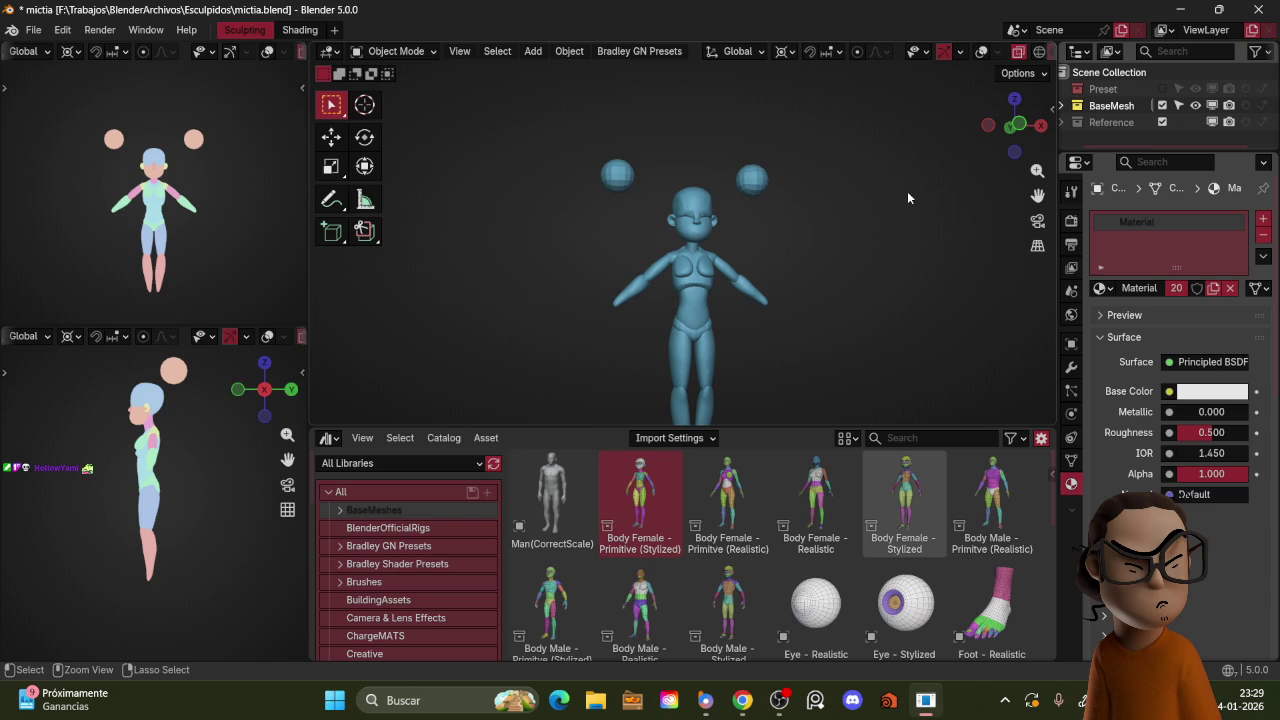
mouse_move(908, 197)
middle_mouse_down()
mouse_move(833, 187)
mouse_move(811, 167)
mouse_move(853, 157)
mouse_move(863, 175)
mouse_move(839, 111)
mouse_move(889, 198)
mouse_move(828, 193)
mouse_move(853, 219)
mouse_move(827, 210)
mouse_move(856, 219)
middle_mouse_up()
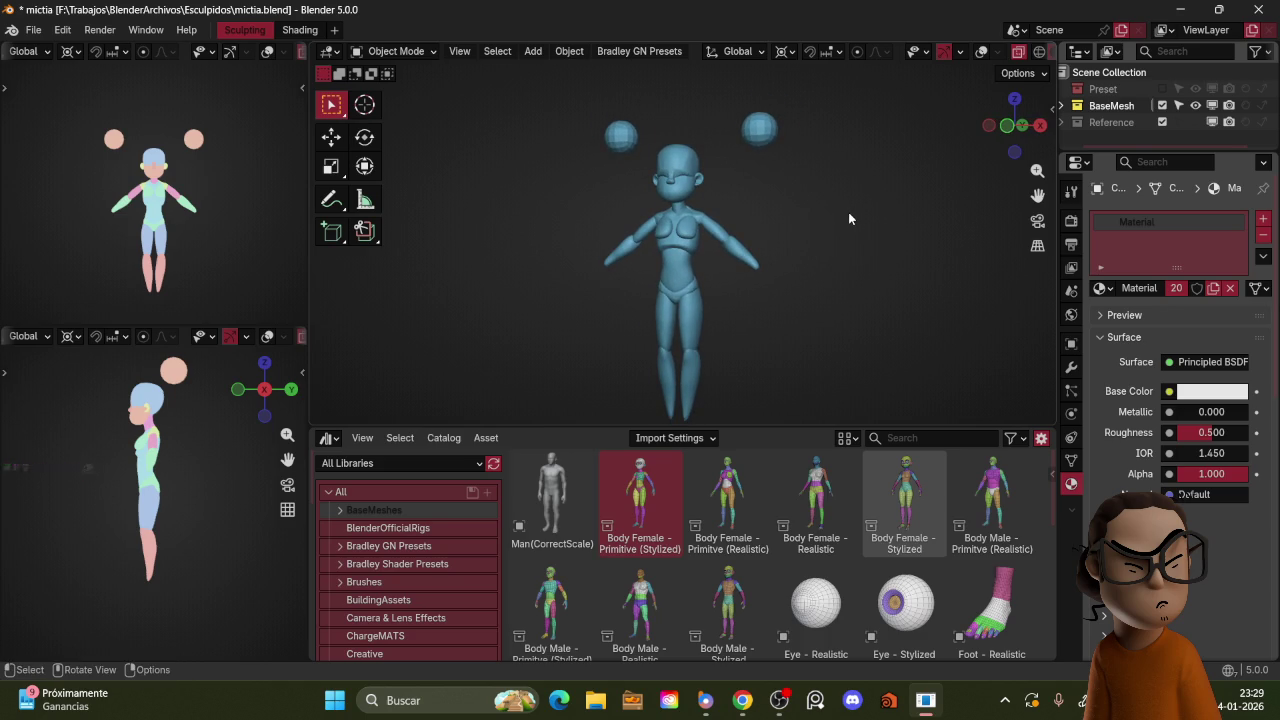
Step: From the side view, enter Sculpt Mode with the Grab brush at 143 px
mouse_move(711, 219)
middle_mouse_down()
mouse_move(714, 252)
mouse_move(625, 276)
mouse_move(700, 230)
middle_mouse_up()
scroll(625, 276, "up", 3)
key("z")
key("KP_3")
key("ctrl+Tab")
left_click(642, 263)
scroll(700, 230, "up", 3)
key("g")
key("f")
left_click(735, 210)
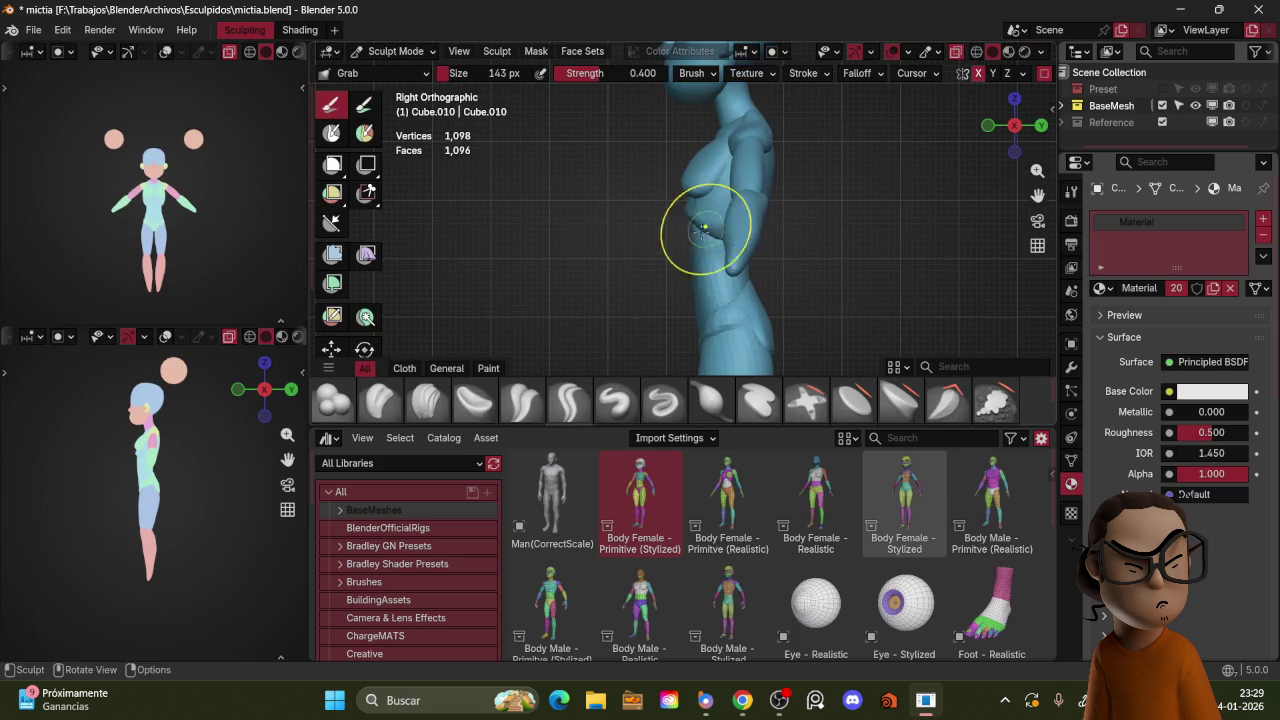
Step: Switch sculpting to the chest piece in front view with a 180 px Grab brush
middle_click_drag(713, 205, 714, 243)
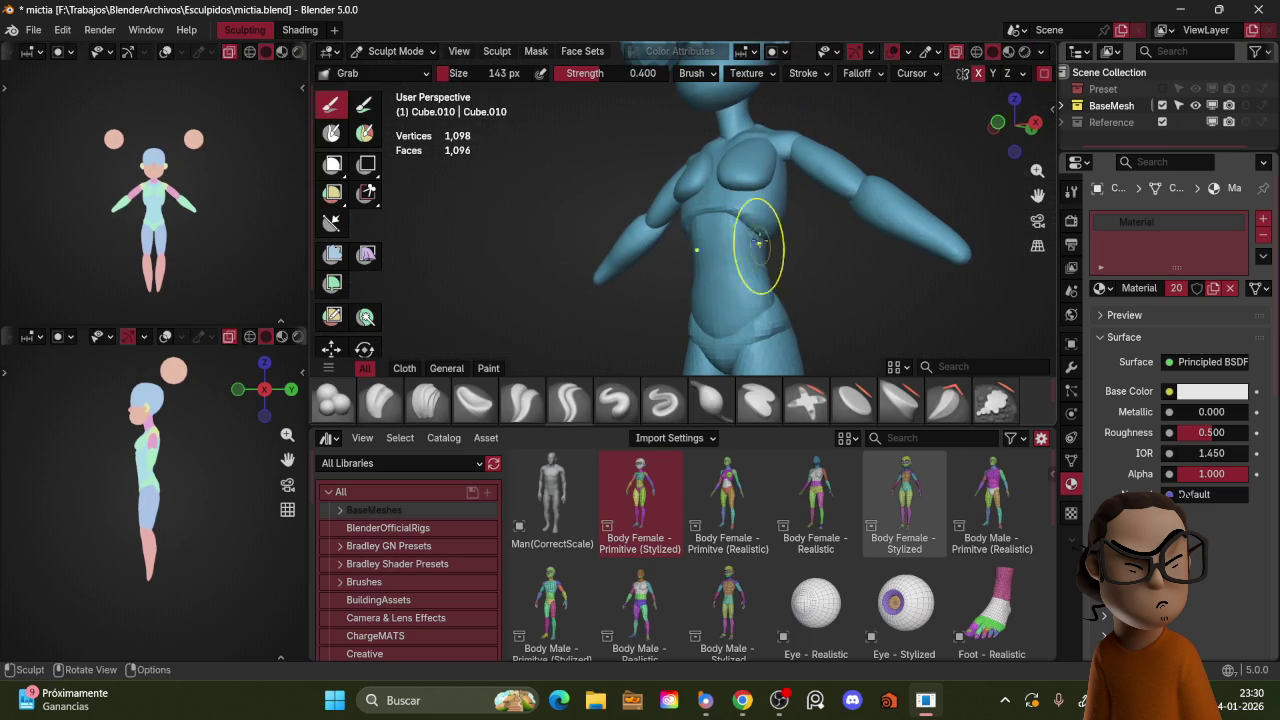
key("KP_1")
key("ctrl+z")
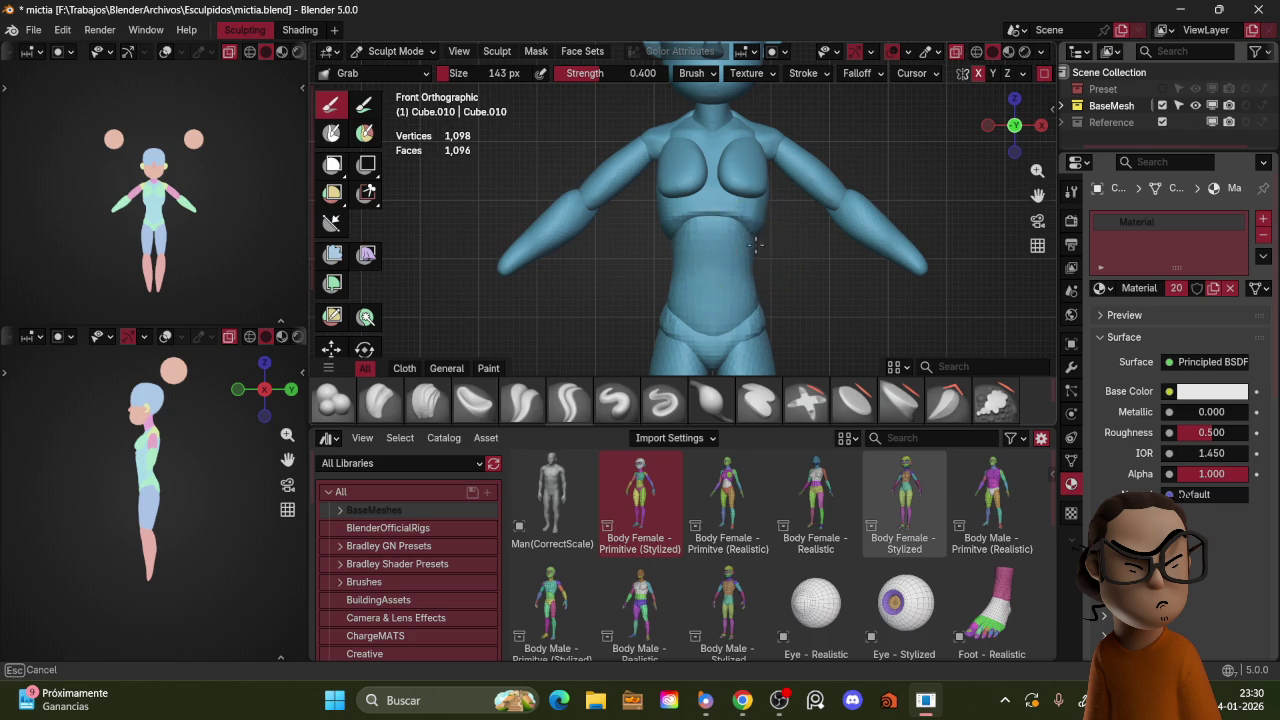
key("ctrl+Tab")
left_click(761, 213)
key("ctrl+Tab")
left_click(737, 251)
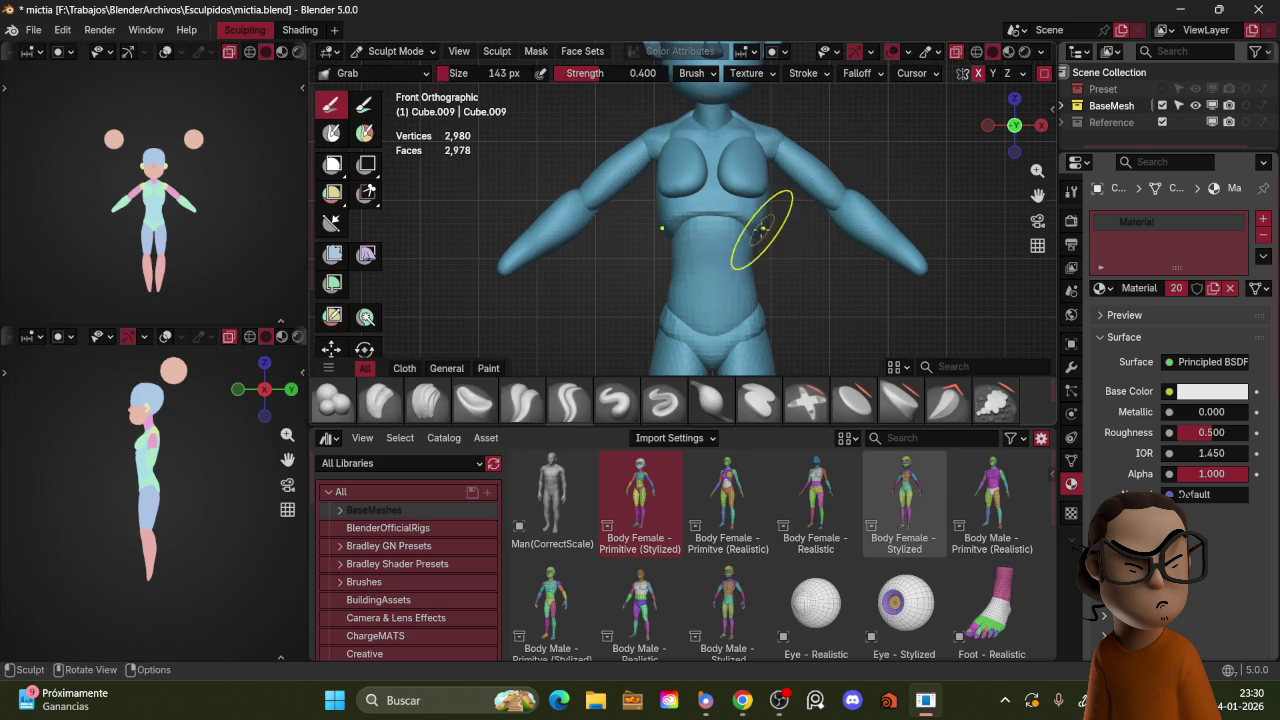
key("f")
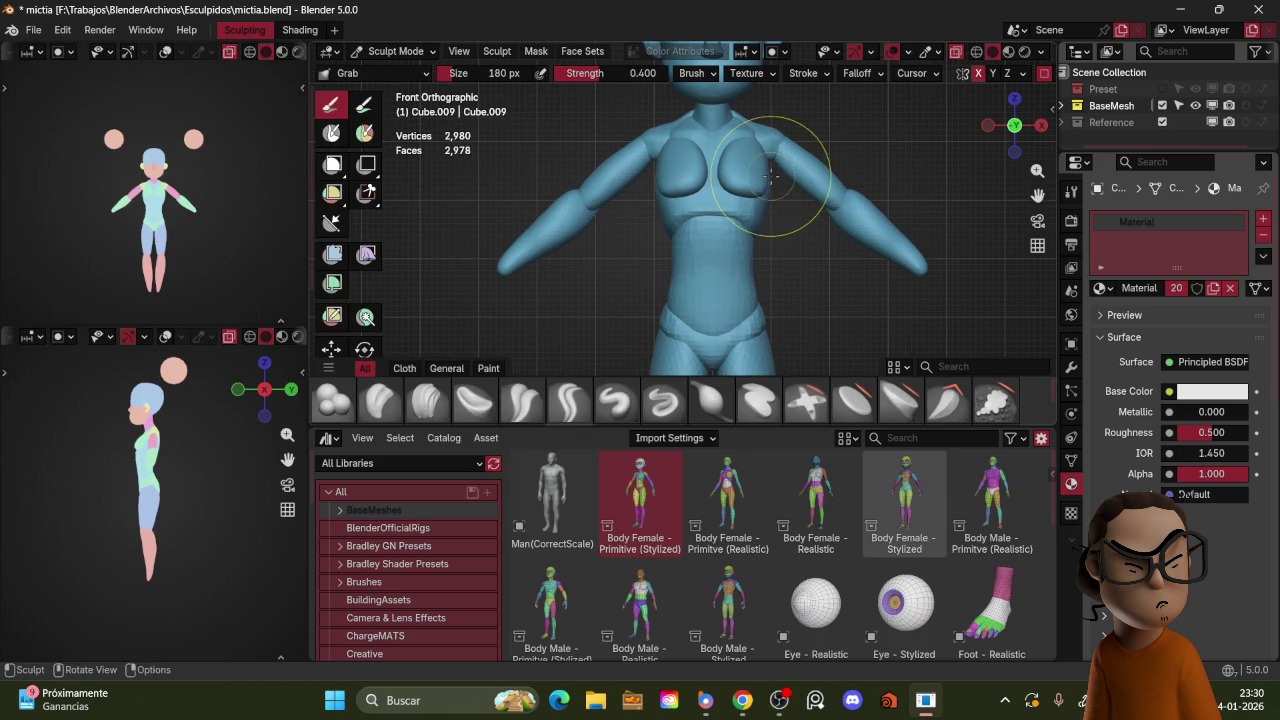
Step: Switch to the body, shrink the brush to 102 px, and Grab-shape the belly
middle_click_drag(814, 157, 760, 230)
scroll(751, 254, "down", 4)
key("ctrl+Tab")
left_click(705, 256)
left_click(705, 250)
key("ctrl+Tab")
key("KP_1")
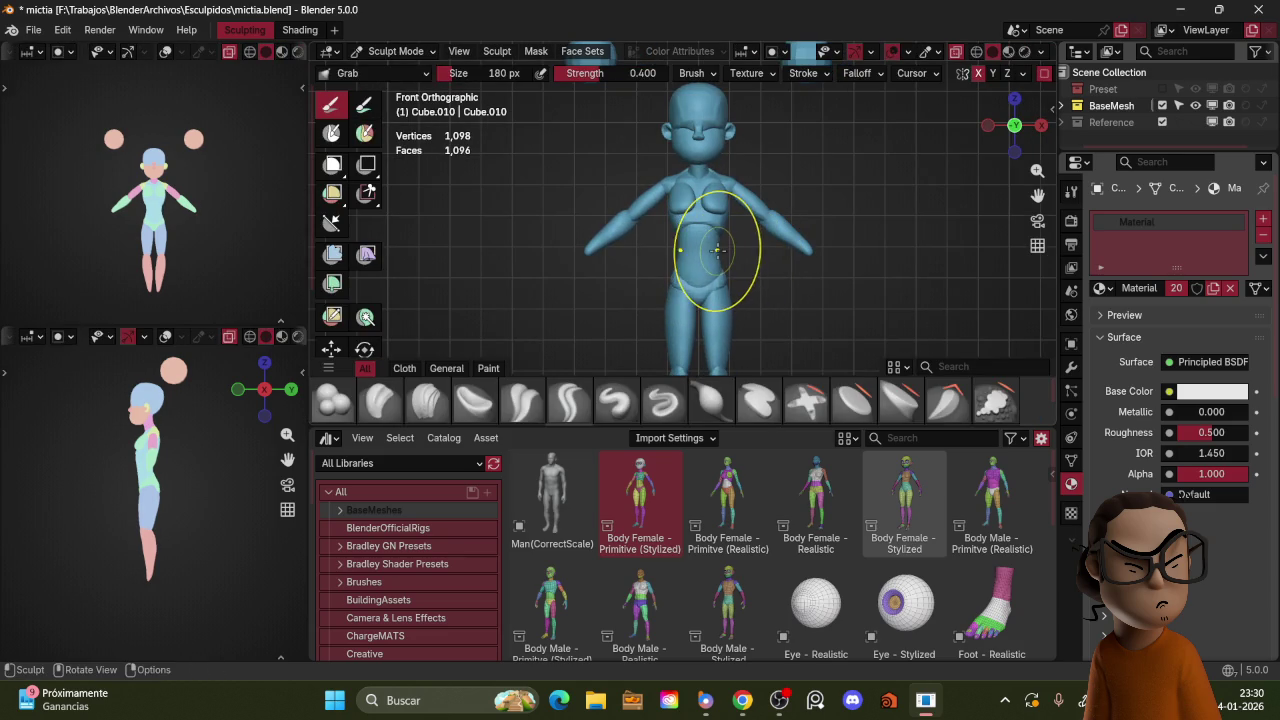
key("bracketleft")
key("bracketleft")
key("bracketleft")
key("bracketleft")
key("bracketleft")
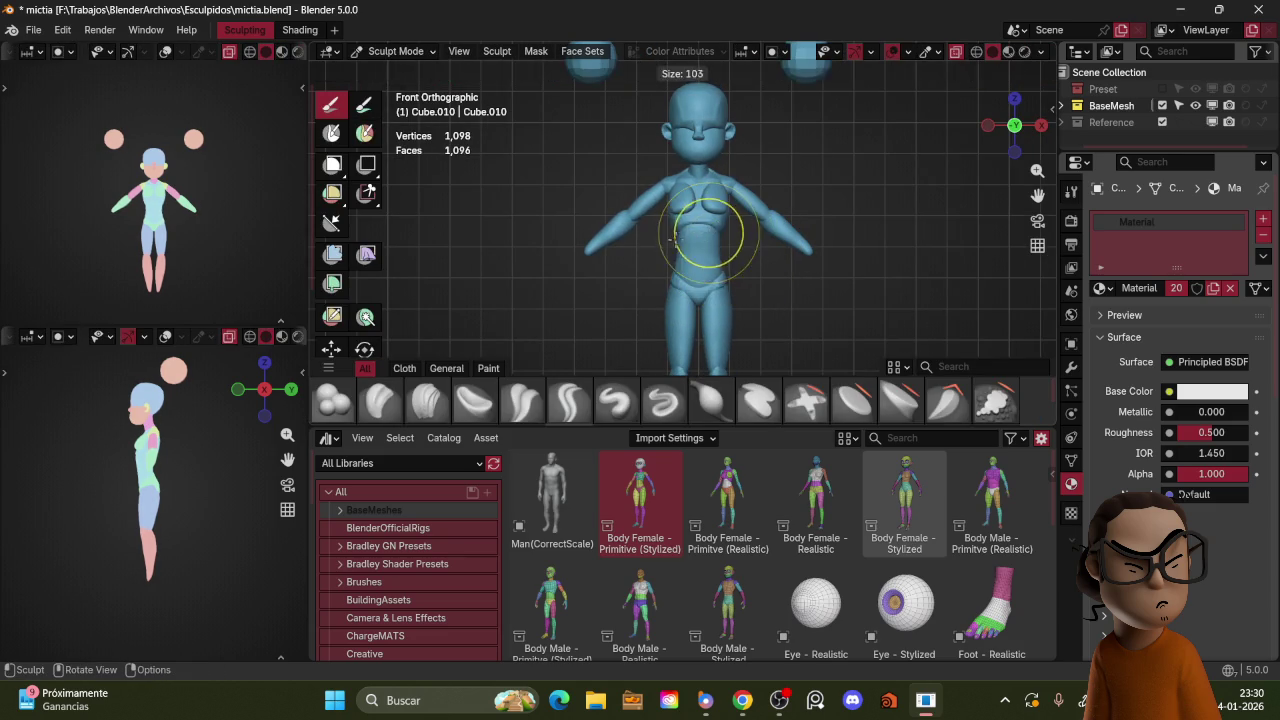
left_click_drag(718, 261, 726, 272)
Step: Switch to the hip piece and pull its outline into shape
key("ctrl+Tab")
left_click(726, 276)
key("ctrl+Tab")
left_click(733, 310)
left_click_drag(726, 281, 729, 278)
middle_click_drag(745, 250, 736, 246)
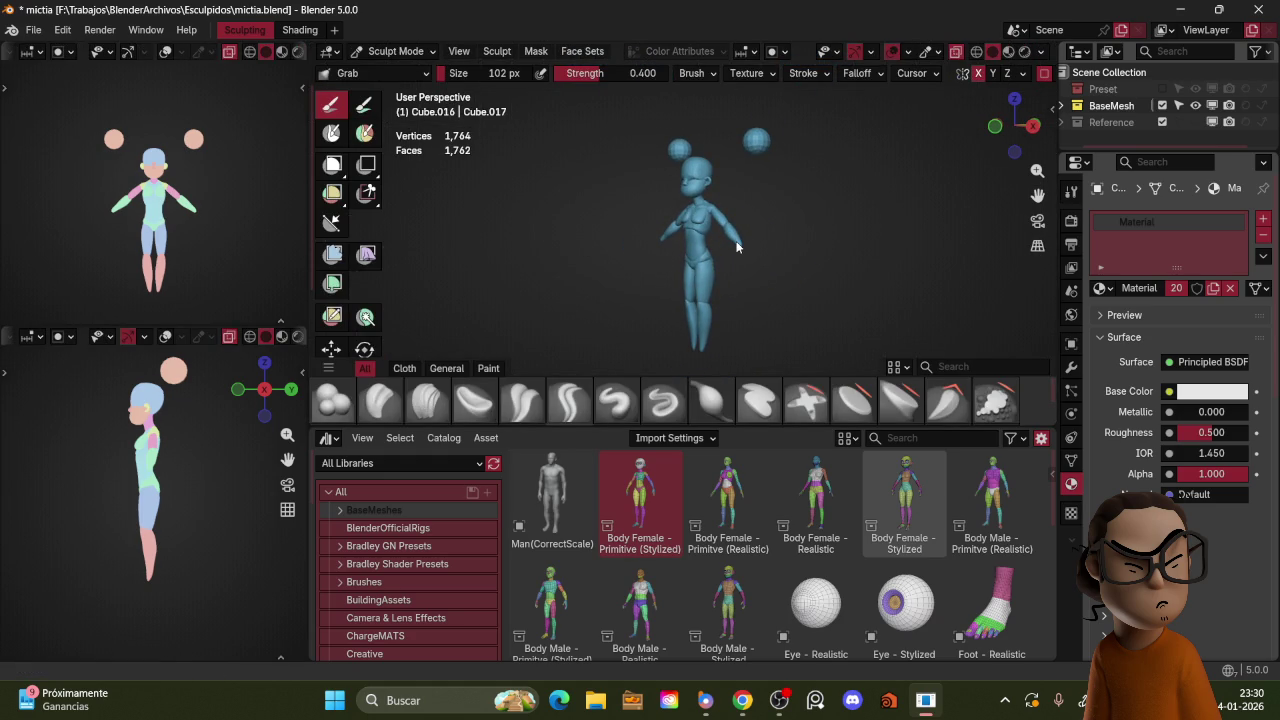
Step: Return to Object Mode and isolate the hip piece in Local View
key("ctrl+Tab")
left_click(792, 184)
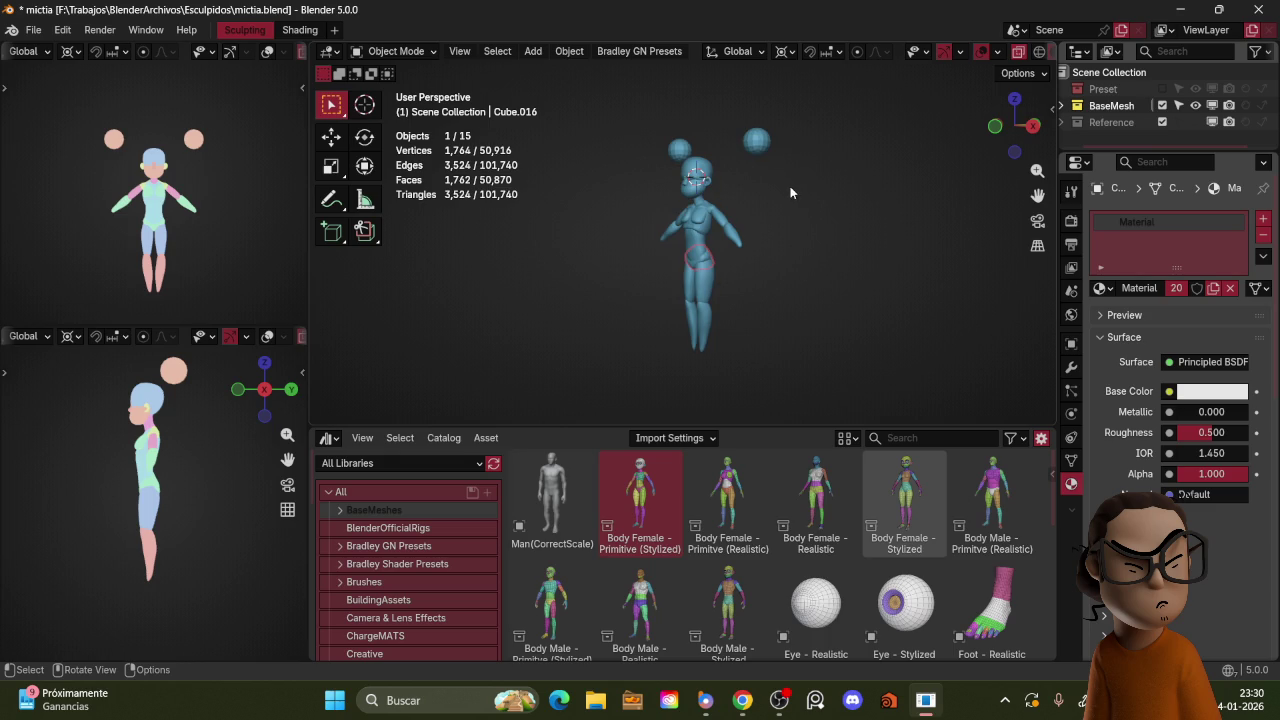
key("KP_Divide")
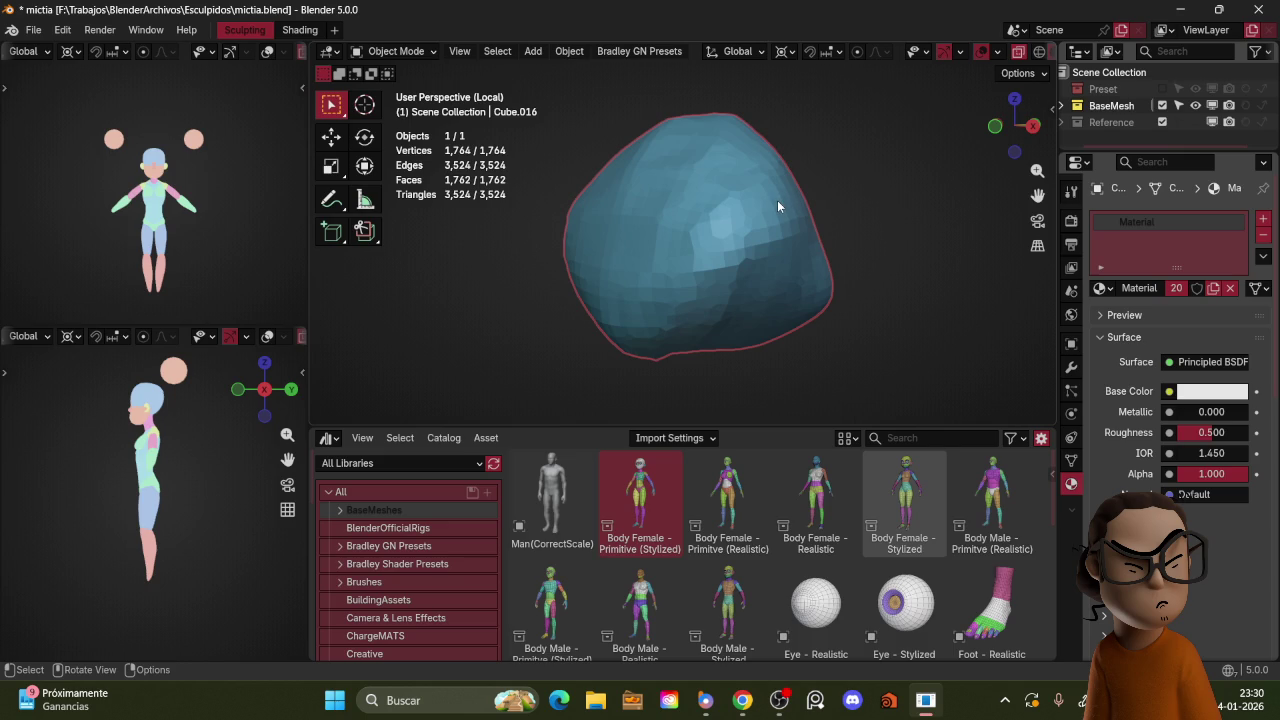
Step: Show the full scene, then duplicate the head sphere and lower the copy onto the chest
key("KP_Divide")
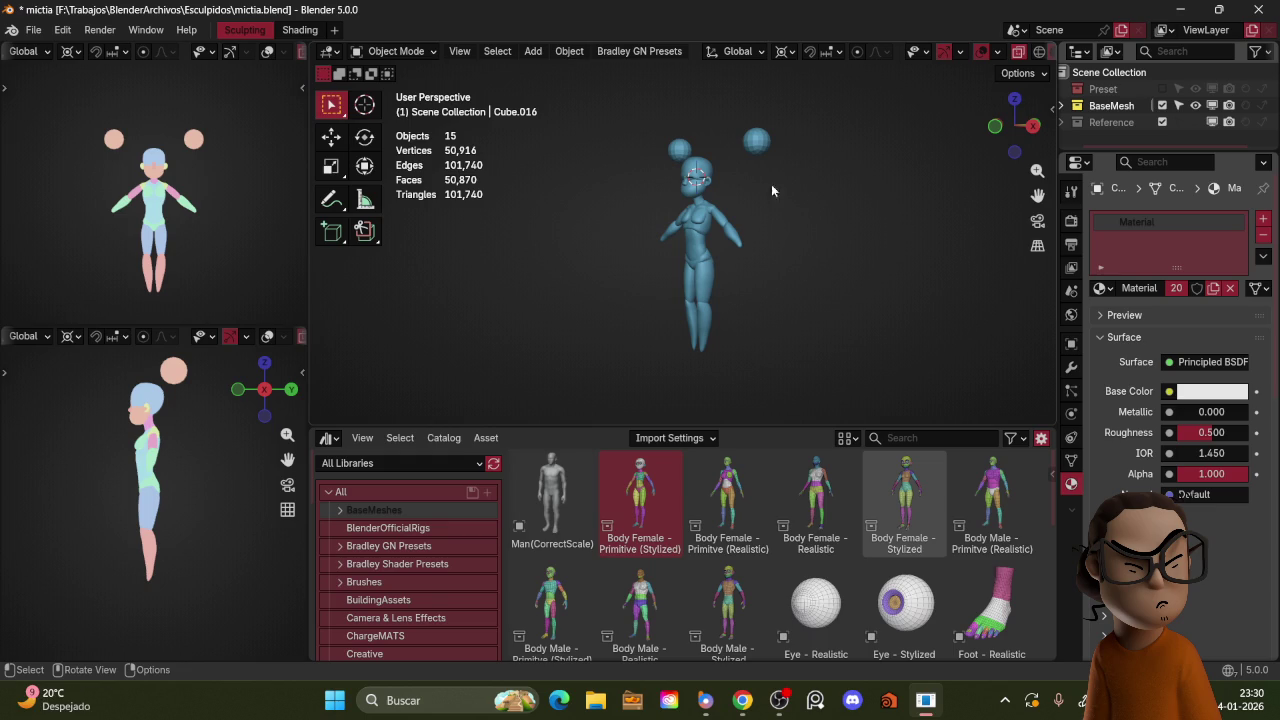
mouse_move(774, 192)
left_mouse_down("alt")
mouse_move(822, 193)
mouse_move(818, 180)
left_mouse_up("alt")
scroll(824, 205, "up", 4)
middle_click_drag(792, 190, 826, 144, "shift")
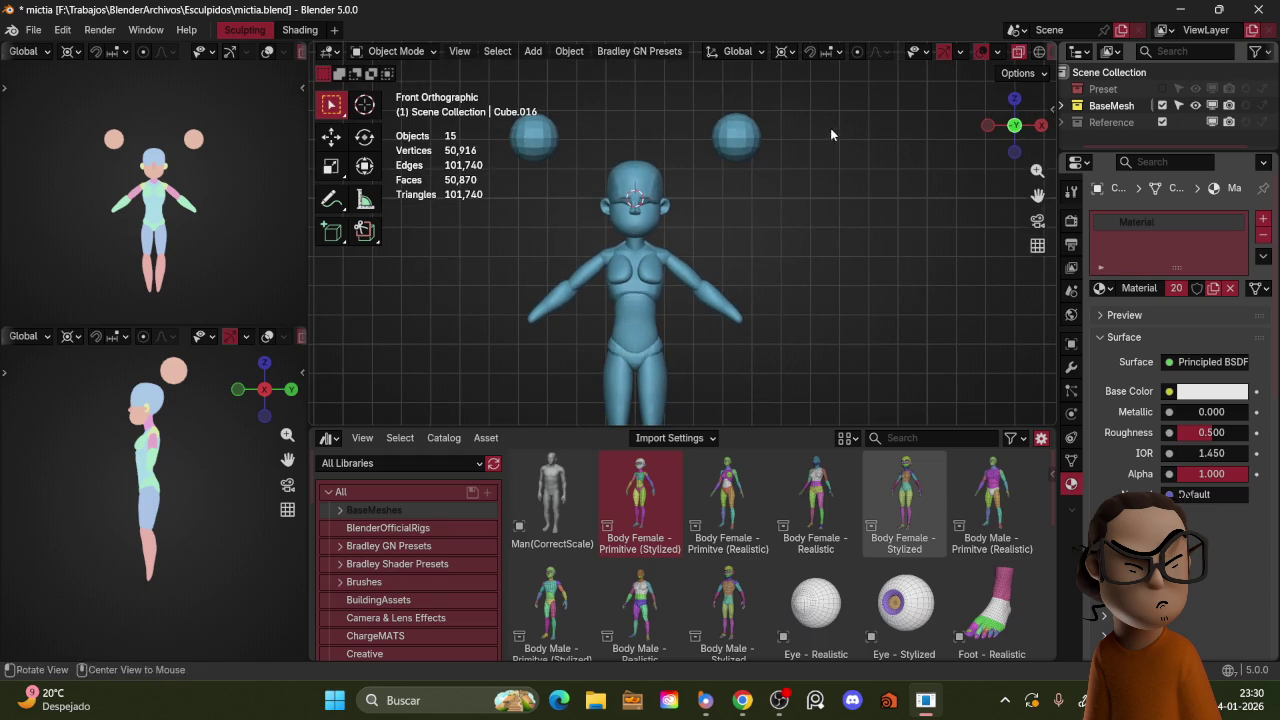
middle_click_drag(756, 221, 701, 215)
left_click(686, 166)
key("shift+d")
key("z")
left_click(719, 255)
Step: Grab-sculpt the copied sphere (Cube.017) over the chest in Sculpt Mode, then return to Object Mode
scroll(757, 200, "up", 3)
key("ctrl+Tab")
left_click(734, 335)
middle_click_drag(737, 251, 708, 238)
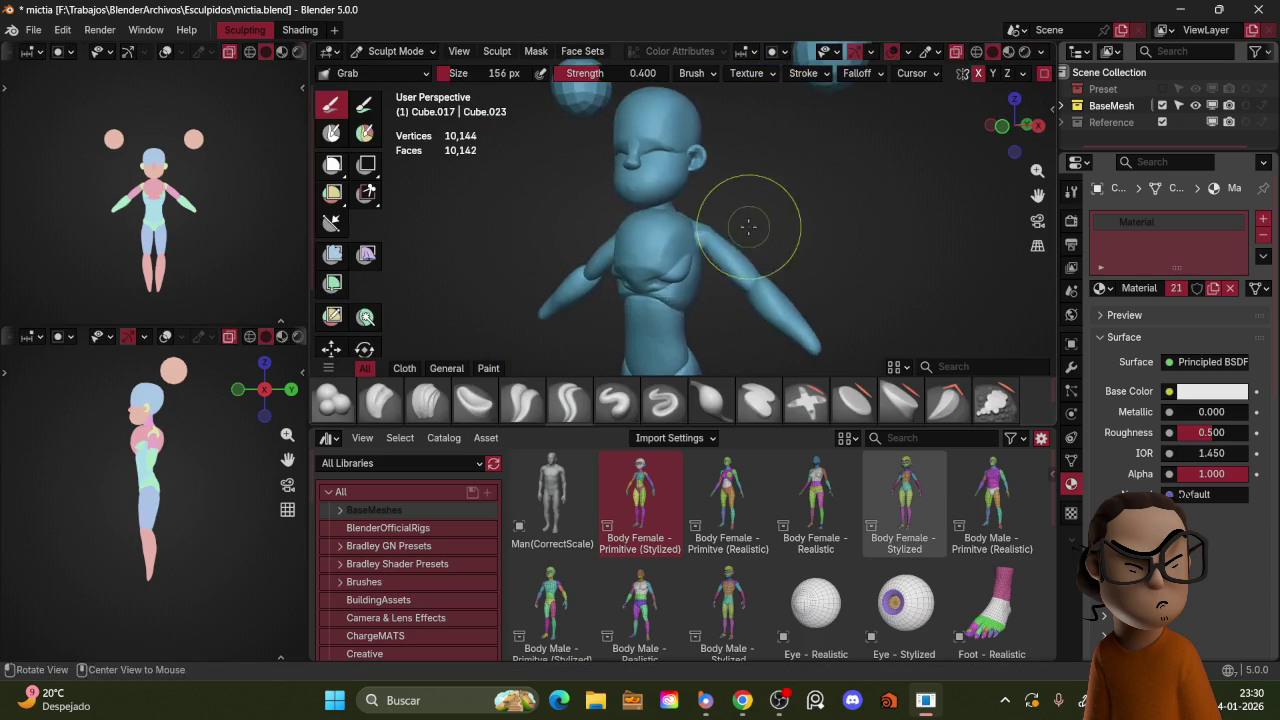
left_click_drag(709, 238, 676, 277)
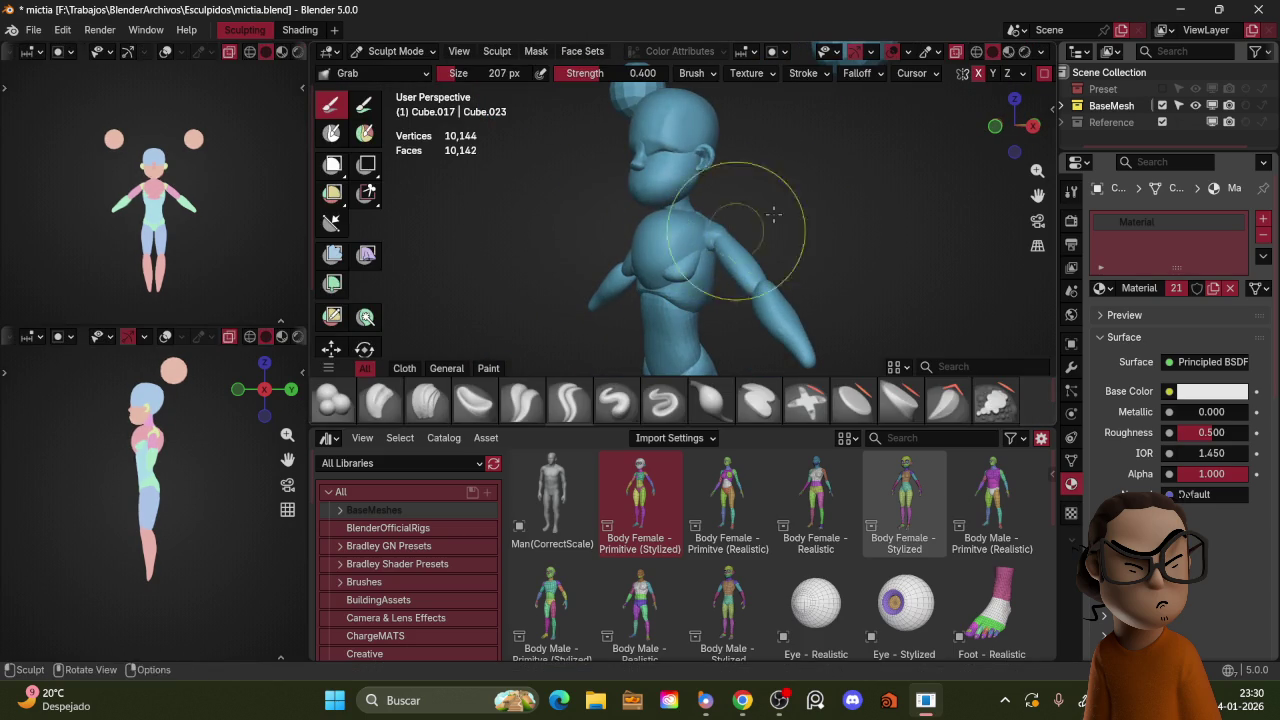
key("ctrl+Tab")
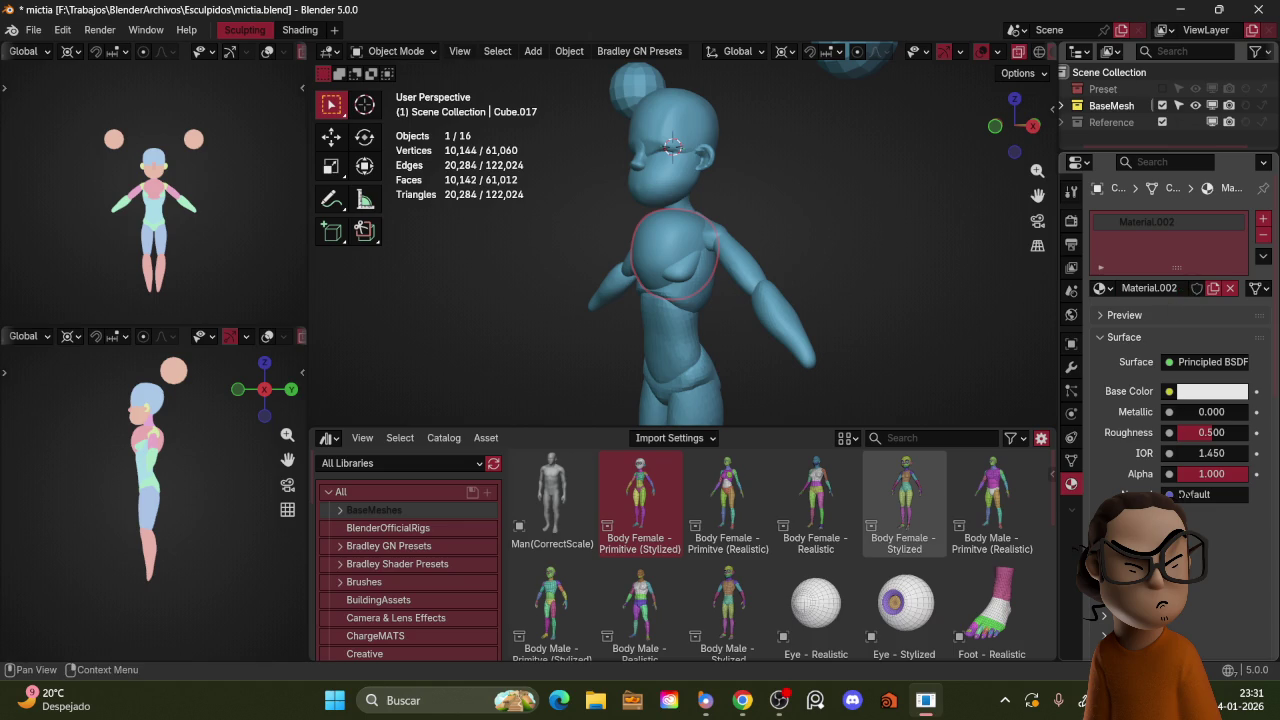
Step: Set the chest piece's material Base Color to a bluish purple
scroll(1180, 300, "down", 3)
scroll(1182, 420, "down", 5)
scroll(1182, 499, "down", 5)
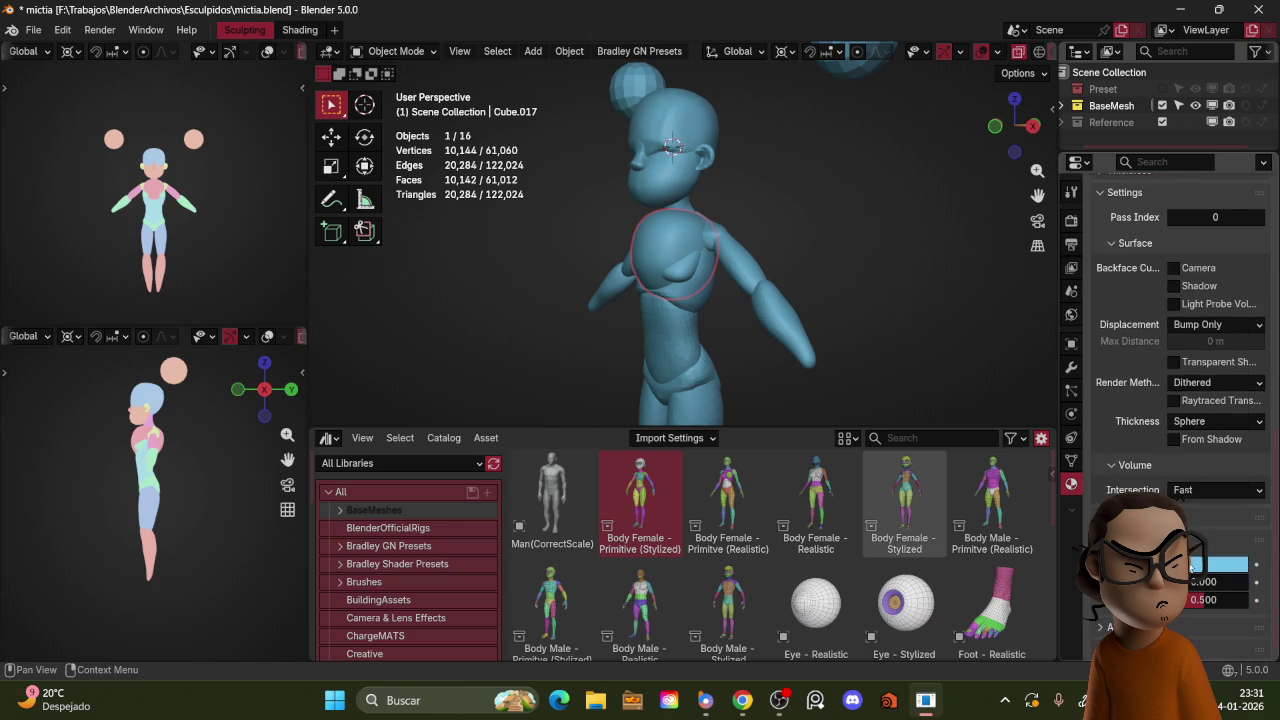
left_click(1190, 567)
left_click(1188, 330)
left_click(1194, 331)
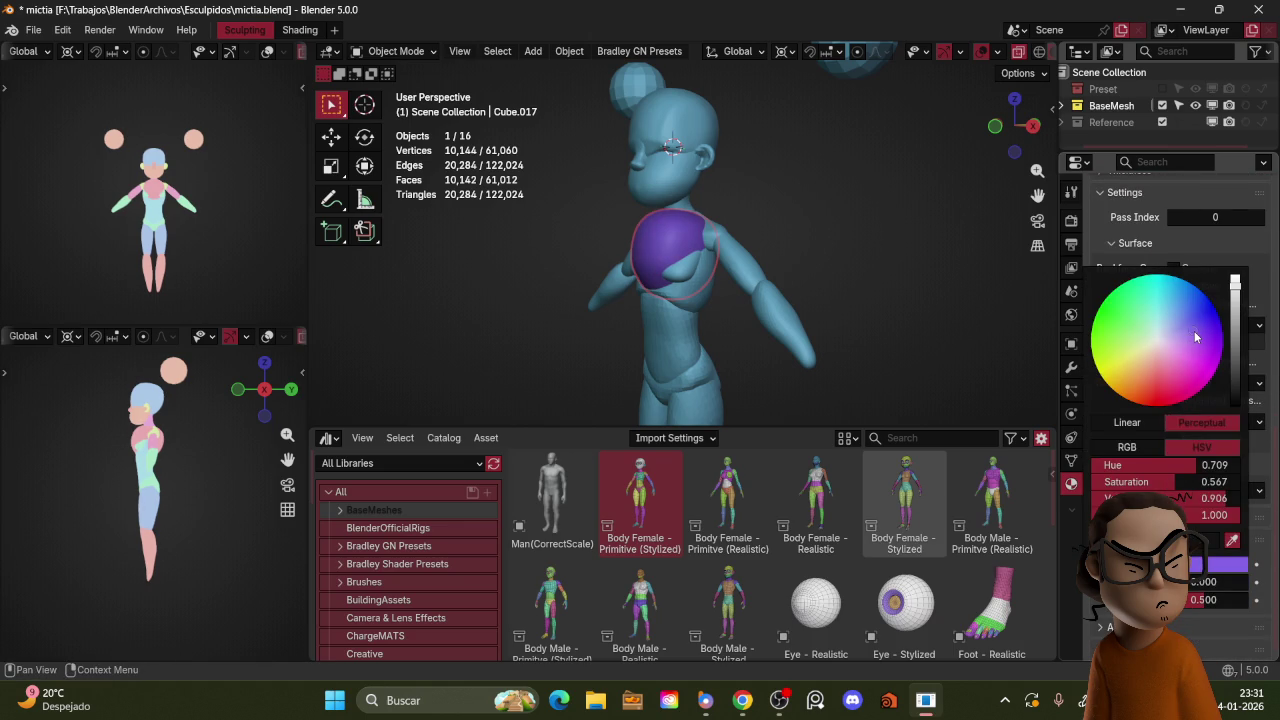
Step: Grab-sculpt the purple piece down over the torso from front and side views
key("KP_1")
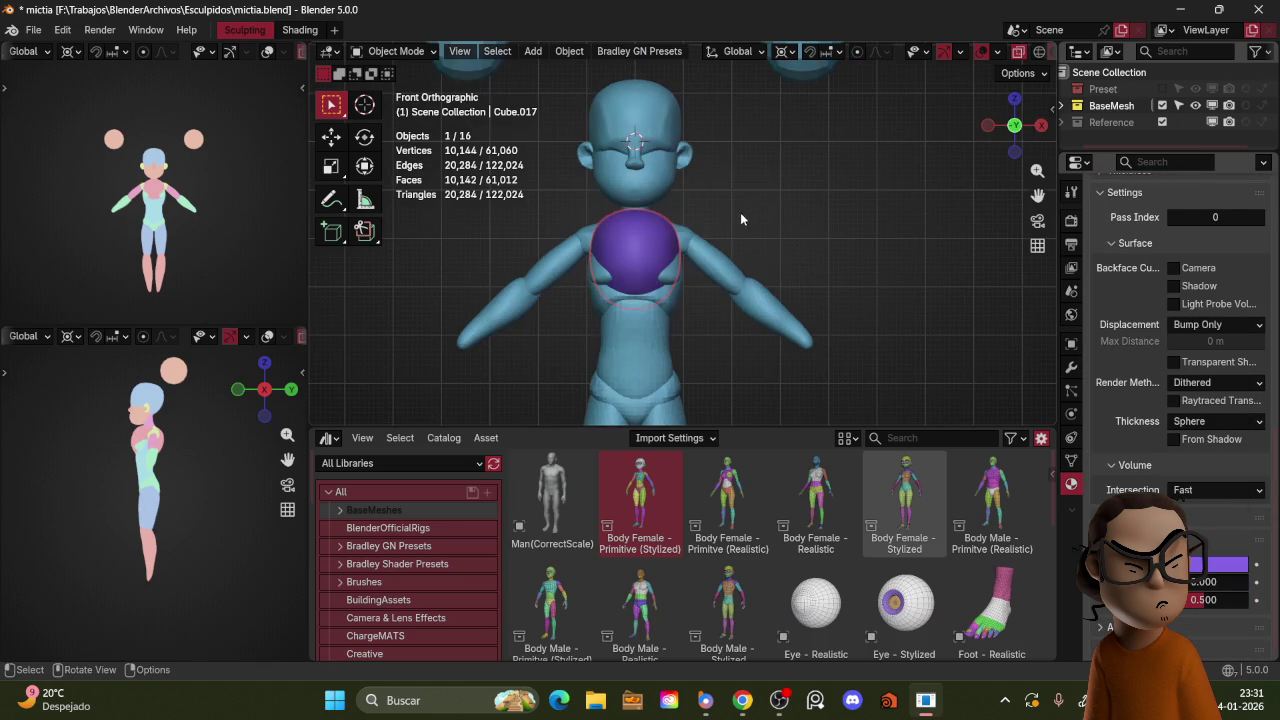
left_click(743, 294)
middle_click_drag(669, 253, 718, 234)
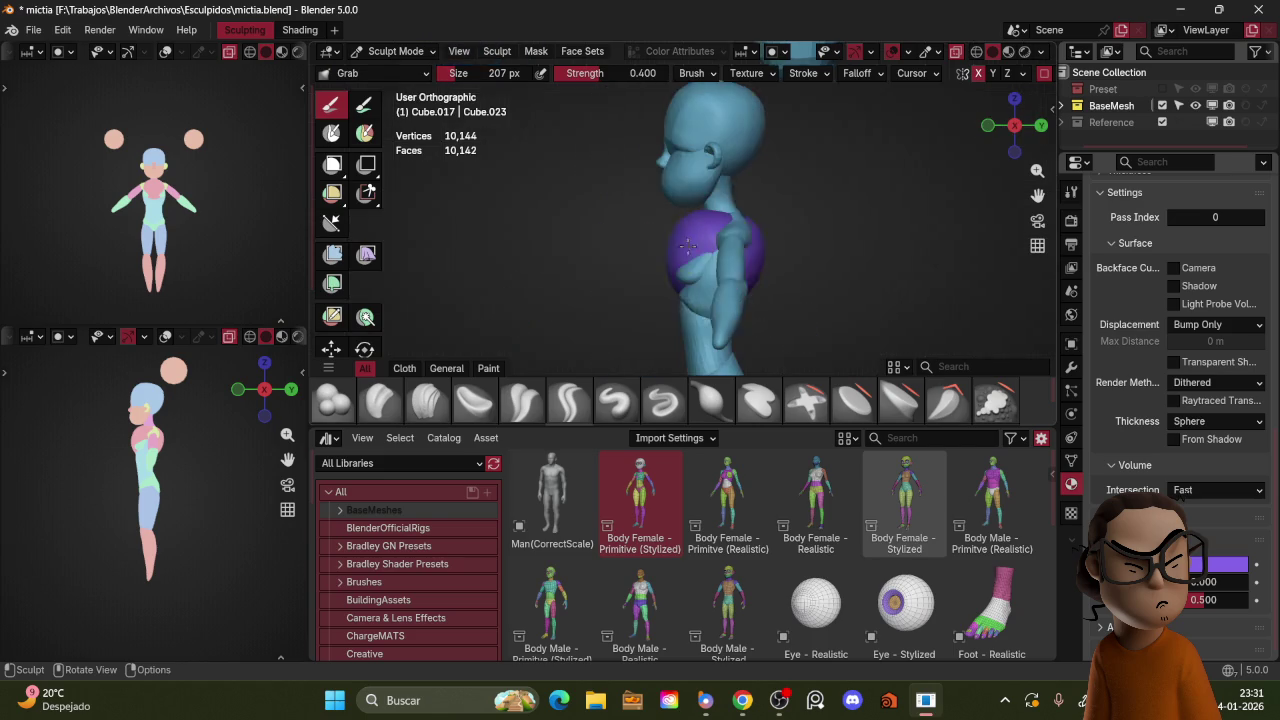
left_click_drag(730, 231, 719, 278)
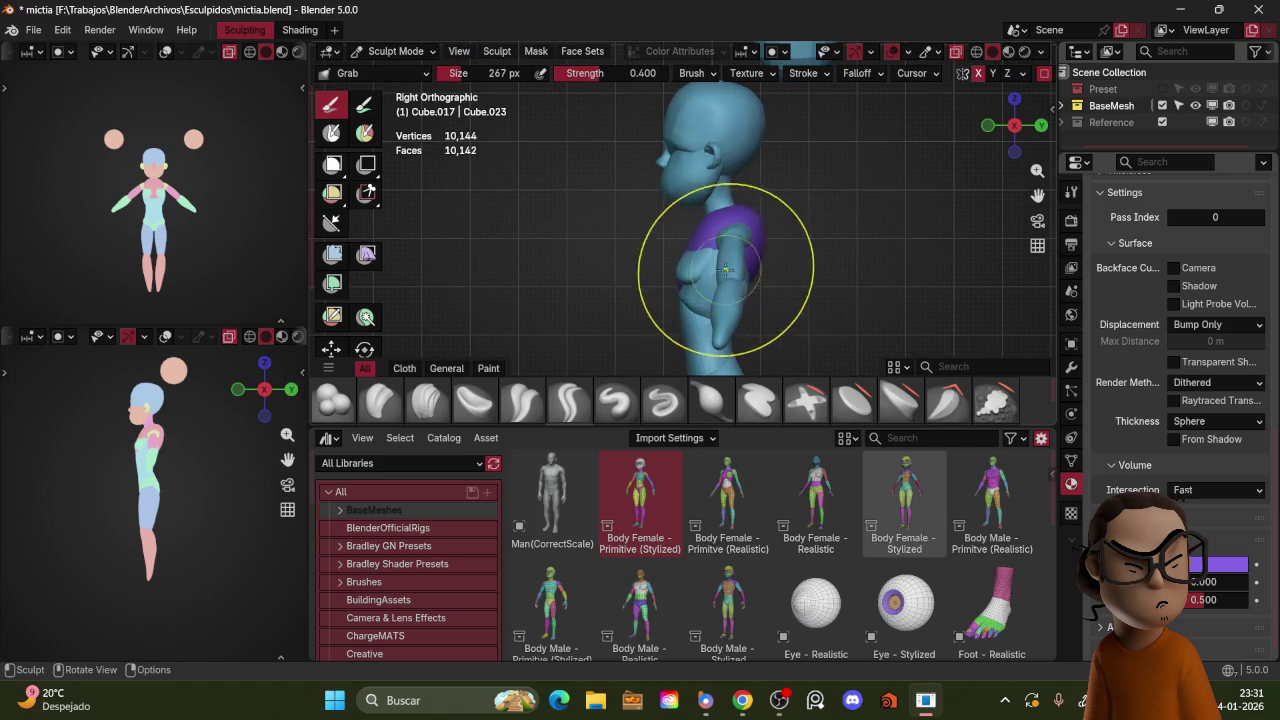
middle_click_drag(709, 271, 757, 262)
key("KP_1")
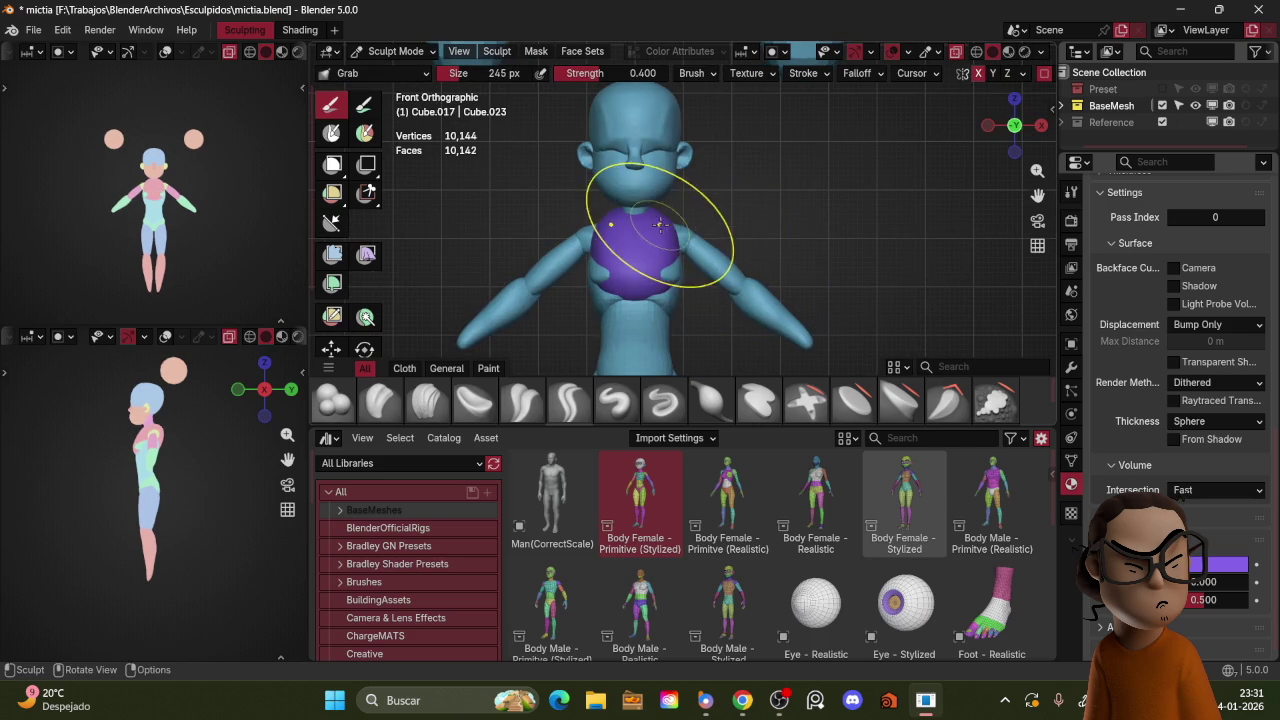
mouse_move(660, 245)
middle_mouse_down()
mouse_move(700, 214)
mouse_move(776, 192)
mouse_move(797, 229)
middle_mouse_up()
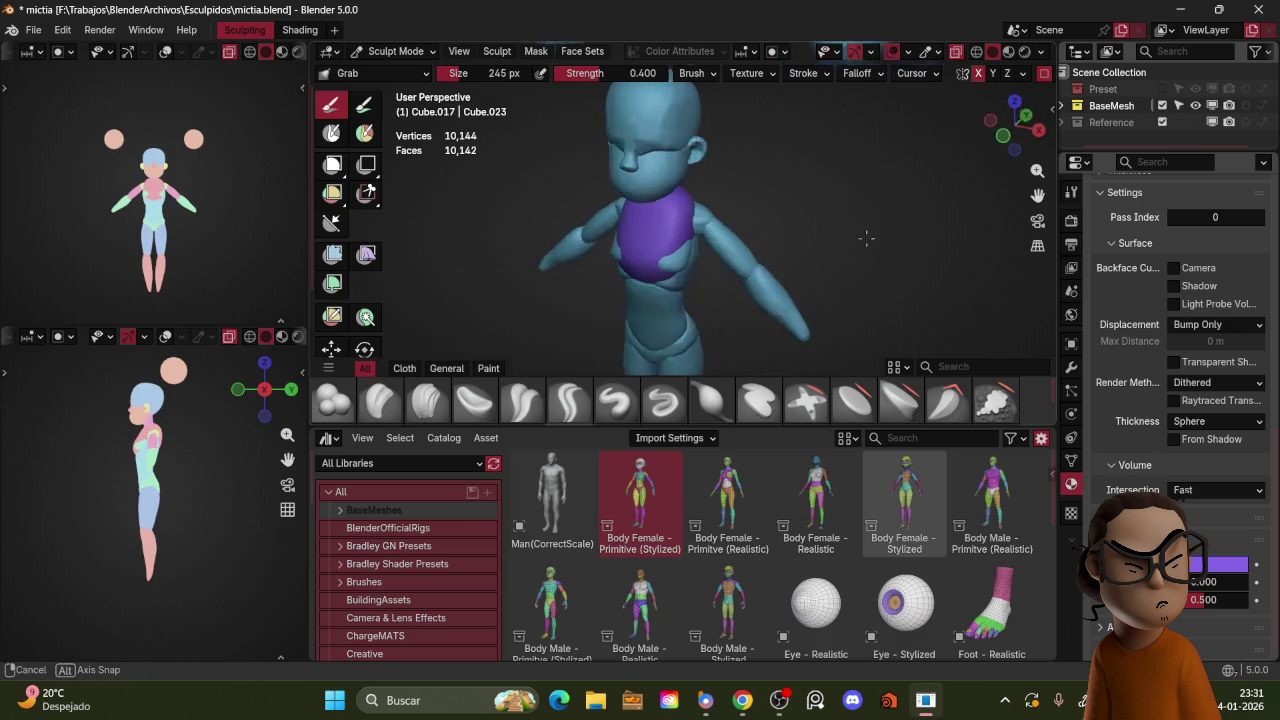
mouse_move(740, 281)
middle_mouse_down()
mouse_move(703, 287)
mouse_move(735, 280)
middle_mouse_up()
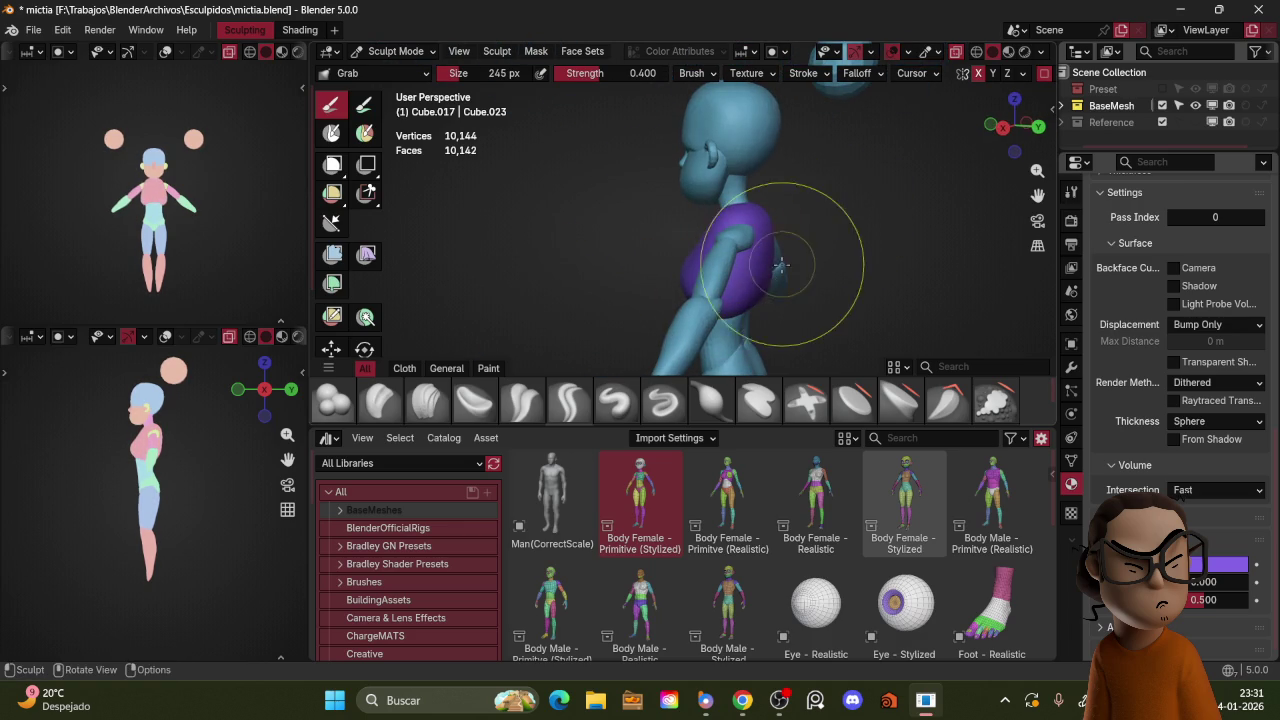
Step: Refine the top with a smaller Grab brush, then return to Object Mode with the top selected
key("KP_1")
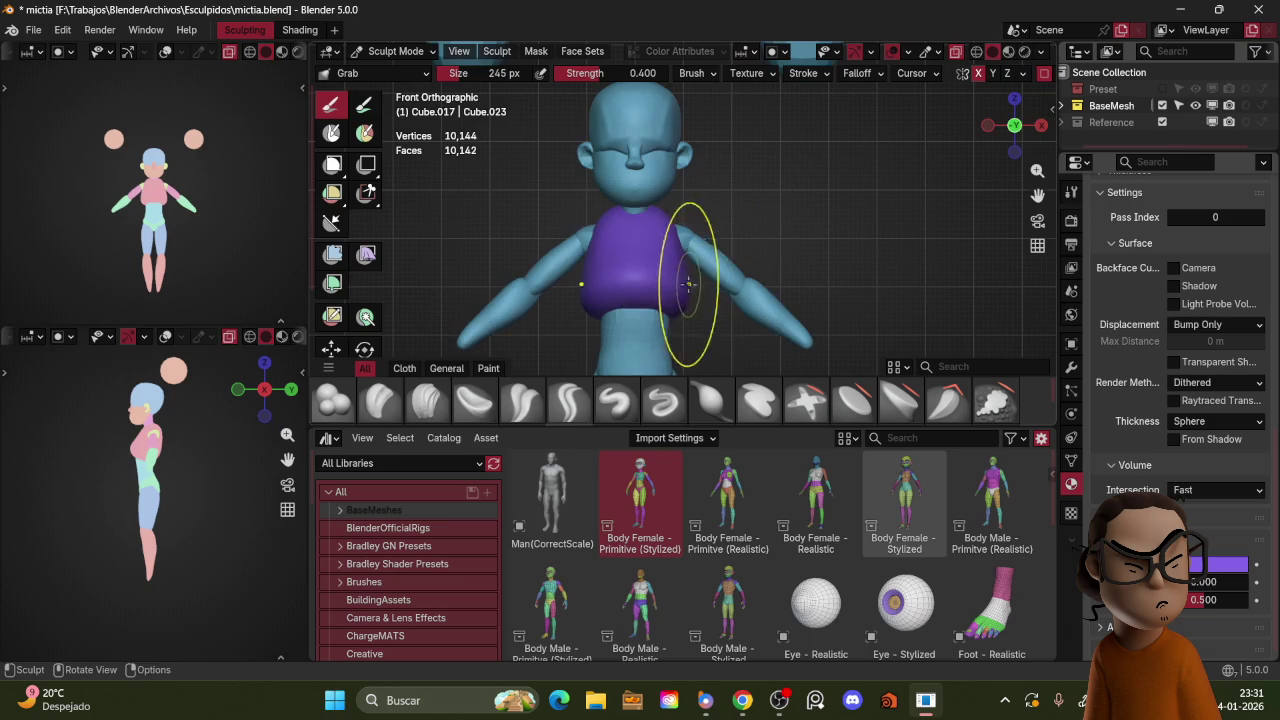
mouse_move(683, 300)
middle_mouse_down()
mouse_move(705, 263)
mouse_move(684, 270)
mouse_move(700, 240)
middle_mouse_up()
key("KP_1")
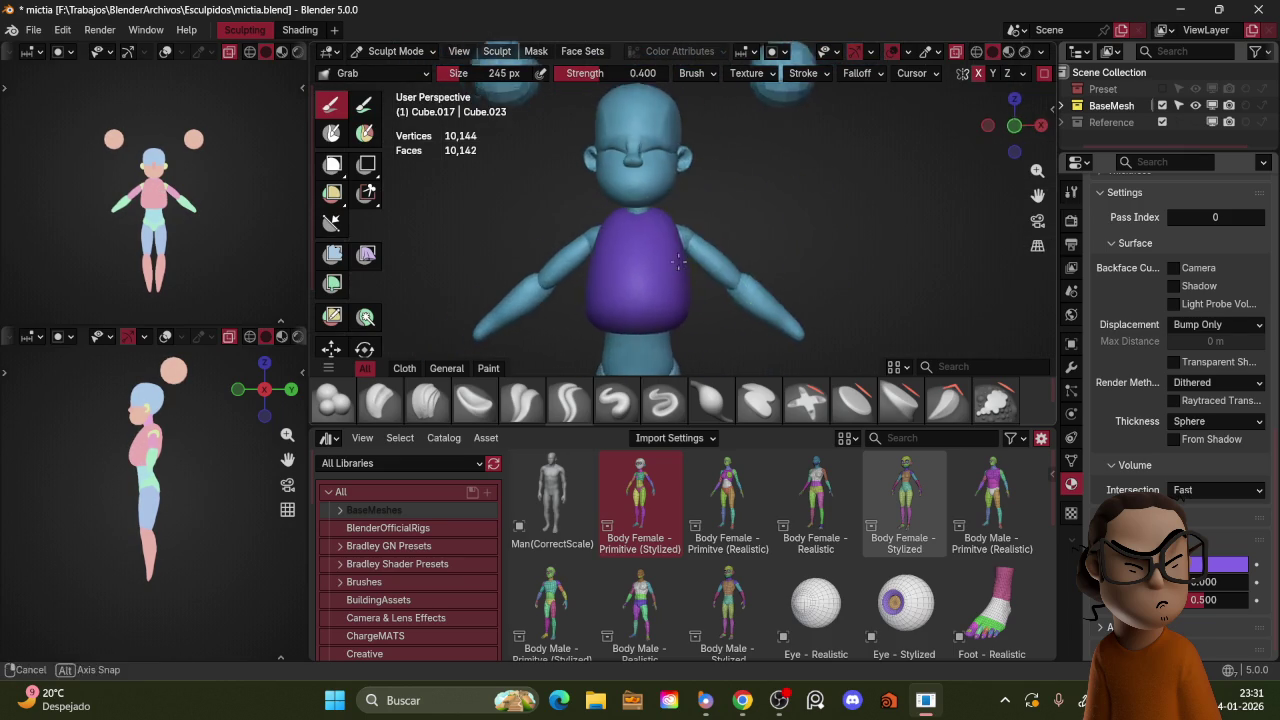
key("KP_1")
key("f")
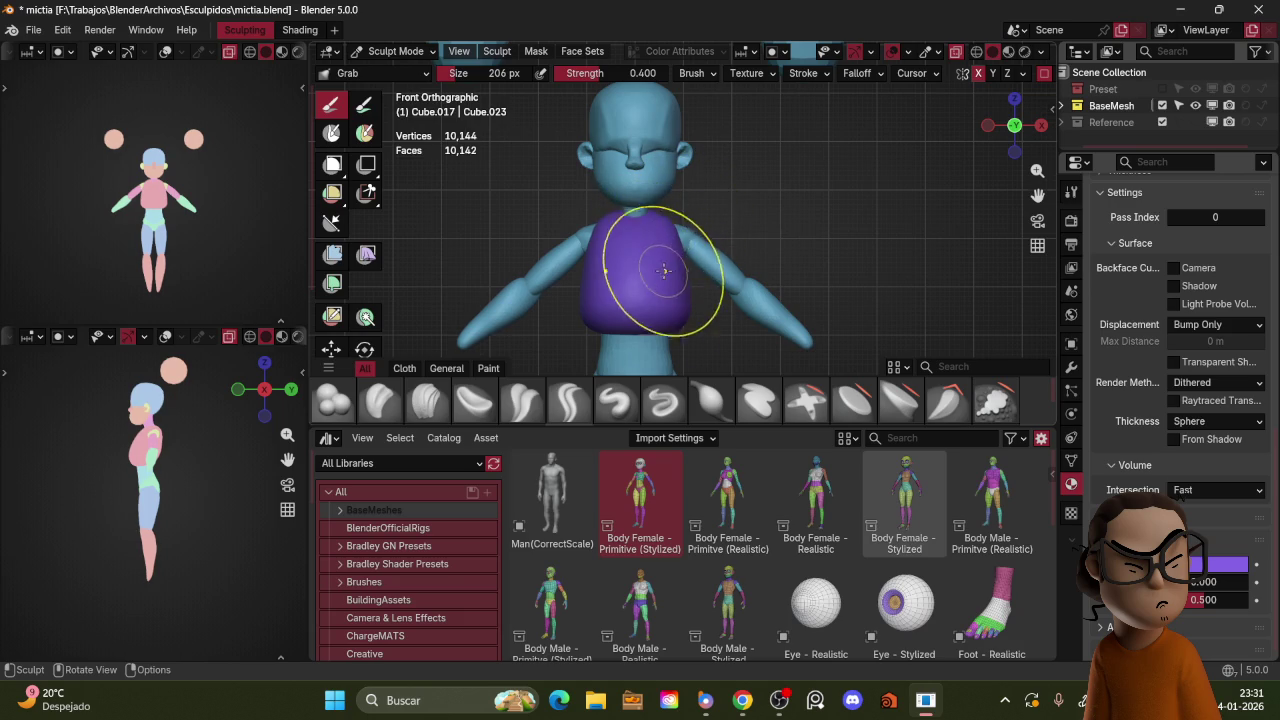
mouse_move(693, 265)
middle_mouse_down()
mouse_move(749, 248)
mouse_move(657, 229)
middle_mouse_up()
key("ctrl+Tab")
left_click(600, 209)
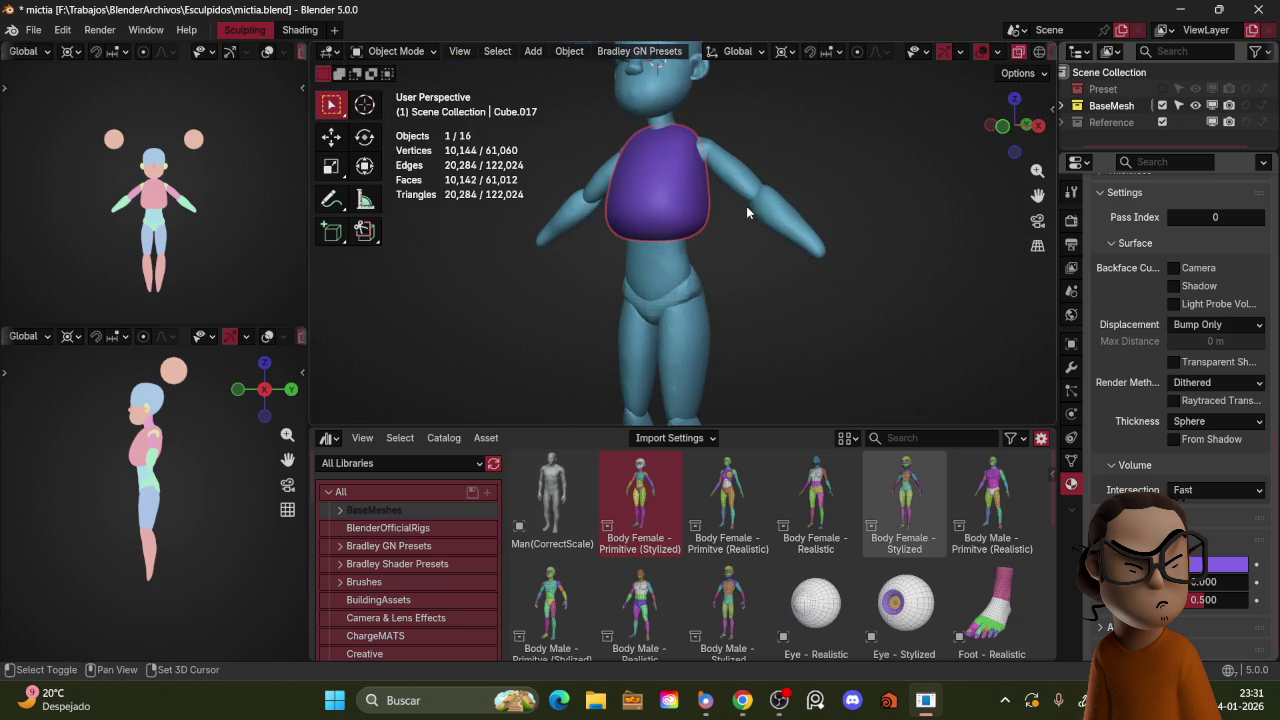
Step: Duplicate the purple top and move the copy straight down onto the hips
key("shift+d")
key("z")
left_click(754, 289)
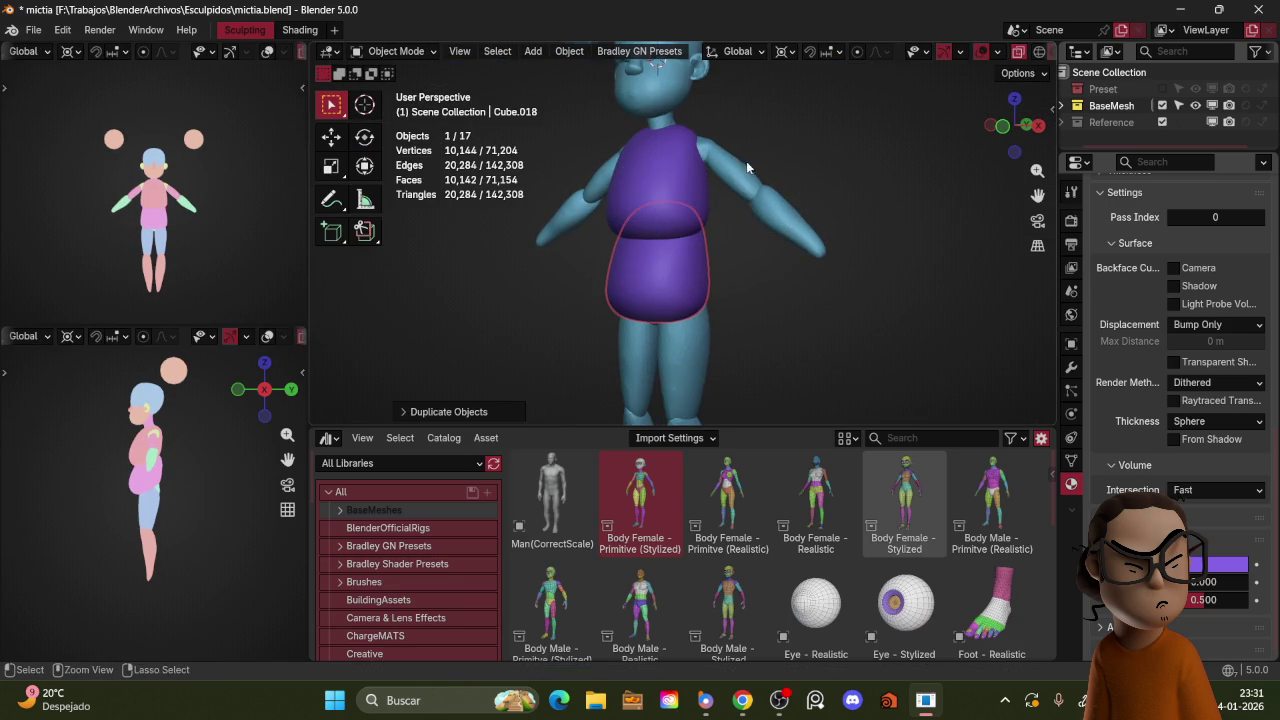
Step: Grab-sculpt the copy (Cube.018) into a skirt with a larger brush, checking side and front views
key("ctrl+Tab")
key("KP_3")
key("f")
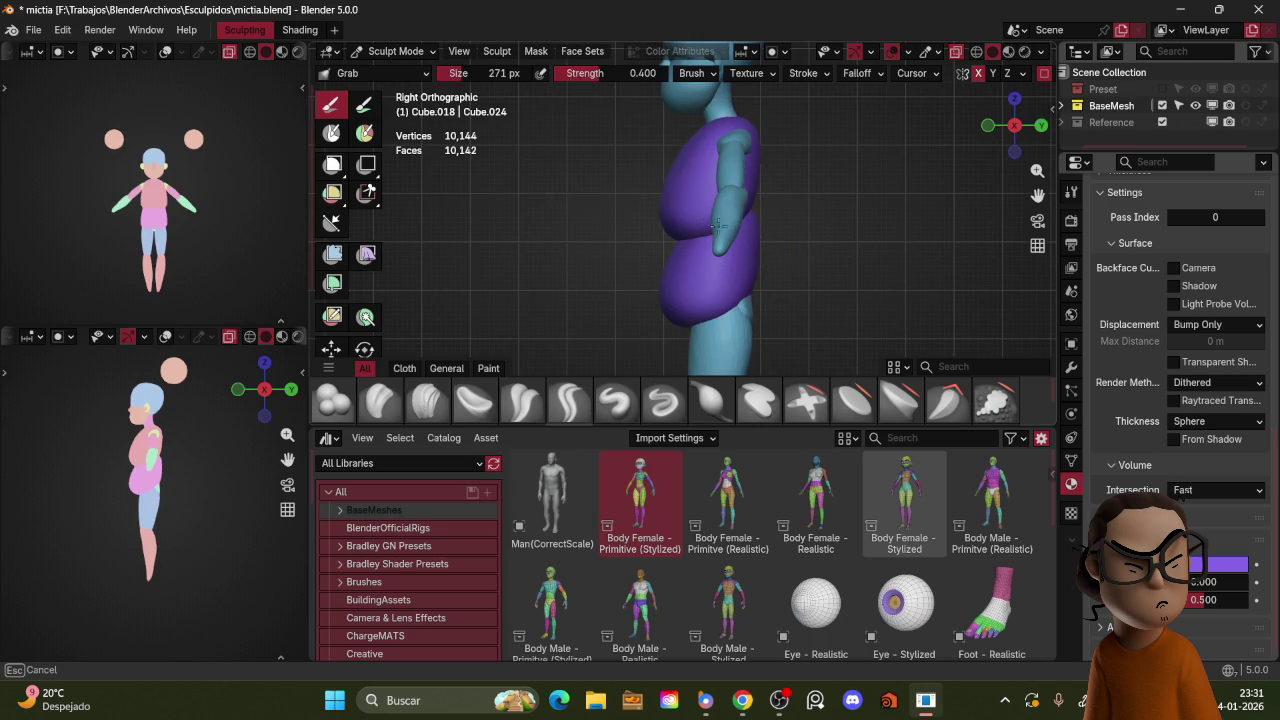
left_click_drag(771, 257, 718, 230)
left_click(740, 240)
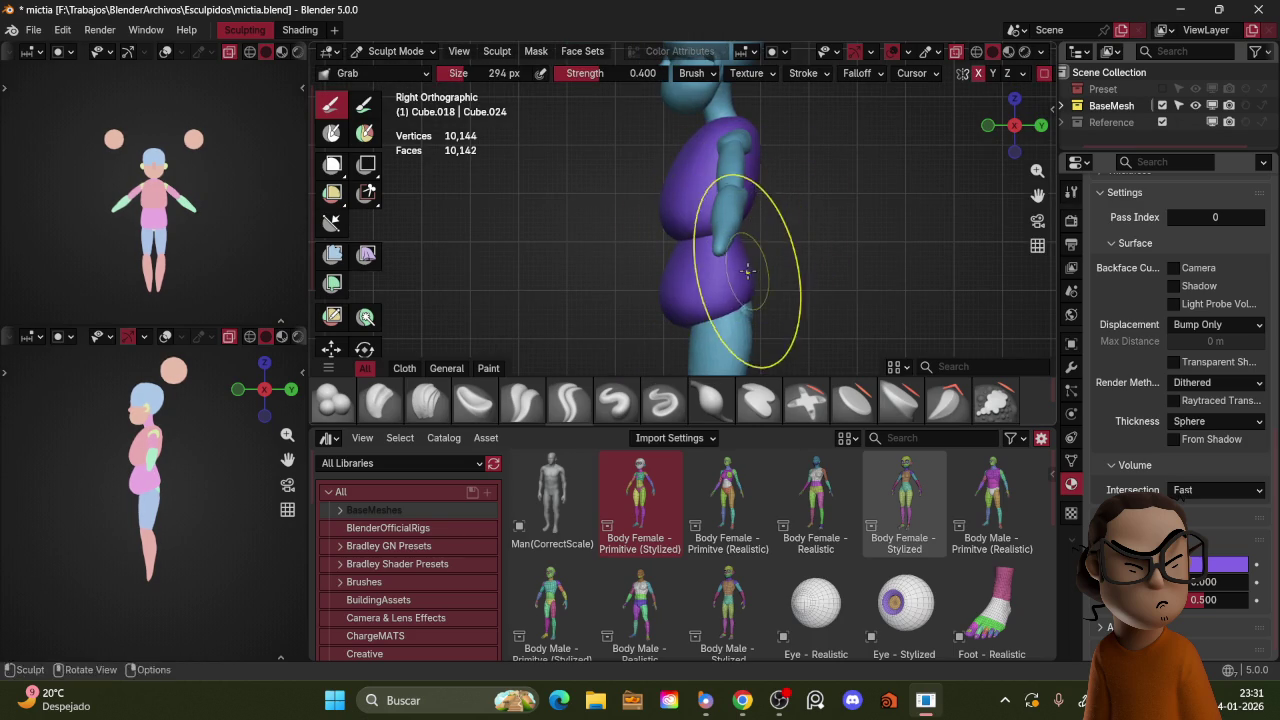
key("KP_1")
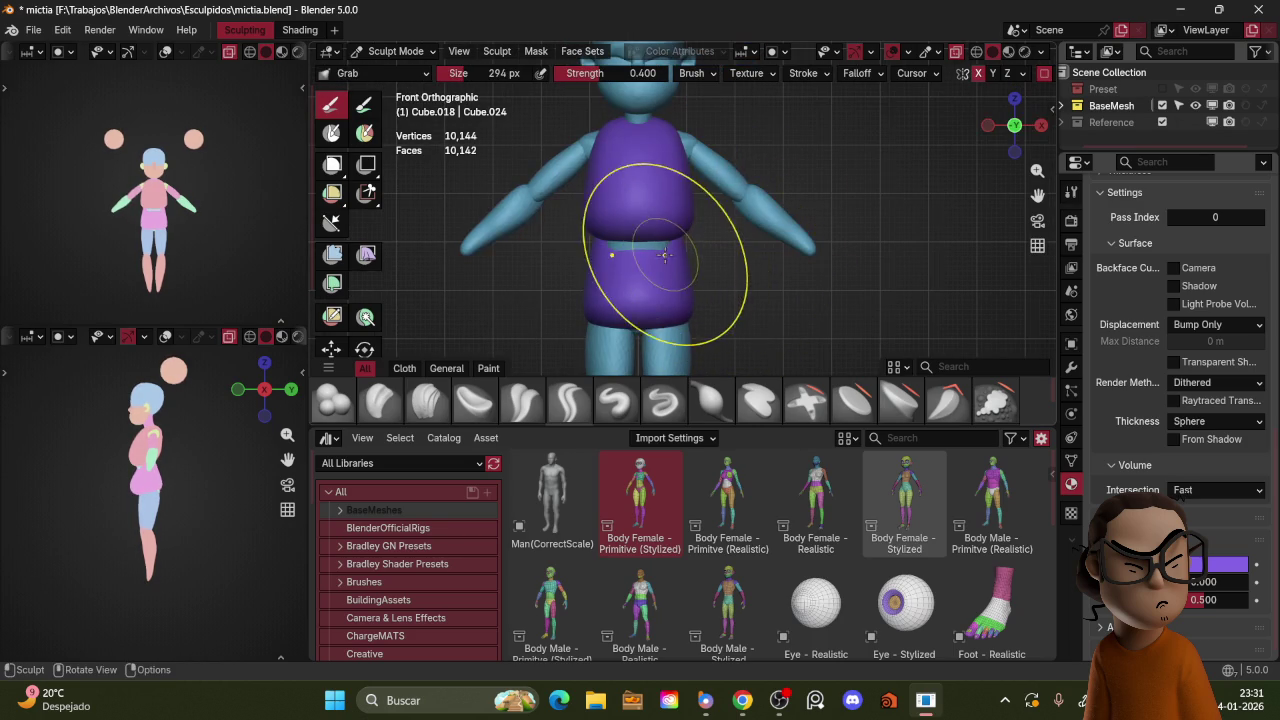
mouse_move(678, 236)
middle_mouse_down()
mouse_move(700, 250)
mouse_move(800, 218)
mouse_move(808, 243)
mouse_move(828, 200)
mouse_move(745, 213)
middle_mouse_up()
key("KP_3")
key("ctrl+Tab")
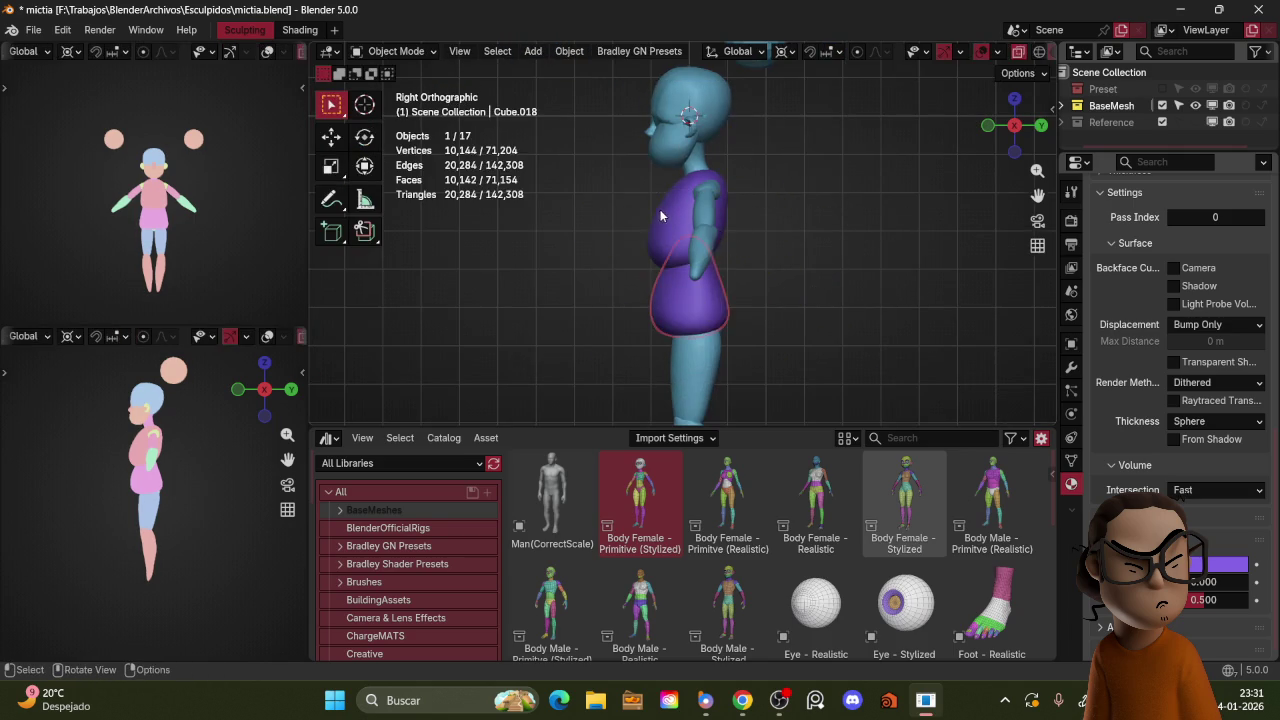
Step: Resume grab-sculpting the top's side with the X-ray see-through display toggled on
key("ctrl+Tab")
left_click_drag(651, 271, 694, 212)
key("z")
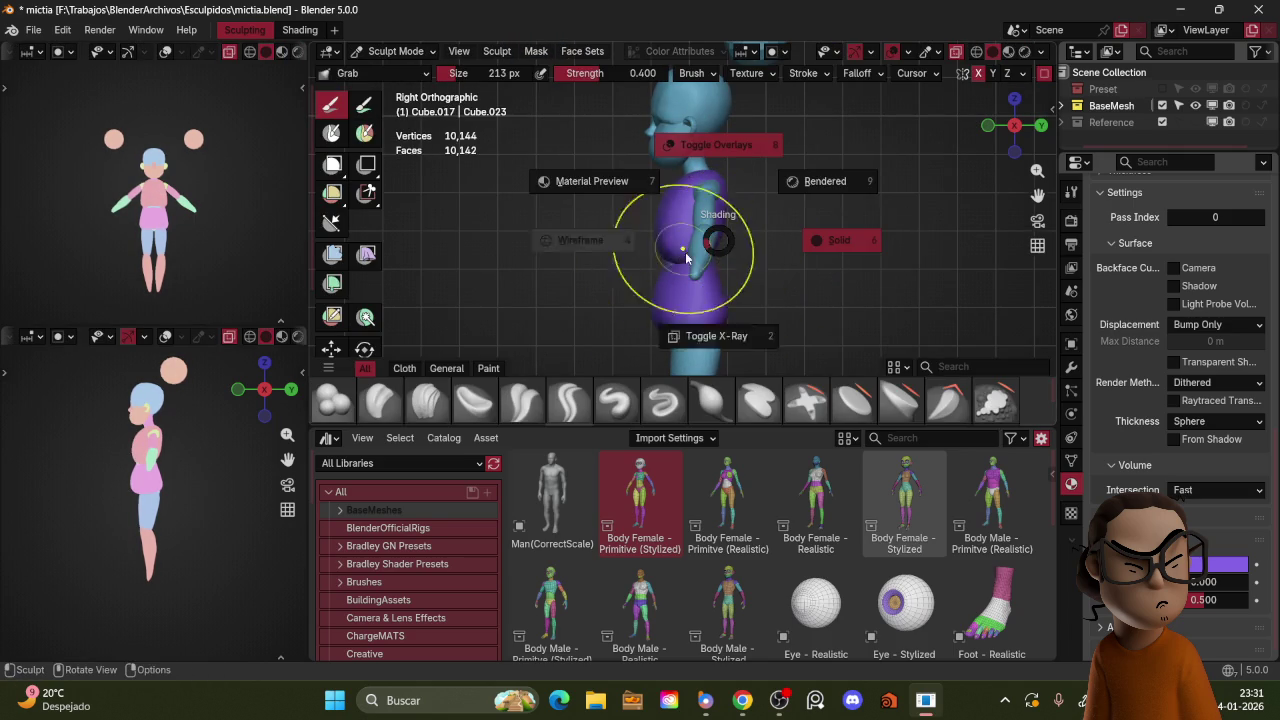
left_click(729, 266)
scroll(729, 235, "up", 3)
mouse_move(729, 229)
middle_mouse_down()
mouse_move(720, 247)
mouse_move(809, 244)
middle_mouse_up()
key("alt+z")
key("z")
left_click(730, 257)
Step: Pull the top snugly around the chest and up over the shoulders toward the neck
key("KP_3")
key("alt+z")
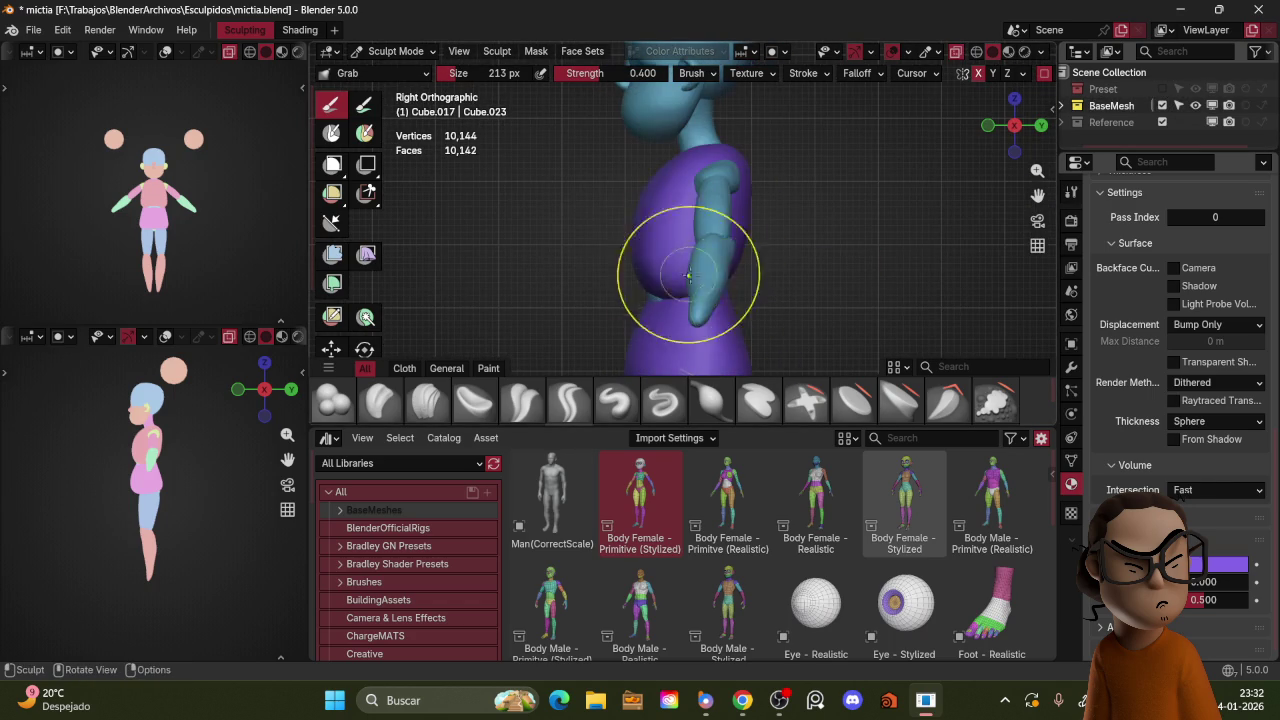
left_click_drag(657, 300, 638, 260)
left_click_drag(647, 208, 692, 264)
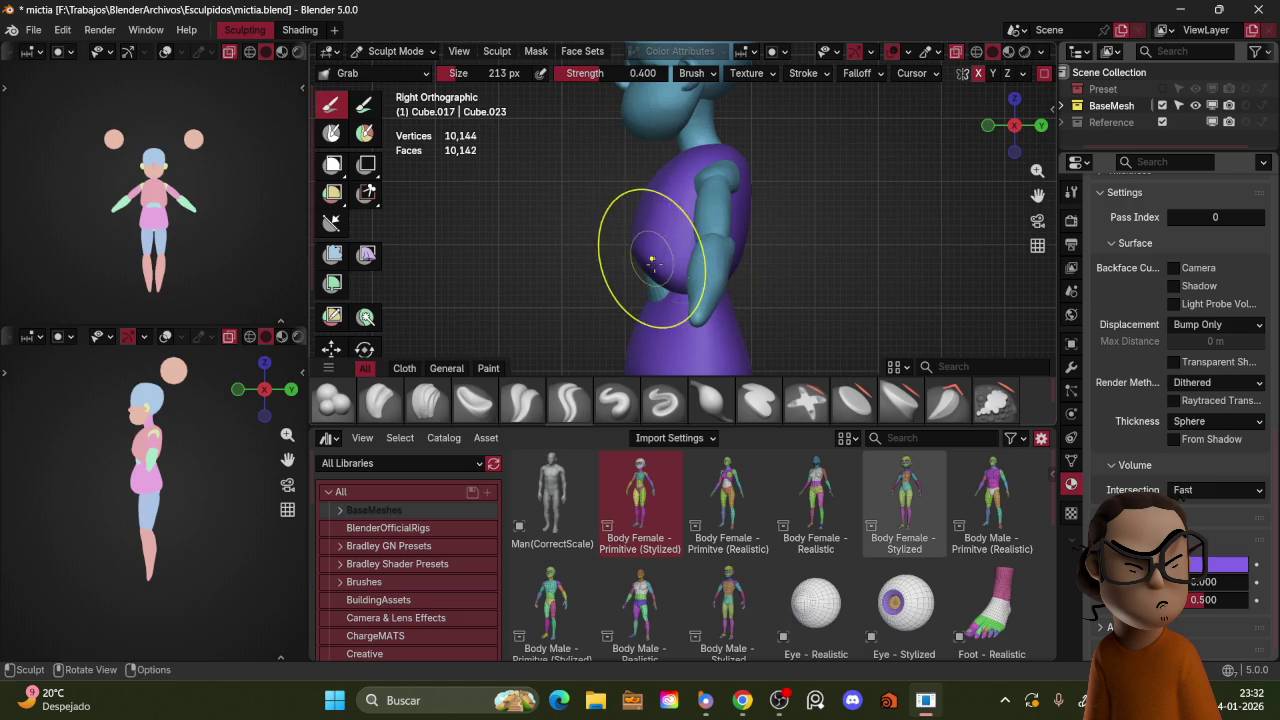
mouse_move(692, 264)
middle_mouse_down()
mouse_move(813, 254)
mouse_move(676, 268)
mouse_move(711, 255)
middle_mouse_up()
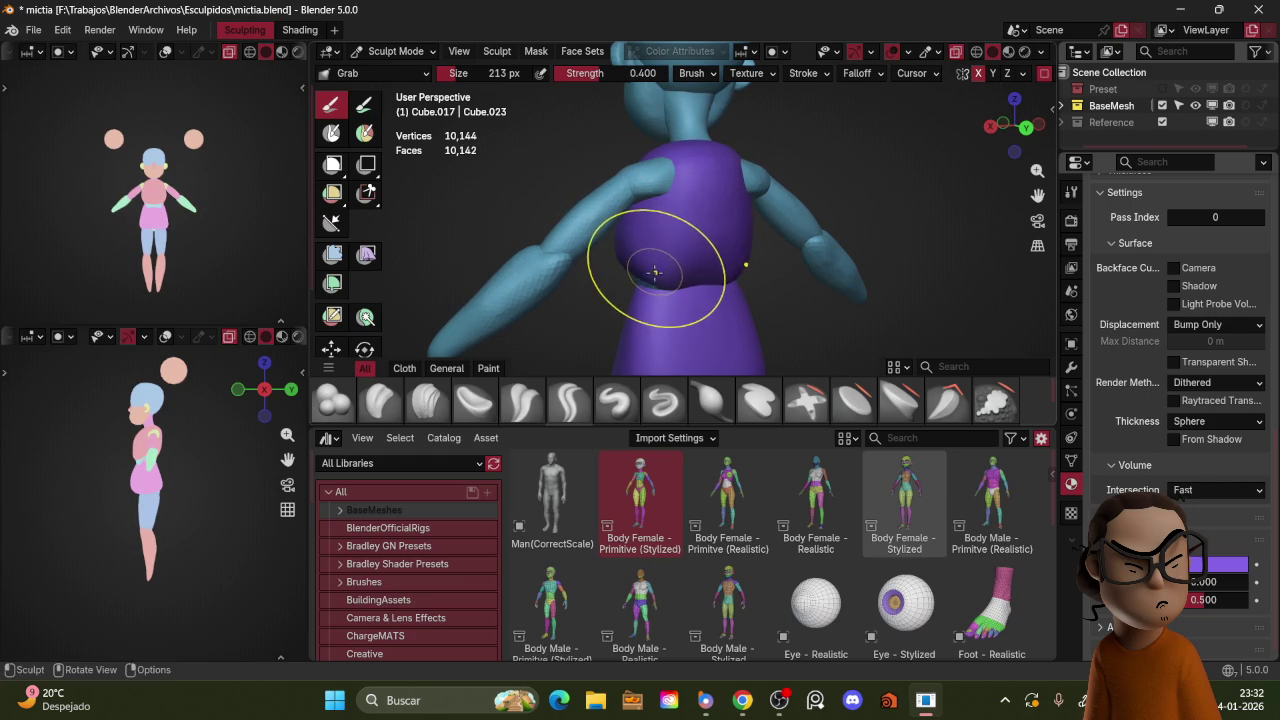
mouse_move(643, 283)
middle_mouse_down()
mouse_move(778, 184)
mouse_move(834, 194)
middle_mouse_up()
scroll(834, 194, "up", 3)
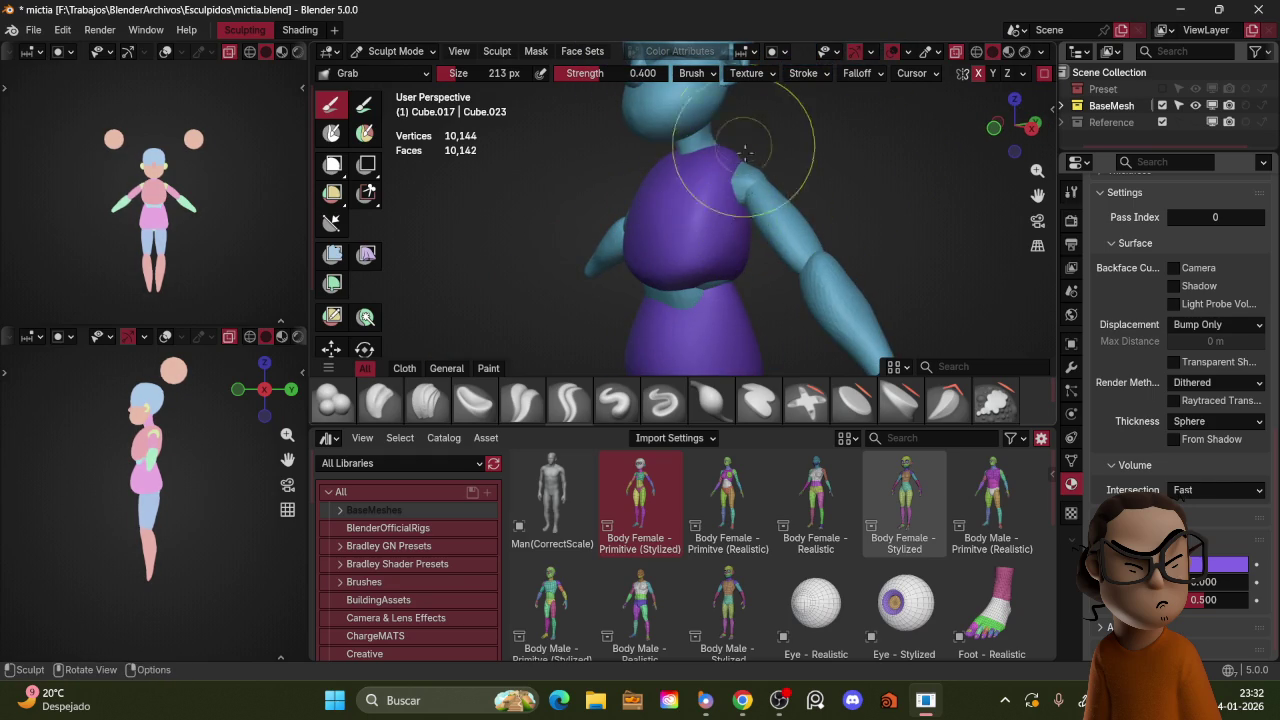
mouse_move(749, 251)
middle_mouse_down("shift")
mouse_move(721, 206)
mouse_move(671, 241)
middle_mouse_up("shift")
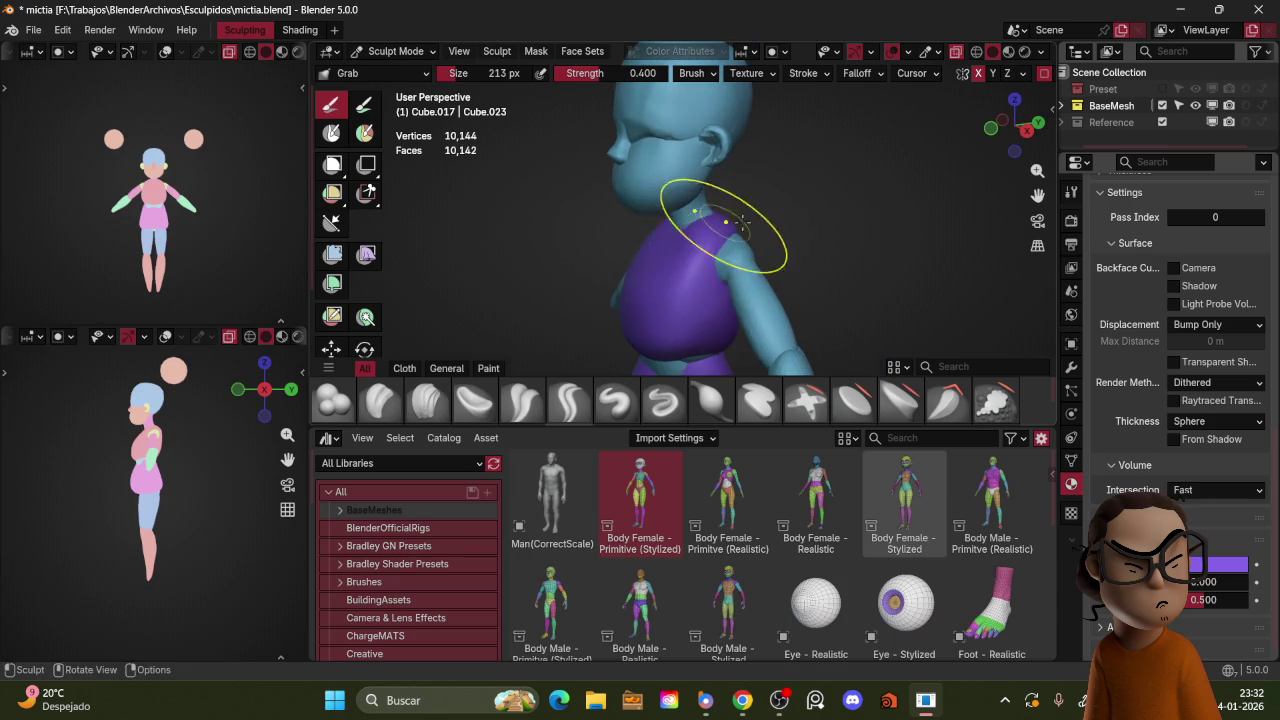
left_click_drag(716, 226, 698, 228)
mouse_move(698, 228)
middle_mouse_down()
mouse_move(725, 226)
mouse_move(660, 250)
mouse_move(707, 241)
middle_mouse_up()
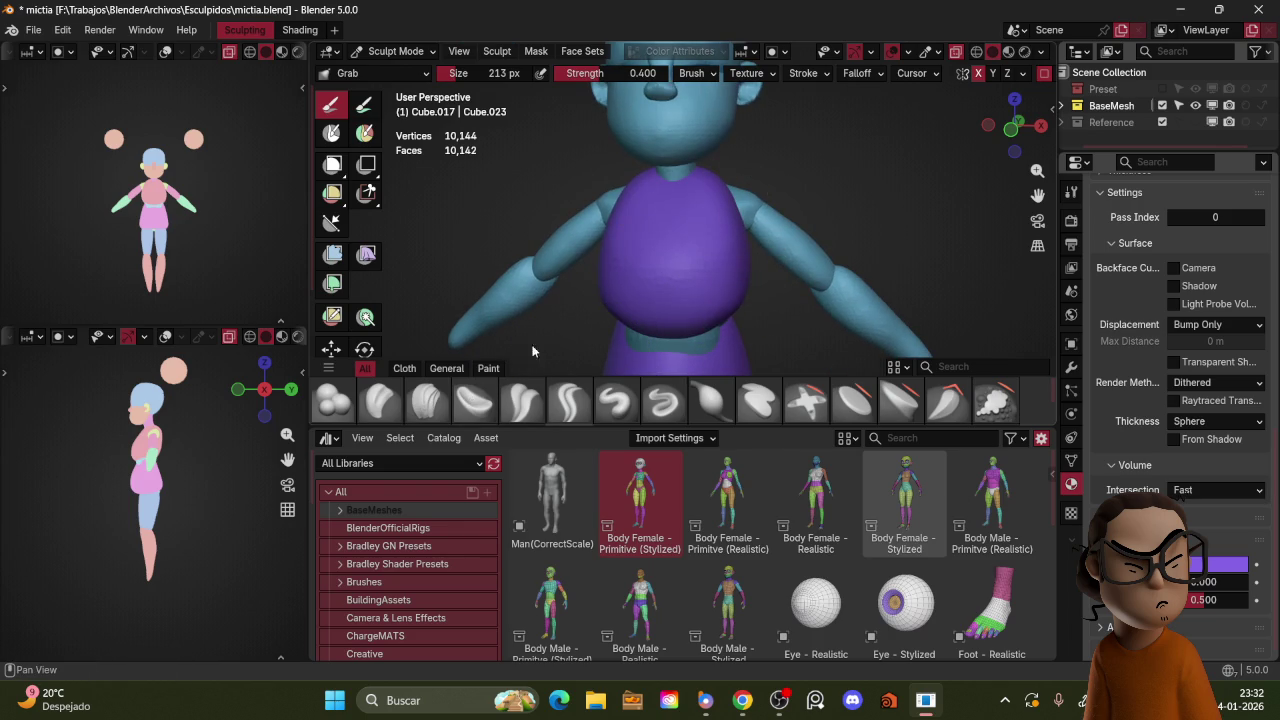
left_click_drag(647, 270, 700, 240)
Step: Crease a gathered hem under the bust with a Crease Polish brush
key("f")
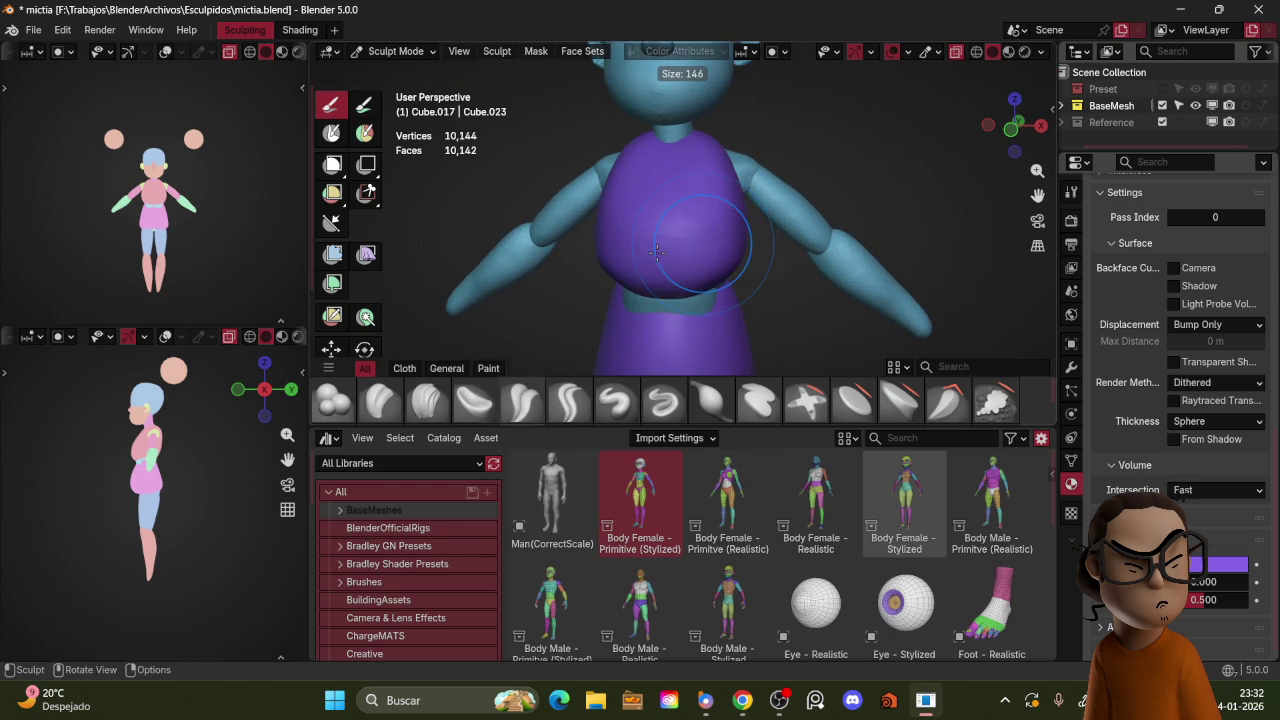
key("Escape")
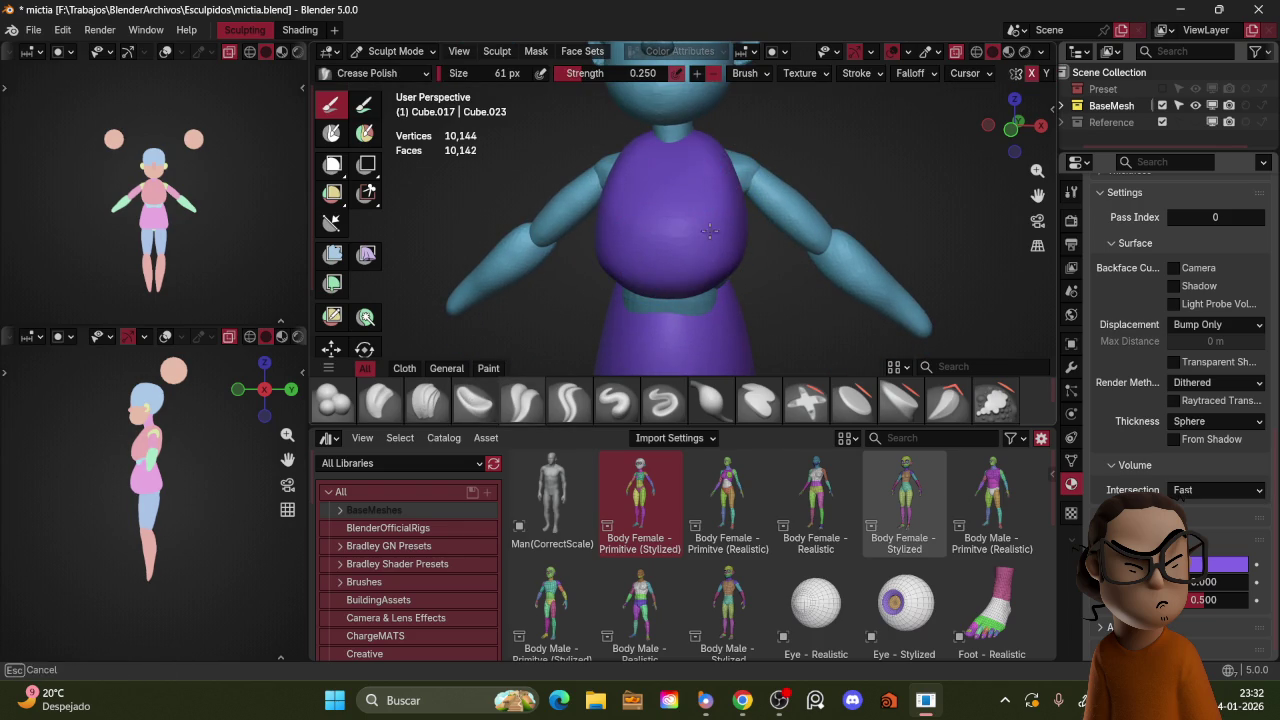
middle_click_drag(697, 135, 707, 163)
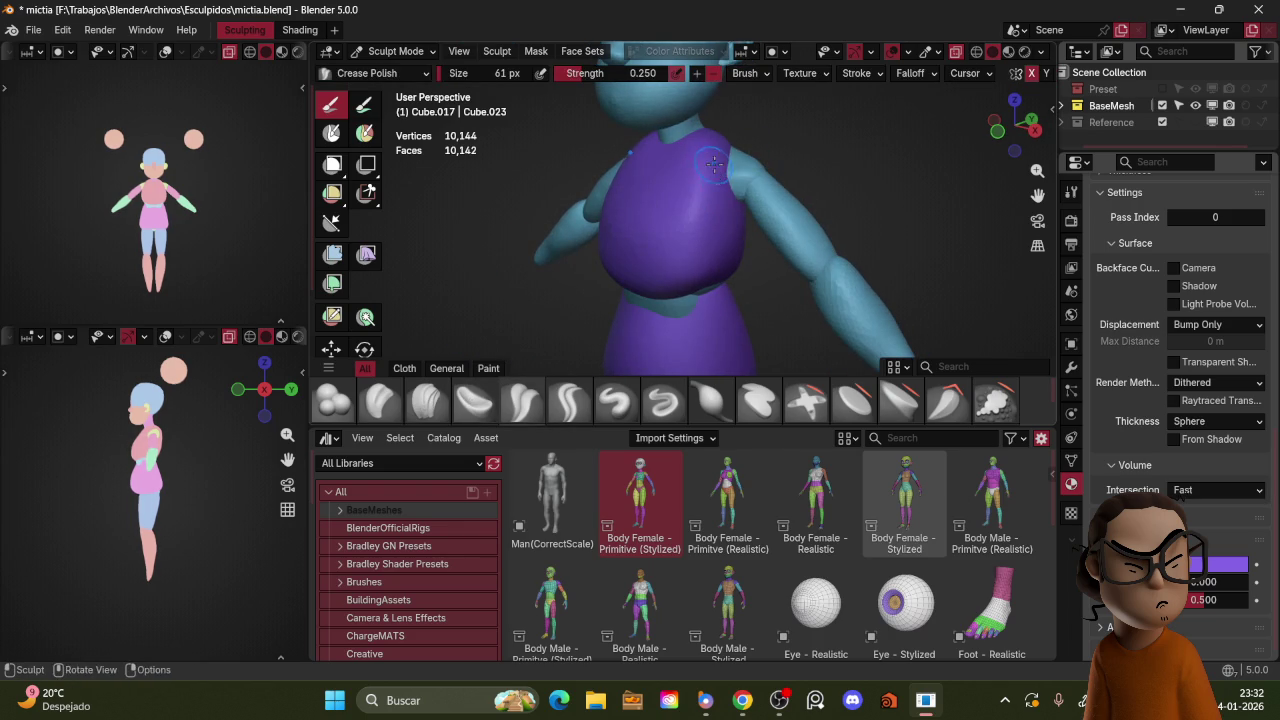
key("bracketright")
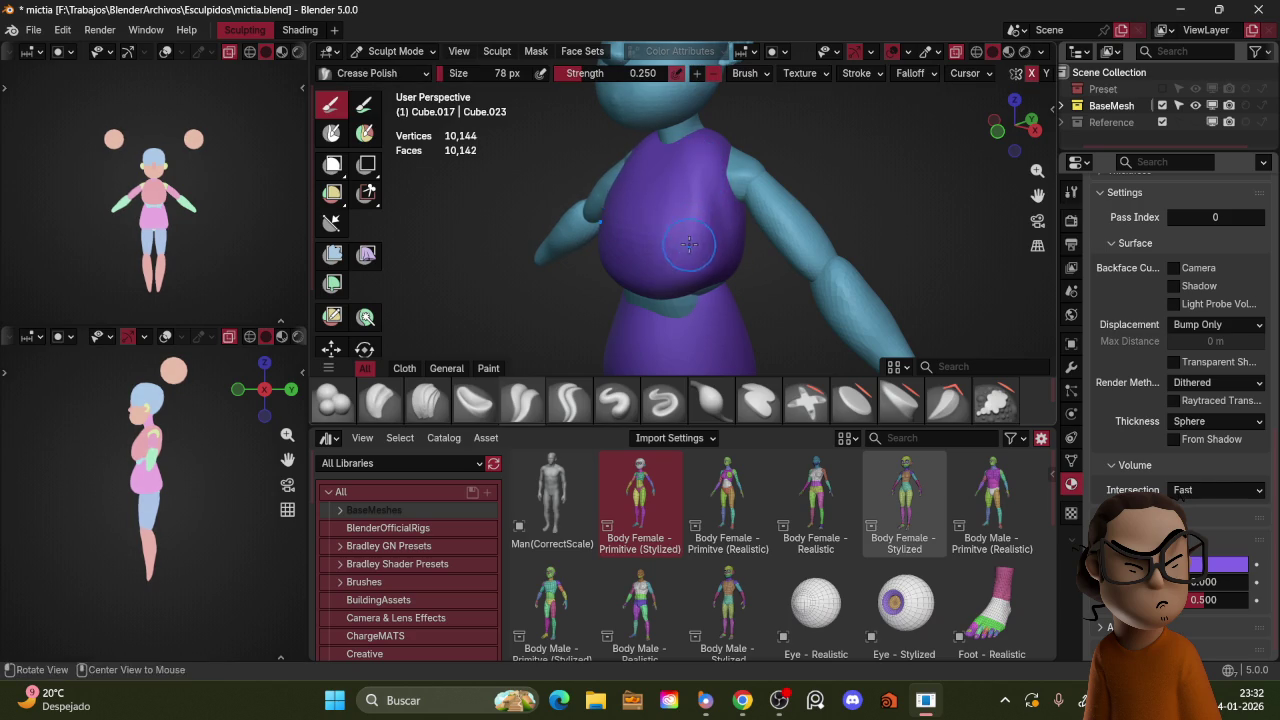
middle_click_drag(690, 242, 663, 245)
key("bracketleft")
key("bracketleft")
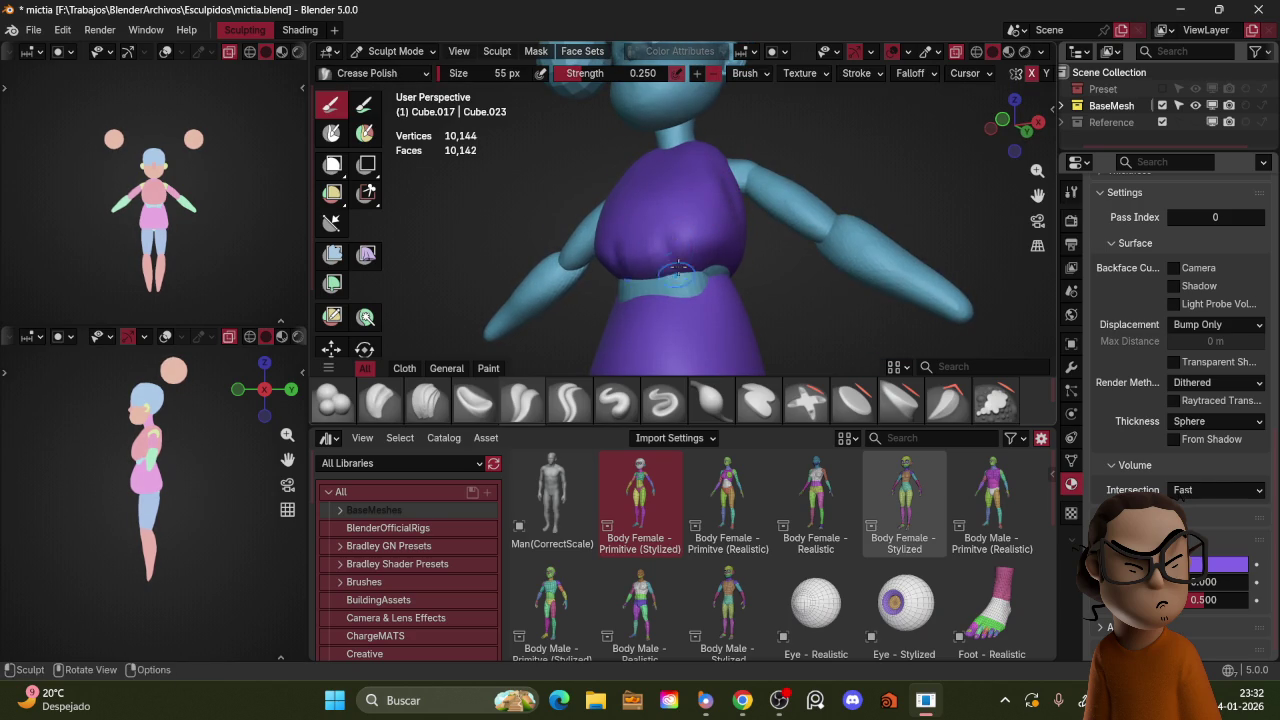
middle_click_drag(708, 227, 681, 234)
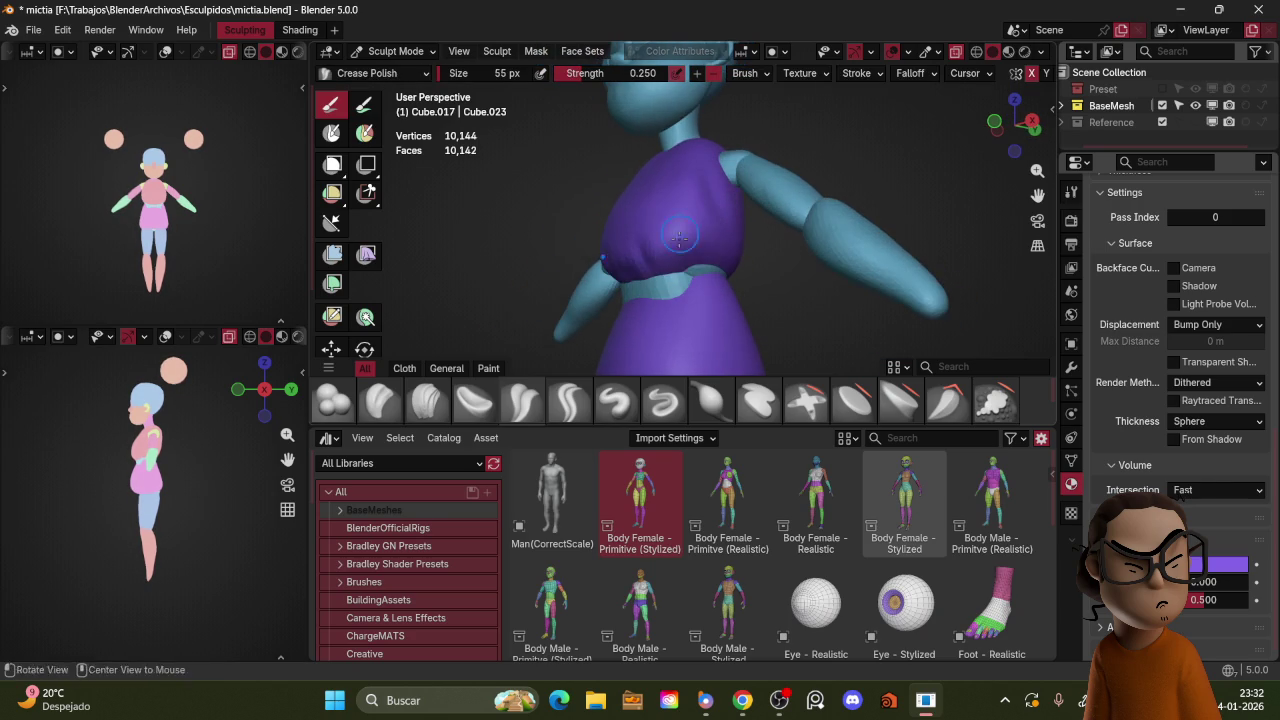
Step: Select the skirt Cube.018 and sculpt it from the right side with an enlarged brush
key("ctrl+Tab")
left_click(713, 292)
key("ctrl+Tab")
left_click(834, 143)
key("KP_3")
key("f")
left_click(680, 281)
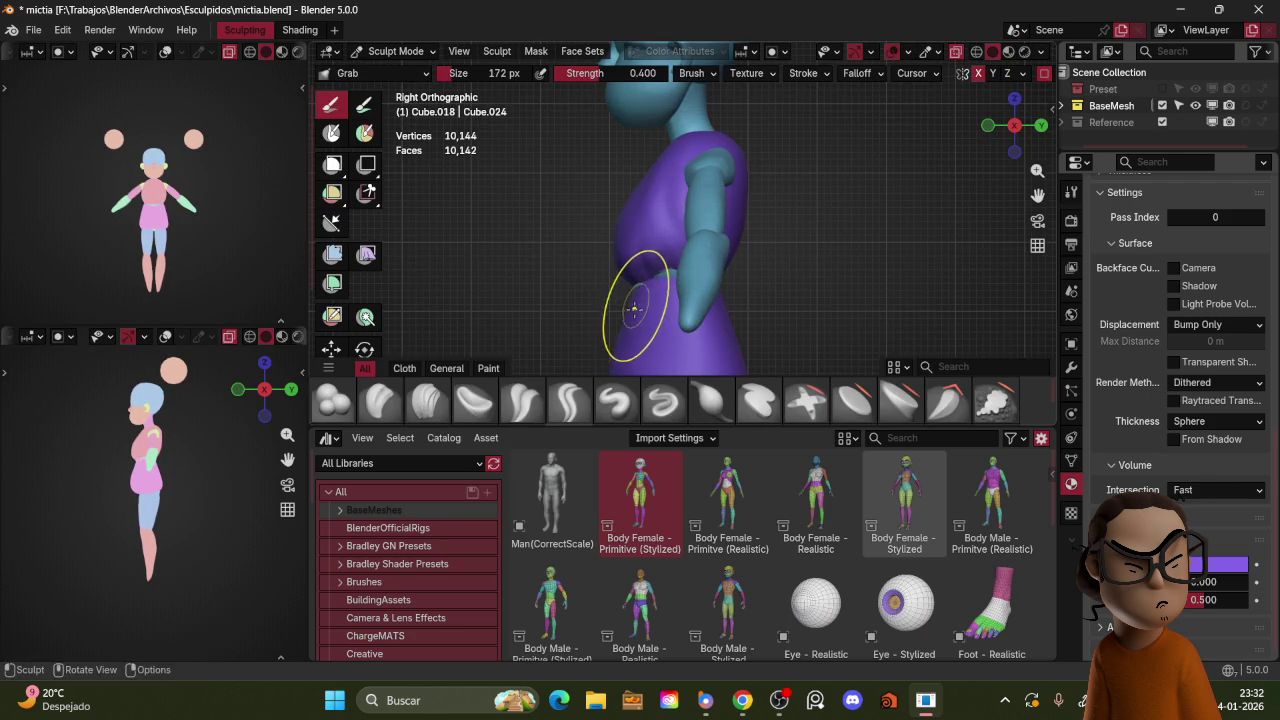
Step: Pull the skirt up over the waist, then set the Grab brush to 172 px
left_click_drag(657, 283, 640, 212)
key("f")
left_click(583, 290)
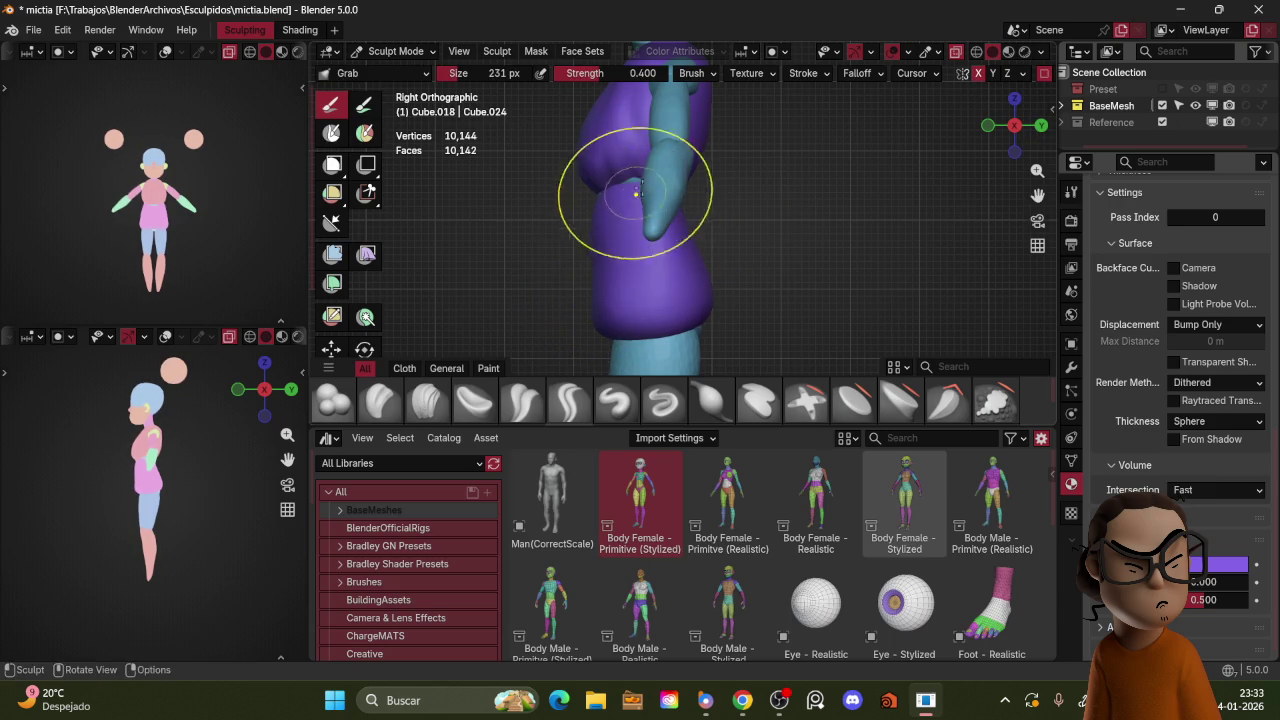
key("KP_1")
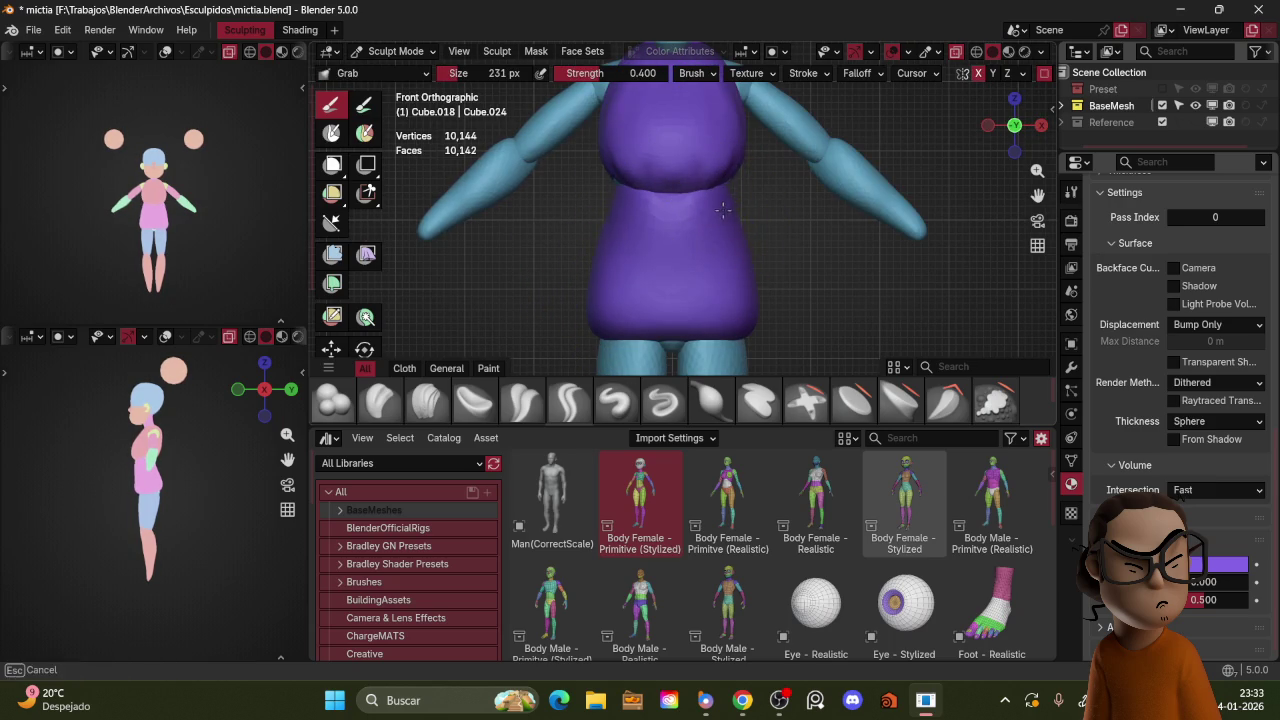
key("f")
left_click(690, 181)
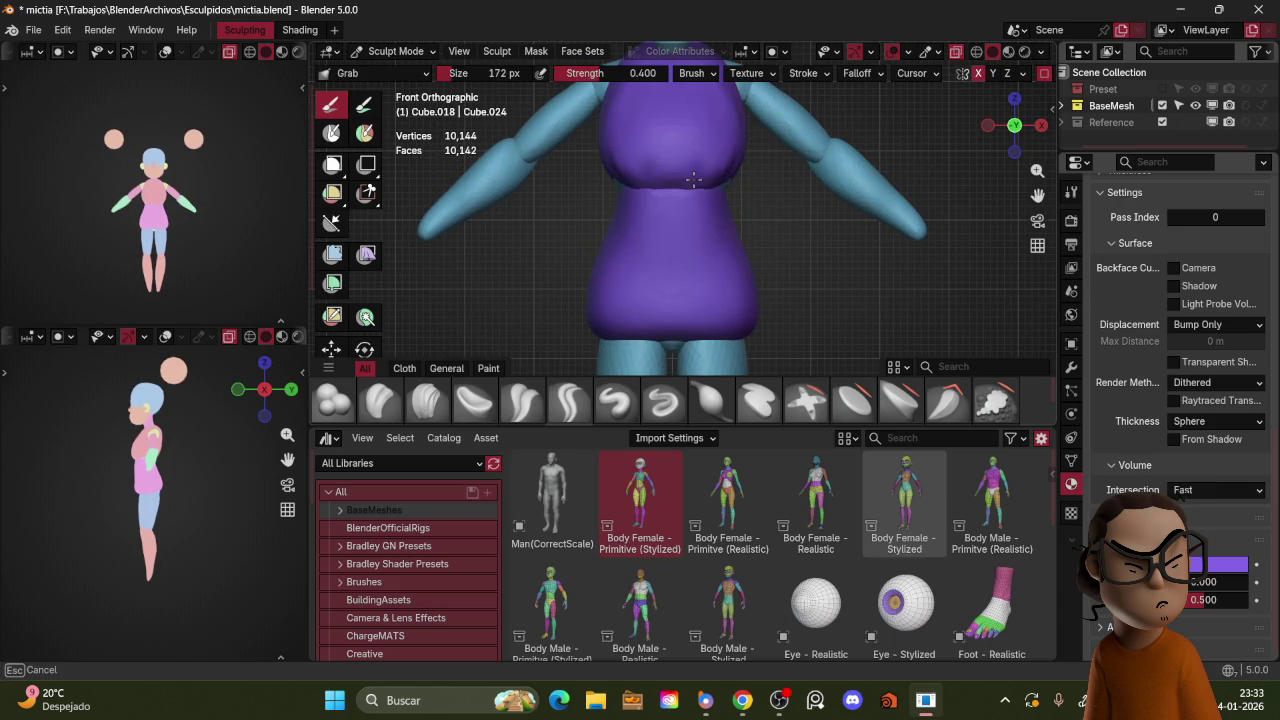
Step: Inspect the skirt from side, back and front, resizing the Grab brush to 216 and 222 px
middle_click_drag(782, 178, 686, 206)
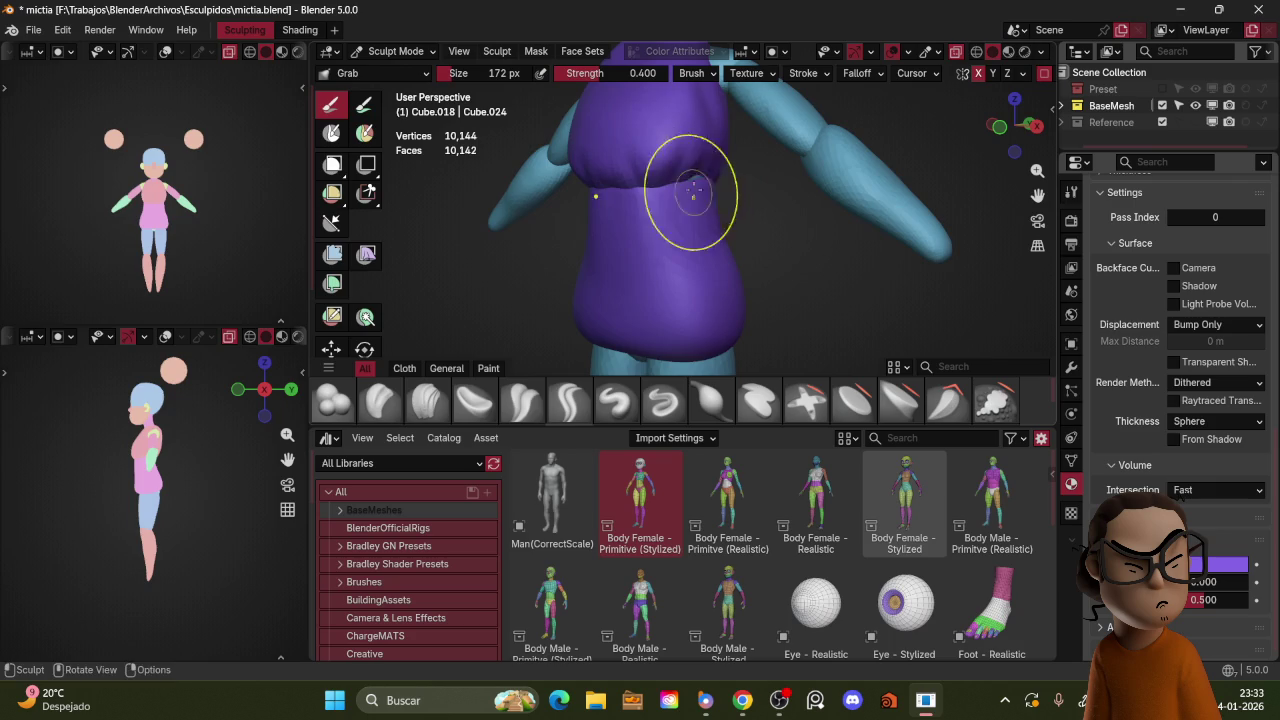
middle_click_drag(737, 160, 650, 177)
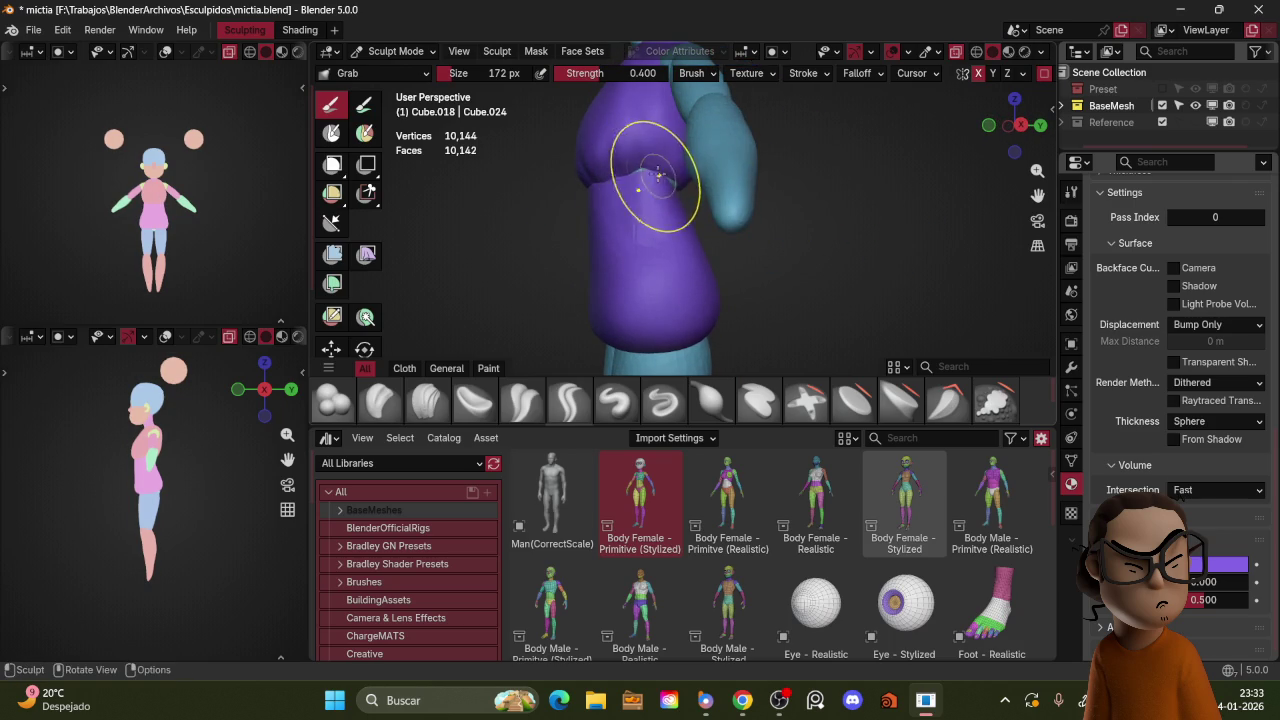
key("bracketright")
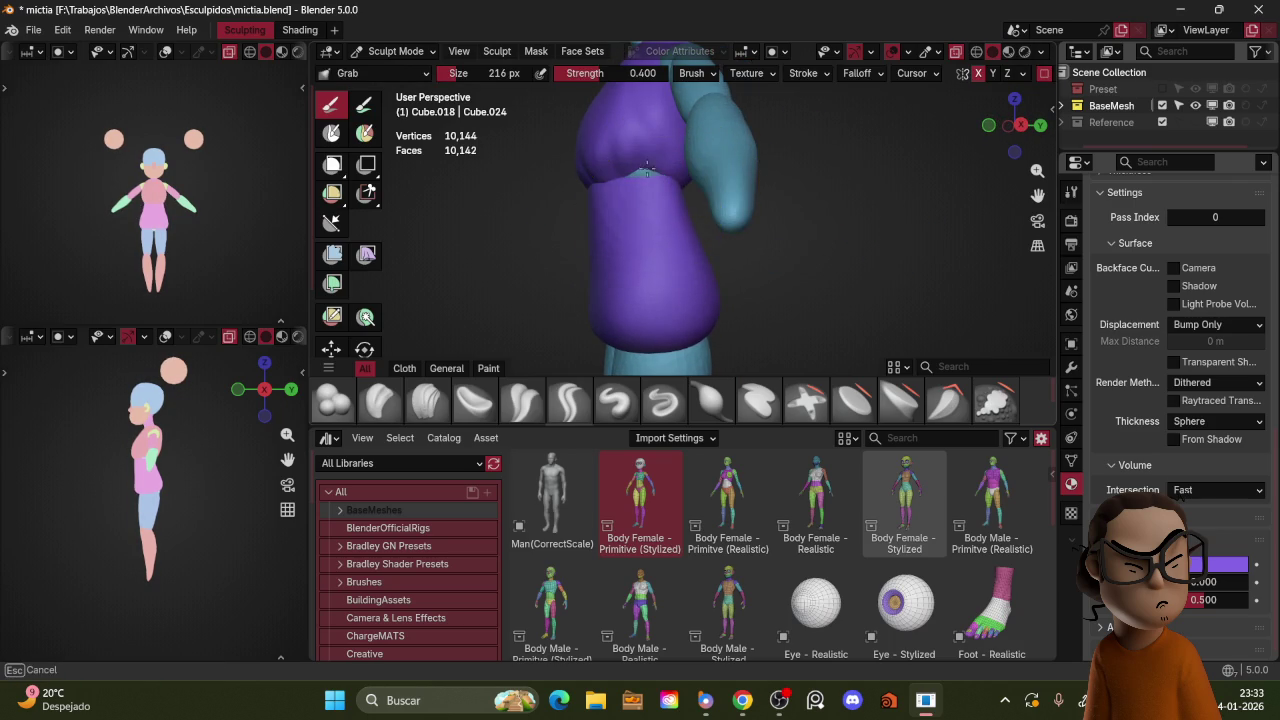
middle_click_drag(726, 171, 745, 187)
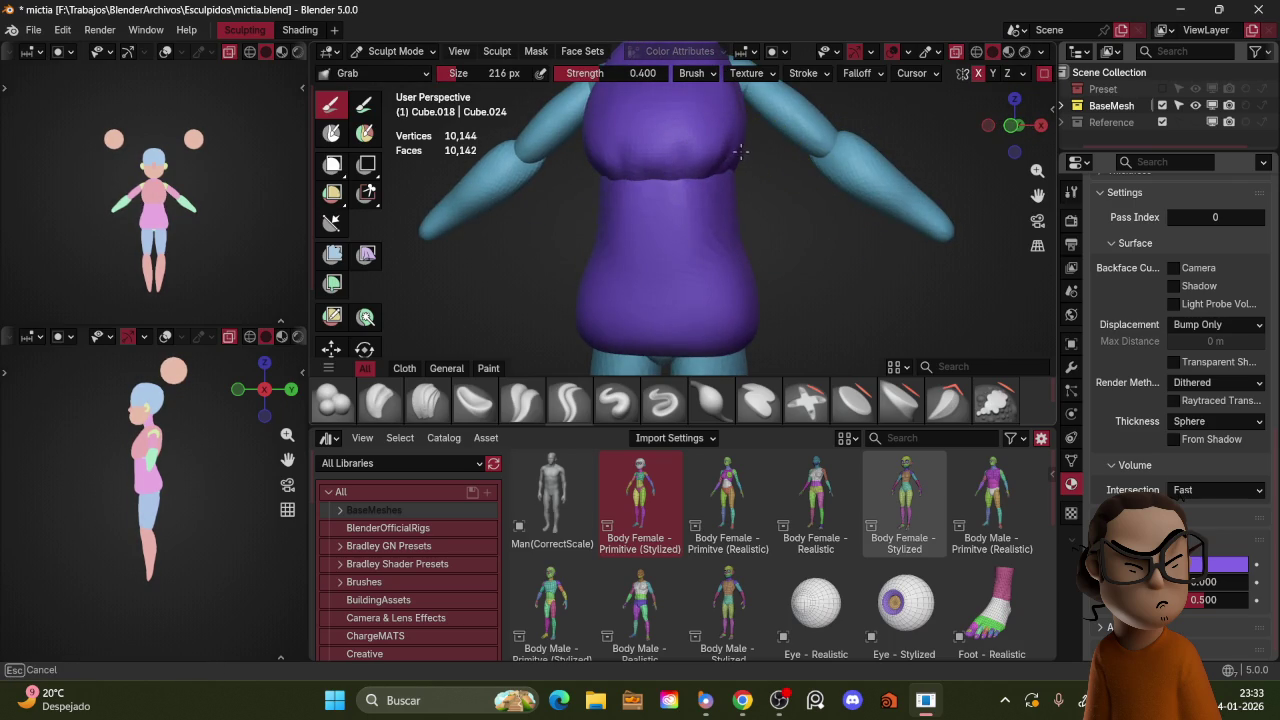
mouse_move(737, 140)
middle_mouse_down()
mouse_move(700, 200)
mouse_move(757, 171)
mouse_move(627, 200)
middle_mouse_up()
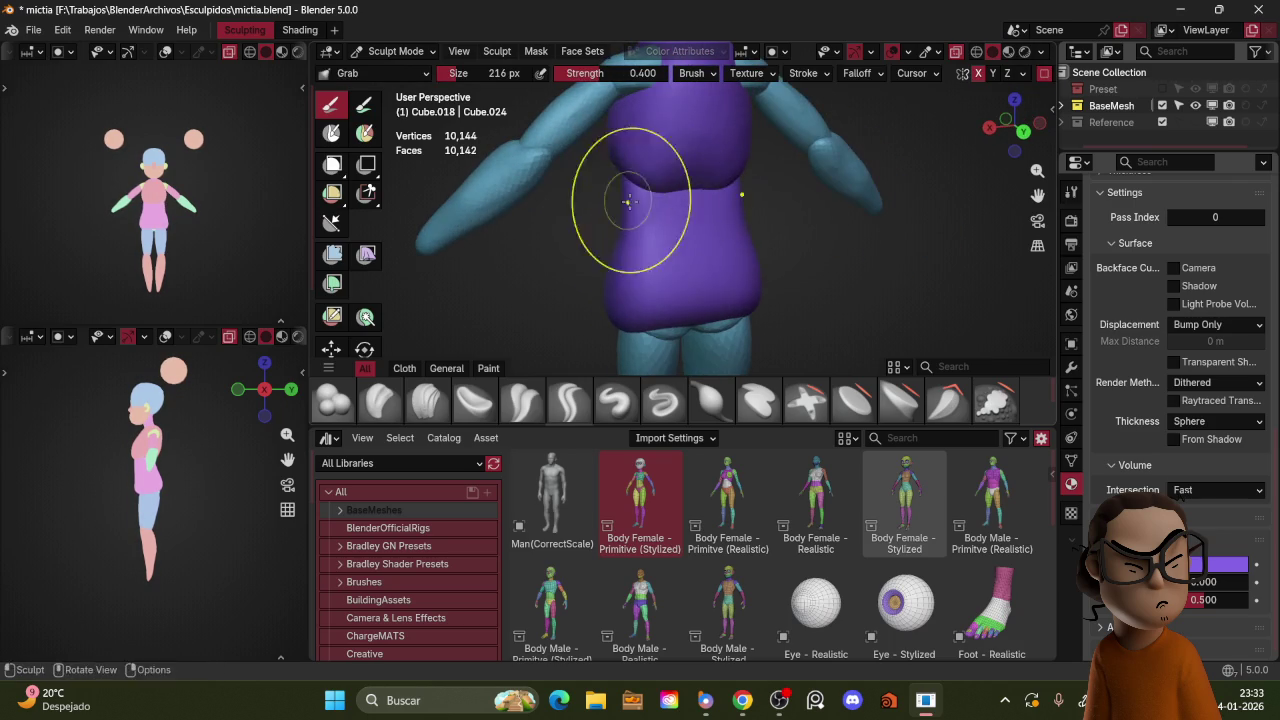
middle_click_drag(726, 256, 717, 165)
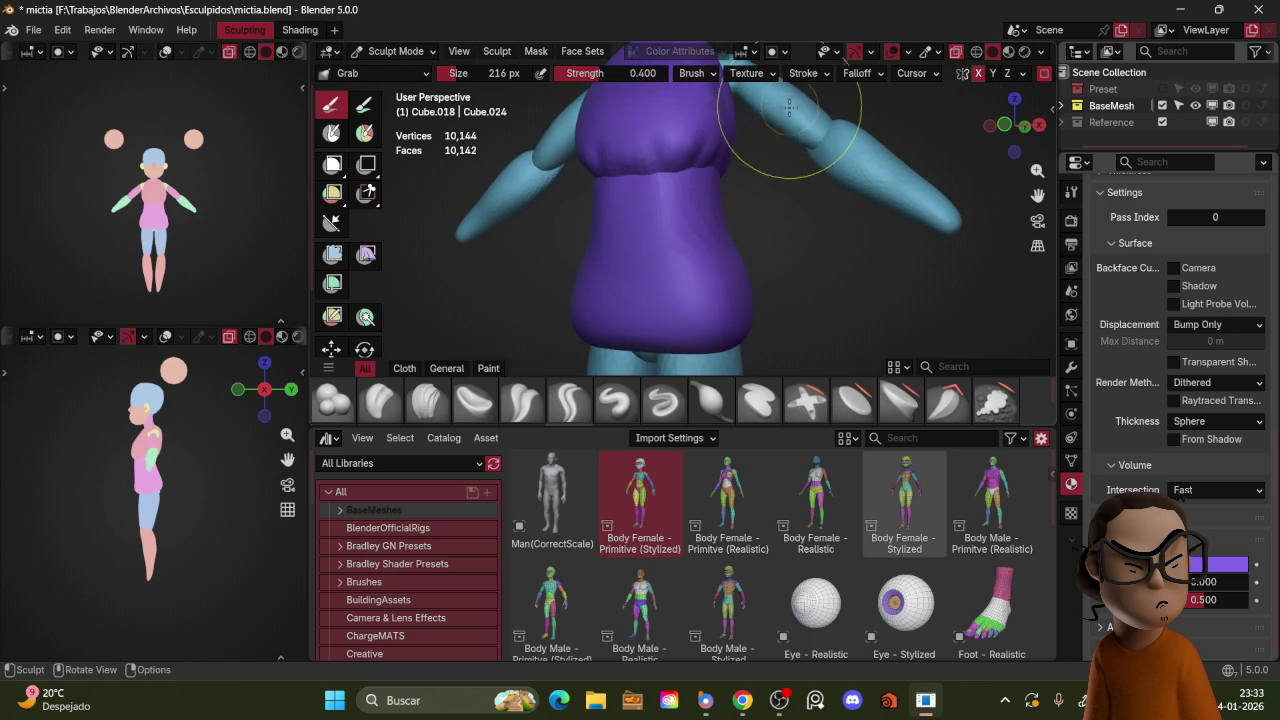
mouse_move(750, 217)
middle_mouse_down()
mouse_move(655, 235)
mouse_move(766, 234)
mouse_move(749, 184)
middle_mouse_up()
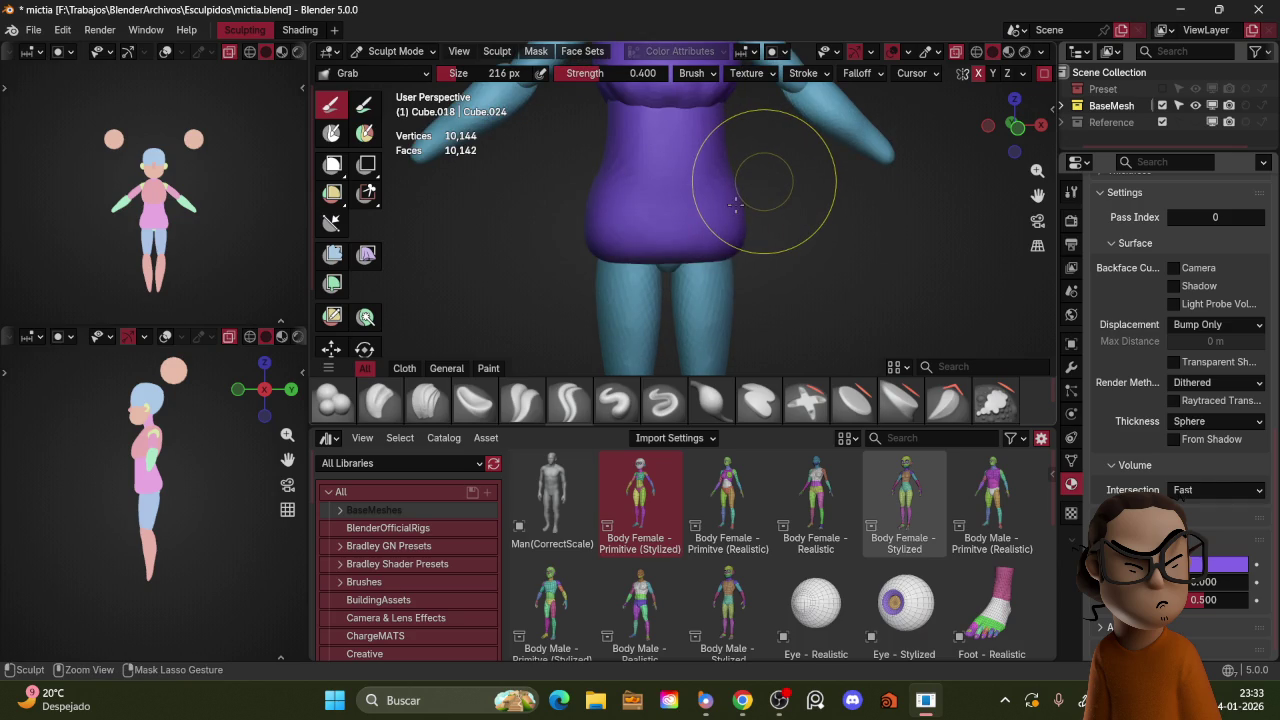
key("f")
left_click(770, 195)
mouse_move(766, 189)
middle_mouse_down()
mouse_move(749, 214)
mouse_move(708, 200)
middle_mouse_up()
key("f")
left_click(697, 168)
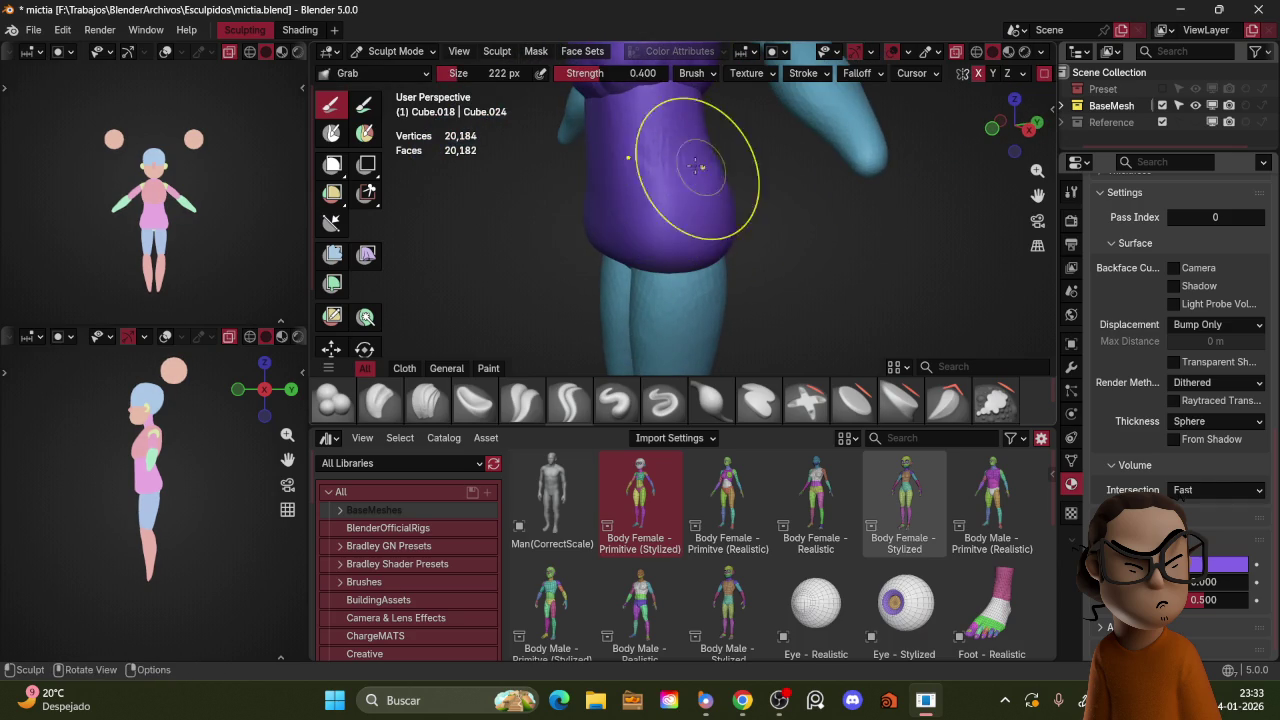
Step: Set the remesh voxel size to about 0.05 m and zoom out to the whole figure
key("z")
left_click(652, 171)
key("z")
left_click(800, 163)
key("r")
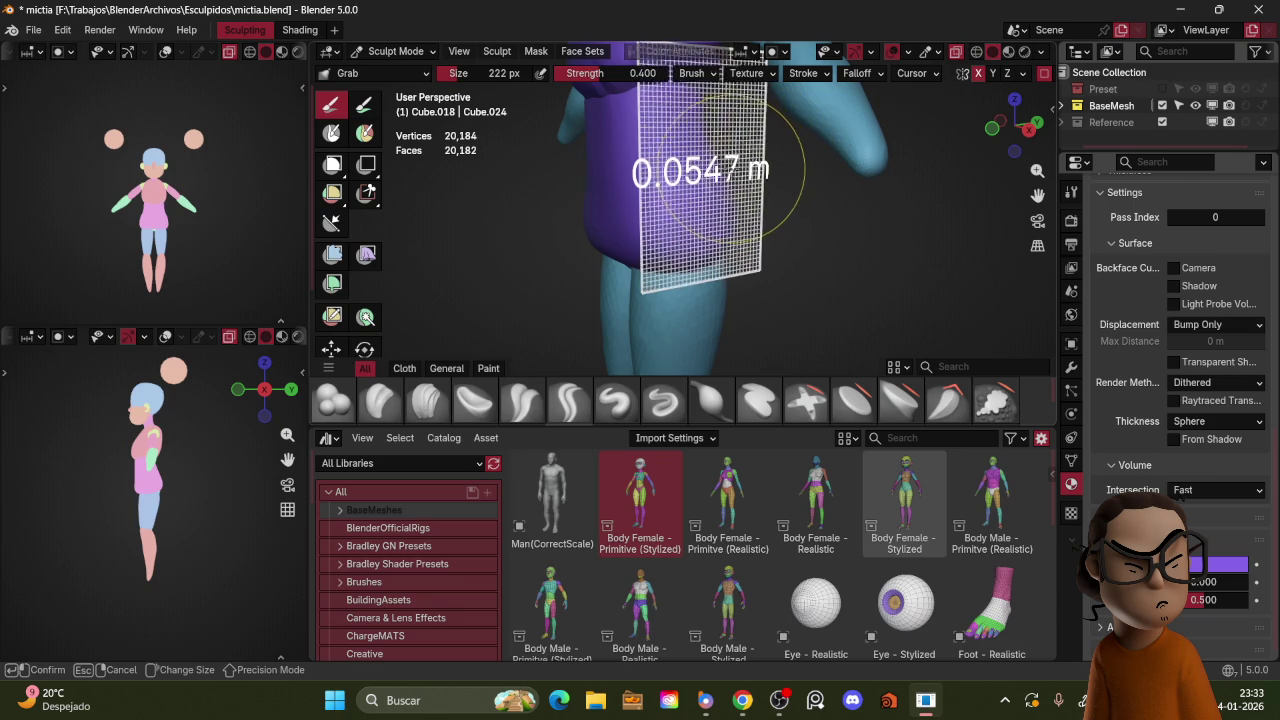
key("Escape")
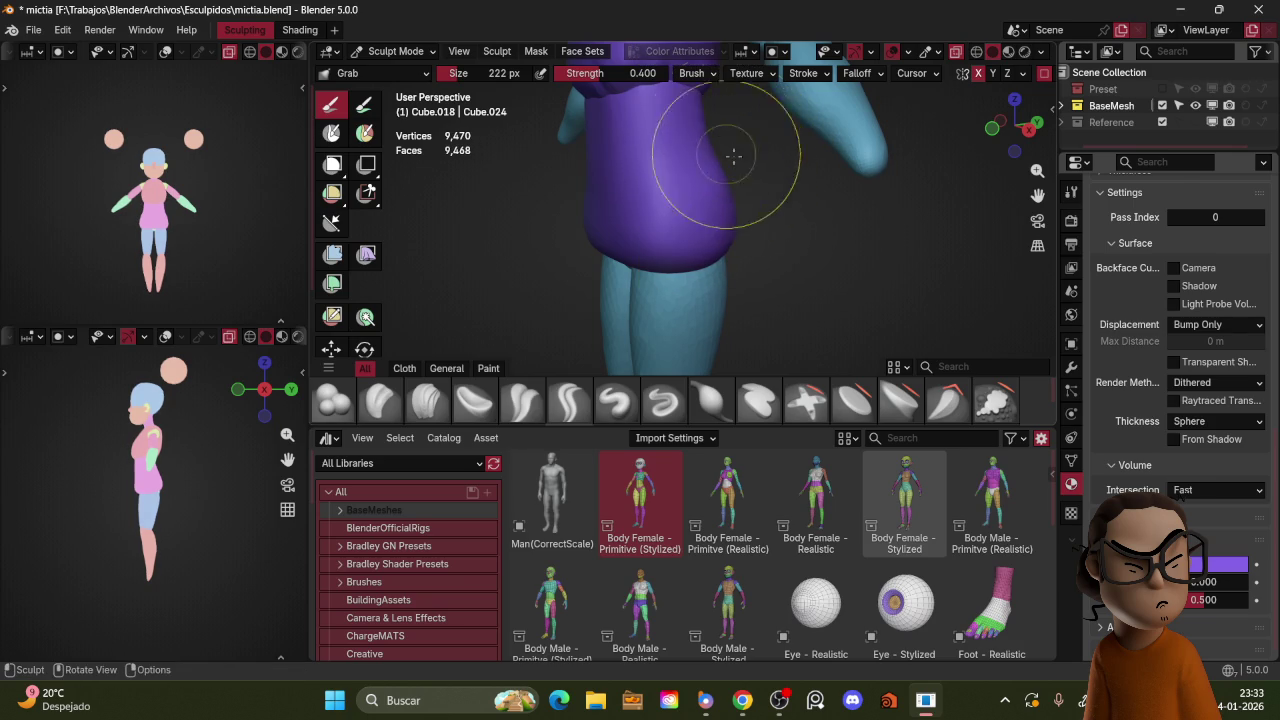
mouse_move(710, 117)
middle_mouse_down("ctrl")
mouse_move(667, 189)
mouse_move(800, 186)
mouse_move(808, 223)
mouse_move(820, 197)
mouse_move(770, 198)
mouse_move(757, 214)
middle_mouse_up("ctrl")
scroll(770, 198, "up", 2)
Step: Round the lower skirt into a bulge using 160 and 132 px brushes, then exit sculpting
mouse_move(729, 228)
left_mouse_down()
mouse_move(712, 205)
mouse_move(705, 285)
mouse_move(695, 241)
left_mouse_up()
middle_click_drag(695, 241, 700, 271)
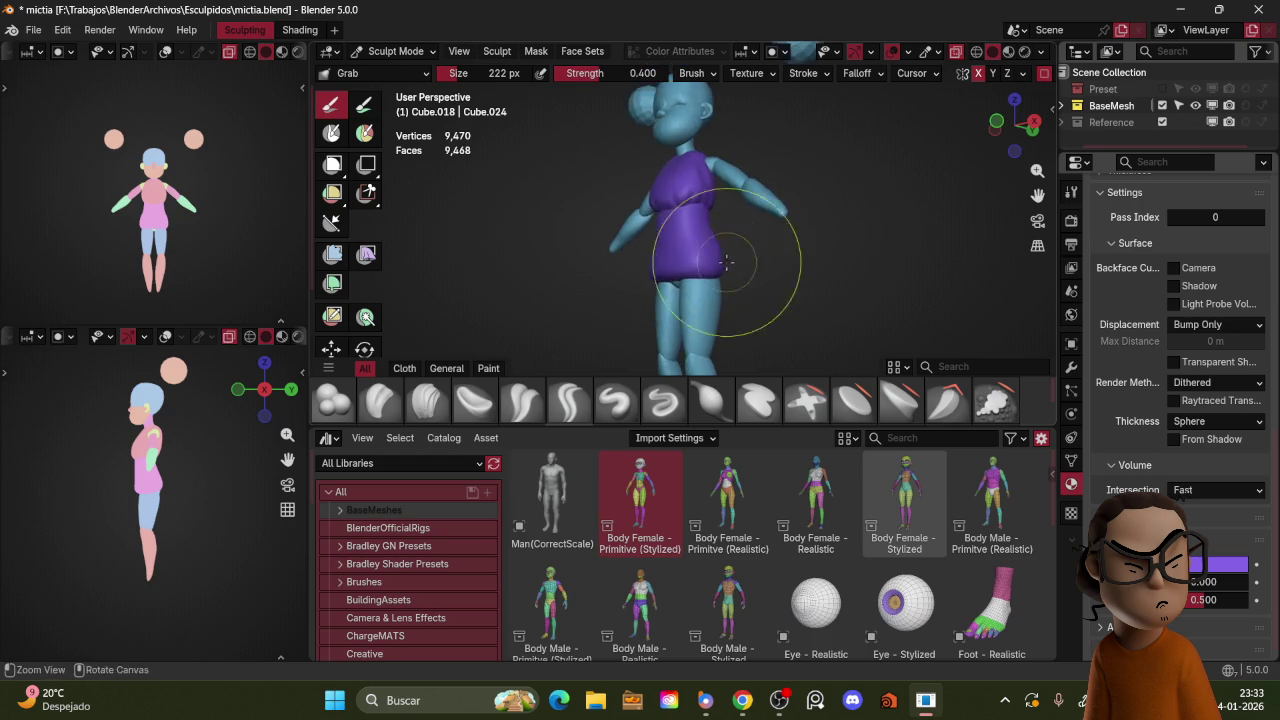
key("f")
left_click(686, 271)
key("KP_3")
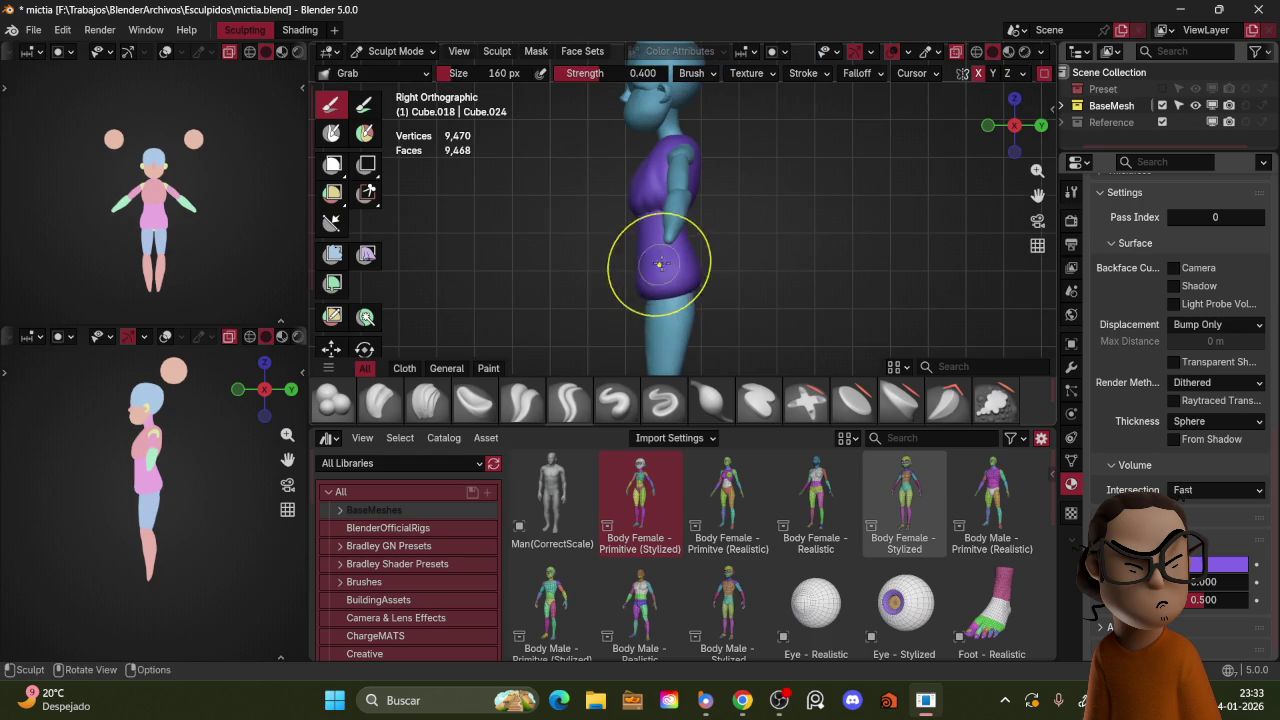
key("f")
left_click(645, 270)
mouse_move(652, 257)
middle_mouse_down()
mouse_move(780, 240)
mouse_move(728, 214)
middle_mouse_up()
key("ctrl+Tab")
key("KP_1")
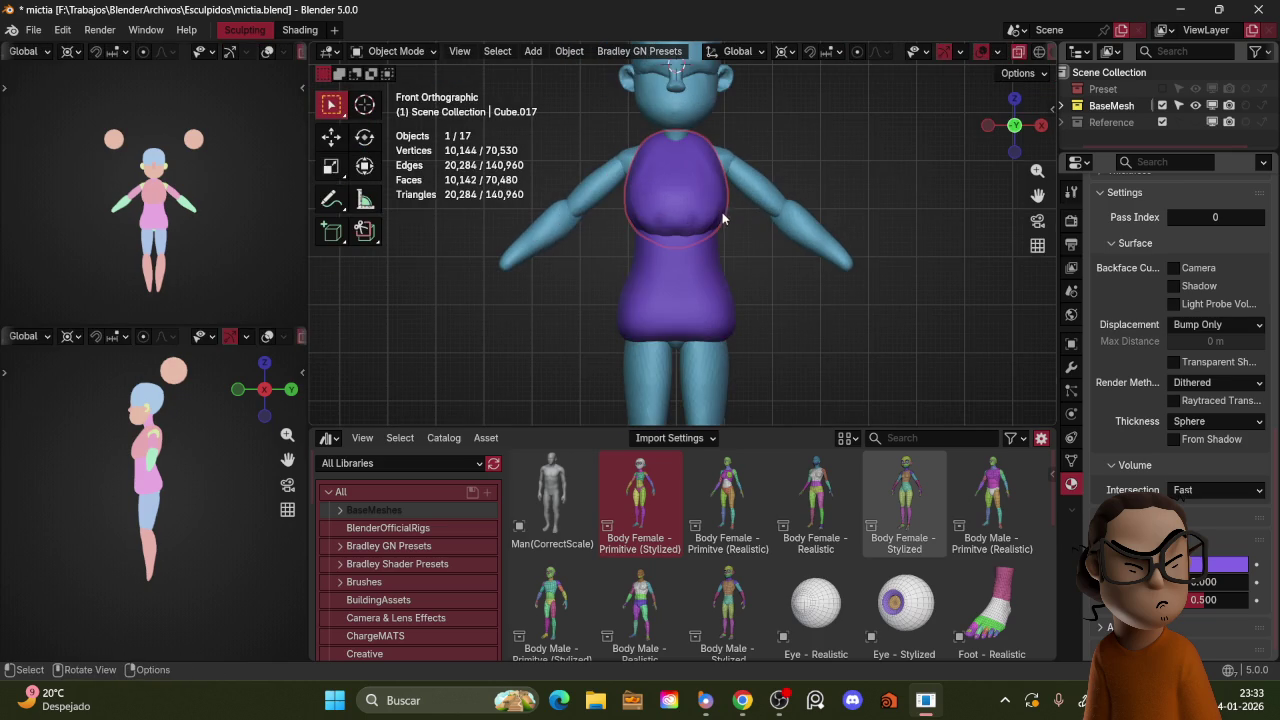
Step: Grab-sculpt the purple top's lower edge down, closing gaps over the skirt's waistline
key("ctrl+Tab")
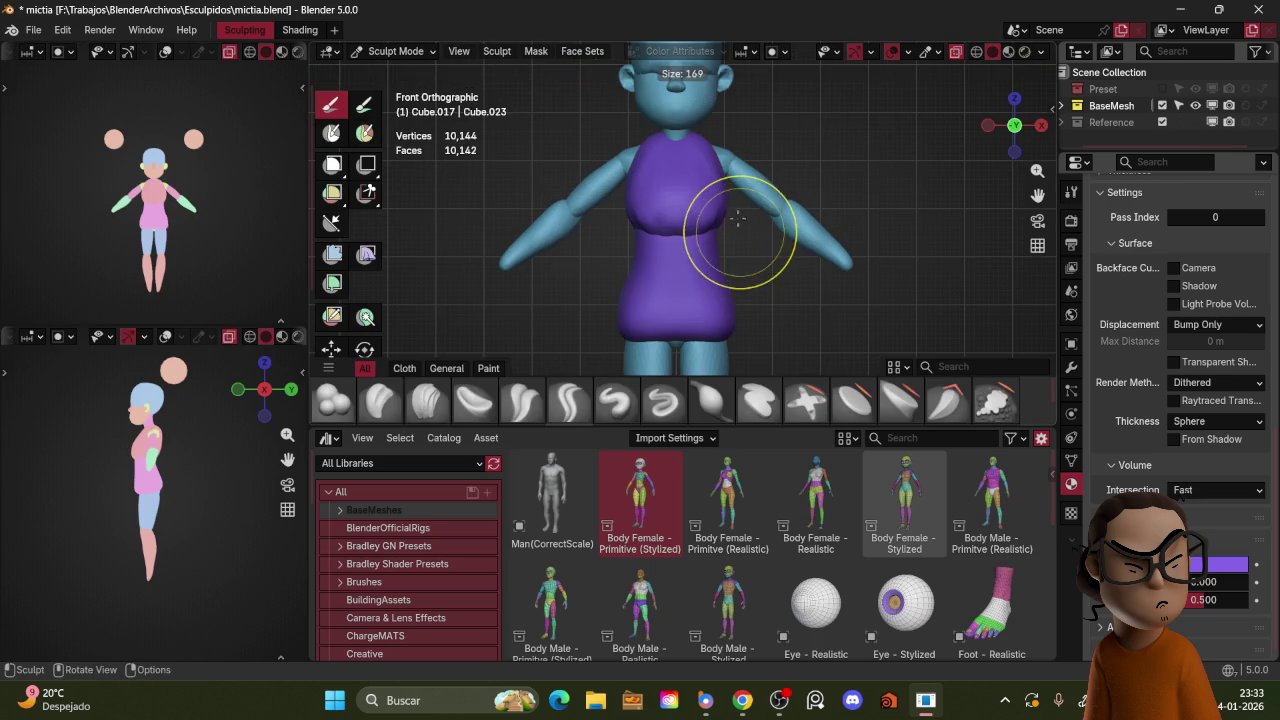
left_click_drag(720, 217, 730, 188)
mouse_move(730, 188)
middle_mouse_down()
mouse_move(777, 206)
mouse_move(766, 220)
middle_mouse_up()
left_click_drag(766, 220, 760, 205)
mouse_move(790, 176)
middle_mouse_down()
mouse_move(749, 177)
mouse_move(674, 209)
mouse_move(723, 243)
middle_mouse_up()
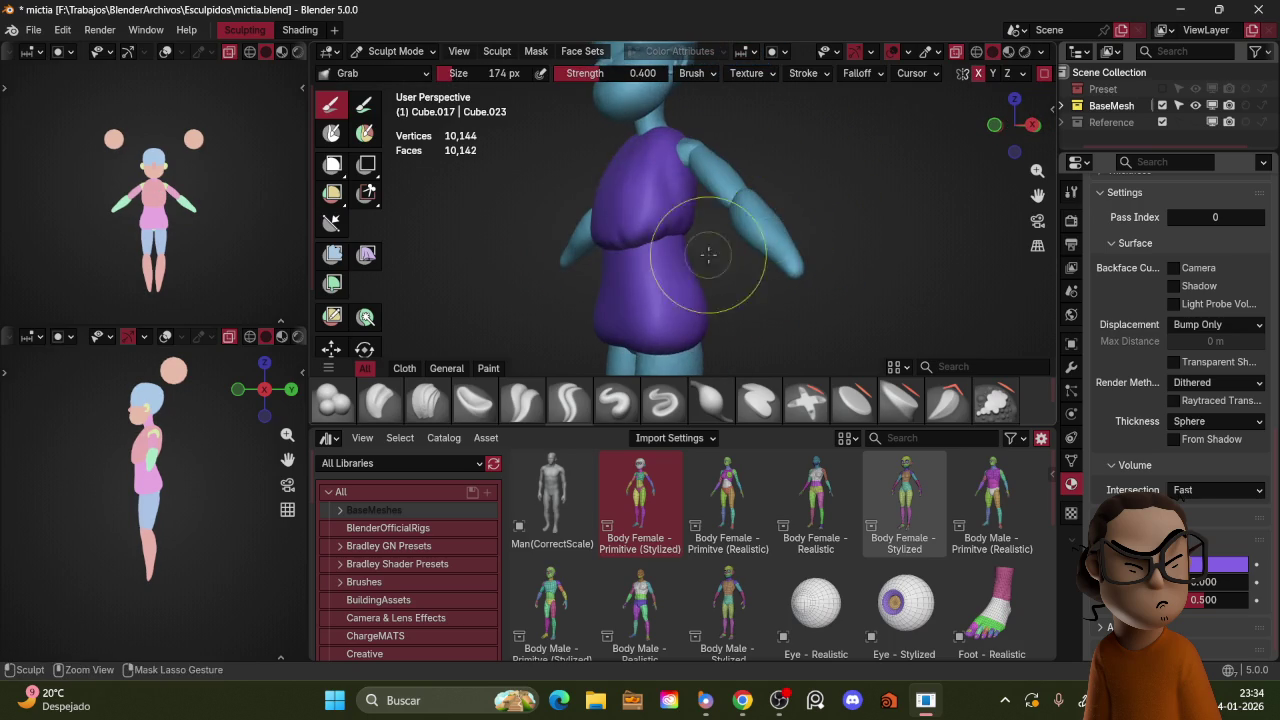
Step: Sculpt the skirt's waist into shape, then switch to the Crease Polish brush
key("ctrl+Tab")
left_click(666, 254)
key("ctrl+Tab")
left_click(704, 317)
left_click_drag(640, 190, 645, 272)
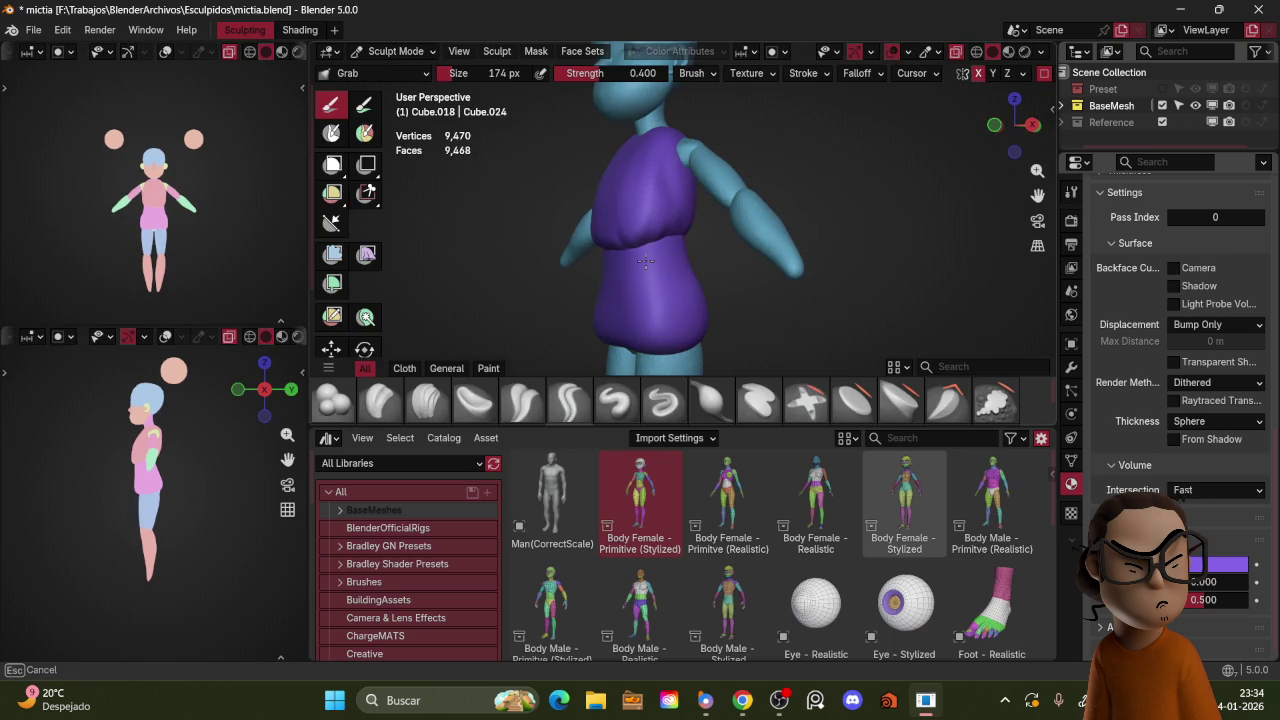
middle_click_drag(697, 234, 686, 176)
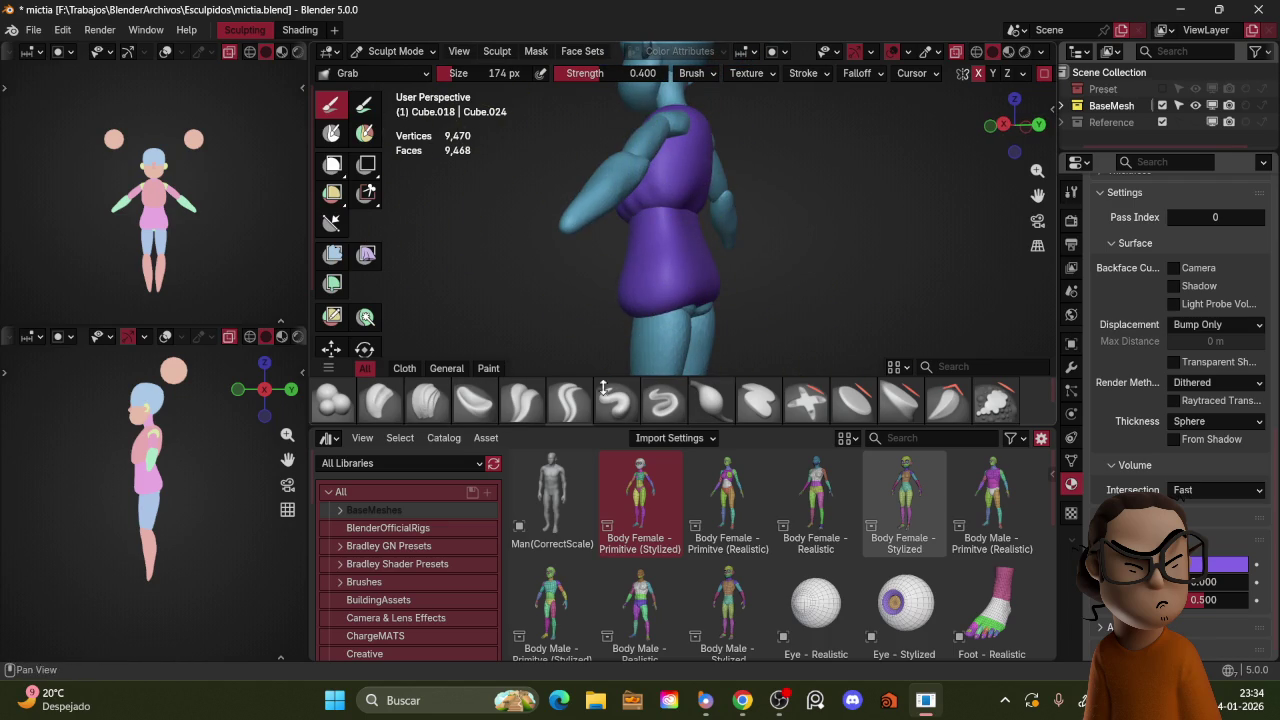
left_click(537, 403)
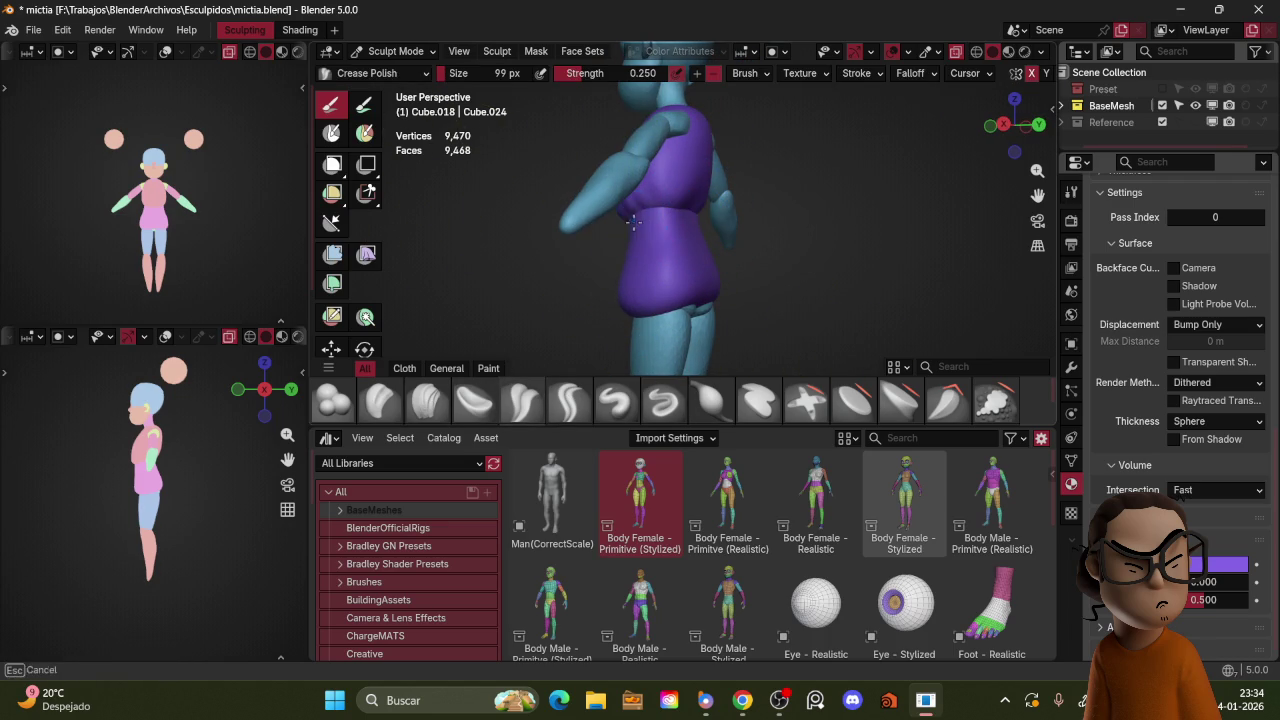
Step: Crease a sharp waist seam into the skirt with a 48 px Crease Polish brush
key("f")
left_click(650, 213)
middle_click_drag(650, 213, 665, 200)
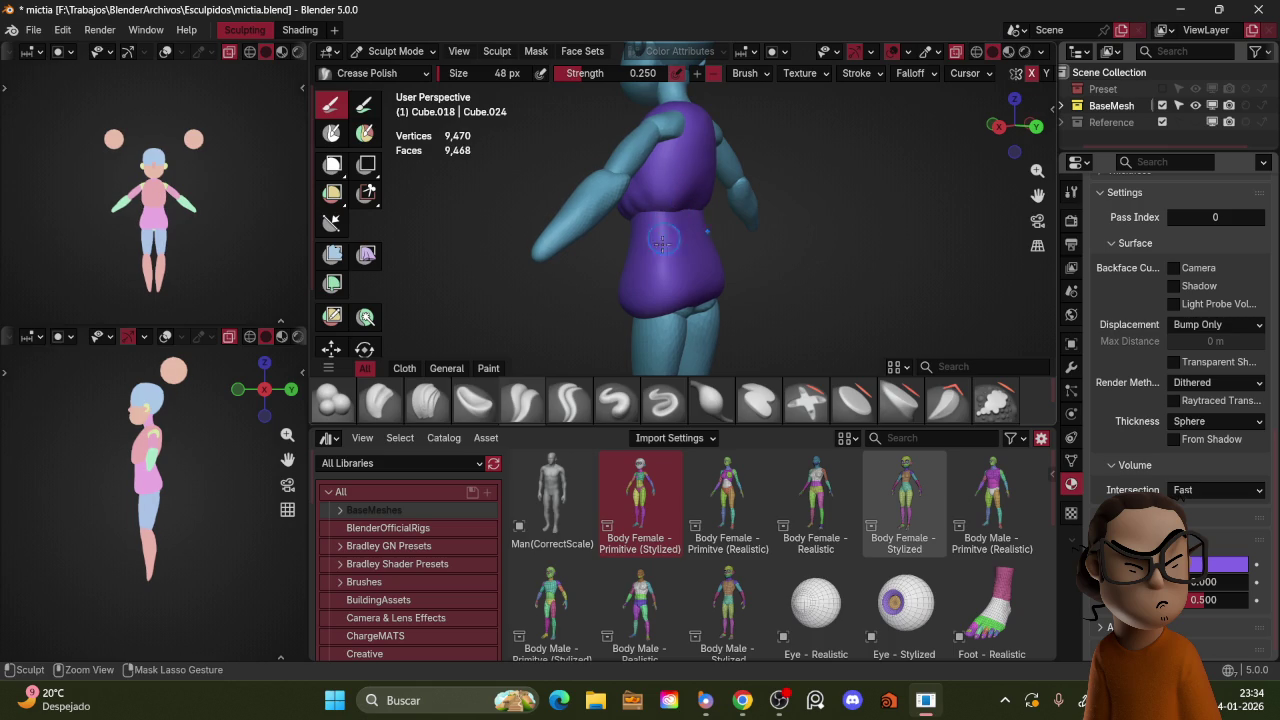
mouse_move(666, 225)
middle_mouse_down()
mouse_move(701, 237)
mouse_move(708, 218)
mouse_move(675, 217)
middle_mouse_up()
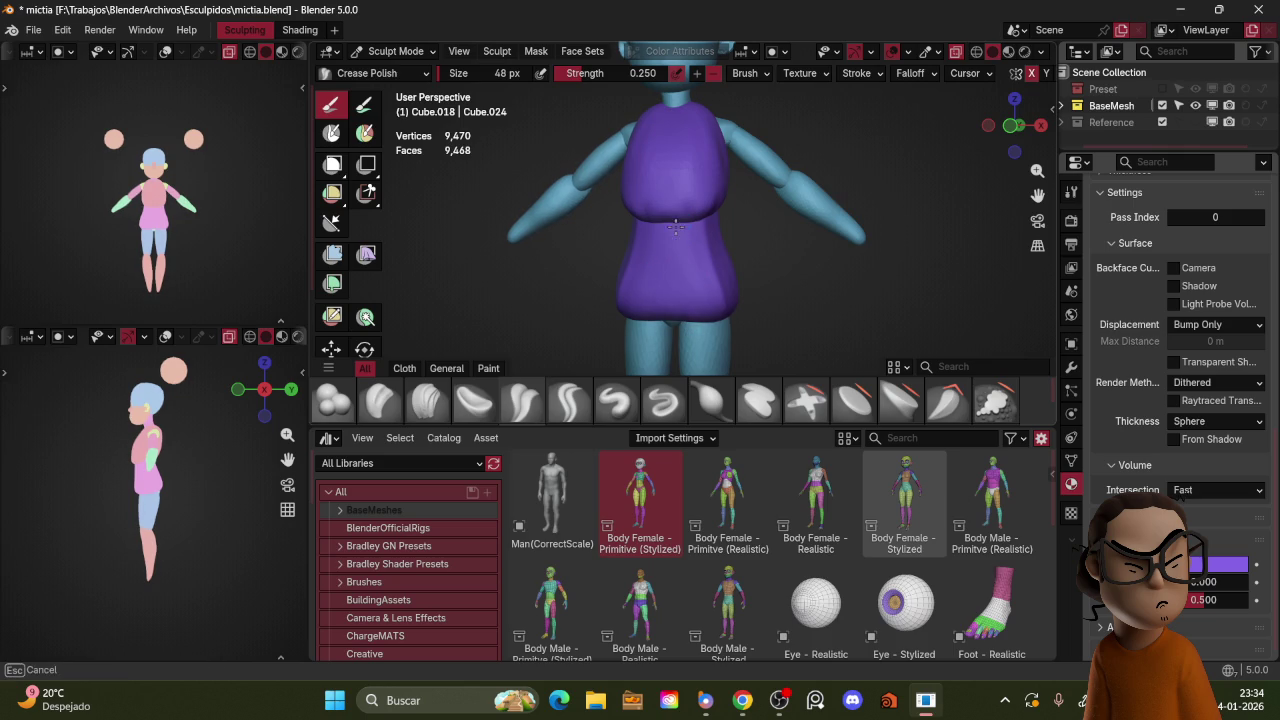
middle_click_drag(688, 236, 710, 332)
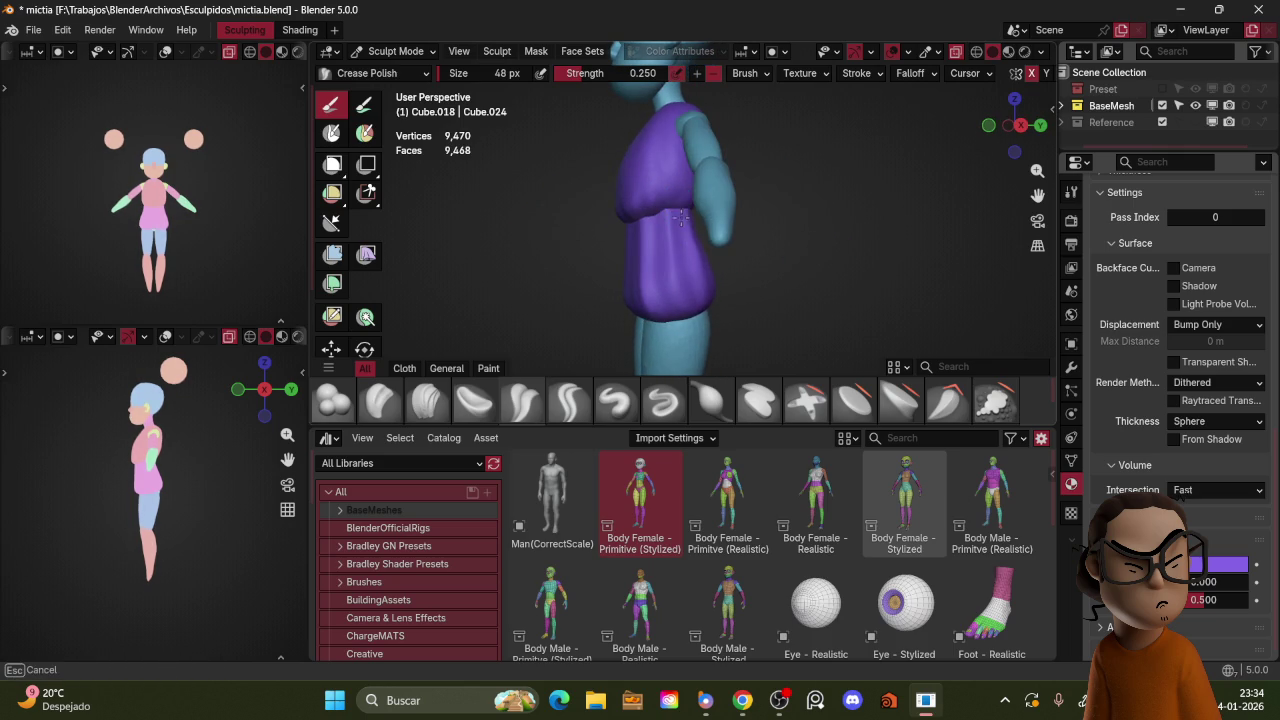
middle_click_drag(679, 217, 670, 285)
Step: Switch back to the Grab brush and enlarge it to 153 px
key("g")
key("KP_3")
key("f")
mouse_move(675, 274)
middle_mouse_down()
mouse_move(700, 271)
mouse_move(770, 322)
middle_mouse_up()
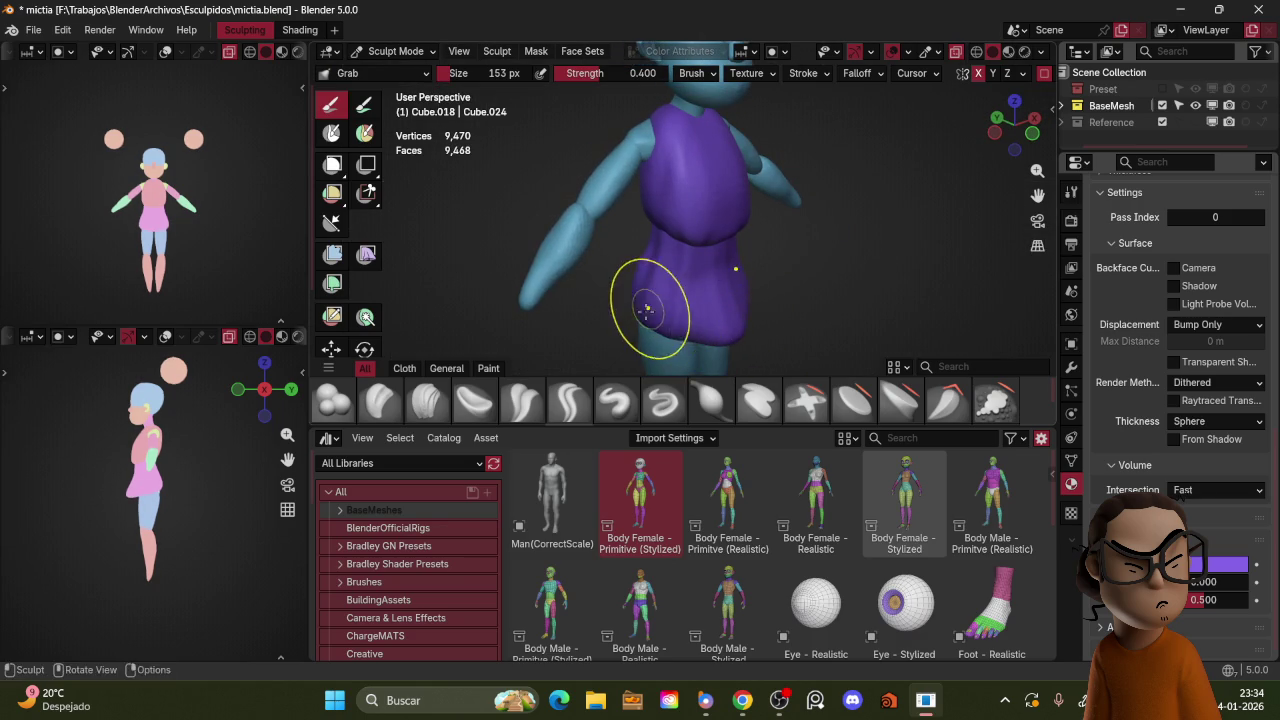
Step: Grab-sculpt the dress waist and a fuller skirt flare over the hips, checking side and front views
mouse_move(802, 282)
middle_mouse_down()
mouse_move(707, 316)
mouse_move(708, 300)
mouse_move(651, 286)
mouse_move(737, 297)
mouse_move(694, 258)
mouse_move(723, 275)
mouse_move(843, 266)
middle_mouse_up()
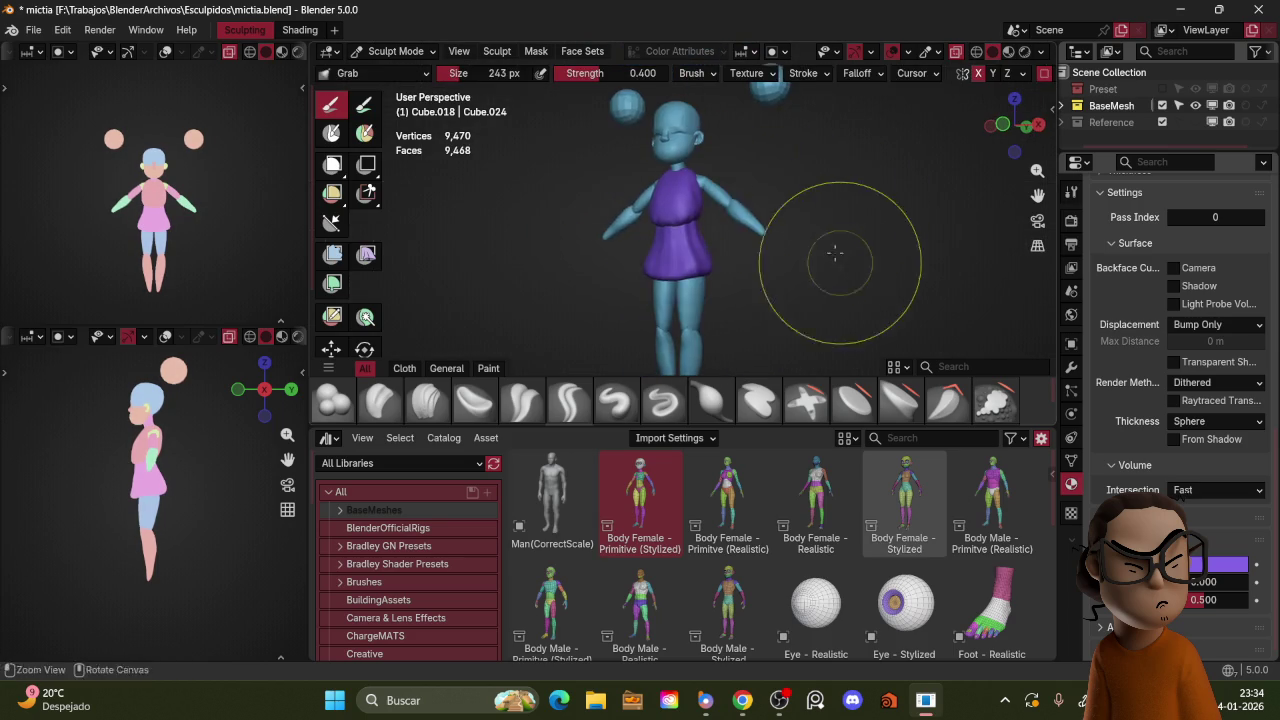
mouse_move(886, 229)
middle_mouse_down()
mouse_move(815, 195)
mouse_move(829, 214)
mouse_move(814, 157)
mouse_move(809, 214)
mouse_move(766, 211)
mouse_move(808, 229)
mouse_move(786, 223)
middle_mouse_up()
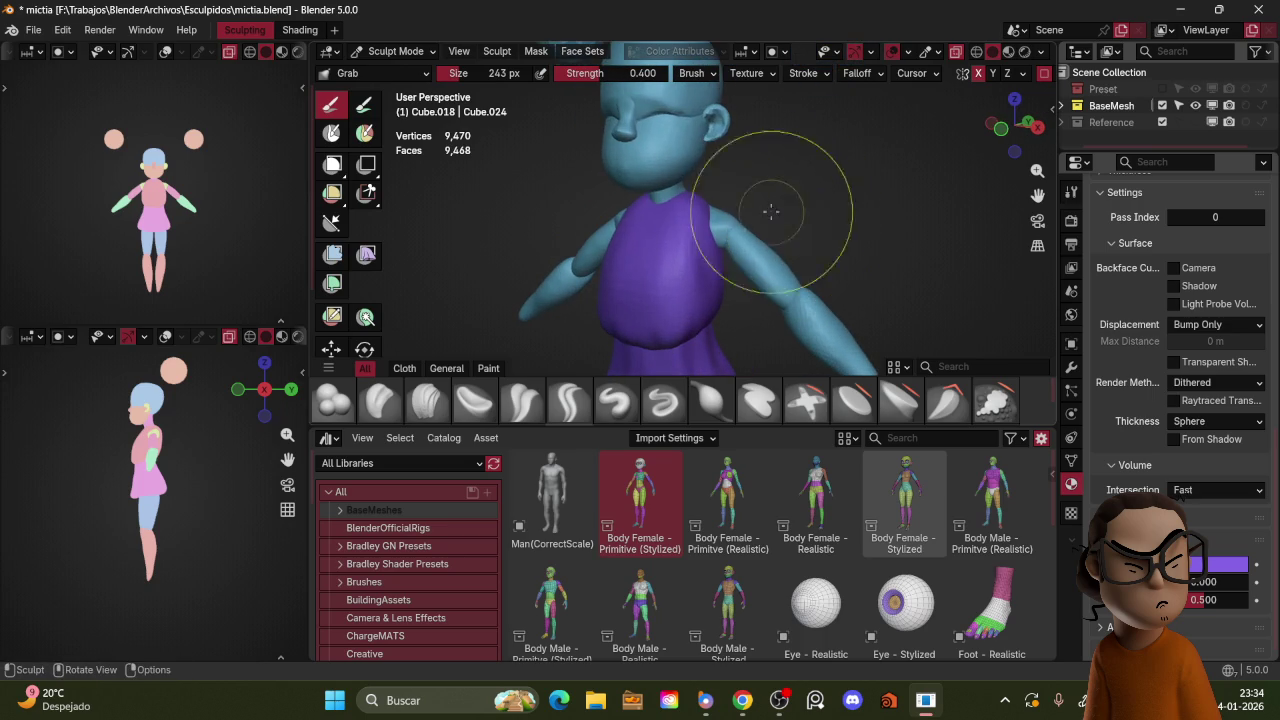
mouse_move(737, 262)
middle_mouse_down()
mouse_move(760, 250)
mouse_move(736, 242)
mouse_move(714, 257)
middle_mouse_up()
key("KP_3")
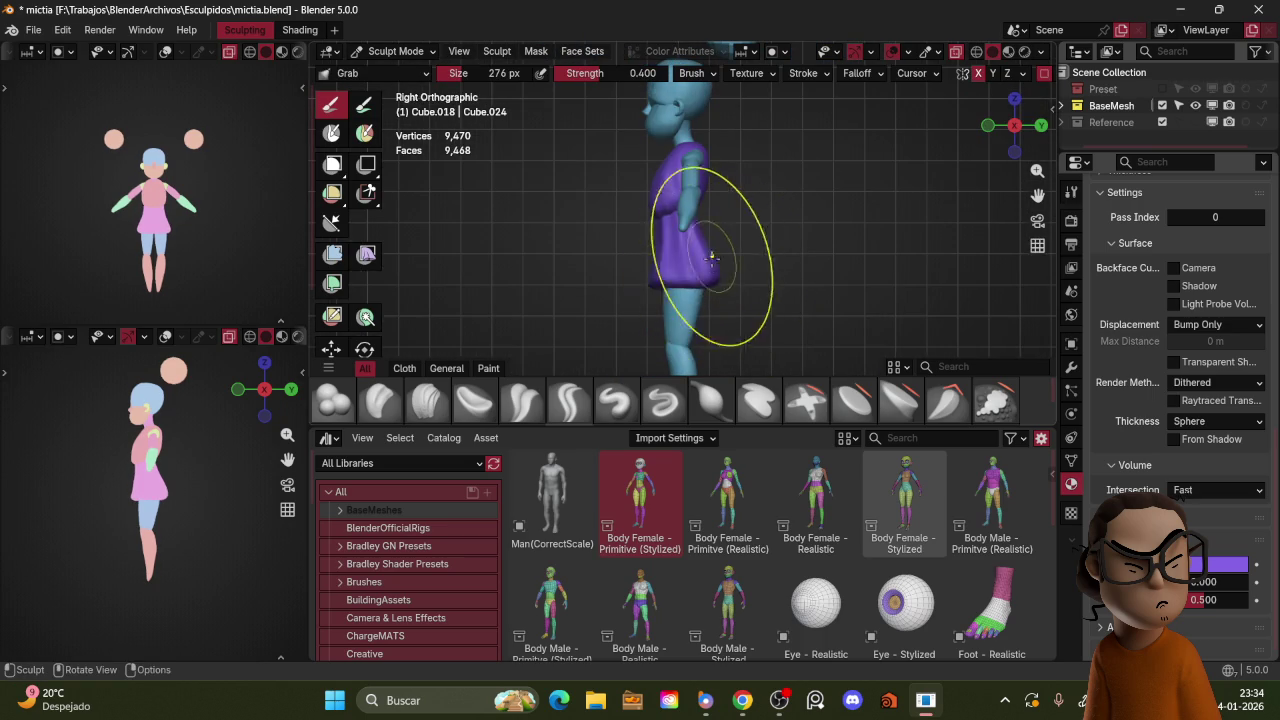
key("KP_1")
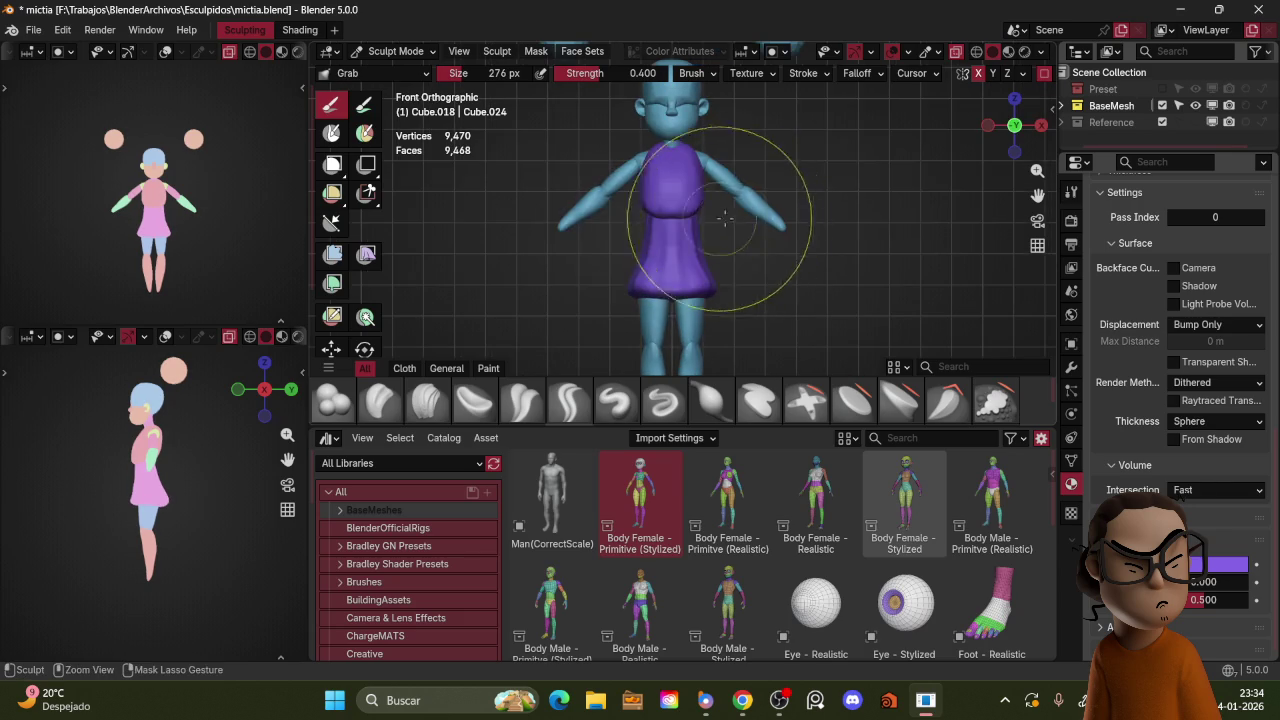
key("ctrl+Tab")
middle_click_drag(699, 195, 713, 247)
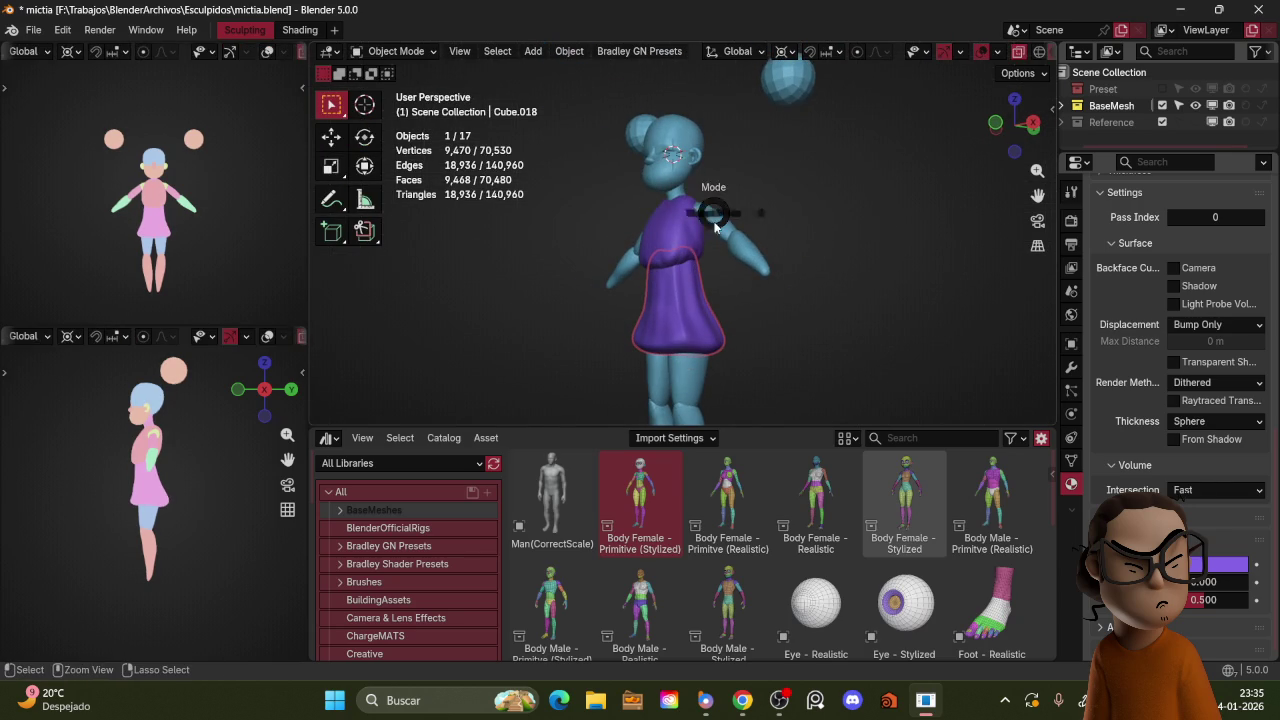
key("ctrl+Tab")
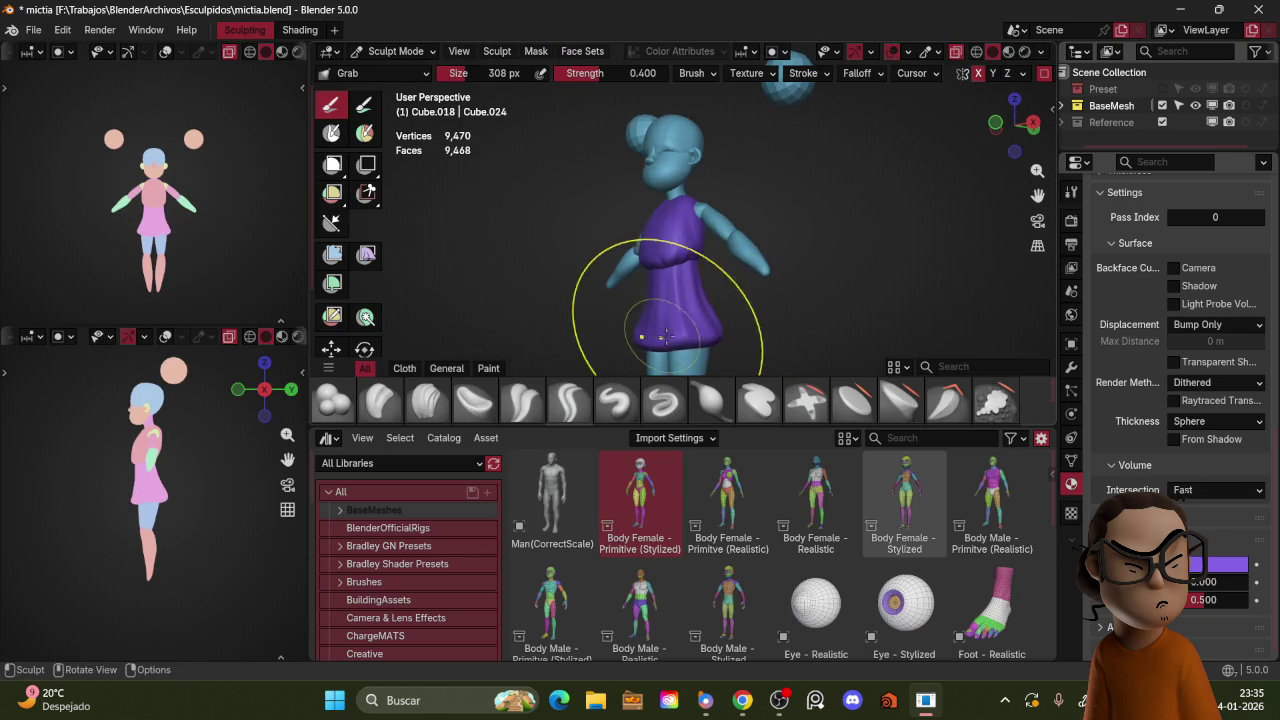
mouse_move(643, 300)
middle_mouse_down()
mouse_move(768, 205)
mouse_move(809, 220)
mouse_move(809, 251)
mouse_move(786, 230)
middle_mouse_up()
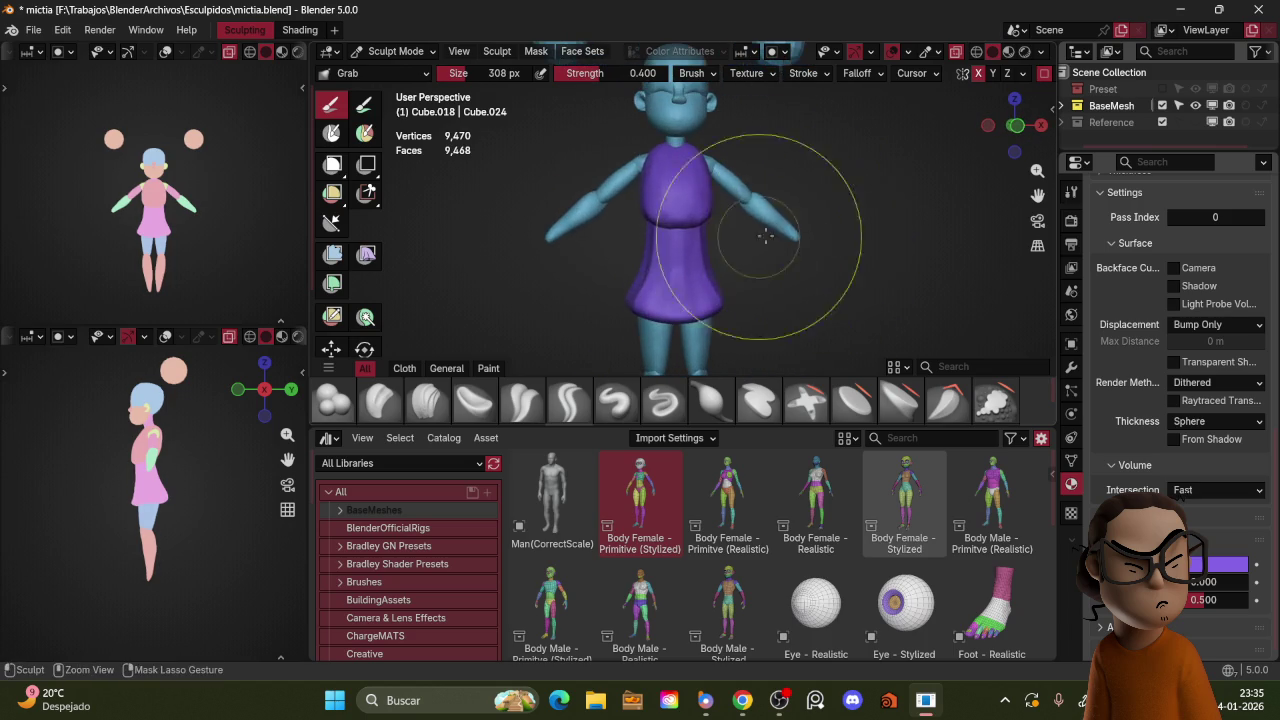
key("ctrl+Tab")
key("ctrl+Tab")
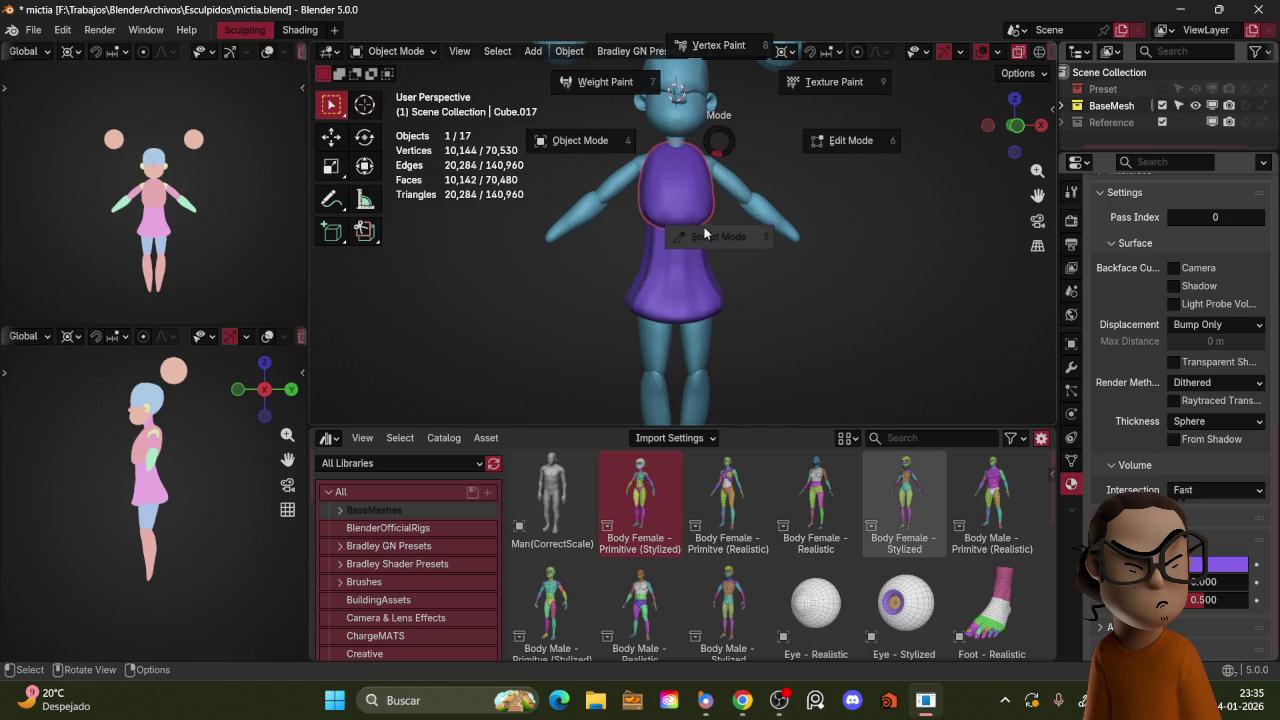
Step: Sculpt the purple top and voxel-remesh it to a lighter 6,336-vertex mesh
left_click(720, 230)
key("KP_3")
key("g")
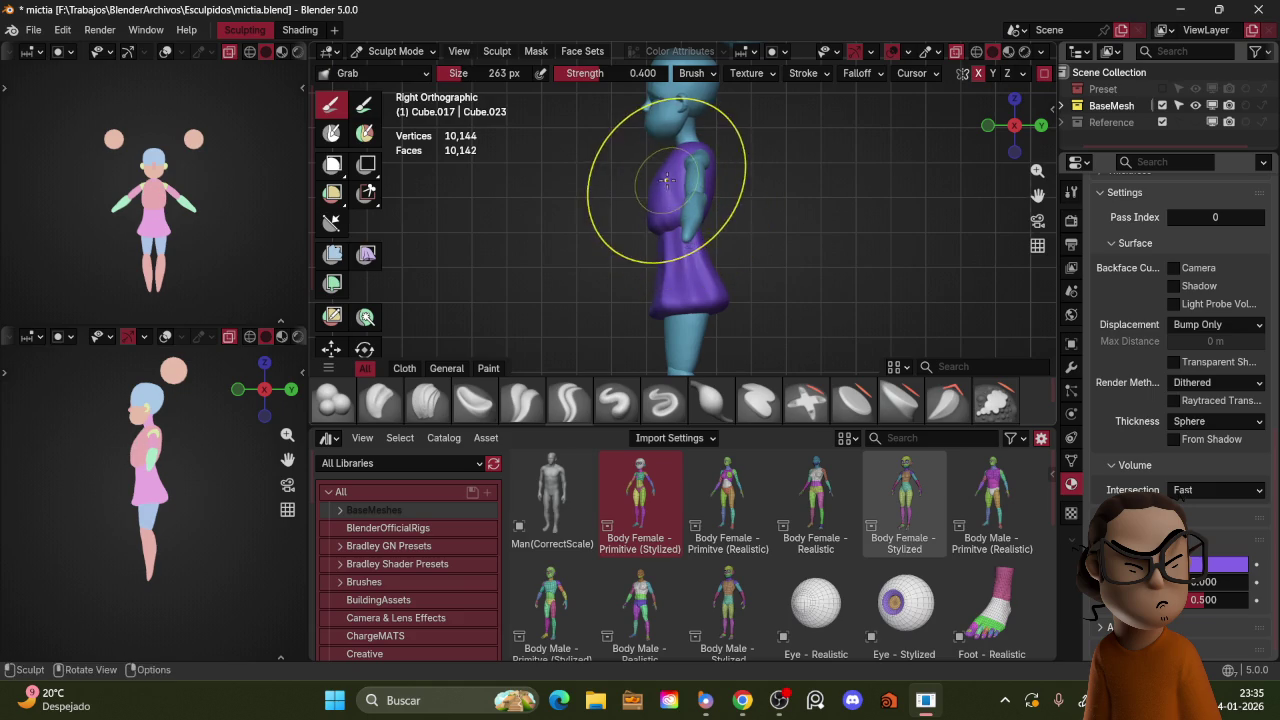
key("KP_1")
middle_click_drag(748, 153, 650, 230)
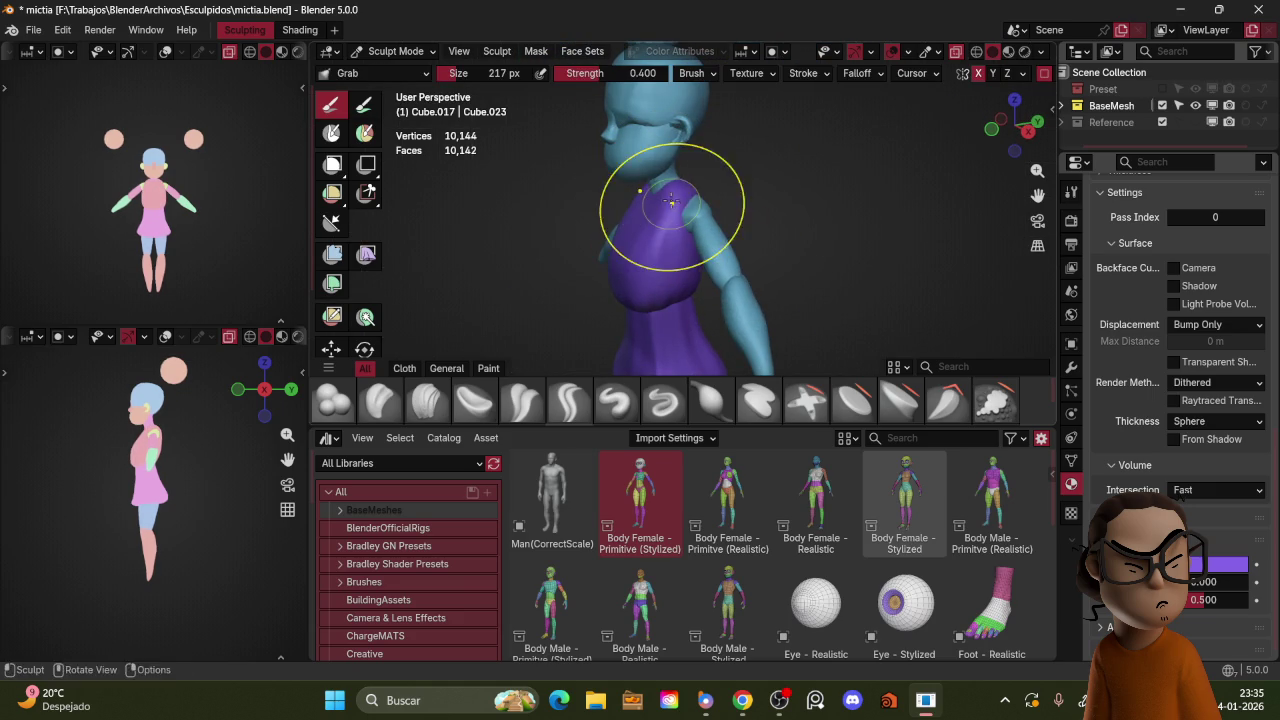
middle_click_drag(686, 214, 734, 178)
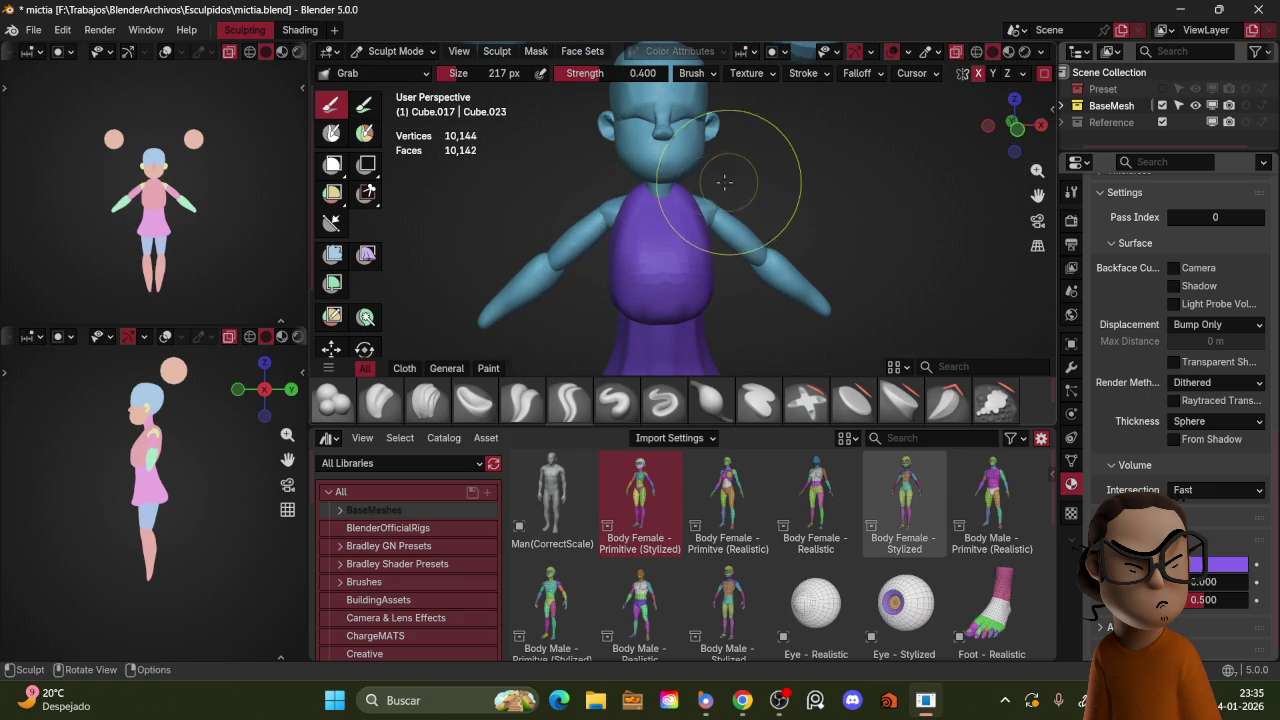
key("r")
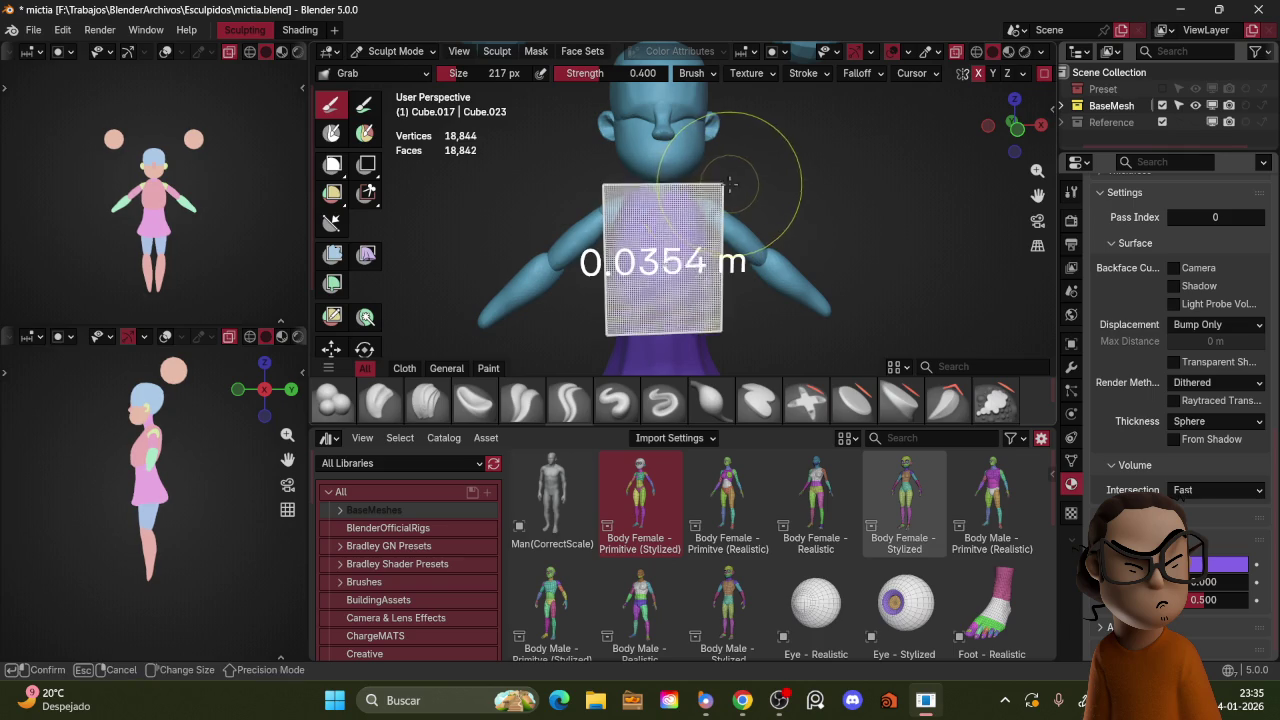
left_click(705, 211)
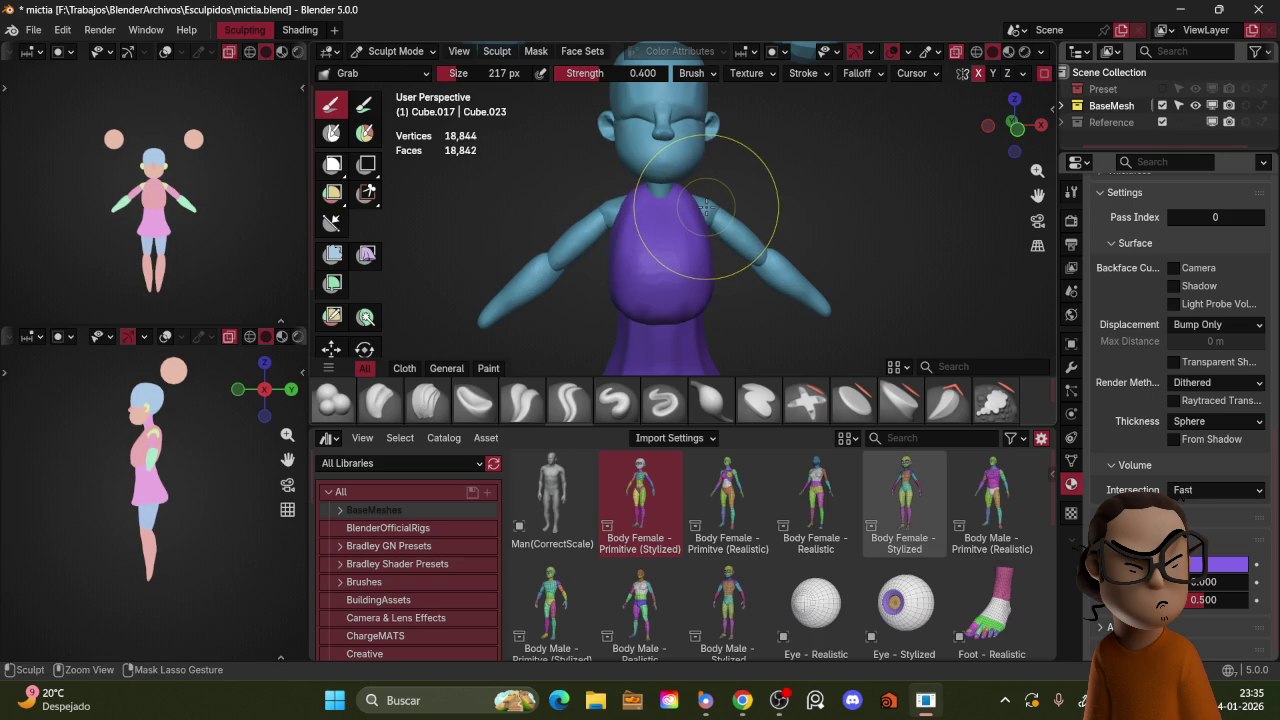
Step: Grab-sculpt a fuller, rounded bust and shoulders with a 191 px brush
left_click(668, 210)
mouse_move(716, 250)
middle_mouse_down()
mouse_move(674, 251)
mouse_move(622, 280)
mouse_move(659, 295)
middle_mouse_up()
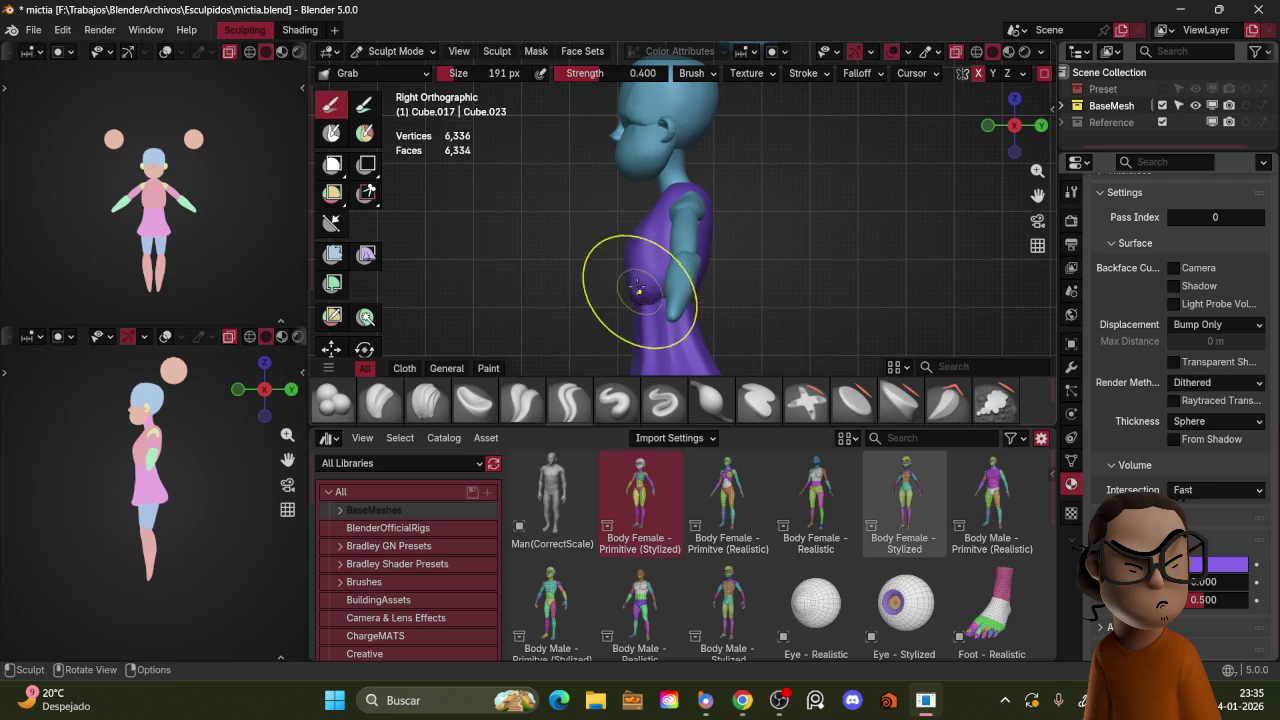
middle_click_drag(629, 250, 722, 278)
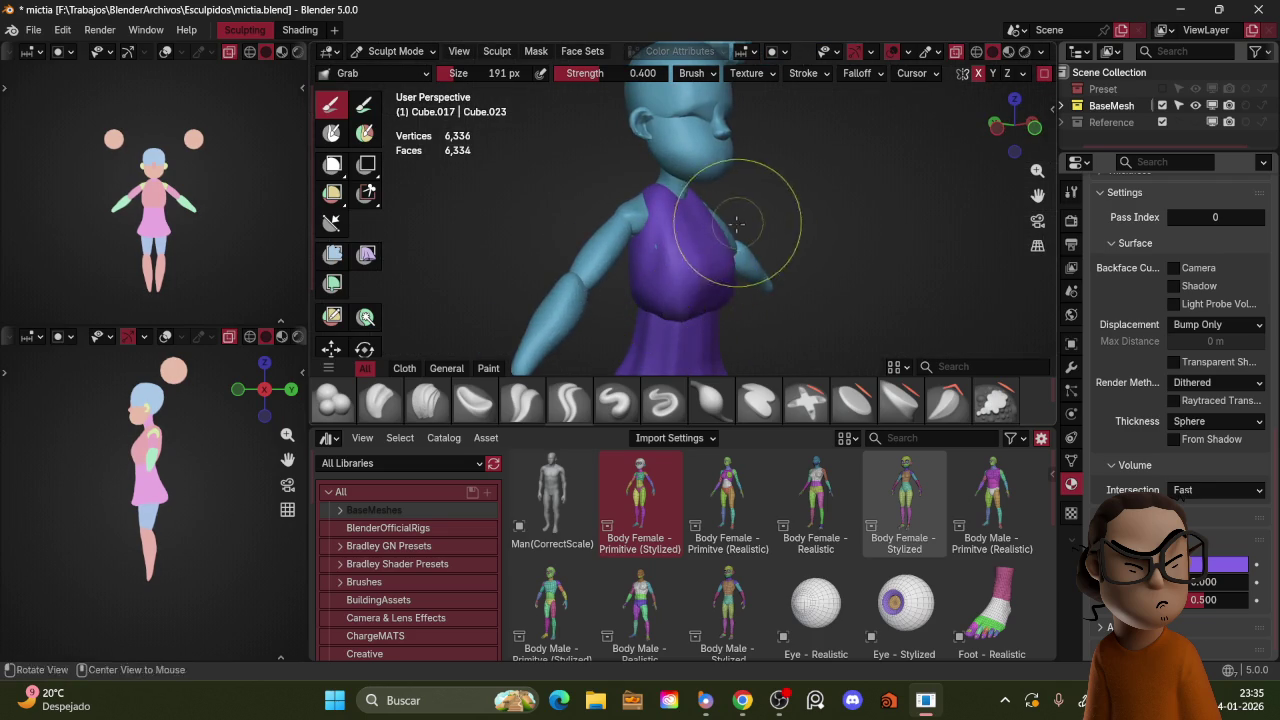
middle_click_drag(743, 223, 628, 251)
mouse_move(722, 226)
middle_mouse_down()
mouse_move(674, 229)
mouse_move(746, 243)
mouse_move(577, 343)
middle_mouse_up()
mouse_move(711, 224)
middle_mouse_down()
mouse_move(834, 223)
mouse_move(806, 189)
mouse_move(820, 191)
mouse_move(737, 214)
middle_mouse_up()
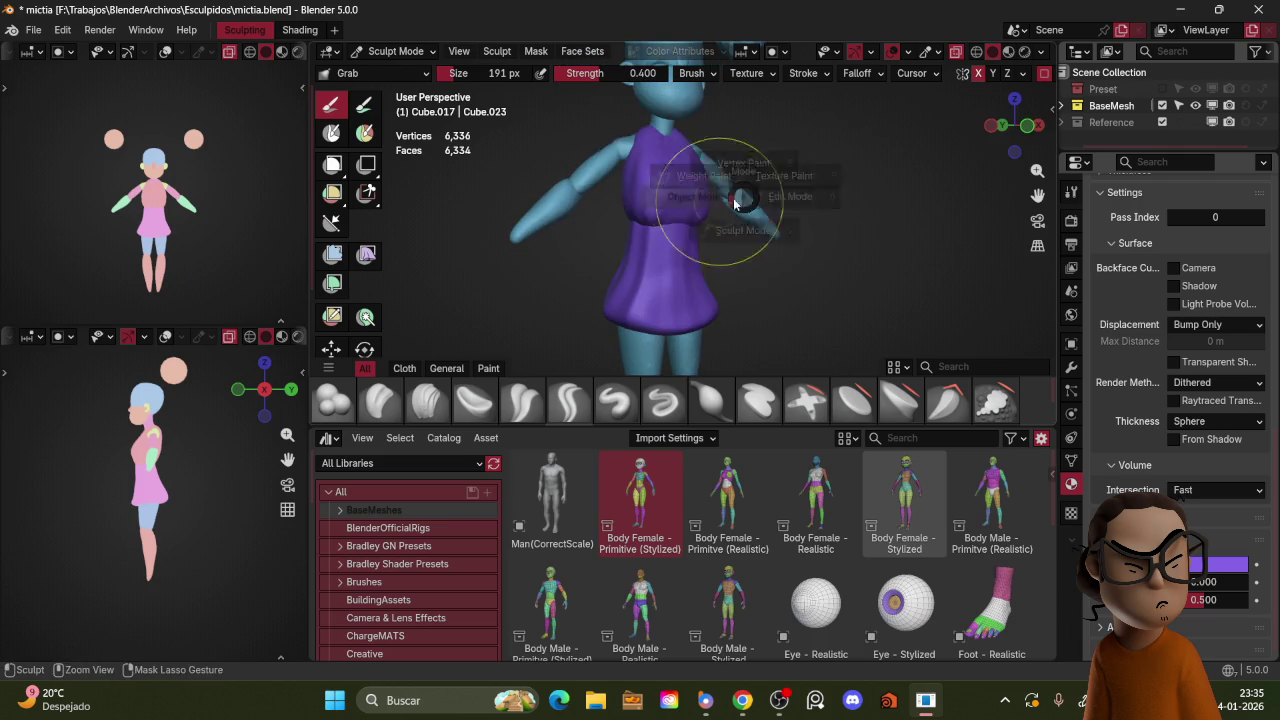
key("ctrl+Tab")
Step: Duplicate the purple top into a new piece, Cube.019, just below the original
key("shift+d")
left_click(740, 258)
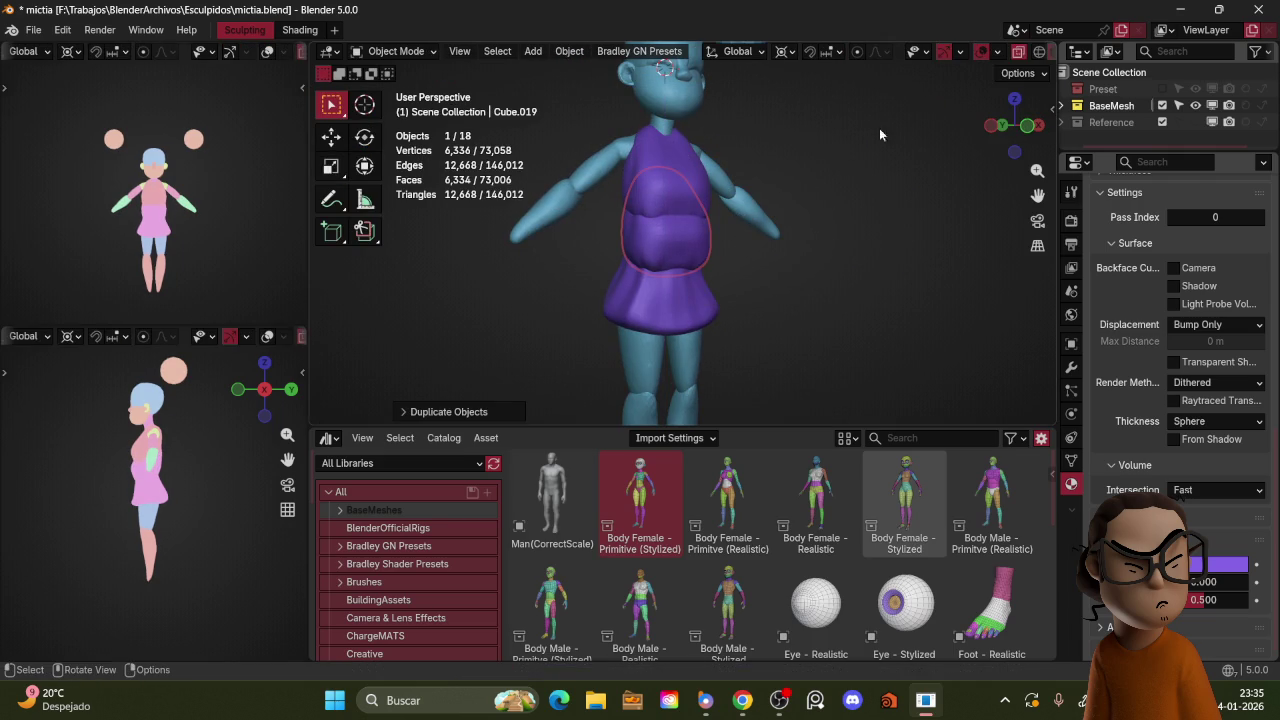
scroll(1160, 342, "up", 5)
scroll(1158, 342, "up", 6)
scroll(1165, 400, "up", 5)
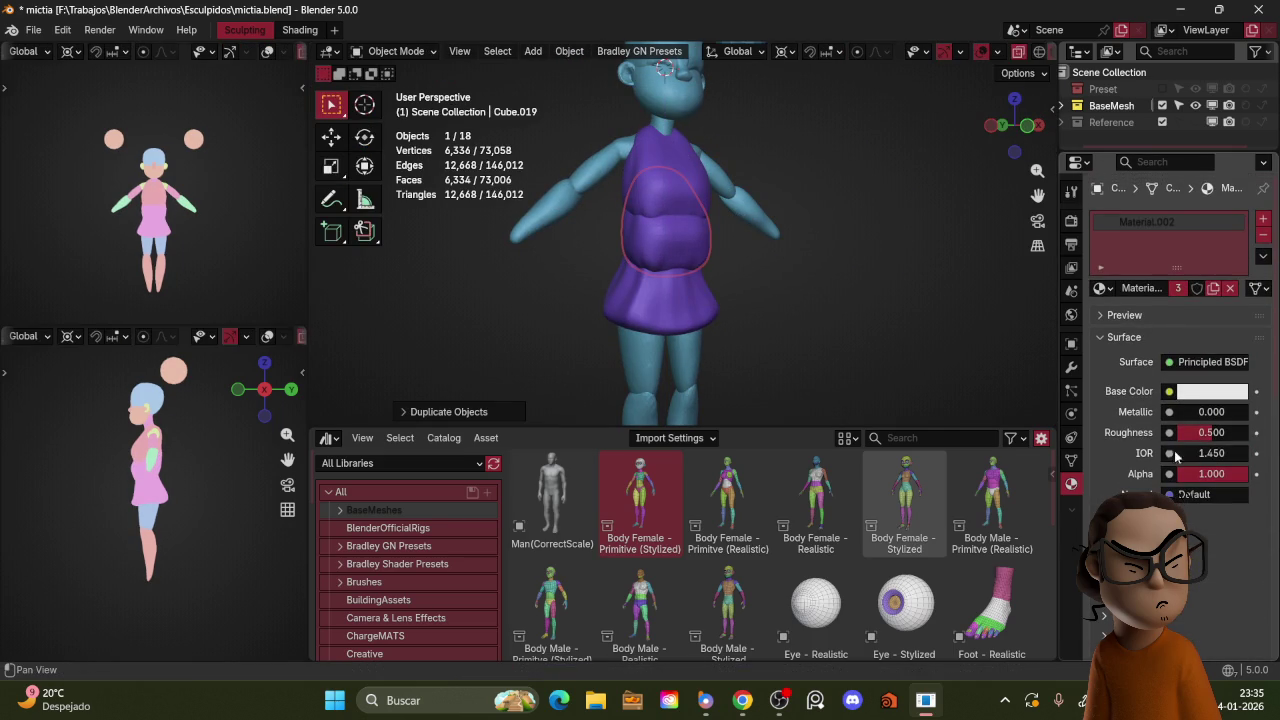
Step: Give the duplicate a single-user material with a dark purple base colour
left_click(1182, 289)
scroll(1160, 400, "down", 5)
scroll(1160, 410, "down", 5)
scroll(1155, 420, "down", 5)
left_click(1220, 564)
left_click_drag(1236, 328, 1240, 475)
left_click_drag(1236, 390, 1238, 358)
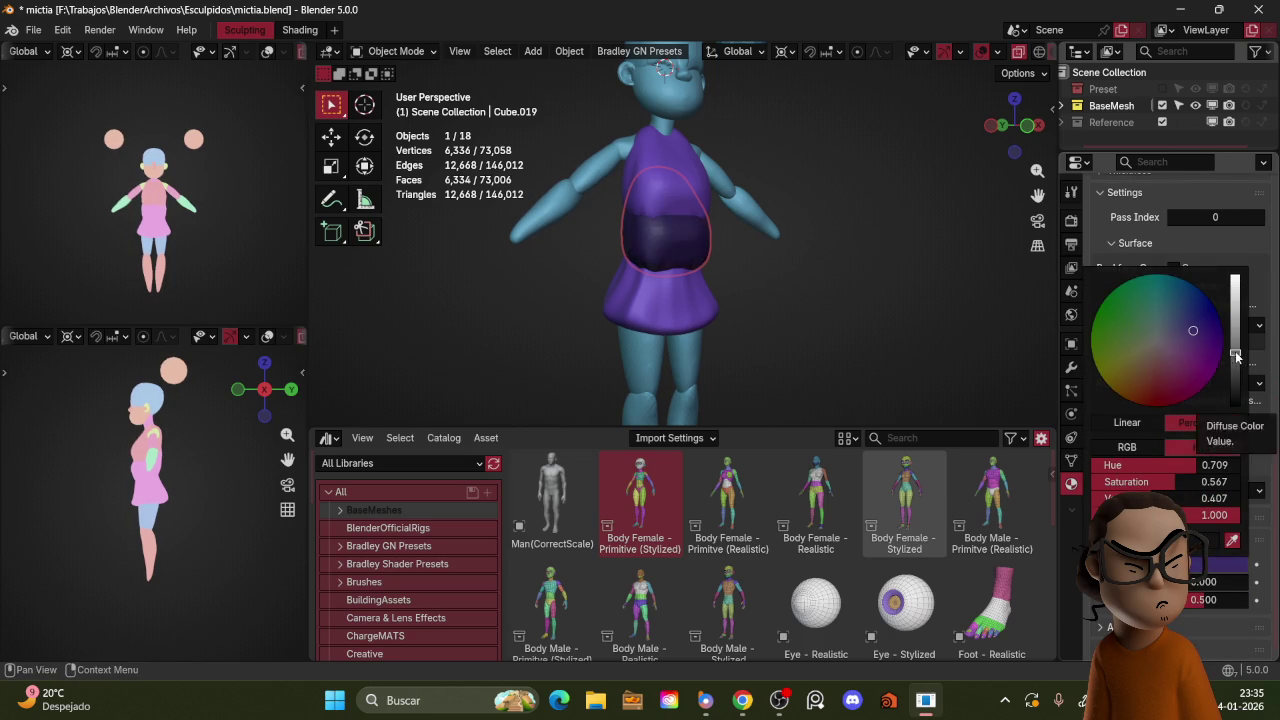
Step: Switch the dark duplicate into Sculpt Mode from a front view
key("KP_1")
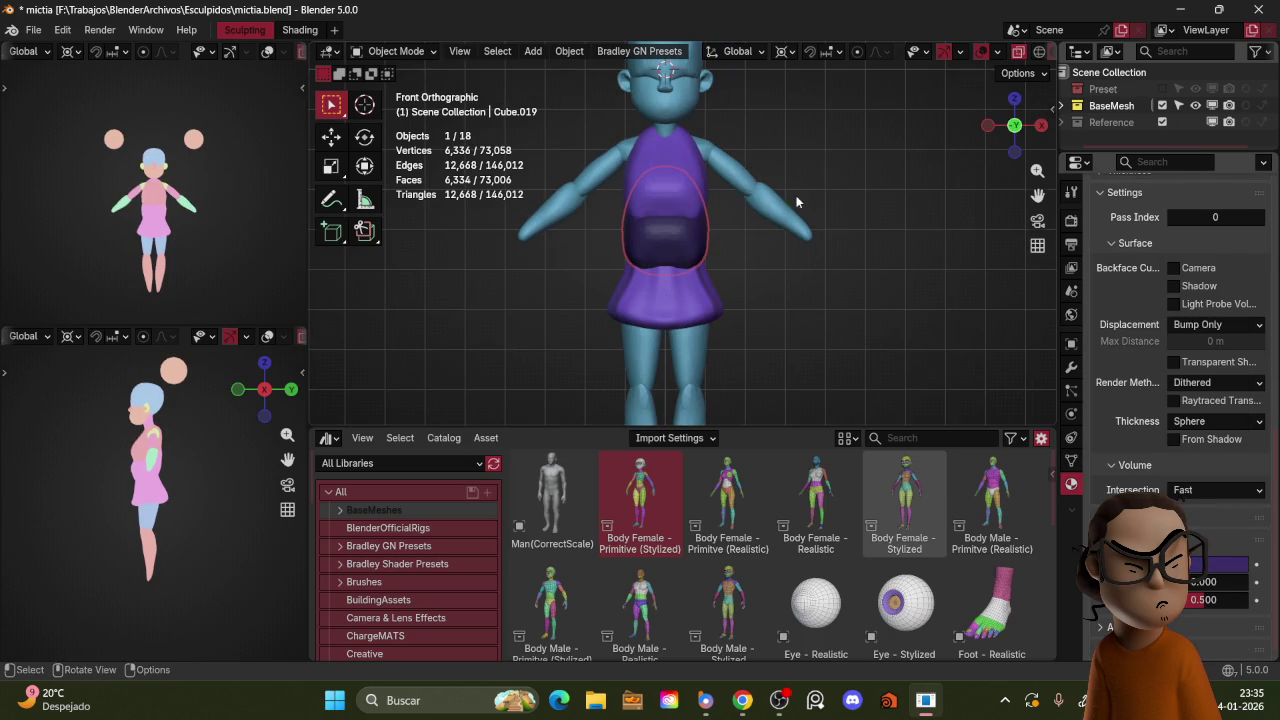
middle_click_drag(782, 200, 765, 210)
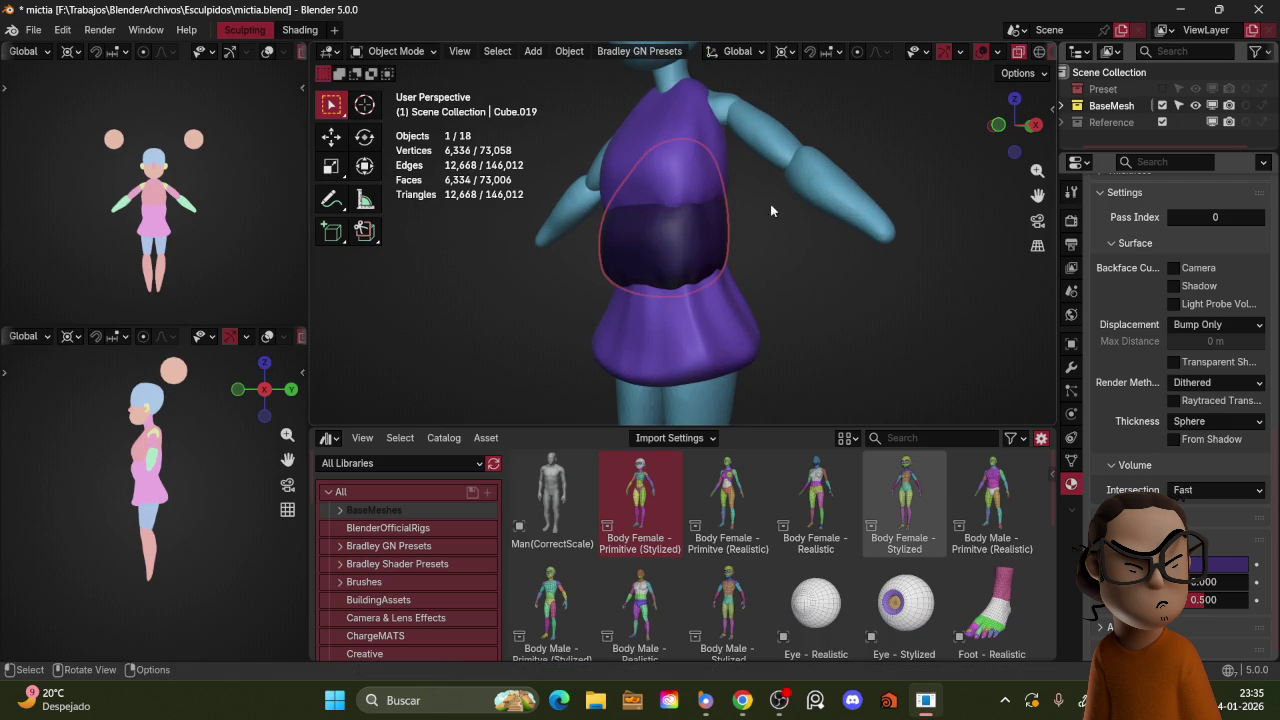
key("ctrl+Tab")
left_click(749, 37)
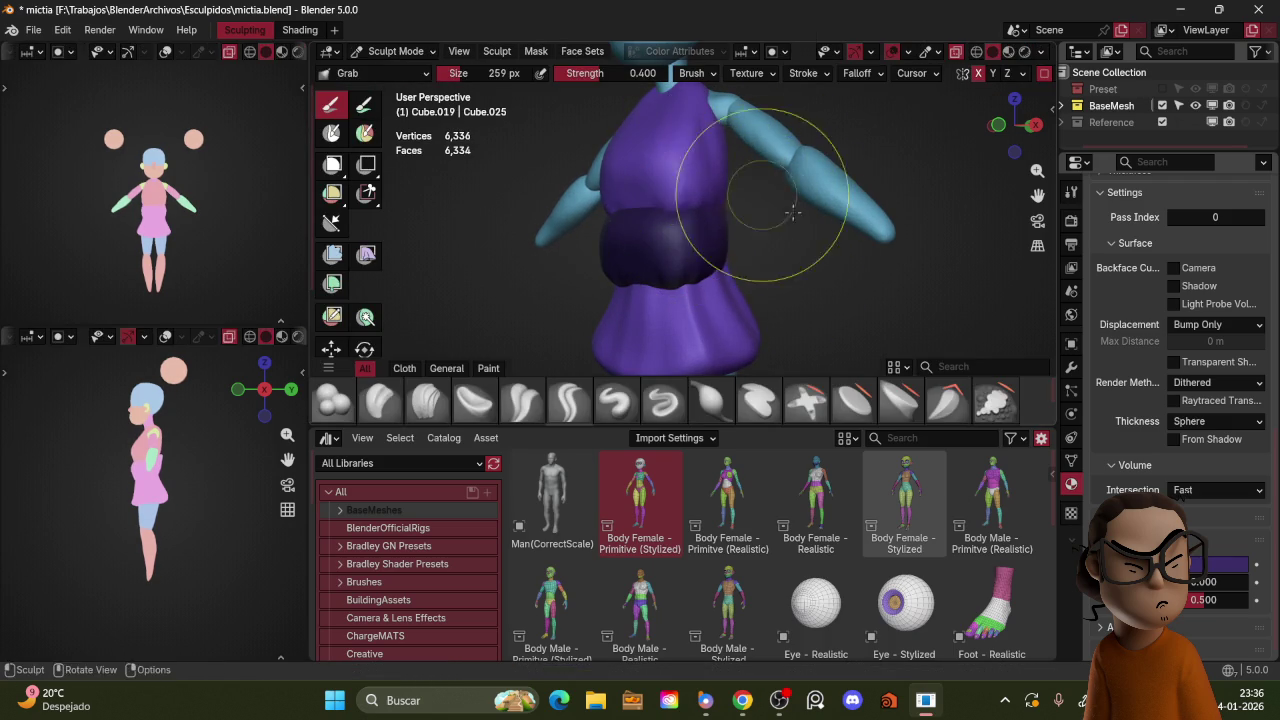
Step: Remesh the dark duplicate at a coarser voxel size
middle_click_drag(784, 203, 738, 228)
middle_click_drag(826, 172, 741, 175)
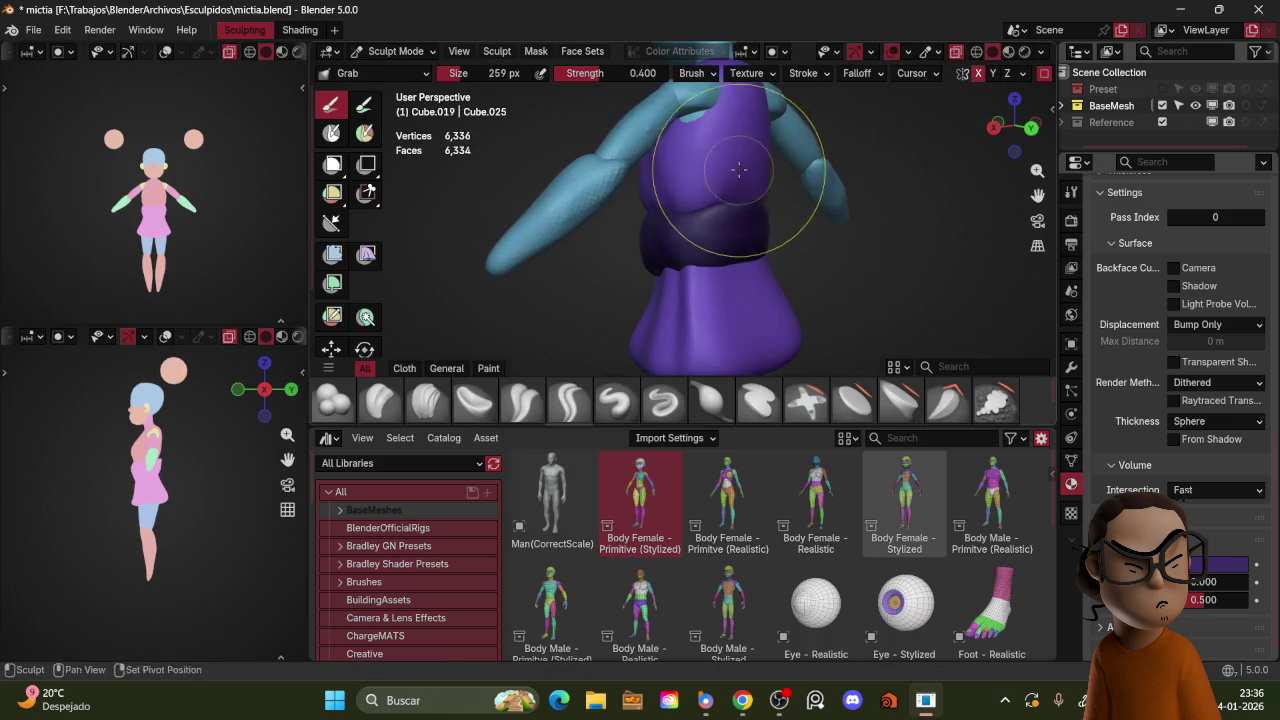
middle_click_drag(725, 219, 830, 175)
key("r")
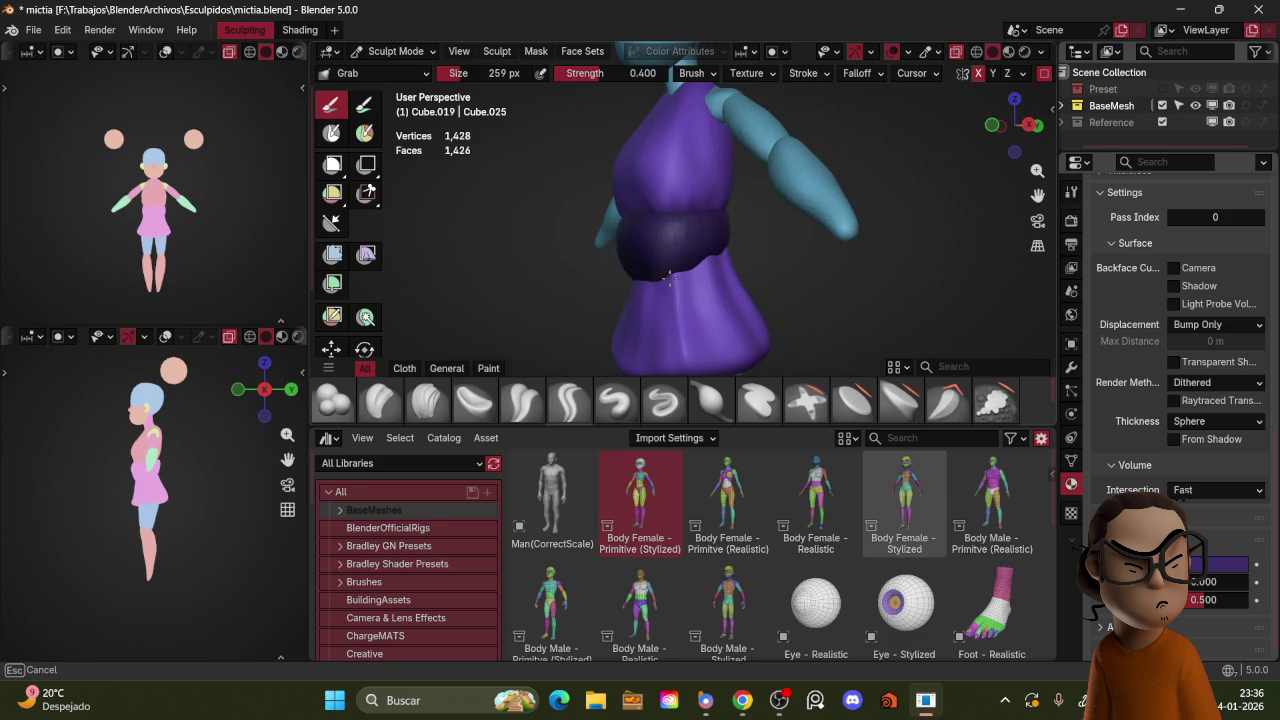
mouse_move(736, 198)
middle_mouse_down()
mouse_move(720, 215)
mouse_move(657, 214)
mouse_move(718, 226)
middle_mouse_up()
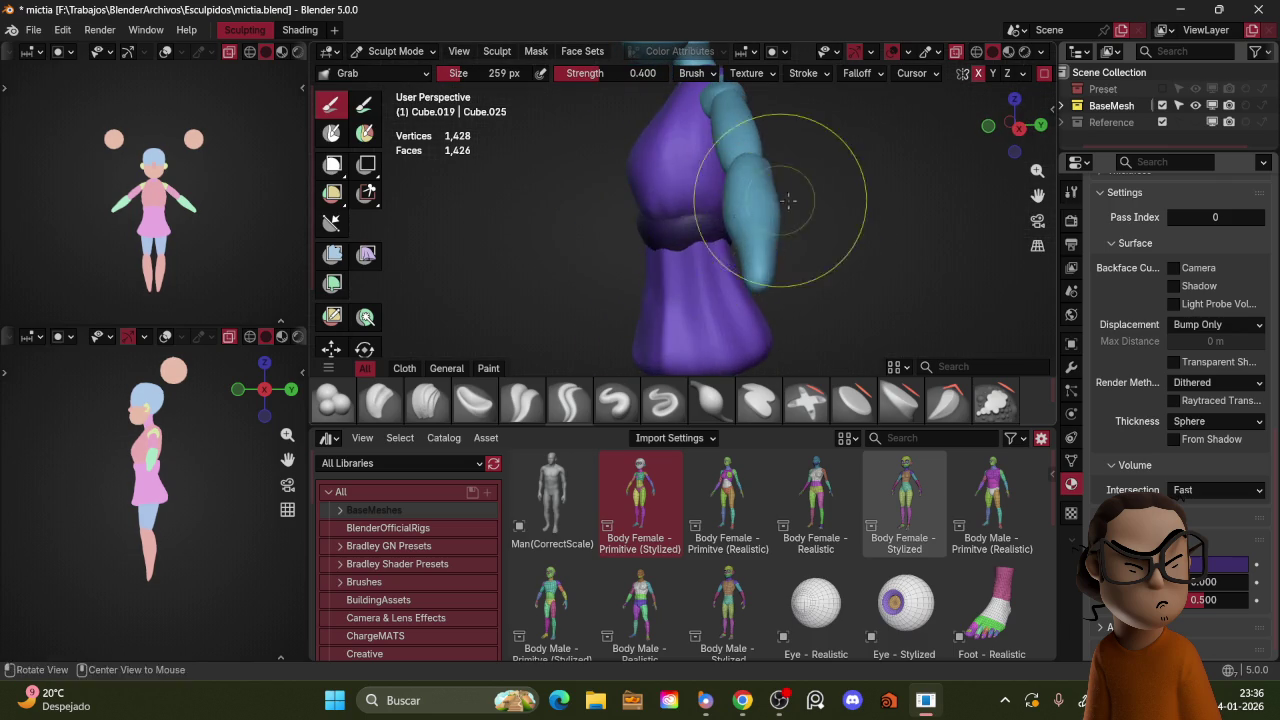
middle_click_drag(787, 198, 726, 259)
Step: Pinch the duplicate into a narrow belt under the bust with a 184 px Grab brush
key("f")
left_click(749, 219)
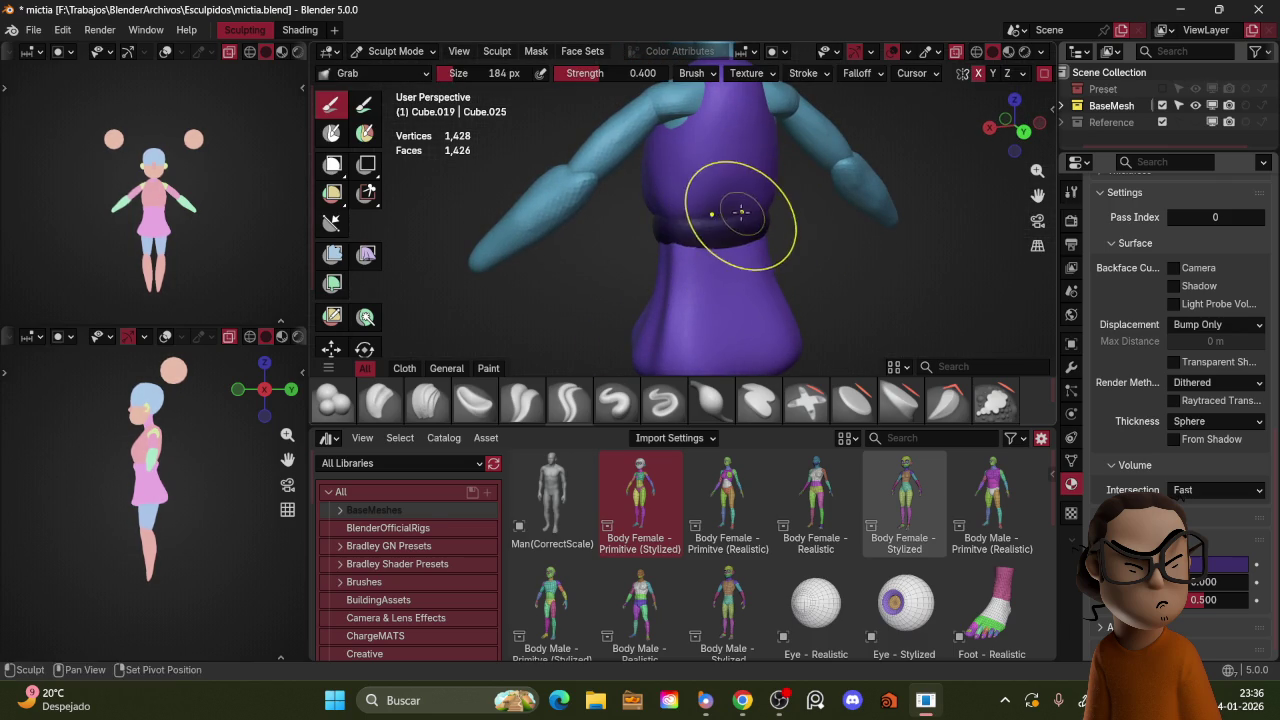
mouse_move(742, 213)
middle_mouse_down()
mouse_move(680, 224)
mouse_move(841, 193)
mouse_move(716, 202)
middle_mouse_up()
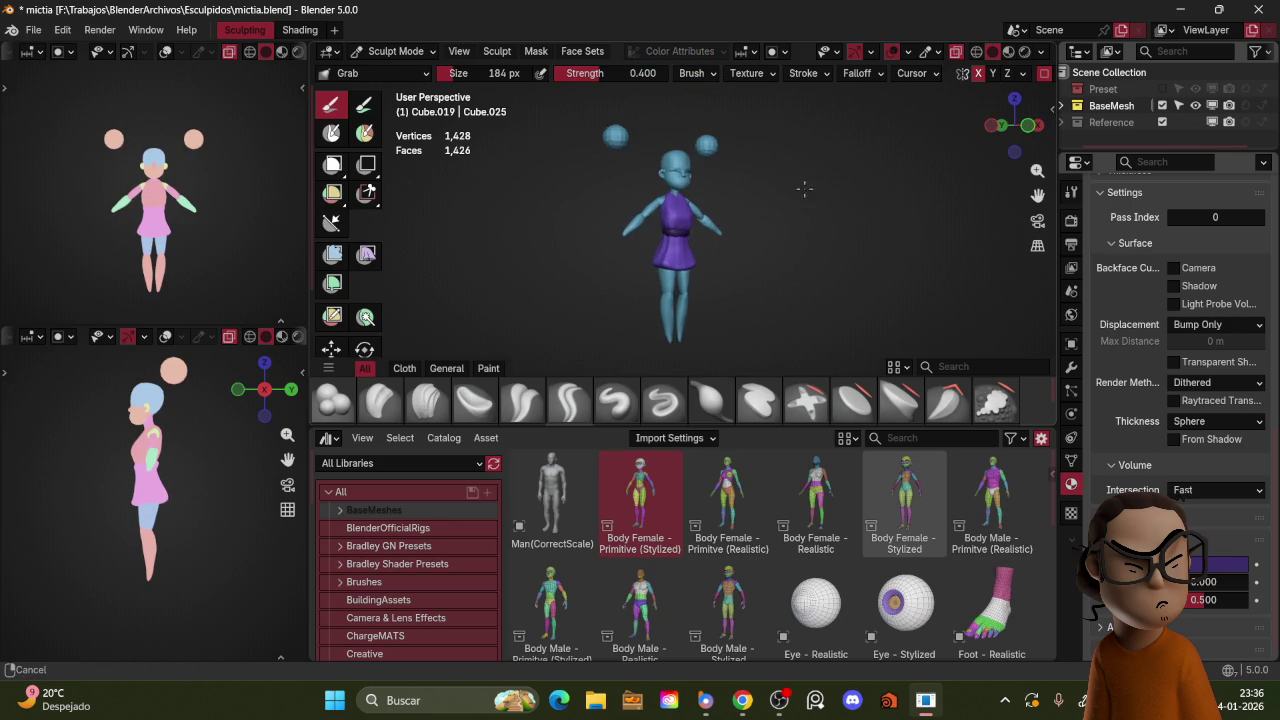
scroll(760, 196, "down", 1)
scroll(785, 185, "down", 1)
scroll(800, 200, "down", 1)
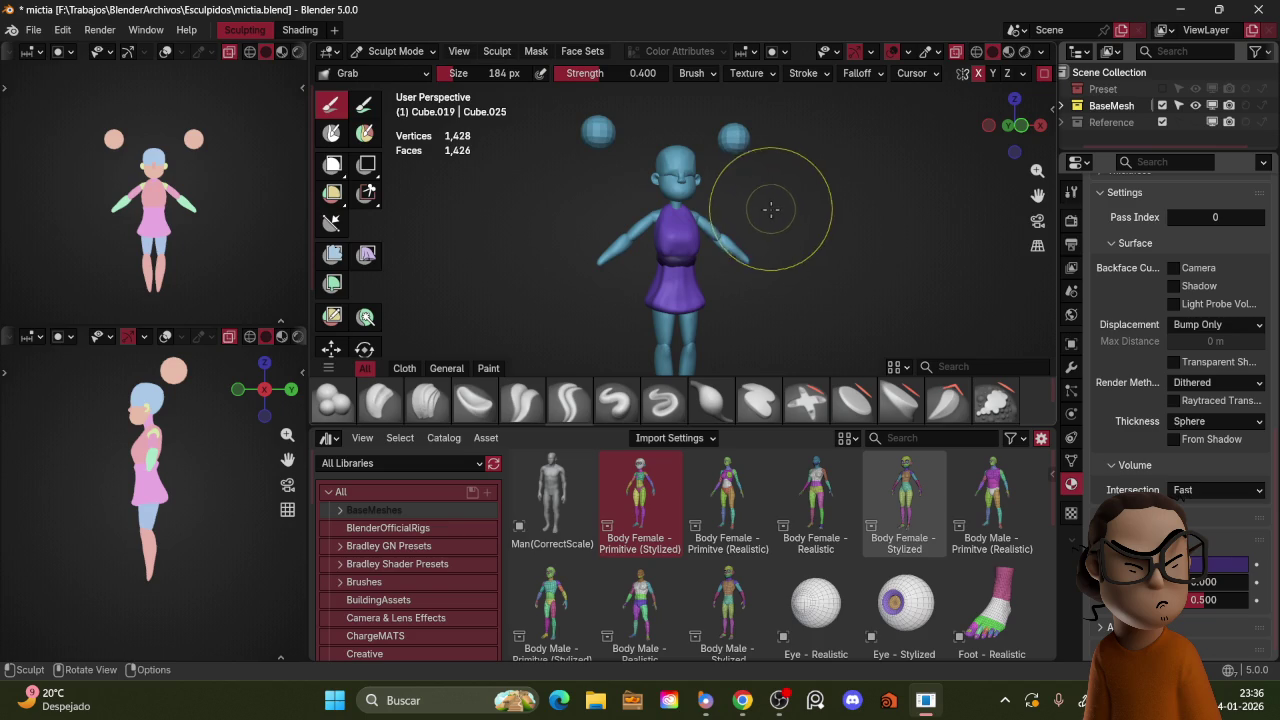
scroll(777, 214, "up", 1)
scroll(762, 209, "down", 1)
mouse_move(766, 214)
middle_mouse_down()
mouse_move(755, 261)
mouse_move(777, 181)
middle_mouse_up()
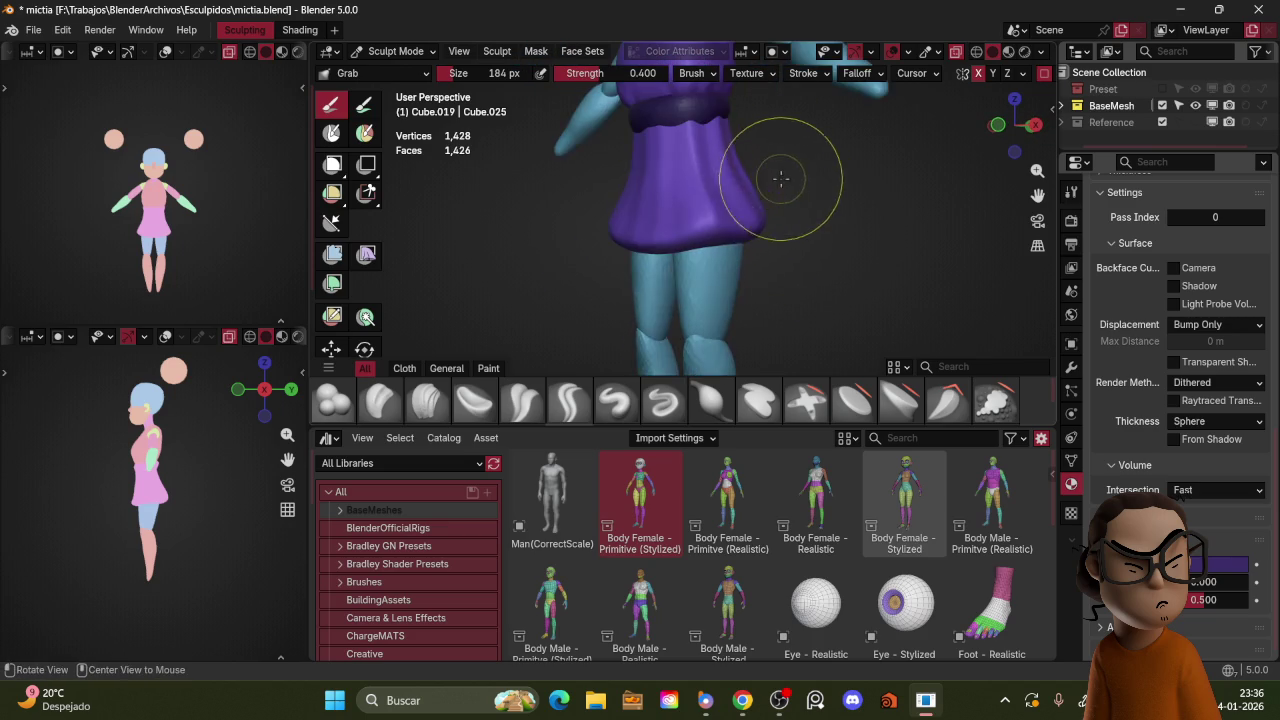
key("ctrl+Tab")
key("ctrl+Tab")
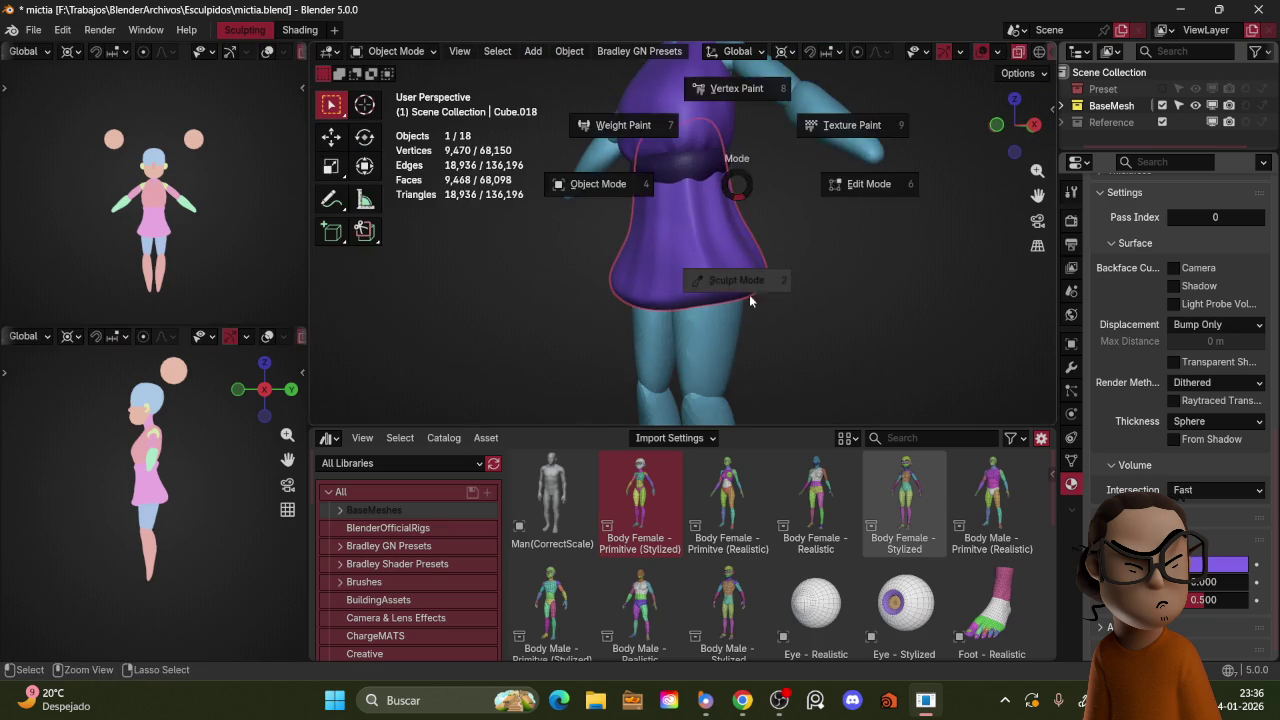
Step: Isolate the skirt Cube.018 and hollow its centre with a blob-style brush
left_click(742, 255)
mouse_move(734, 277)
middle_mouse_down()
mouse_move(771, 223)
mouse_move(501, 237)
middle_mouse_up()
key("KP_Divide")
left_click(335, 407)
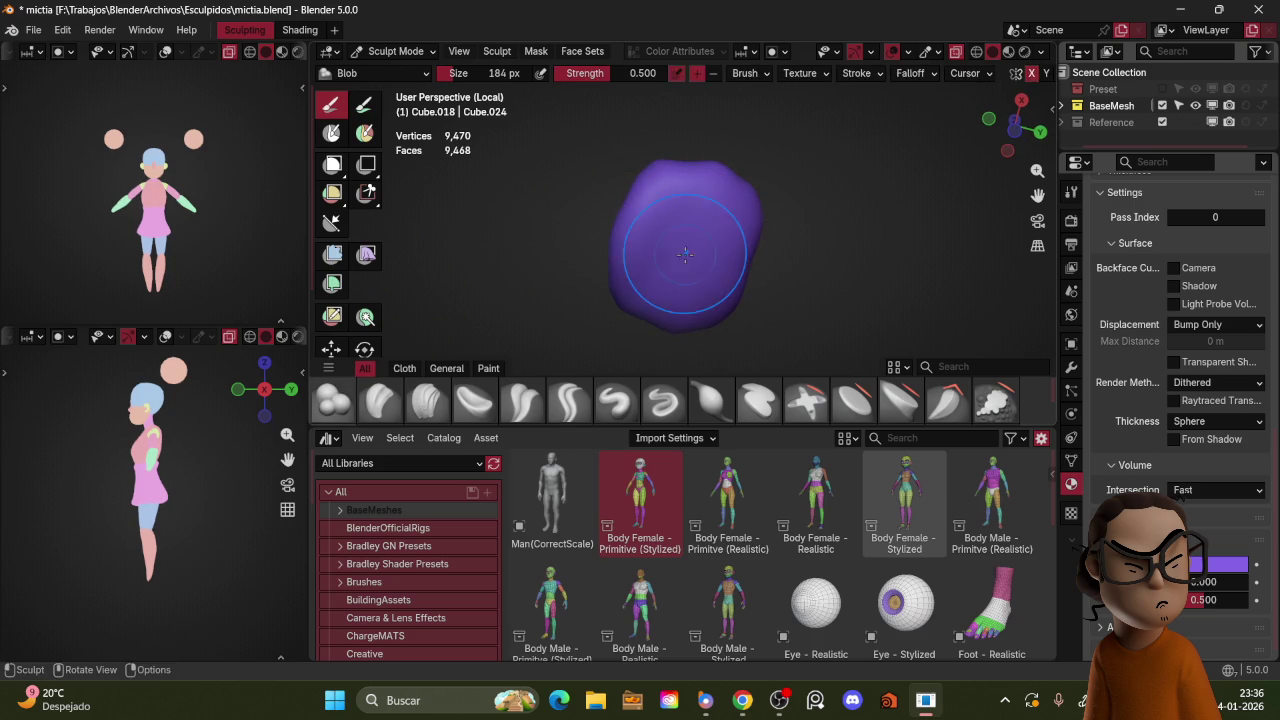
mouse_move(676, 264)
left_mouse_down("ctrl")
mouse_move(688, 220)
mouse_move(682, 235)
left_mouse_up("ctrl")
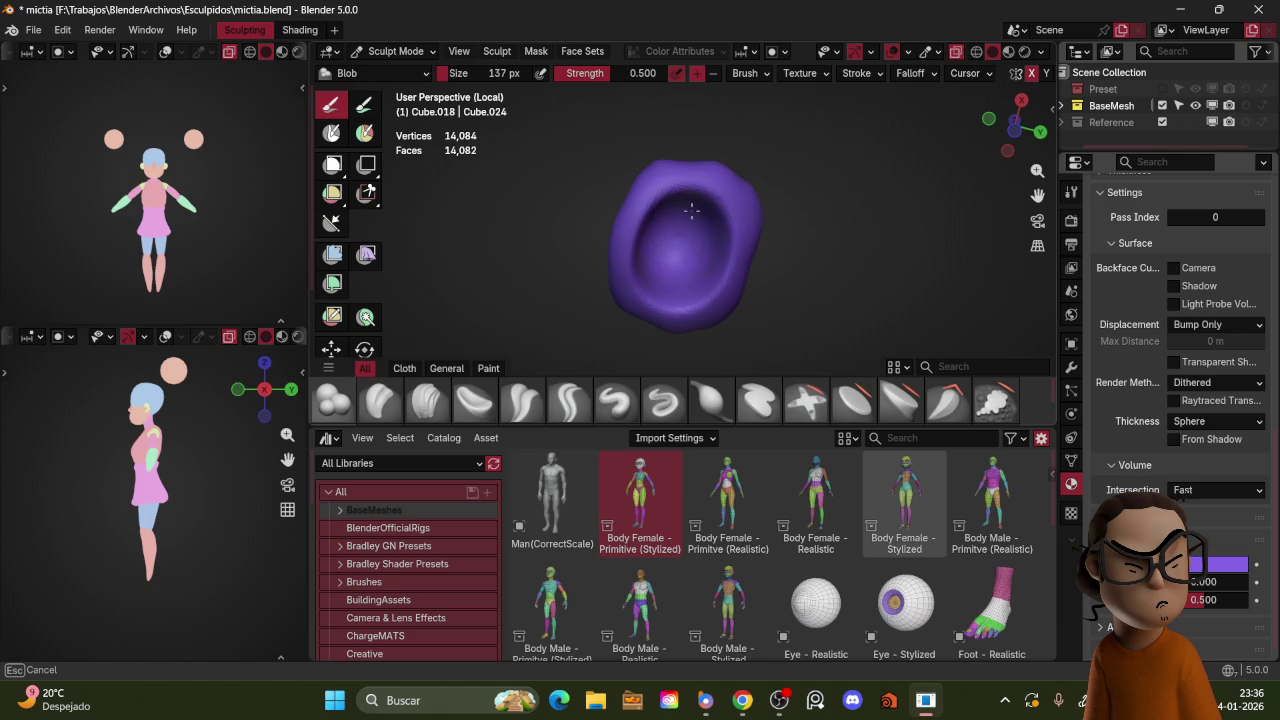
key("KP_Divide")
mouse_move(787, 234)
middle_mouse_down()
mouse_move(676, 258)
mouse_move(746, 264)
middle_mouse_up()
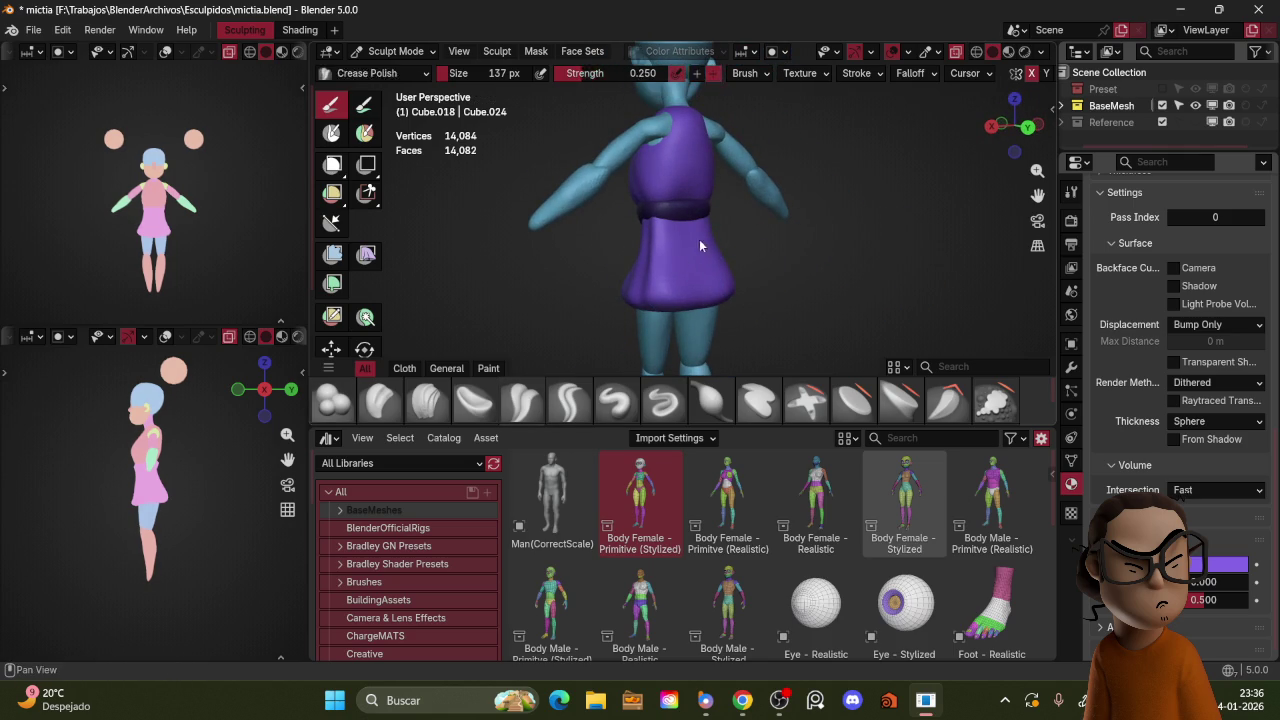
Step: Crease-polish the skirt folds and hem with a 55 px brush, checking all sides
key("f")
left_click(697, 222)
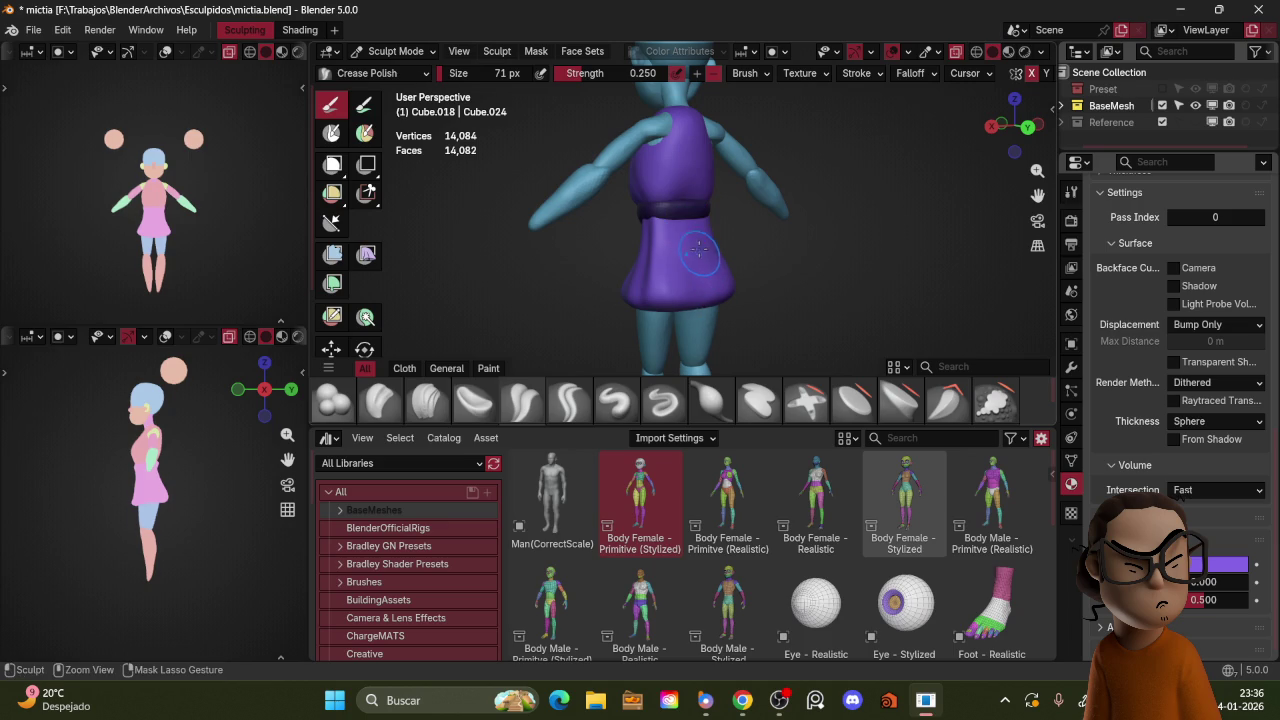
key("f")
left_click(677, 210)
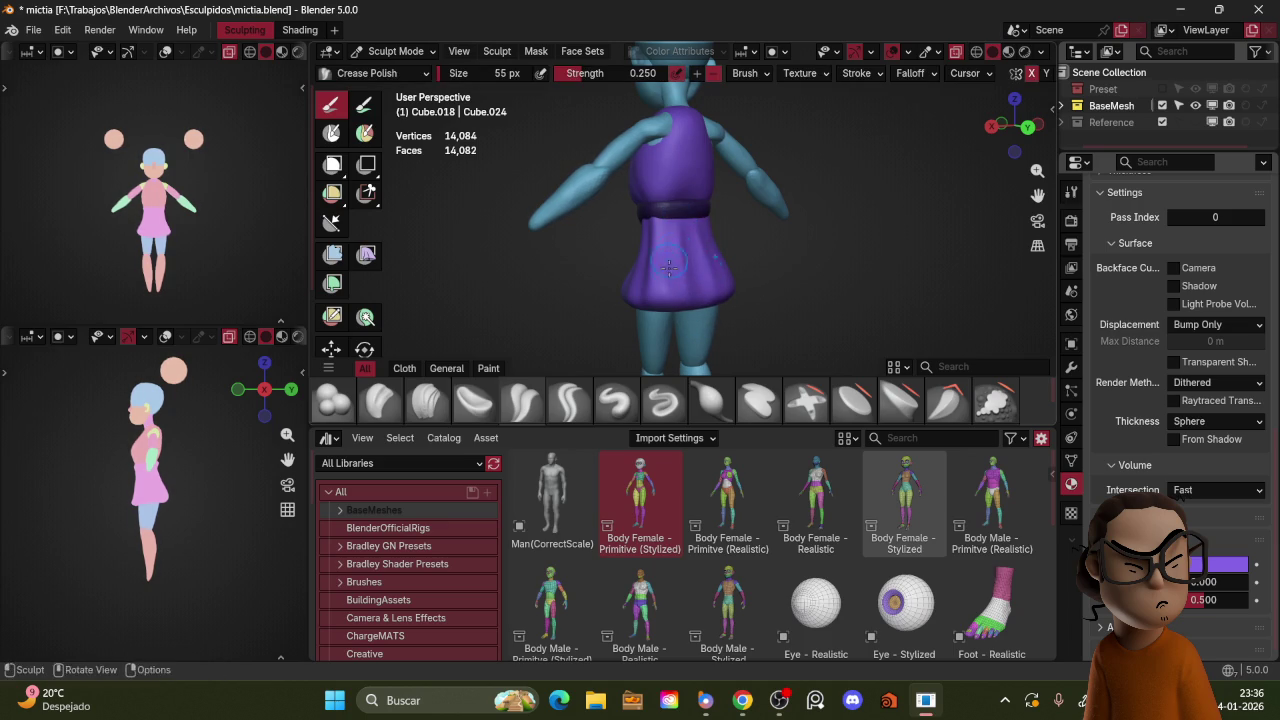
middle_click_drag(679, 237, 689, 276)
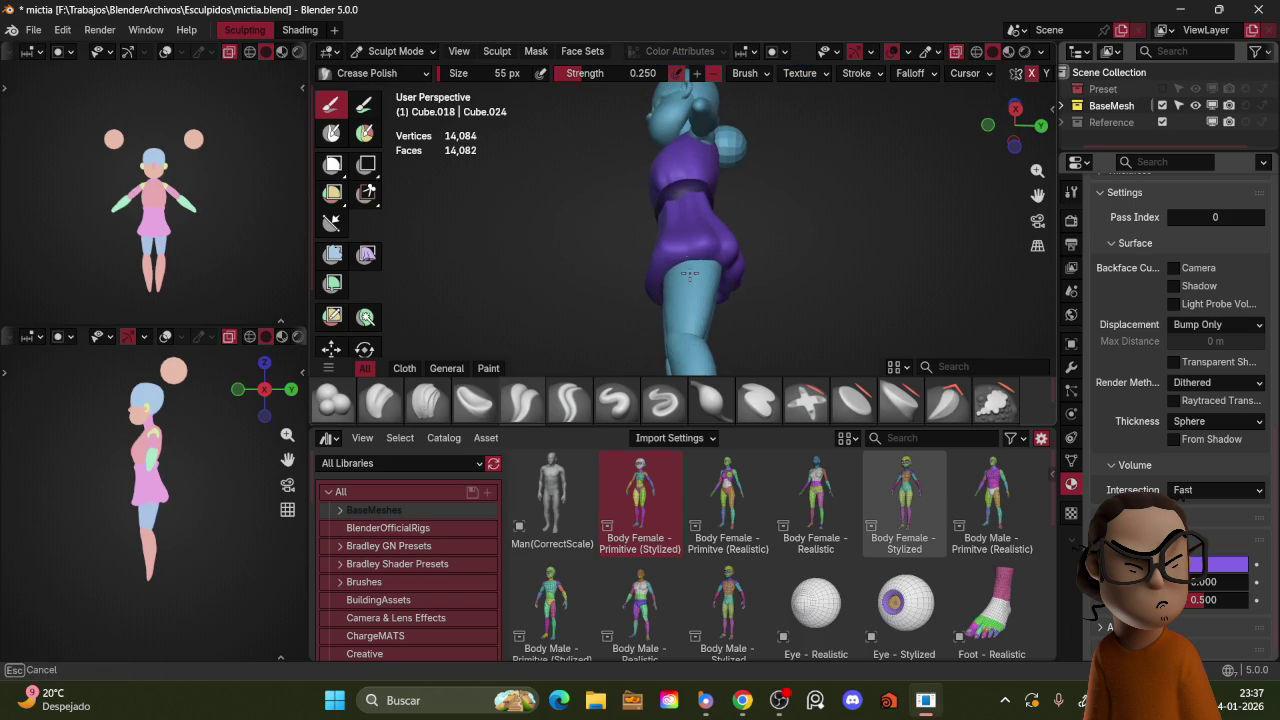
middle_click_drag(691, 203, 812, 220)
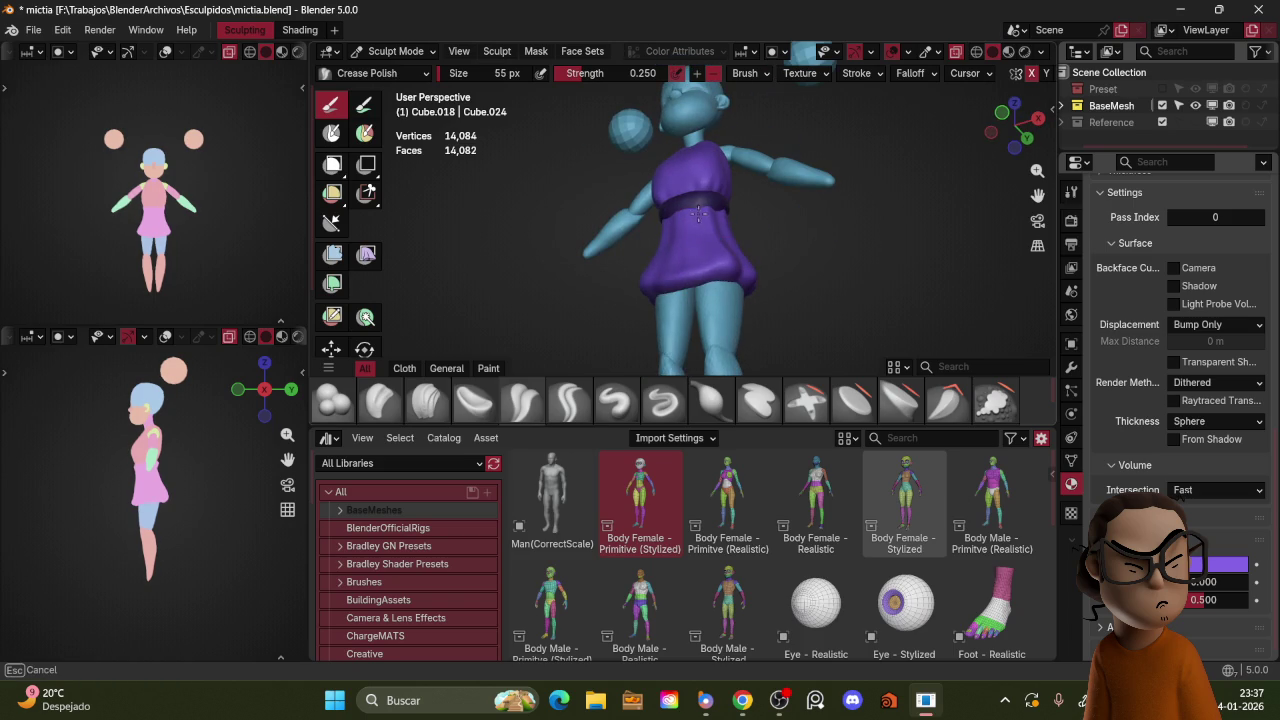
middle_click_drag(714, 274, 699, 263)
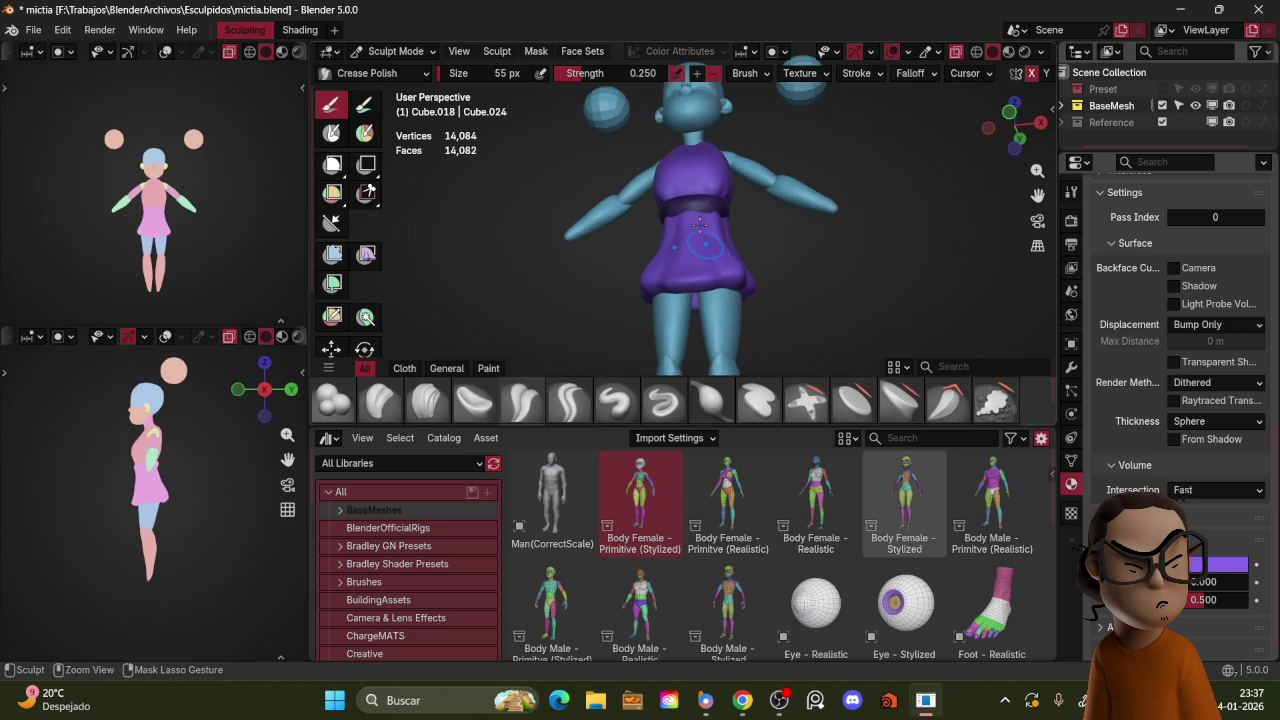
mouse_move(697, 220)
middle_mouse_down()
mouse_move(745, 257)
mouse_move(735, 225)
middle_mouse_up()
key("ctrl+Tab")
Step: Select the purple top Cube.017 for sculpting with a 126 px Grab brush
left_click(620, 220)
key("KP_1")
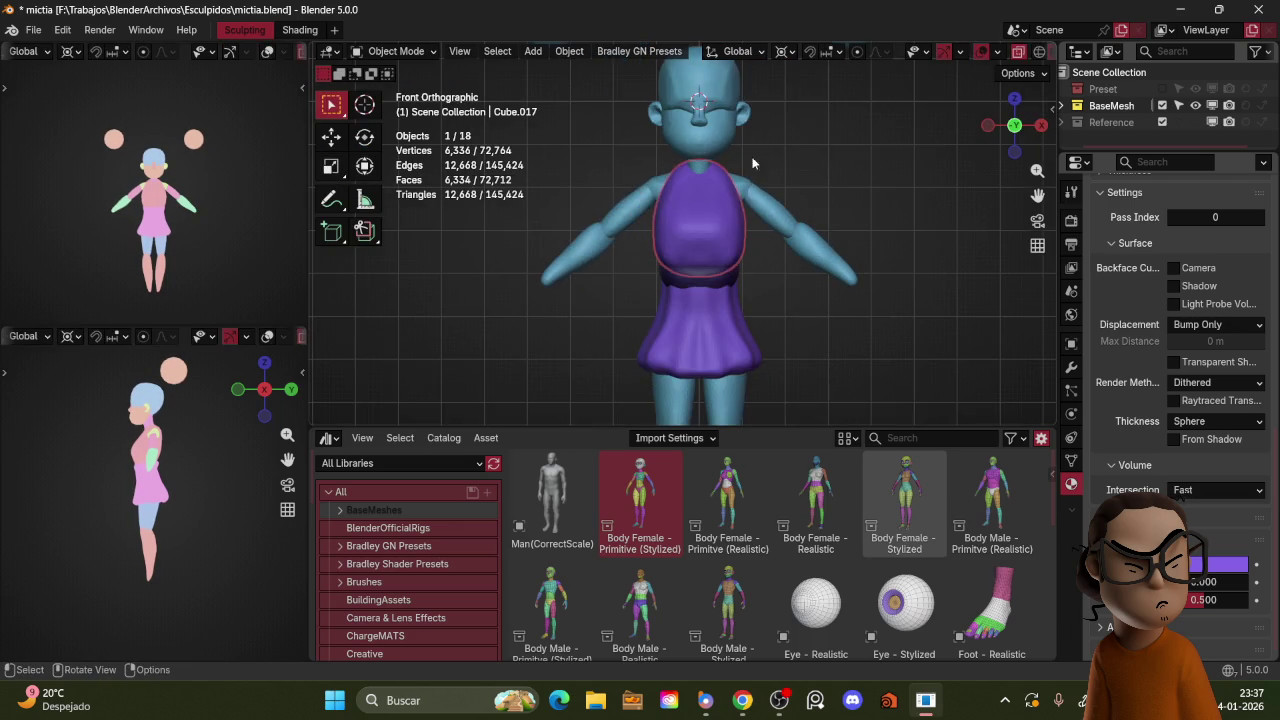
key("ctrl+Tab")
left_click(752, 245)
left_click(757, 249)
key("g")
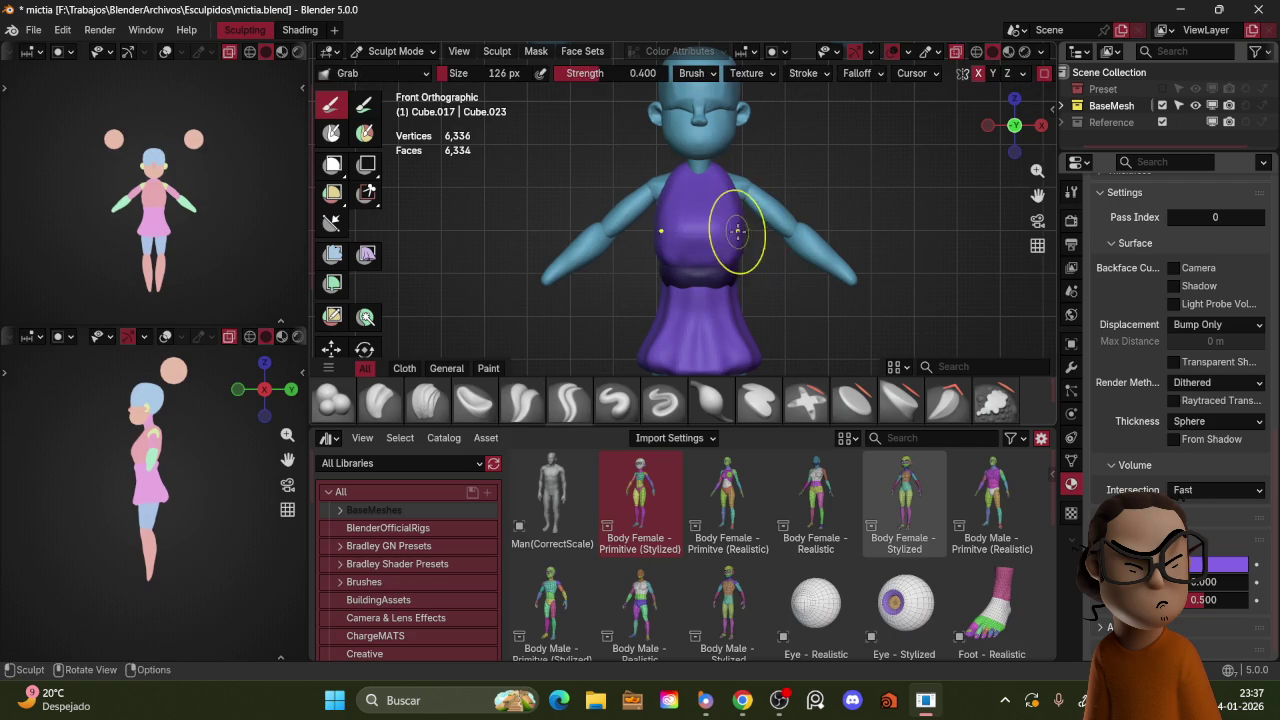
Step: Pull the top's collar higher around the neck, checking from back, side and front
middle_click_drag(726, 260, 743, 224)
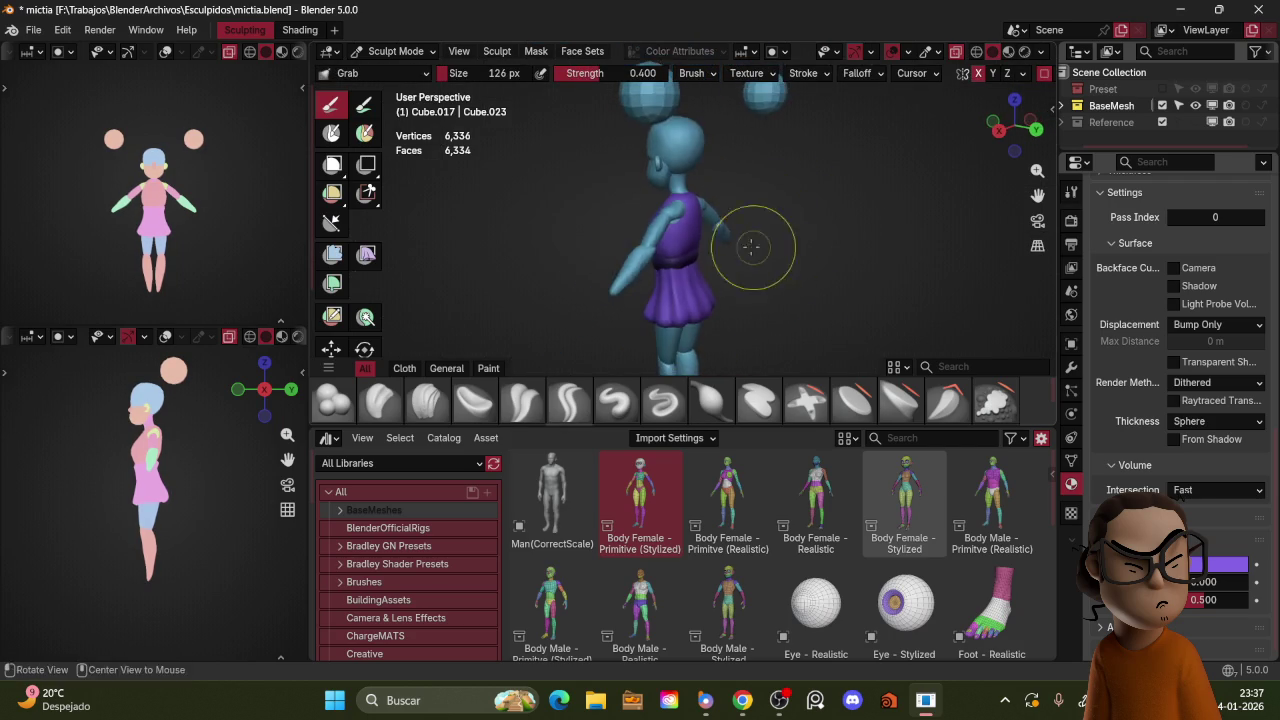
middle_click_drag(743, 224, 645, 192)
left_click_drag(665, 148, 708, 180)
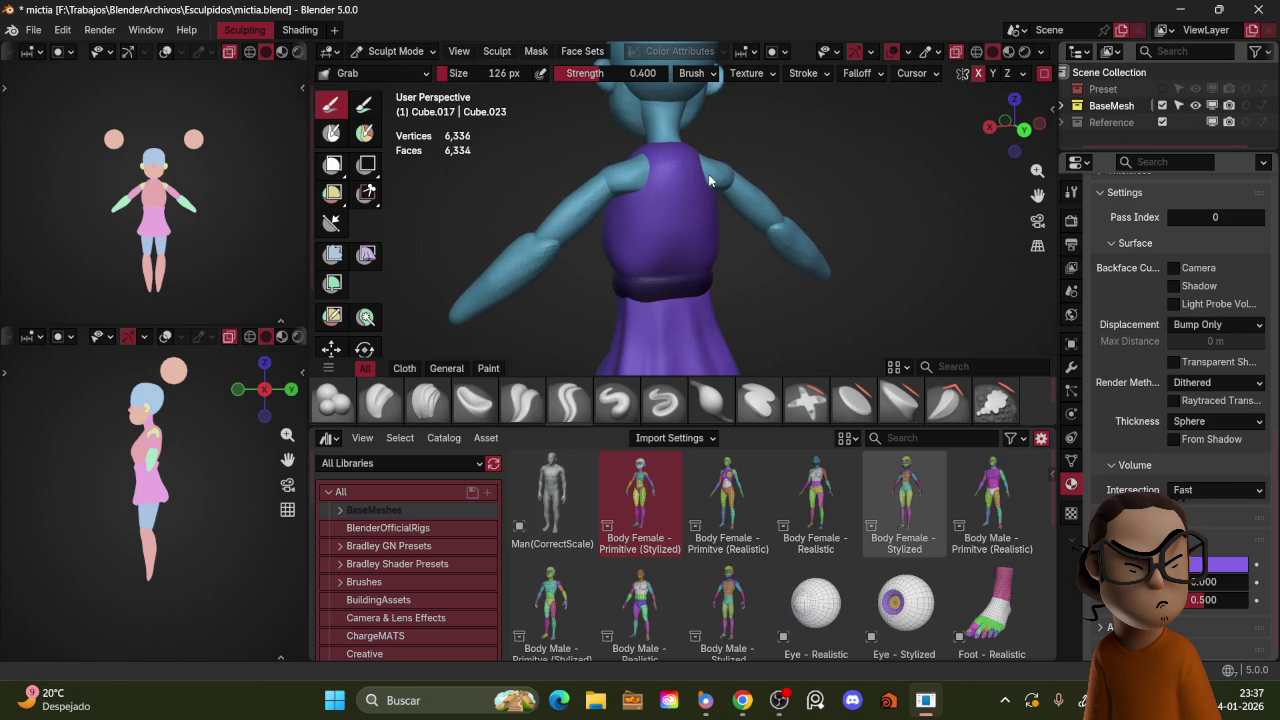
middle_click_drag(686, 170, 720, 150, "alt")
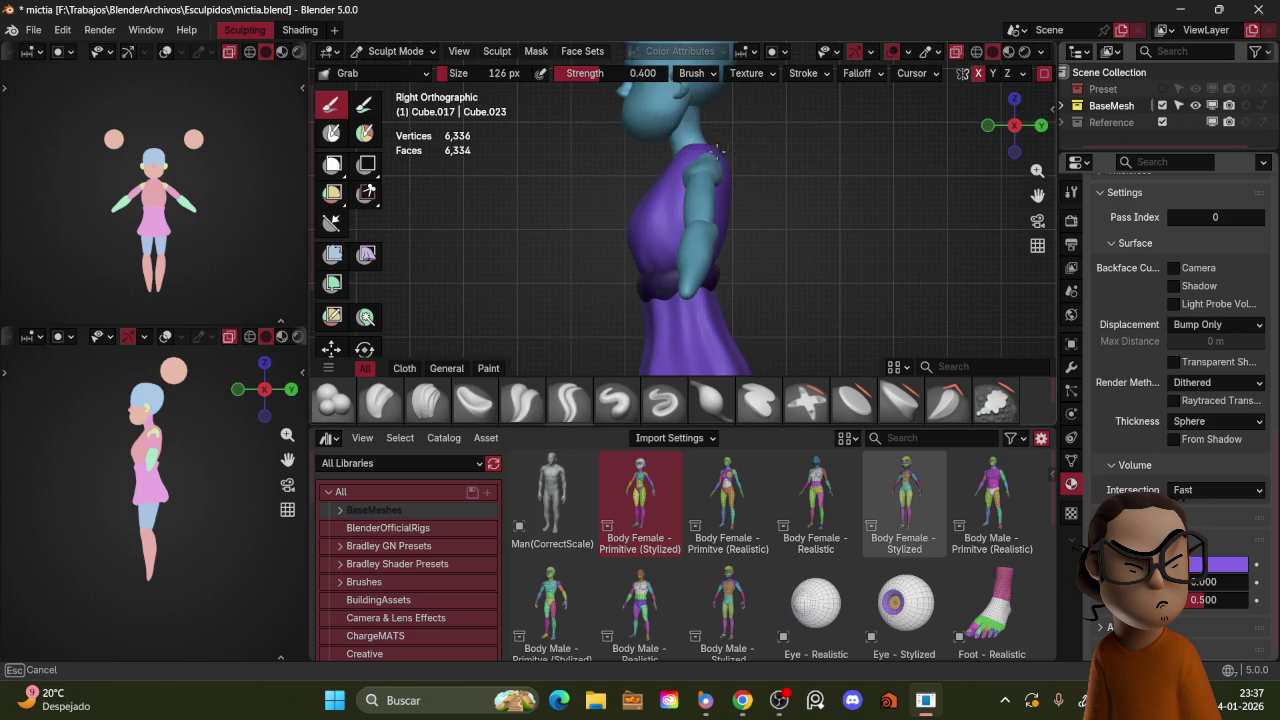
mouse_move(730, 162)
middle_mouse_down("alt")
mouse_move(760, 170)
mouse_move(757, 195)
middle_mouse_up("alt")
scroll(790, 190, "down", 3)
key("ctrl+Tab")
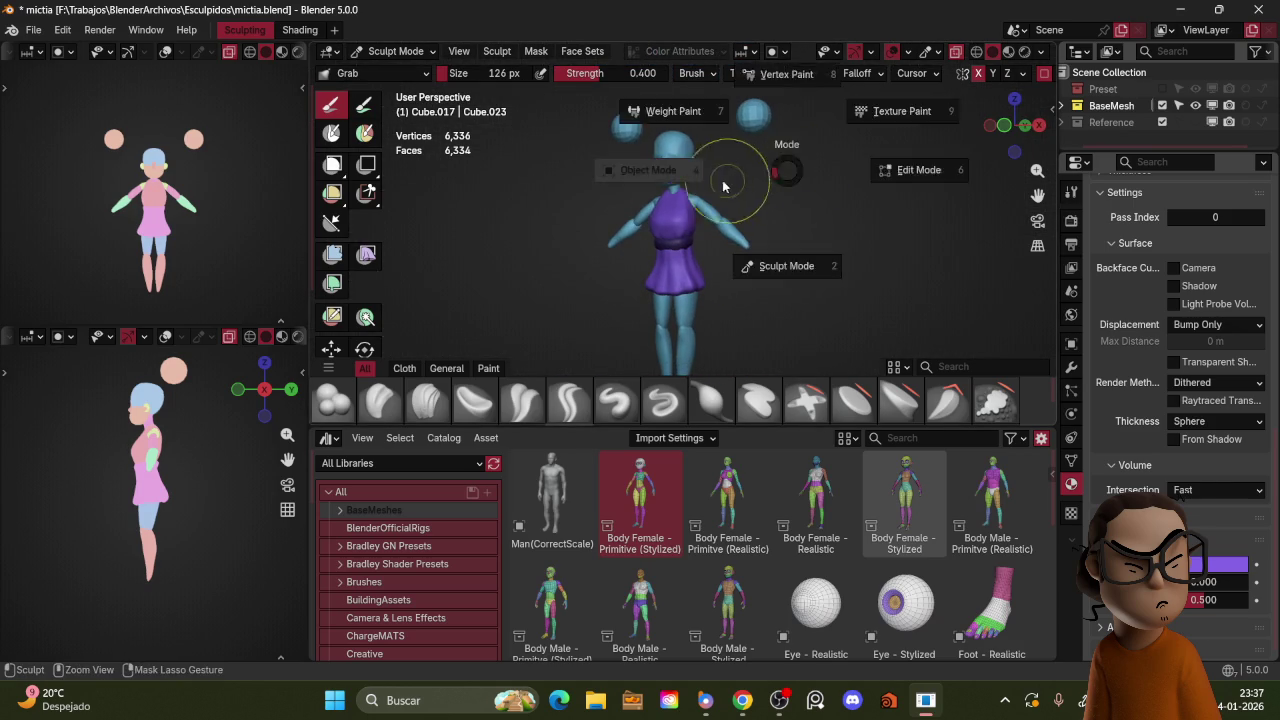
Step: Duplicate the two spheres in Object Mode and give the copies the purple Material.002
left_click(730, 185)
key("KP_1")
key("shift+d")
left_click(894, 103)
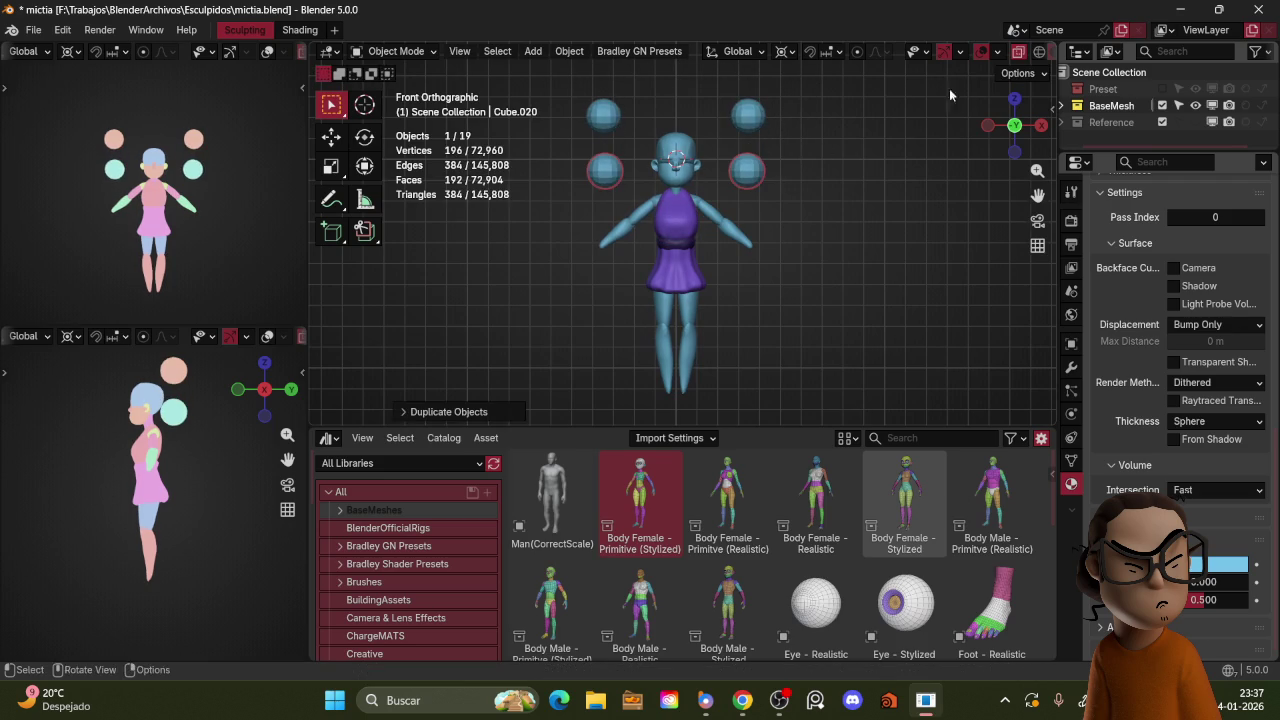
scroll(1127, 322, "up", 5)
scroll(1150, 270, "up", 5)
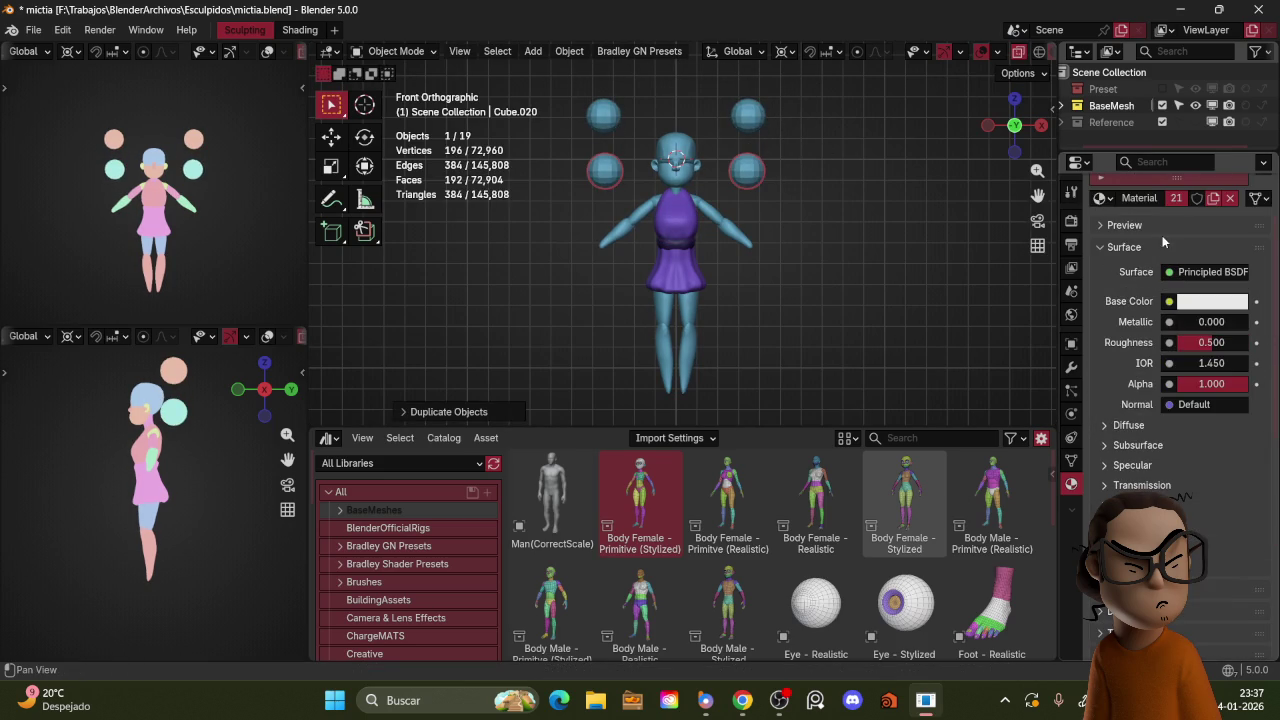
left_click(1101, 198)
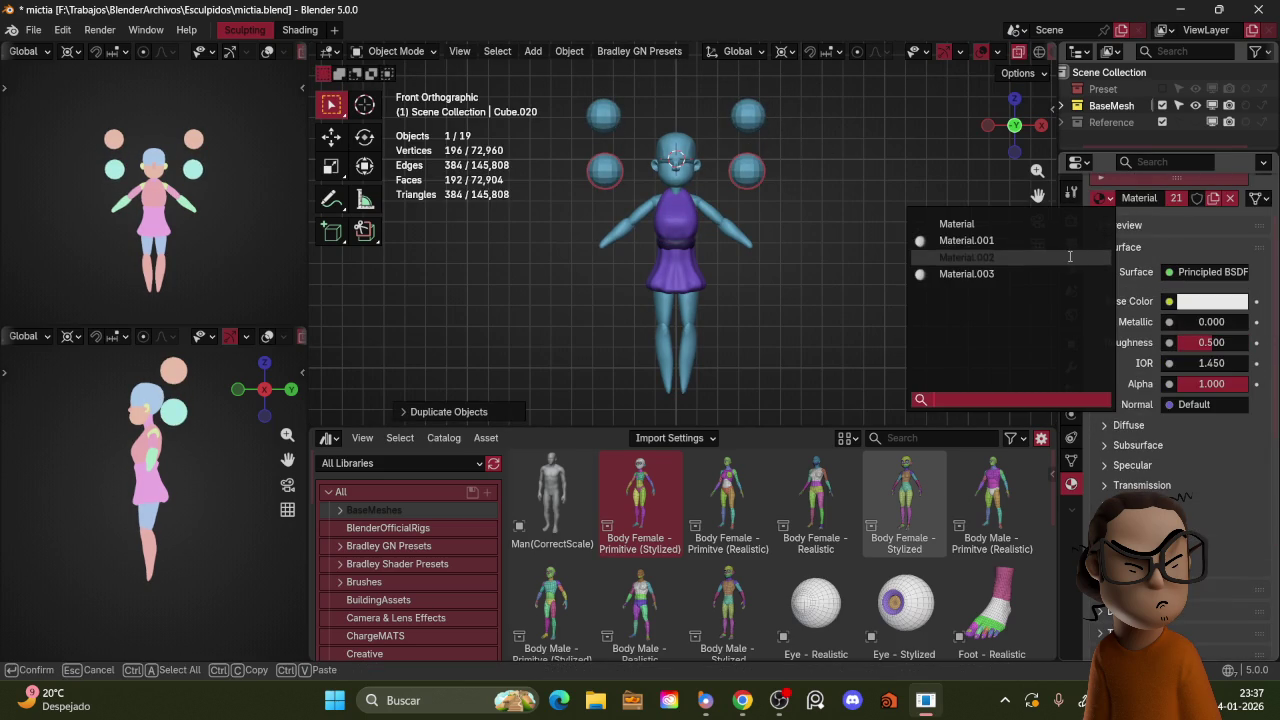
left_click(1068, 258)
scroll(863, 229, "up", 1)
scroll(863, 232, "up", 1)
Step: Move the purple spheres onto the shoulders, checking depth from the side view
key("g")
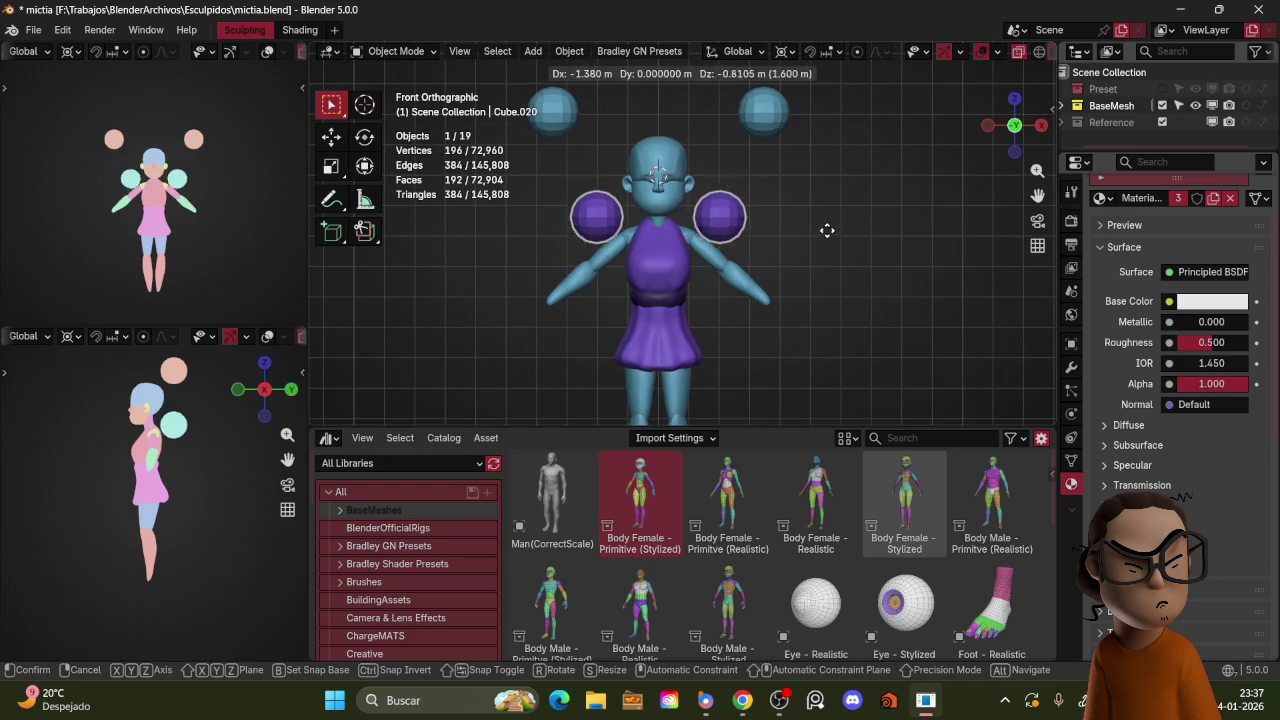
left_click(812, 234)
key("KP_3")
key("g")
left_click(798, 237)
key("KP_1")
key("g")
left_click(818, 237)
scroll(809, 228, "up", 2)
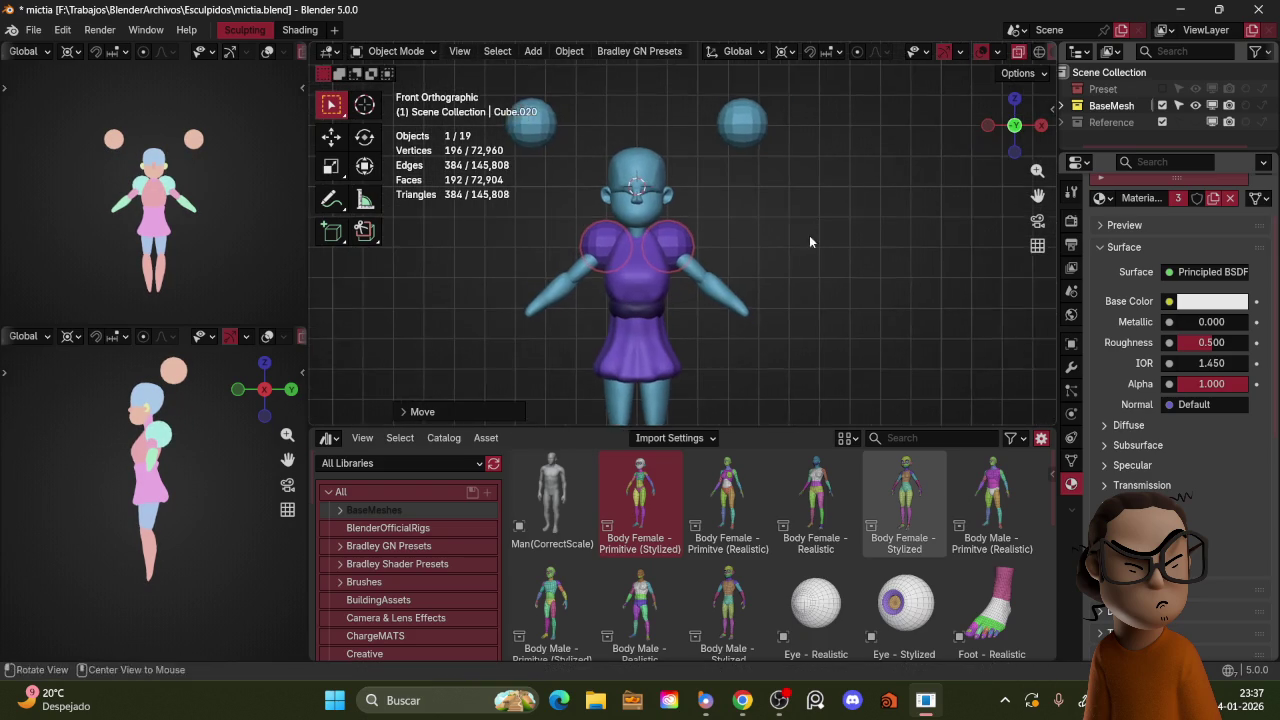
scroll(808, 230, "up", 1)
scroll(812, 225, "up", 1)
Step: Set the pivot to individual origins, then tilt and scale each sphere into a sleeve shape
key("r")
key("Escape")
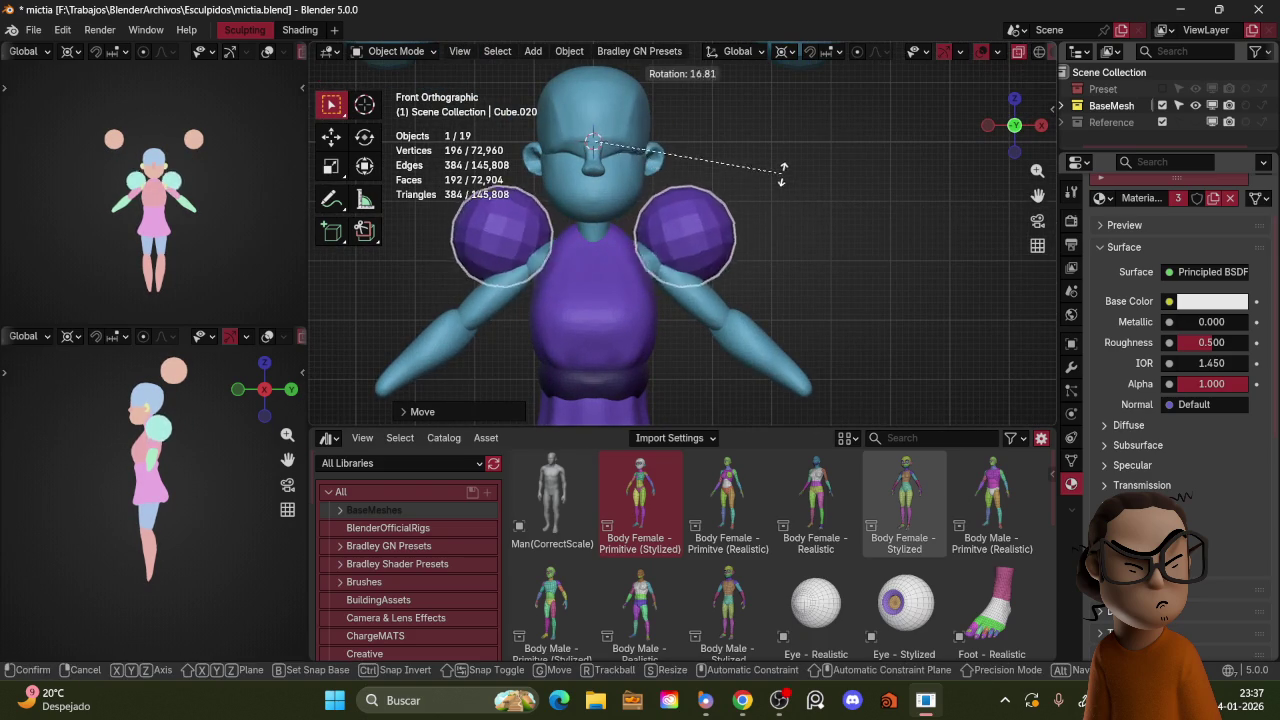
scroll(806, 192, "down", 2)
key("period")
left_click(720, 203)
key("r")
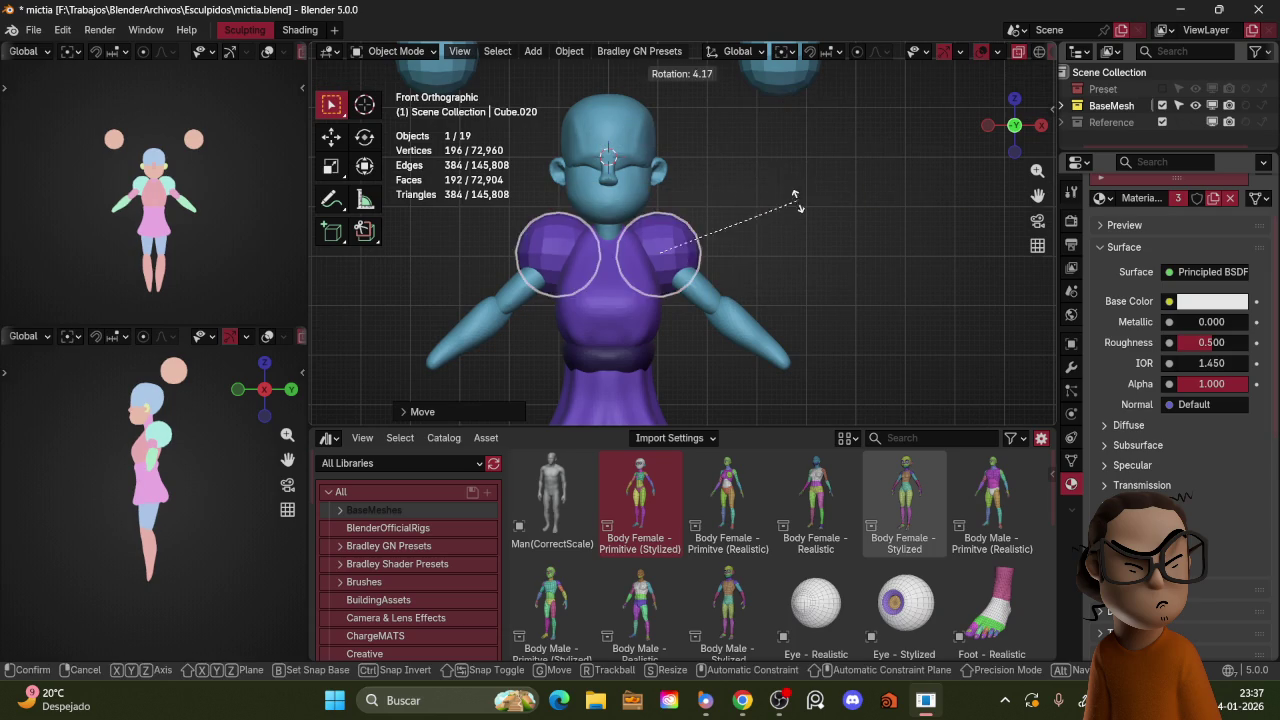
left_click(710, 156)
key("s")
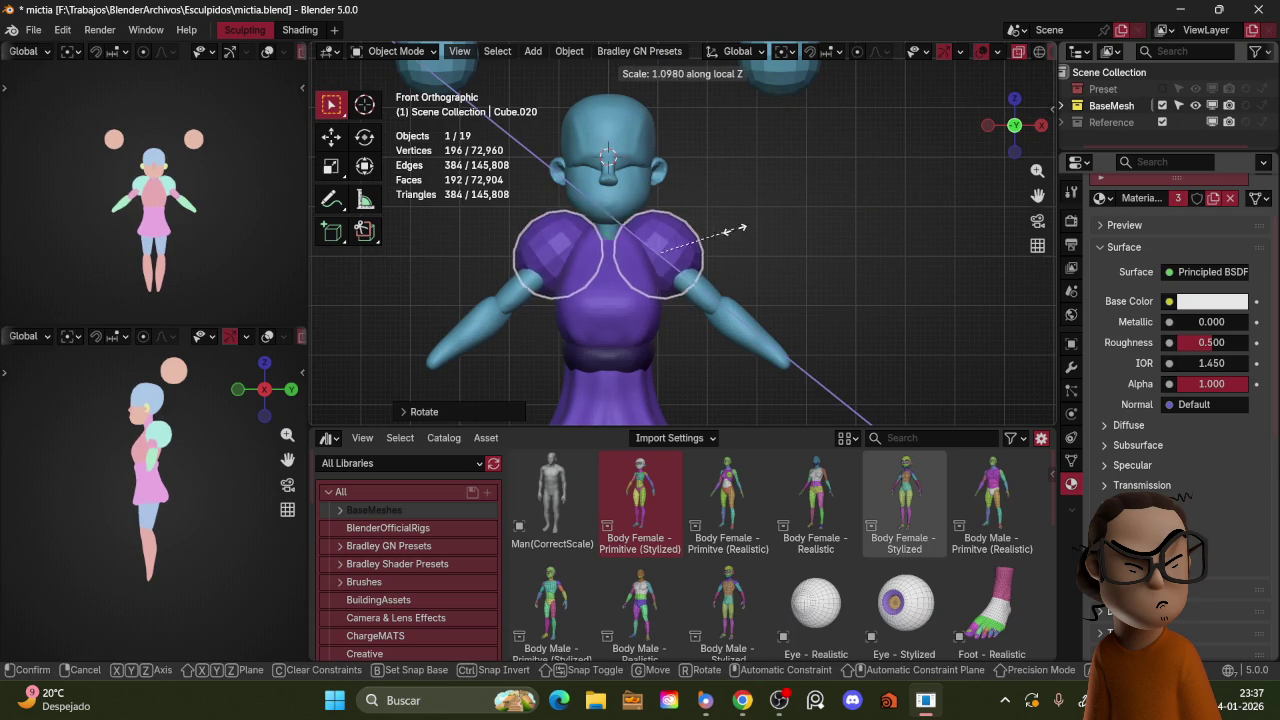
key("g")
left_click(800, 246)
Step: Fine-tune the sleeve spheres' size and depth so they sit on the shoulders
key("s")
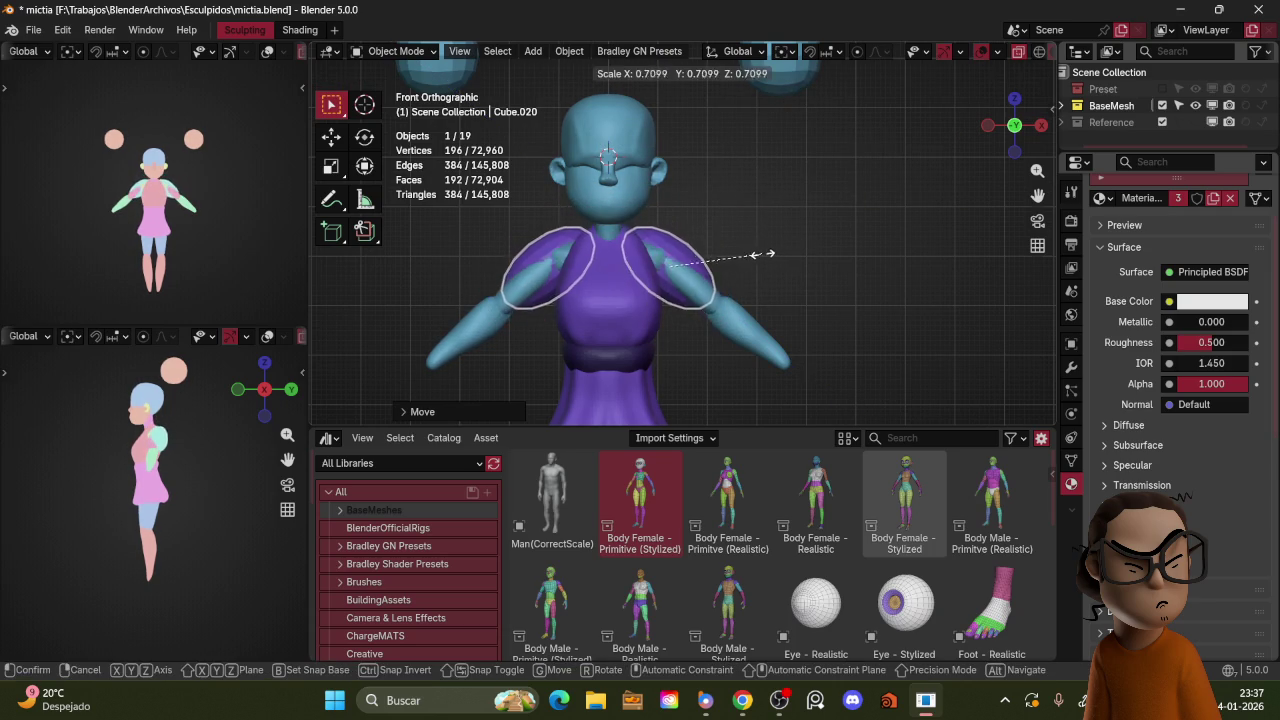
left_click(775, 248)
key("KP_3")
key("g")
key("KP_1")
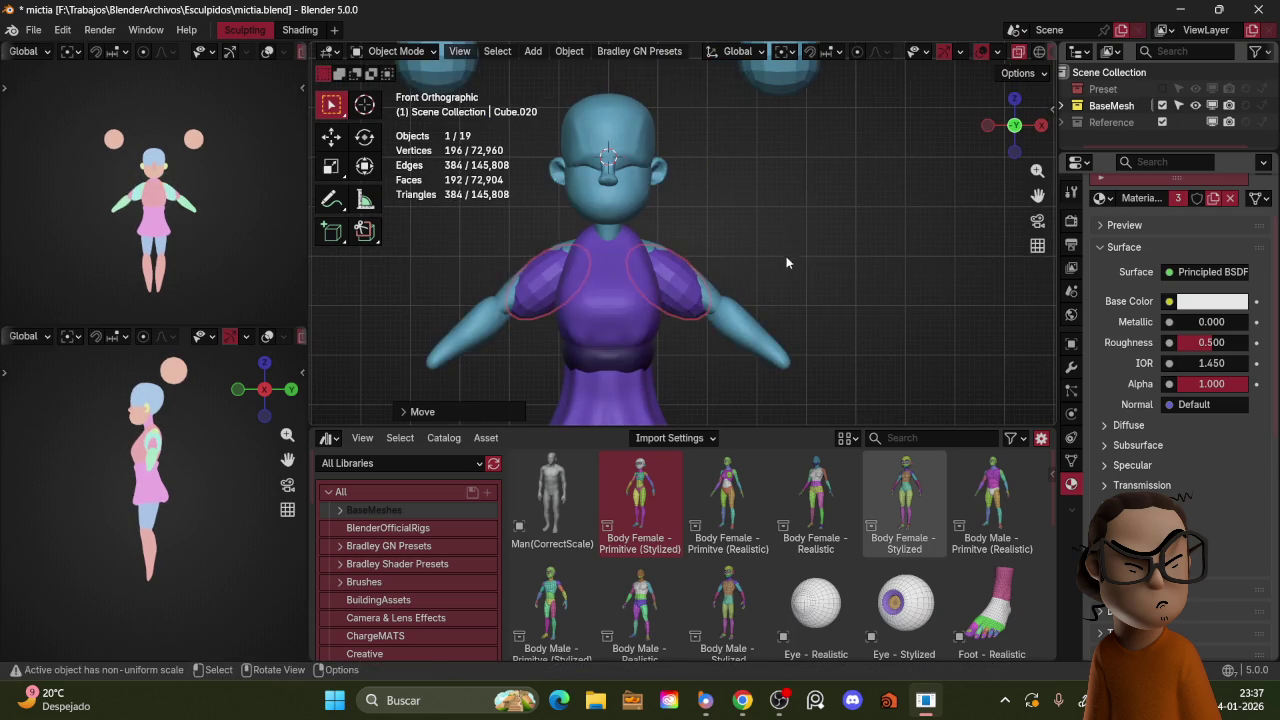
left_click(798, 249)
mouse_move(798, 249)
middle_mouse_down()
mouse_move(799, 228)
mouse_move(772, 222)
middle_mouse_up()
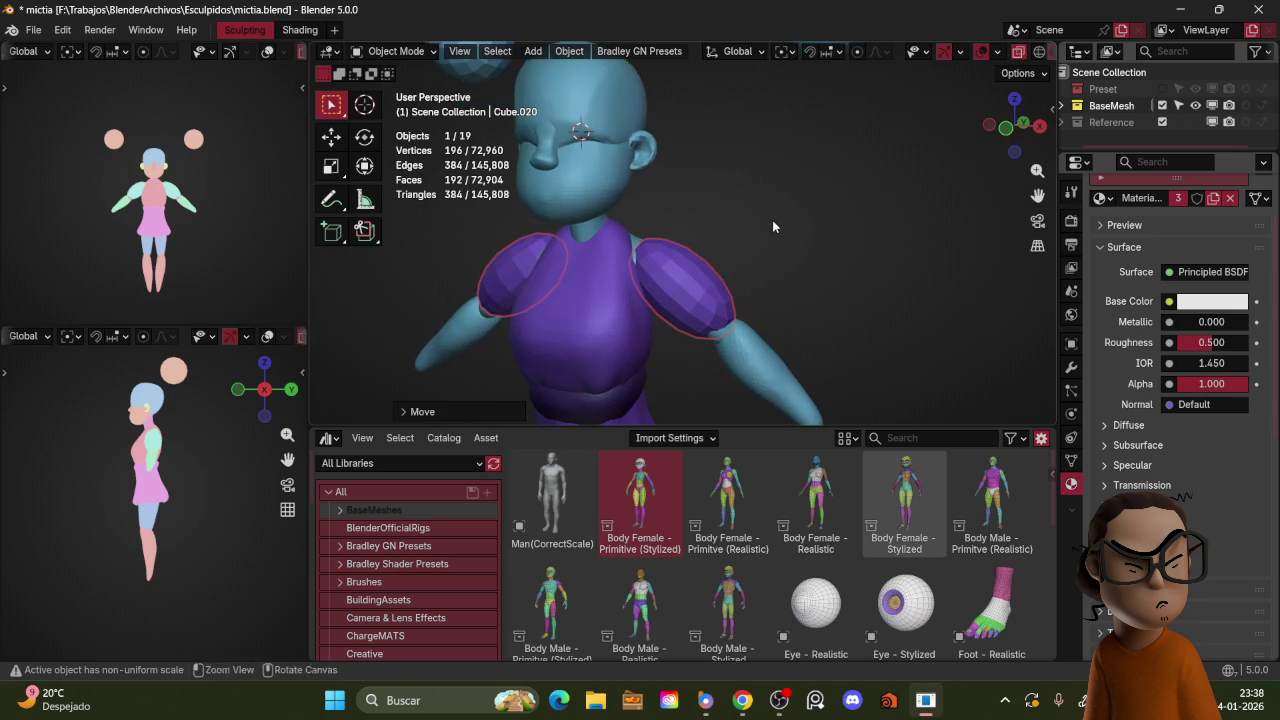
Step: Apply the spheres' scale, enter Sculpt Mode with a 205 px brush and remesh them
key("ctrl+Tab")
left_click(775, 239)
key("ctrl+Tab")
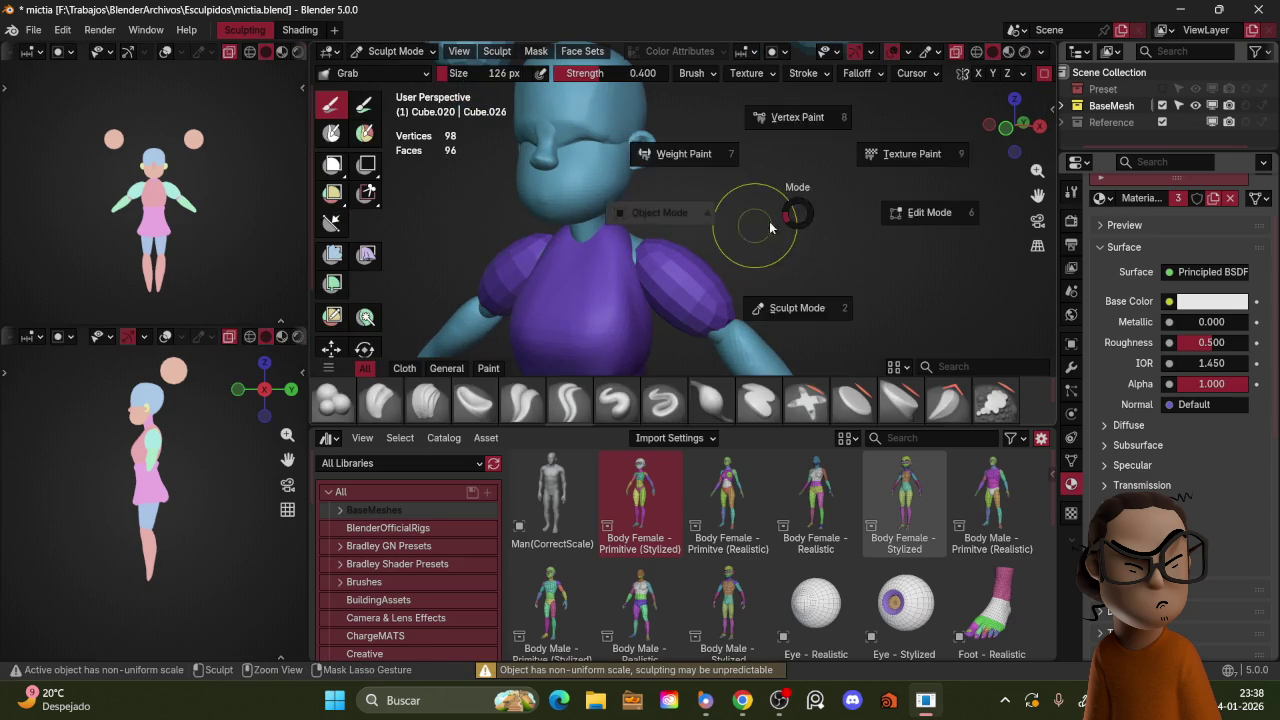
key("ctrl+a")
left_click(774, 194)
key("ctrl+Tab")
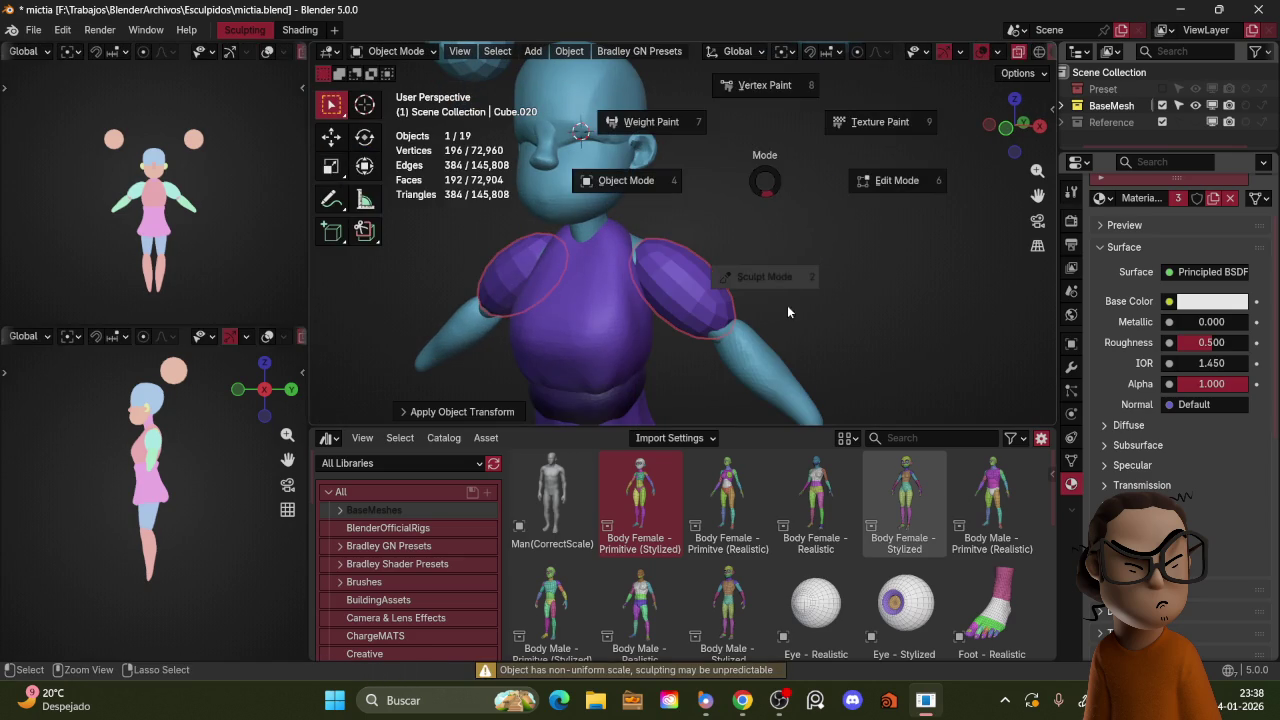
left_click(787, 307)
key("f")
left_click(802, 207)
key("ctrl+r")
Step: Enlarge the Grab brush and pull the sleeve down over the upper arm
key("f")
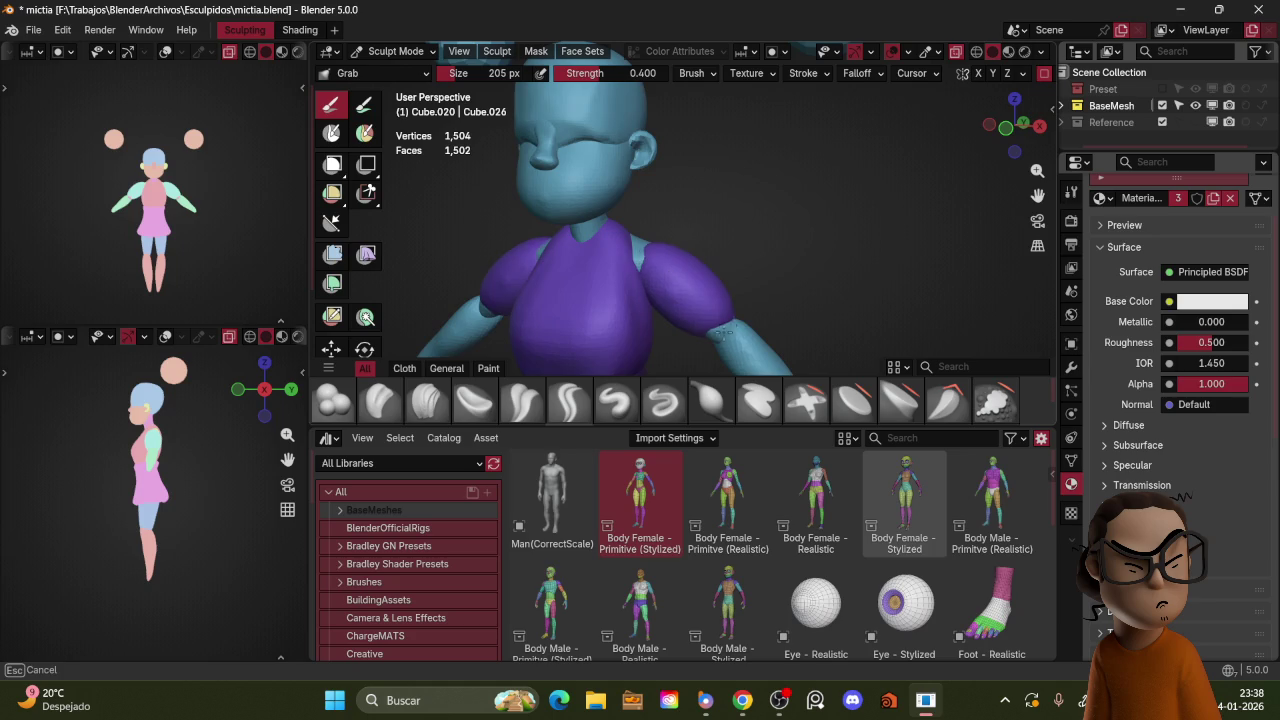
mouse_move(804, 236)
middle_mouse_down()
mouse_move(770, 294)
mouse_move(714, 271)
middle_mouse_up()
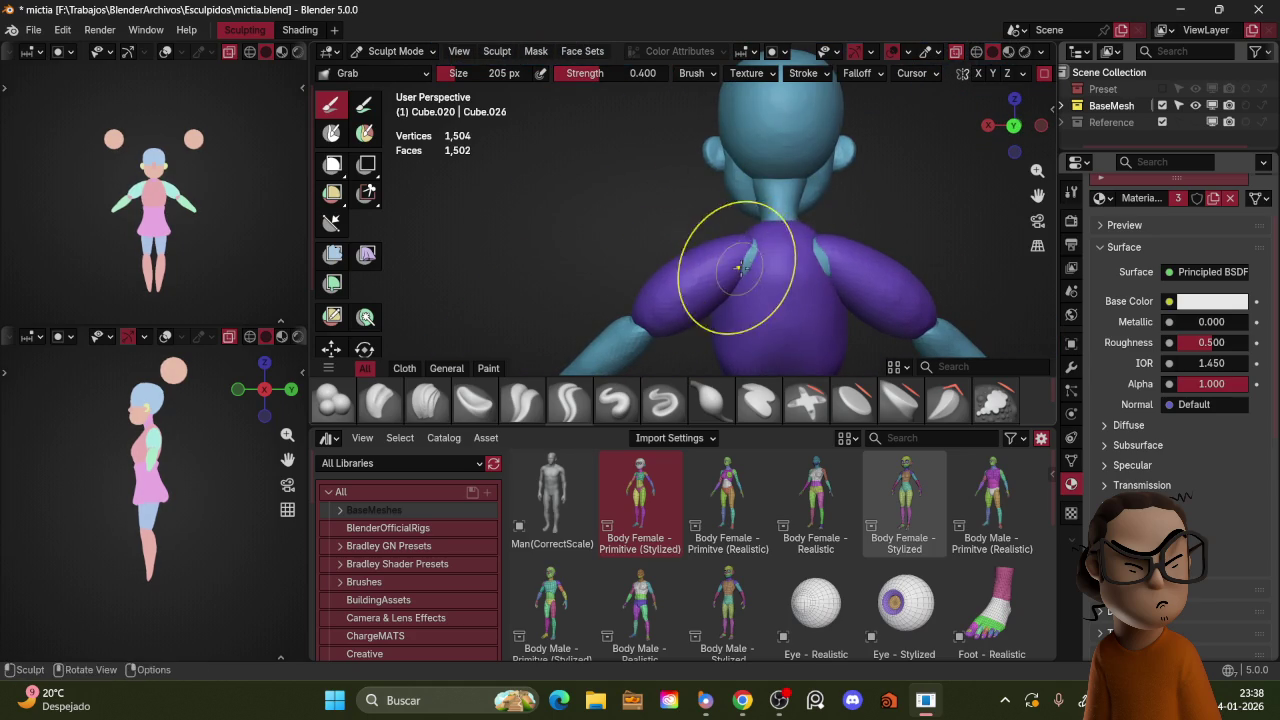
key("KP_1")
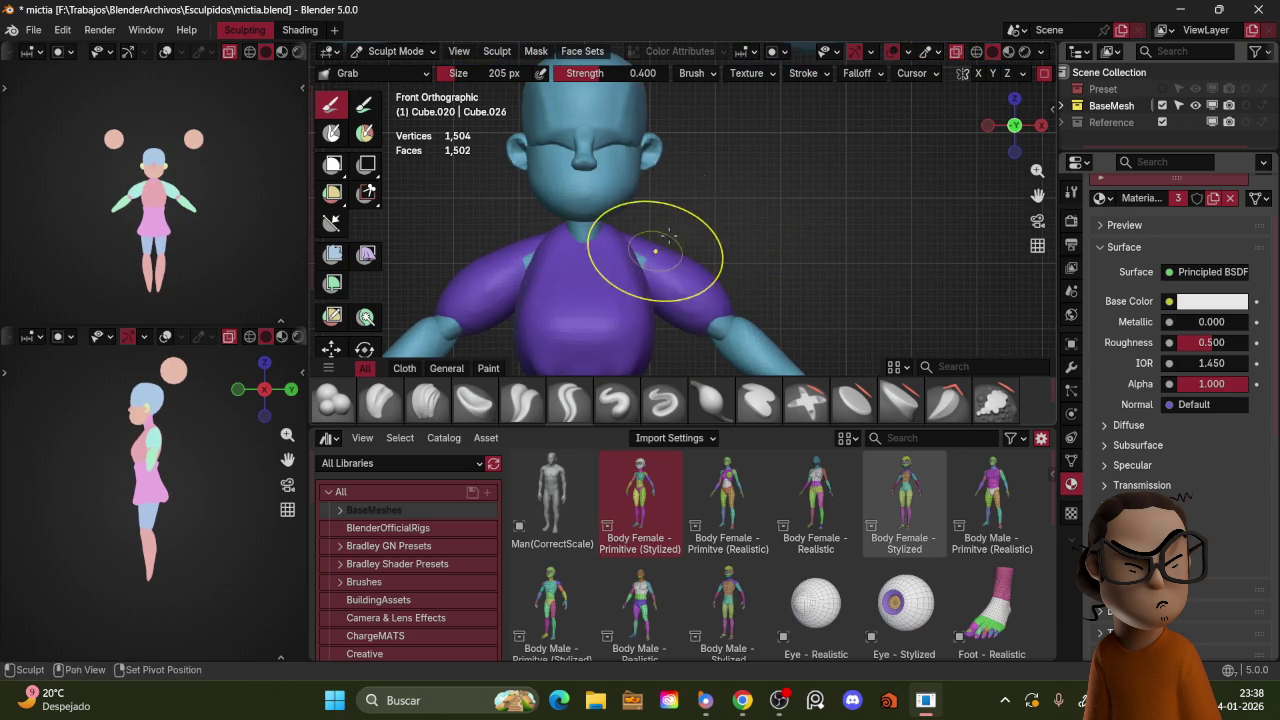
middle_click_drag(657, 245, 652, 240)
middle_click_drag(720, 193, 759, 162)
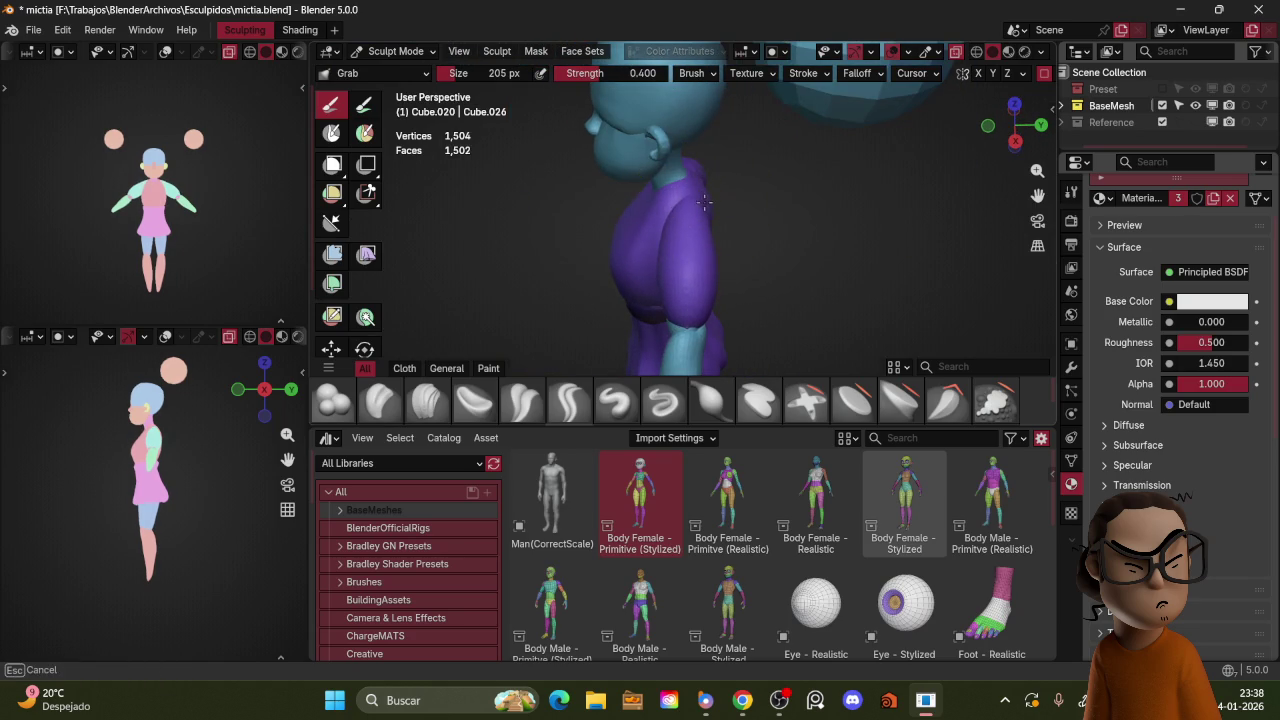
middle_click_drag(705, 203, 712, 200)
key("f")
left_click(716, 197)
left_click_drag(716, 197, 696, 231)
Step: Stretch the sleeve further down the arm toward the wrist
middle_click_drag(719, 214, 734, 214)
key("f")
left_click(736, 214)
left_click_drag(736, 214, 738, 273)
middle_click_drag(791, 301, 720, 250)
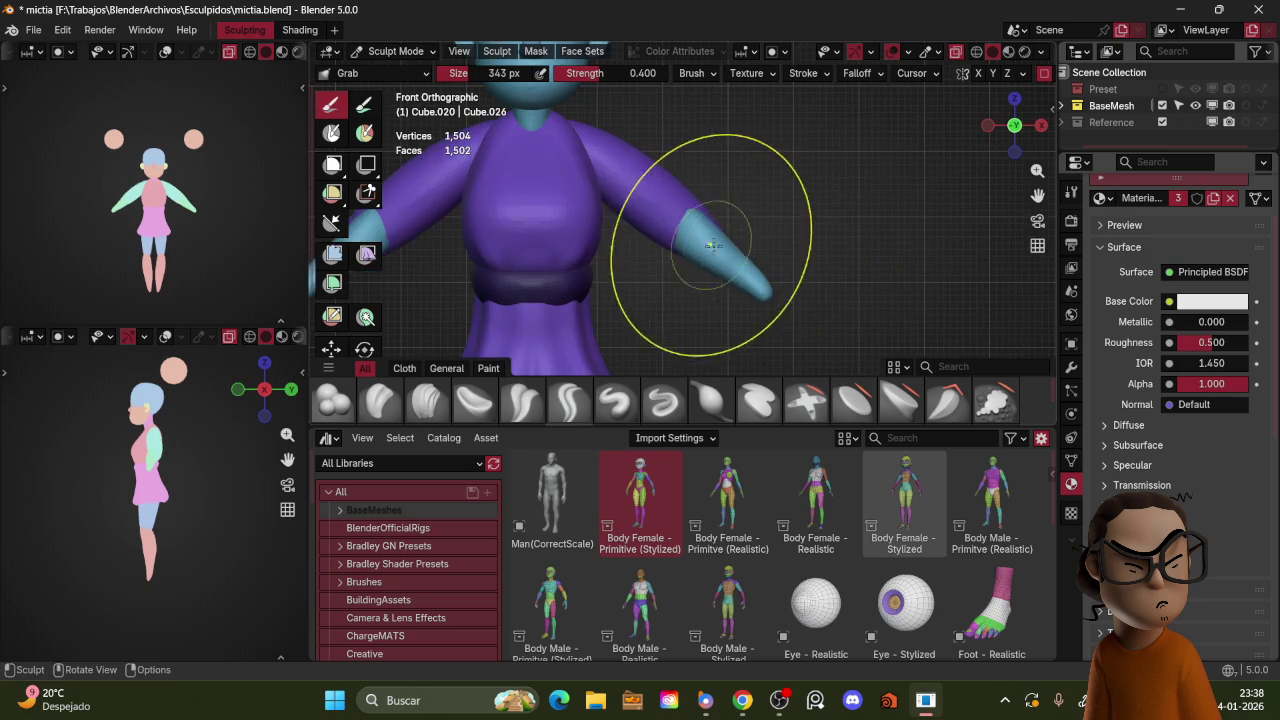
mouse_move(778, 297)
middle_mouse_down()
mouse_move(693, 276)
mouse_move(767, 226)
middle_mouse_up()
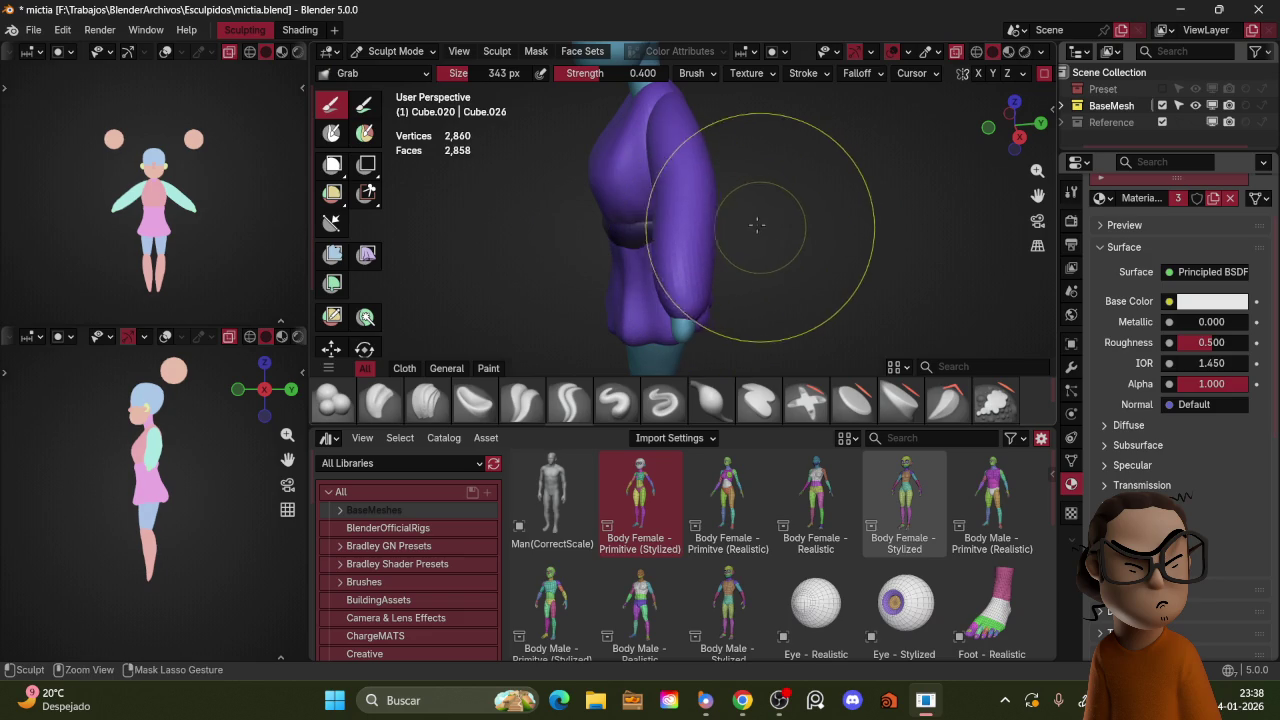
middle_click_drag(755, 228, 695, 178)
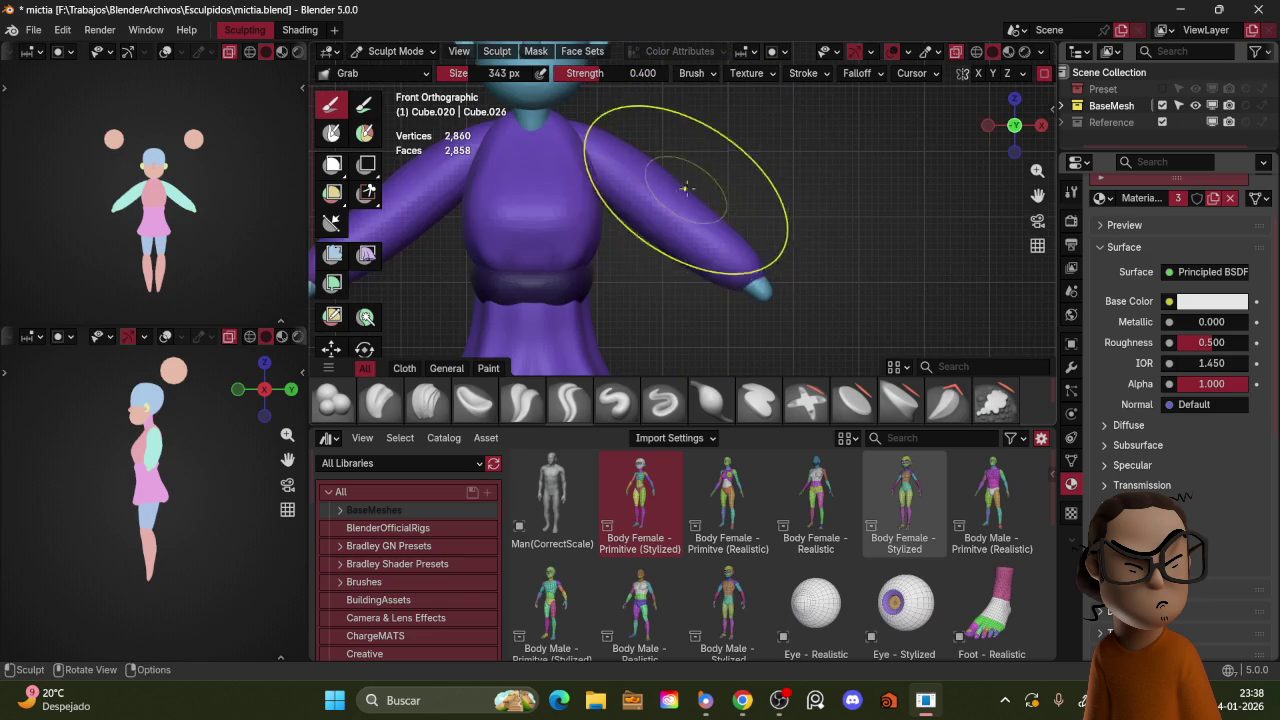
left_click_drag(596, 133, 600, 160)
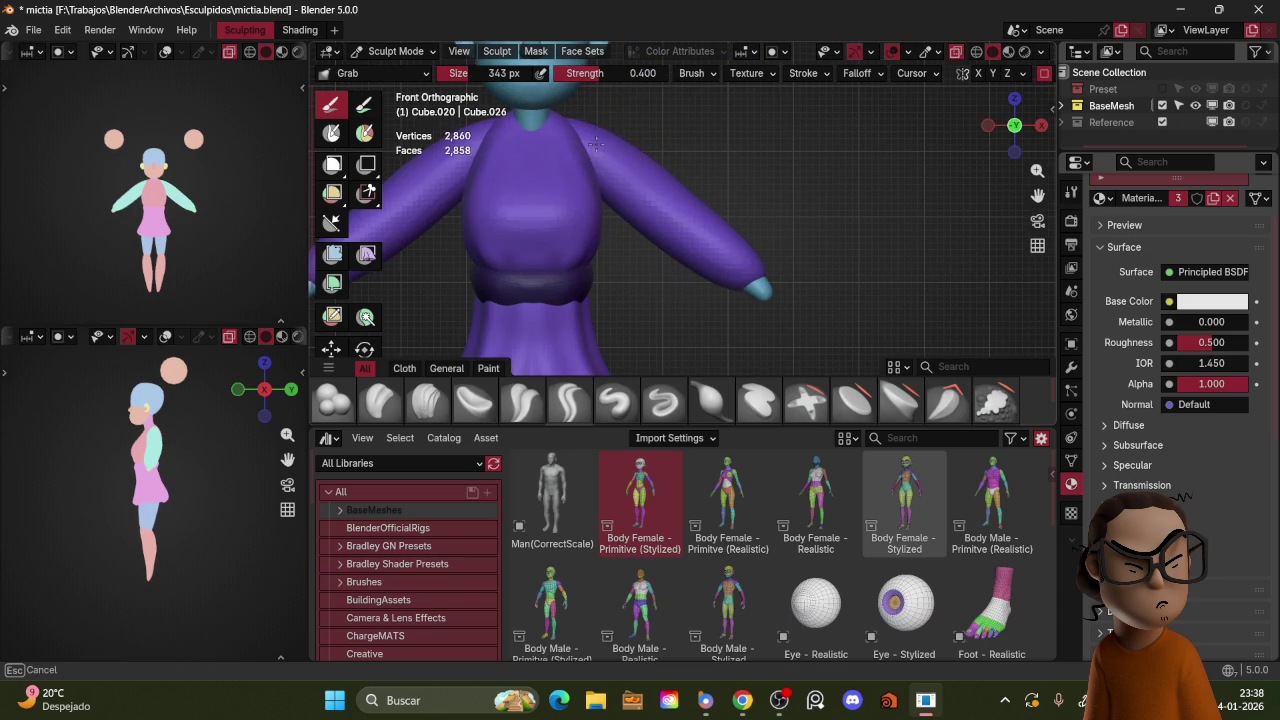
Step: Switch to the Blob brush and enlarge it for shaping the arm sleeves
left_click(335, 400)
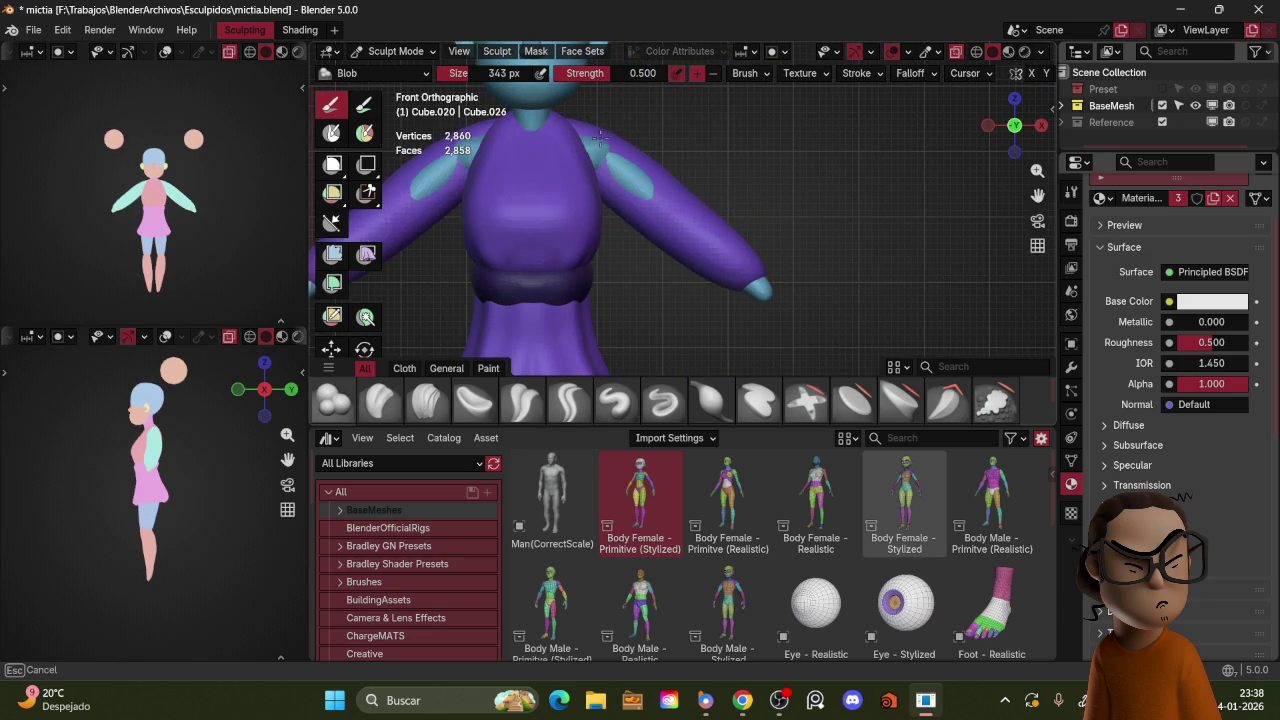
mouse_move(601, 145)
middle_mouse_down()
mouse_move(703, 172)
mouse_move(690, 185)
middle_mouse_up()
key("f")
left_click(700, 193)
mouse_move(705, 155)
middle_mouse_down()
mouse_move(623, 223)
mouse_move(632, 272)
middle_mouse_up()
key("f")
left_click(728, 214)
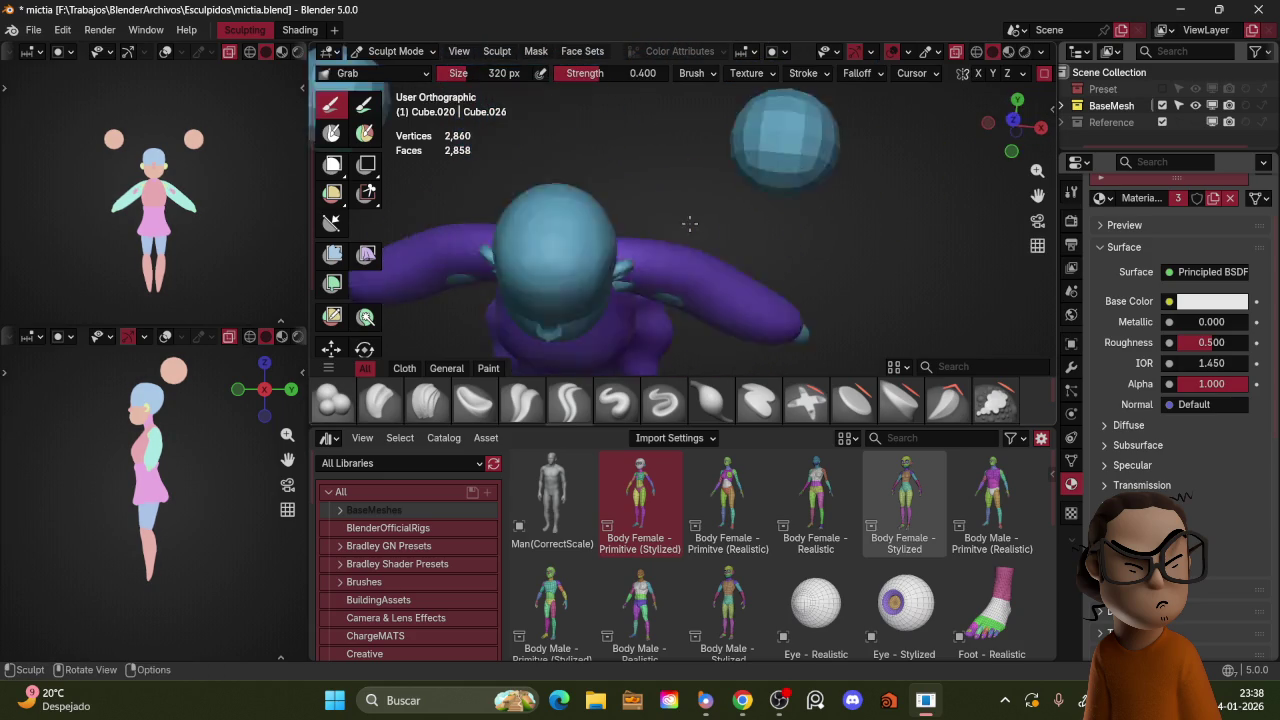
key("f")
left_click(812, 245)
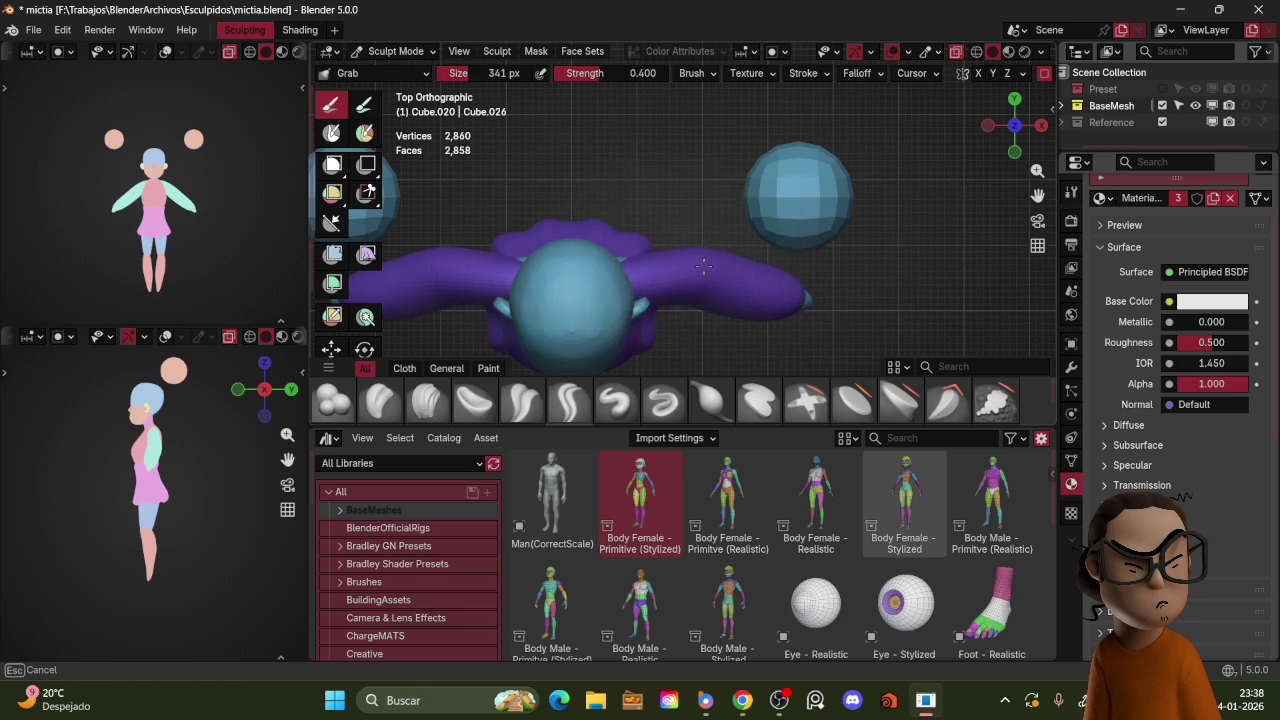
Step: Shrink the brush, then leave Sculpt Mode and select the torso piece Cube.017
mouse_move(710, 245)
middle_mouse_down("alt")
mouse_move(697, 172)
mouse_move(728, 143)
middle_mouse_up("alt")
key("f")
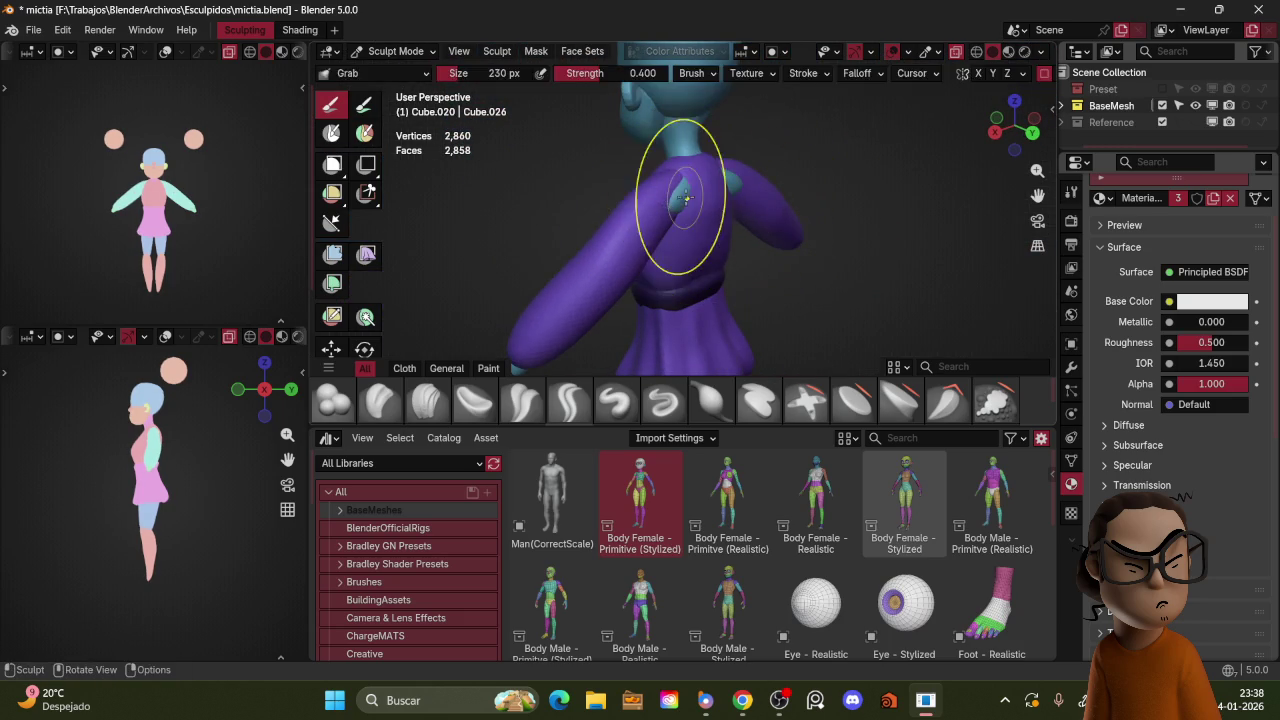
left_click(716, 181)
key("ctrl+Tab")
left_click(701, 139)
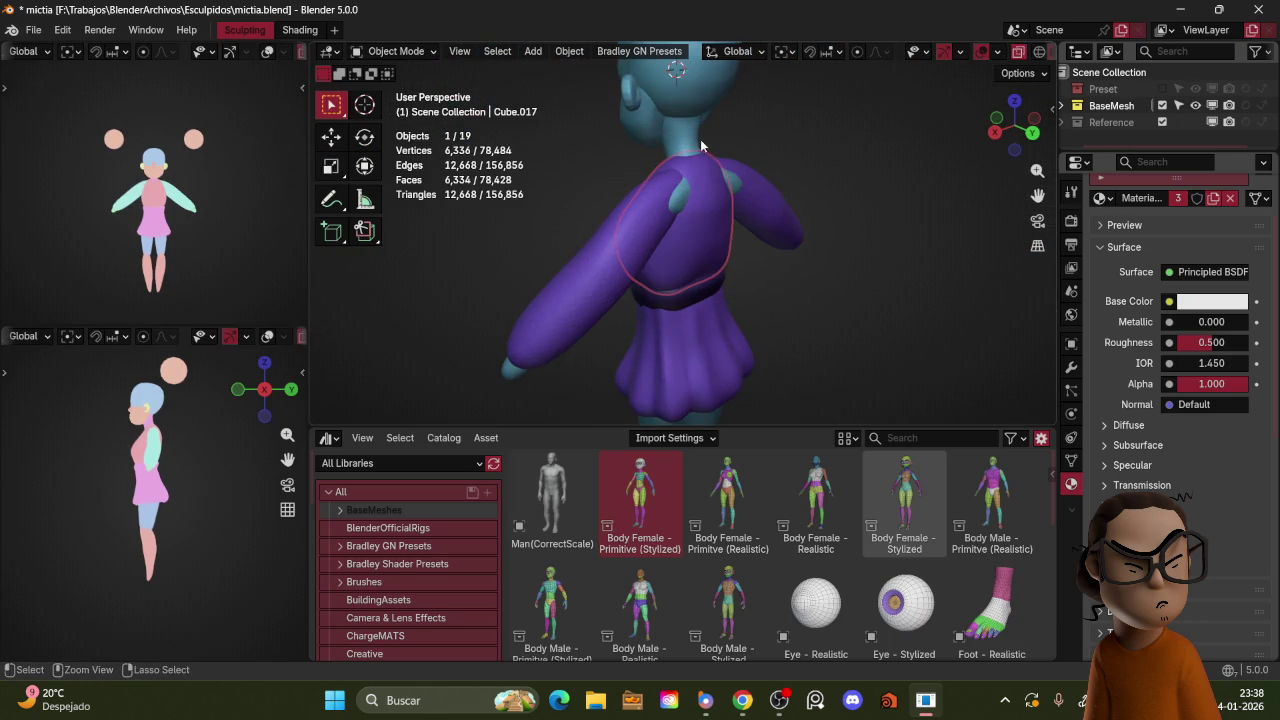
Step: Grab-sculpt the top's shoulder into shape and check it from the back and side
key("ctrl+Tab")
left_click_drag(712, 203, 657, 197)
middle_click_drag(647, 204, 690, 211)
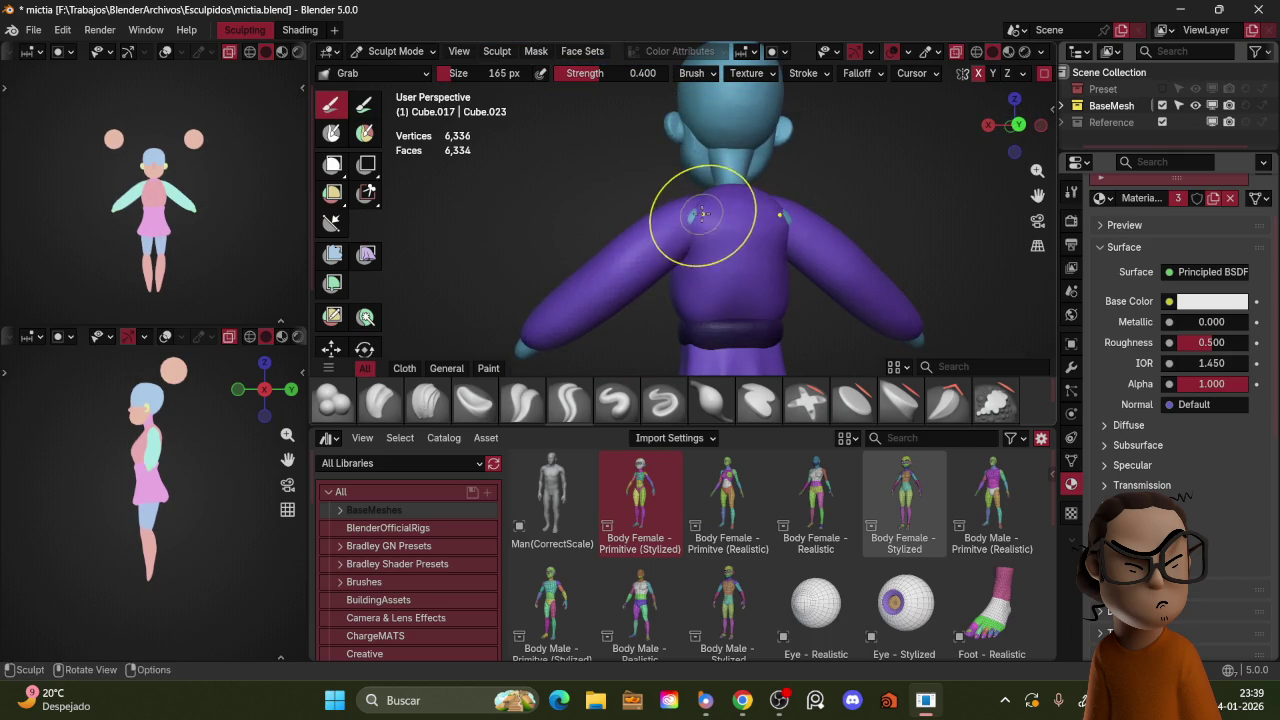
mouse_move(695, 212)
middle_mouse_down()
mouse_move(647, 207)
mouse_move(743, 166)
mouse_move(754, 185)
middle_mouse_up()
key("KP_1")
Step: Select the sleeve piece Cube.020 and resume sculpting it from the front view
key("ctrl+Tab")
left_click(580, 190)
key("ctrl+Tab")
left_click(740, 290)
mouse_move(747, 165)
middle_mouse_down()
mouse_move(652, 190)
mouse_move(684, 192)
middle_mouse_up()
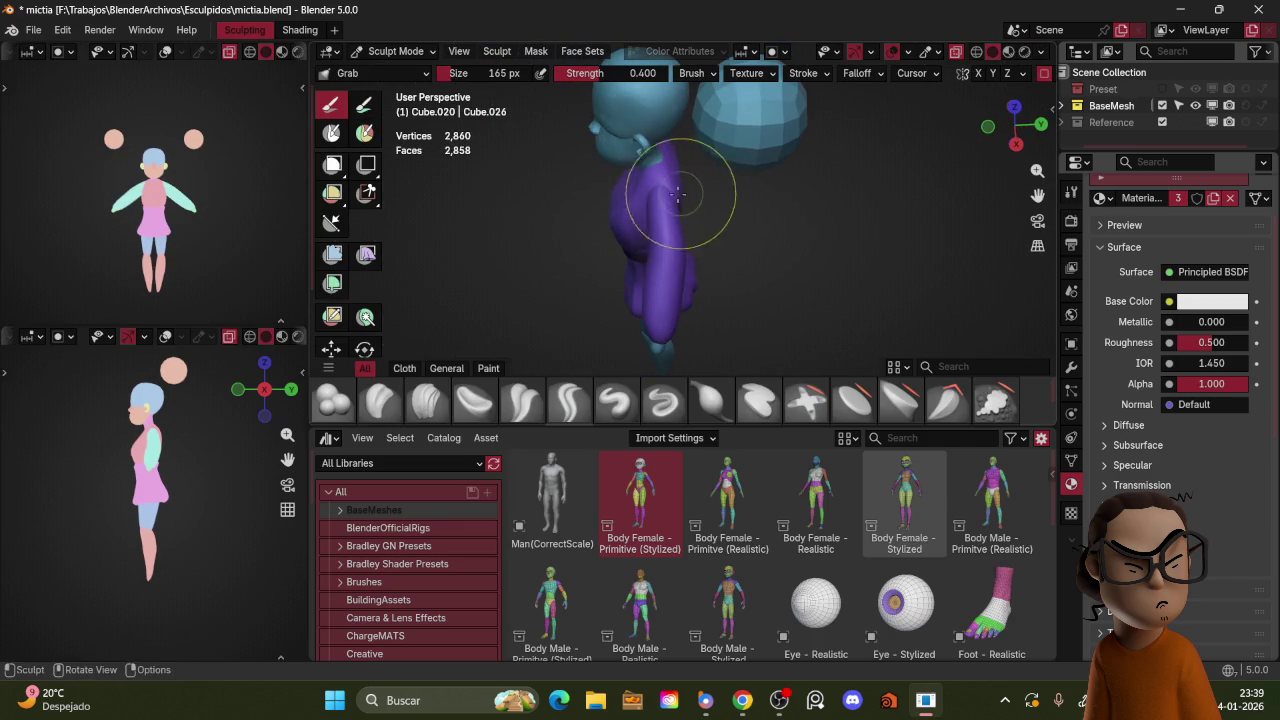
key("KP_1")
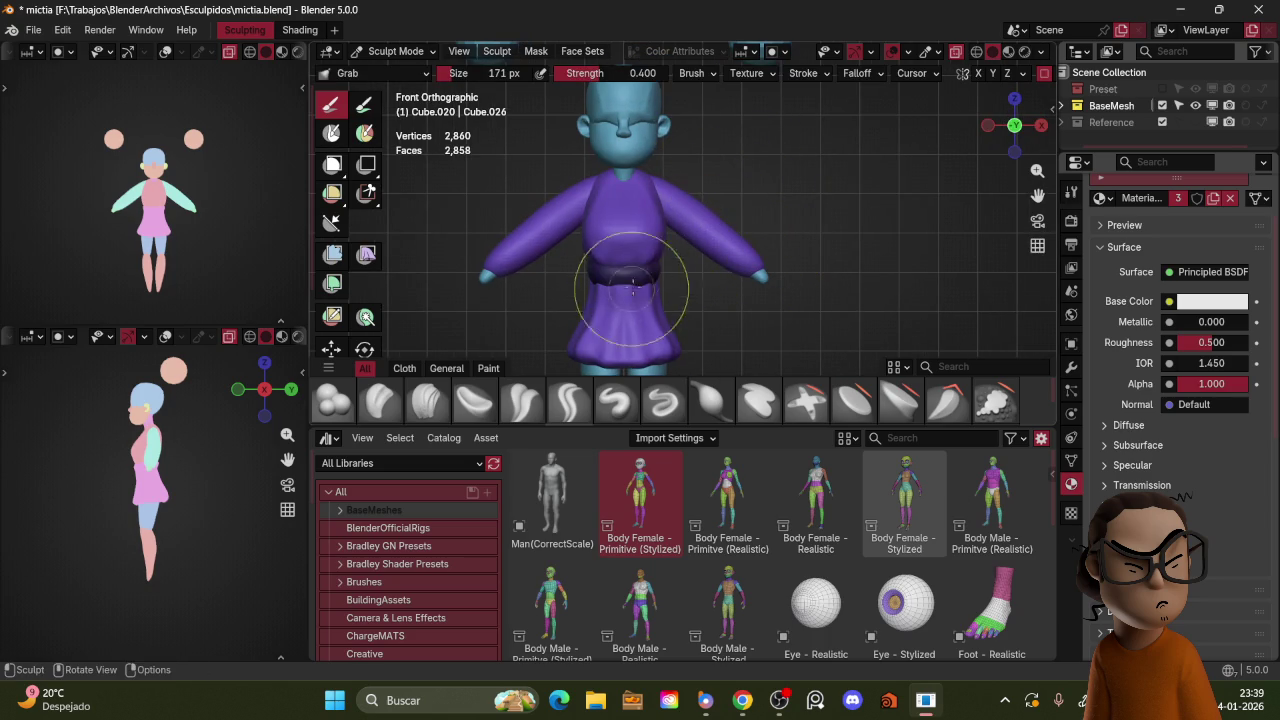
Step: Try the Blob brush on the sleeves, then go back to the Grab brush
left_click(354, 399)
middle_click_drag(733, 252, 730, 257)
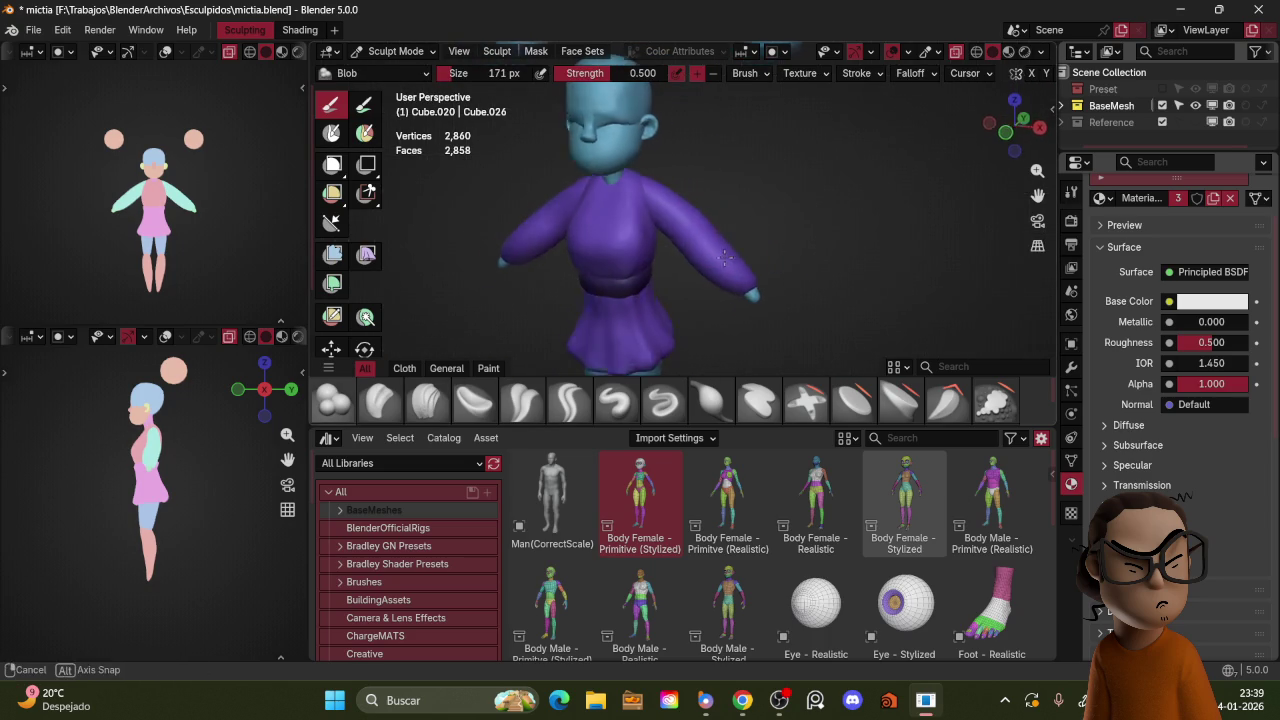
key("KP_1")
key("g")
mouse_move(769, 238)
middle_mouse_down()
mouse_move(694, 249)
mouse_move(684, 230)
middle_mouse_up()
Step: Polish the sleeves with a 48 px Crease Polish brush, working around the whole character
key("shift+c")
key("f")
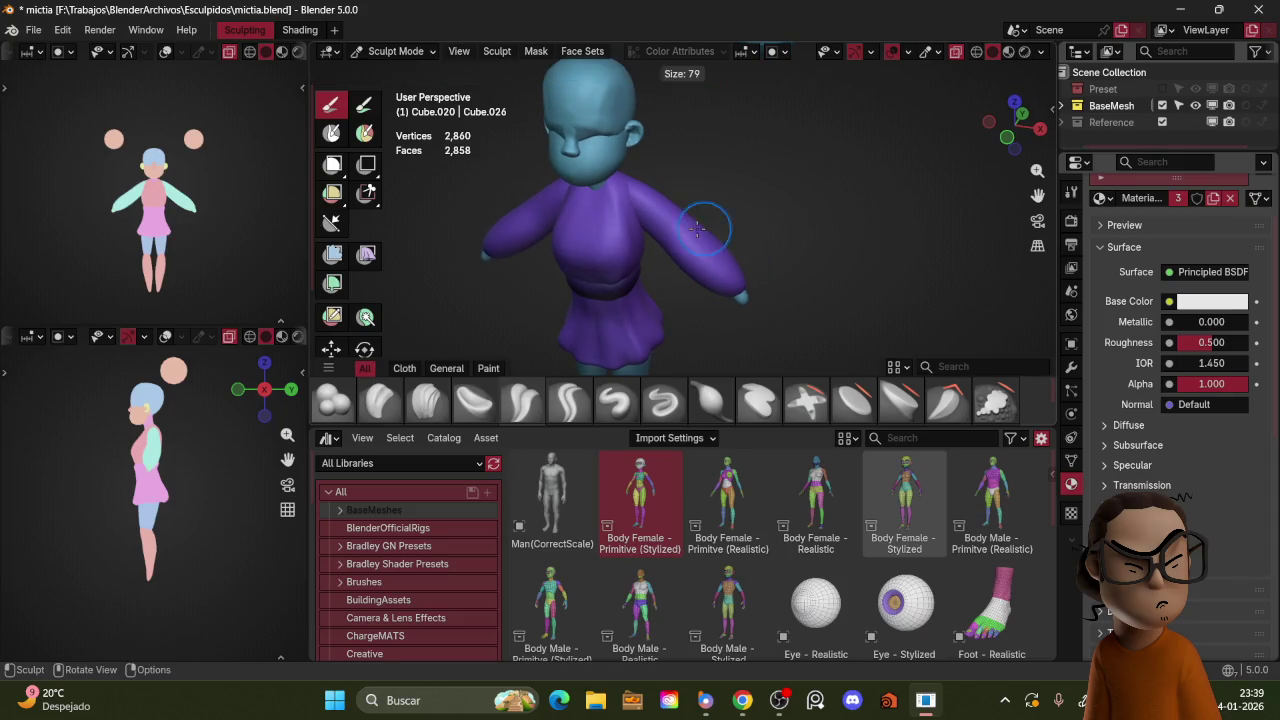
left_click(679, 232)
middle_click_drag(679, 232, 700, 221)
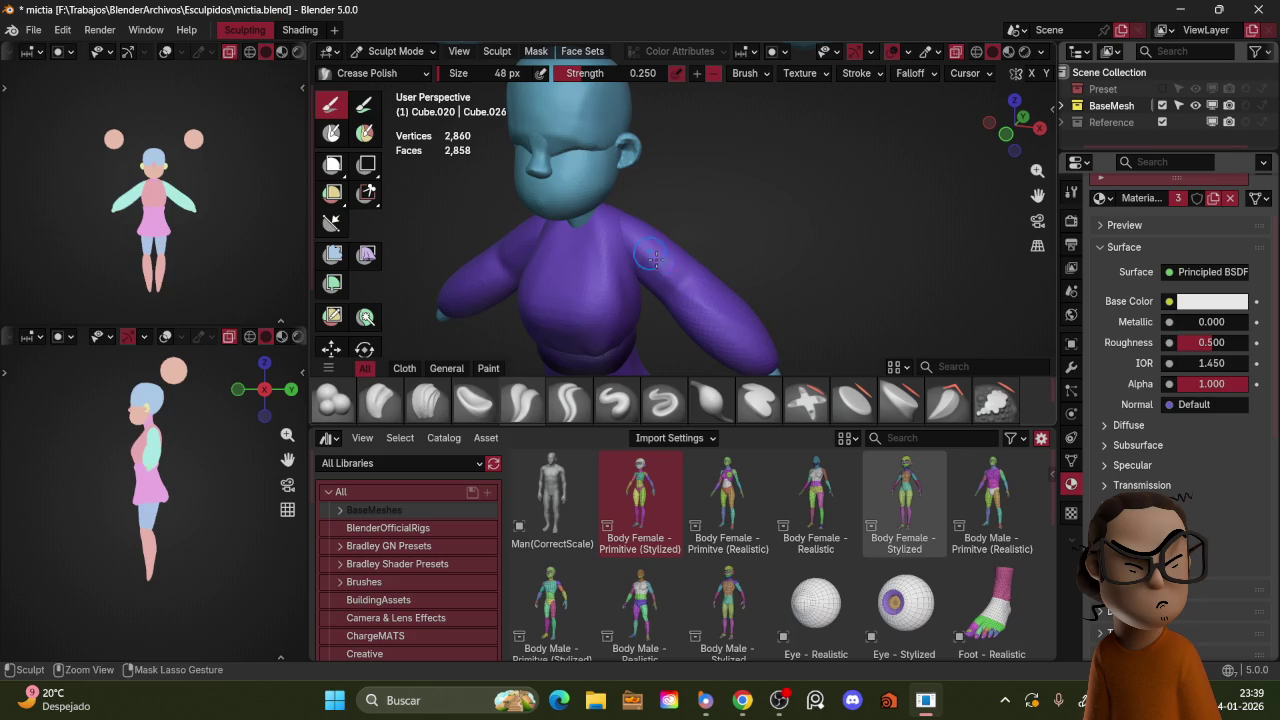
middle_click_drag(749, 314, 651, 199)
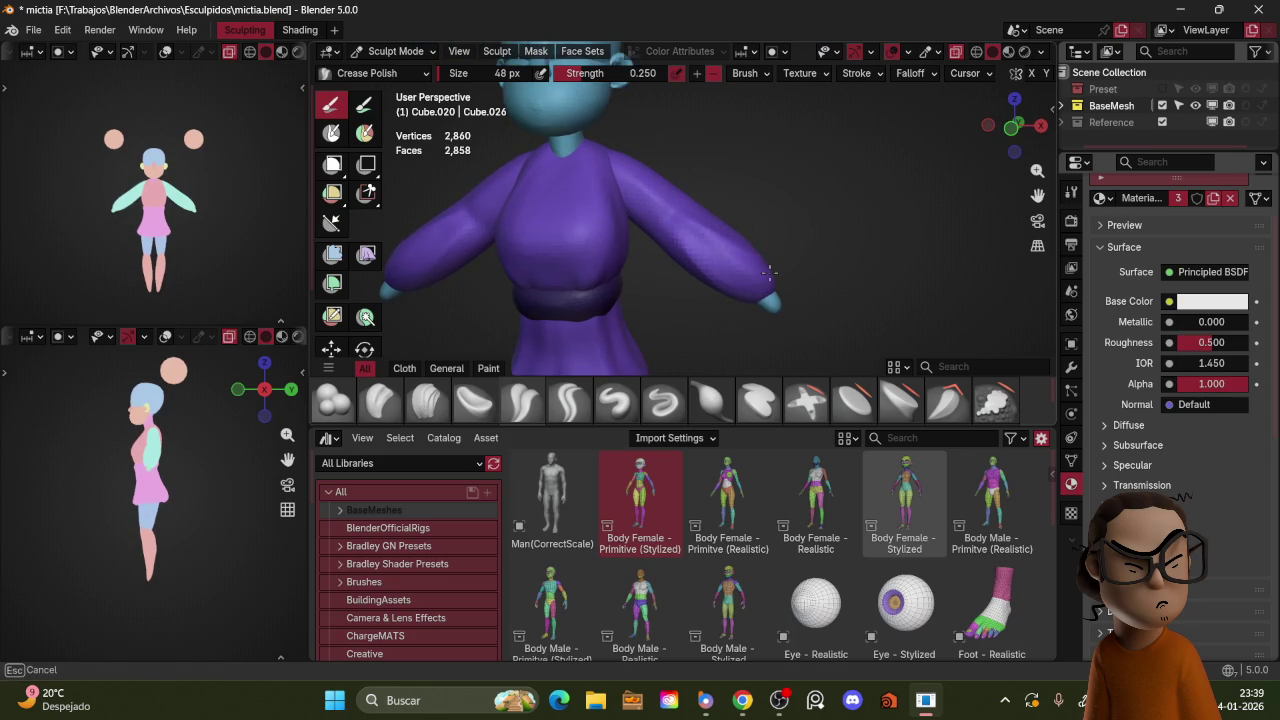
middle_click_drag(817, 231, 680, 238)
mouse_move(671, 190)
middle_mouse_down()
mouse_move(733, 237)
mouse_move(688, 251)
middle_mouse_up()
mouse_move(703, 201)
middle_mouse_down()
mouse_move(773, 224)
mouse_move(699, 236)
mouse_move(775, 212)
middle_mouse_up()
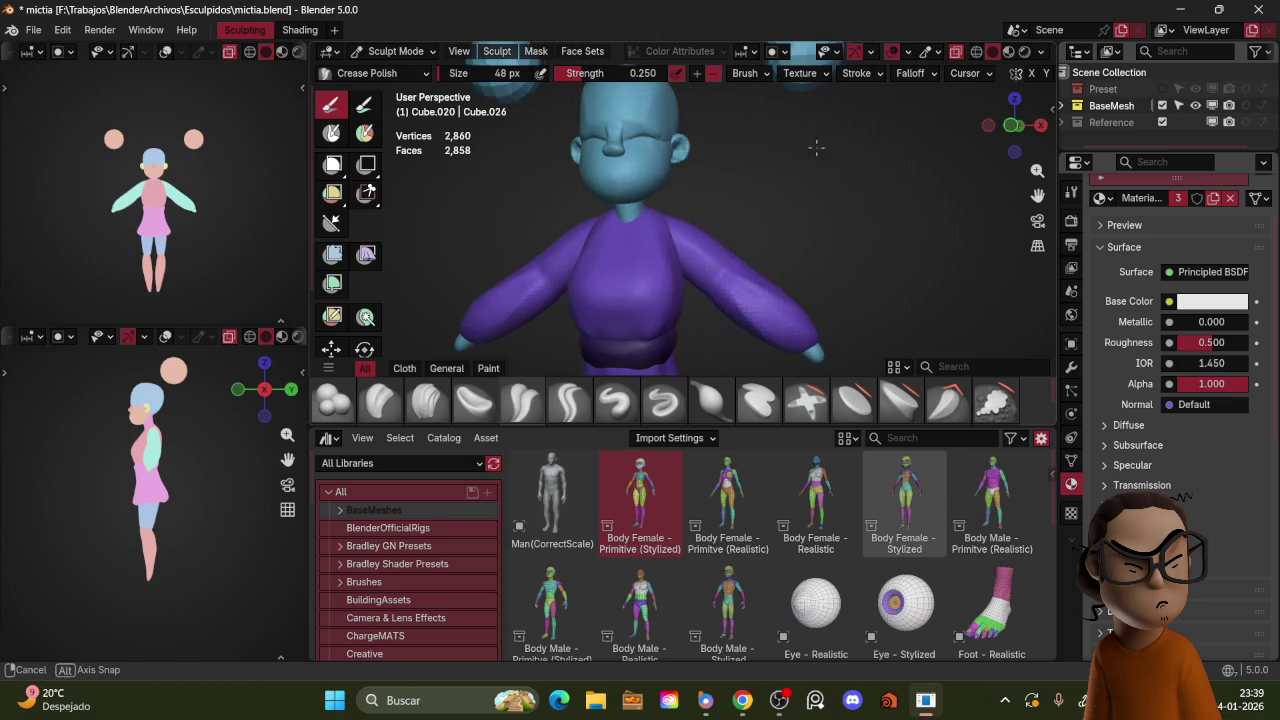
Step: Resize the brush to 125 px and refine the puffy shoulders tapering down the arms
key("f")
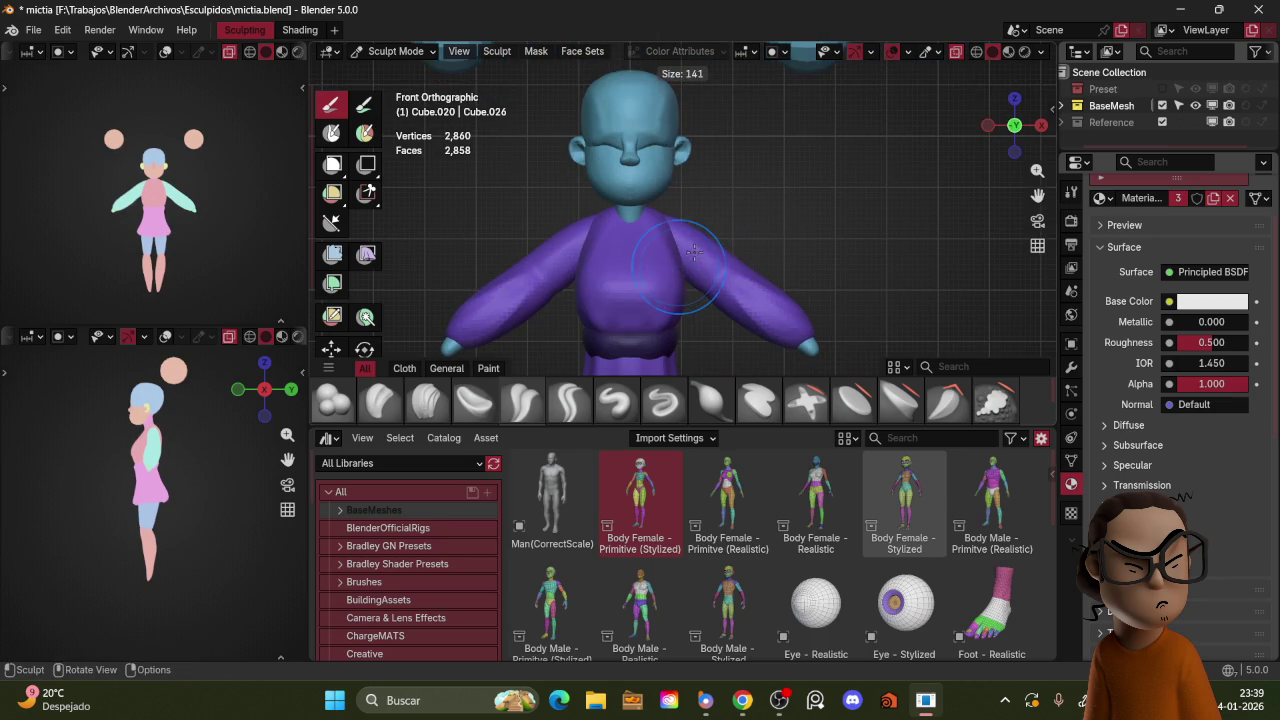
left_click(680, 252)
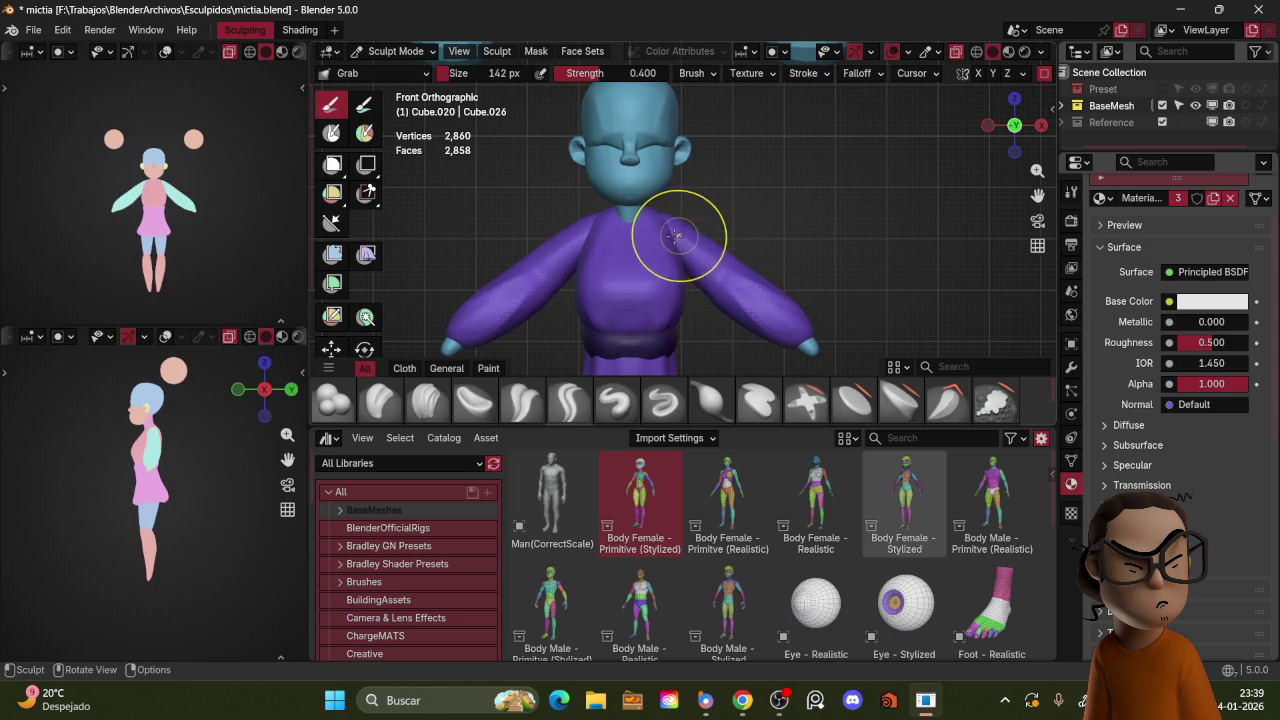
key("f")
left_click(680, 214)
scroll(740, 215, "down", 4)
mouse_move(766, 240)
middle_mouse_down()
mouse_move(726, 239)
mouse_move(780, 263)
mouse_move(766, 257)
mouse_move(838, 246)
mouse_move(800, 166)
mouse_move(765, 231)
mouse_move(757, 200)
mouse_move(785, 211)
mouse_move(777, 186)
mouse_move(802, 203)
mouse_move(808, 257)
mouse_move(751, 237)
mouse_move(791, 194)
mouse_move(768, 214)
mouse_move(782, 208)
middle_mouse_up()
scroll(757, 200, "up", 3)
scroll(796, 247, "up", 2)
key("ctrl+Tab")
Step: Return to Object Mode in front view and scroll the Asset Browser to the Hand assets
left_click(758, 194)
key("KP_1")
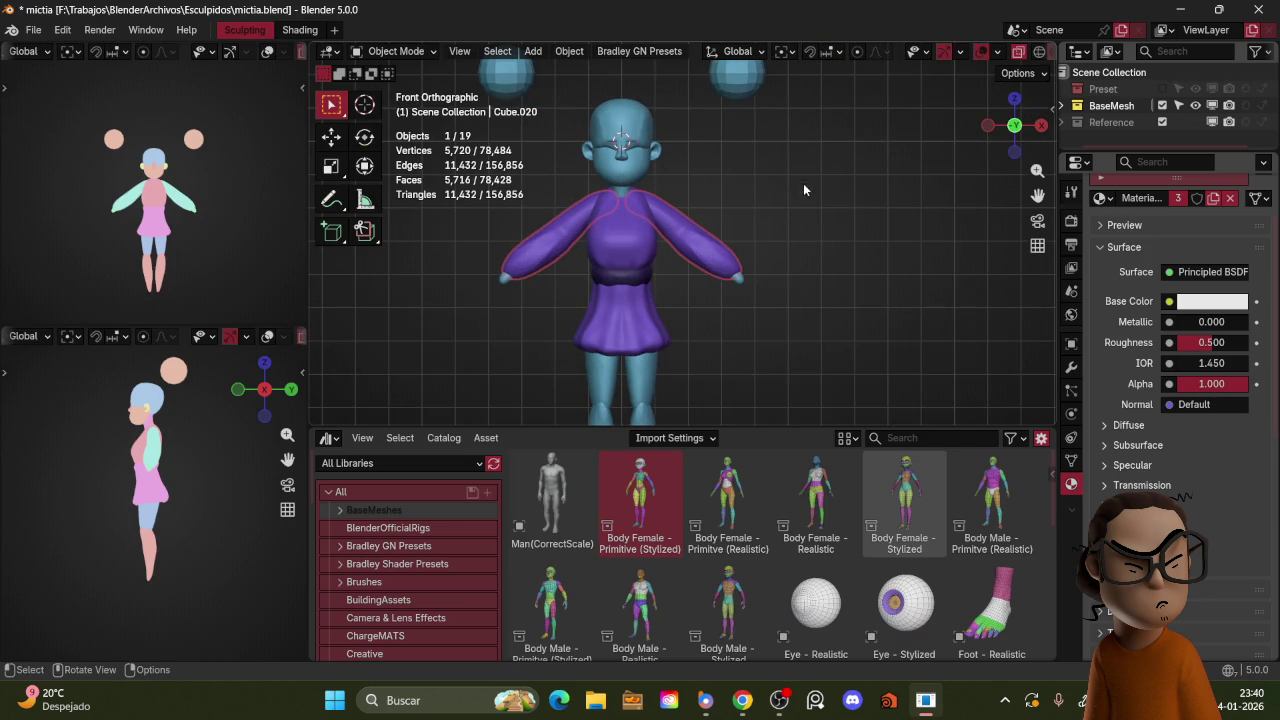
scroll(917, 505, "down", 4)
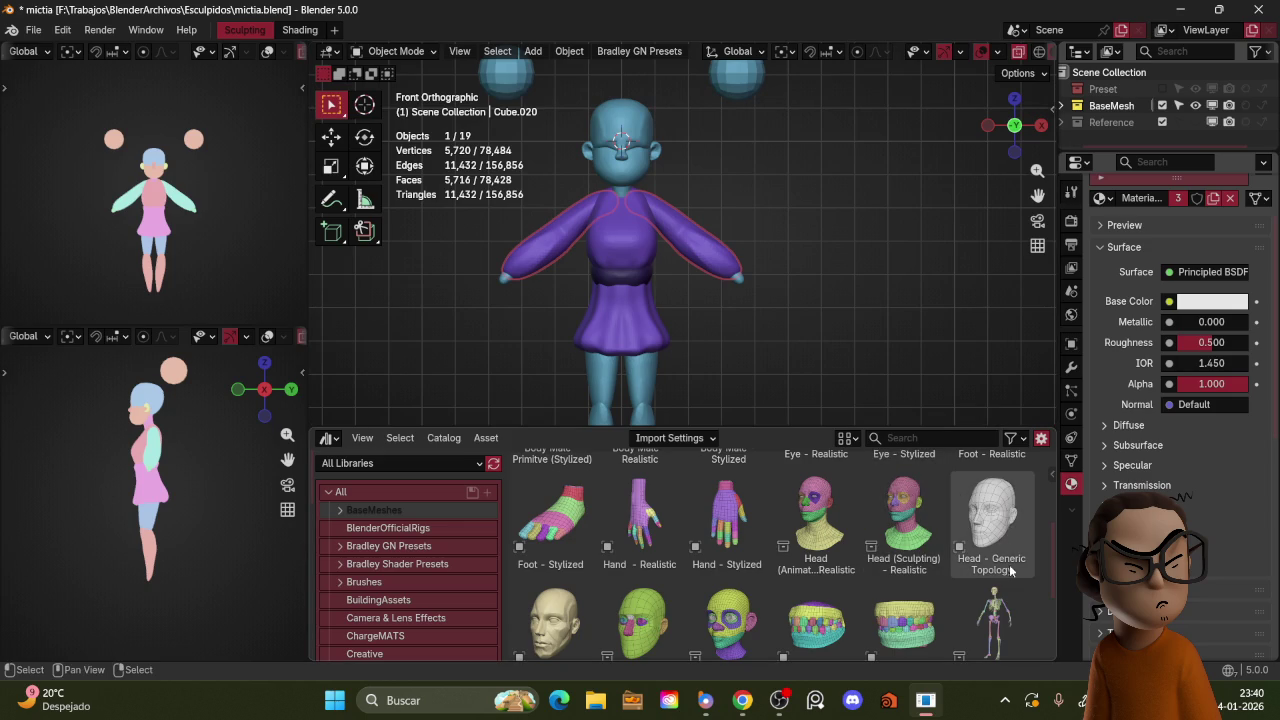
mouse_move(822, 580)
middle_mouse_down()
mouse_move(827, 403)
mouse_move(743, 577)
middle_mouse_up()
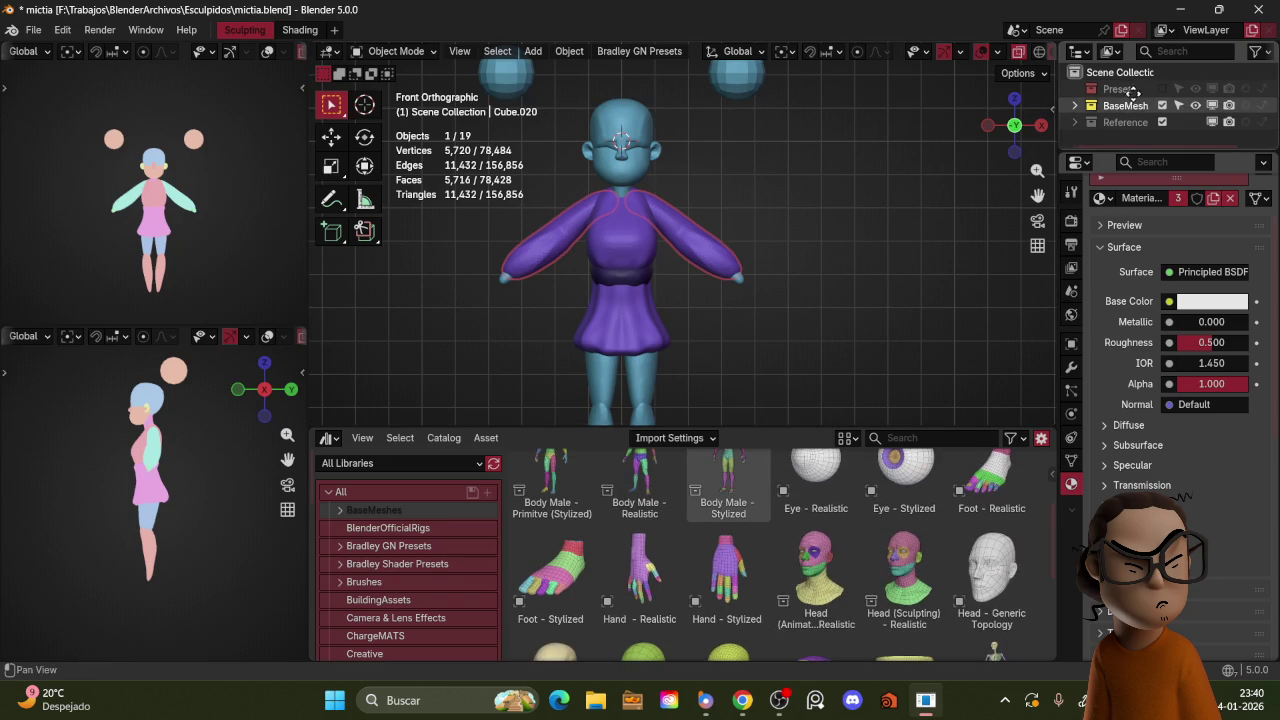
Step: Drop the Hand - Stylized asset beside the character, scale it up and frame it
left_click_drag(727, 568, 797, 332)
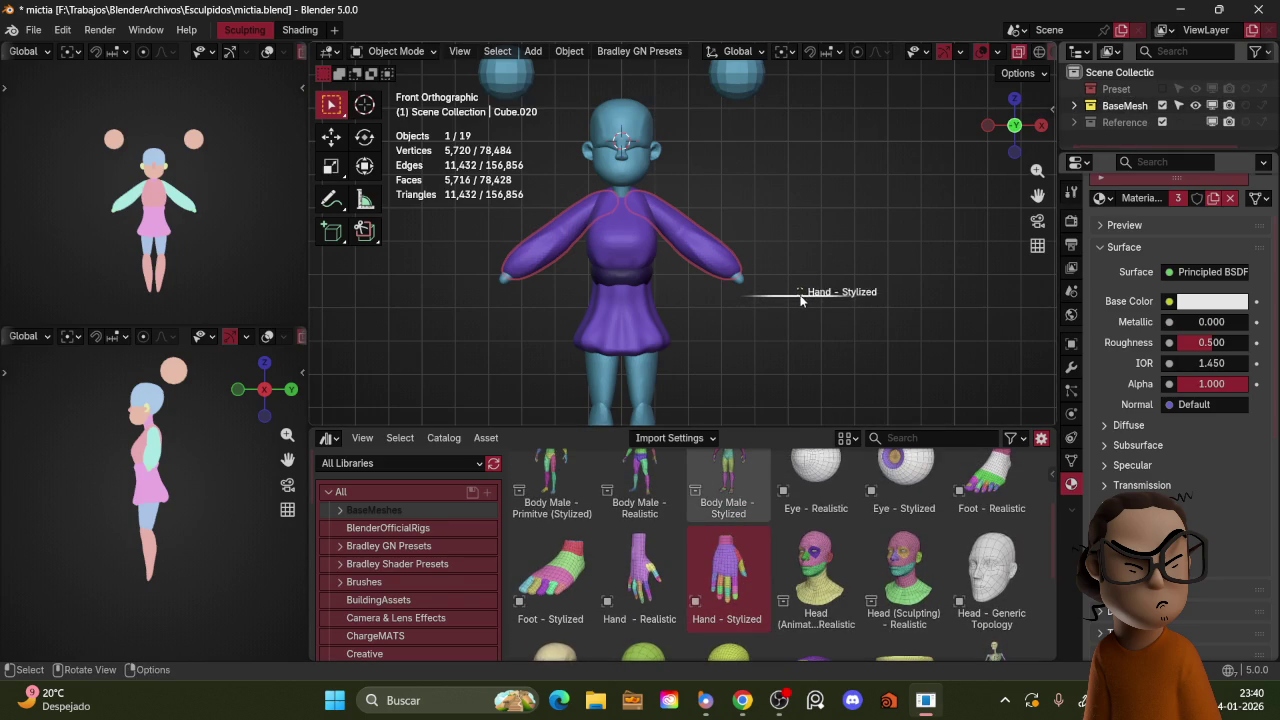
left_click_drag(841, 264, 888, 257)
mouse_move(885, 250)
middle_mouse_down()
mouse_move(876, 308)
mouse_move(850, 322)
middle_mouse_up()
key("s")
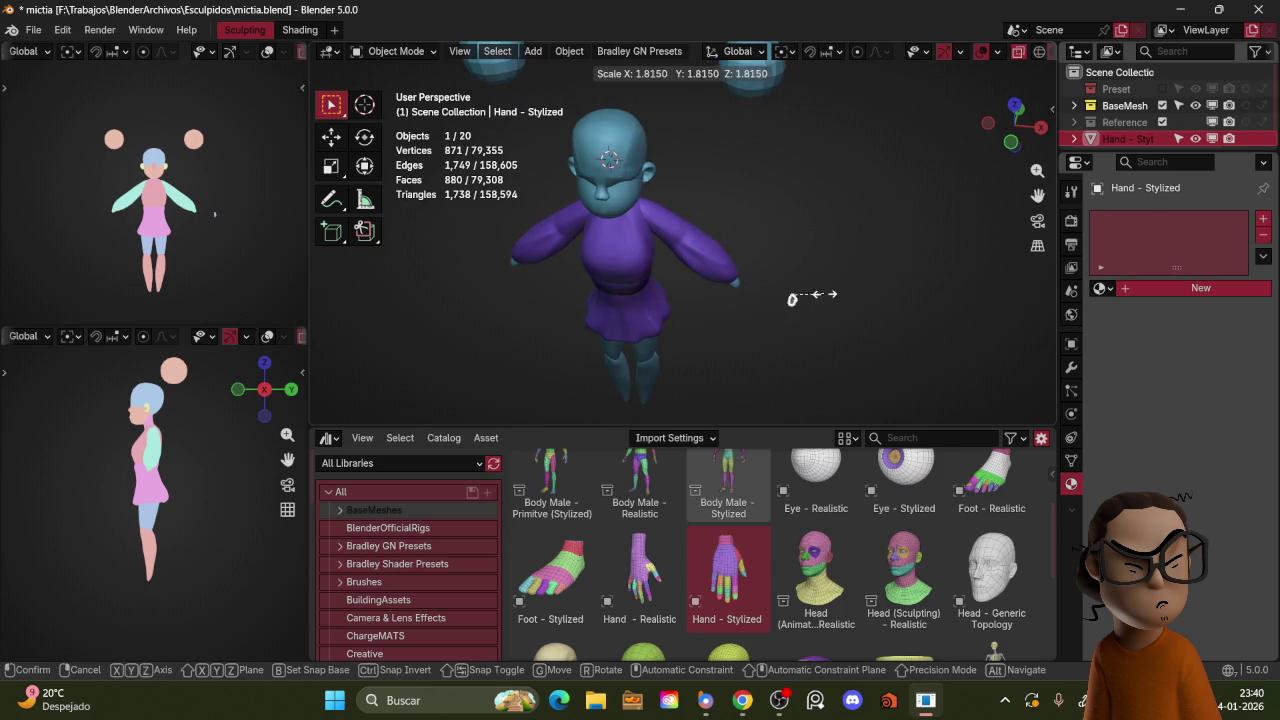
left_click(874, 218)
key("KP_1")
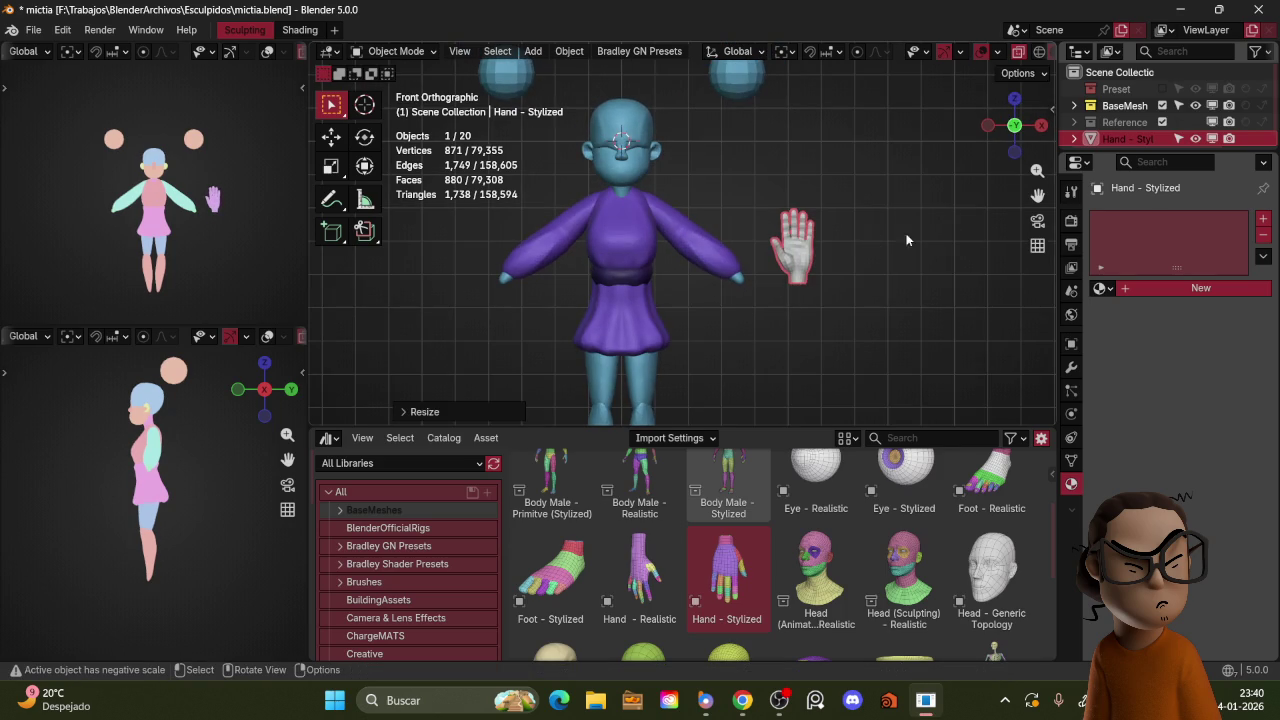
key("KP_Decimal")
Step: Rescale the hand to roughly match the arm and frame it again
key("ctrl+Tab")
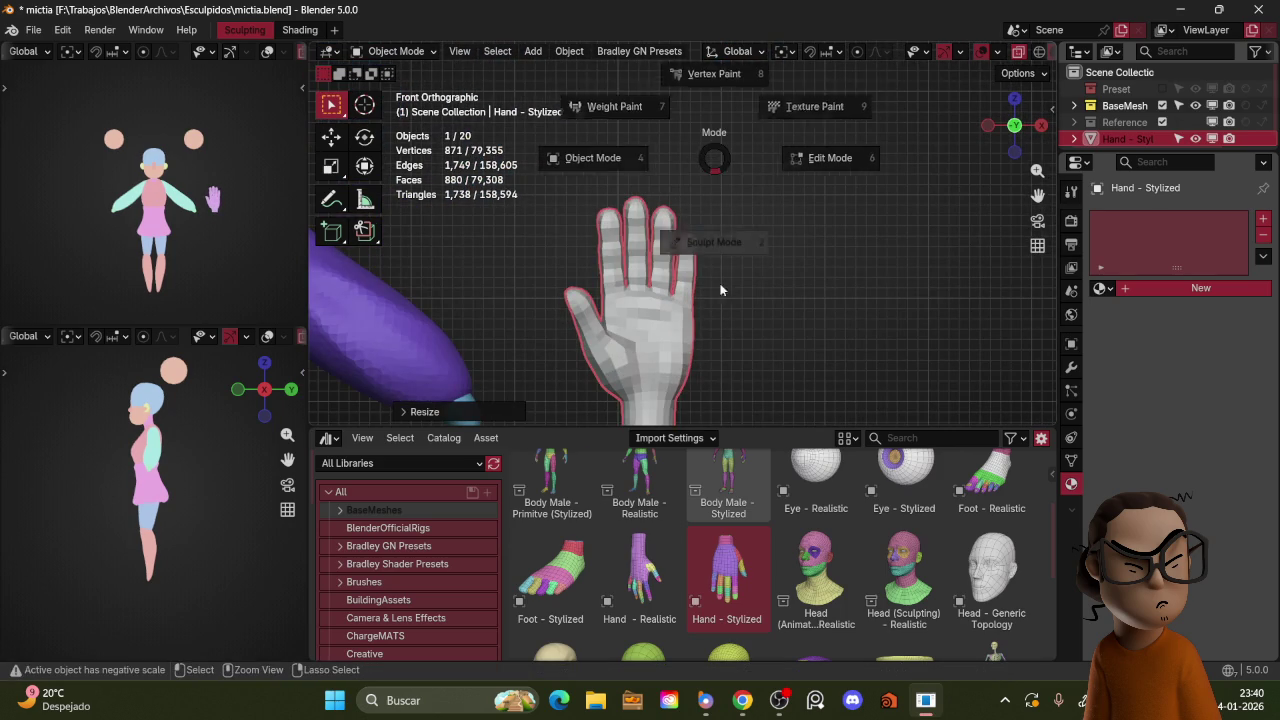
left_click(745, 291)
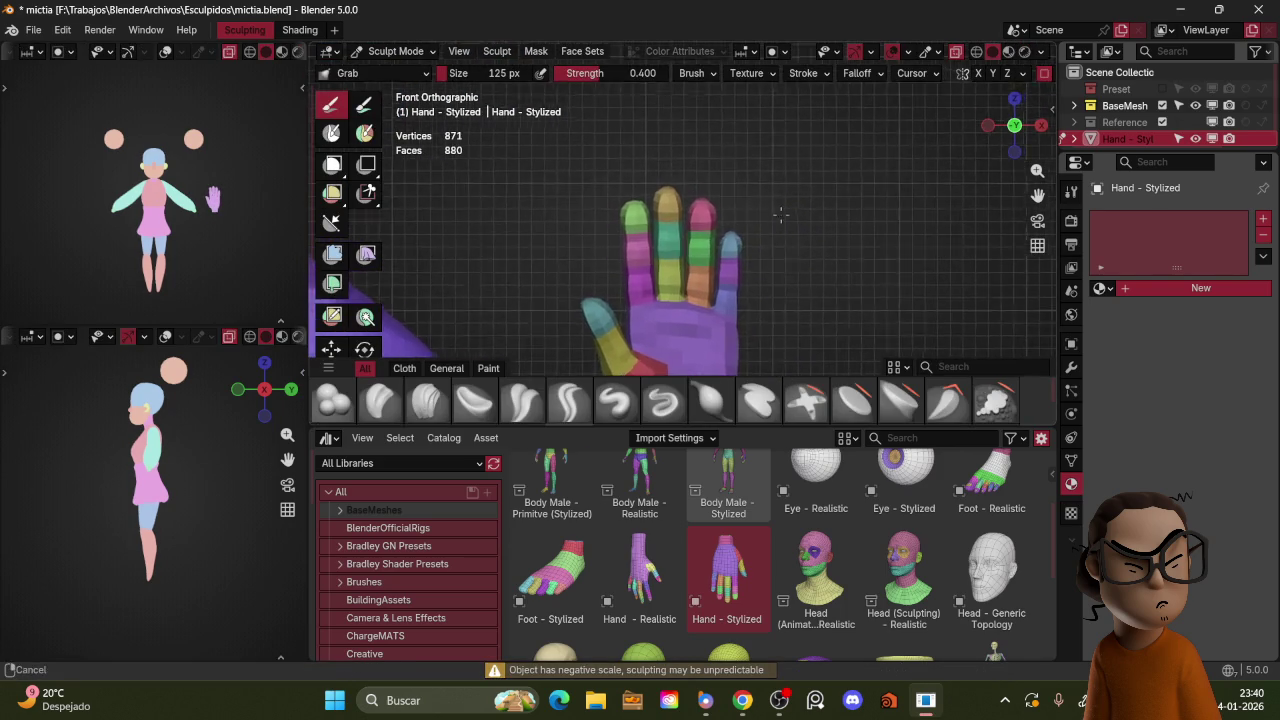
key("ctrl+Tab")
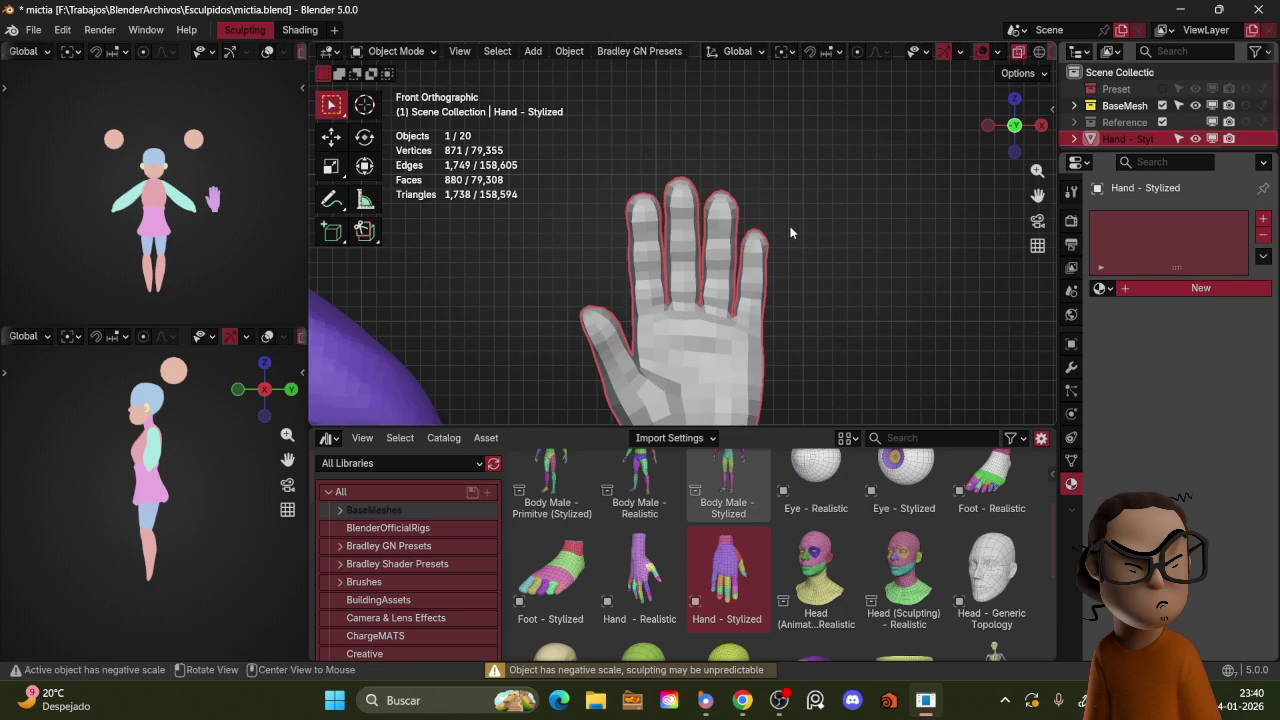
key("s")
left_click(723, 306)
key("s")
left_click(782, 268)
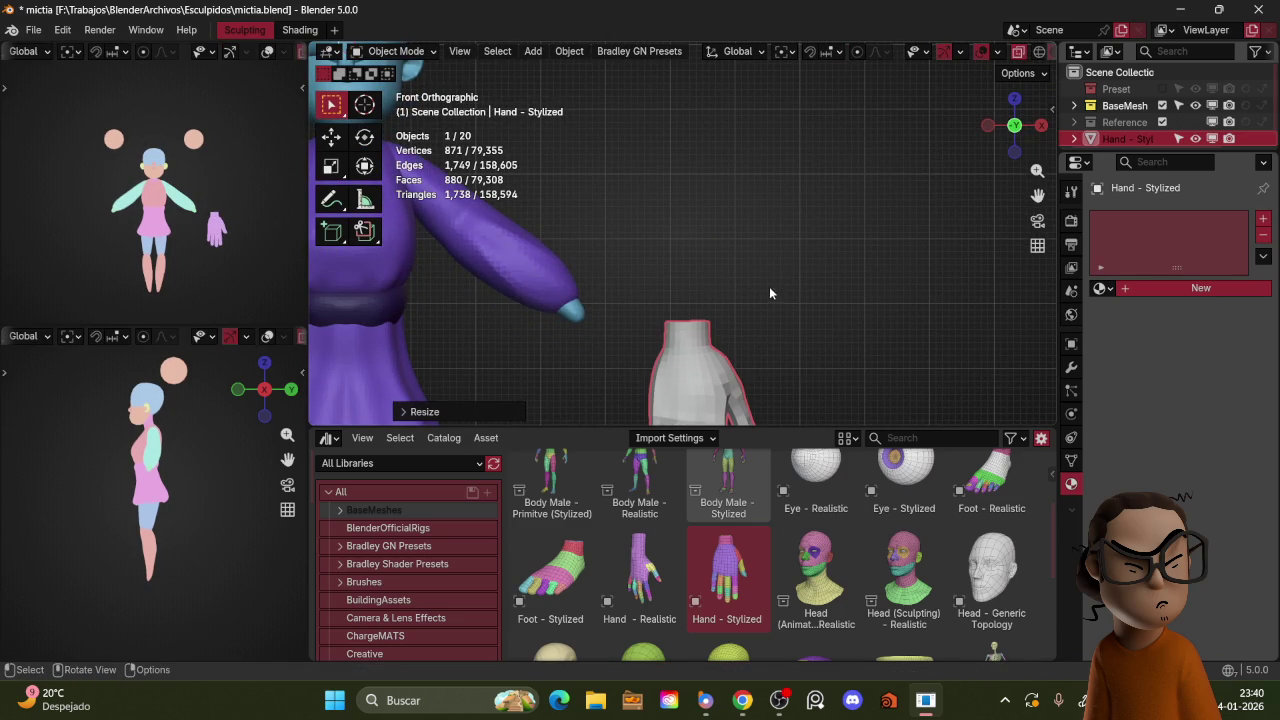
key("KP_Decimal")
Step: Apply the hand object's scale with Ctrl+A in Object Mode
key("ctrl+Tab")
key("ctrl+Tab")
key("ctrl+a")
left_click(730, 229)
key("ctrl+Tab")
Step: Enlarge the sculpt brush, undo a bad finger stroke, and shrink the brush again
key("bracketleft")
key("bracketleft")
key("bracketleft")
key("bracketleft")
key("ctrl+z")
key("bracketright")
key("bracketright")
scroll(620, 284, "up", 2)
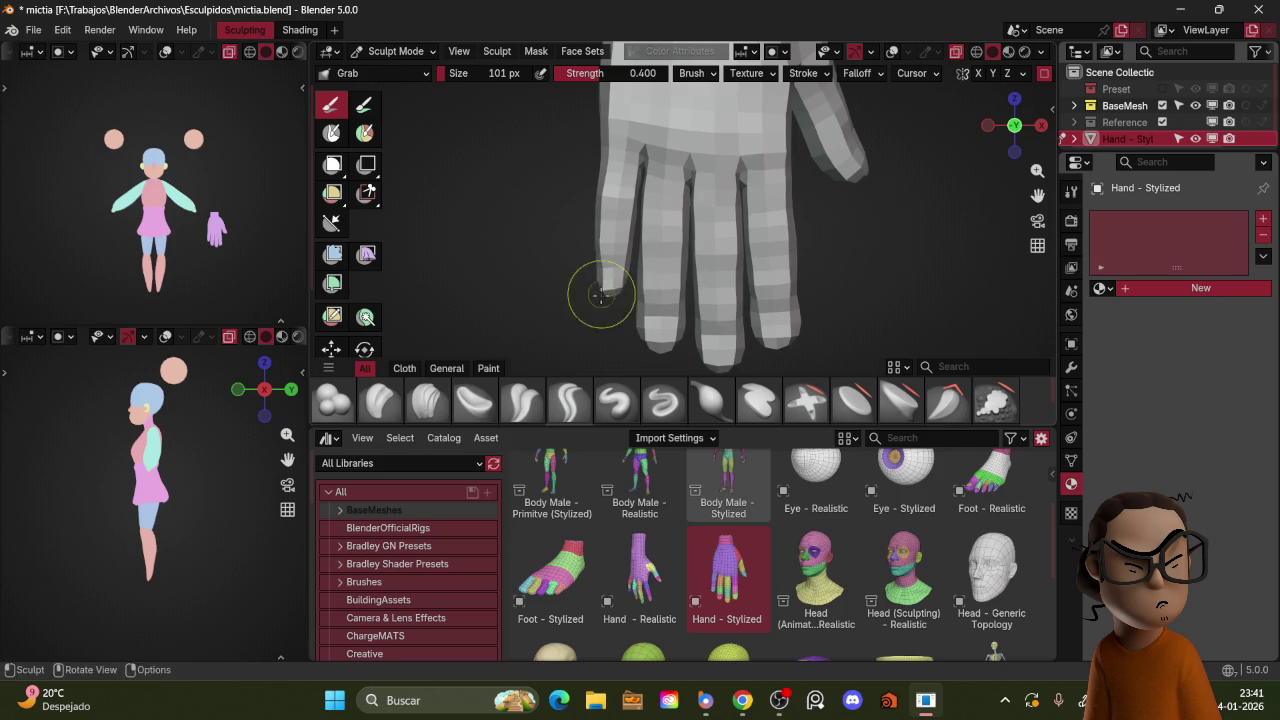
left_click(648, 323)
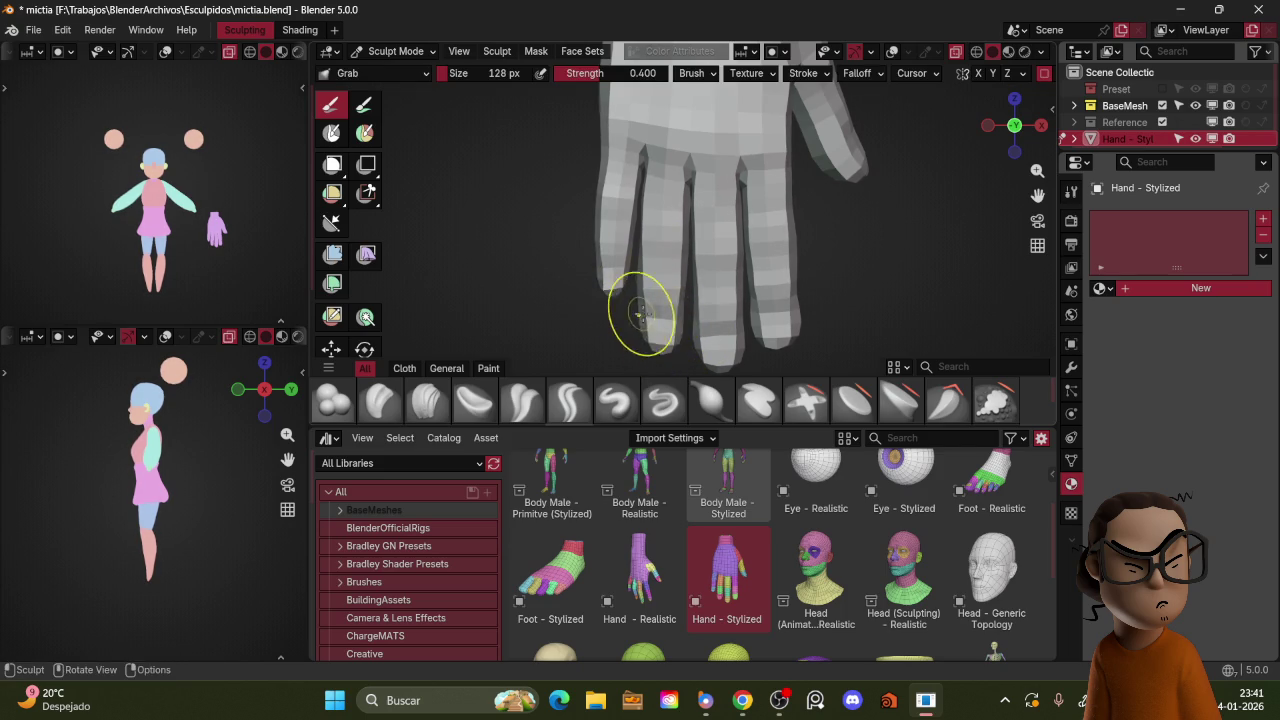
key("ctrl+z")
key("f")
left_click(728, 305)
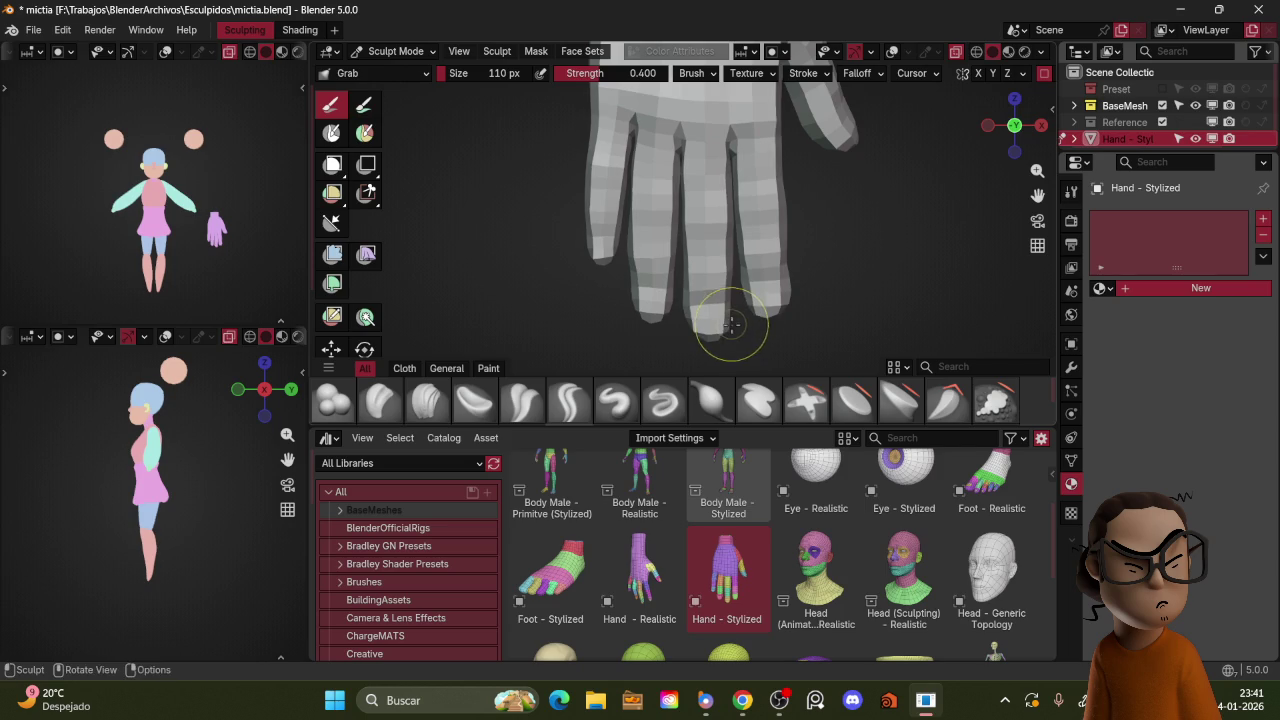
Step: Grab-sculpt the fingertips into shape and switch to the Blob brush
left_click_drag(668, 299, 631, 266)
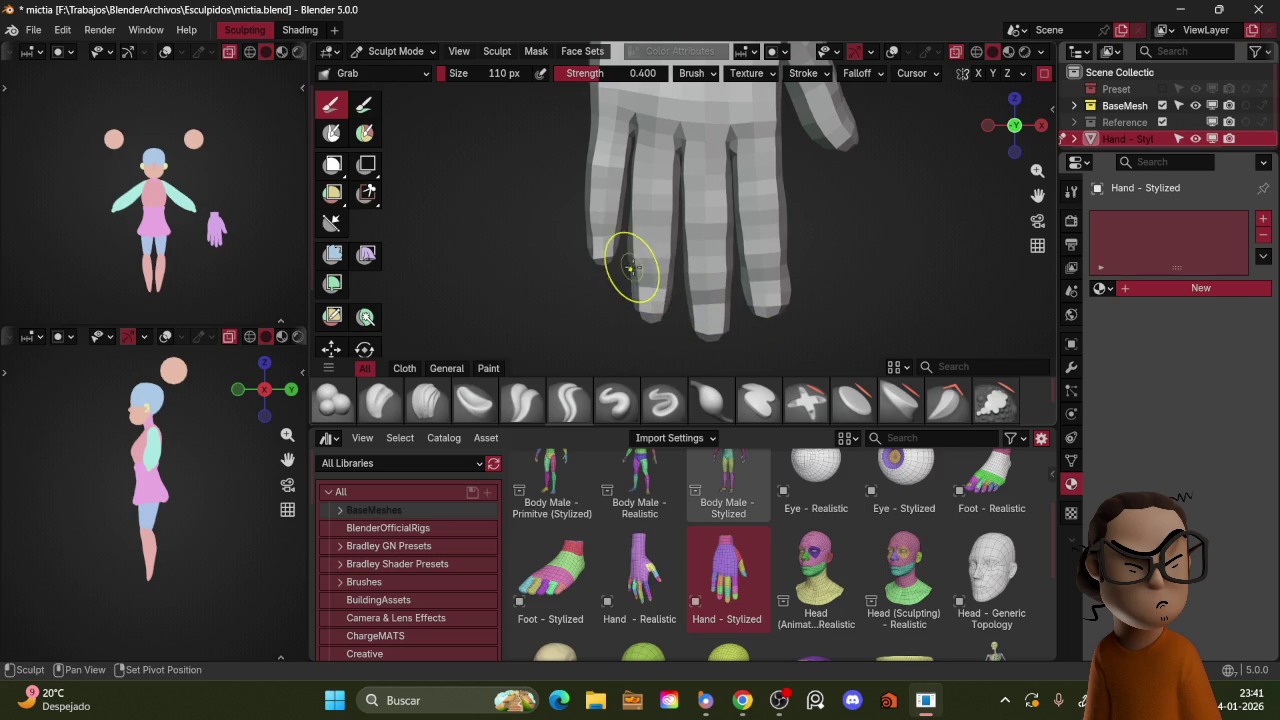
left_click_drag(603, 224, 608, 243)
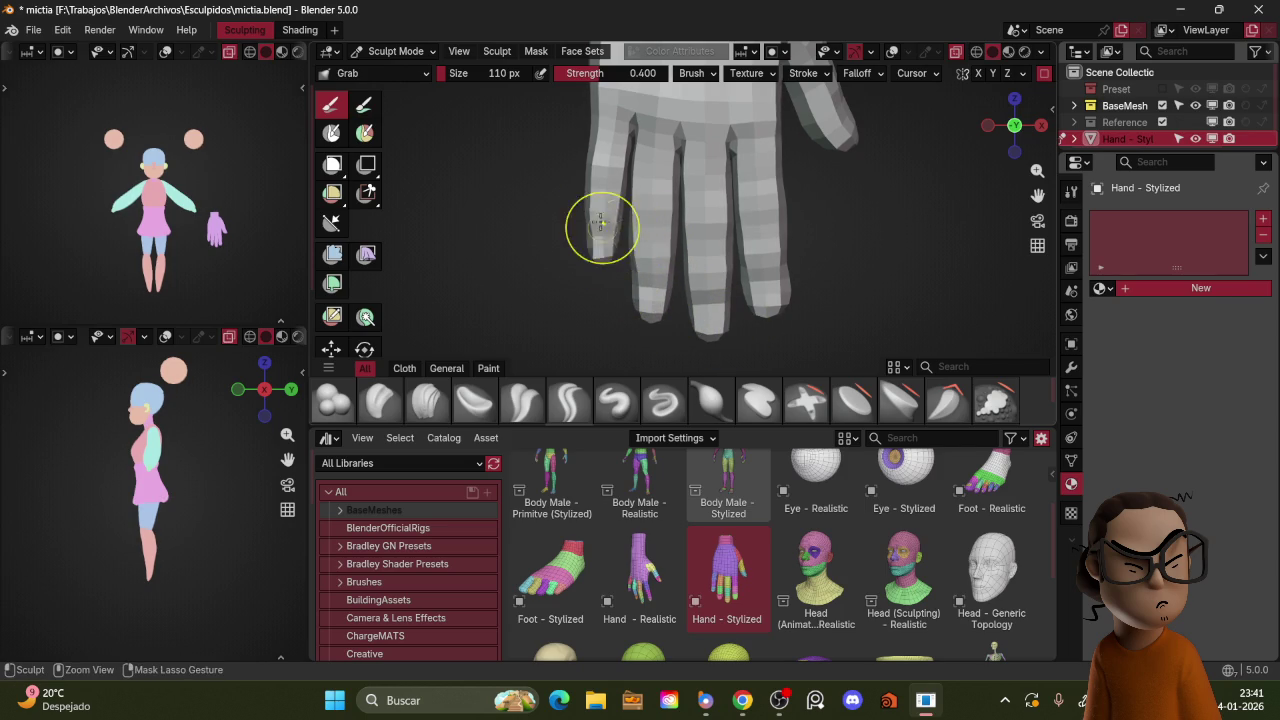
left_click_drag(757, 285, 741, 268)
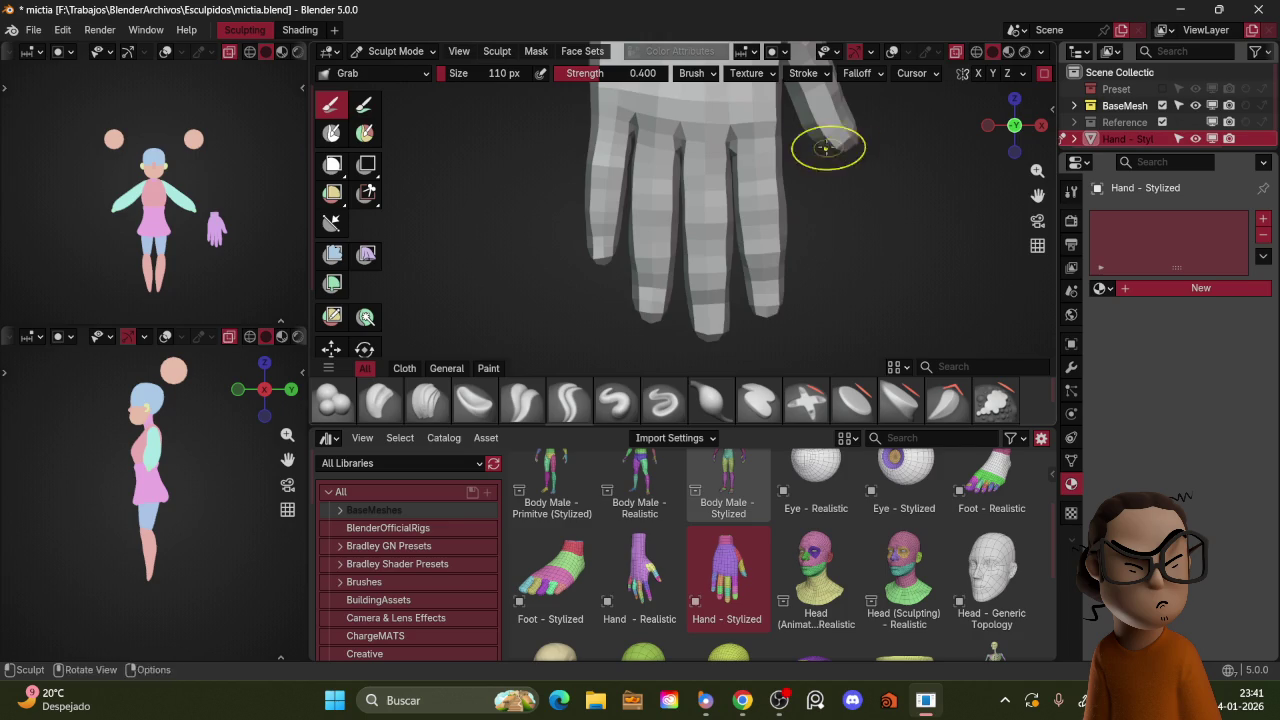
scroll(830, 225, "down", 3)
mouse_move(837, 234)
middle_mouse_down()
mouse_move(735, 197)
mouse_move(700, 229)
mouse_move(749, 271)
middle_mouse_up()
left_click(335, 398)
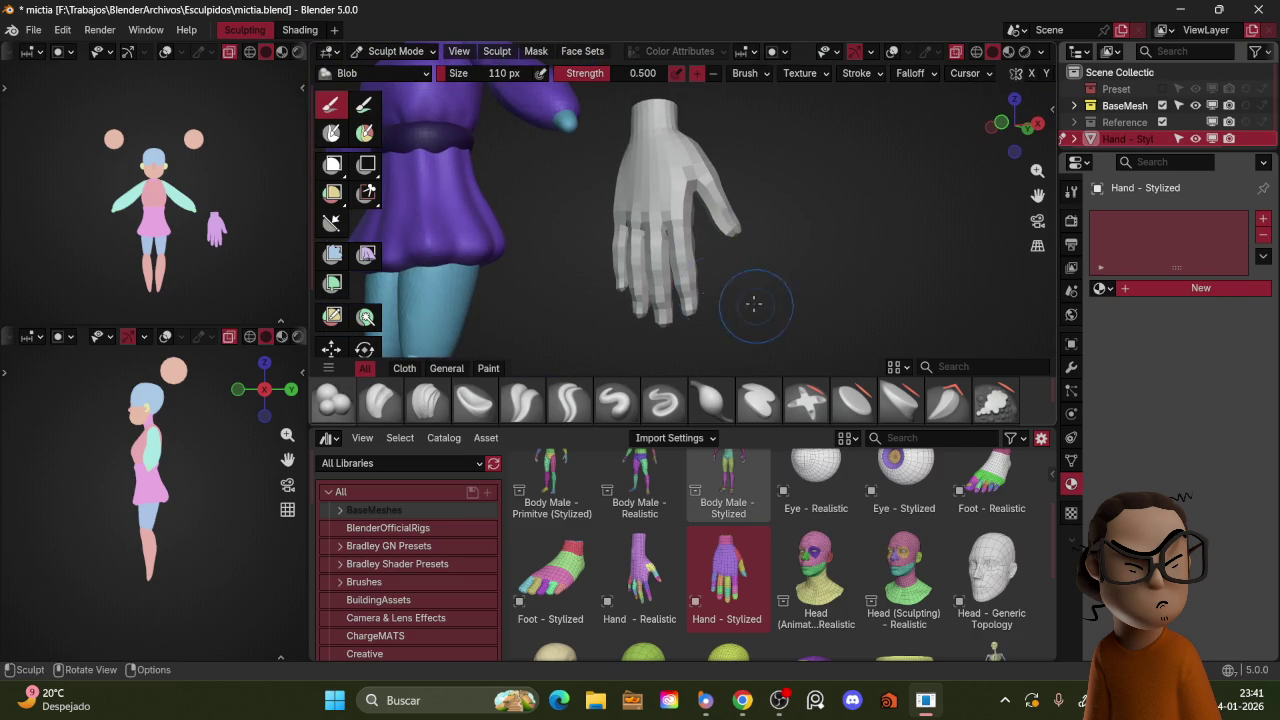
Step: Collapse the brush asset shelf down to a single row
mouse_move(768, 268)
left_mouse_down()
mouse_move(818, 214)
mouse_move(930, 184)
left_mouse_up()
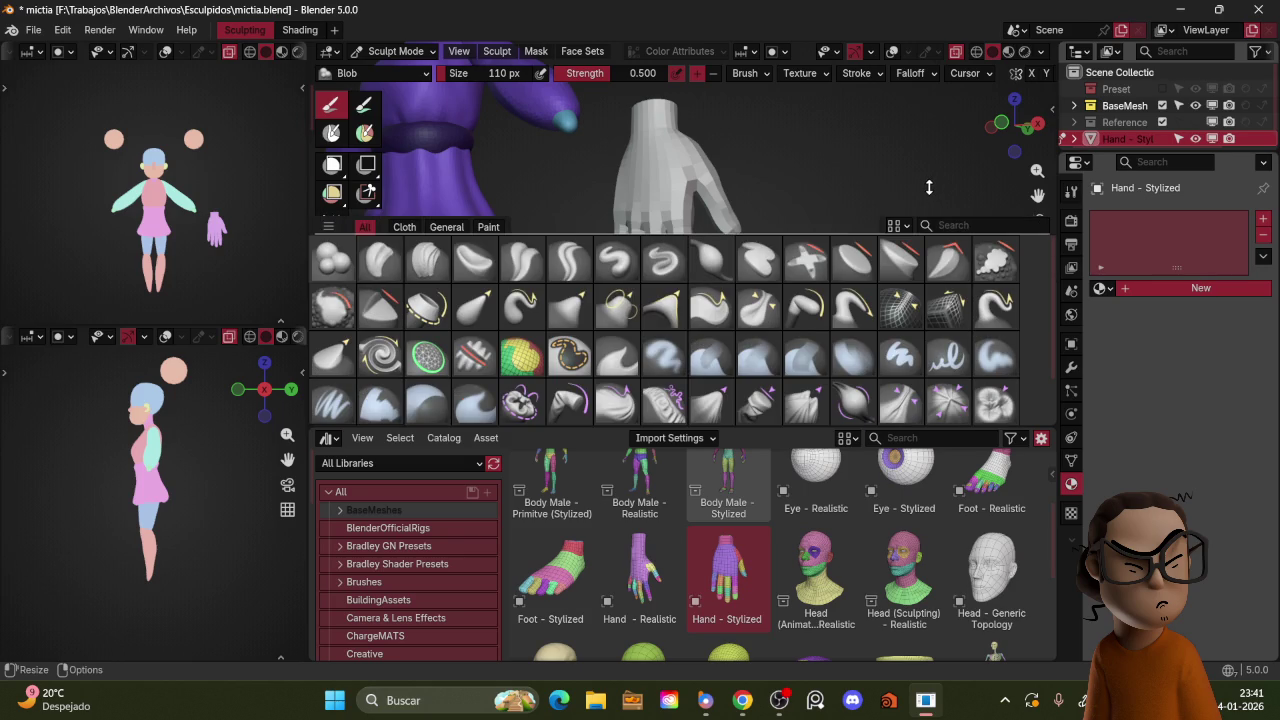
left_click_drag(929, 200, 929, 213)
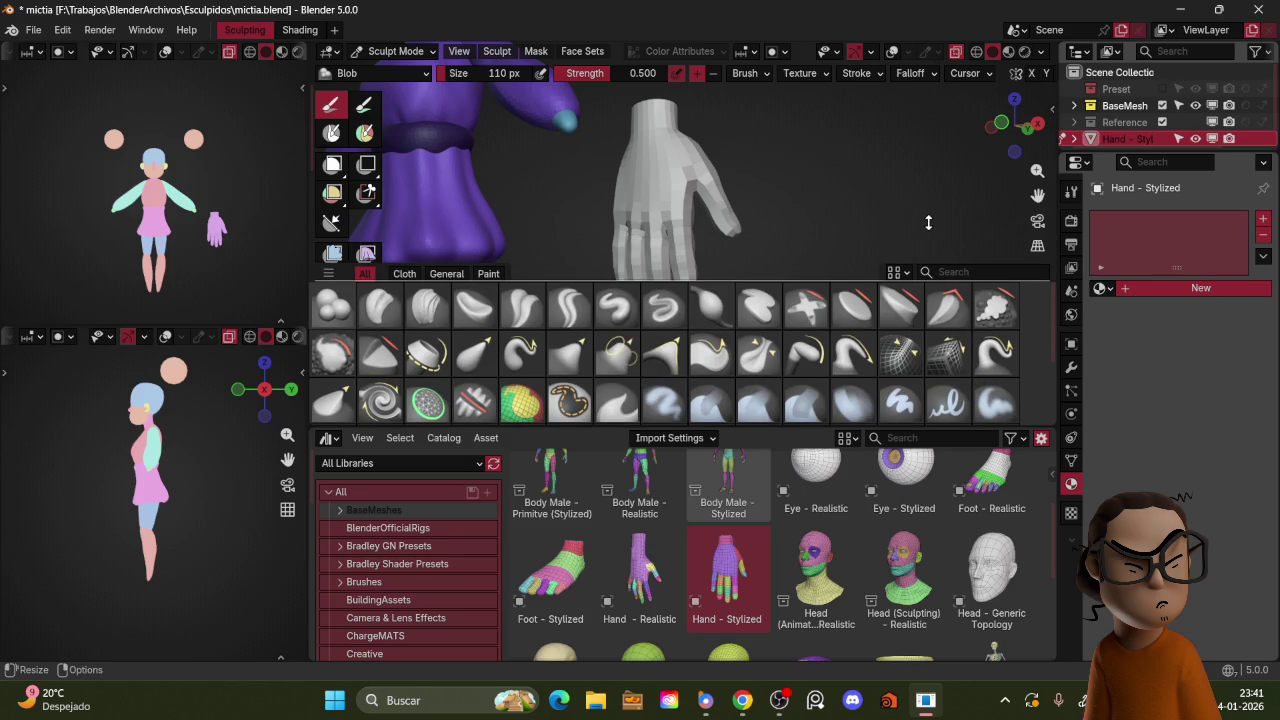
left_click_drag(921, 289, 916, 313)
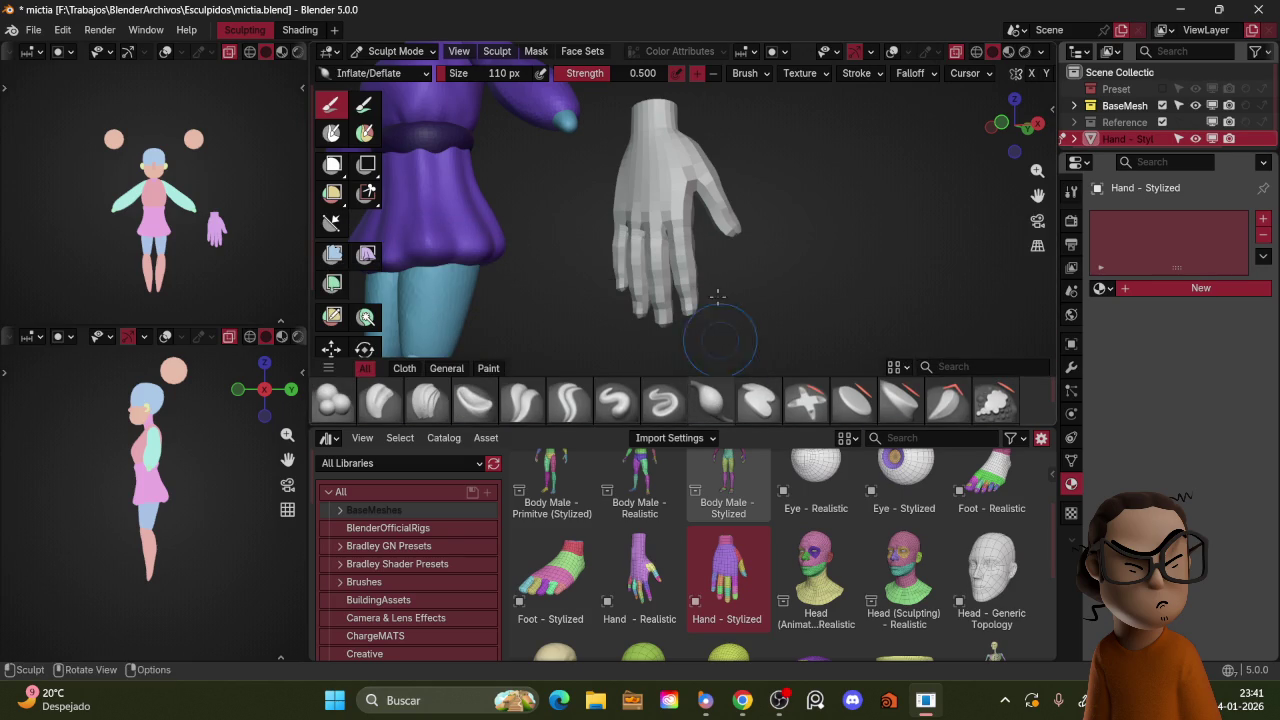
Step: Zoom onto the hand, set a 121 px brush radius, and Grab-pull the fingers inward
middle_click_drag(708, 266, 729, 280)
key("bracketright")
left_click_drag(728, 262, 710, 310)
middle_click_drag(710, 308, 700, 320)
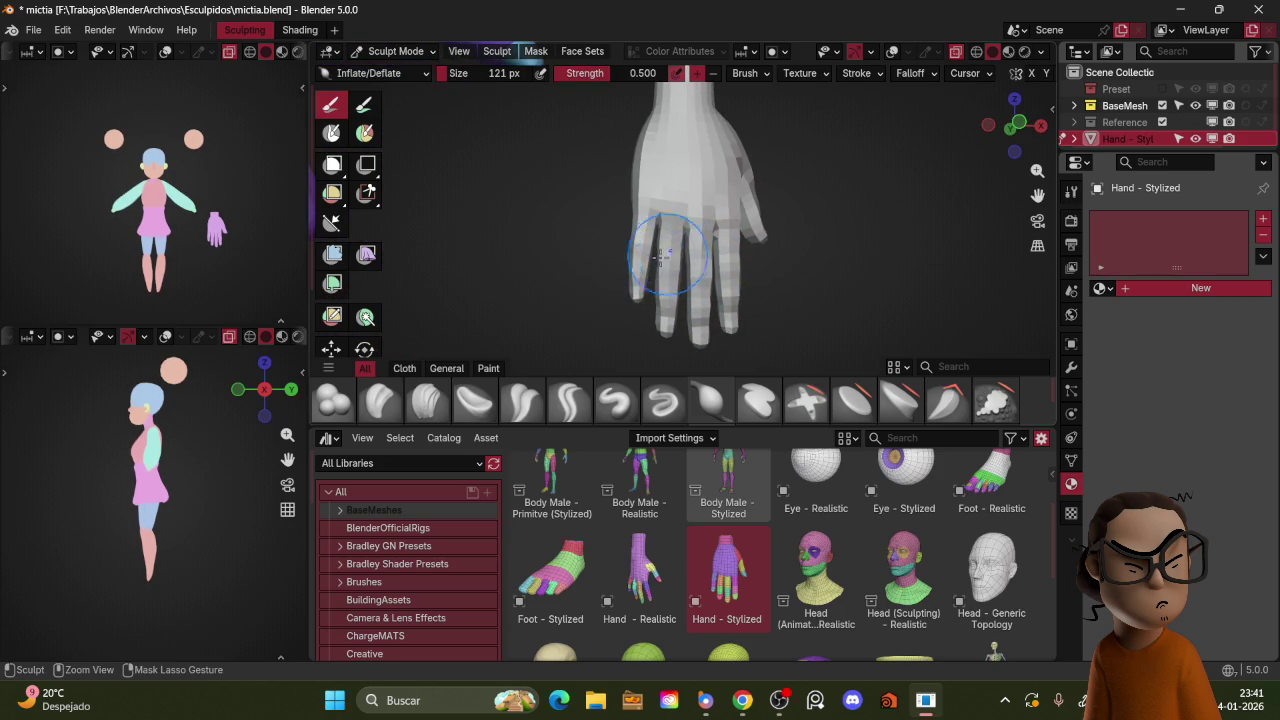
scroll(700, 262, "down", 2)
scroll(765, 250, "down", 3)
scroll(758, 281, "down", 2)
scroll(758, 281, "up", 3)
key("g")
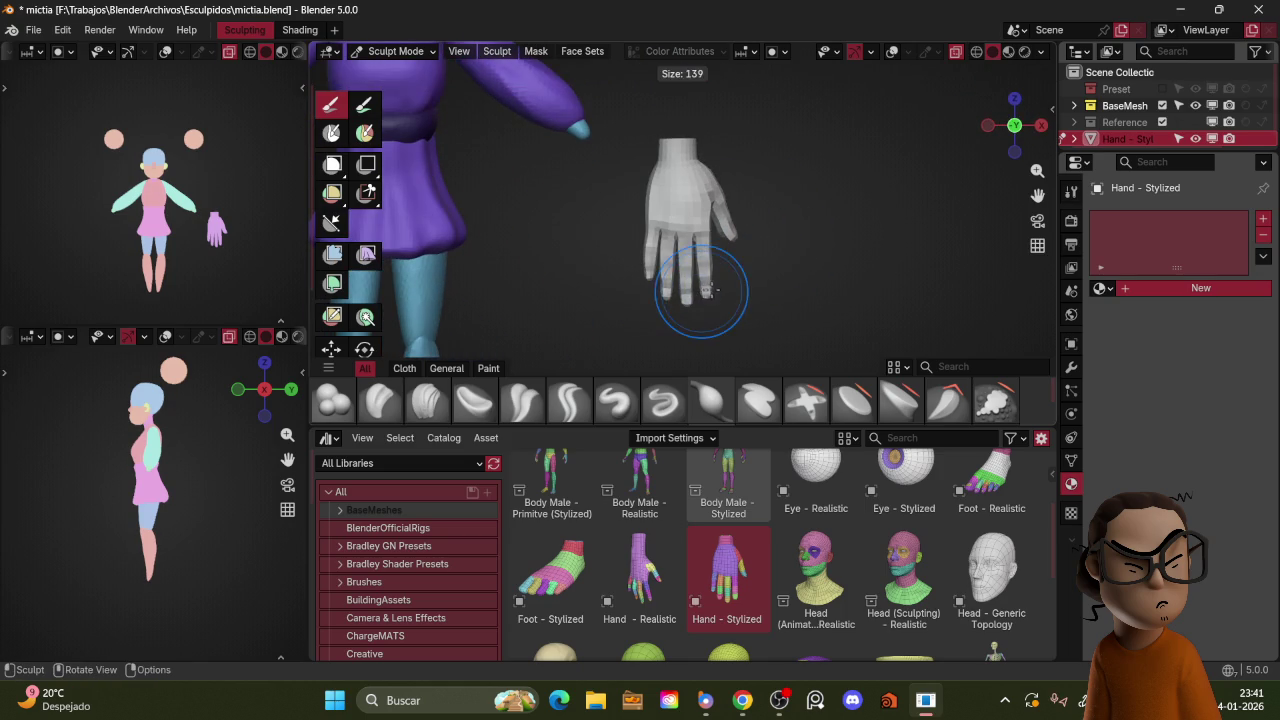
left_click_drag(707, 289, 651, 275)
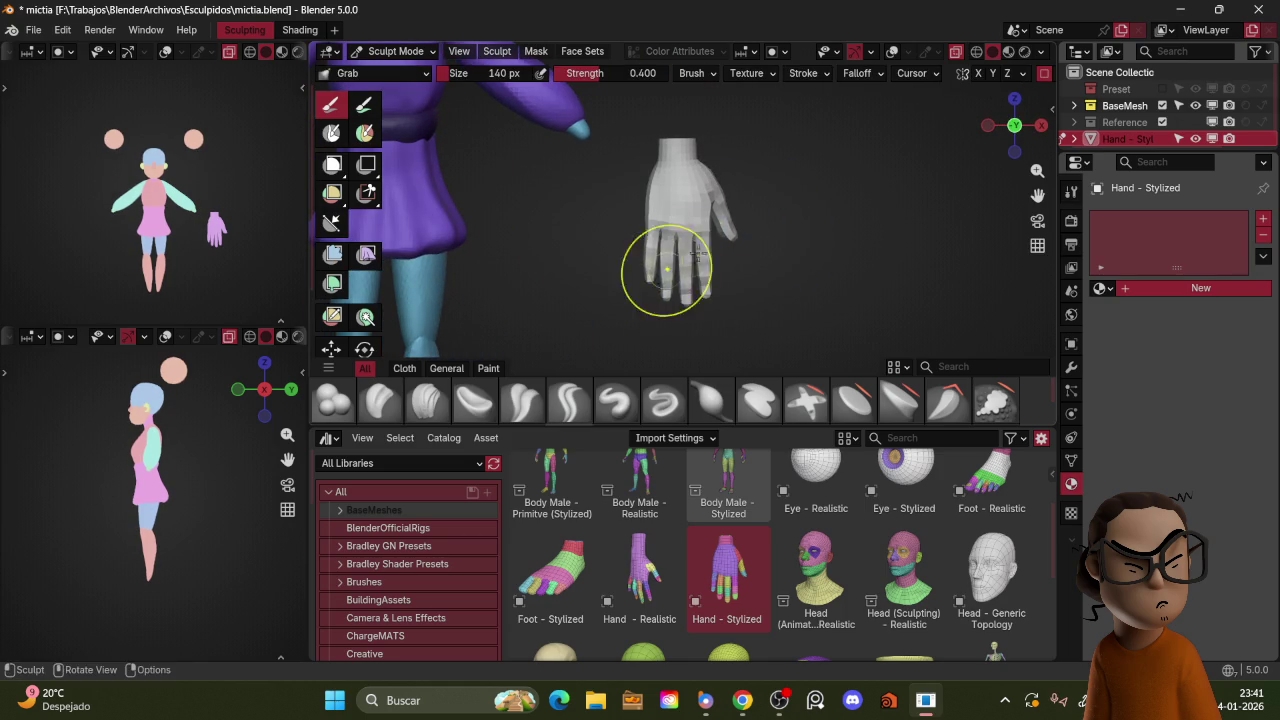
Step: Grab-sculpt the hand slimmer, resizing the brush to 181, 115 and 97 px
key("f")
left_click(697, 289)
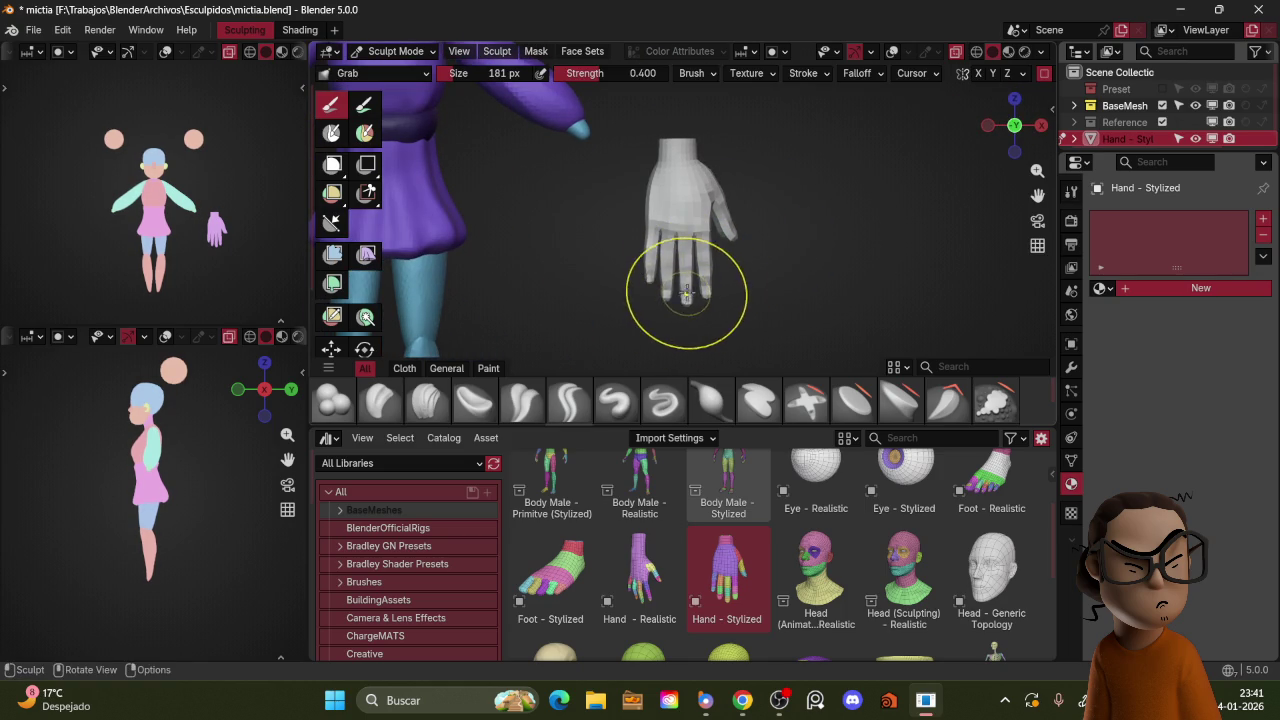
mouse_move(786, 200)
middle_mouse_down()
mouse_move(785, 228)
mouse_move(765, 200)
middle_mouse_up()
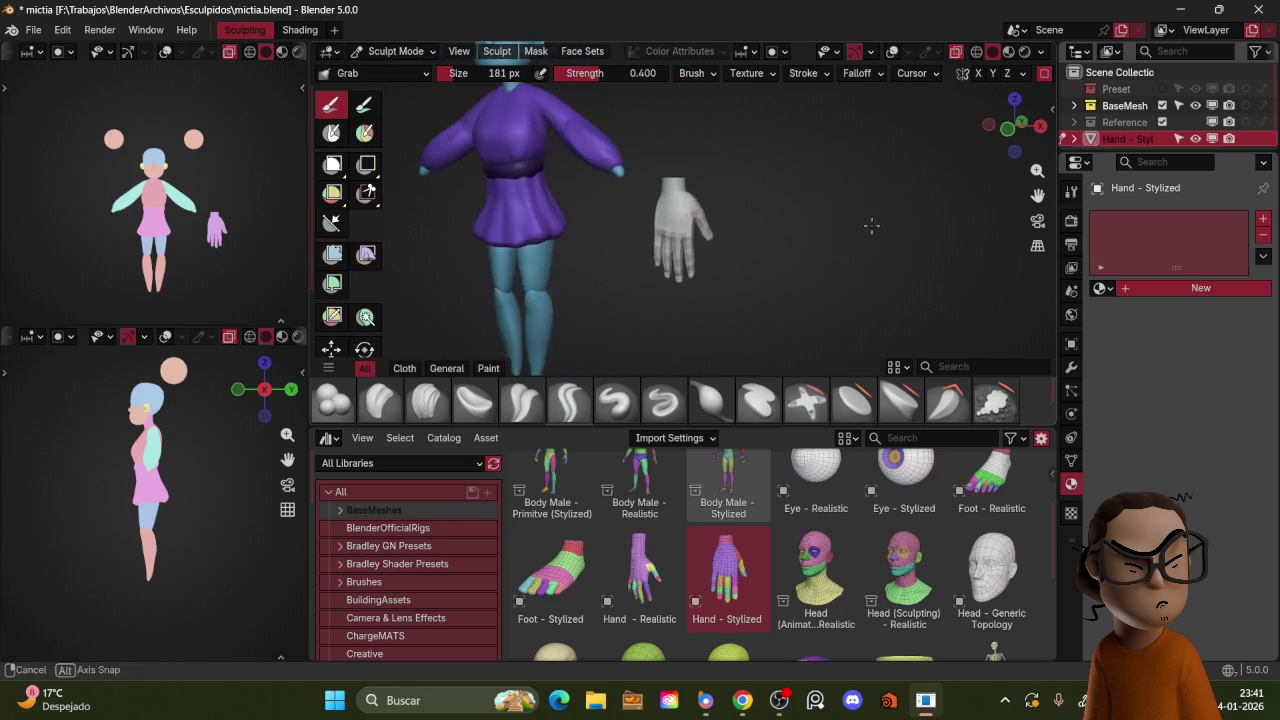
scroll(765, 180, "up", 3)
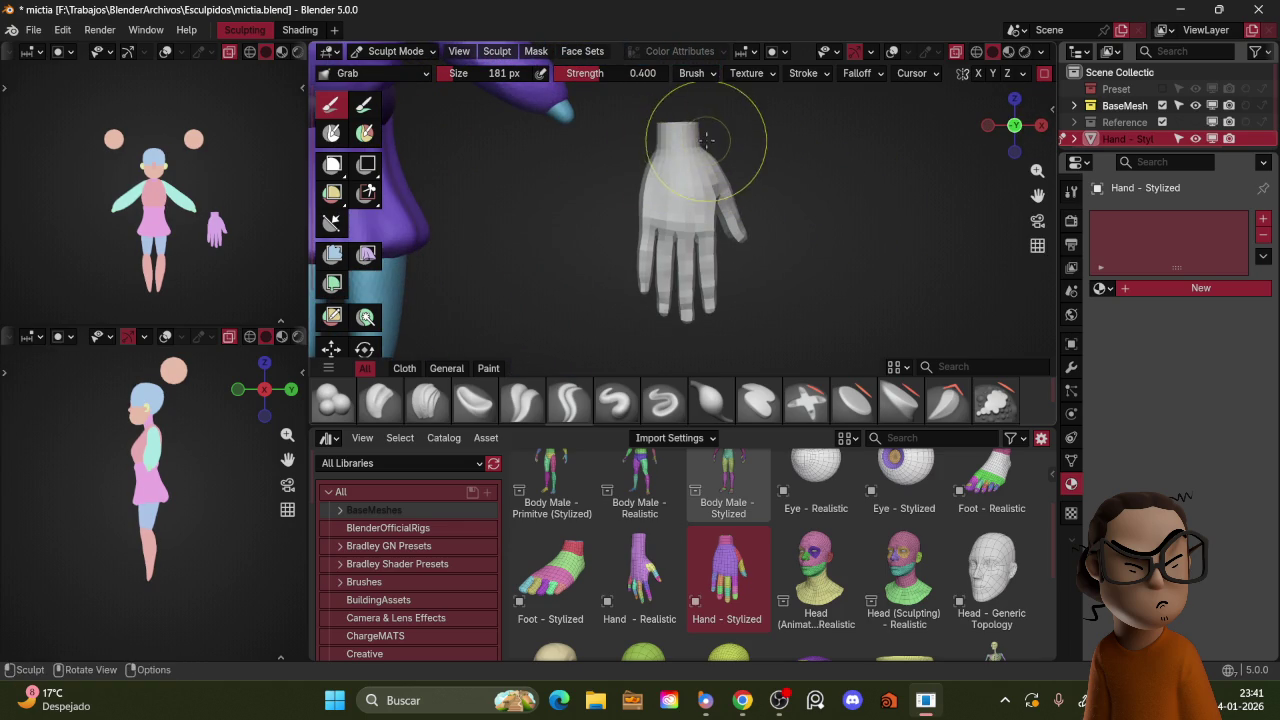
key("f")
left_click(657, 152)
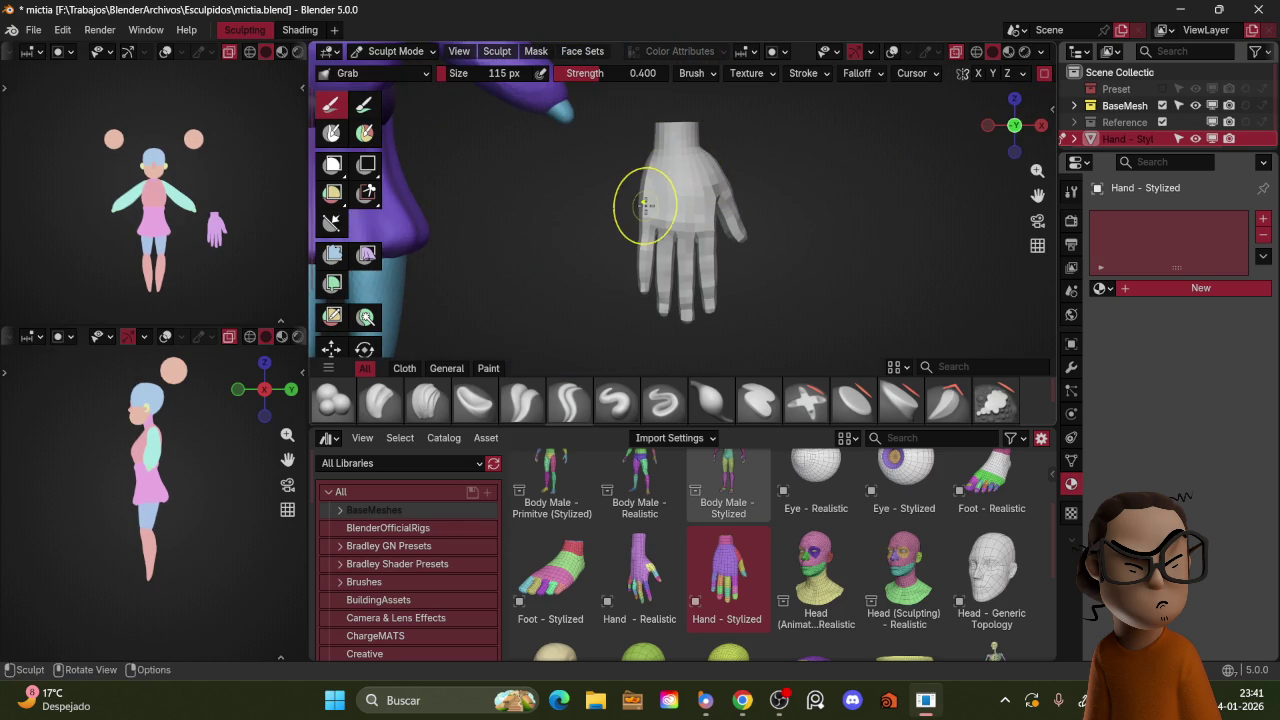
key("f")
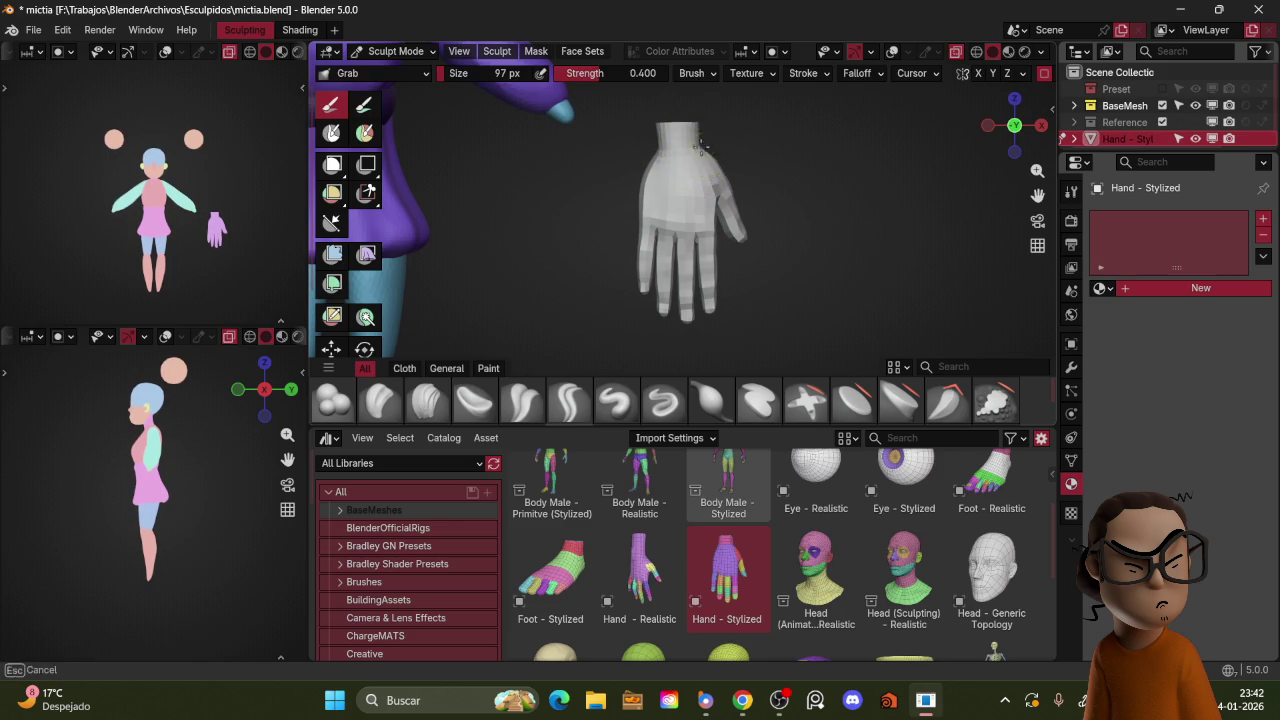
Step: Isolate the hand in local view from the side and set the brush to 142 px
key("KP_3")
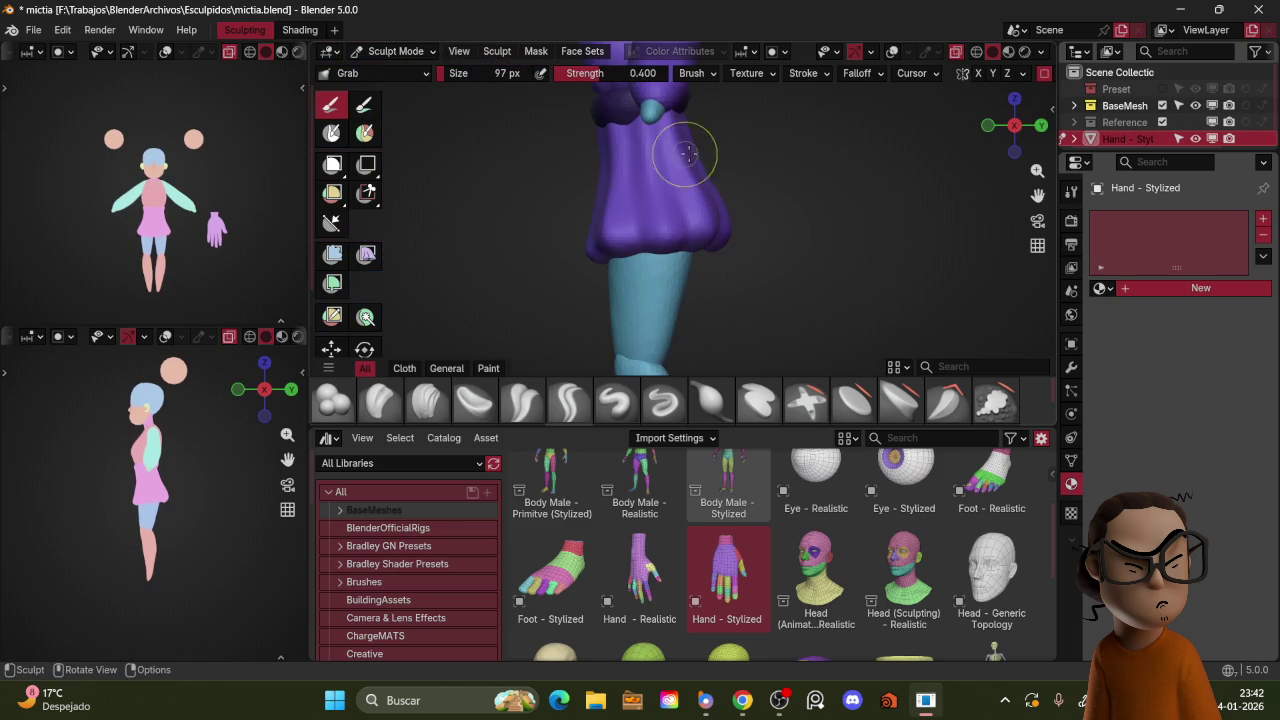
key("KP_Divide")
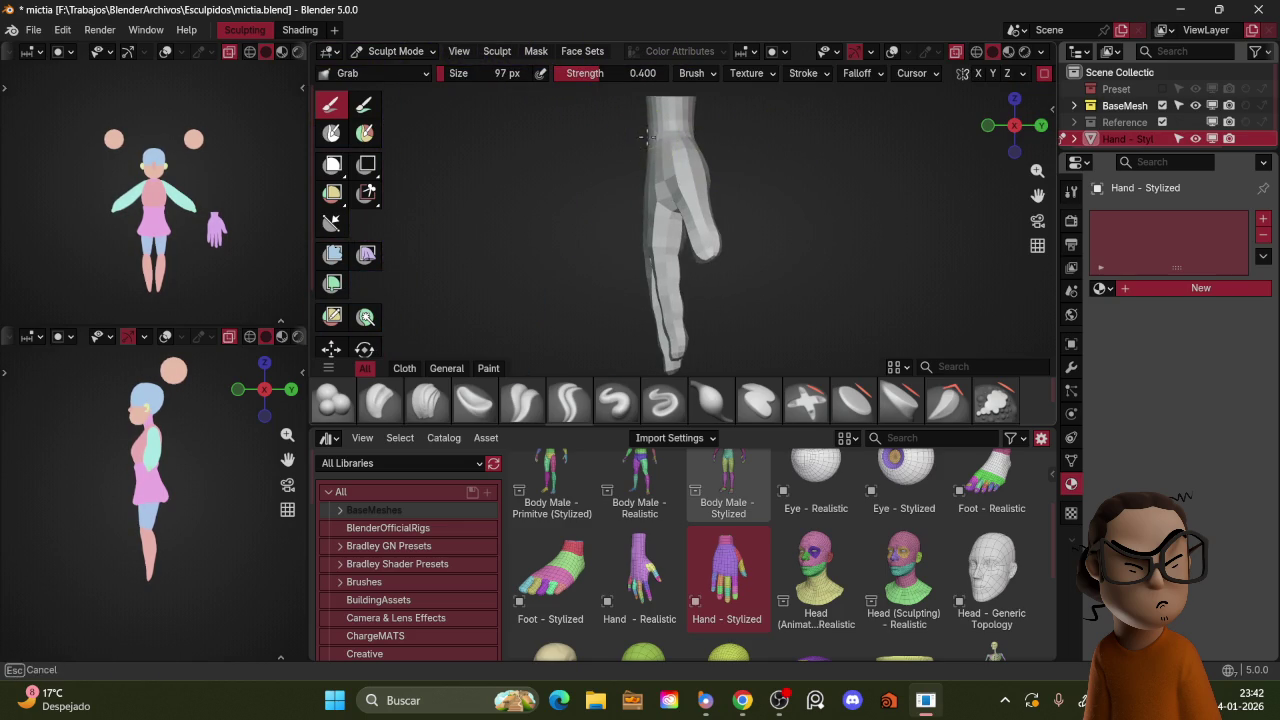
key("bracketright")
key("bracketright")
key("bracketright")
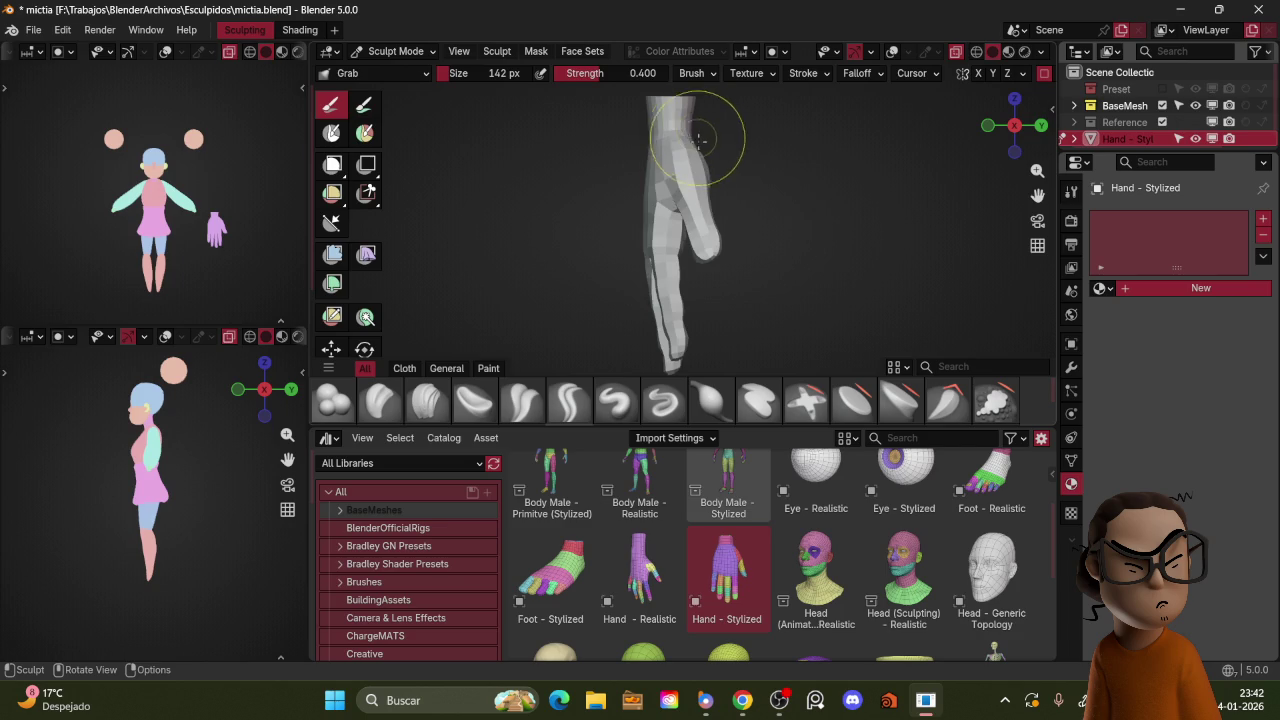
mouse_move(684, 307)
middle_mouse_down()
mouse_move(689, 245)
mouse_move(834, 200)
middle_mouse_up()
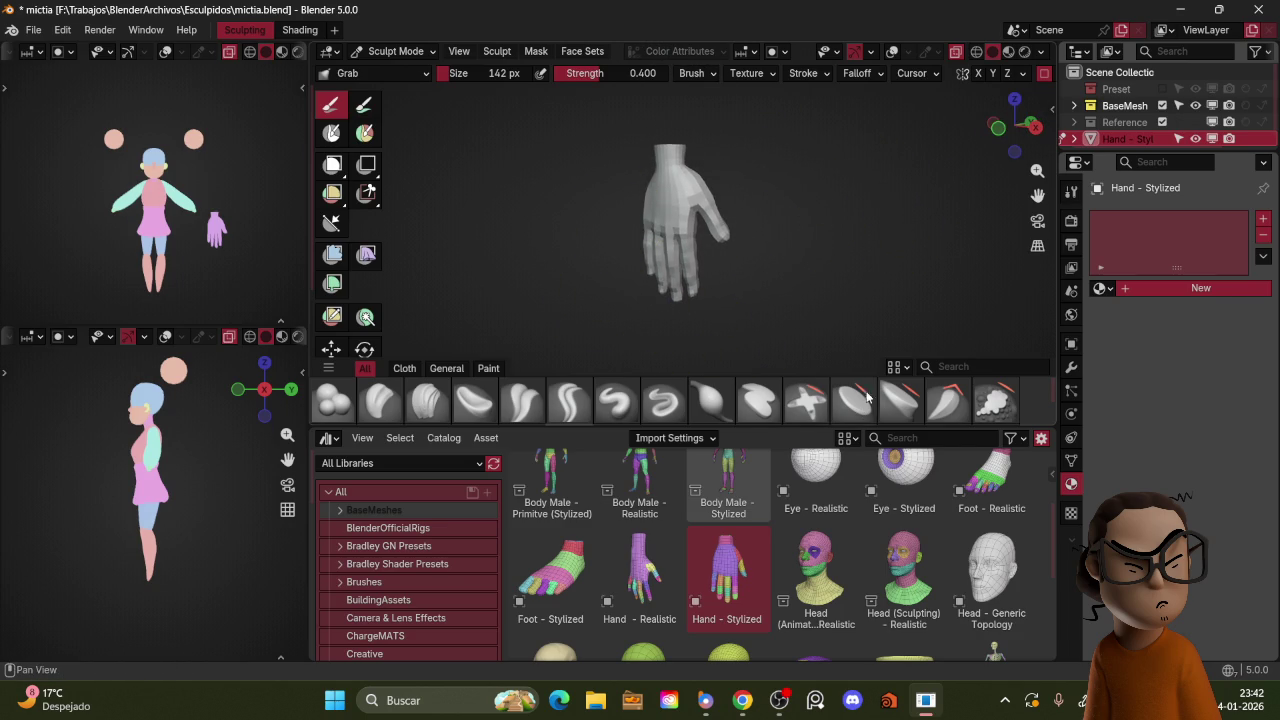
Step: Inflate the fingers with the Inflate/Deflate brush at 169 px, then 91 px
left_click(731, 401)
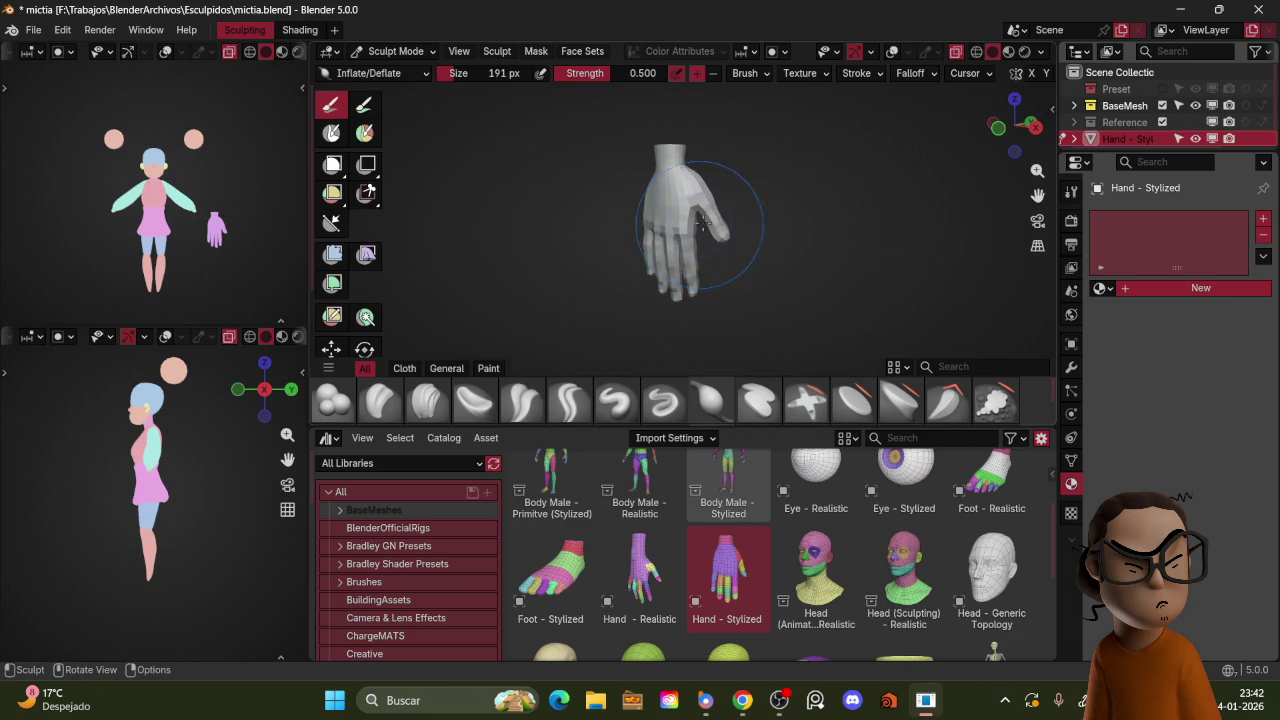
middle_click_drag(658, 192, 835, 189)
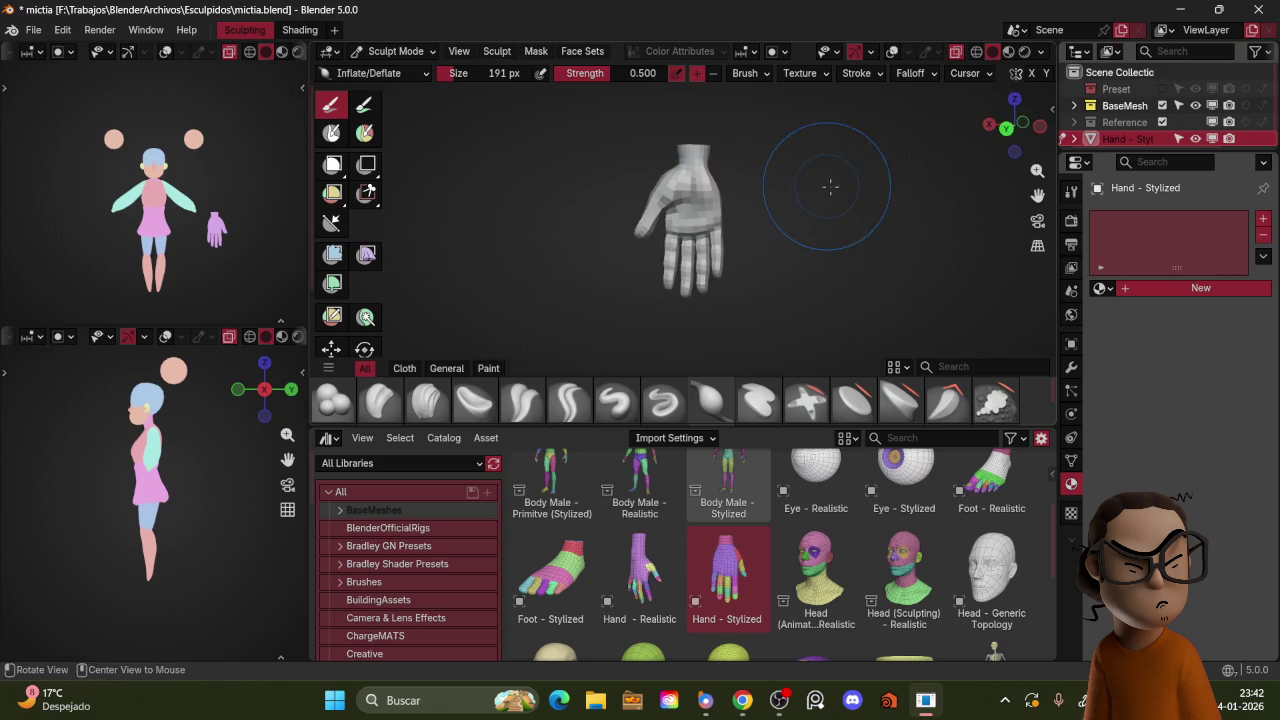
middle_click_drag(726, 215, 690, 228)
key("f")
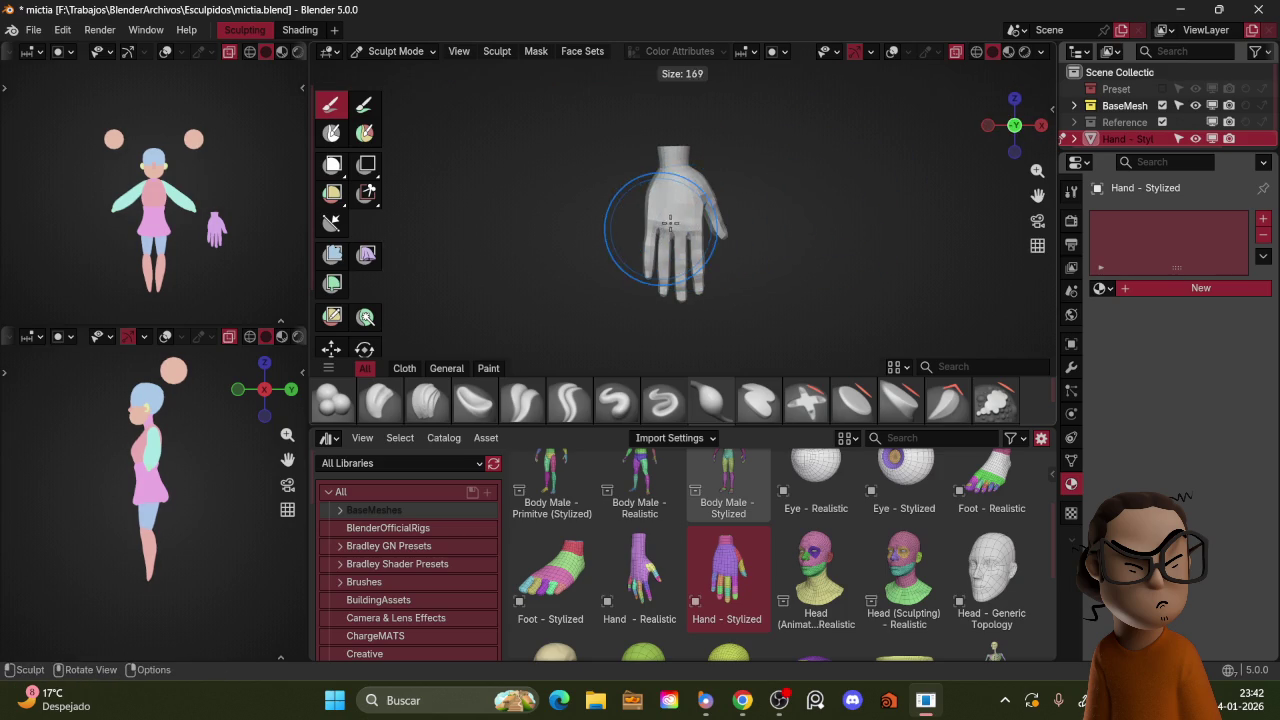
left_click(671, 220)
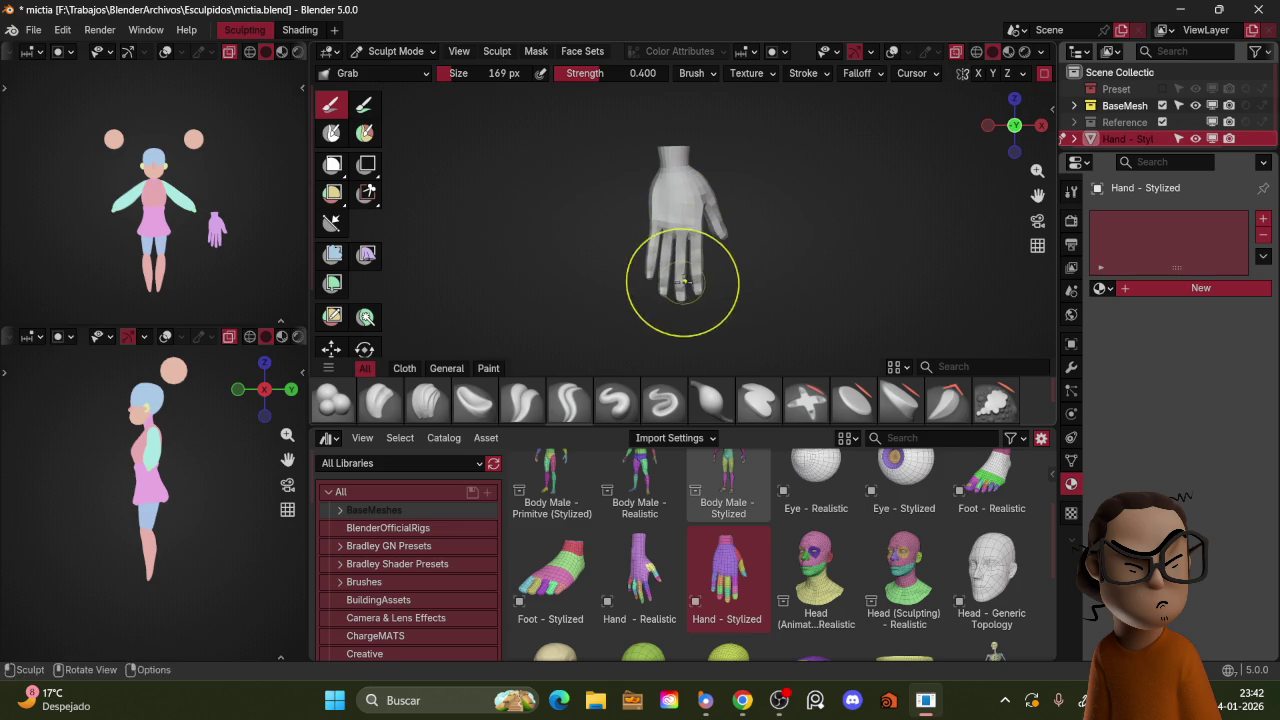
mouse_move(650, 226)
middle_mouse_down()
mouse_move(757, 171)
mouse_move(786, 206)
mouse_move(754, 206)
mouse_move(815, 225)
mouse_move(855, 186)
middle_mouse_up()
scroll(850, 188, "up", 2)
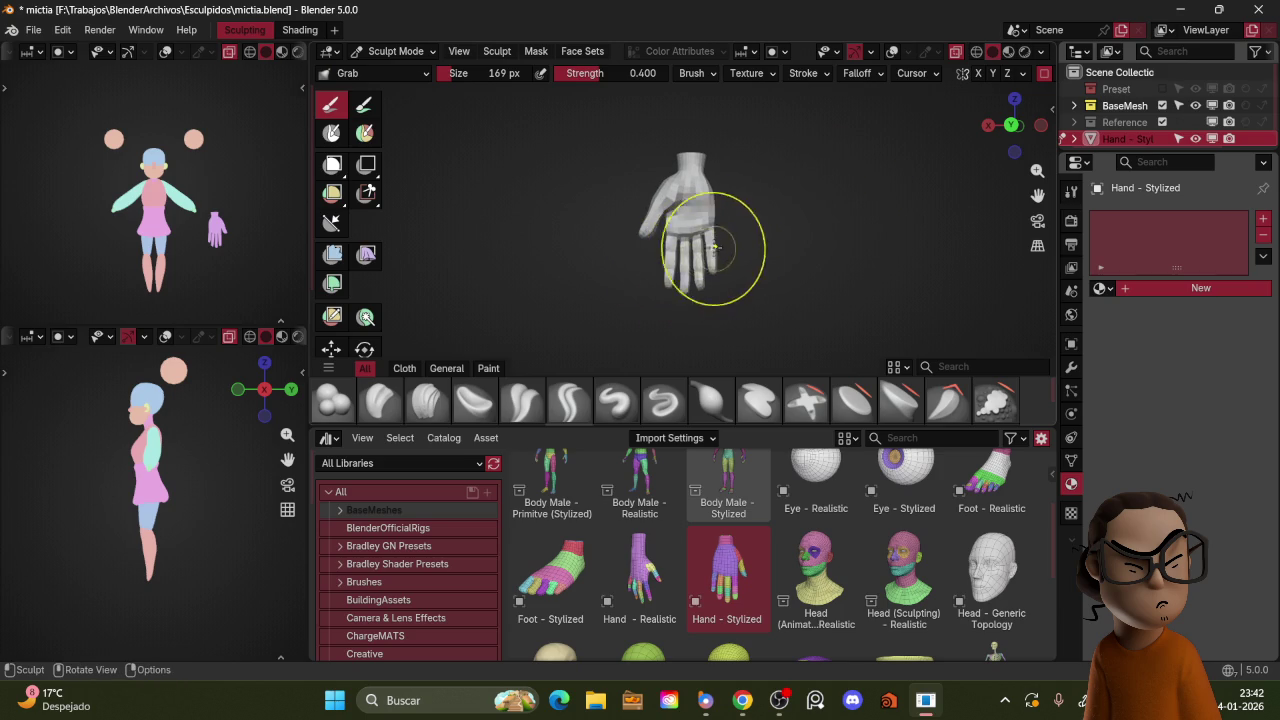
scroll(710, 245, "up", 2)
key("bracketleft")
key("bracketleft")
key("bracketleft")
key("bracketleft")
key("bracketleft")
key("bracketleft")
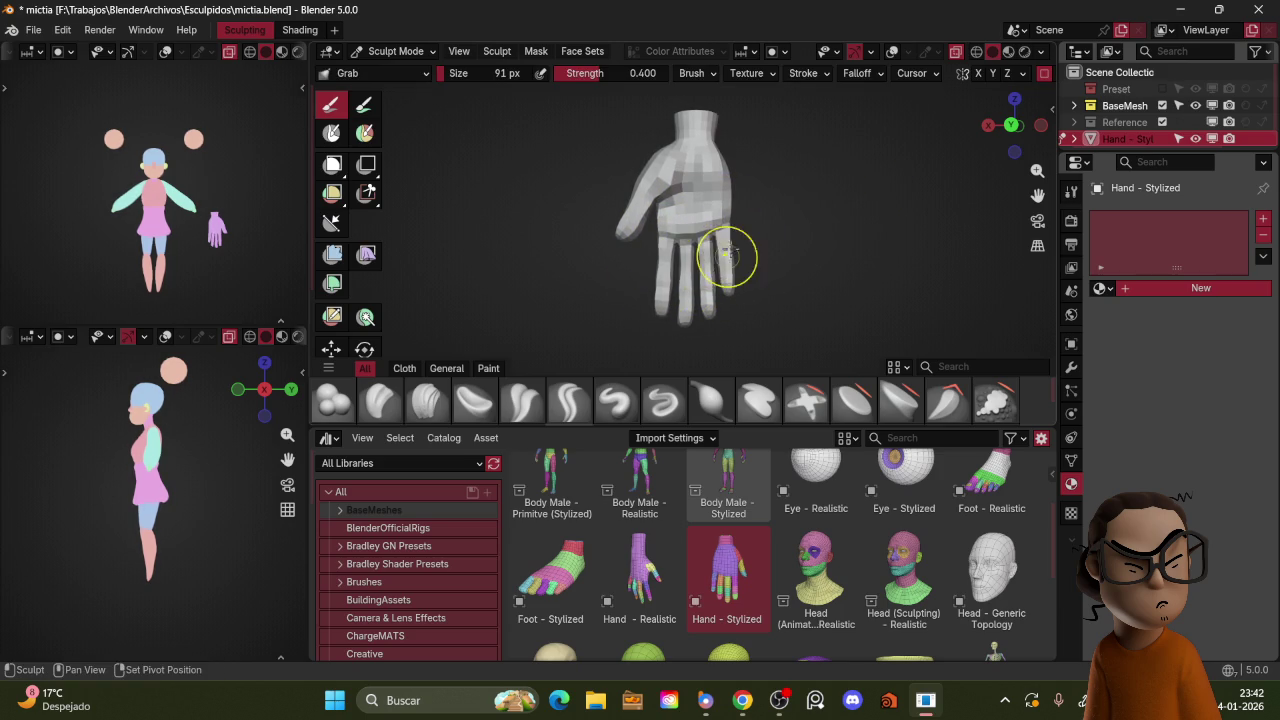
Step: Bring the character back beside the hand and refine the thumb side with a 120 px brush
middle_click_drag(738, 258, 791, 231, "ctrl")
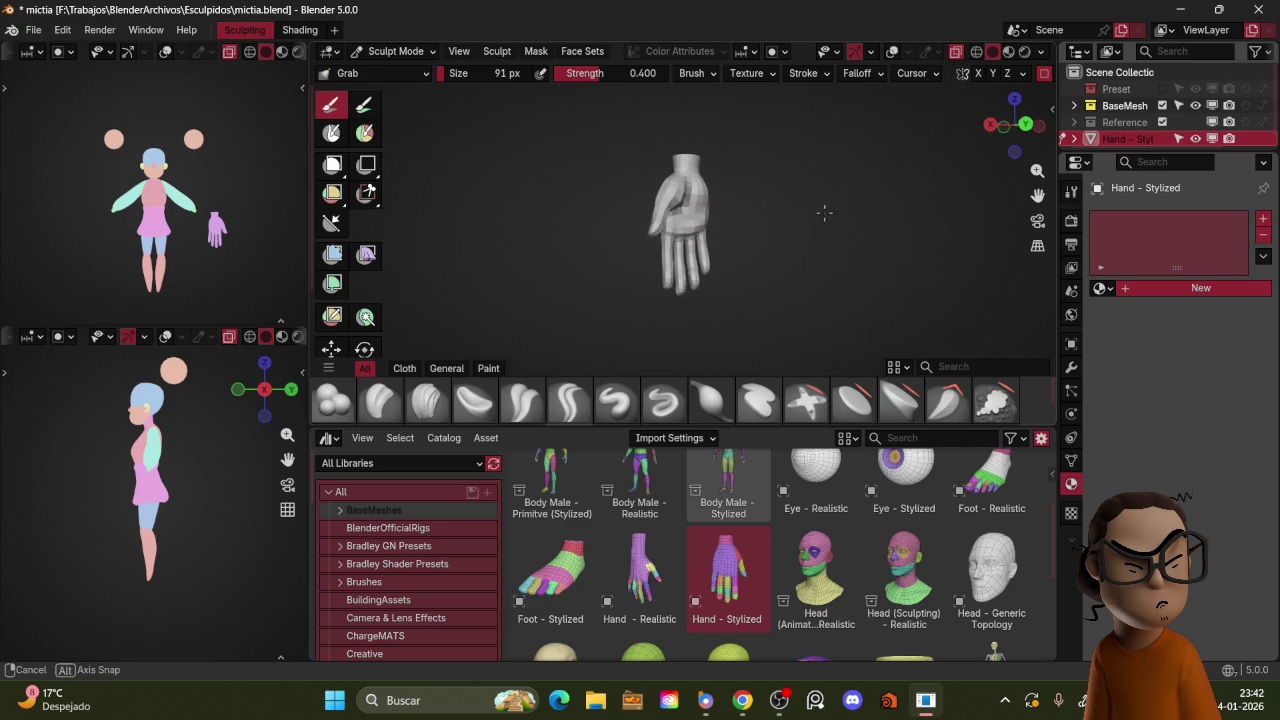
middle_click_drag(717, 212, 788, 204)
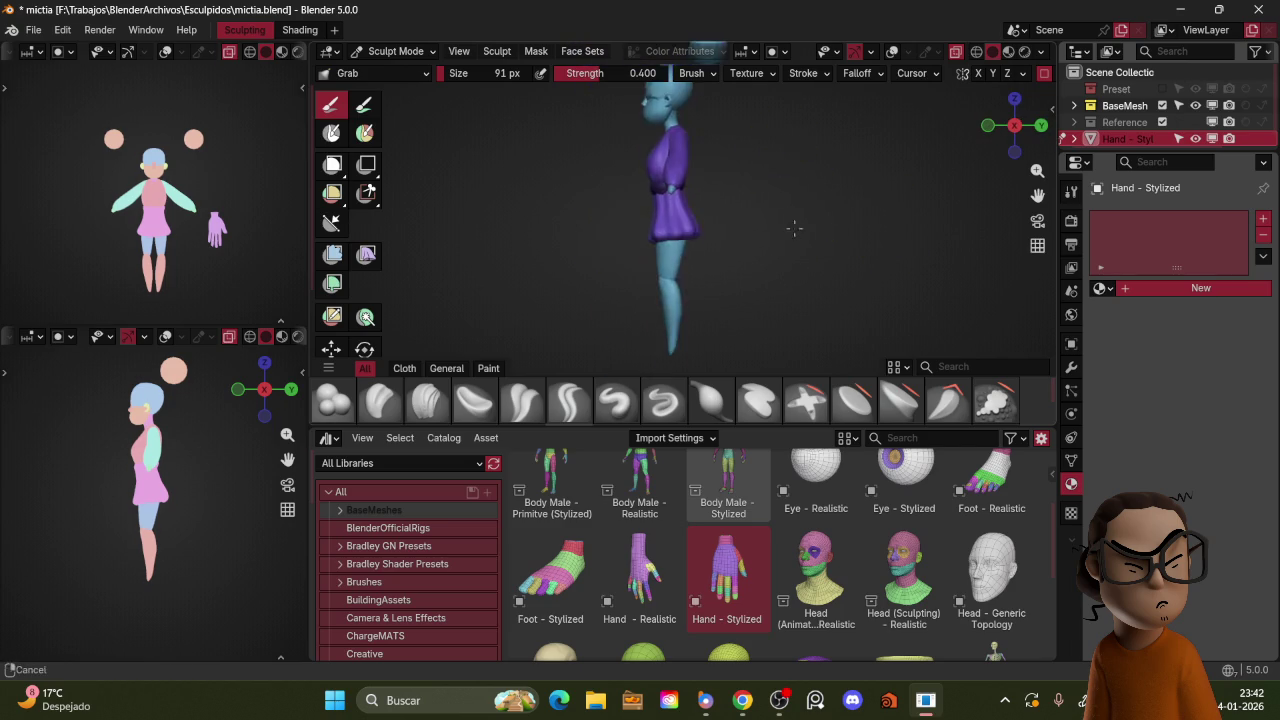
middle_click_drag(788, 204, 796, 177)
key("KP_Decimal")
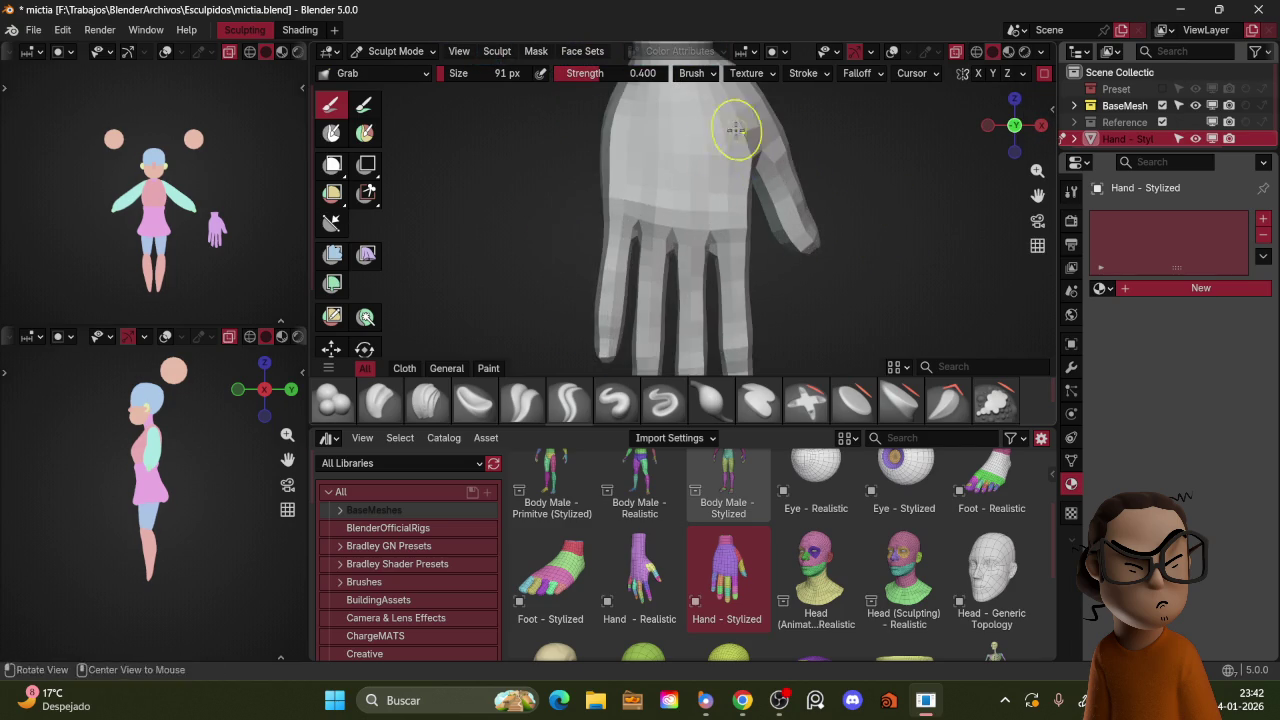
scroll(735, 132, "down", 5)
middle_click_drag(735, 132, 706, 241)
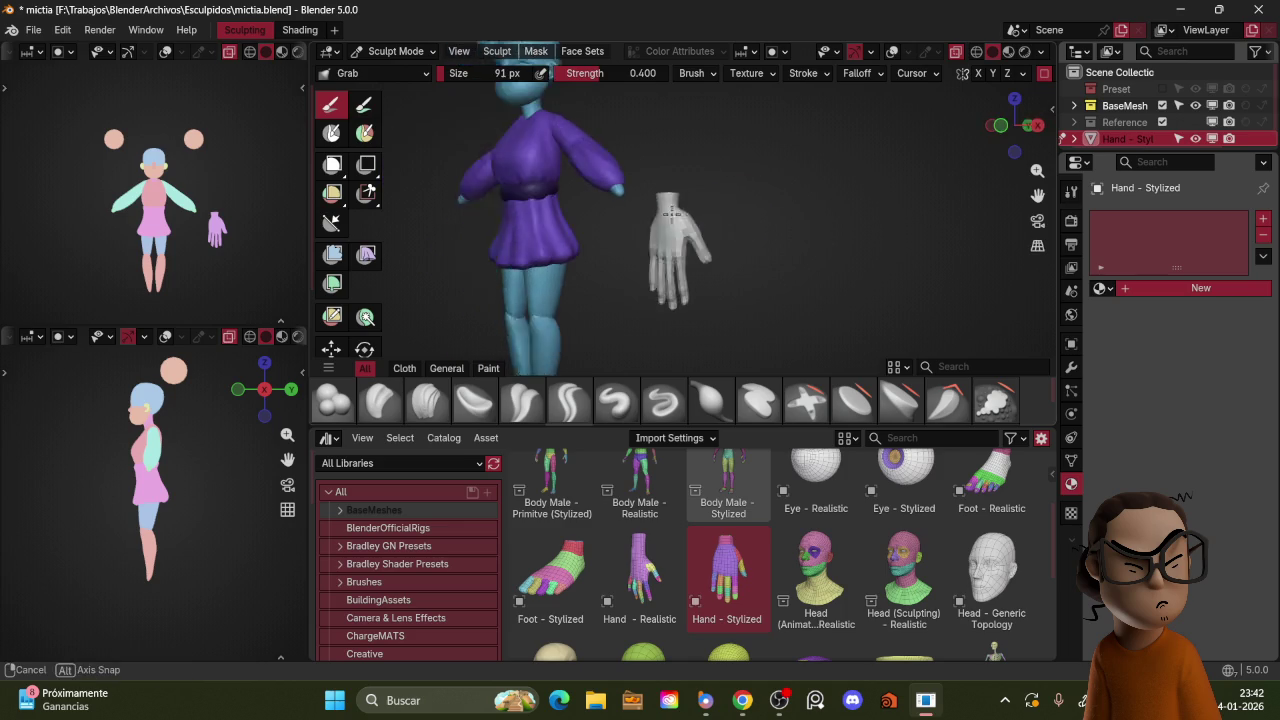
key("f")
left_click(717, 246)
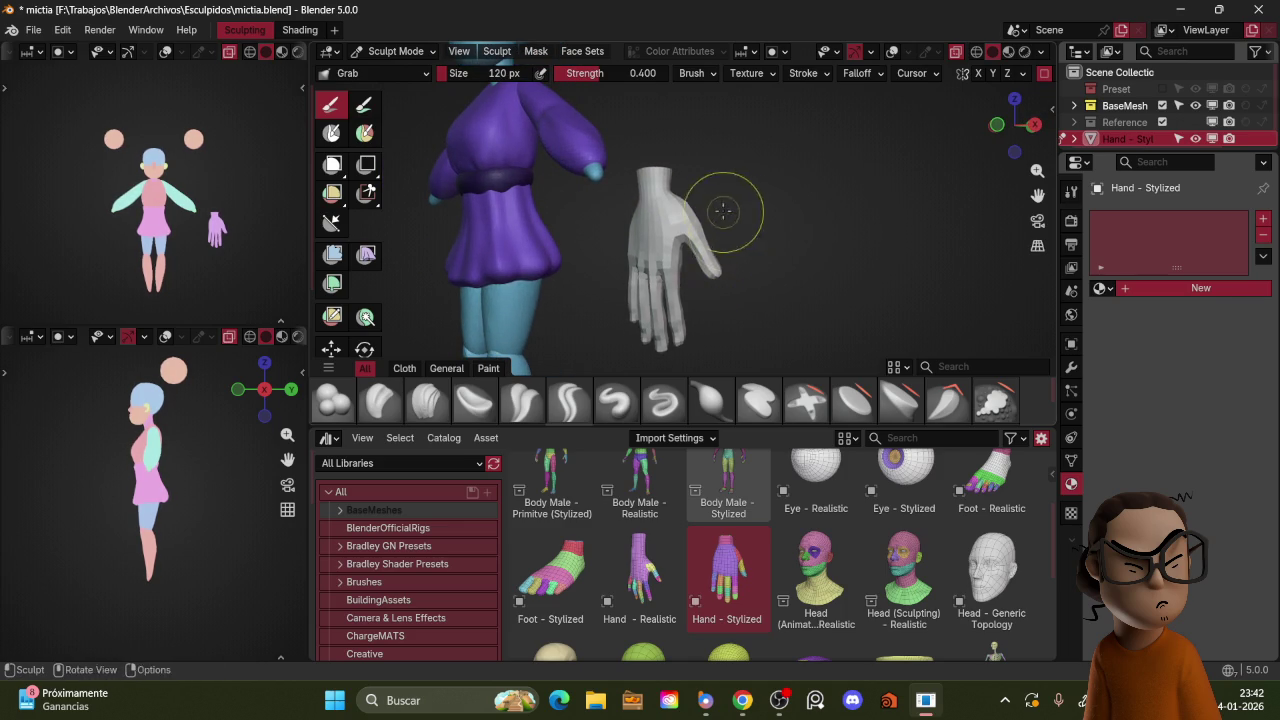
Step: Zoom out to the whole character and switch back to Object Mode
scroll(789, 203, "down", 3)
middle_click_drag(846, 226, 774, 256)
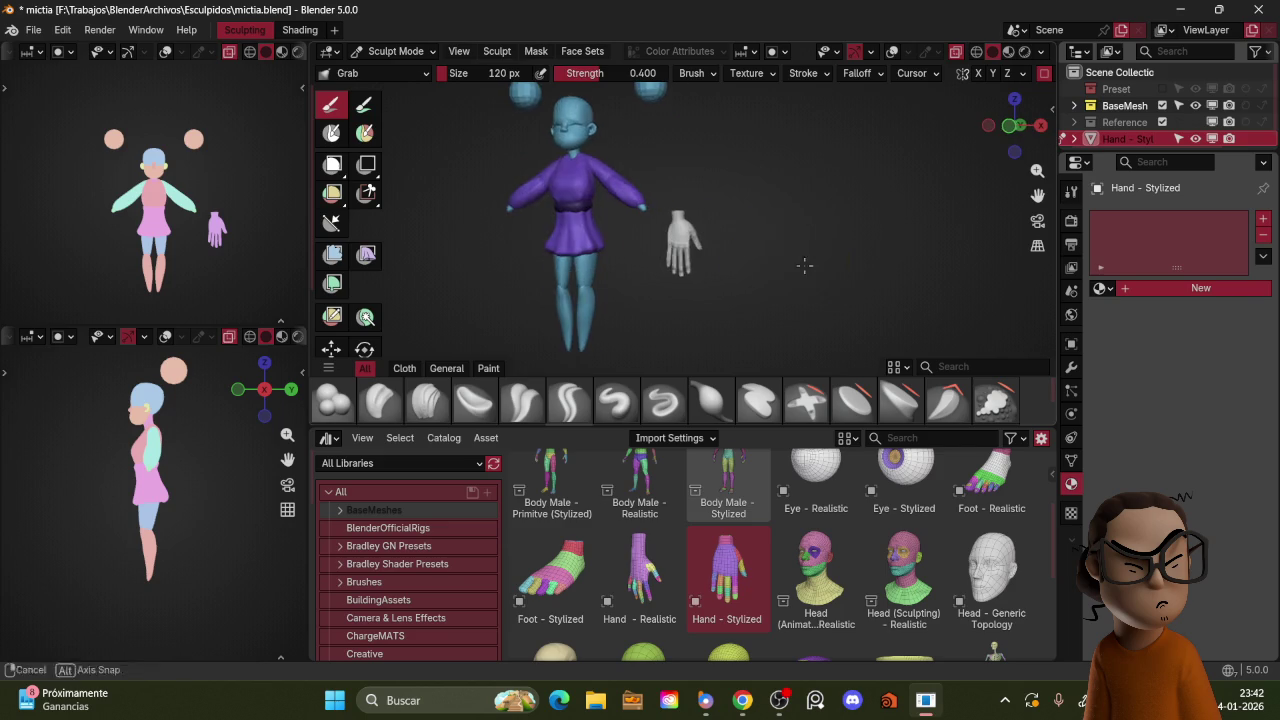
scroll(774, 256, "up", 3)
key("ctrl+Tab")
left_click(802, 182)
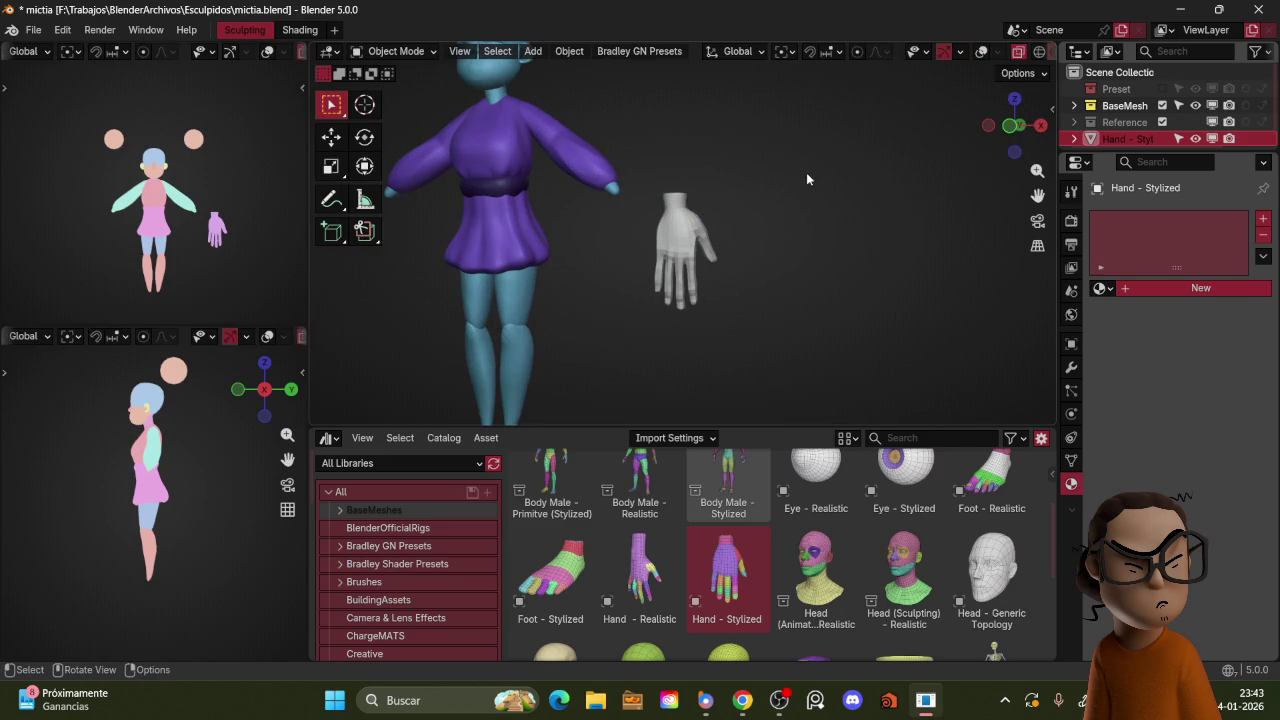
Step: Scale the hand down and add a Mirror modifier mirroring across MirrorObject
key("s")
left_click(785, 190)
left_click(1071, 367)
left_click(1163, 218)
type("mir")
key("Return")
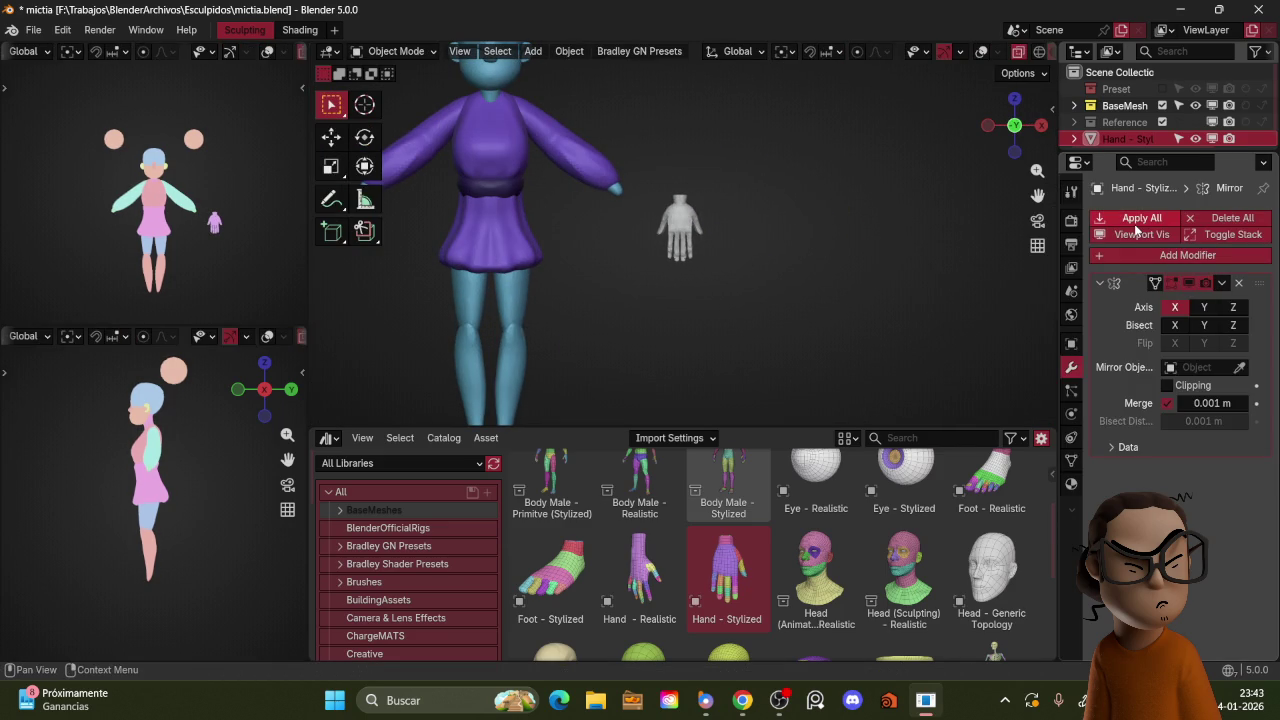
left_click(1212, 368)
type("mir")
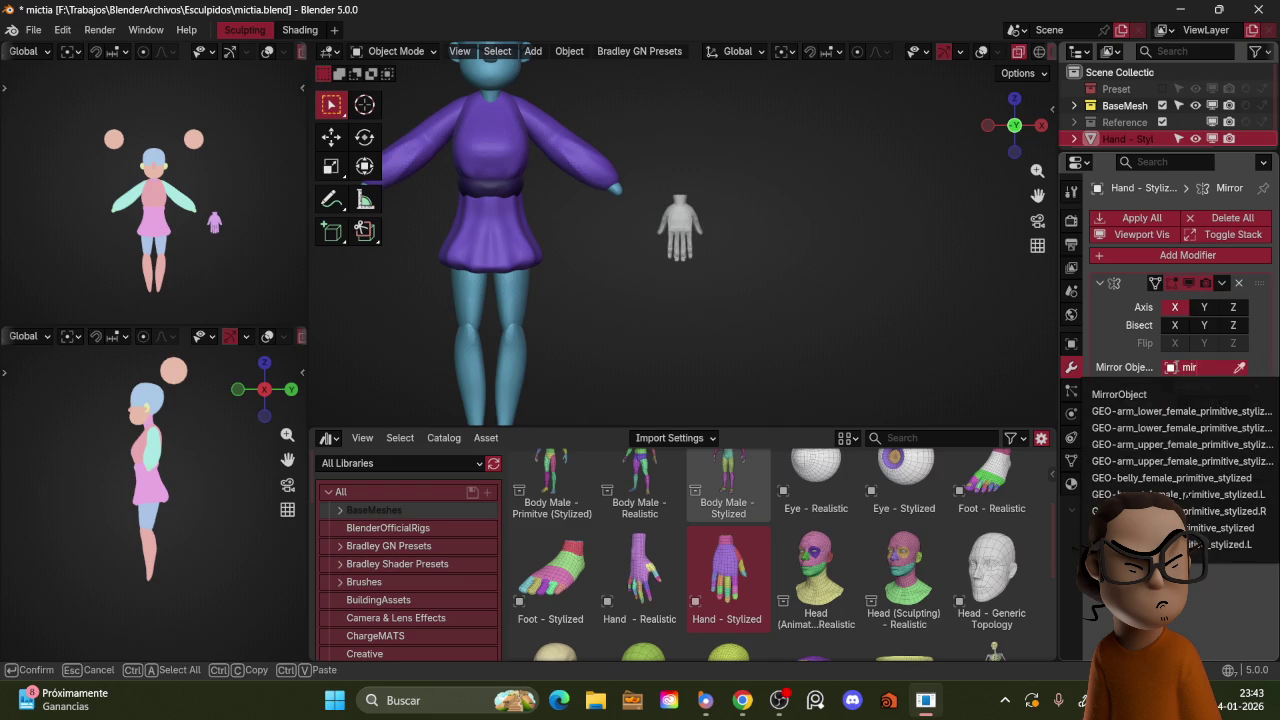
left_click(1131, 396)
key("shift+alt+z")
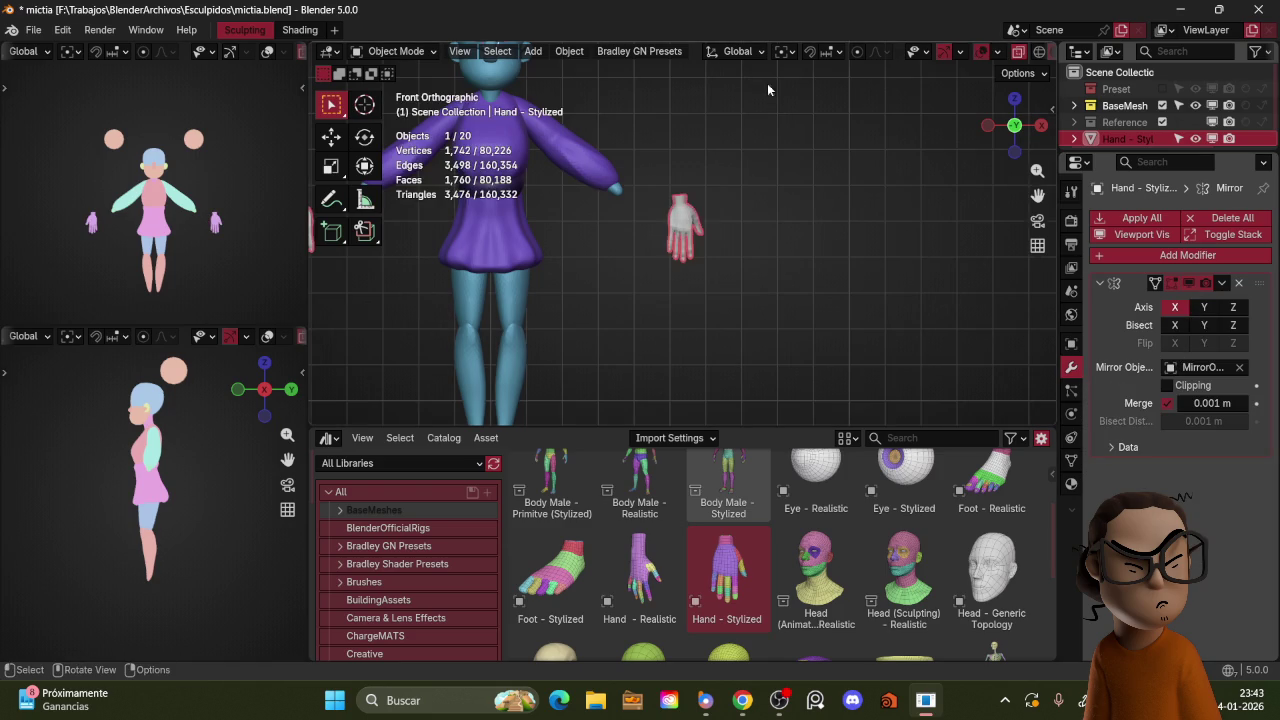
Step: Rotate the hand into a tilted pose and move the hands to the sleeve ends
key("r")
key("r")
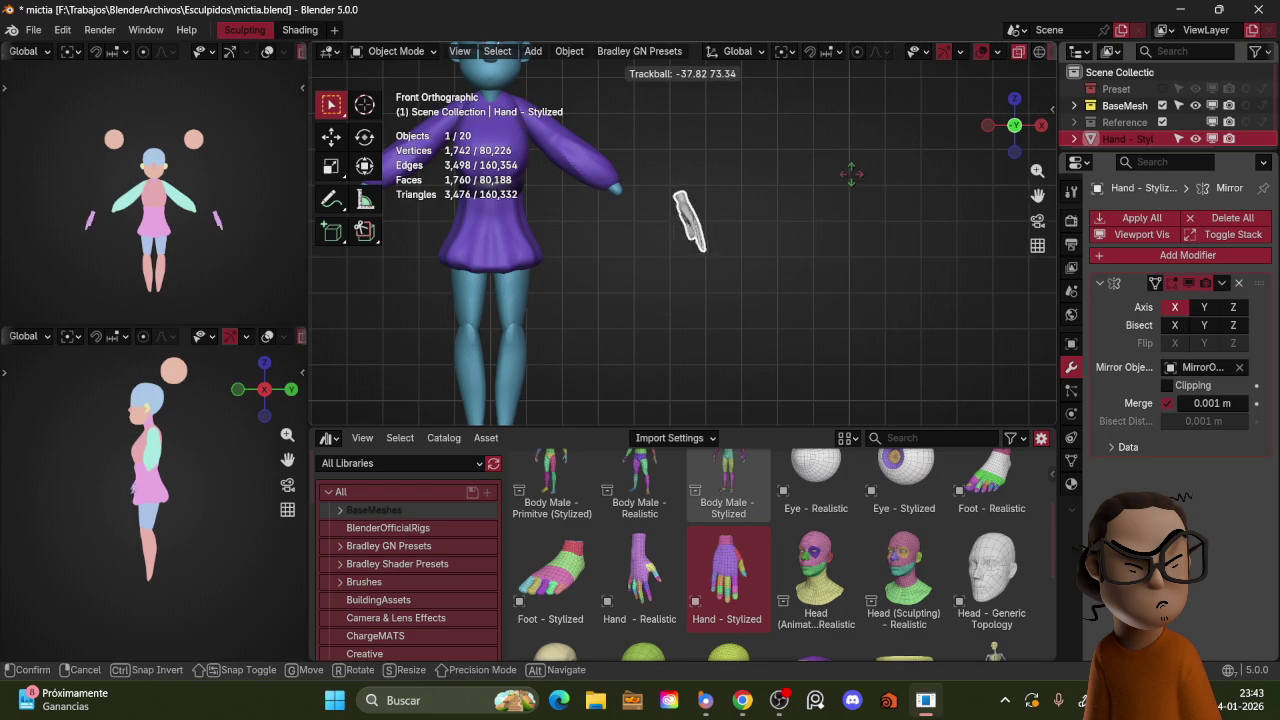
key("Escape")
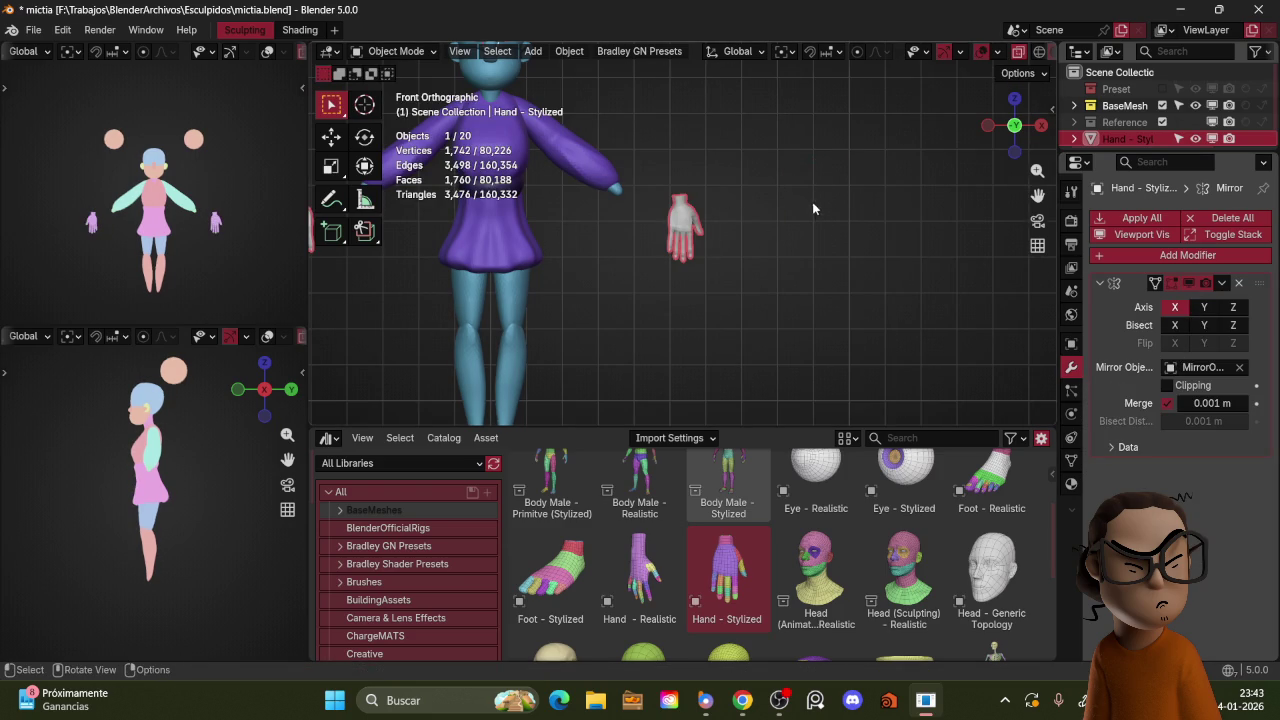
key("r")
key("r")
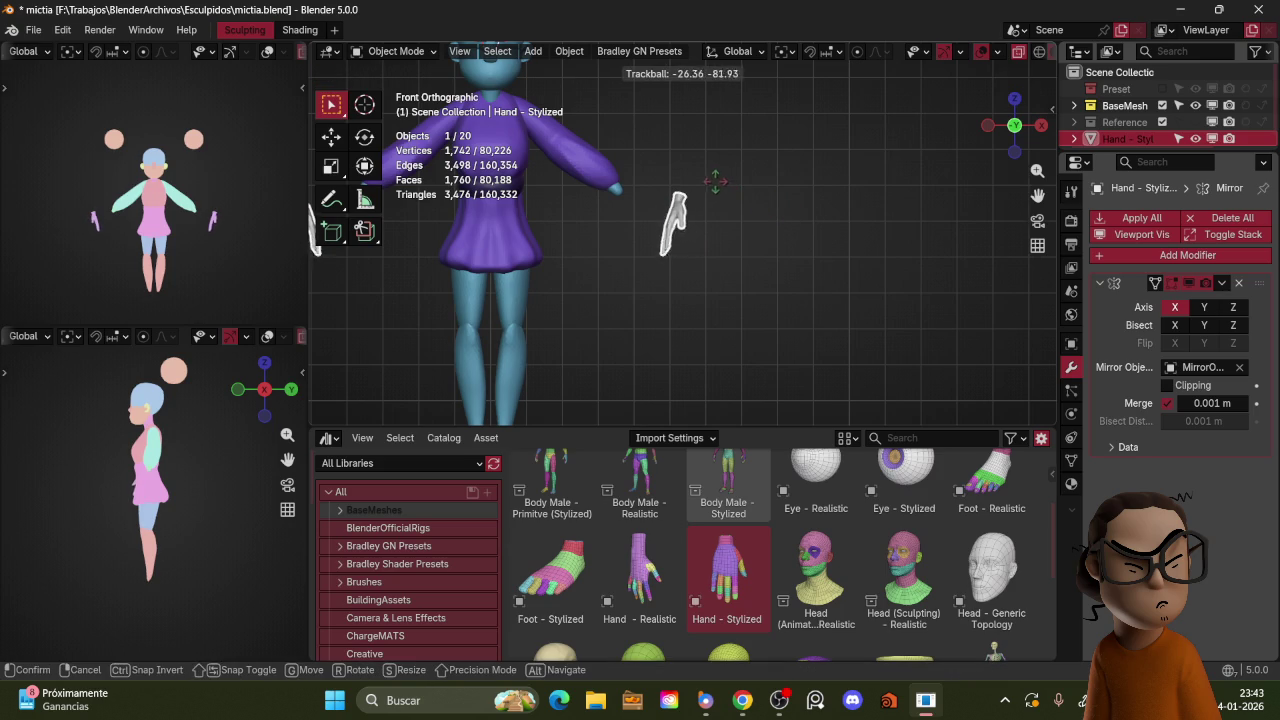
key("Escape")
key("r")
key("r")
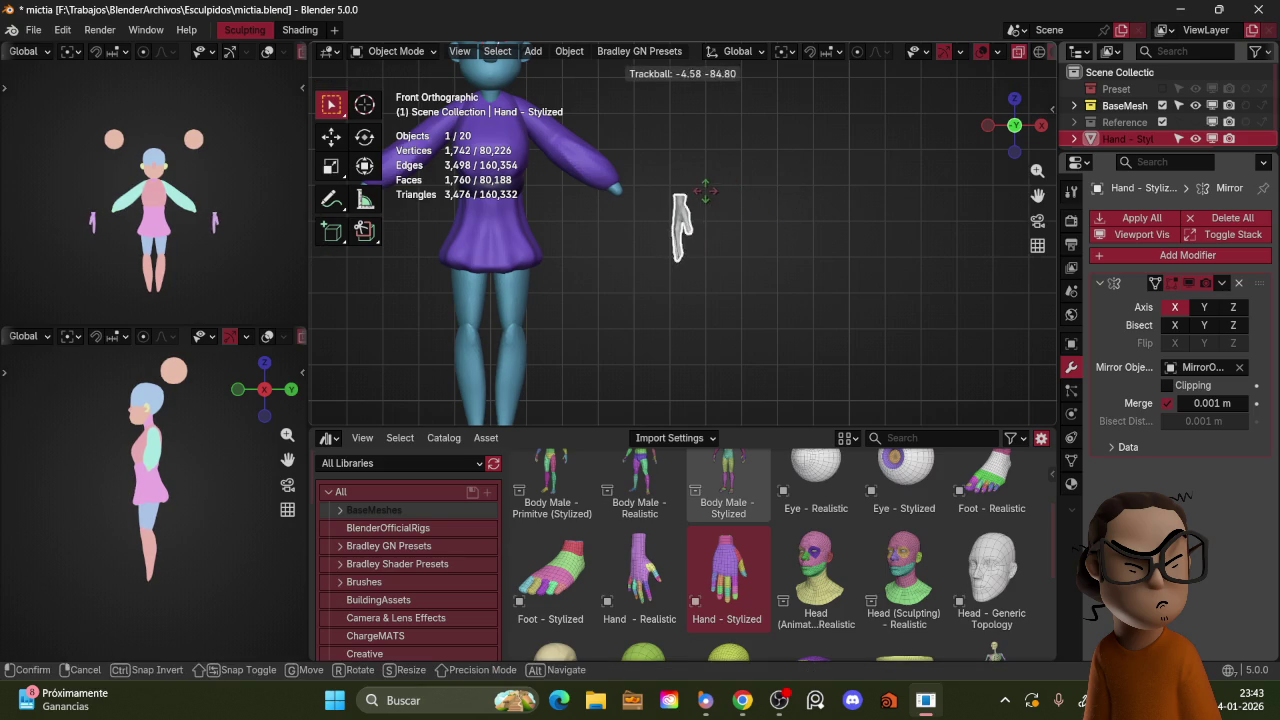
left_click(730, 205)
key("r")
left_click(714, 215)
middle_click_drag(714, 215, 850, 243, "shift")
key("g")
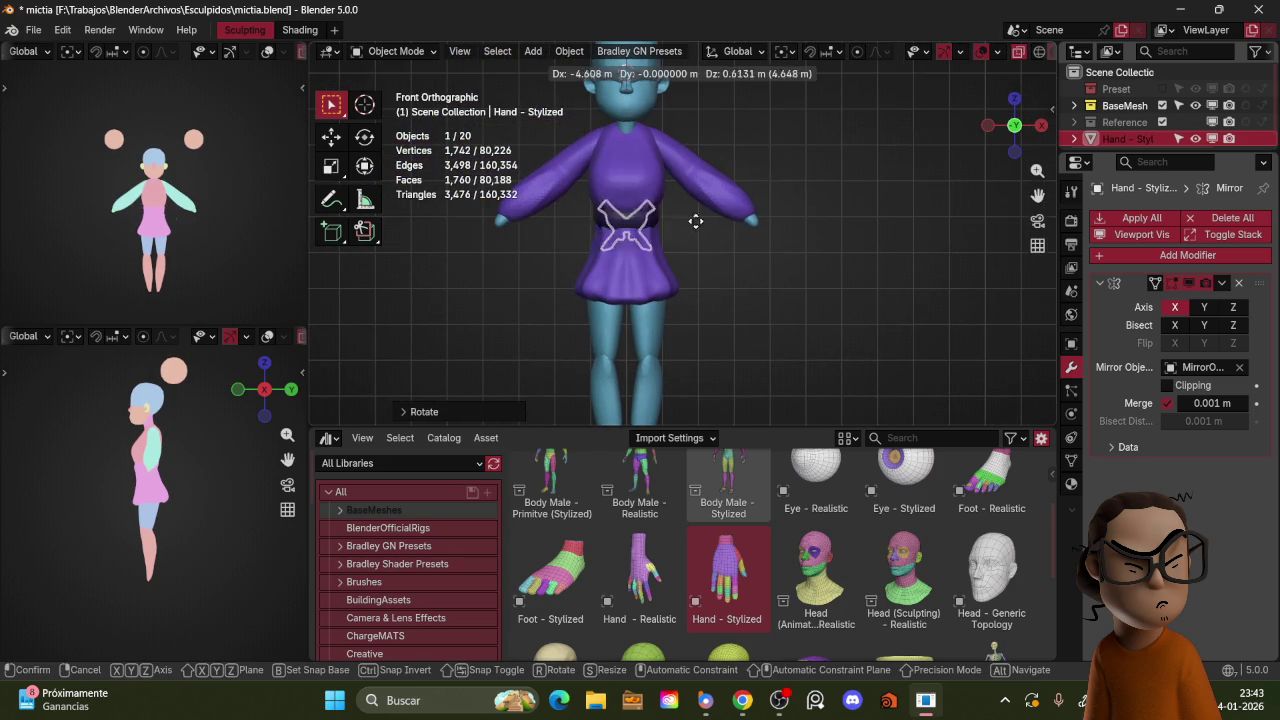
left_click(598, 233)
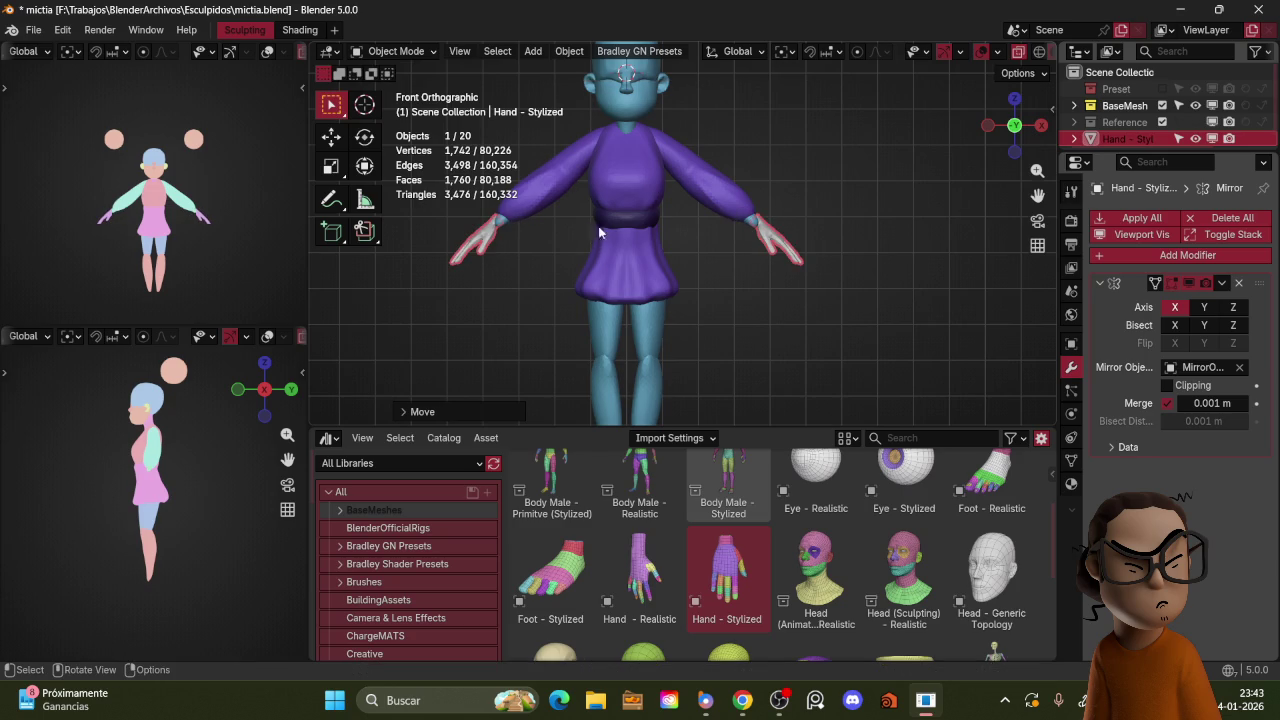
Step: Adjust the hands' scale and rotation from the top view
key("KP_7")
scroll(750, 195, "up", 1)
scroll(780, 184, "up", 2)
key("s")
left_click(733, 186)
key("g")
key("r")
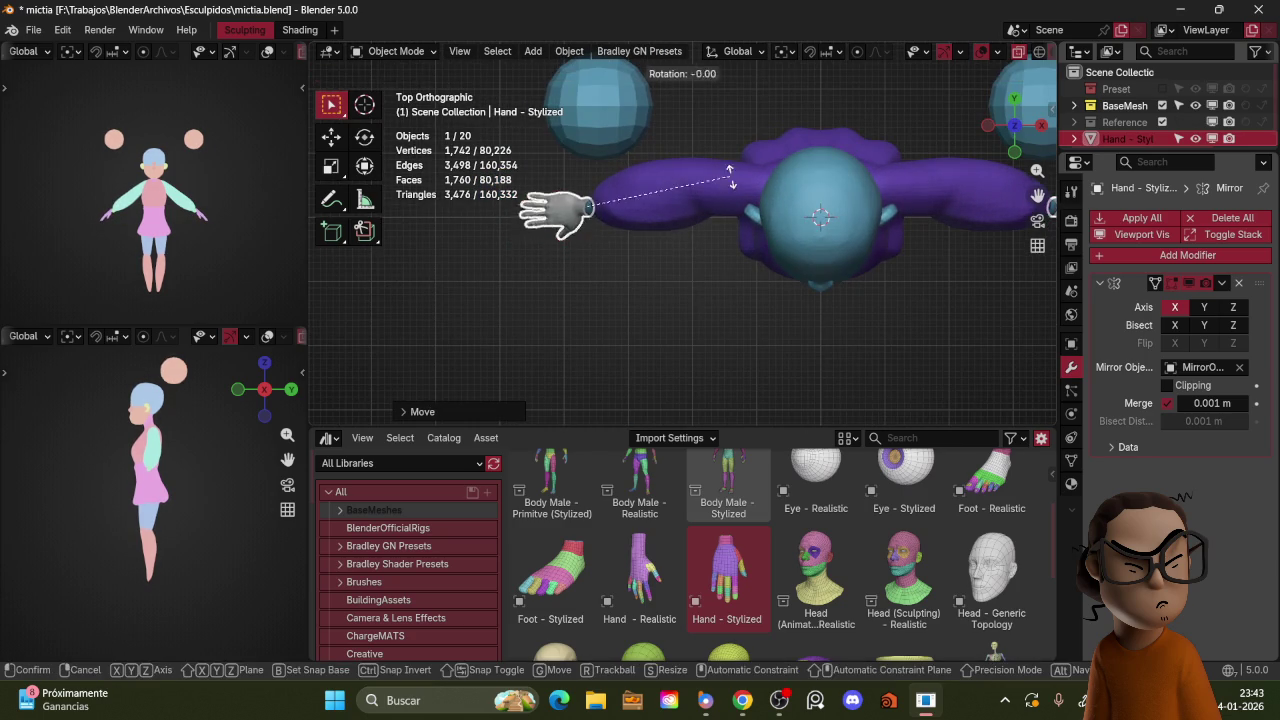
left_click(727, 159)
Step: Reposition the hand from the front and move it into the BaseMesh collection
key("KP_1")
middle_click_drag(712, 216, 914, 246)
key("g")
left_click(789, 223)
middle_click_drag(789, 223, 722, 192)
left_click_drag(1128, 139, 1124, 105)
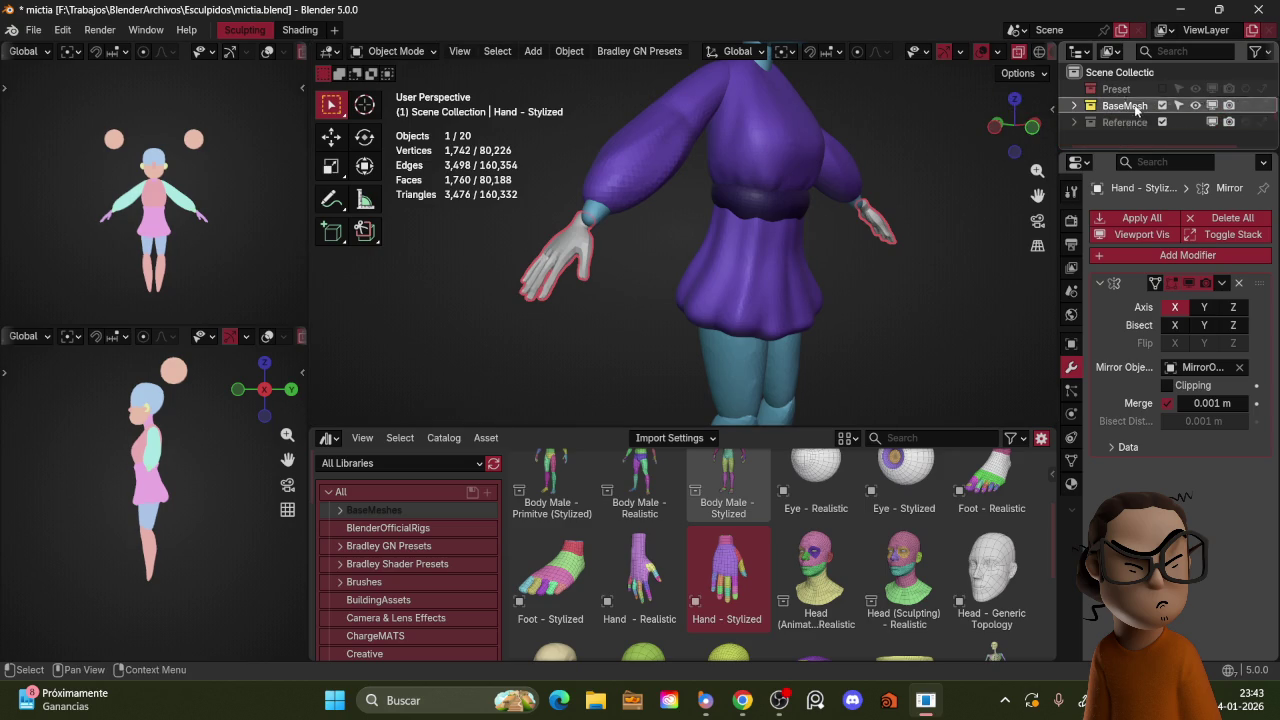
Step: Show the hand's transform values and adjust its position and size in front view
left_click(1071, 344)
scroll(1175, 410, "down", 5)
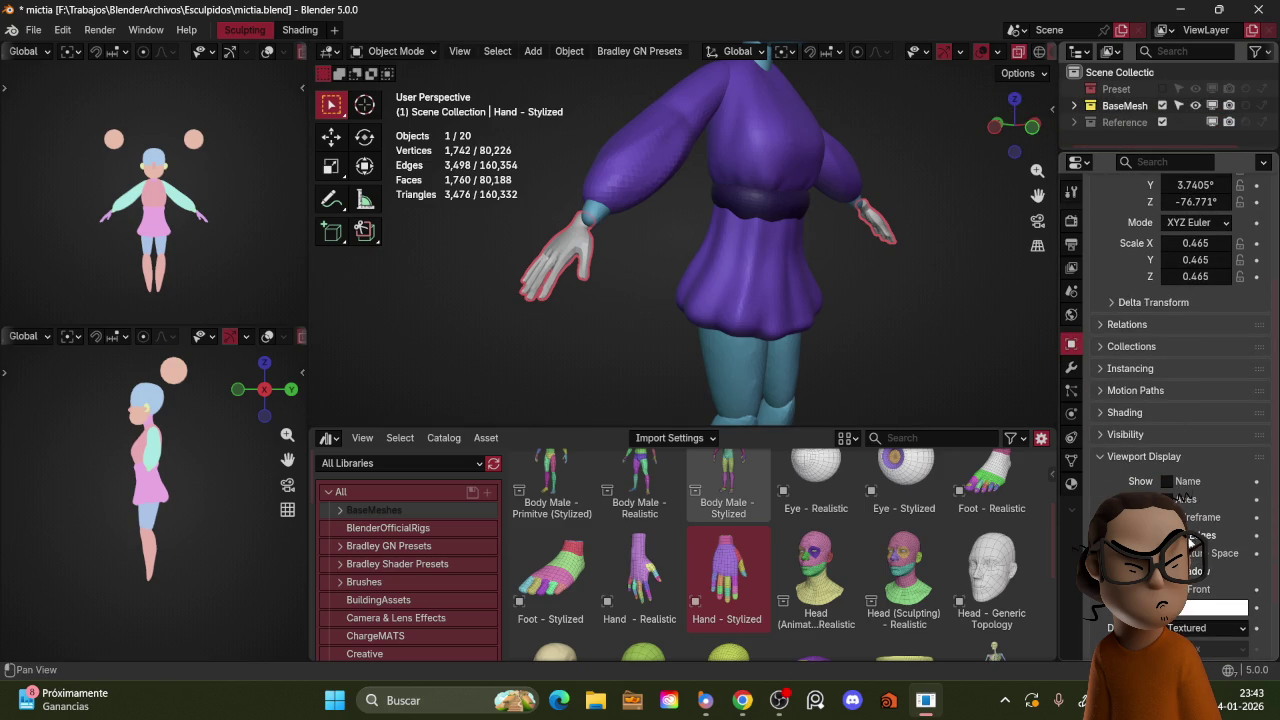
key("KP_1")
mouse_move(810, 177)
middle_mouse_down()
mouse_move(977, 216)
mouse_move(726, 208)
middle_mouse_up()
key("g")
left_click(739, 210)
key("s")
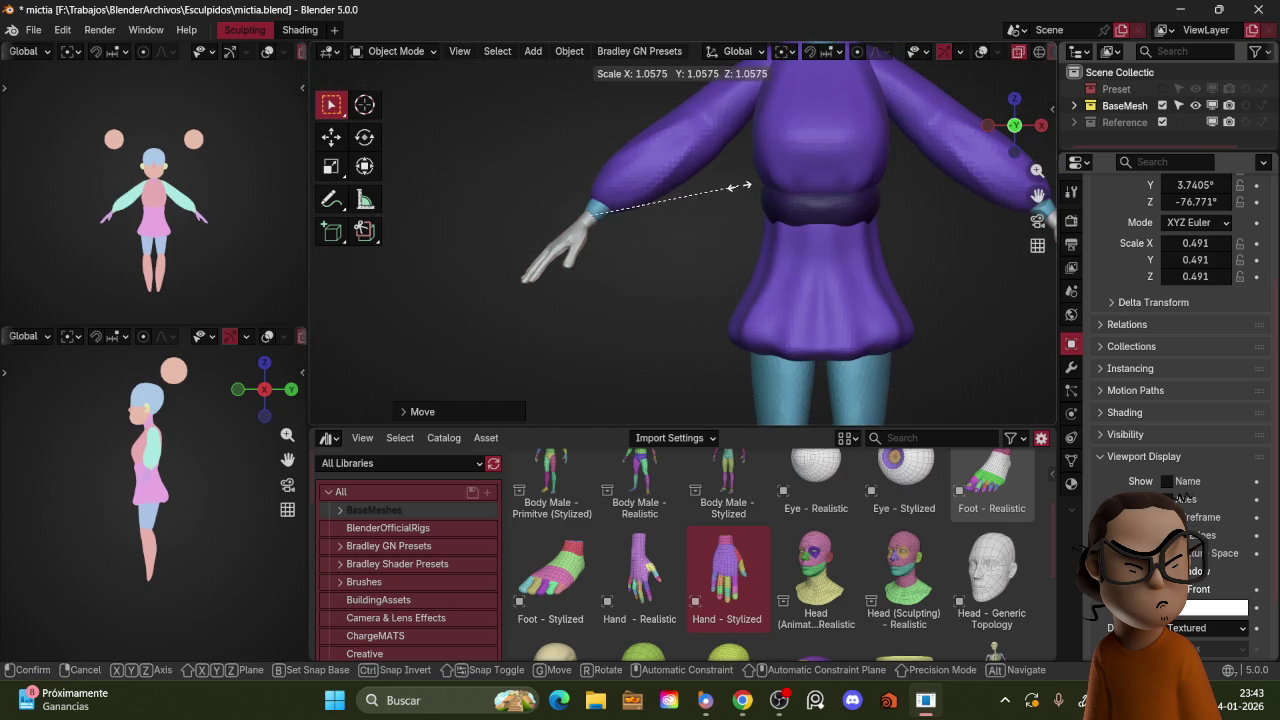
left_click(757, 180)
Step: From the side, shrink and move the hand to seat it in the cuff
mouse_move(757, 180)
middle_mouse_down()
mouse_move(900, 238)
mouse_move(874, 241)
mouse_move(880, 215)
mouse_move(805, 180)
middle_mouse_up()
key("g")
left_click(853, 236)
scroll(895, 209, "down", 3)
scroll(805, 180, "up", 2)
key("s")
left_click(746, 181)
key("g")
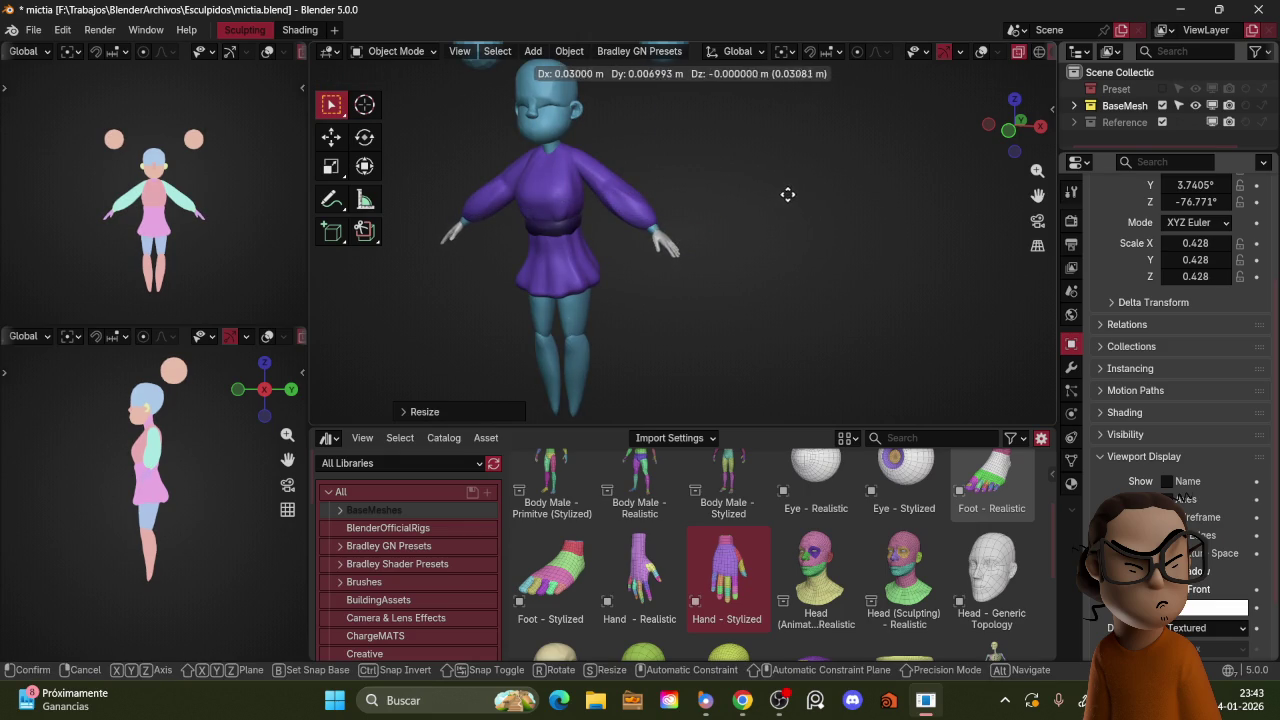
left_click(775, 197)
Step: Enlarge the hands slightly to a 0.461 scale
scroll(751, 176, "up", 2)
scroll(751, 176, "up", 3)
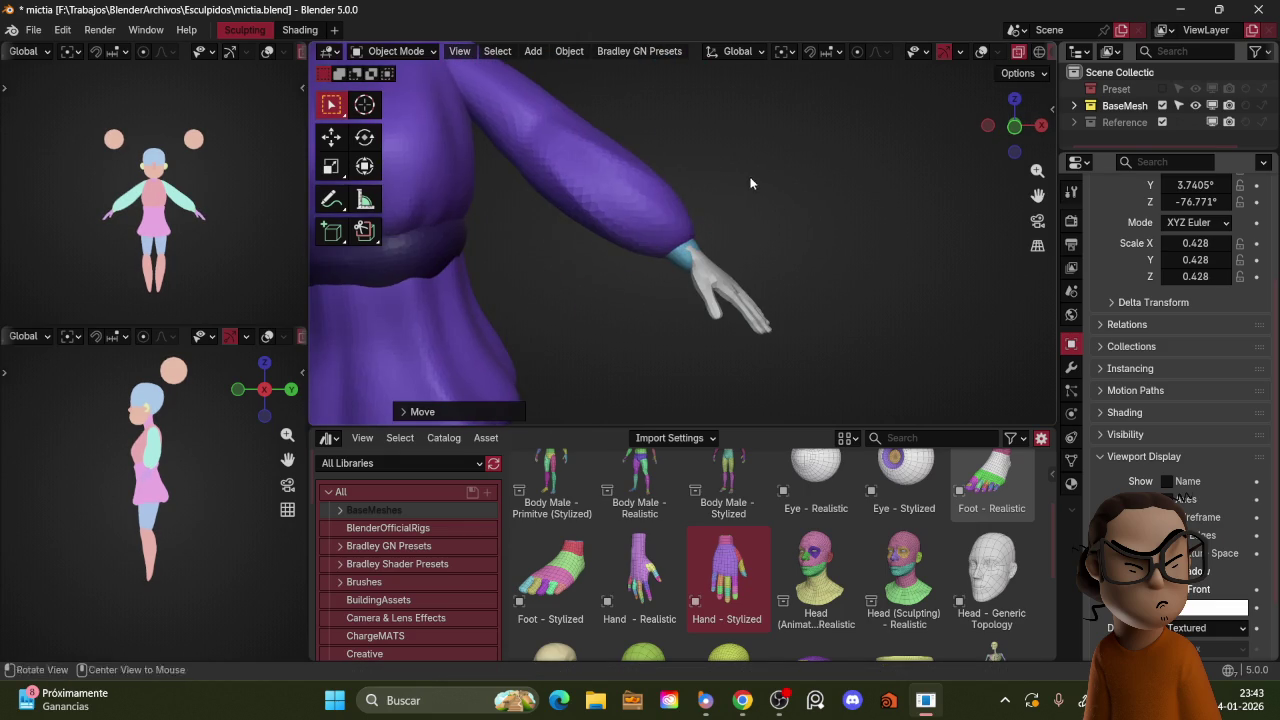
scroll(751, 176, "down", 2)
scroll(757, 230, "down", 3)
scroll(735, 244, "down", 2)
key("s")
left_click(798, 219)
Step: Select the sleeves object from a front view, ready to change its mode
key("z")
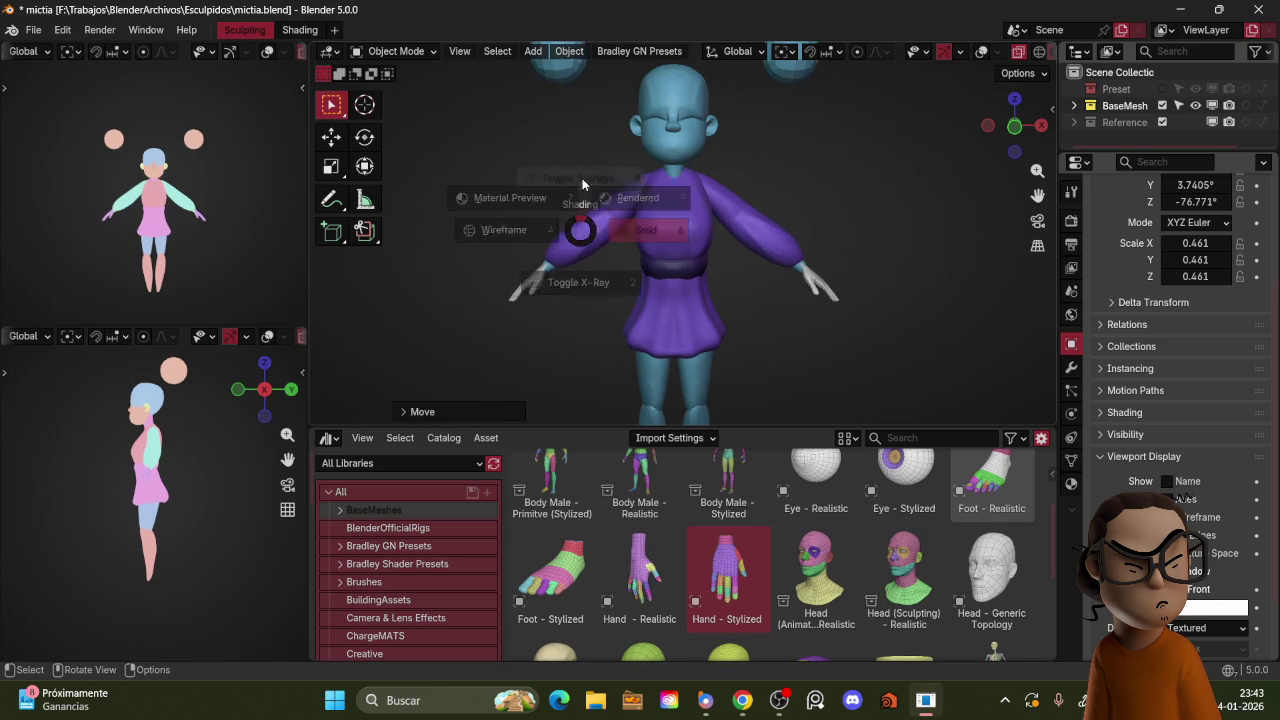
left_click(552, 266)
left_click(552, 266)
left_click(550, 266)
middle_click_drag(557, 260, 632, 228)
scroll(576, 215, "up", 3)
left_click(577, 220)
key("KP_1")
key("ctrl+Tab")
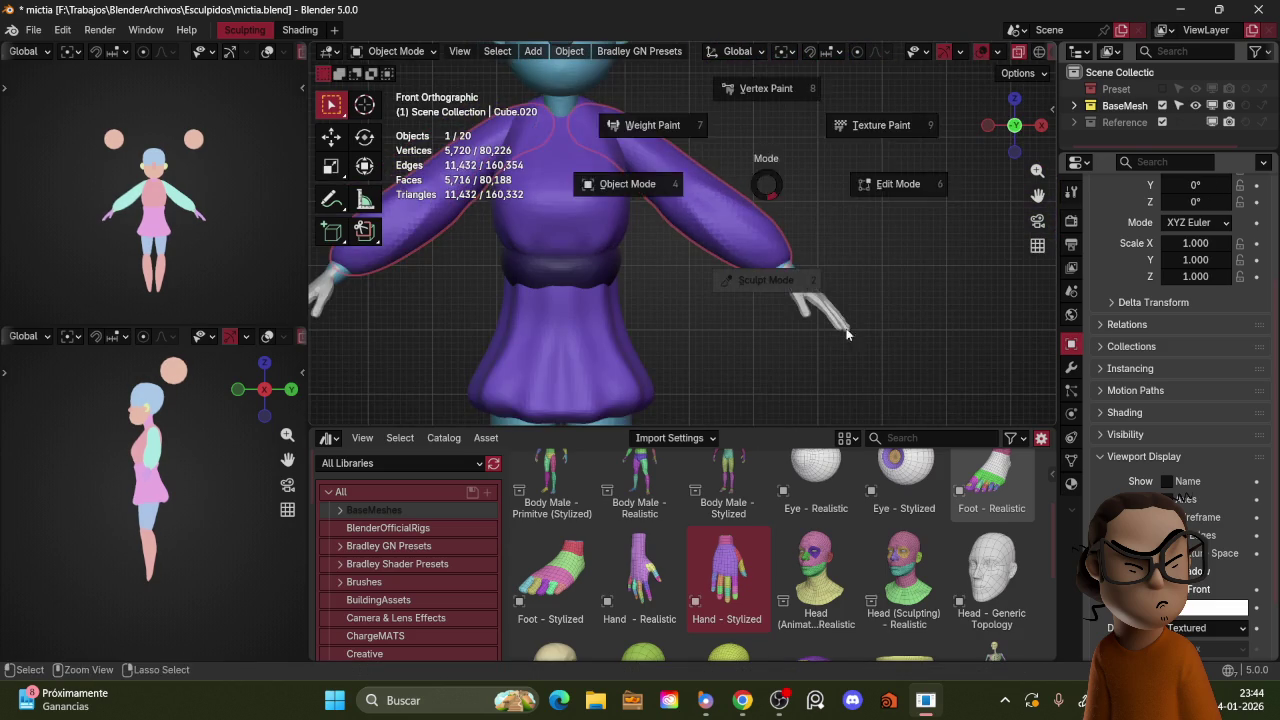
Step: Grab-sculpt the sleeve cuff toward the hand
left_click(844, 337)
left_click_drag(794, 271, 805, 266)
scroll(837, 206, "down", 4)
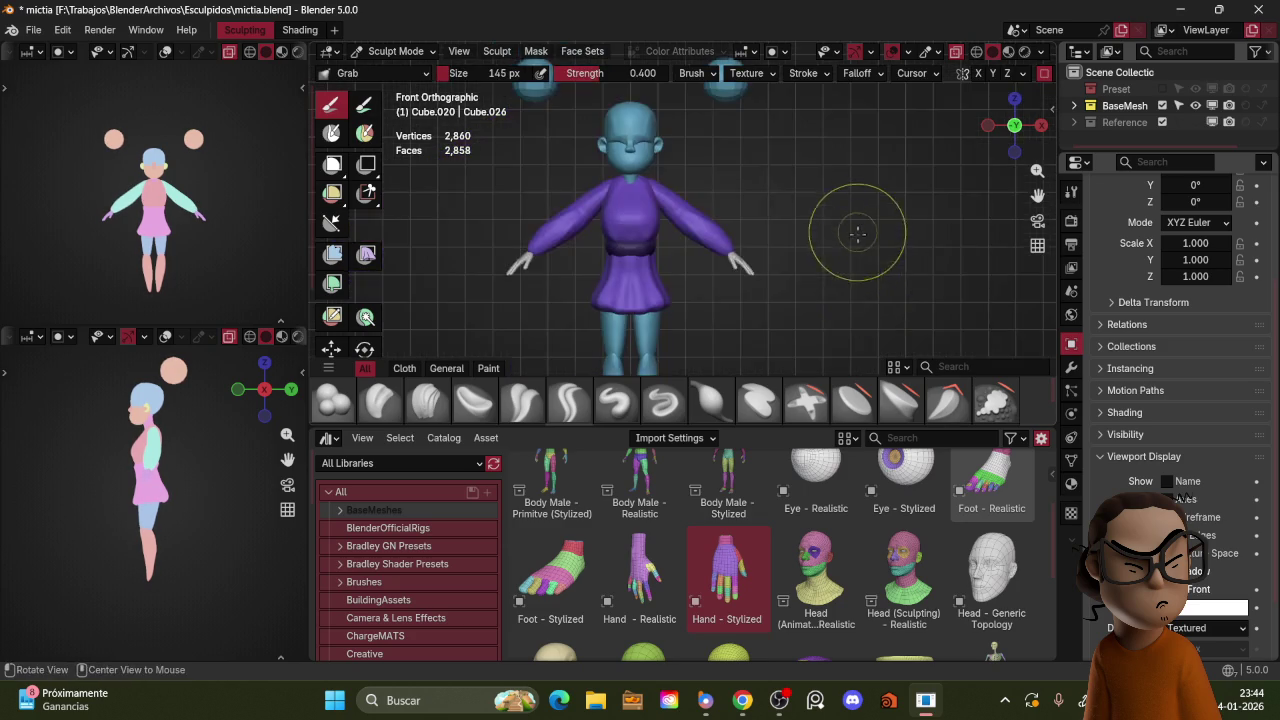
middle_click_drag(857, 236, 838, 200)
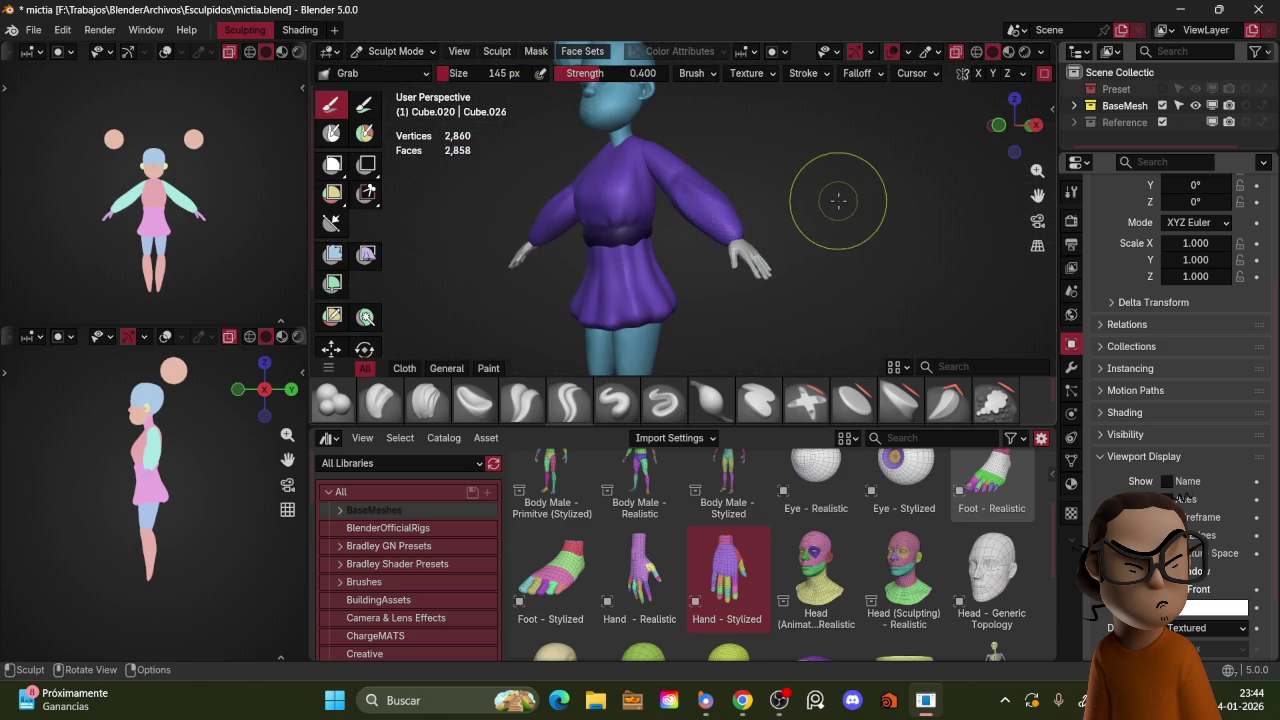
Step: In Object Mode, scale the stylized hand up slightly from the front view
key("ctrl+Tab")
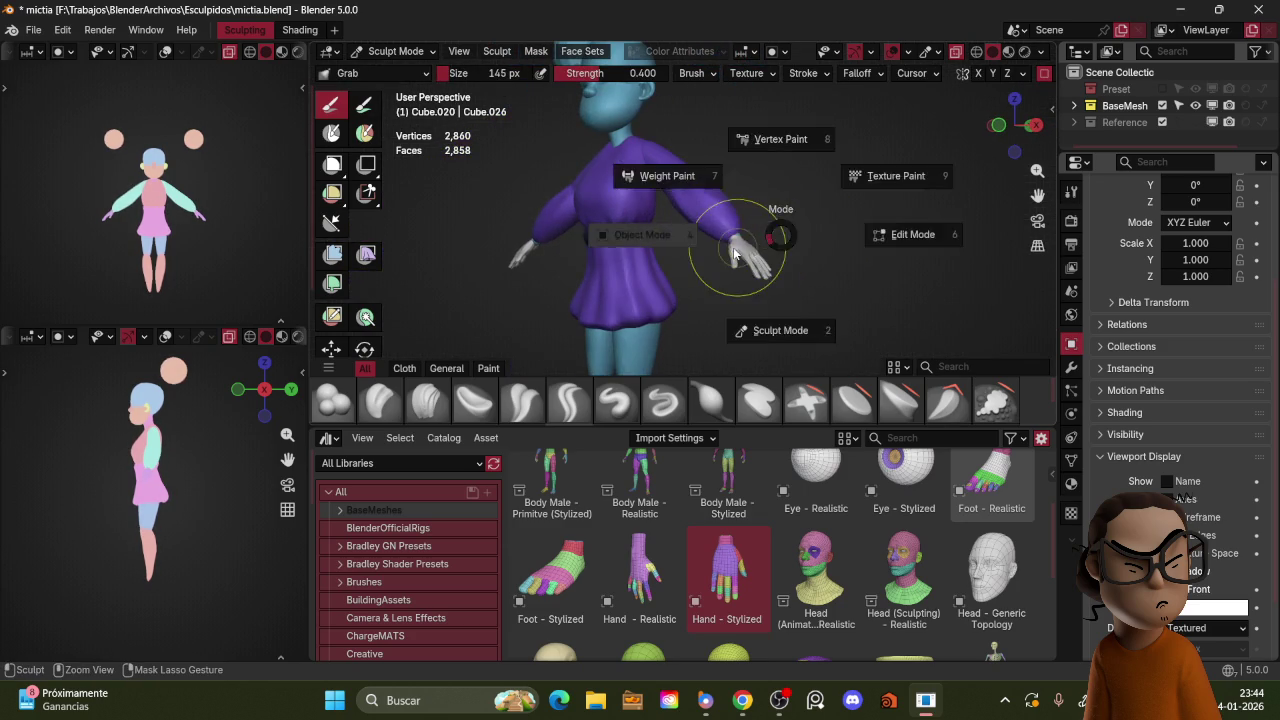
left_click(781, 236)
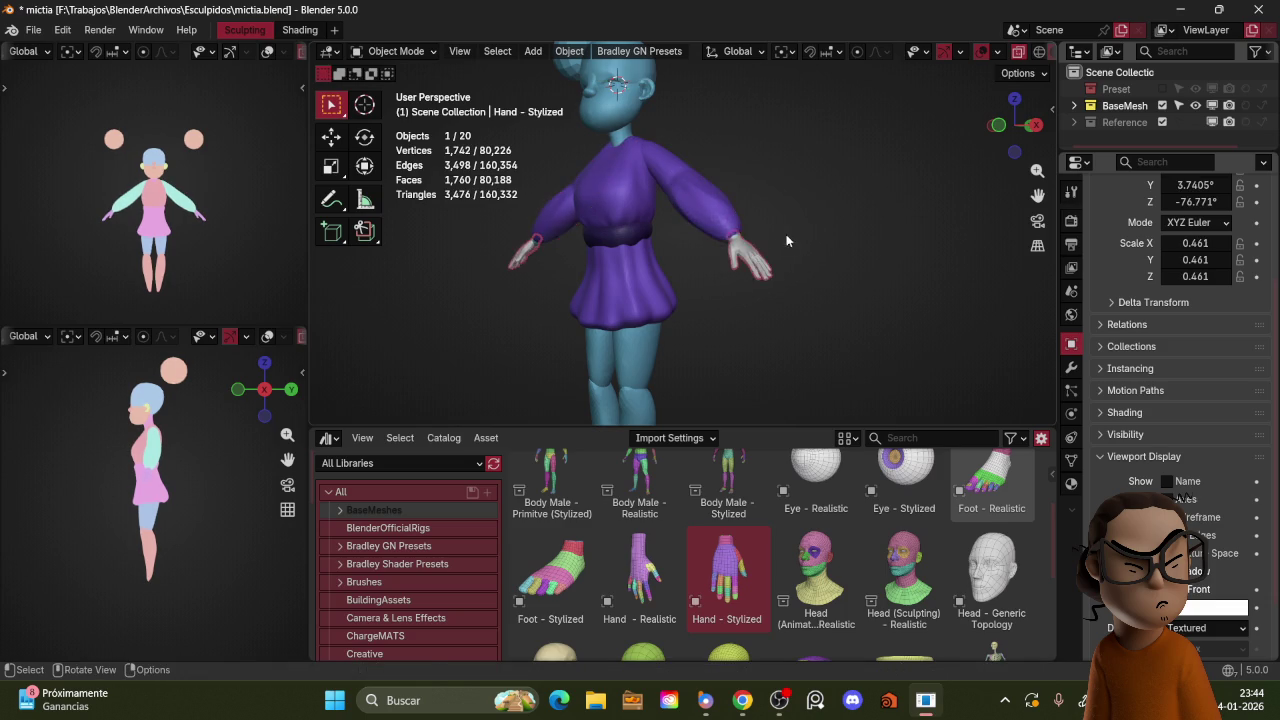
key("s")
left_click(810, 266)
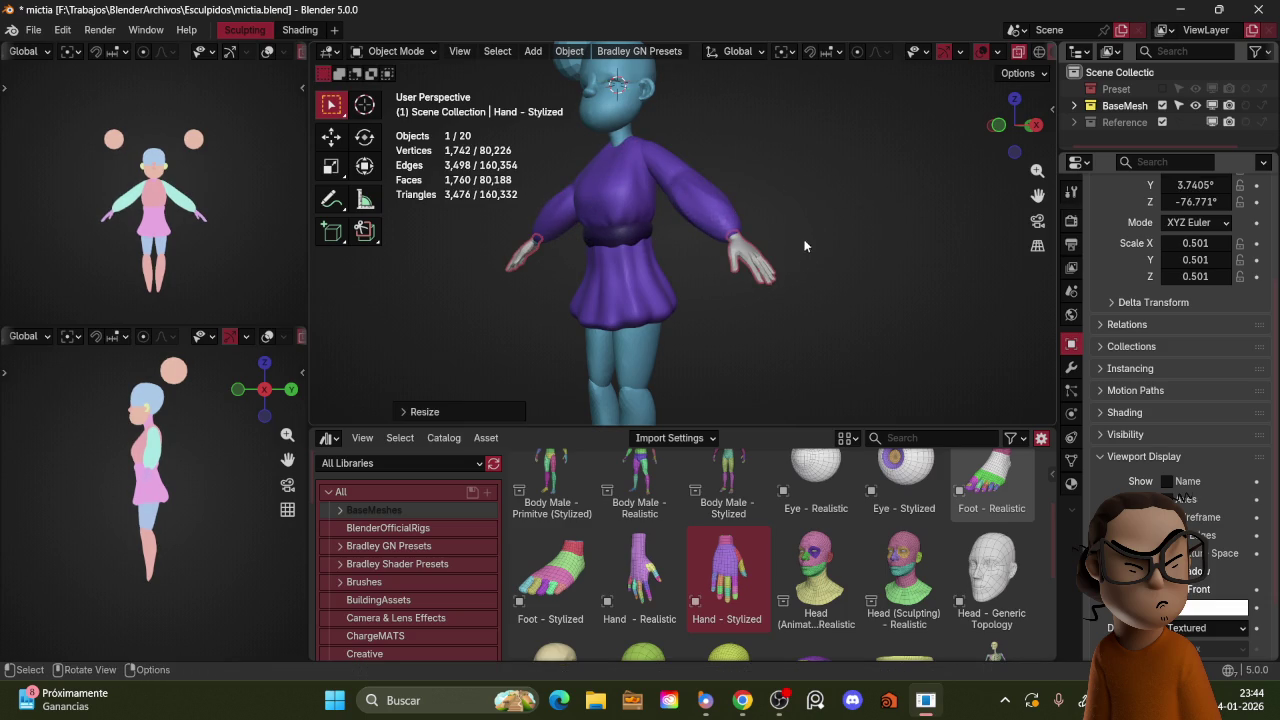
key("shift+alt+z")
key("KP_1")
key("s")
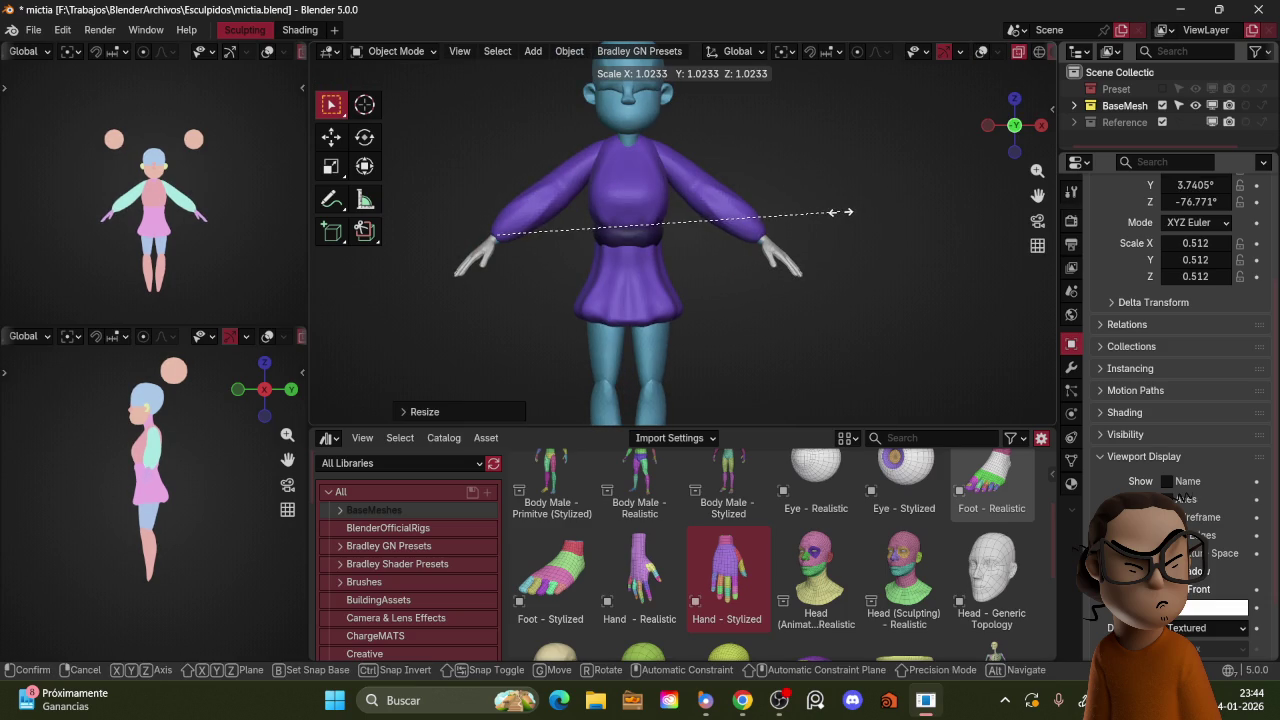
left_click(838, 208)
middle_click_drag(841, 195, 719, 226)
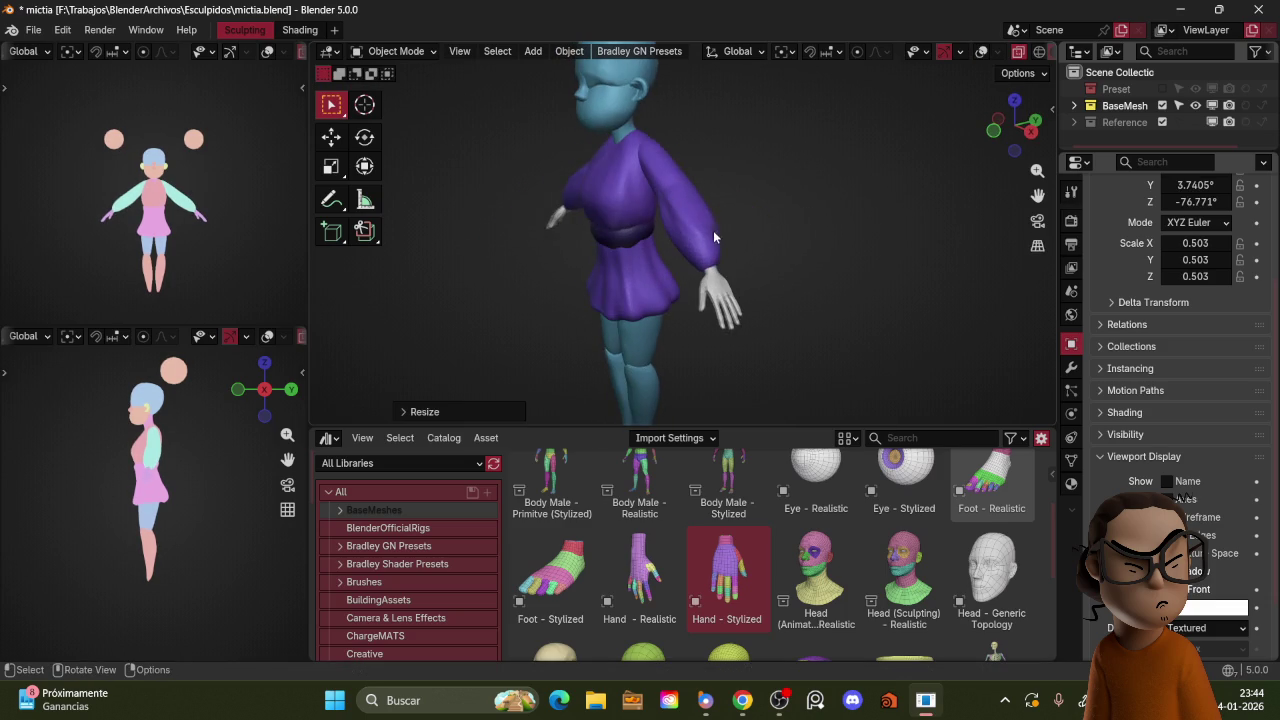
key("shift+alt+z")
Step: Back in Sculpt Mode, isolate the sleeves to check them, then restore the full character
key("ctrl+Tab")
left_click(755, 330)
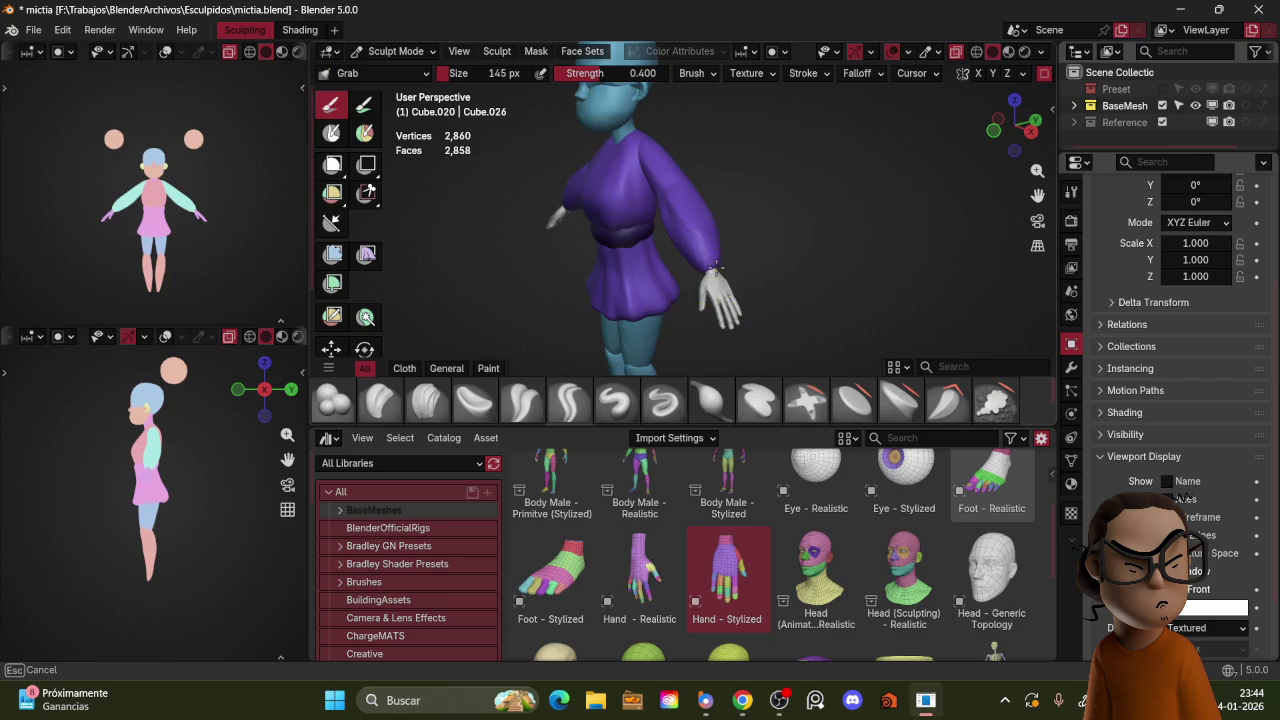
key("KP_1")
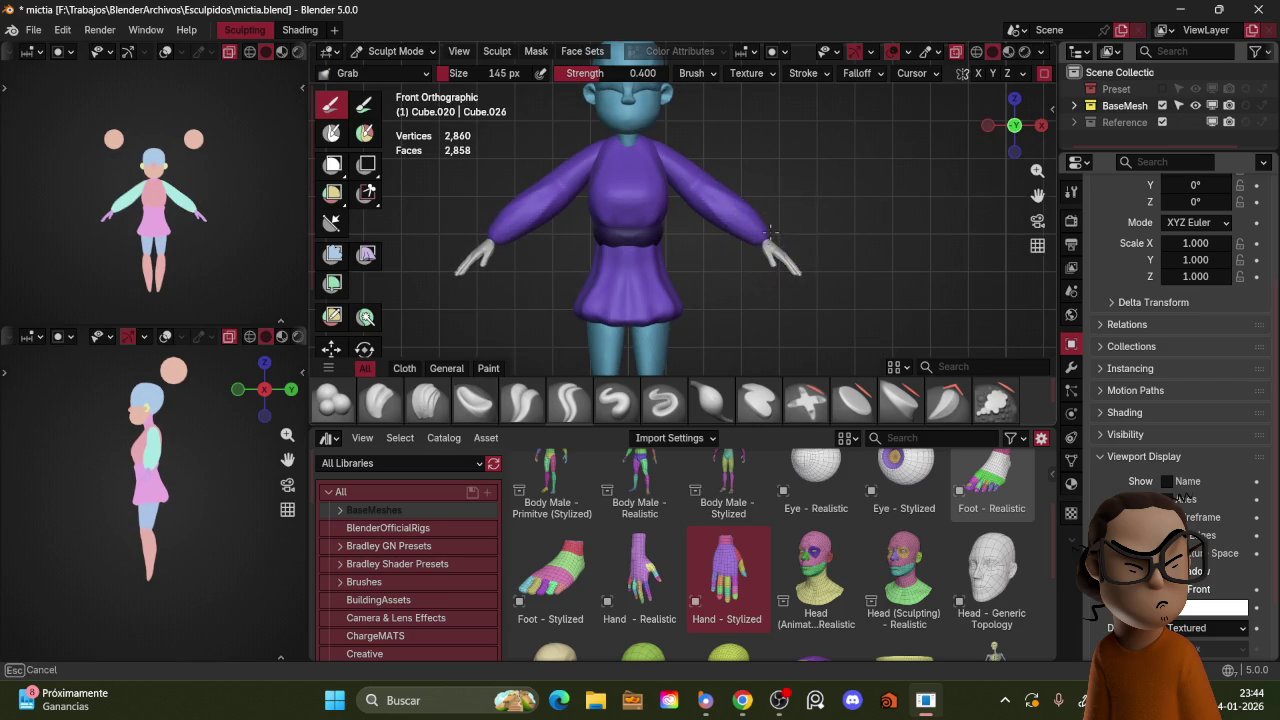
middle_click_drag(765, 232, 787, 234)
key("KP_Divide")
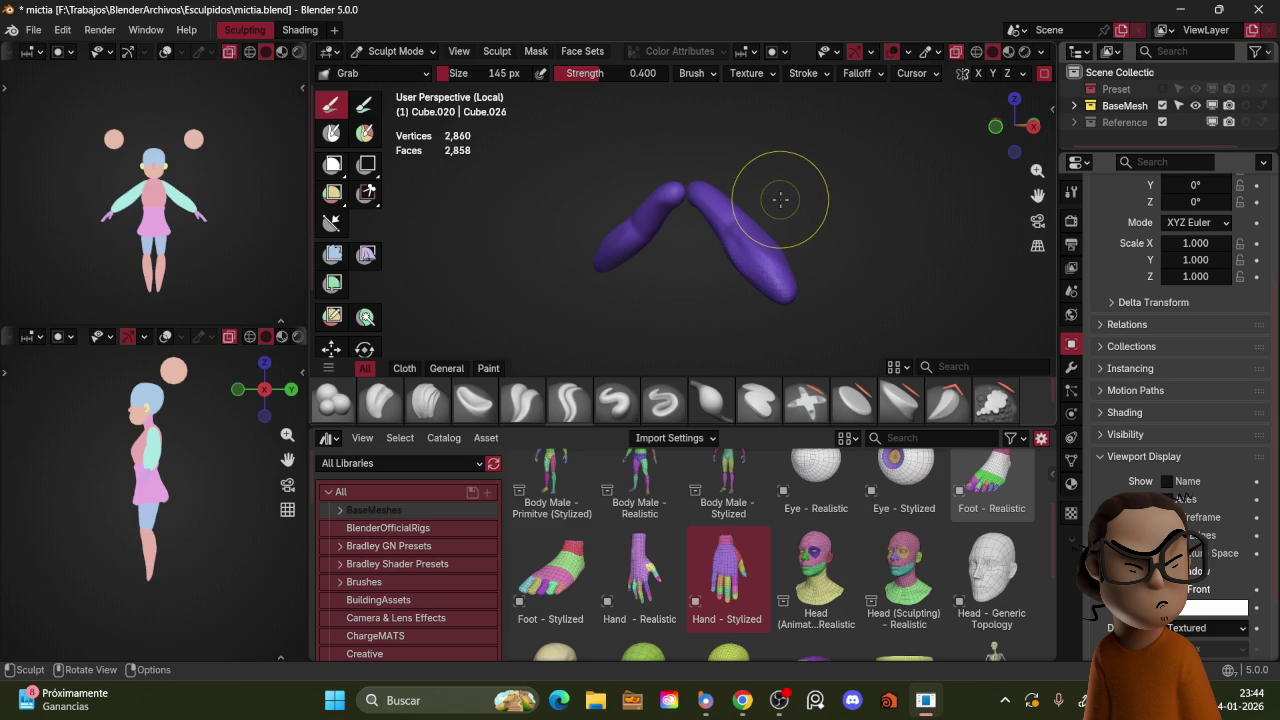
key("KP_Divide")
Step: Review the character in Object Mode from turned and frontal angles
key("ctrl+Tab")
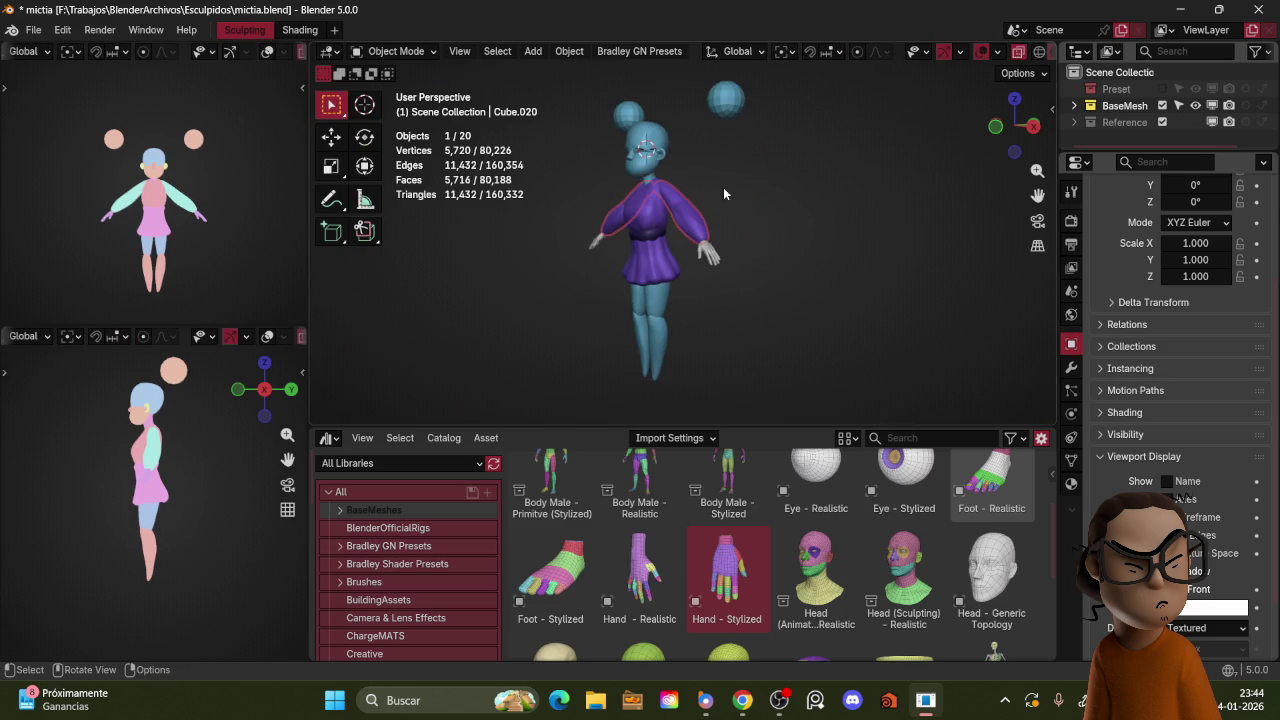
mouse_move(763, 193)
middle_mouse_down("ctrl")
mouse_move(836, 212)
mouse_move(794, 164)
mouse_move(824, 217)
mouse_move(808, 203)
middle_mouse_up("ctrl")
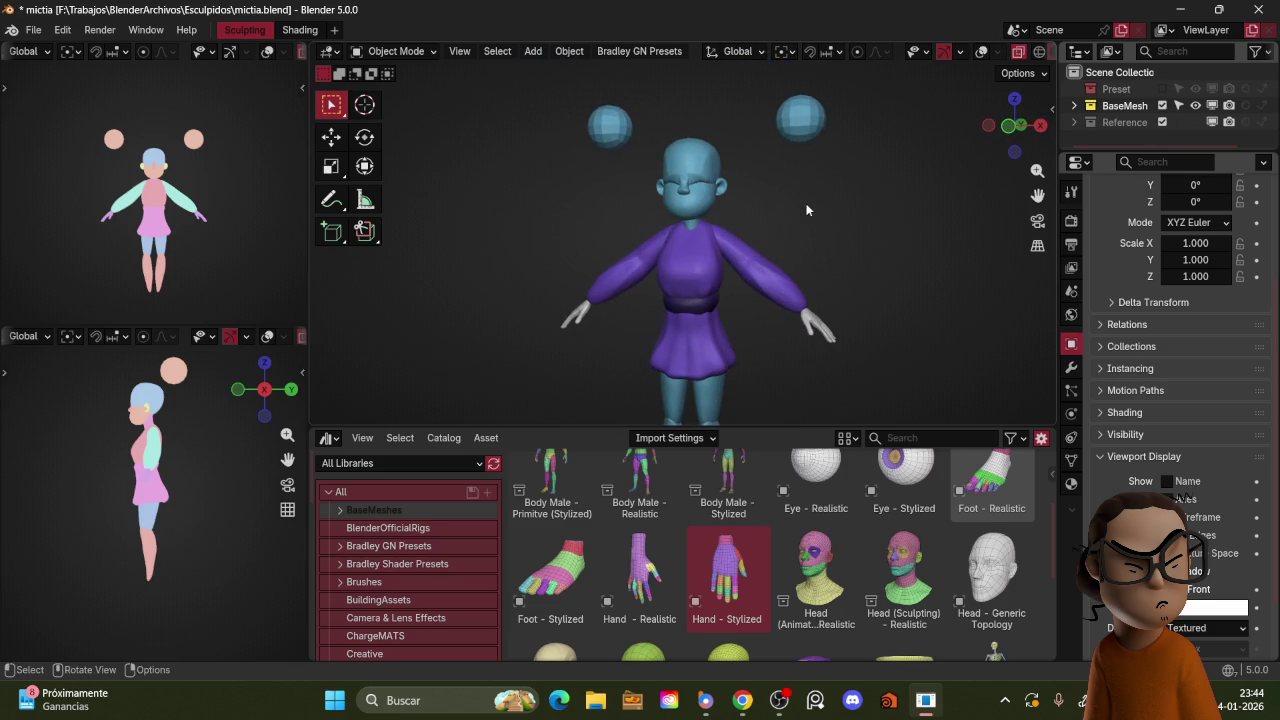
mouse_move(760, 108)
middle_mouse_down()
mouse_move(756, 194)
mouse_move(770, 197)
middle_mouse_up()
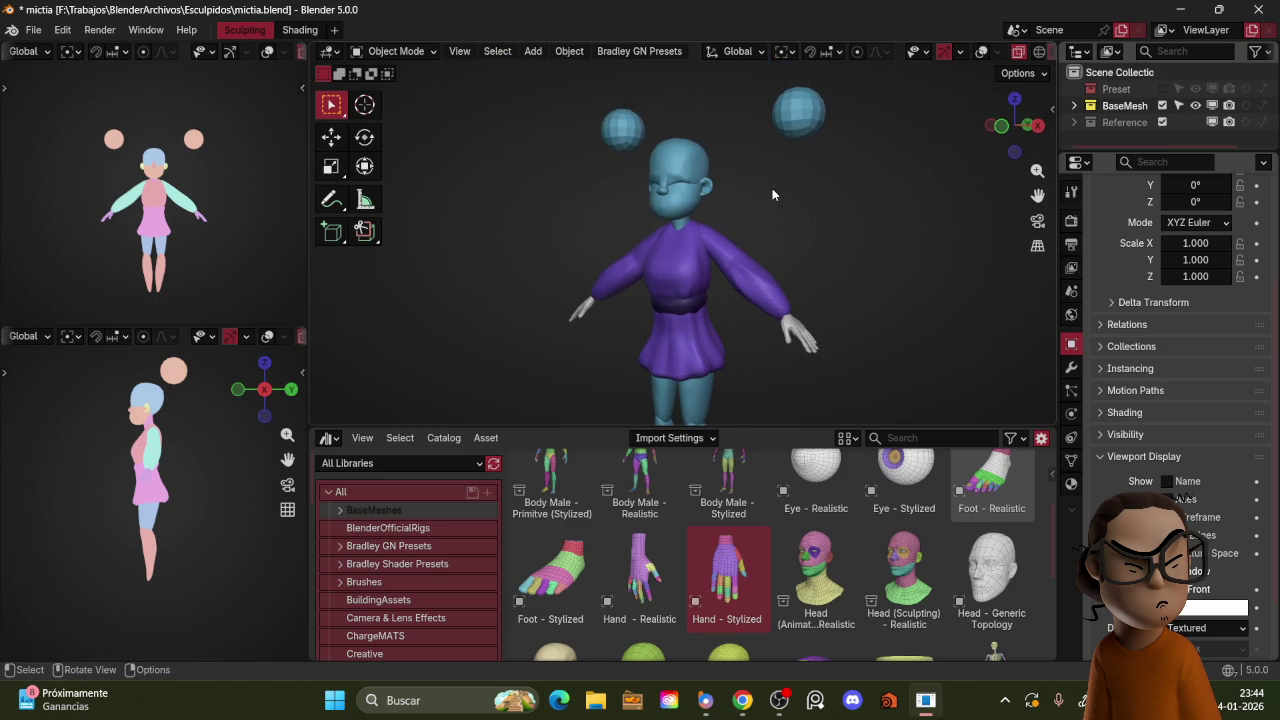
mouse_move(772, 194)
middle_mouse_down()
mouse_move(850, 234)
mouse_move(837, 246)
mouse_move(759, 233)
mouse_move(860, 226)
mouse_move(783, 261)
mouse_move(840, 251)
mouse_move(855, 270)
mouse_move(837, 266)
middle_mouse_up()
scroll(837, 266, "up", 2)
key("z")
key("shift+alt+z")
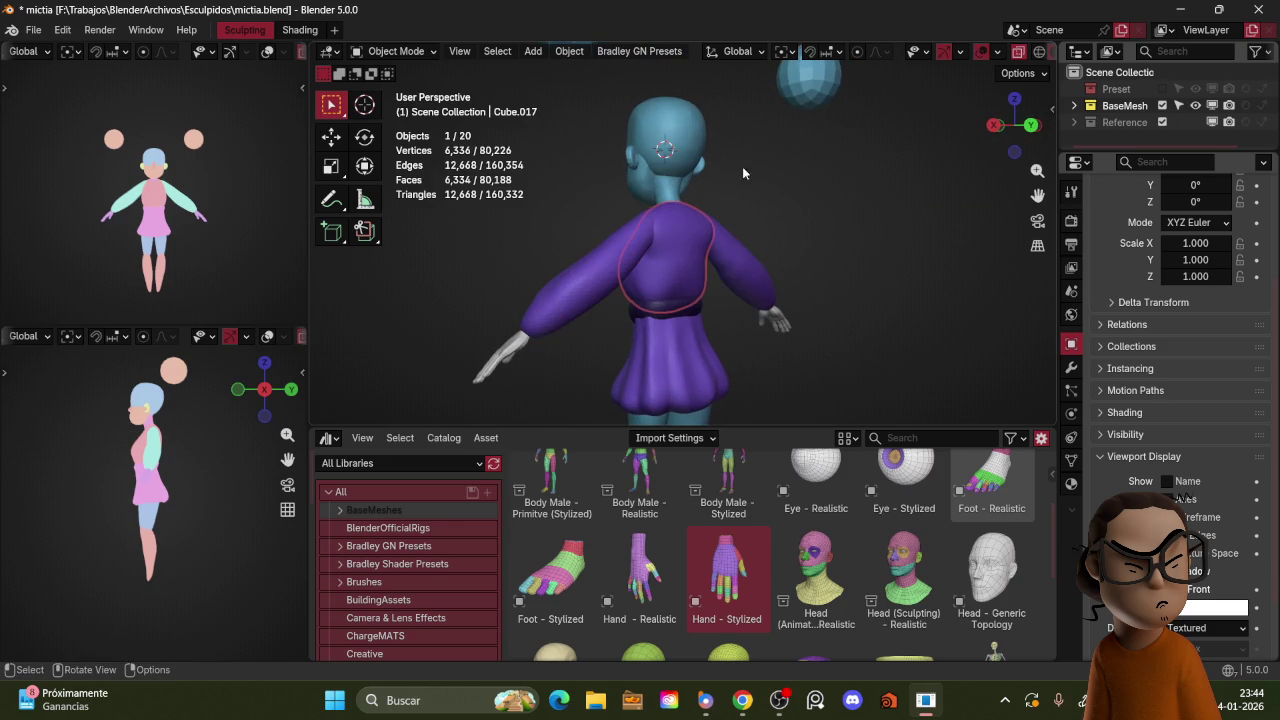
Step: Grab-sculpt the sweater's back and lower back into shape
key("ctrl+Tab")
middle_click_drag(765, 262, 720, 257)
left_click_drag(635, 235, 631, 240)
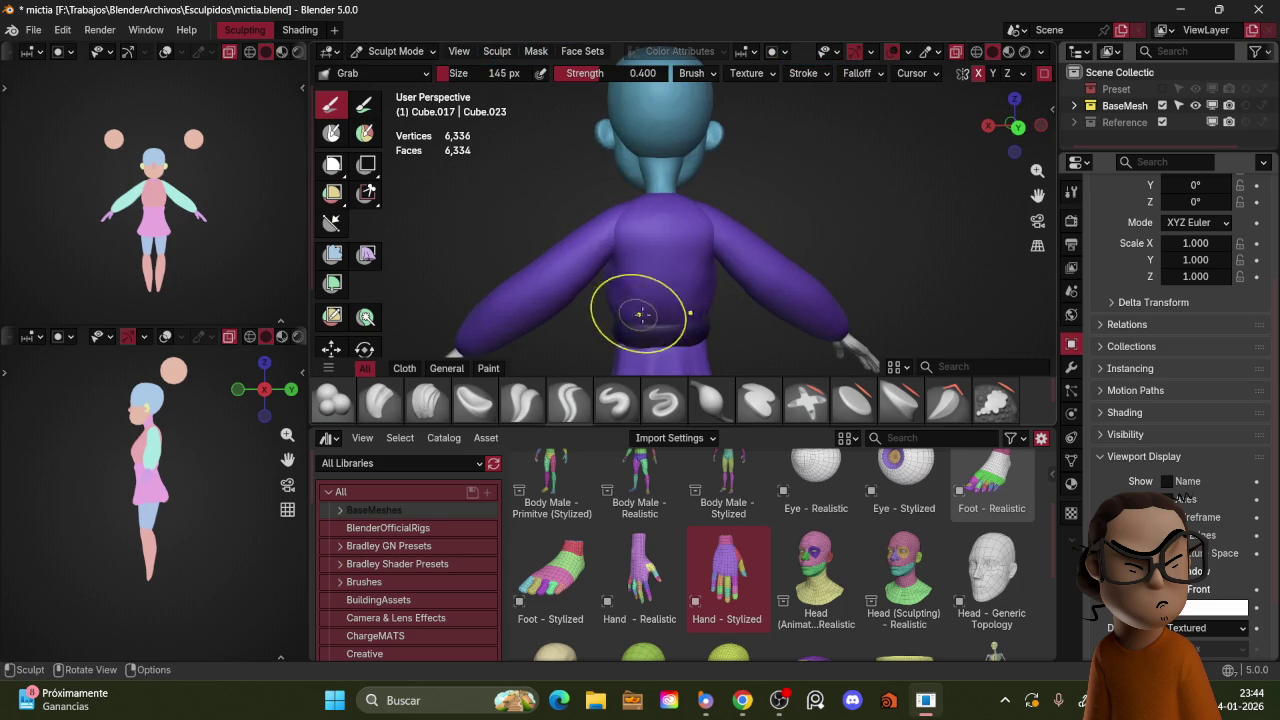
left_click_drag(668, 302, 626, 316)
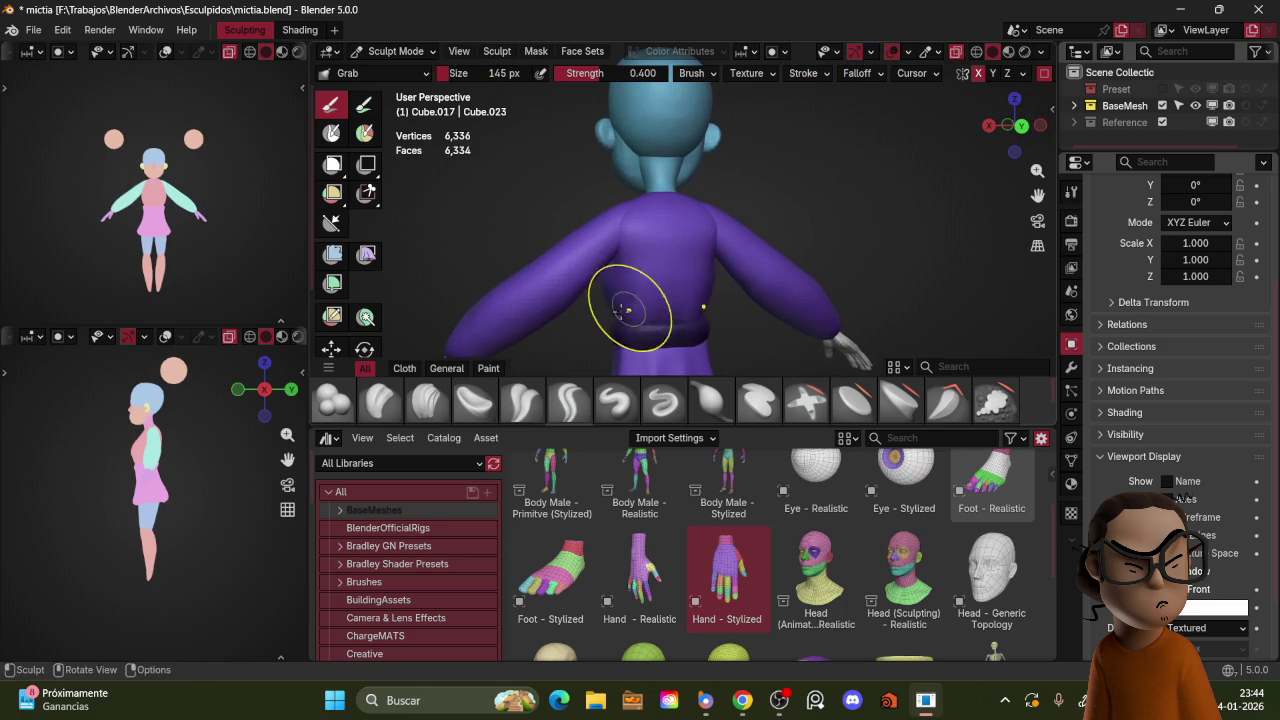
middle_click_drag(645, 279, 748, 294)
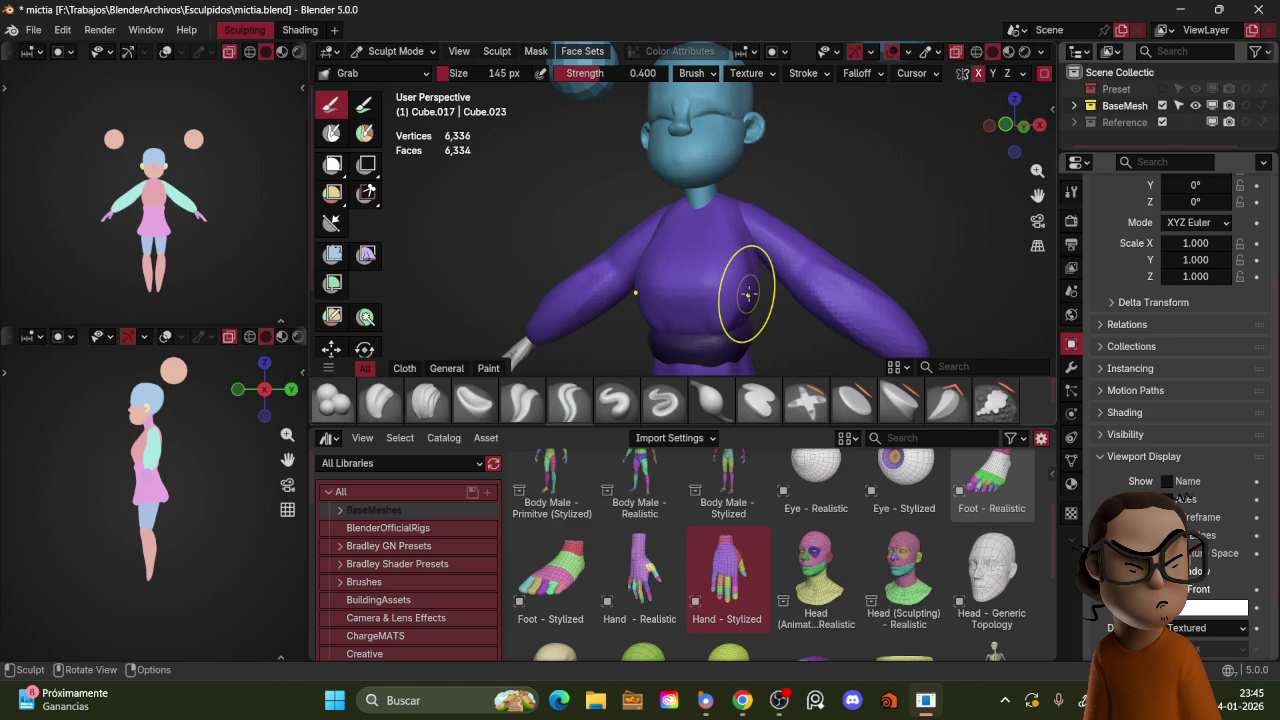
Step: In Object Mode, show the stylized hand's materials and list the existing materials
key("ctrl+Tab")
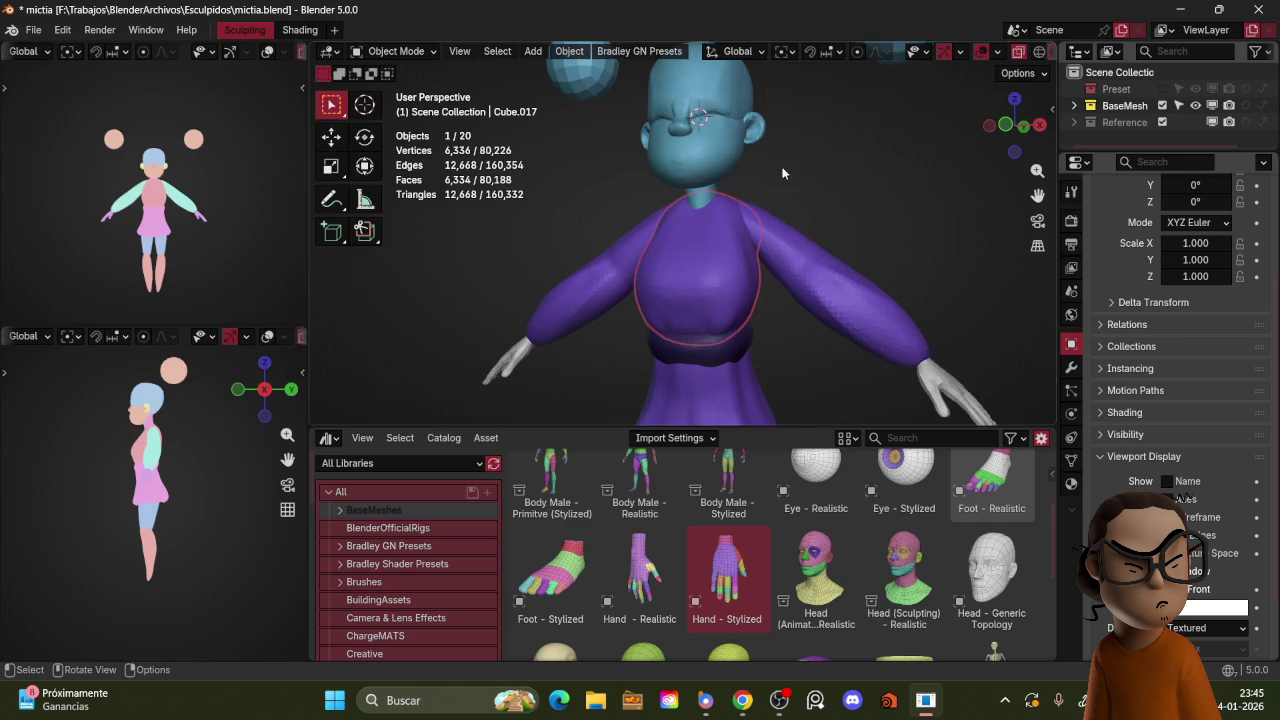
scroll(824, 149, "down", 7)
key("z")
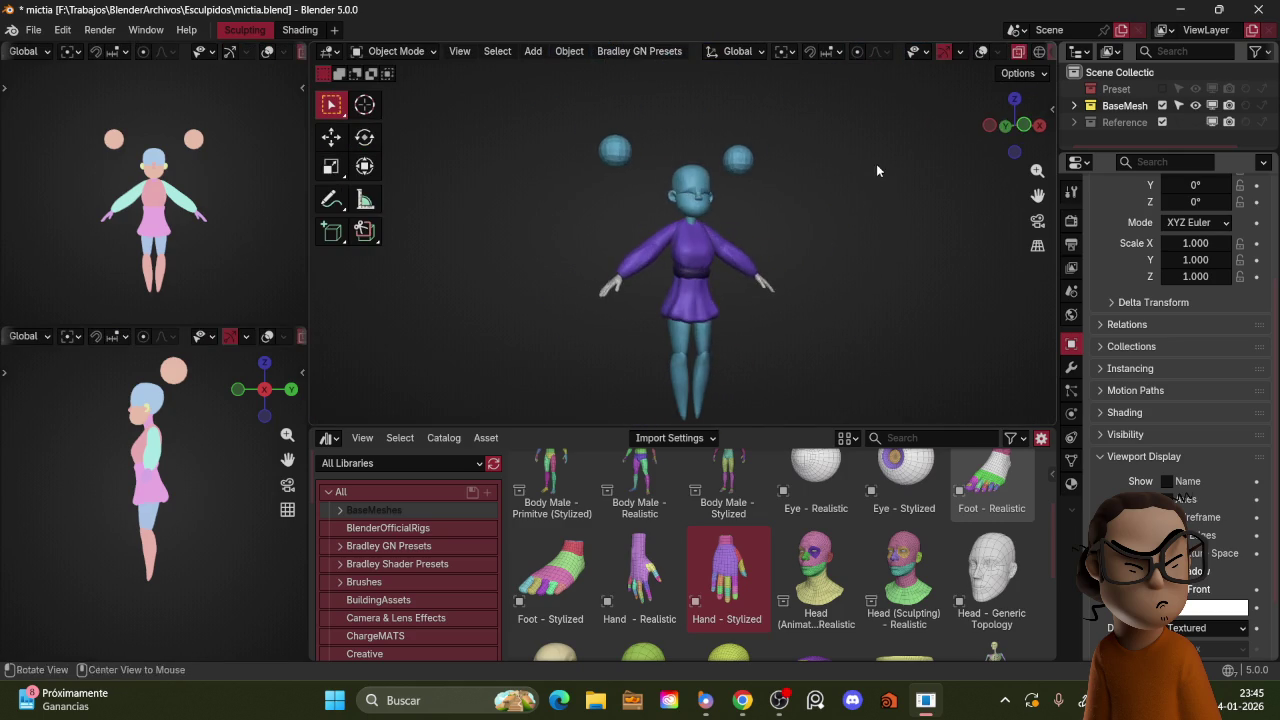
scroll(818, 195, "up", 2)
scroll(800, 205, "up", 3)
mouse_move(790, 198)
middle_mouse_down()
mouse_move(832, 188)
mouse_move(807, 212)
middle_mouse_up()
key("shift+alt+z")
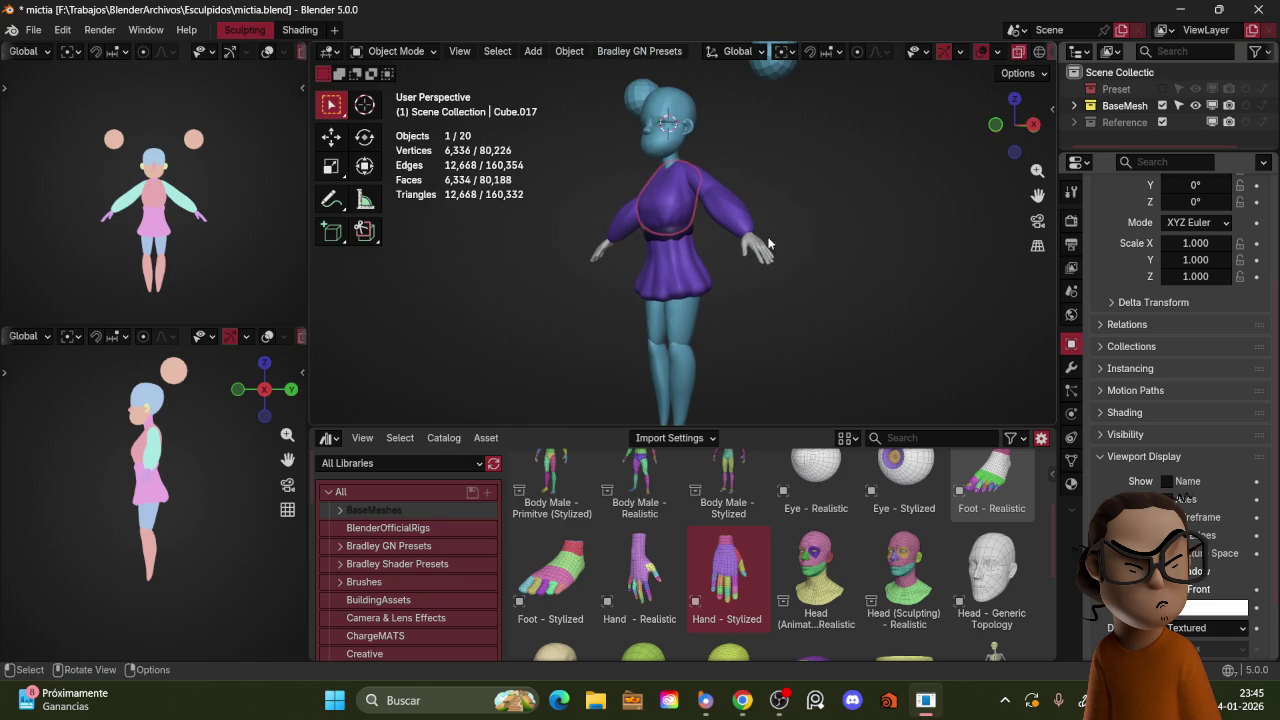
left_click(1071, 483)
left_click(1104, 288)
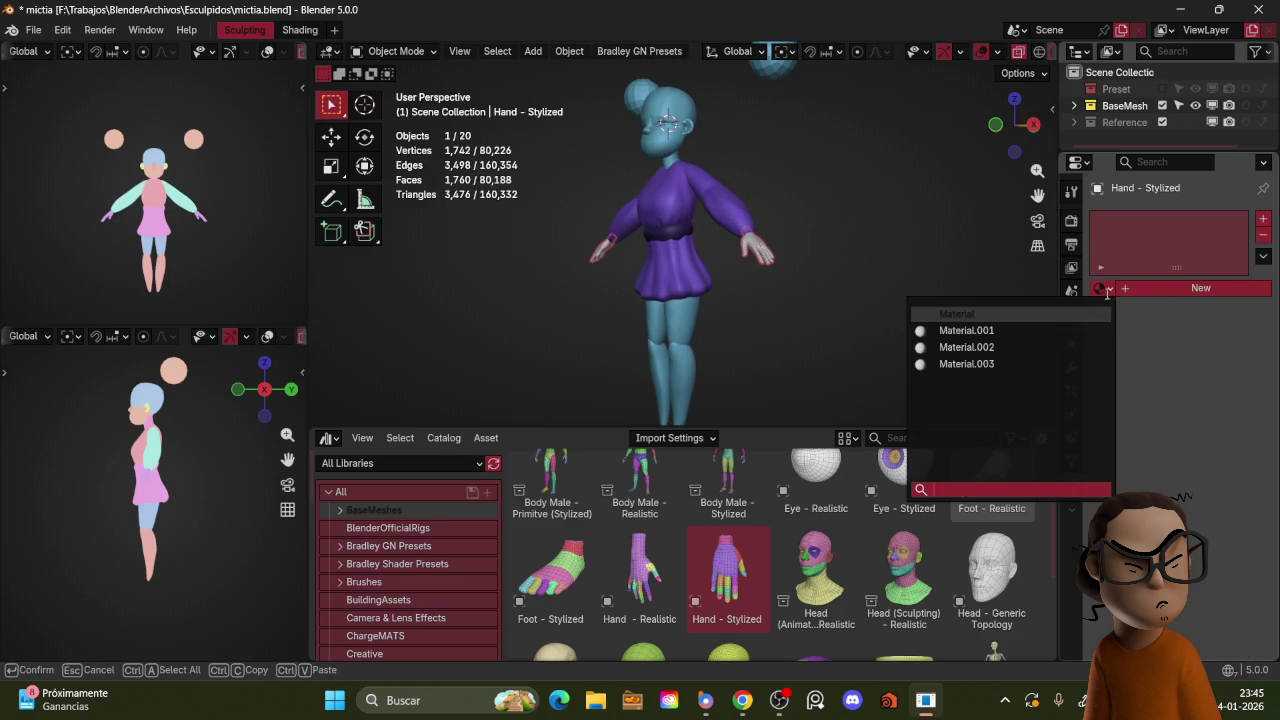
Step: Assign the shared base 'Material' to the stylized hand and deselect everything
left_click(1082, 313)
left_click(897, 178)
key("KP_1")
key("shift+alt+z")
key("shift+alt+z")
key("shift+alt+z")
mouse_move(880, 196)
middle_mouse_down()
mouse_move(851, 231)
mouse_move(871, 195)
mouse_move(868, 218)
middle_mouse_up()
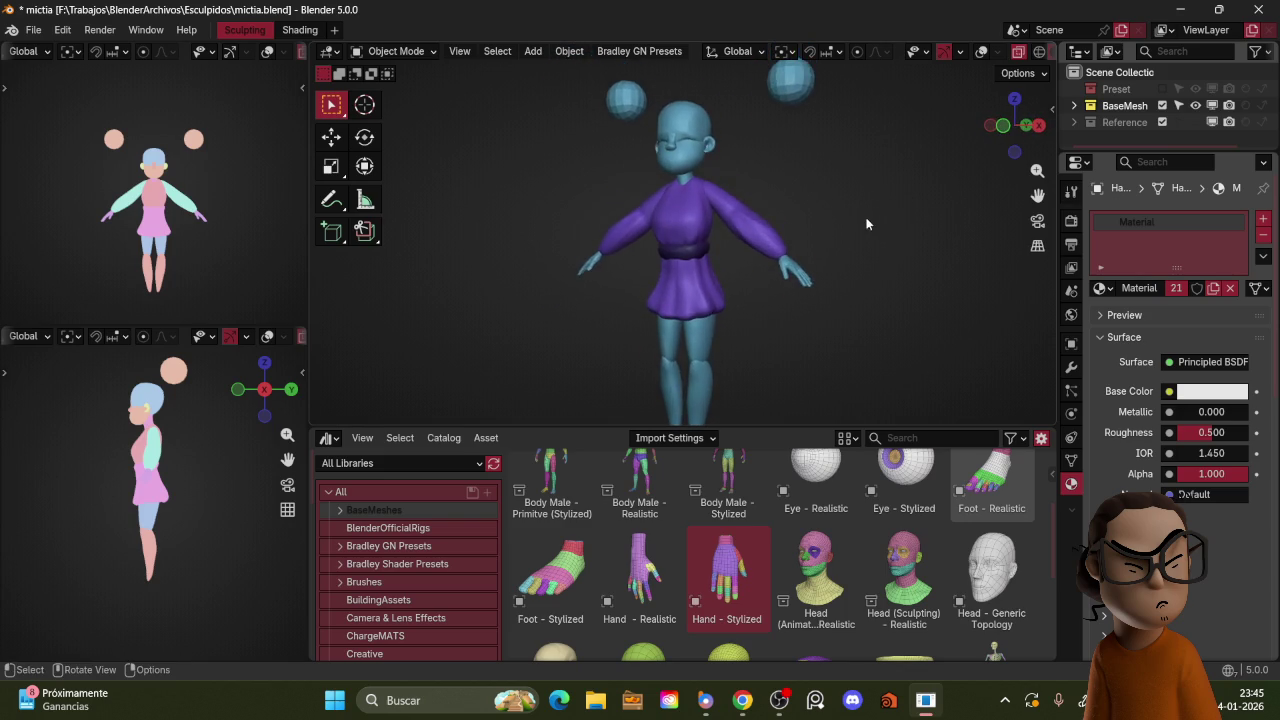
Step: Return to the front view and begin sculpting the purple top
key("KP_1")
key("shift+alt+z")
scroll(757, 175, "up", 2)
scroll(736, 246, "up", 2)
key("shift+alt+z")
key("ctrl+z")
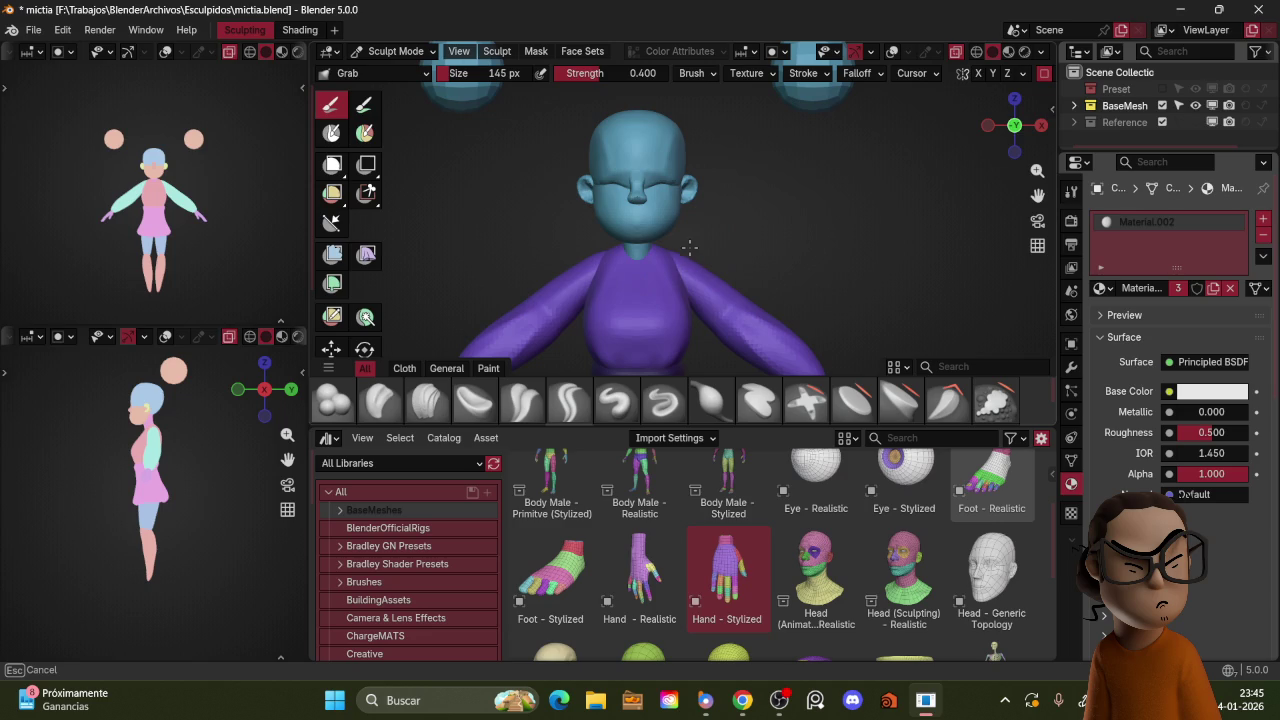
Step: Tune the Grab brush radius to 137 px while shaping the top's shoulders
key("f")
left_click(765, 237)
mouse_move(698, 237)
middle_mouse_down()
mouse_move(681, 262)
mouse_move(706, 258)
middle_mouse_up()
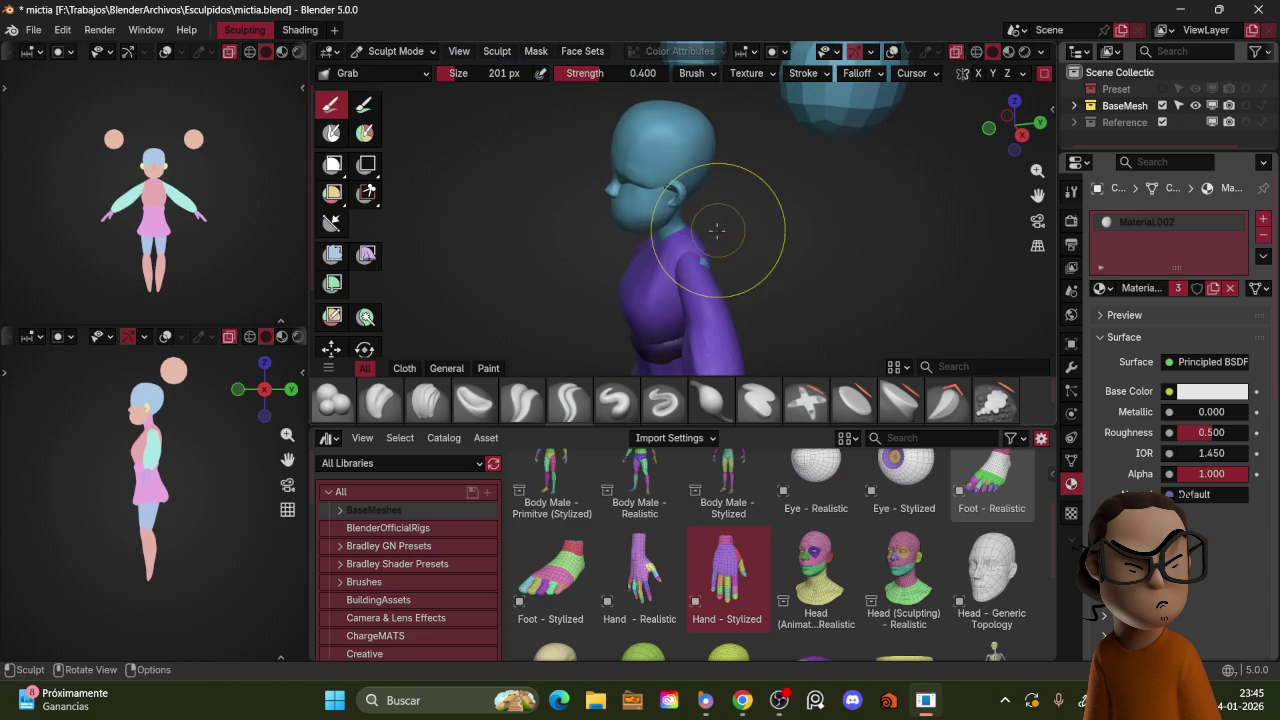
key("f")
left_click(700, 252)
mouse_move(700, 252)
middle_mouse_down()
mouse_move(786, 225)
mouse_move(723, 229)
middle_mouse_up()
key("f")
left_click(683, 261)
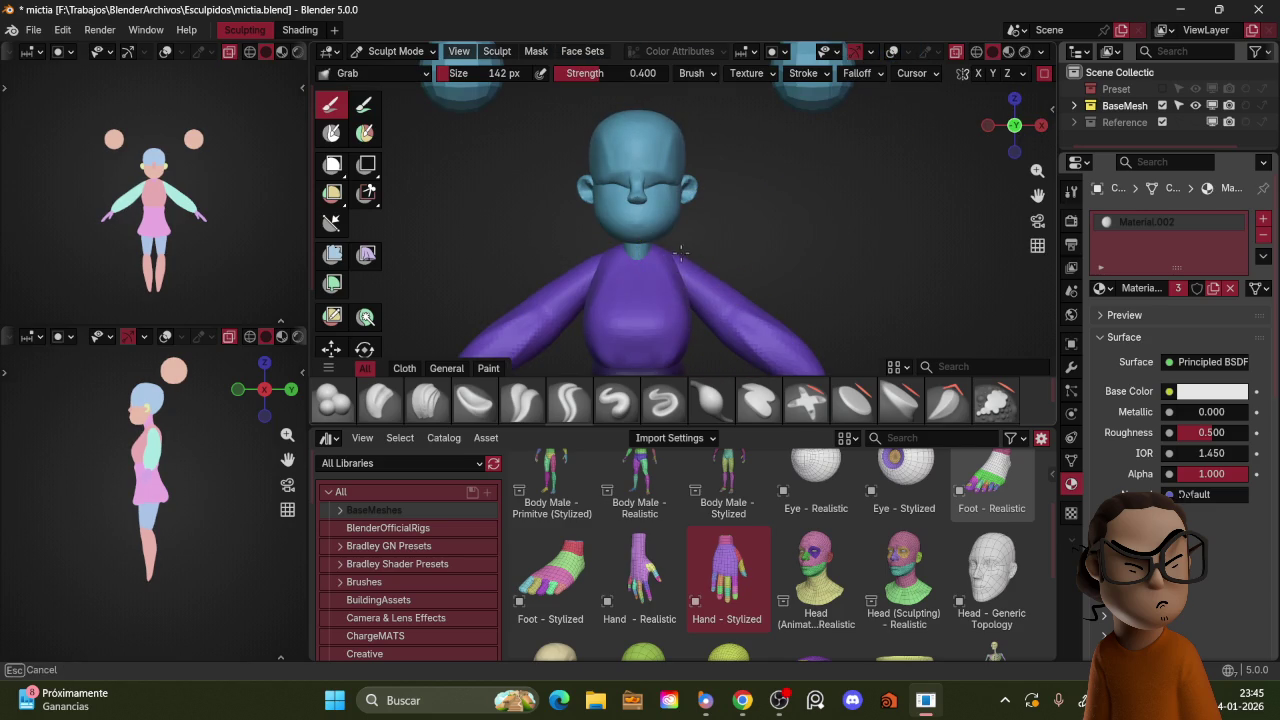
key("f")
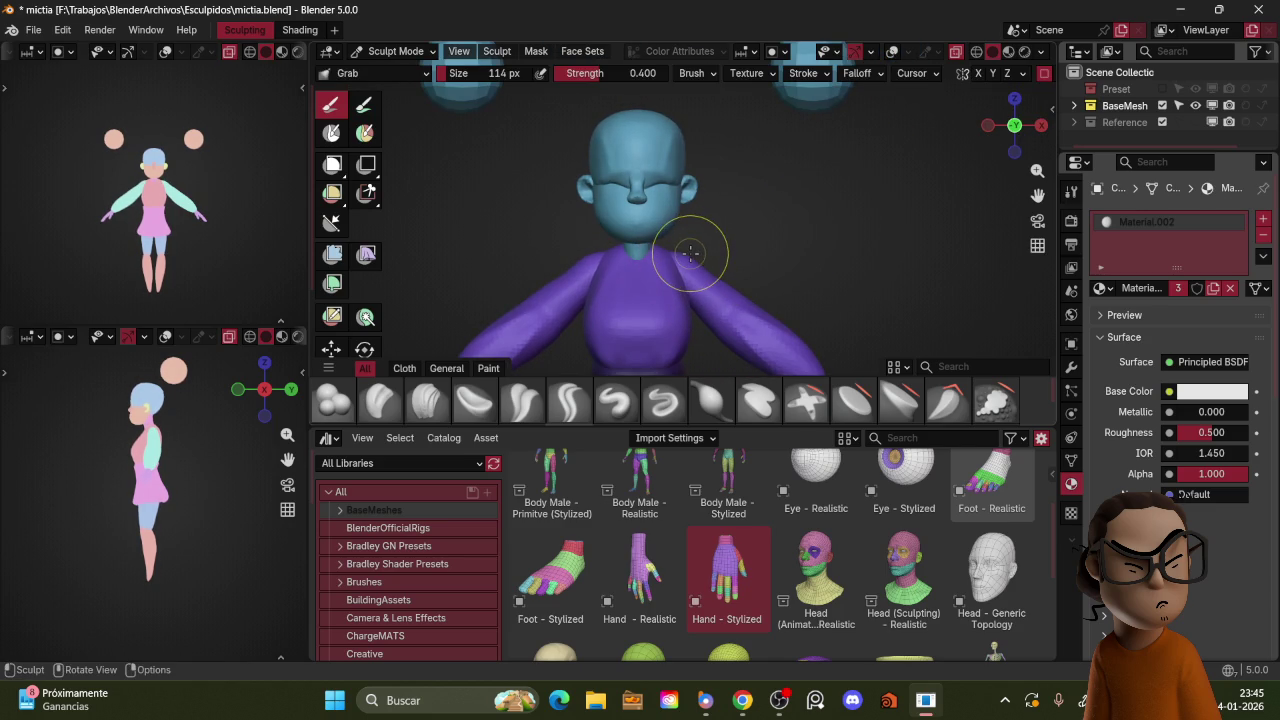
key("f")
left_click(728, 275)
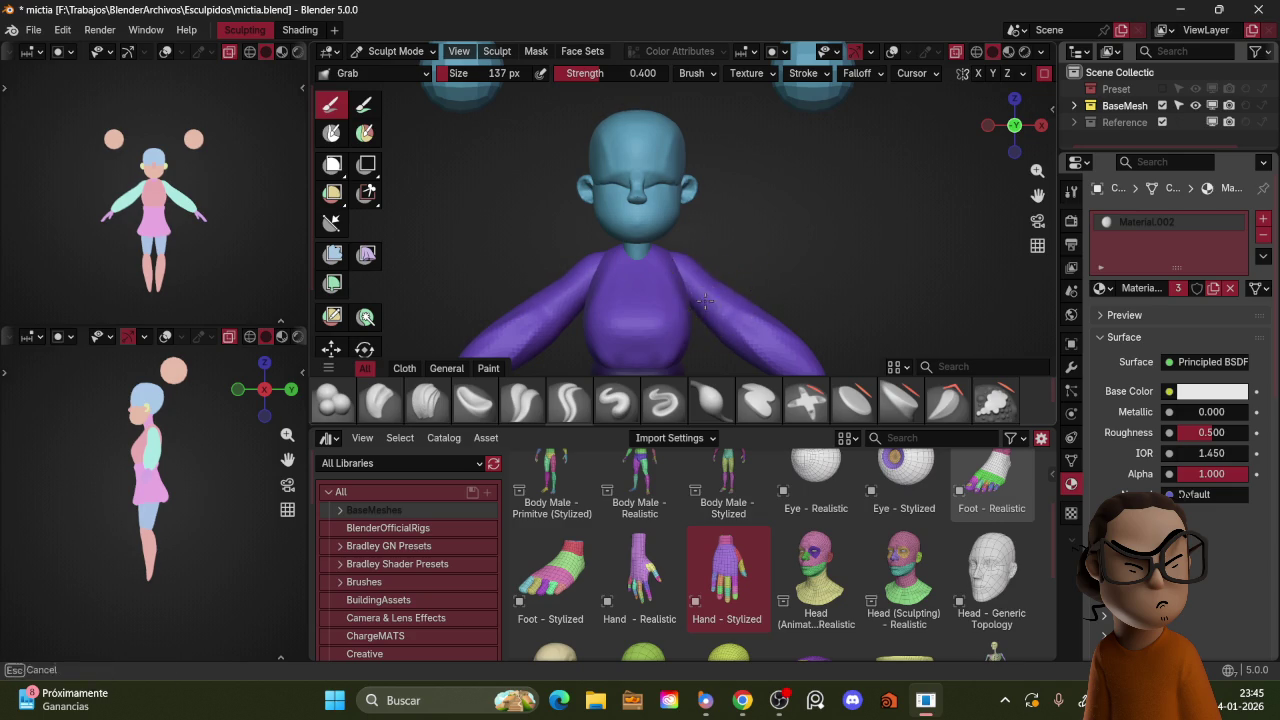
Step: Resume sculpting the purple top and view it from the orthographic right side
middle_click_drag(705, 299, 688, 299)
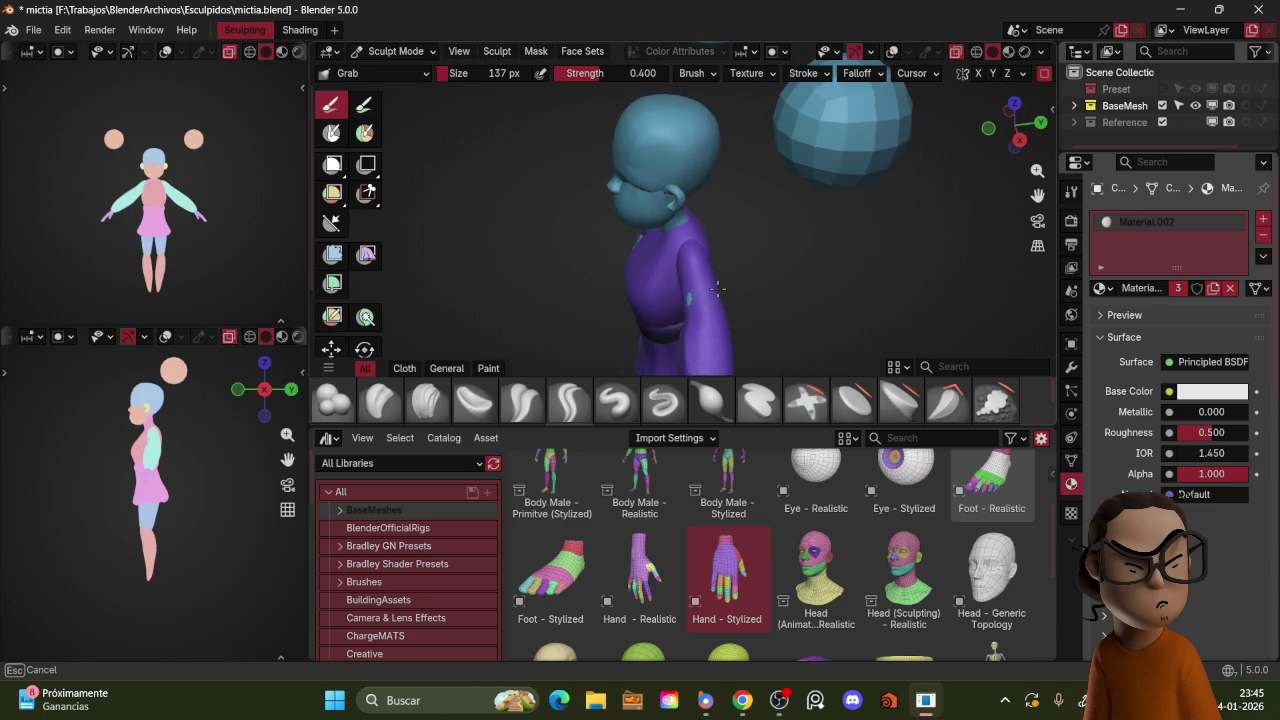
middle_click_drag(699, 290, 786, 234)
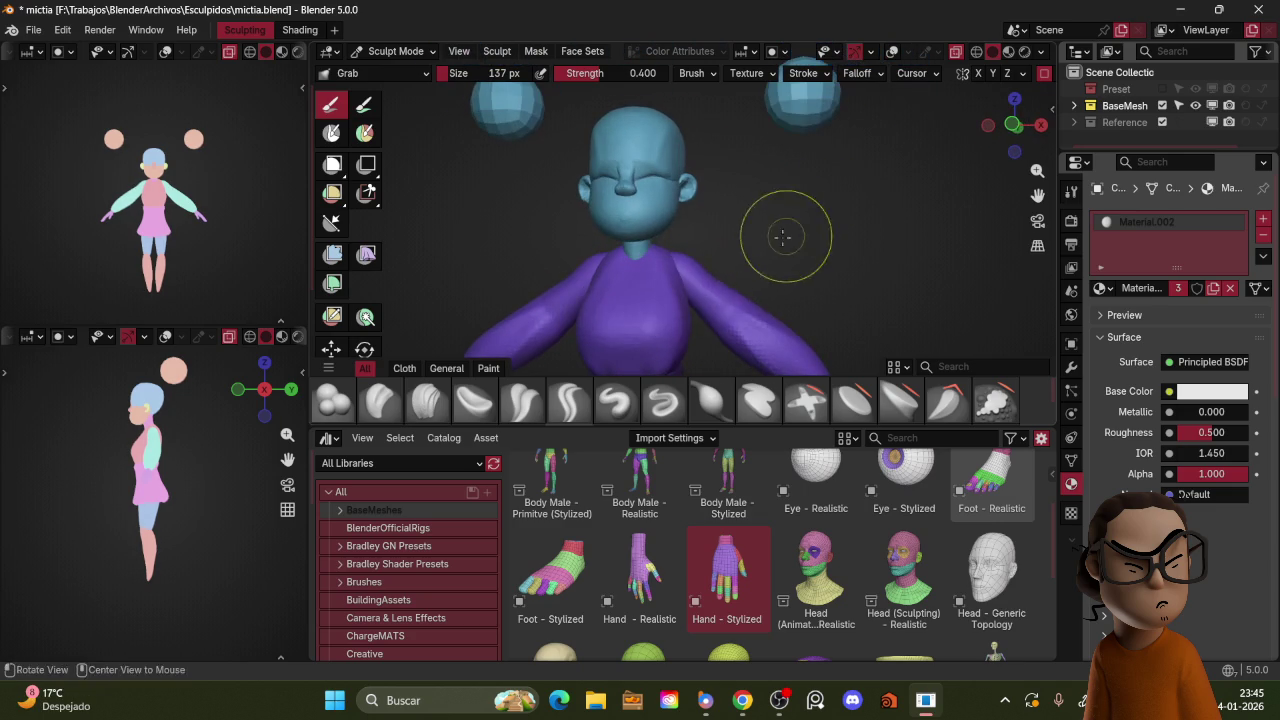
mouse_move(706, 289)
middle_mouse_down()
mouse_move(723, 251)
mouse_move(700, 230)
middle_mouse_up()
key("ctrl+Tab")
left_click(700, 189)
key("ctrl+Tab")
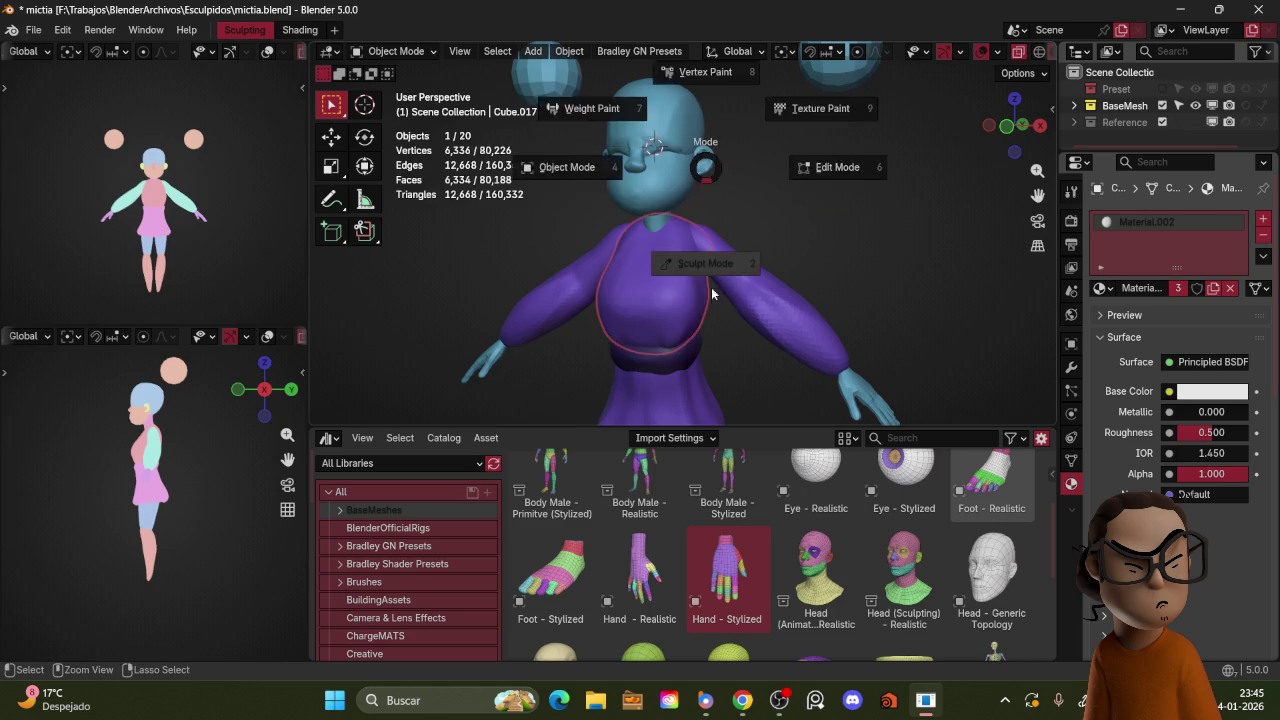
left_click(708, 232)
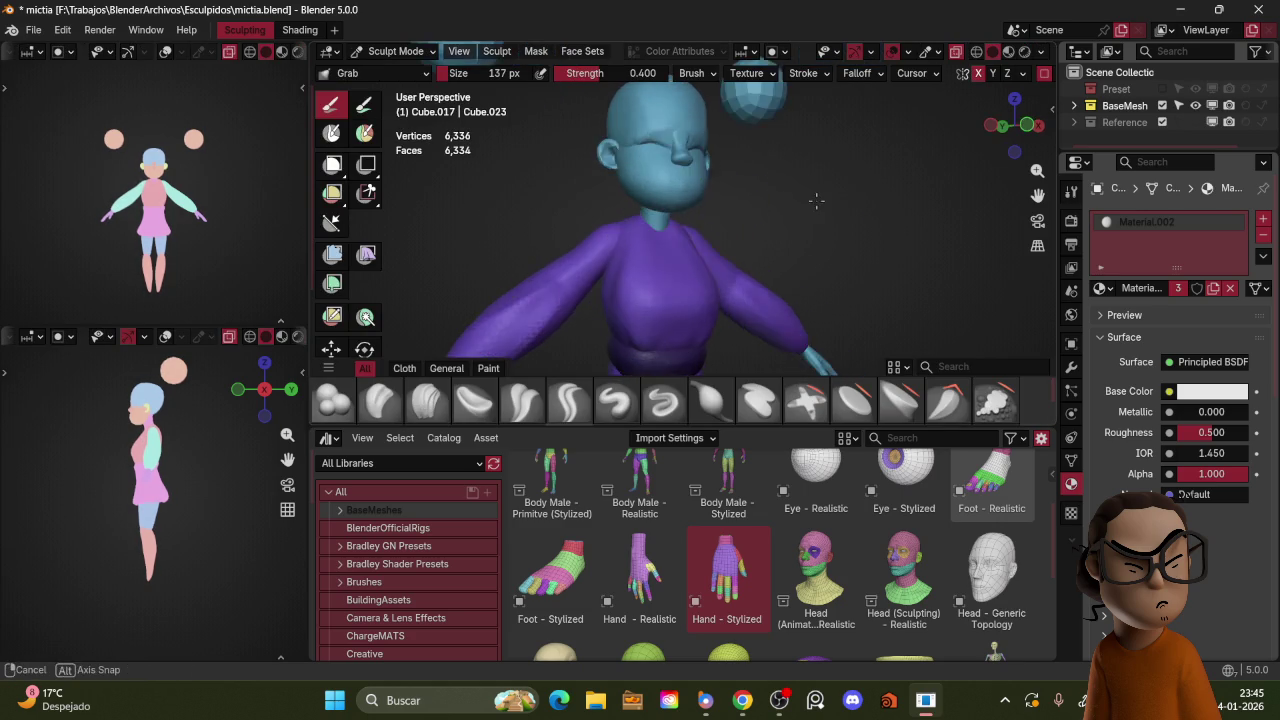
scroll(703, 250, "down", 4)
middle_click_drag(703, 250, 723, 248)
scroll(677, 263, "up", 2)
key("KP_5")
key("KP_3")
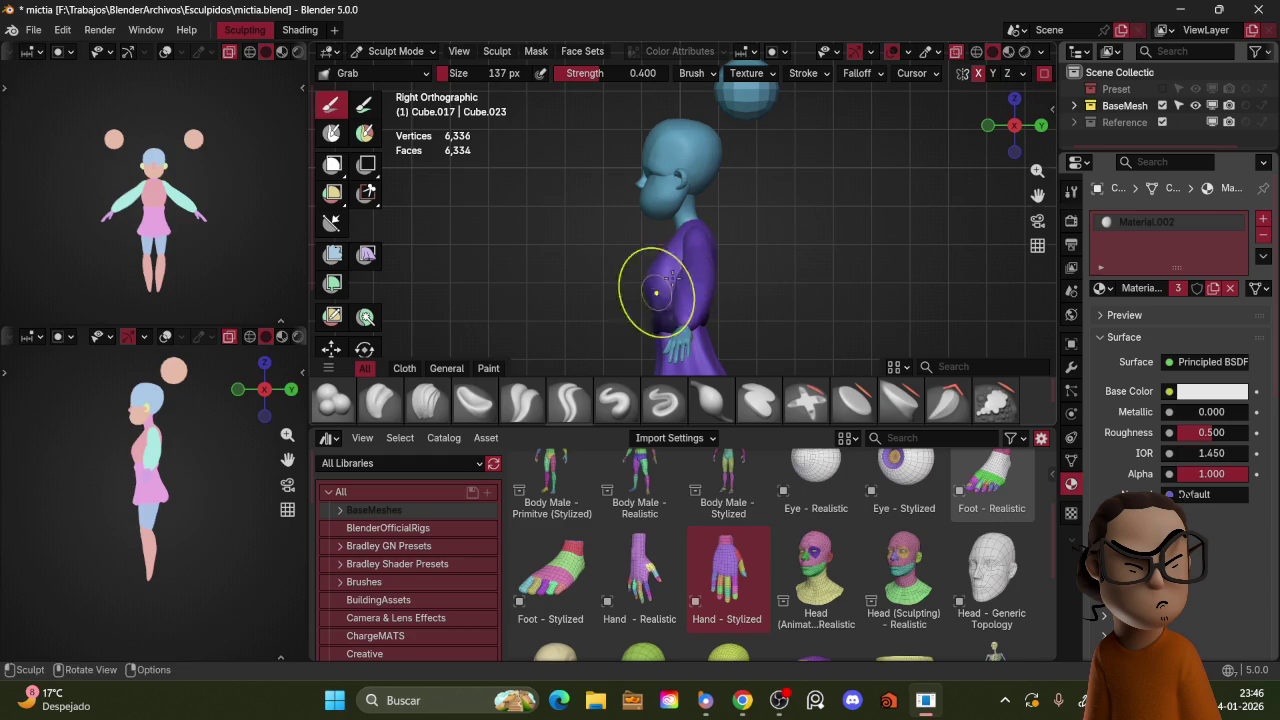
Step: Enlarge the brush to 172 px and grab-sculpt the top's chest
key("f")
left_click(681, 270)
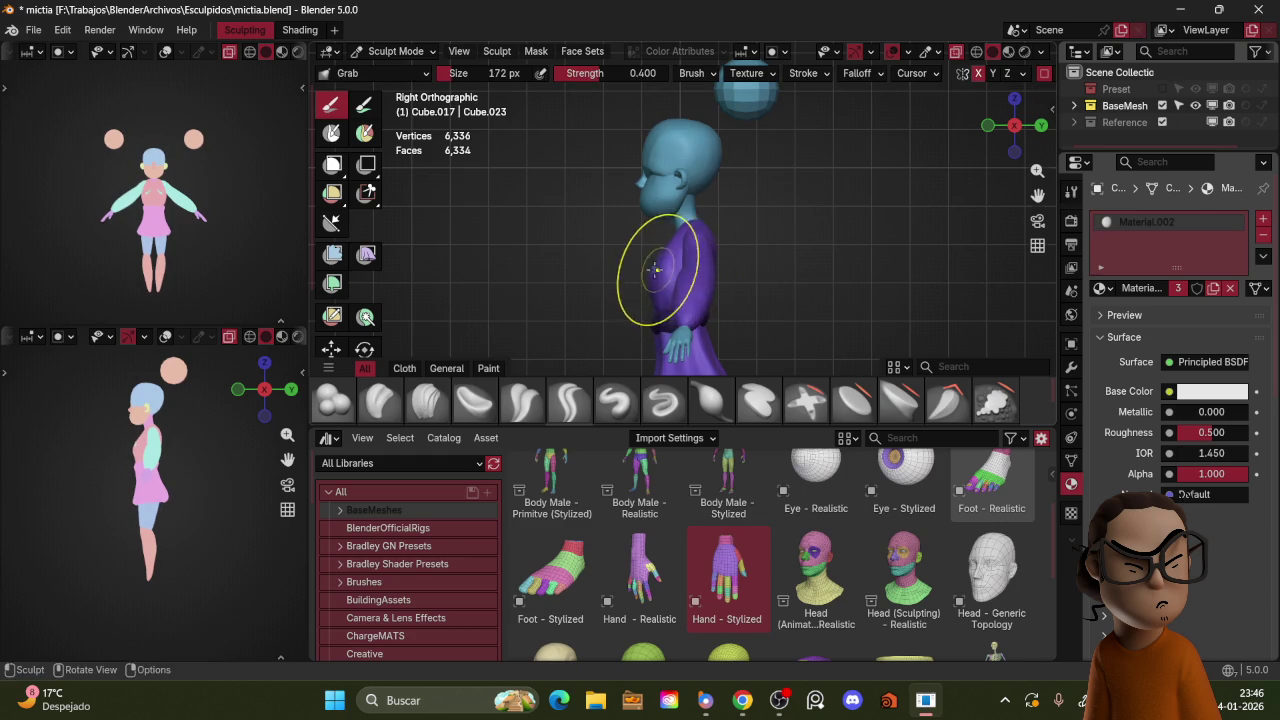
middle_click_drag(665, 247, 757, 229)
key("f")
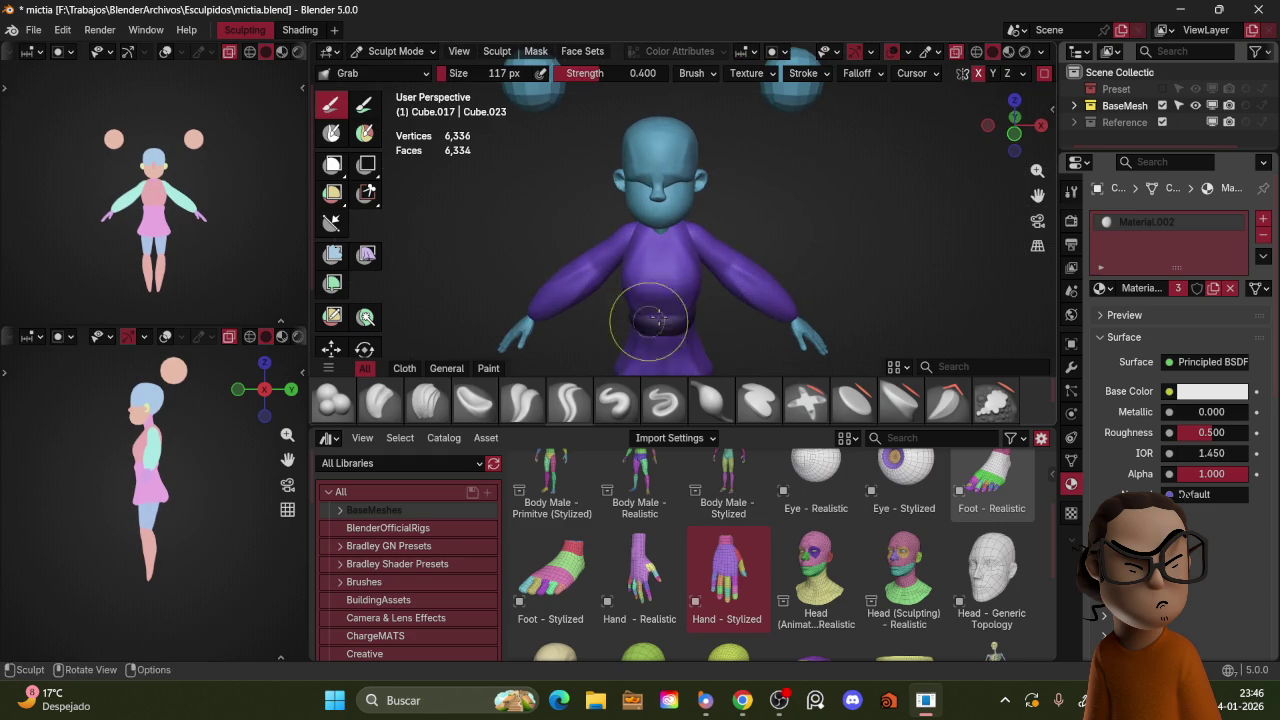
scroll(718, 296, "down", 1)
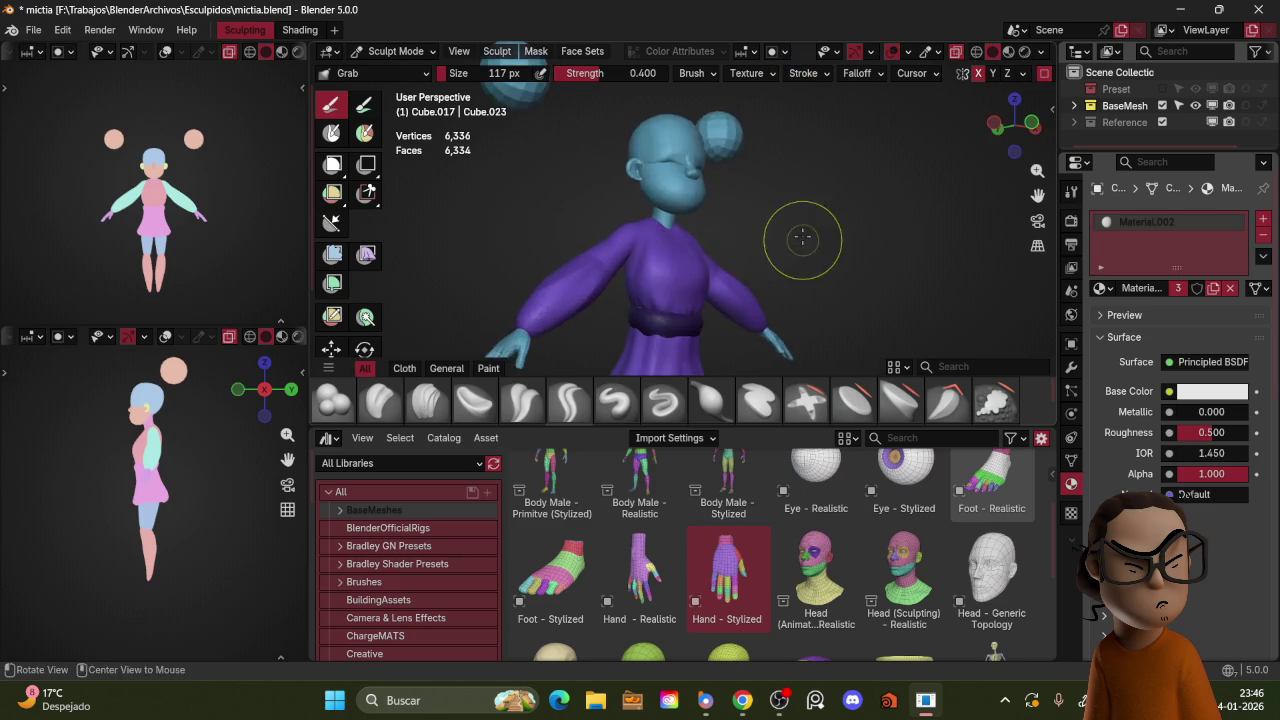
scroll(820, 223, "down", 3)
scroll(751, 194, "down", 1)
scroll(770, 253, "up", 3)
key("KP_1")
Step: Grab-sculpt the skirt from angled and side views
key("ctrl+Tab")
key("ctrl+Tab")
left_click(720, 272)
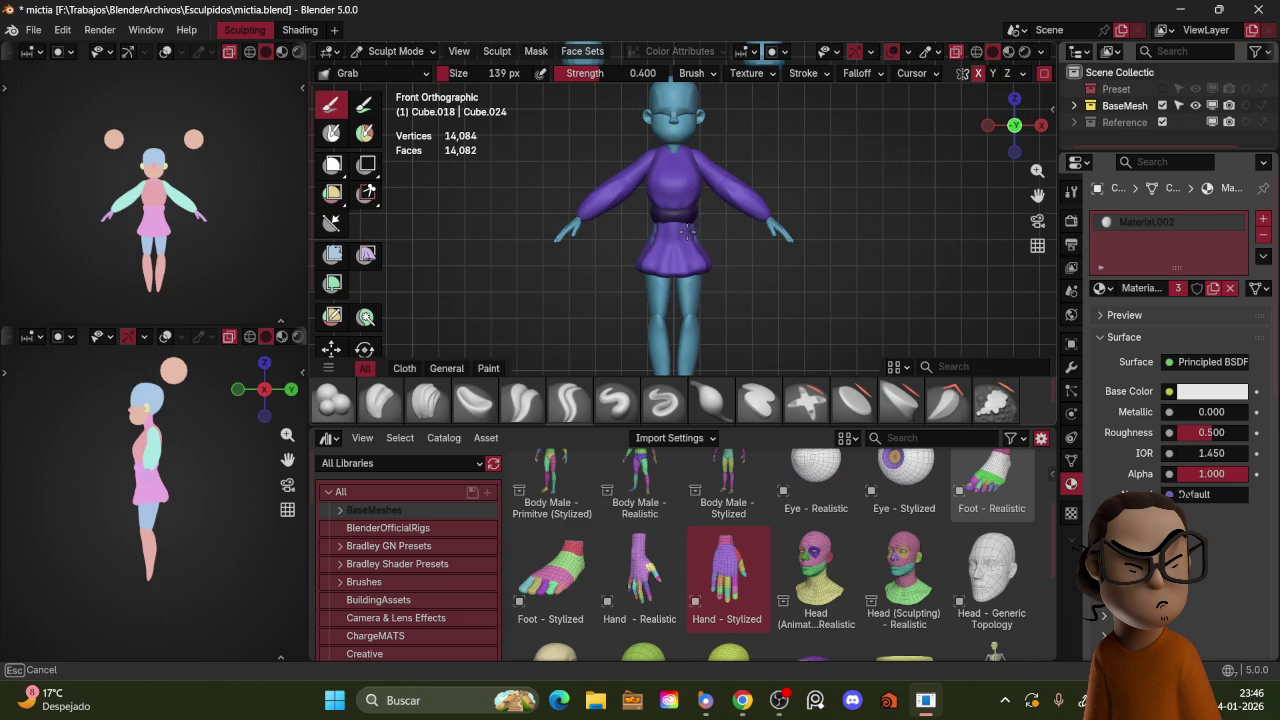
middle_click_drag(697, 234, 659, 264)
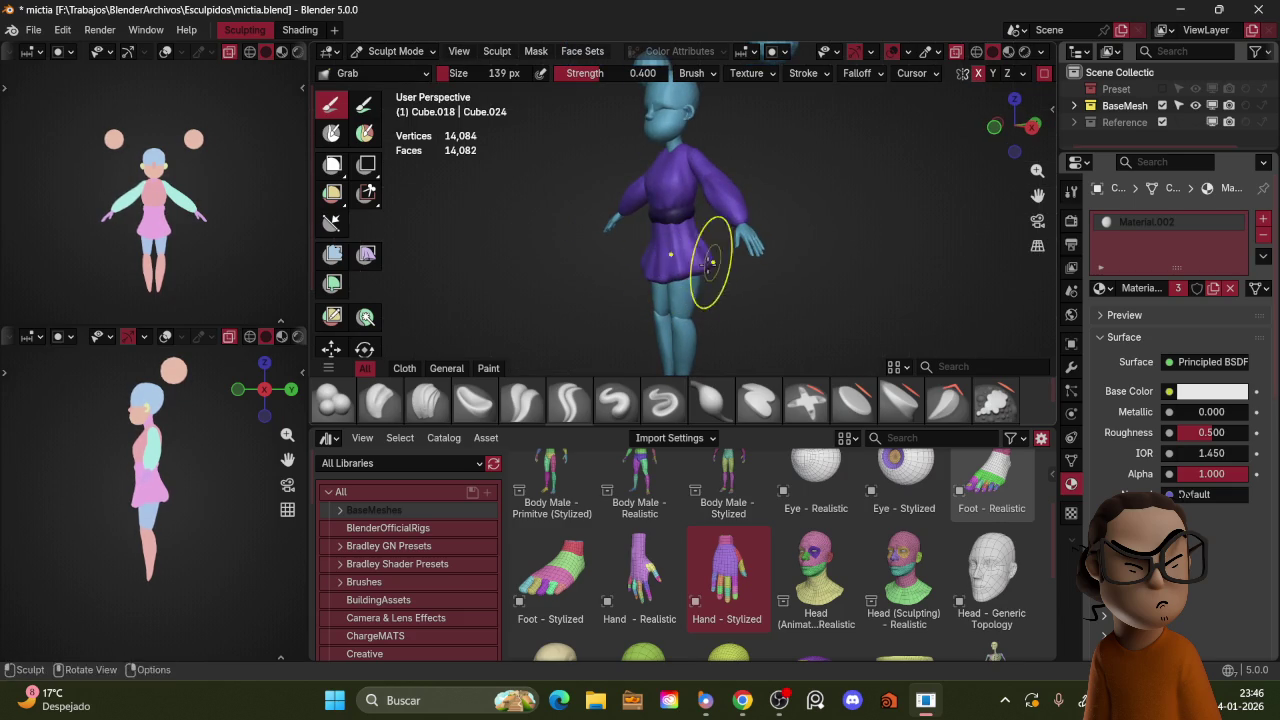
mouse_move(714, 262)
middle_mouse_down()
mouse_move(748, 229)
mouse_move(711, 262)
mouse_move(755, 178)
middle_mouse_up()
Step: Grab-sculpt the dark belt from several angles
key("ctrl+Tab")
left_click(510, 194)
key("ctrl+Tab")
left_click(677, 285)
mouse_move(677, 240)
middle_mouse_down()
mouse_move(648, 207)
mouse_move(737, 194)
mouse_move(701, 228)
mouse_move(728, 158)
mouse_move(752, 187)
mouse_move(735, 205)
mouse_move(657, 200)
middle_mouse_up()
scroll(728, 155, "up", 2)
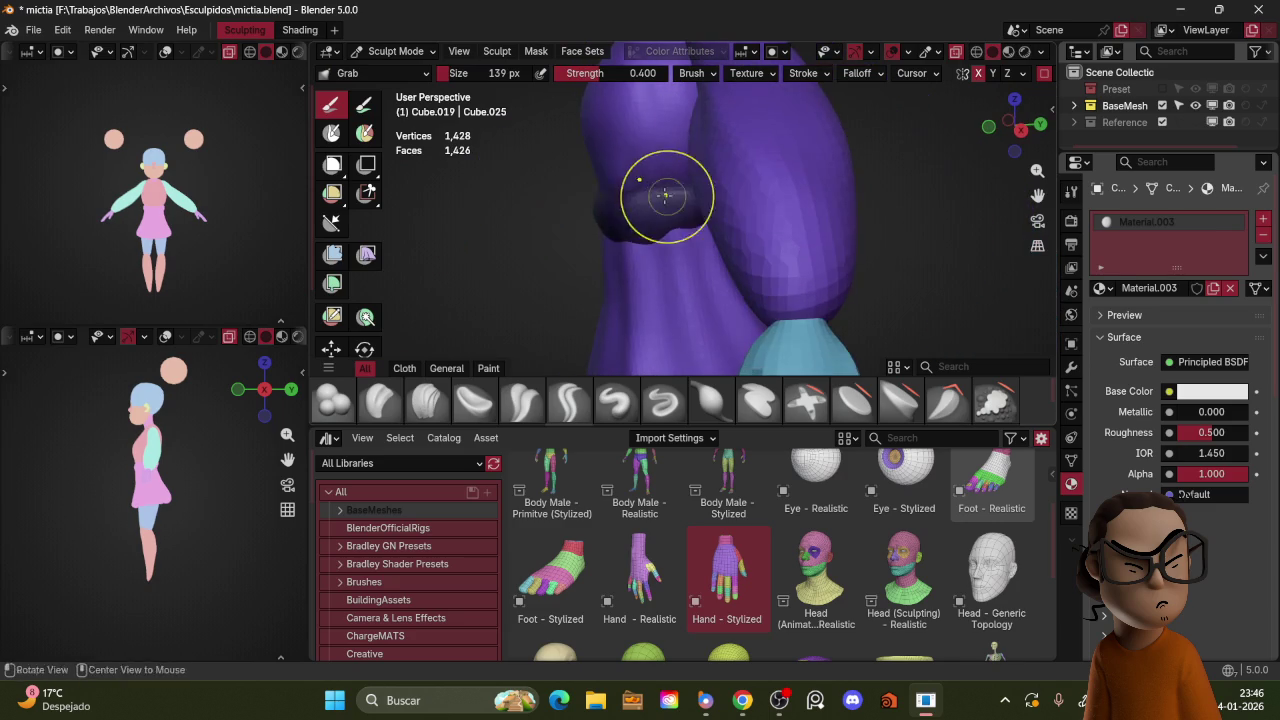
scroll(789, 171, "down", 3)
mouse_move(789, 171)
middle_mouse_down()
mouse_move(775, 203)
mouse_move(837, 226)
mouse_move(851, 183)
mouse_move(849, 197)
mouse_move(841, 177)
middle_mouse_up()
scroll(775, 203, "down", 3)
Step: Return to Object Mode in front view and select the hair-bun spheres
key("ctrl+Tab")
mouse_move(737, 182)
middle_mouse_down()
mouse_move(750, 200)
mouse_move(737, 231)
middle_mouse_up()
scroll(755, 218, "up", 2)
scroll(704, 208, "up", 3)
key("KP_1")
left_click(704, 112)
Step: Duplicate the spheres beside the arms and give the copies the purple Material.002
key("shift+d")
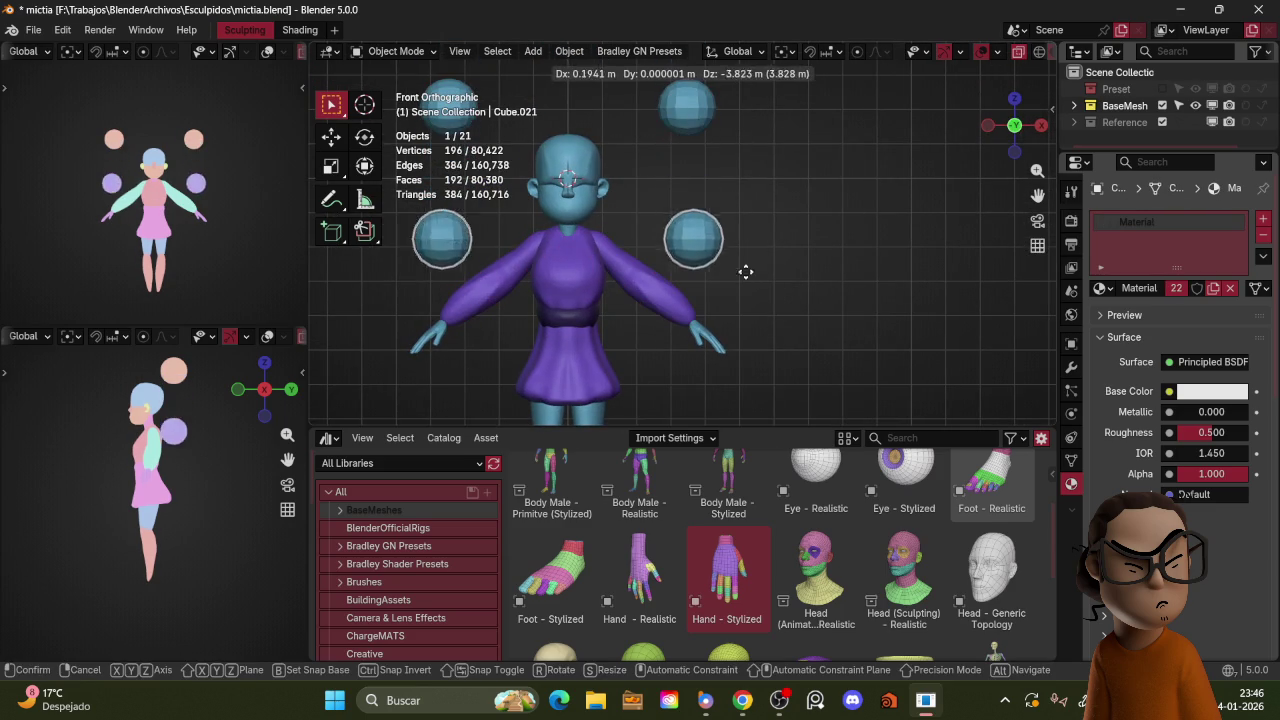
left_click(751, 300)
left_click(1103, 288)
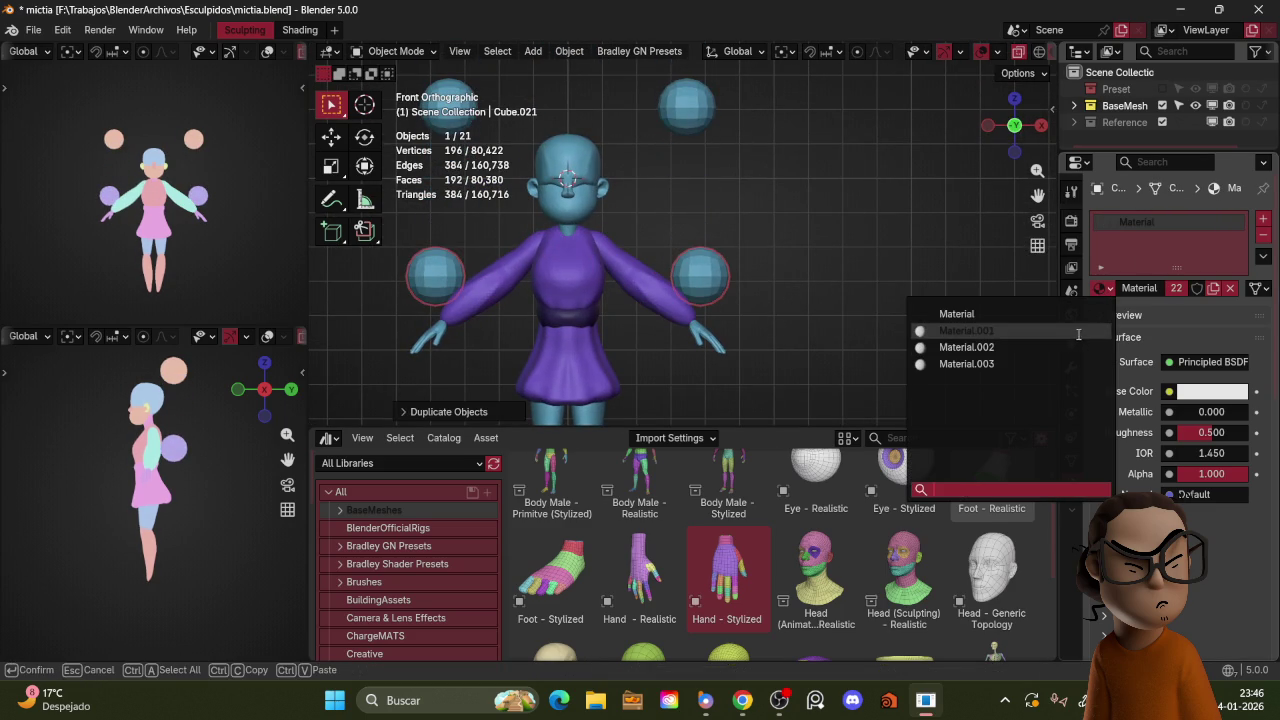
left_click(1075, 347)
left_click(1100, 288)
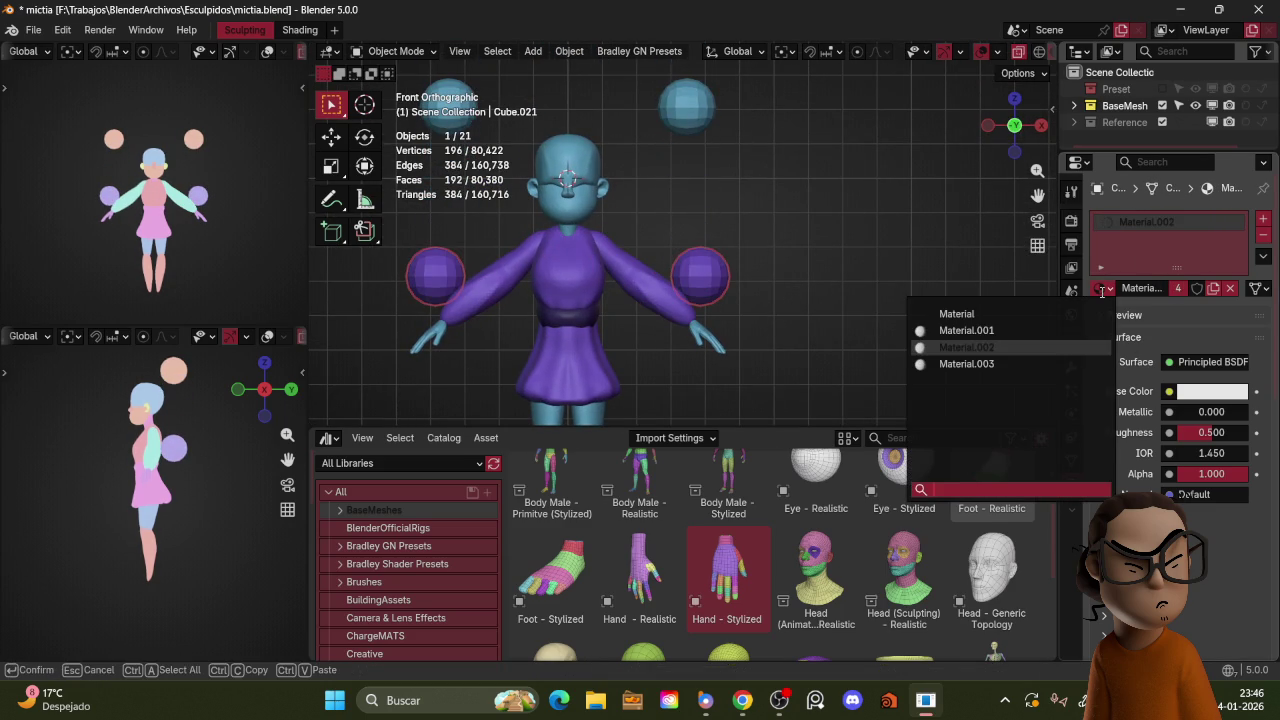
Step: Flatten the copied spheres along Z into discs
key("s")
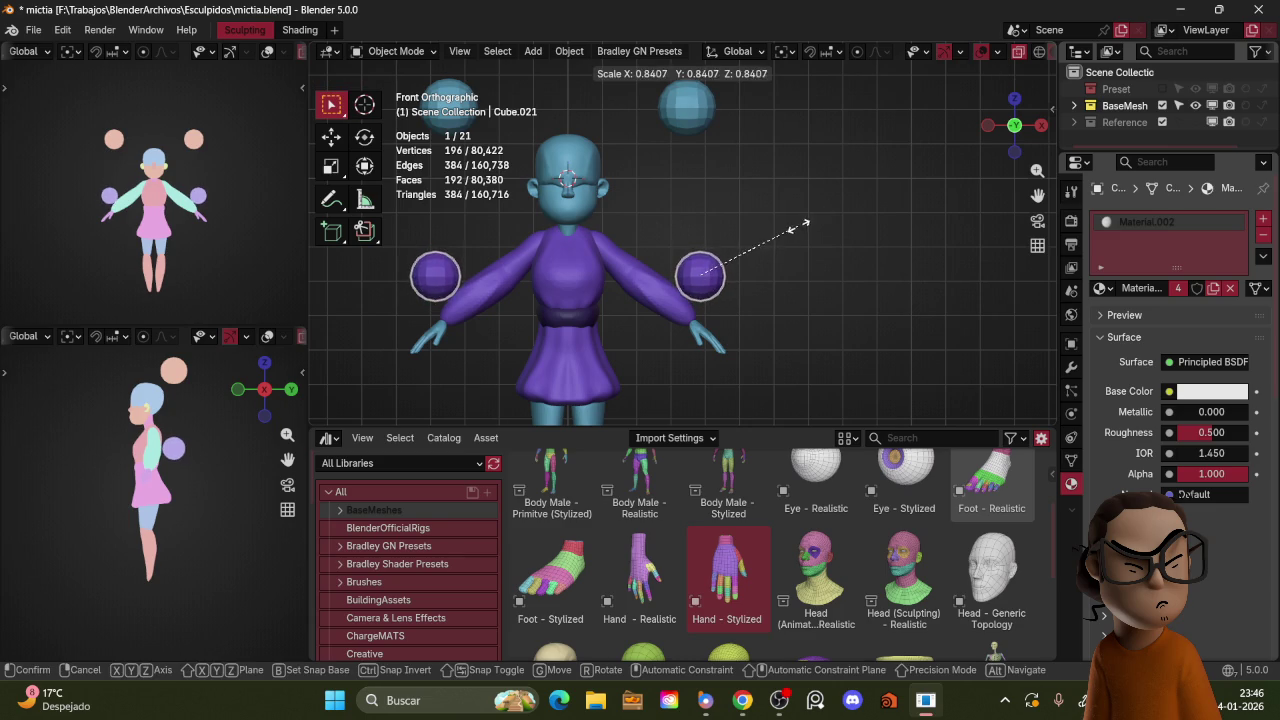
key("Escape")
key("s")
key("z")
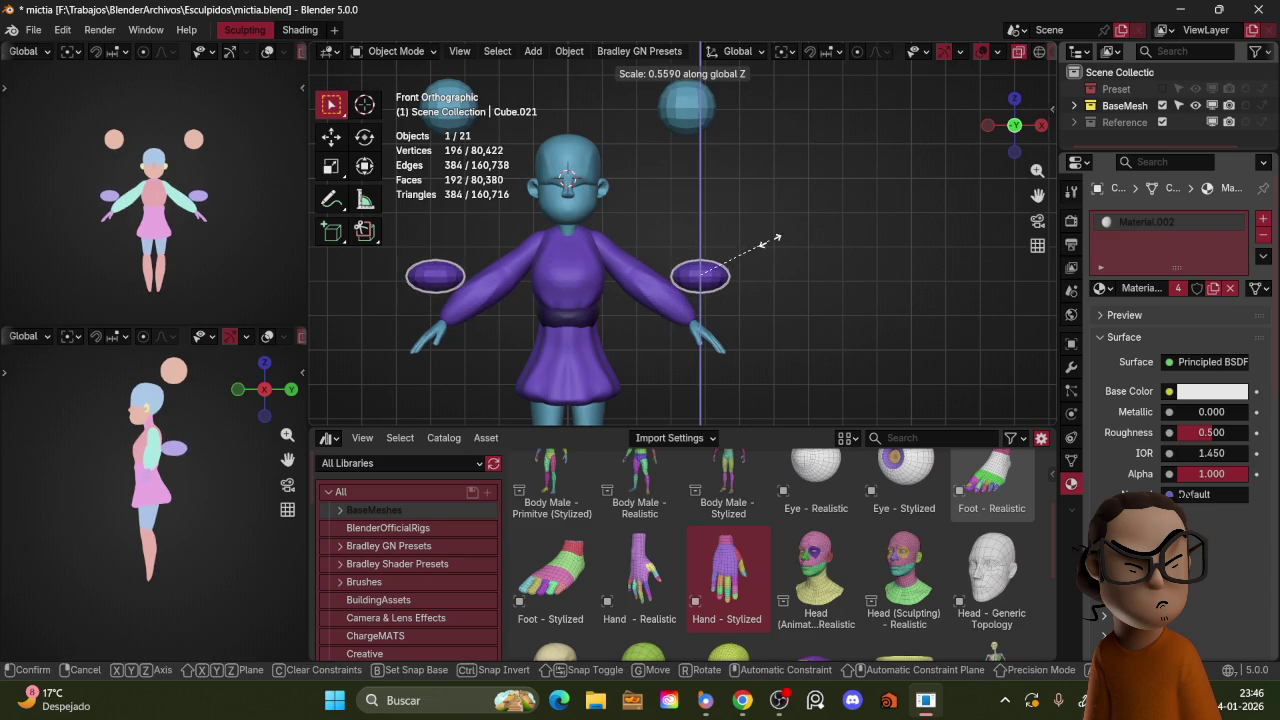
left_click(769, 243)
scroll(700, 272, "up", 4)
Step: In Edit Mode, squash the right disc's whole mesh vertically
key("ctrl+Tab")
left_click(849, 234)
scroll(849, 234, "up", 1)
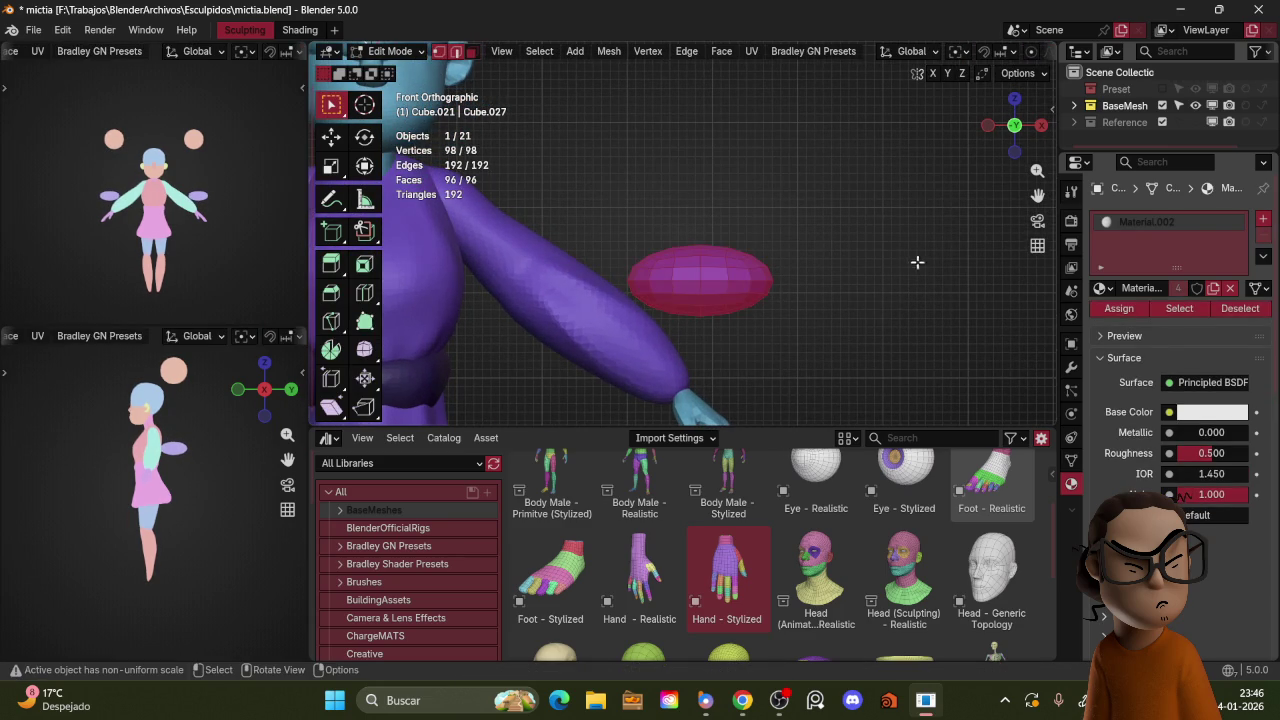
left_click(724, 273)
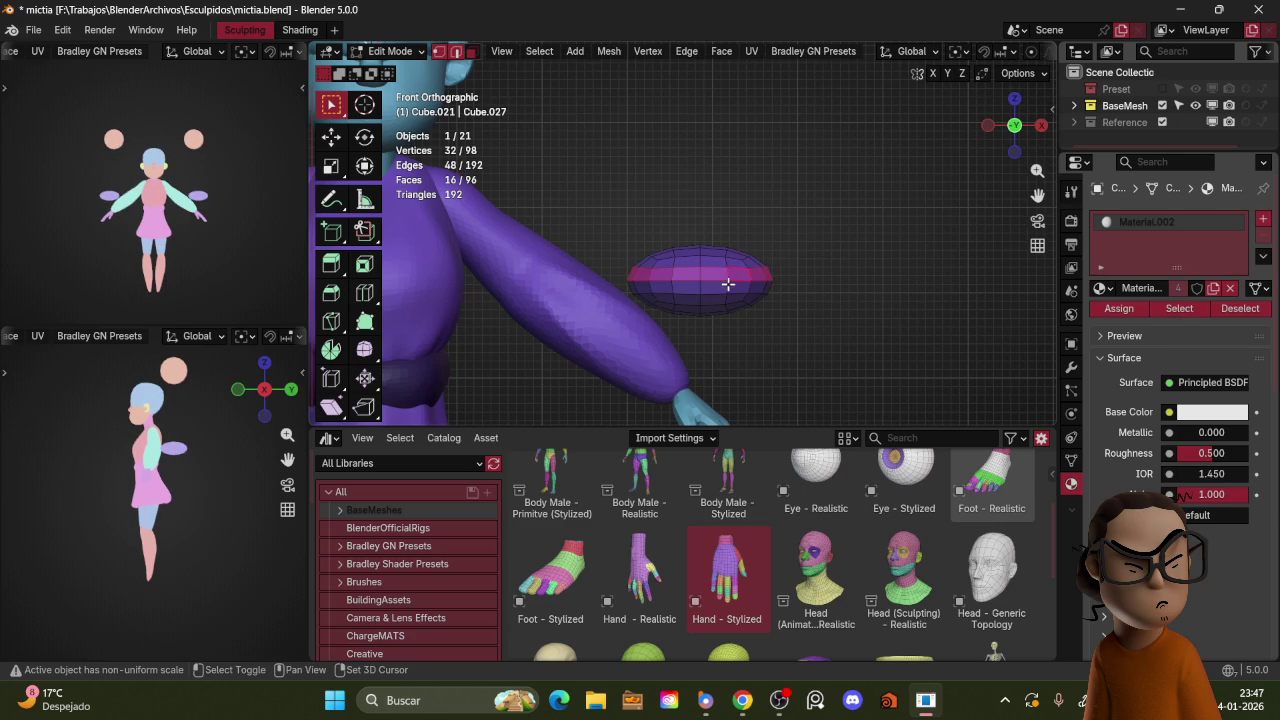
key("s")
key("shift+z")
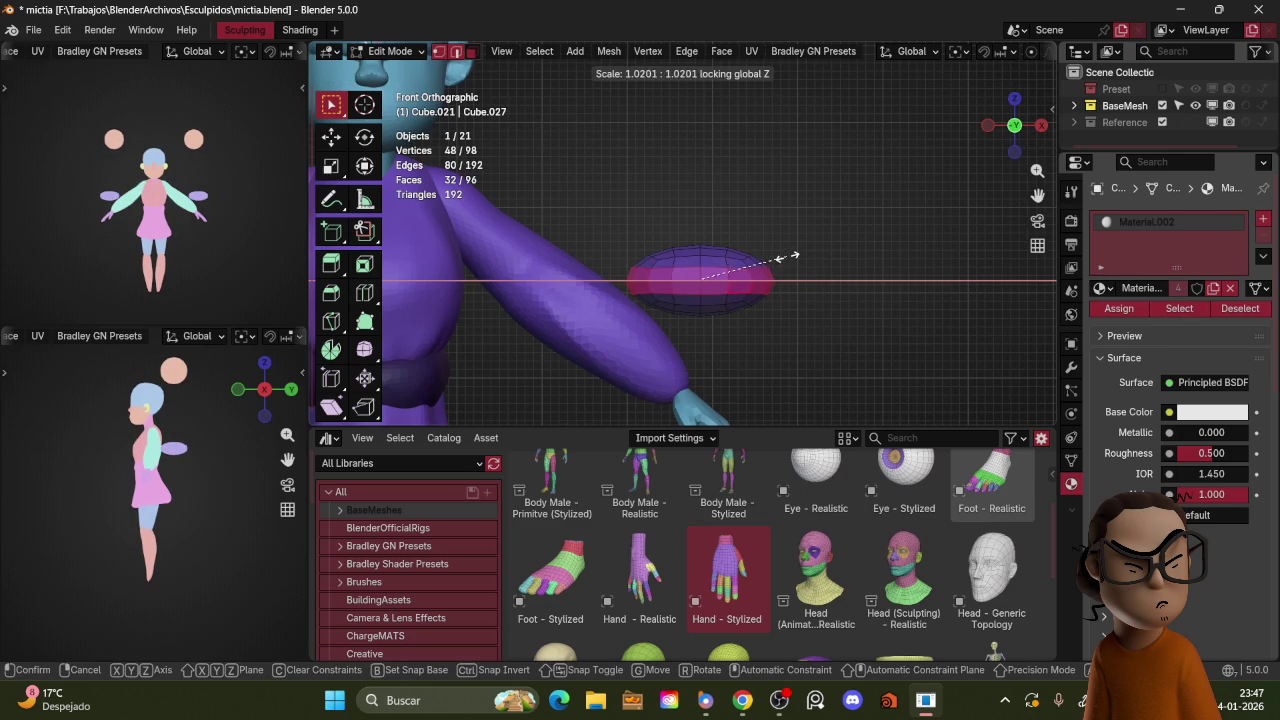
key("Escape")
key("a")
key("s")
key("z")
left_click(776, 258)
left_click(782, 173)
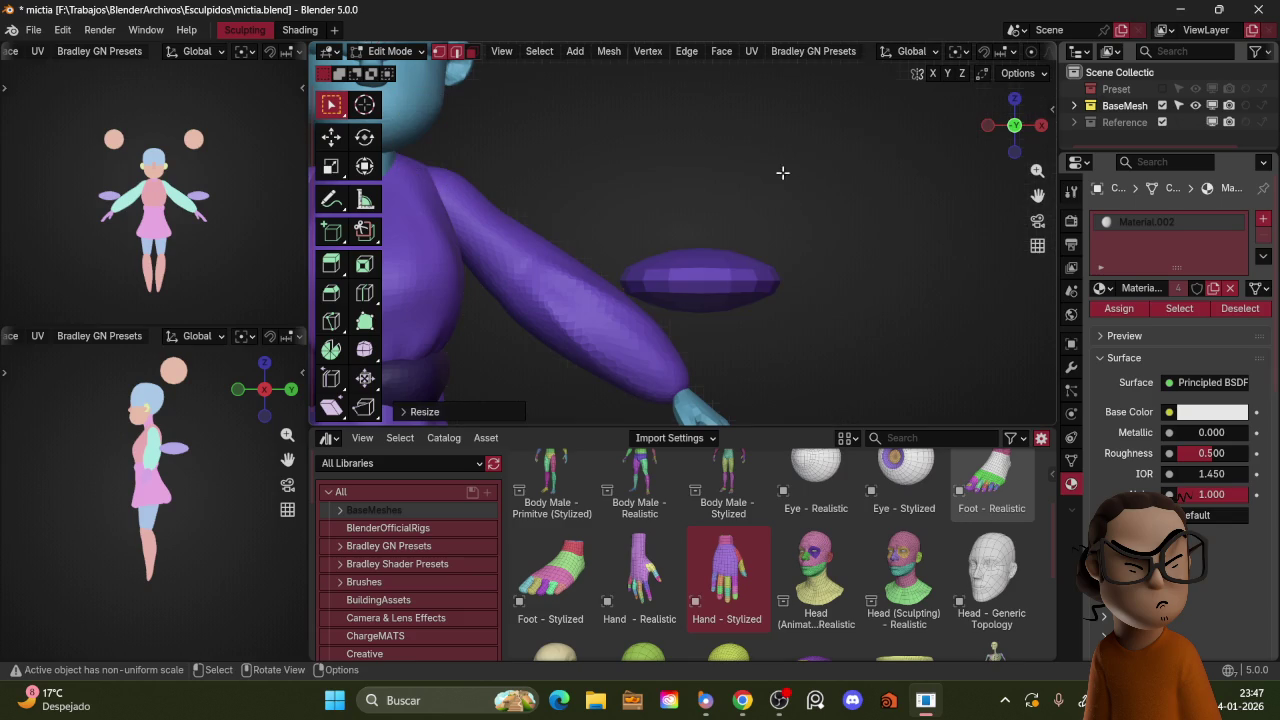
Step: Back in Object Mode, shrink, tilt and move the disc toward the arm
key("ctrl+Tab")
left_click(806, 160)
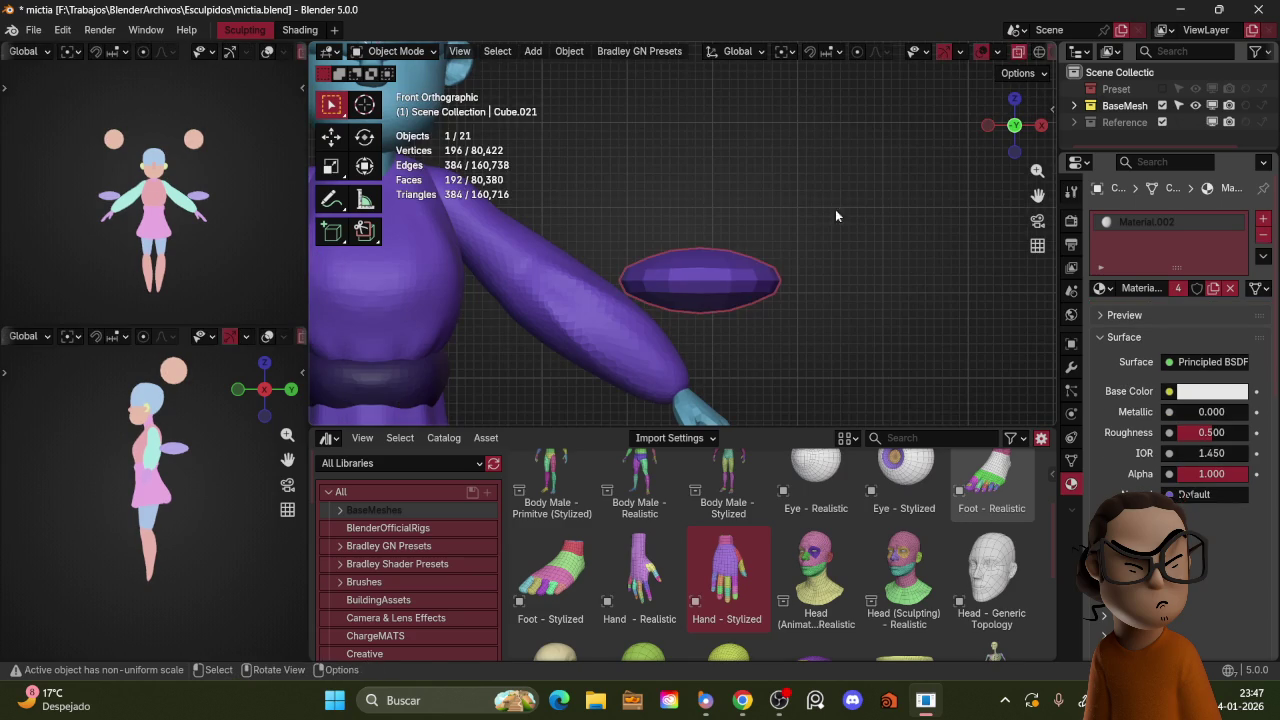
key("s")
left_click(808, 197)
key("r")
left_click(764, 194)
key("g")
left_click(768, 292)
key("s")
left_click(778, 282)
Step: Position the ring at the wrist from the right side view
key("KP_3")
key("g")
left_click(688, 302)
key("KP_1")
key("s")
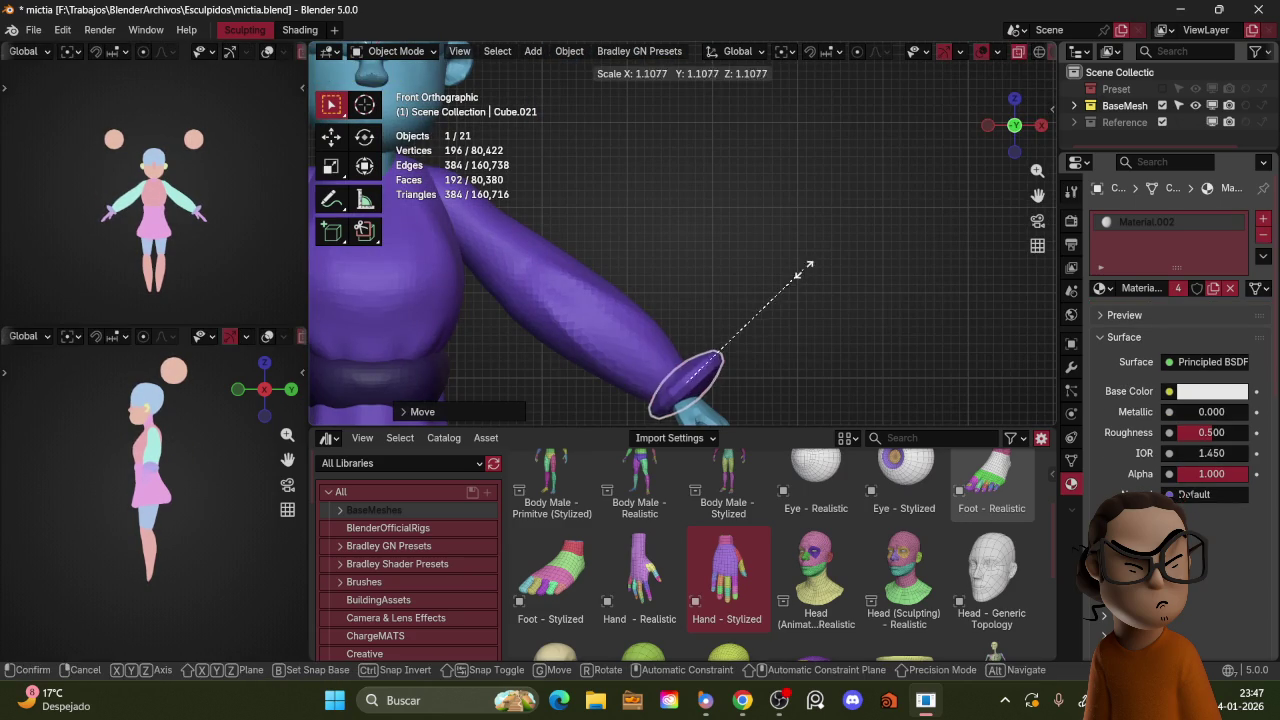
right_click(795, 295)
Step: Rotate the ring around the wrist in top view and seat it at the sleeve end
mouse_move(799, 292)
middle_mouse_down()
mouse_move(748, 268)
mouse_move(778, 264)
middle_mouse_up()
key("KP_7")
key("r")
key("r")
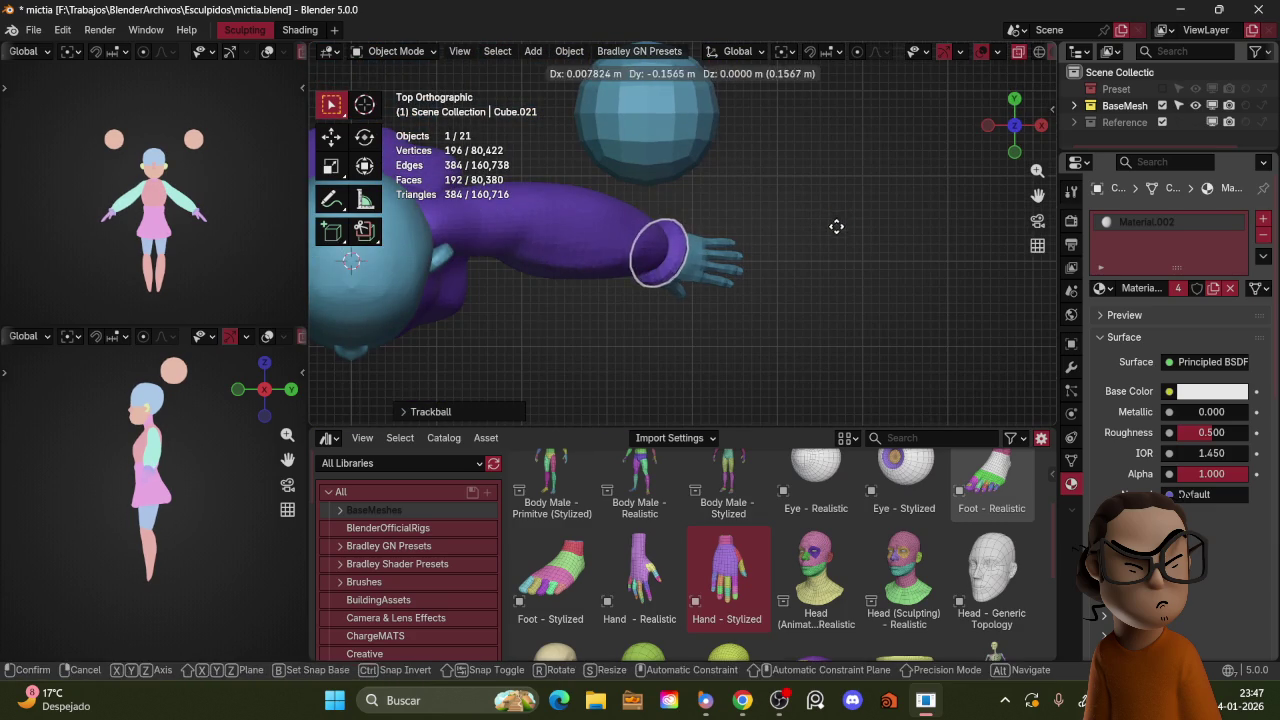
left_click(836, 228)
key("KP_1")
key("g")
left_click(836, 234)
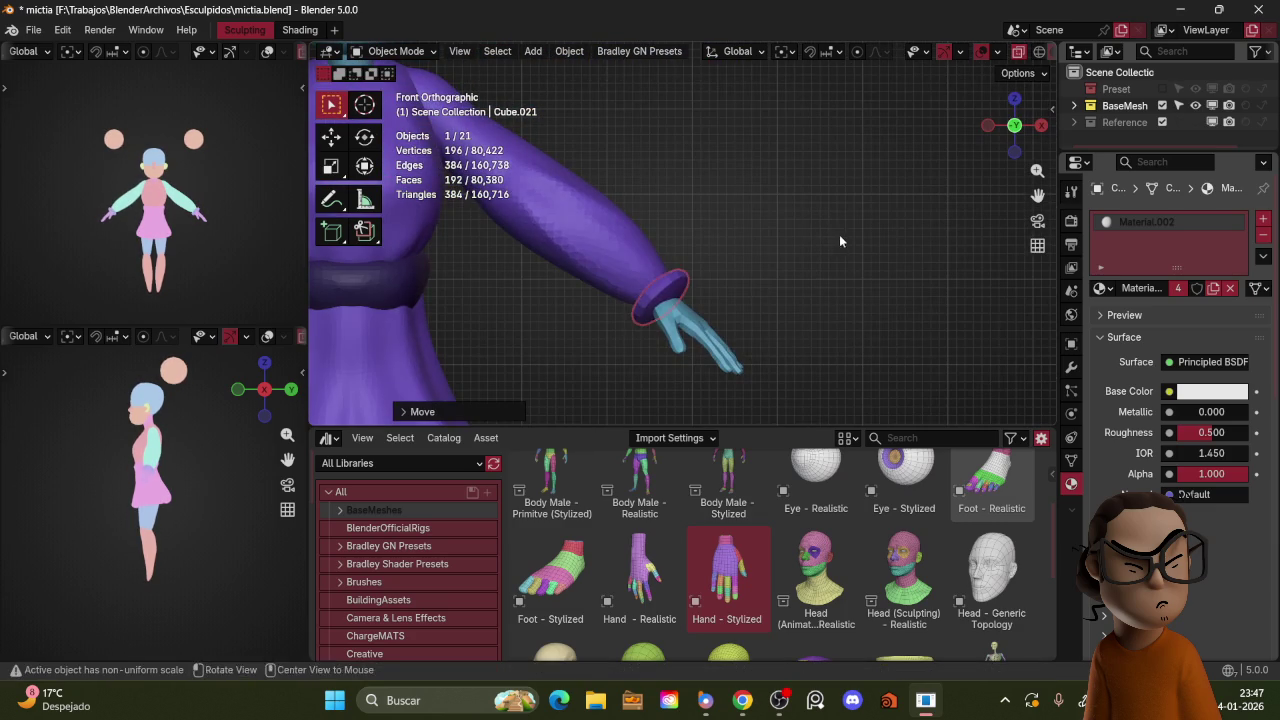
middle_click_drag(836, 234, 797, 254)
Step: Shade the cuff smooth and apply all its transforms
right_click(800, 212)
left_click(799, 213)
key("ctrl+Tab")
left_click(746, 325)
key("ctrl+Tab")
left_click(680, 231)
key("ctrl+a")
left_click(760, 238)
key("KP_Decimal")
scroll(840, 276, "down", 3)
Step: Thicken the cuff ring with two Alt+S fatten passes in Edit Mode, then return to Object Mode
key("ctrl+Tab")
left_click(766, 290)
middle_click_drag(749, 251, 790, 228)
key("ctrl+Tab")
left_click(752, 234)
key("alt+s")
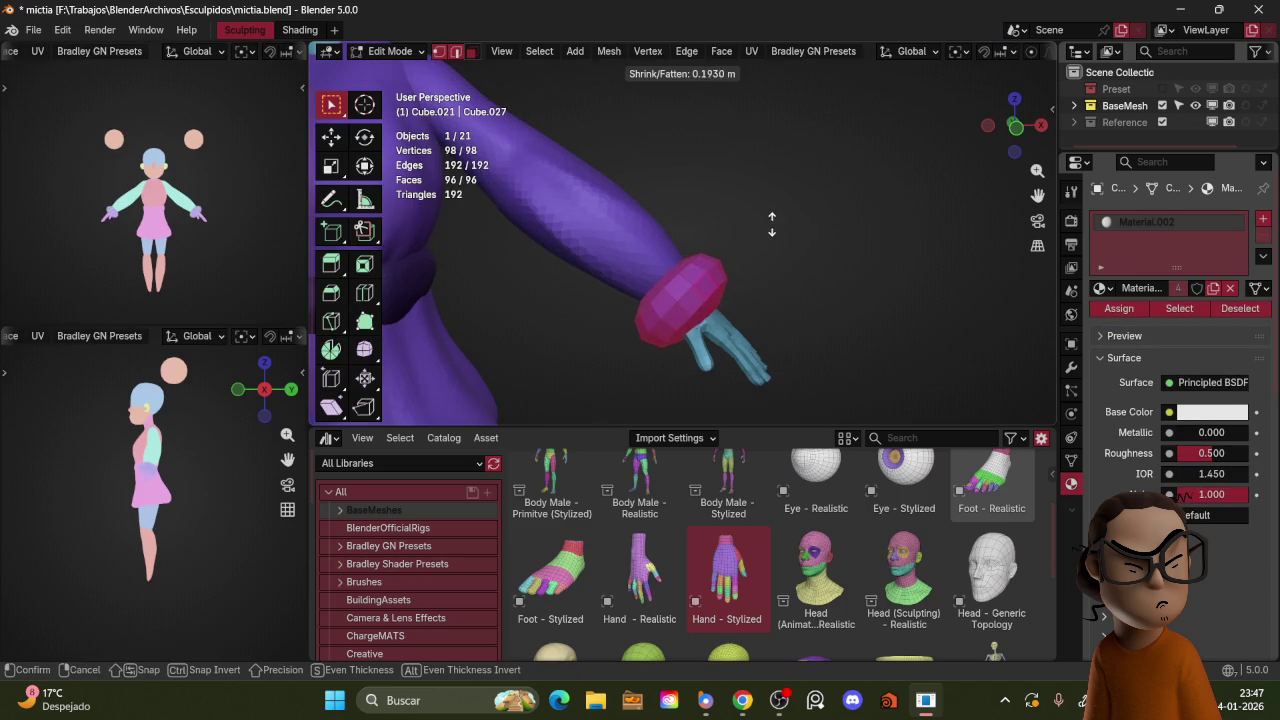
left_click(766, 232)
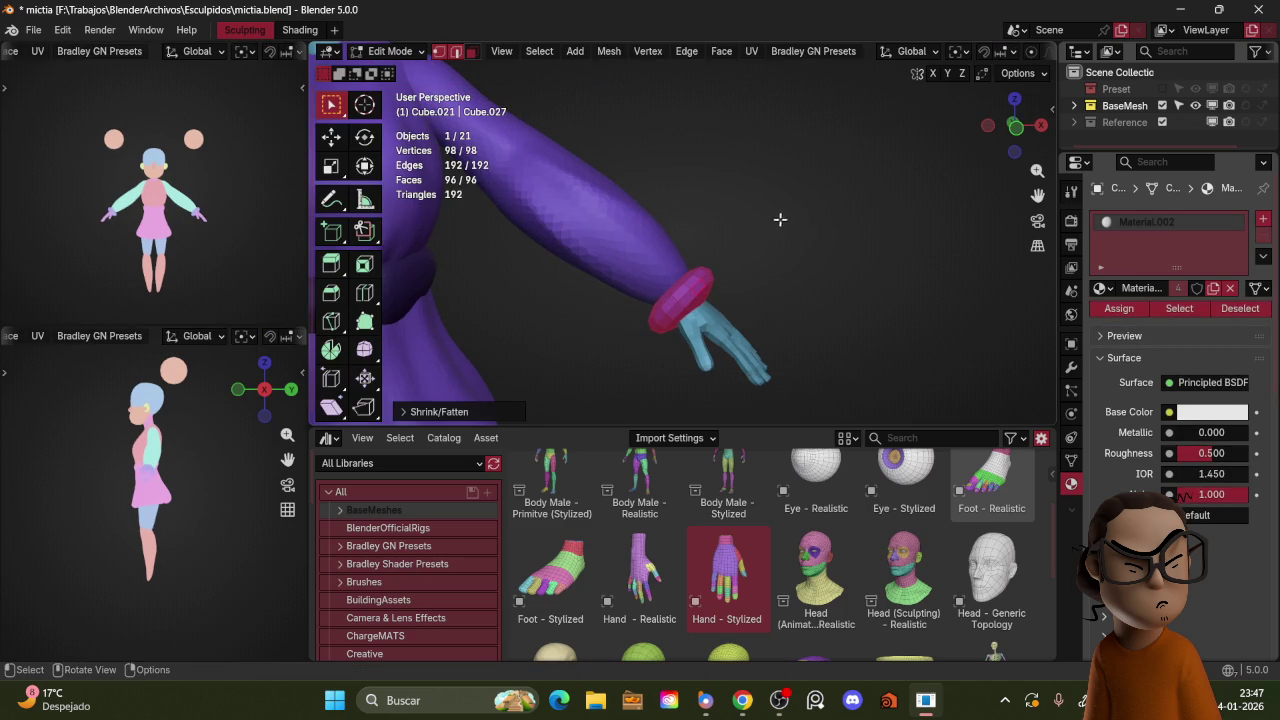
key("alt+s")
left_click(776, 224)
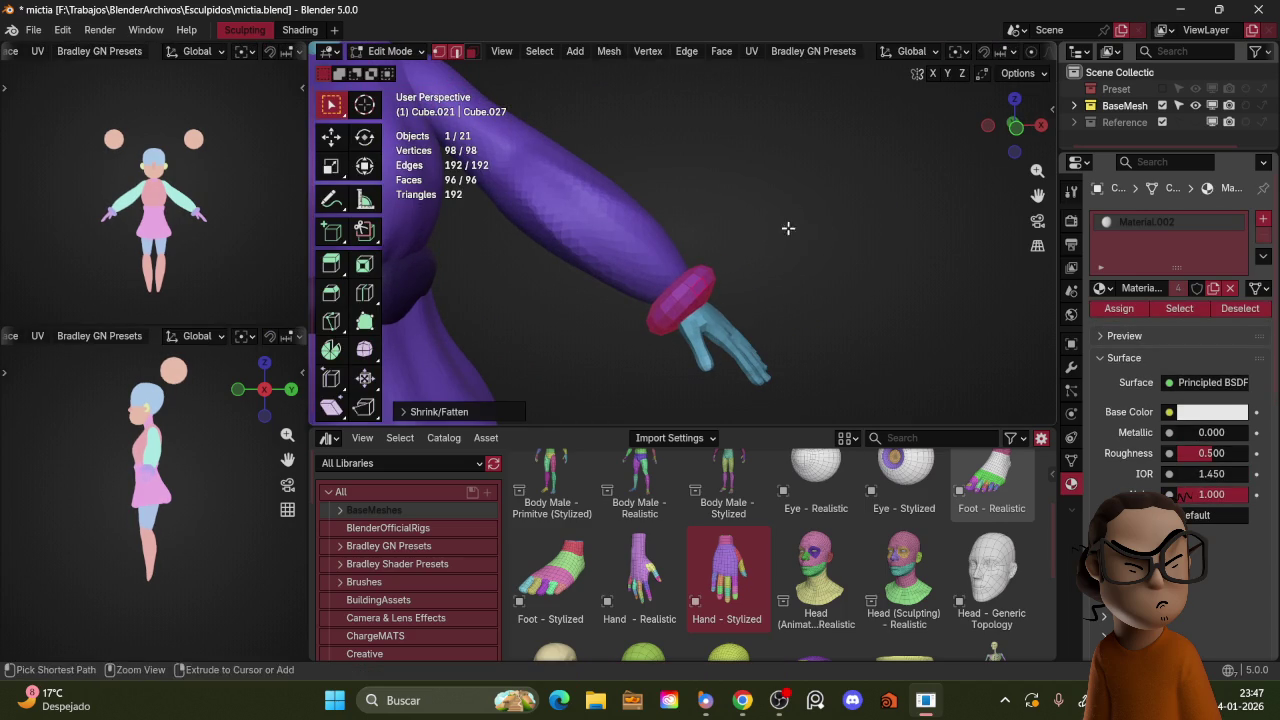
key("Tab")
key("ctrl+Tab")
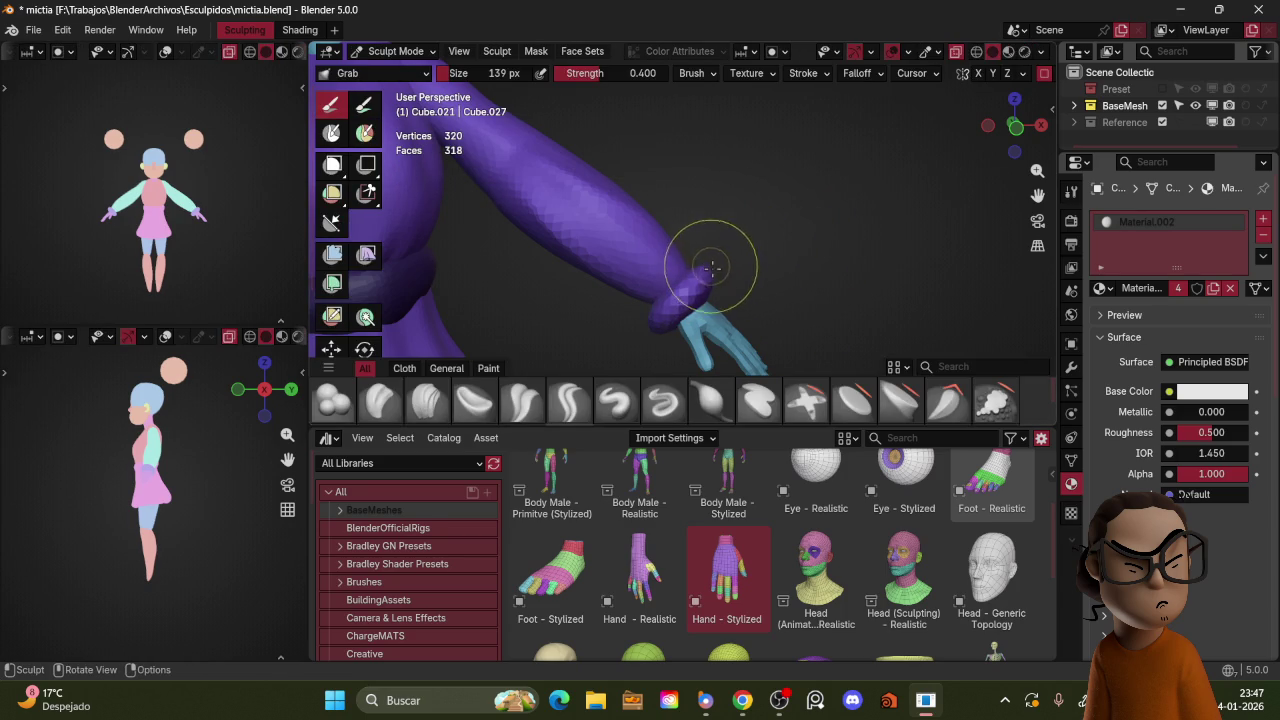
Step: Pull the cuff edge over the wrist with Grab and shrink the brush to 91 px
mouse_move(703, 284)
middle_mouse_down()
mouse_move(733, 285)
mouse_move(697, 286)
middle_mouse_up()
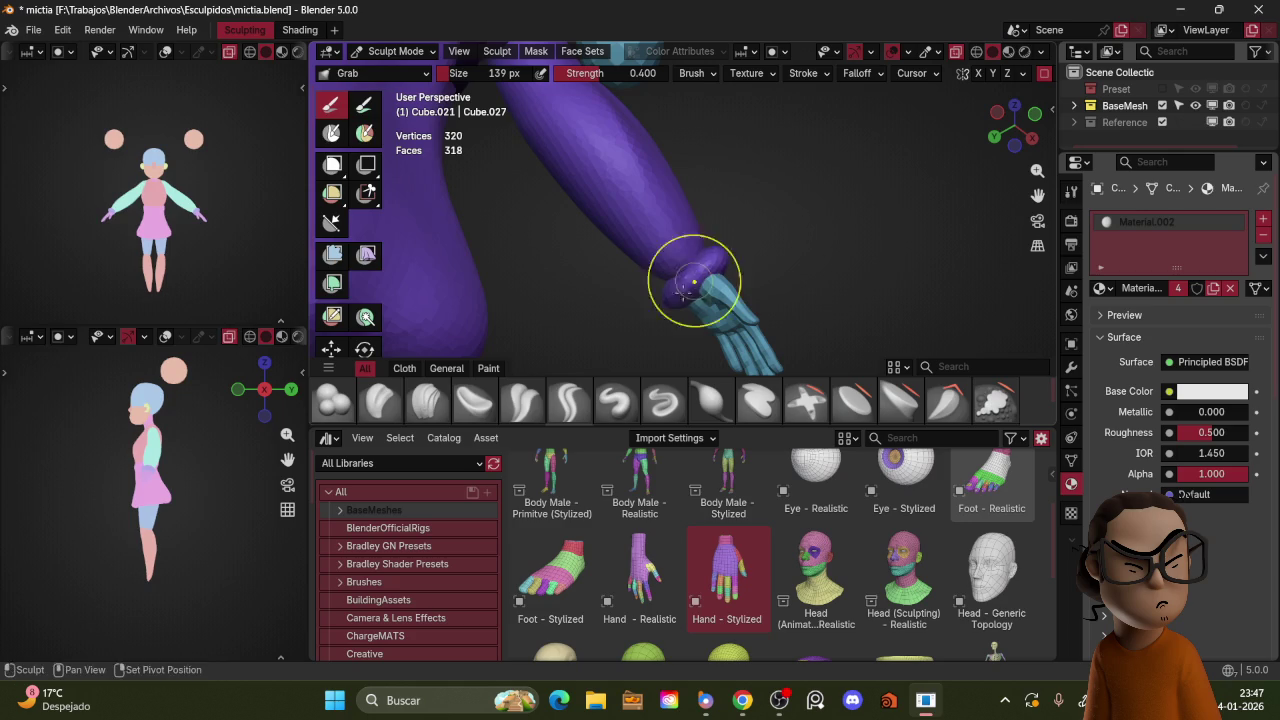
left_click_drag(691, 270, 710, 261)
middle_click_drag(807, 208, 708, 300)
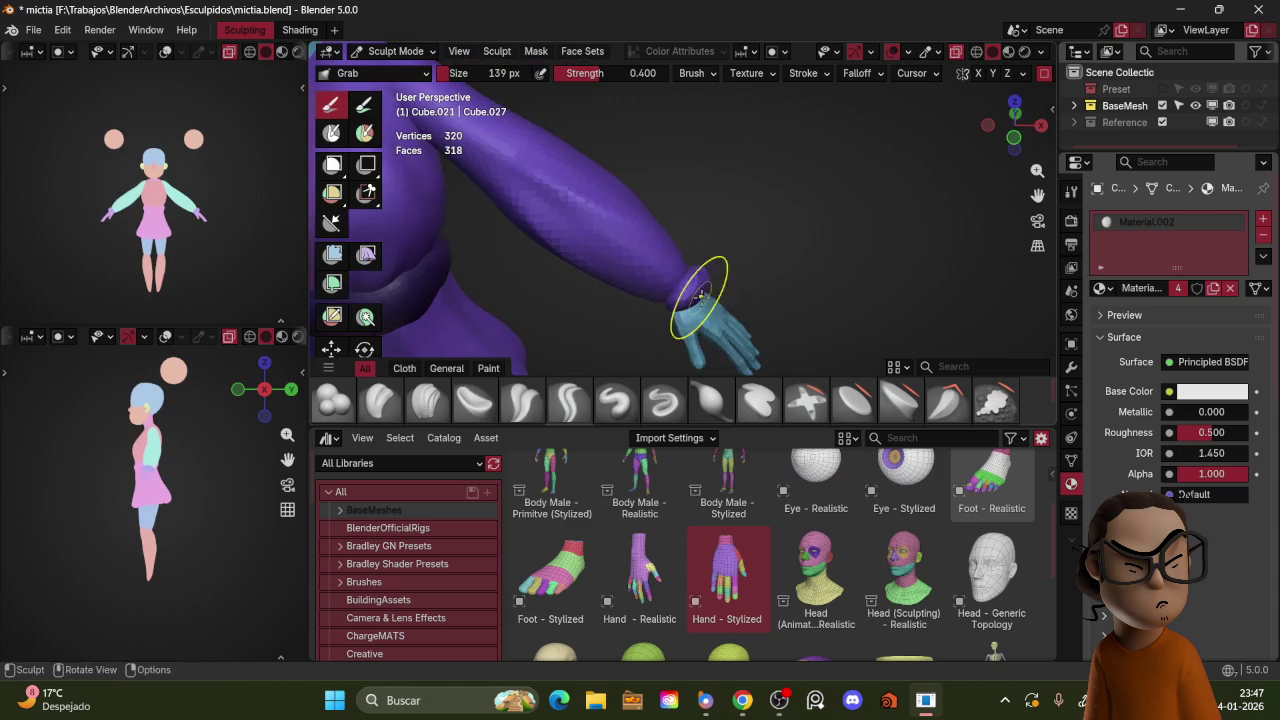
mouse_move(772, 249)
middle_mouse_down()
mouse_move(680, 290)
mouse_move(706, 279)
middle_mouse_up()
key("bracketleft")
key("bracketleft")
key("bracketleft")
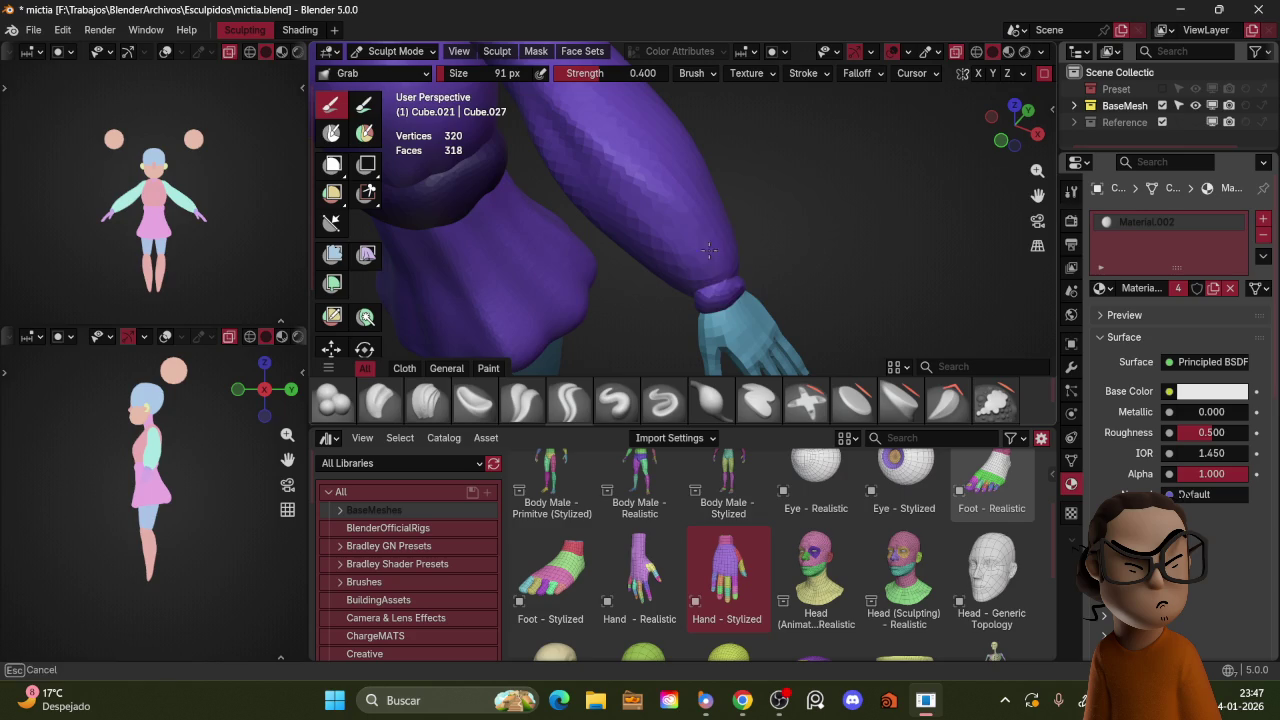
middle_click_drag(714, 258, 663, 228)
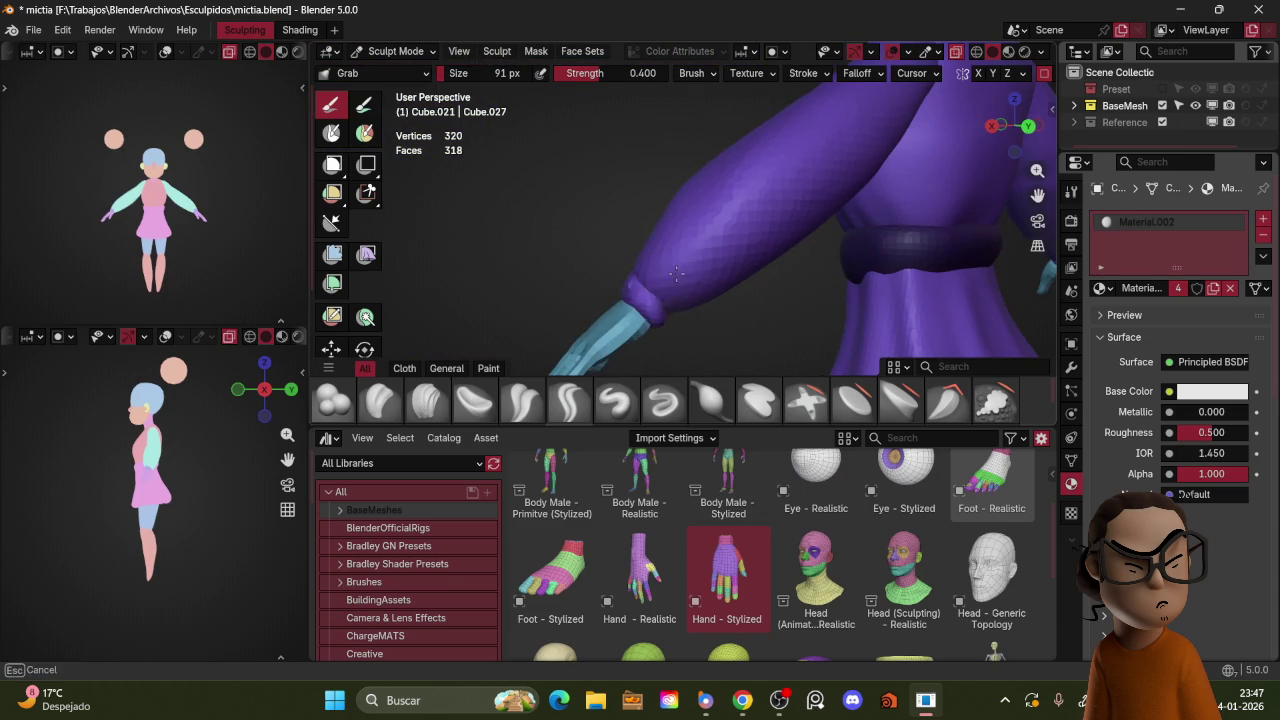
mouse_move(671, 277)
middle_mouse_down()
mouse_move(658, 293)
mouse_move(677, 300)
mouse_move(755, 281)
mouse_move(737, 236)
middle_mouse_up()
Step: Crease the cuff edge with a 58 px Crease Polish brush
key("shift+c")
key("f")
left_click(652, 230)
mouse_move(677, 233)
middle_mouse_down()
mouse_move(738, 208)
mouse_move(707, 244)
mouse_move(763, 242)
middle_mouse_up()
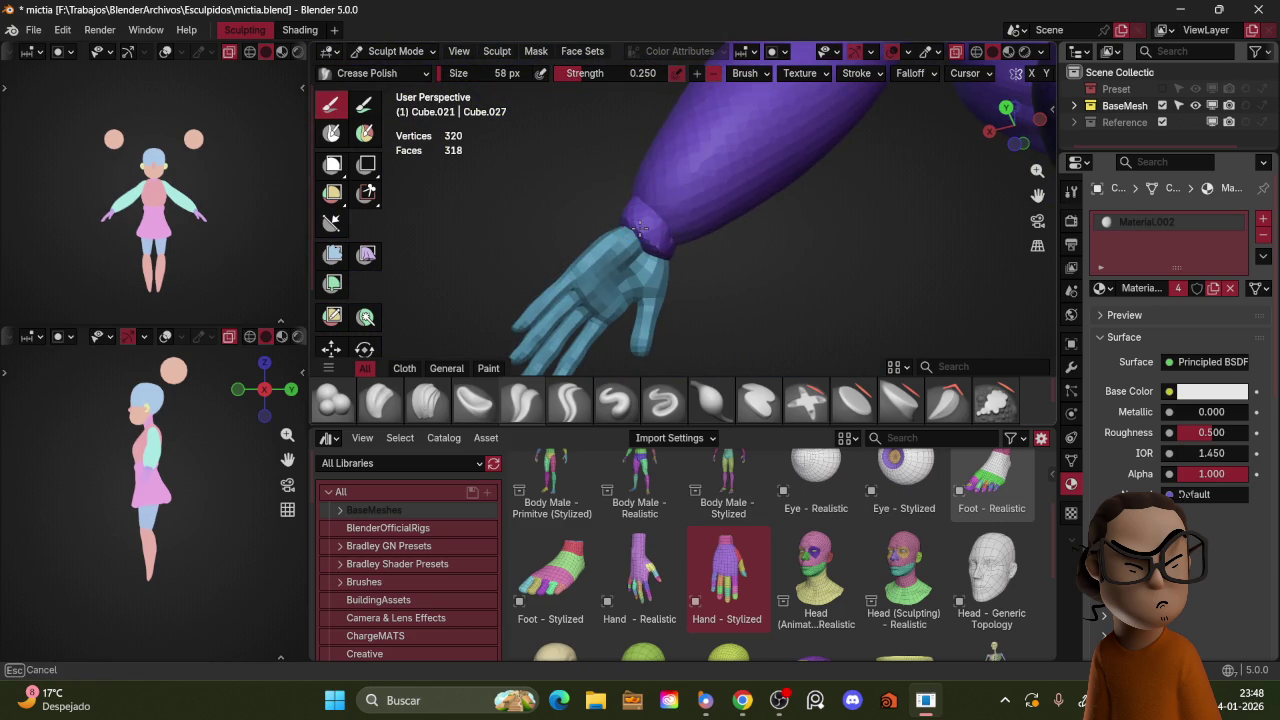
mouse_move(655, 209)
middle_mouse_down()
mouse_move(648, 200)
mouse_move(655, 230)
middle_mouse_up()
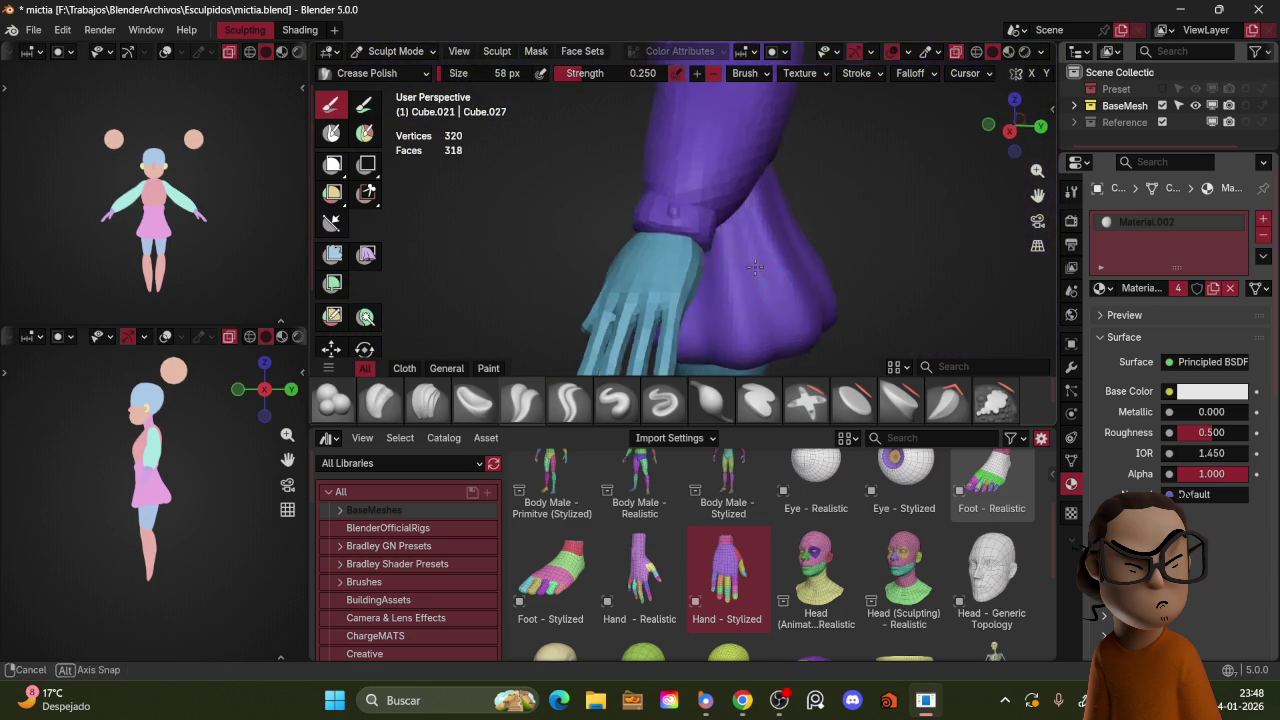
mouse_move(740, 207)
middle_mouse_down()
mouse_move(676, 222)
mouse_move(708, 212)
middle_mouse_up()
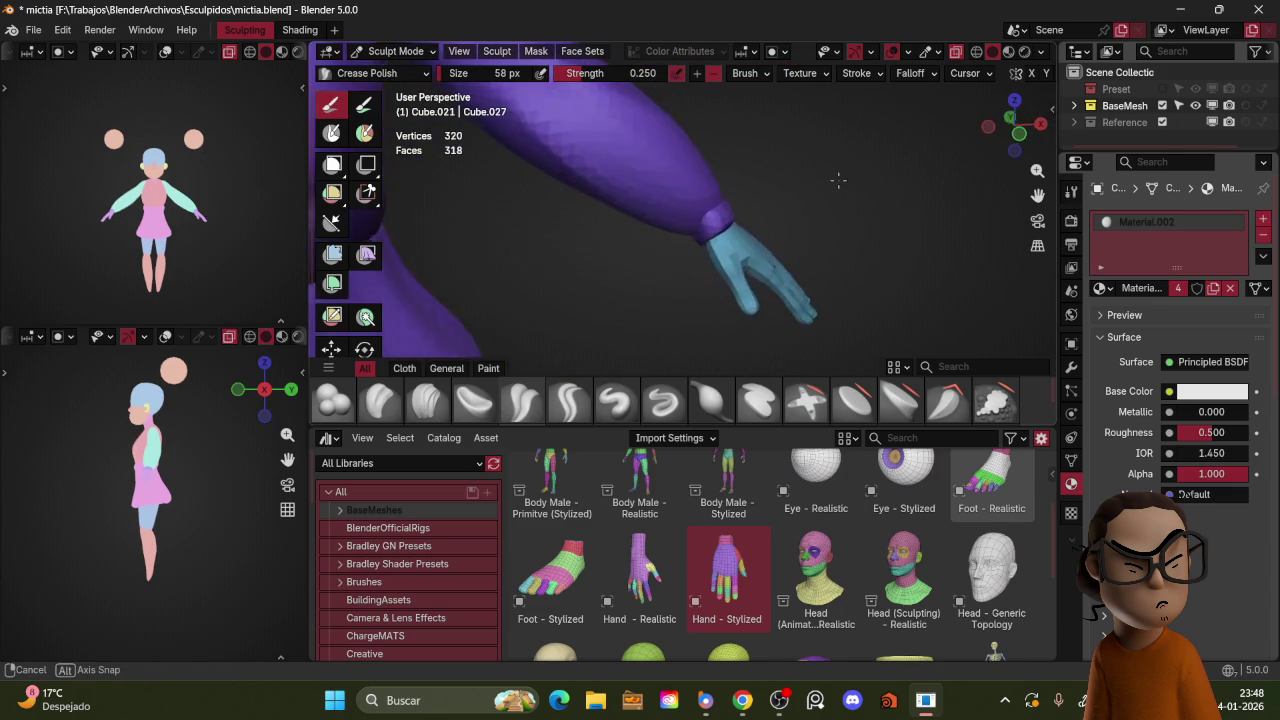
mouse_move(783, 148)
middle_mouse_down()
mouse_move(973, 229)
mouse_move(829, 170)
mouse_move(745, 225)
middle_mouse_up()
Step: Select the sleeve piece, sculpt it while inspecting the back, then return to Object Mode
key("ctrl+Tab")
mouse_move(738, 230)
left_mouse_down()
mouse_move(750, 190)
mouse_move(744, 208)
left_mouse_up()
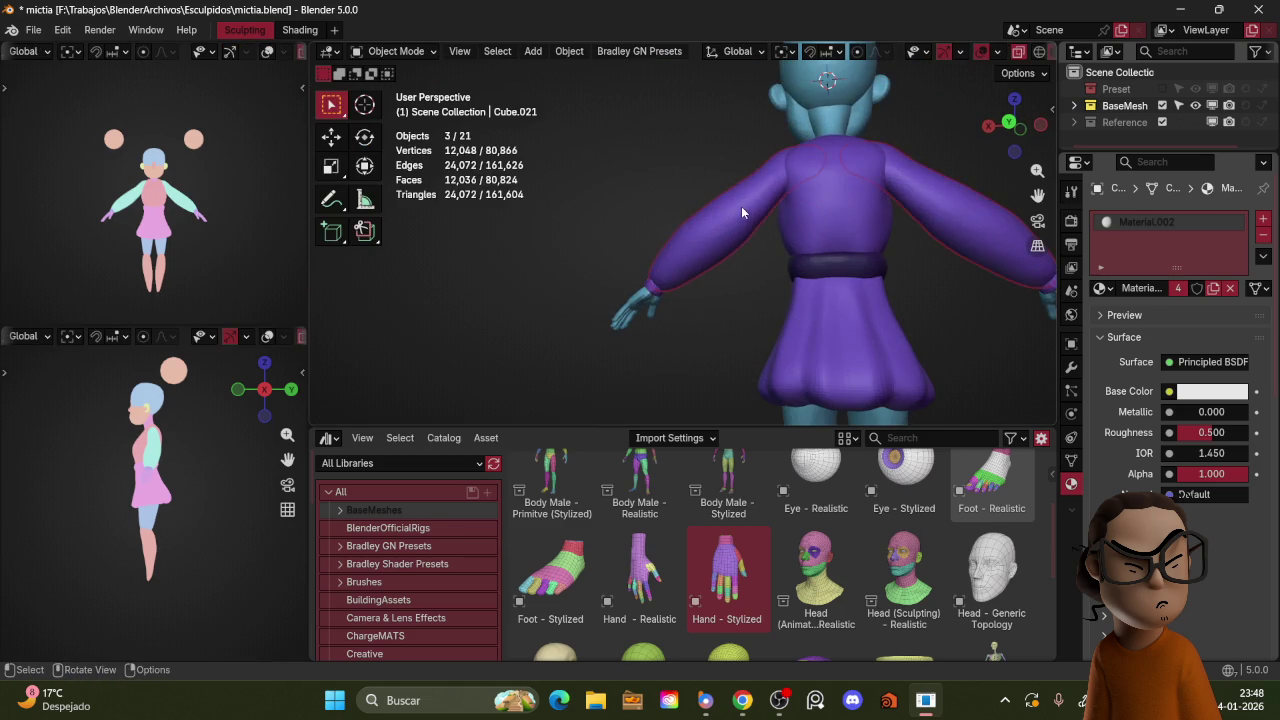
key("ctrl+Tab")
left_click(747, 283)
middle_click_drag(760, 228, 712, 202, "ctrl")
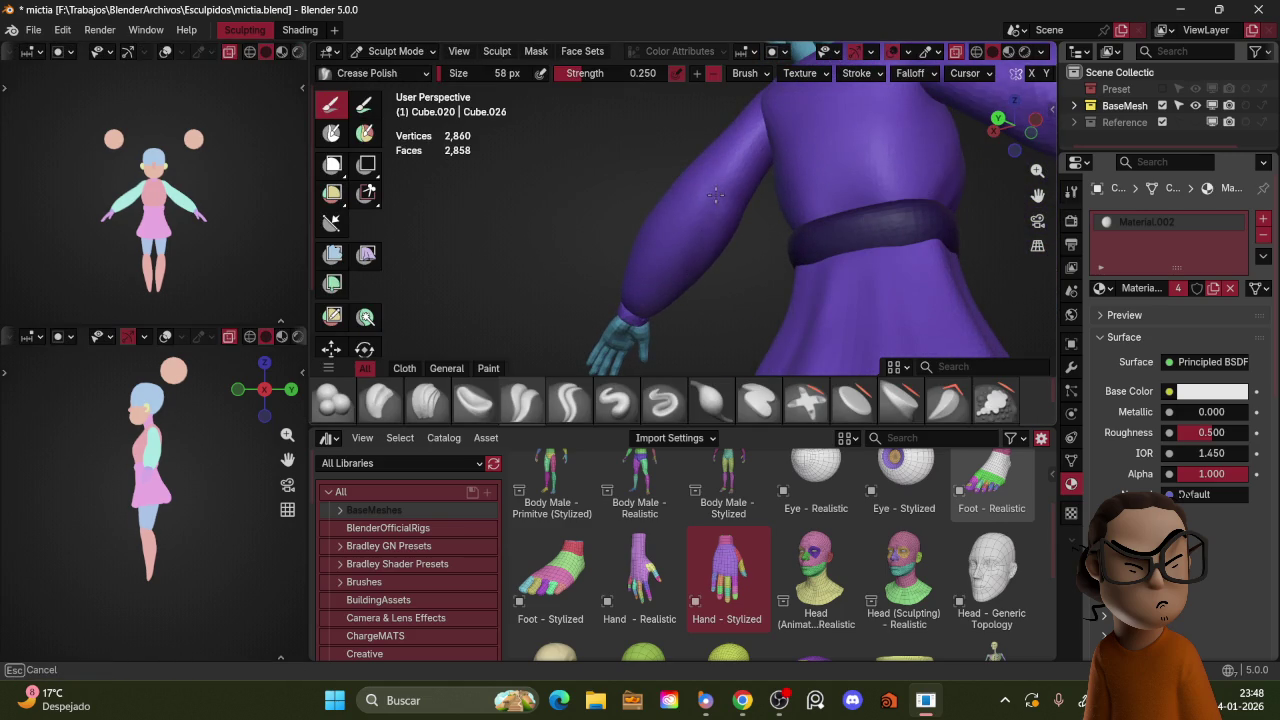
mouse_move(711, 225)
middle_mouse_down()
mouse_move(701, 250)
mouse_move(767, 228)
mouse_move(783, 204)
mouse_move(737, 203)
middle_mouse_up()
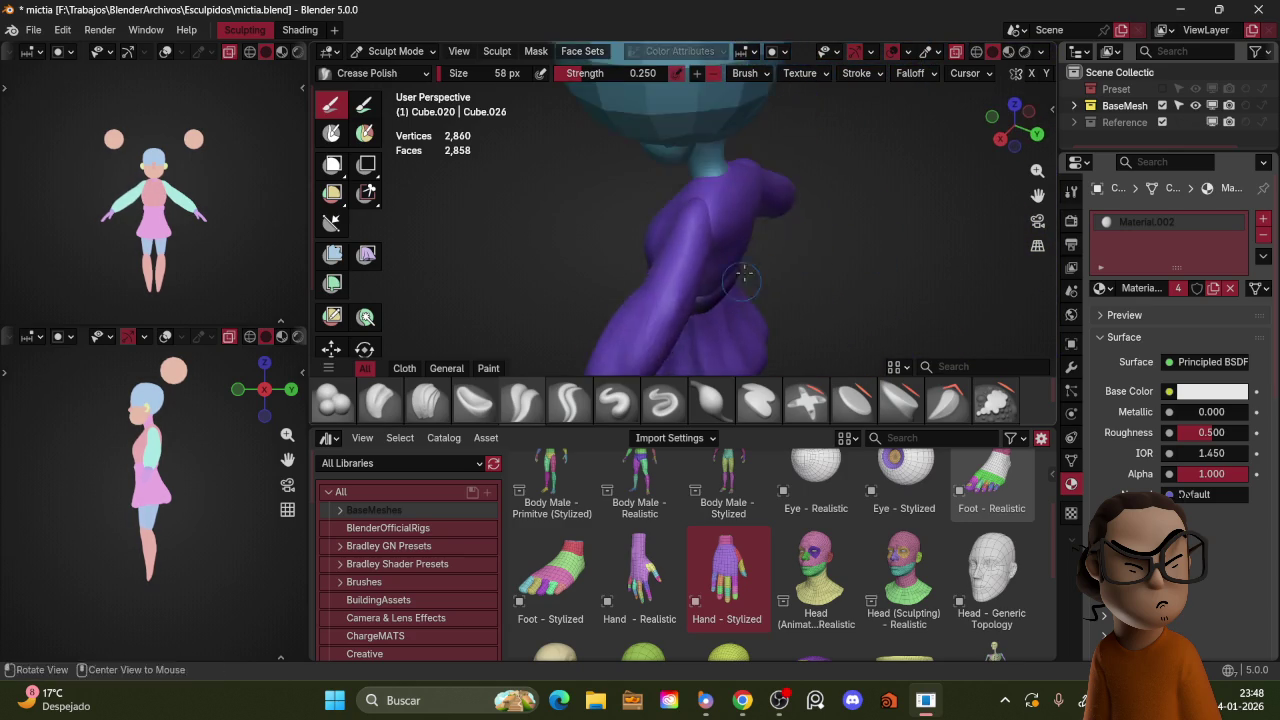
middle_click_drag(698, 298, 692, 264)
mouse_move(750, 205)
middle_mouse_down()
mouse_move(697, 241)
mouse_move(726, 240)
middle_mouse_up()
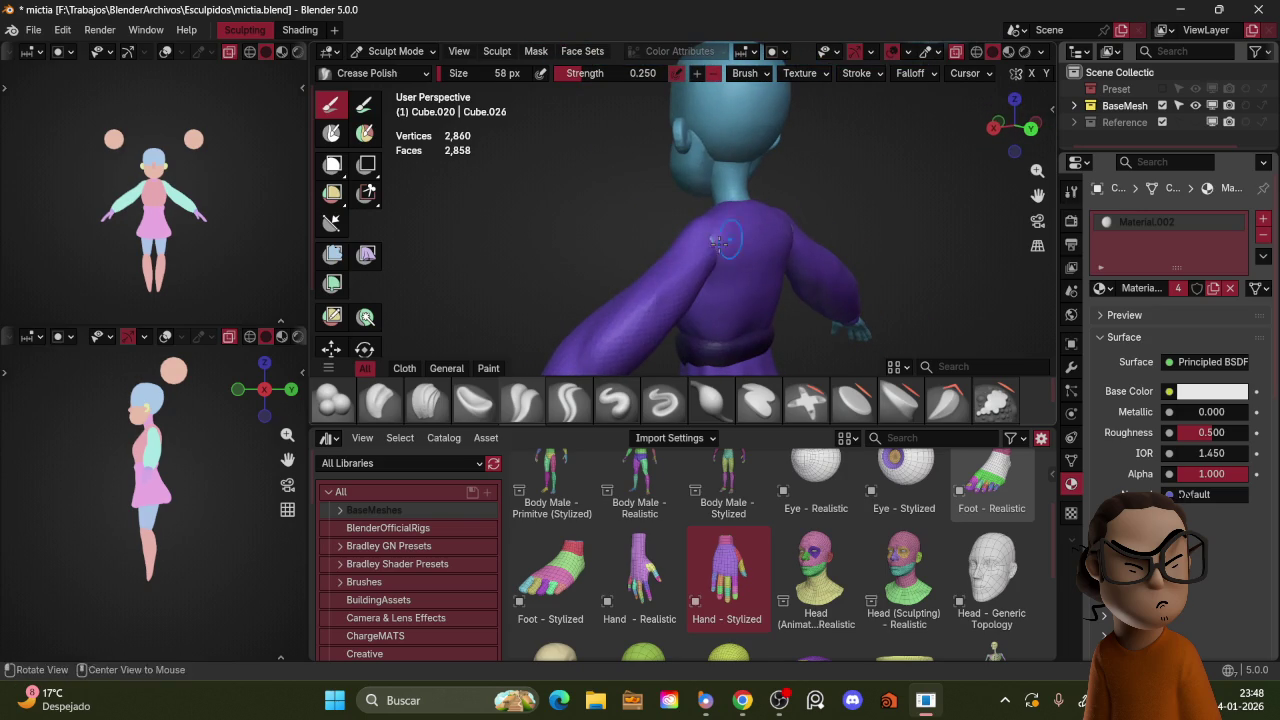
mouse_move(722, 233)
middle_mouse_down()
mouse_move(759, 239)
mouse_move(862, 210)
mouse_move(753, 254)
middle_mouse_up()
key("ctrl+Tab")
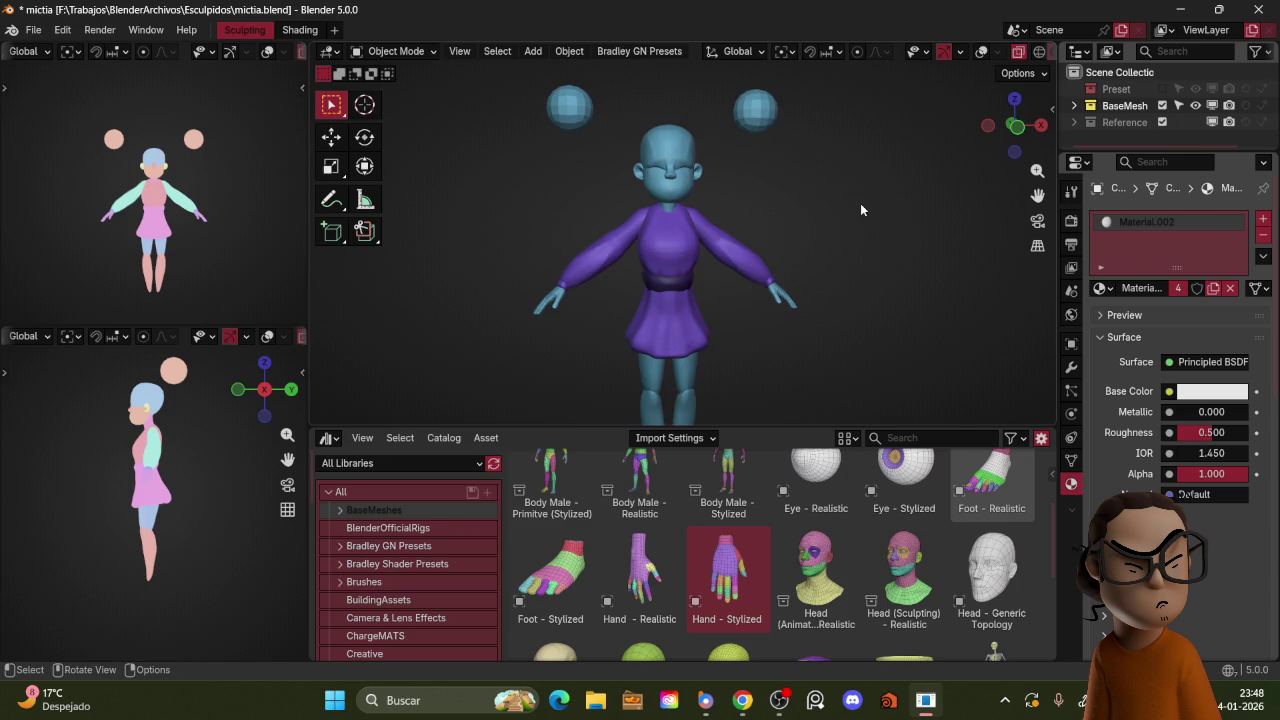
Step: In front orthographic view, sculpt the sleeve with a 121 px Grab brush
key("shift+alt+z")
key("ctrl+Tab")
left_click(725, 262)
key("g")
key("f")
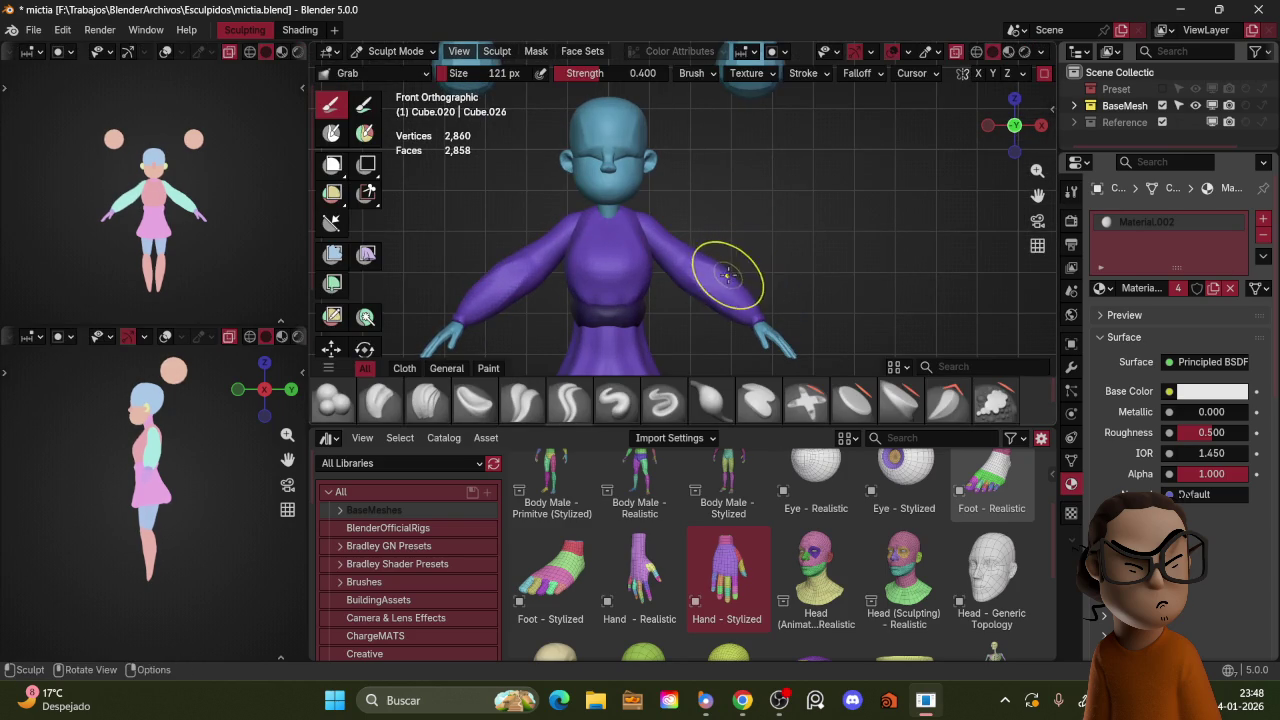
left_click(700, 307)
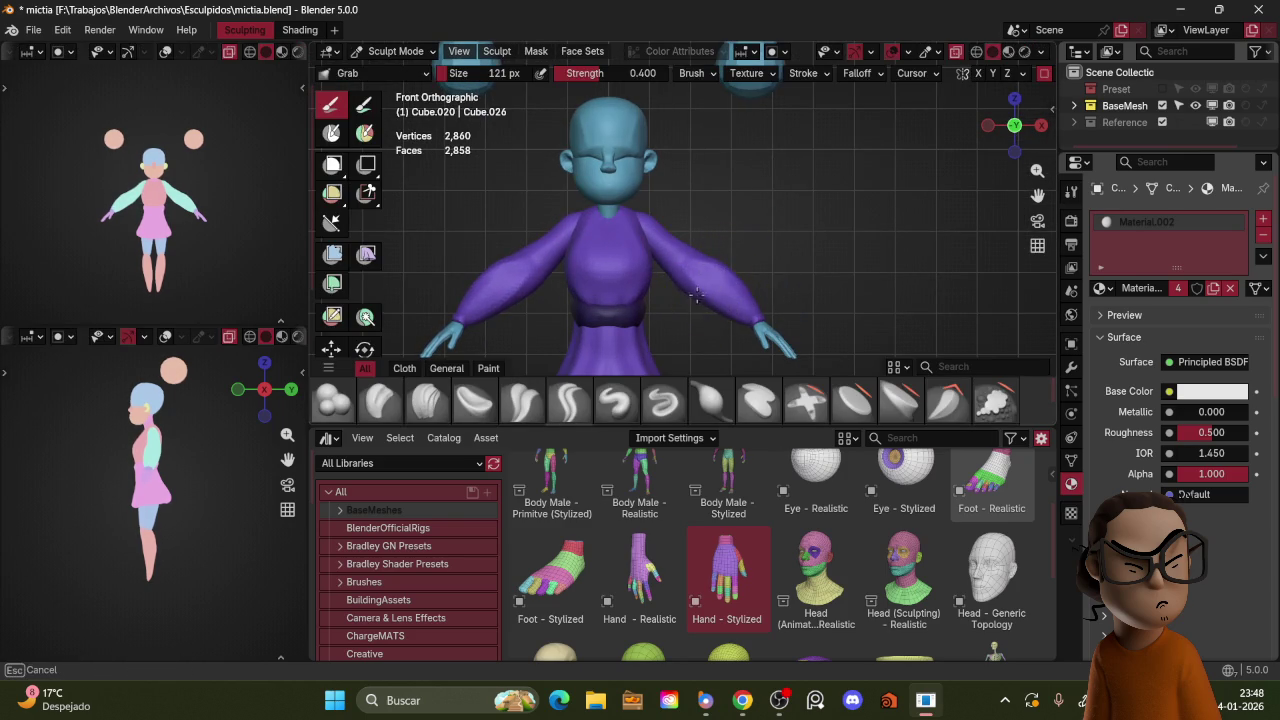
middle_click_drag(645, 275, 700, 205, "shift")
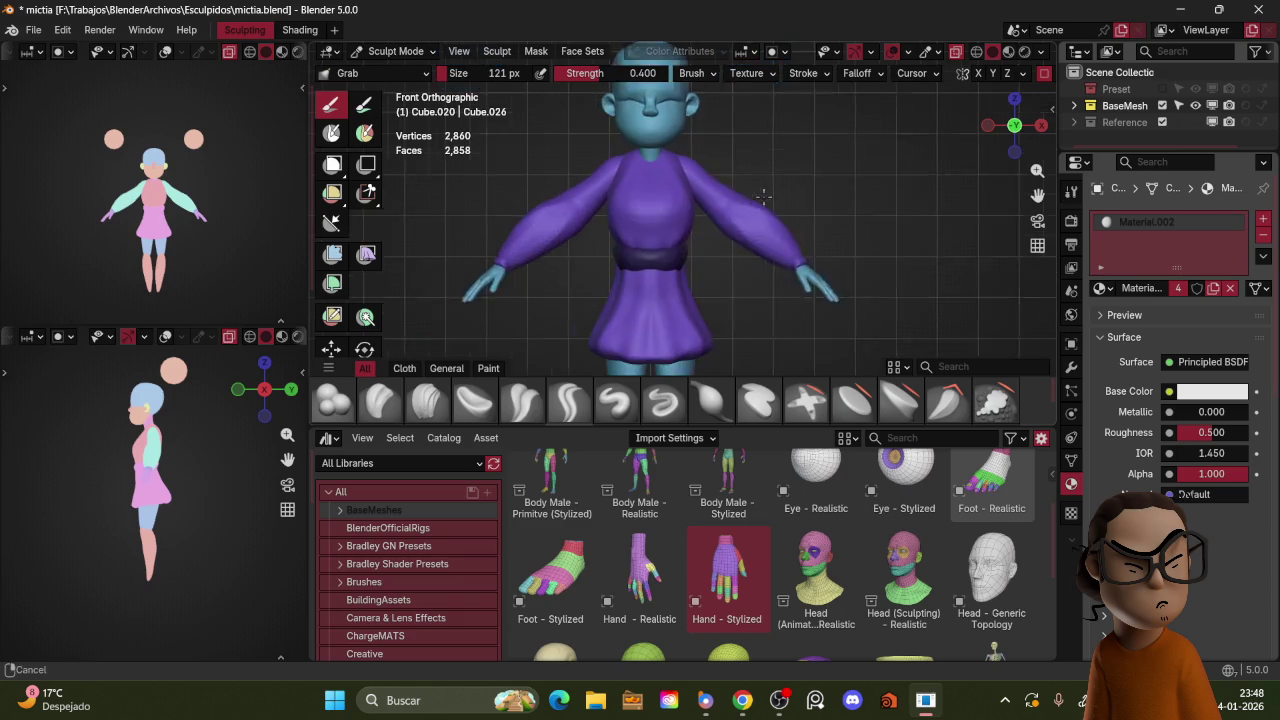
Step: Grab-reshape the purple top near the neckline, setting the brush to 96 px
key("ctrl+Tab")
left_click(692, 200)
key("ctrl+Tab")
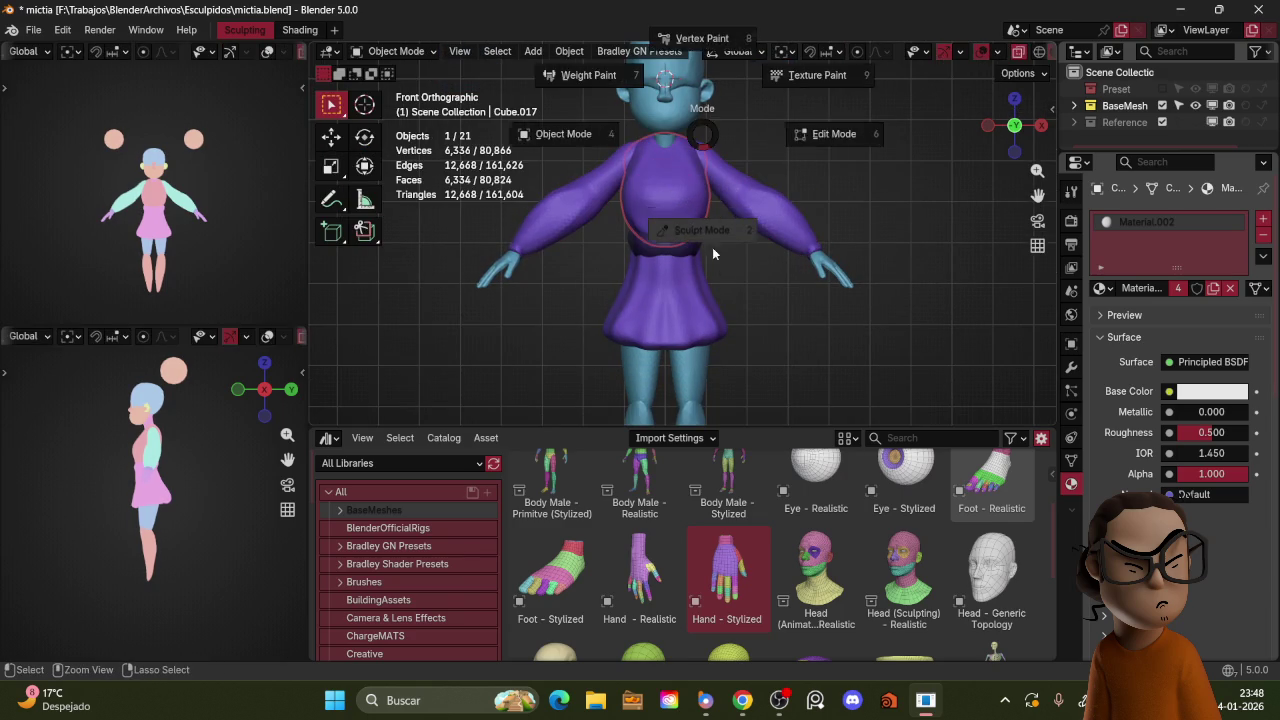
left_click(728, 250)
middle_click_drag(745, 215, 752, 230, "shift")
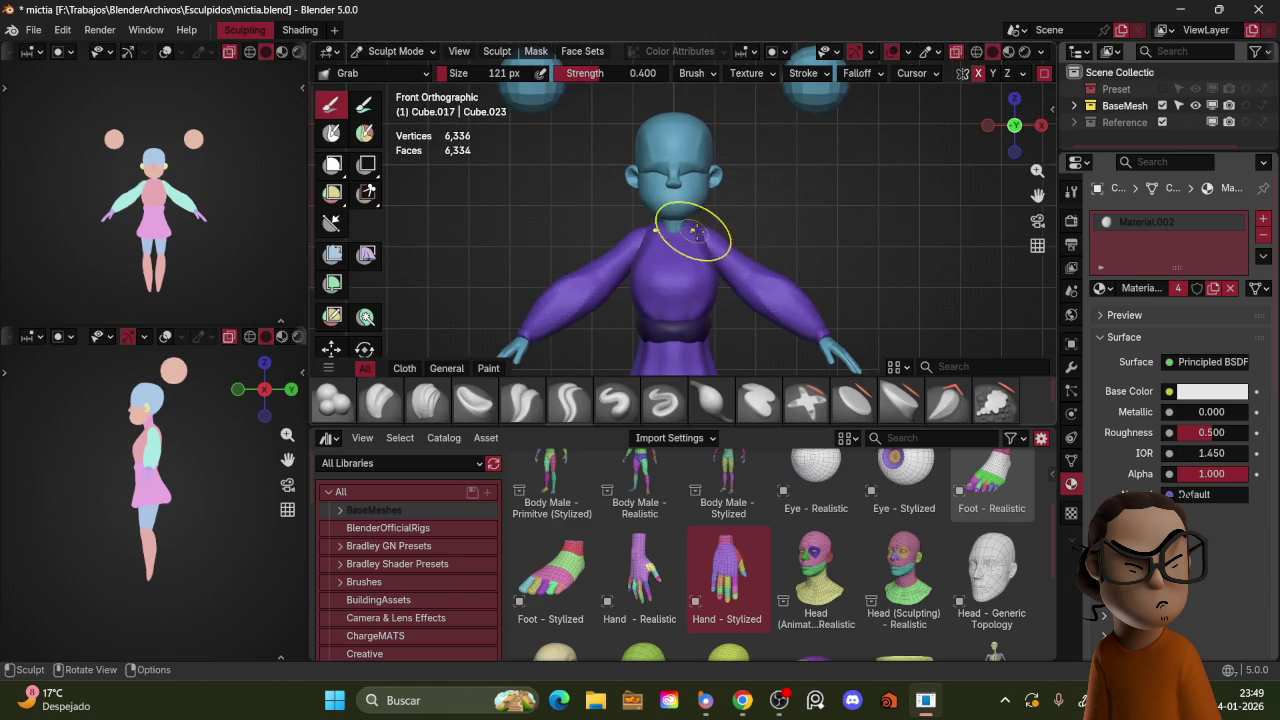
left_click_drag(714, 300, 702, 316)
left_click(708, 312)
scroll(723, 320, "up", 2)
scroll(723, 320, "up", 2)
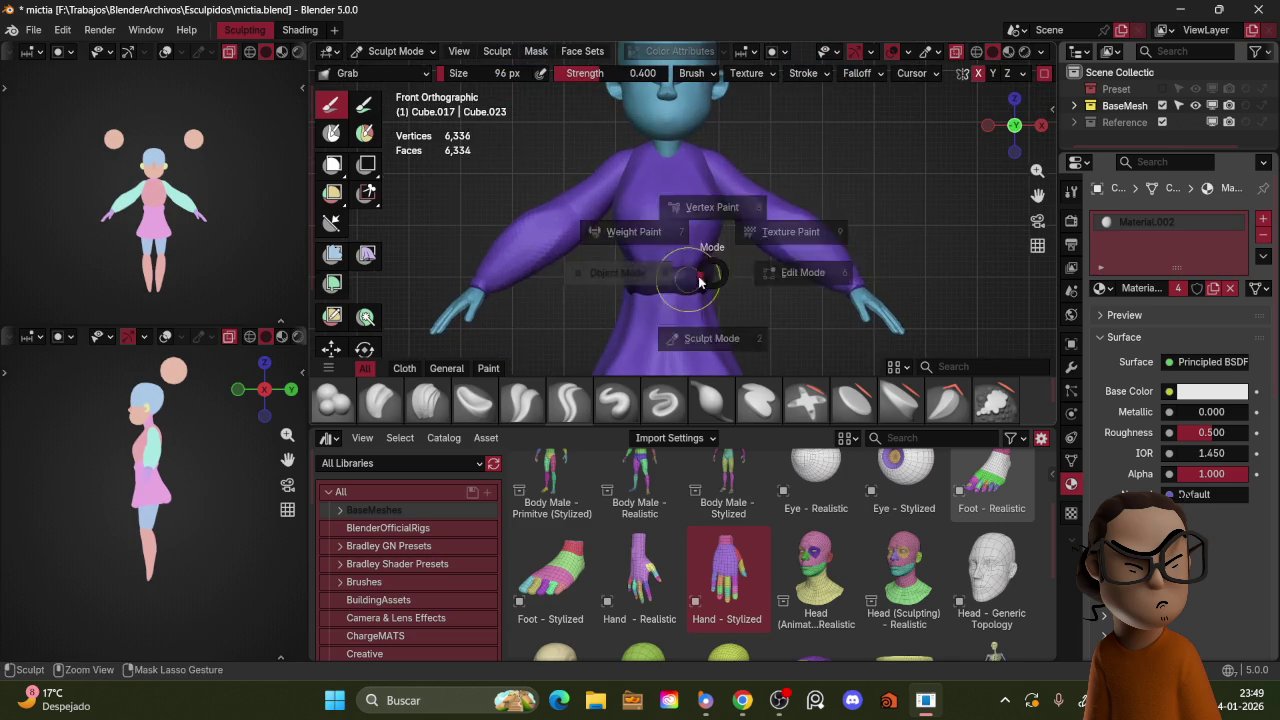
Step: Select the dark belt and reshape its front with Grab and Inflate/Deflate
key("ctrl+Tab")
left_click(690, 272)
left_click(713, 254)
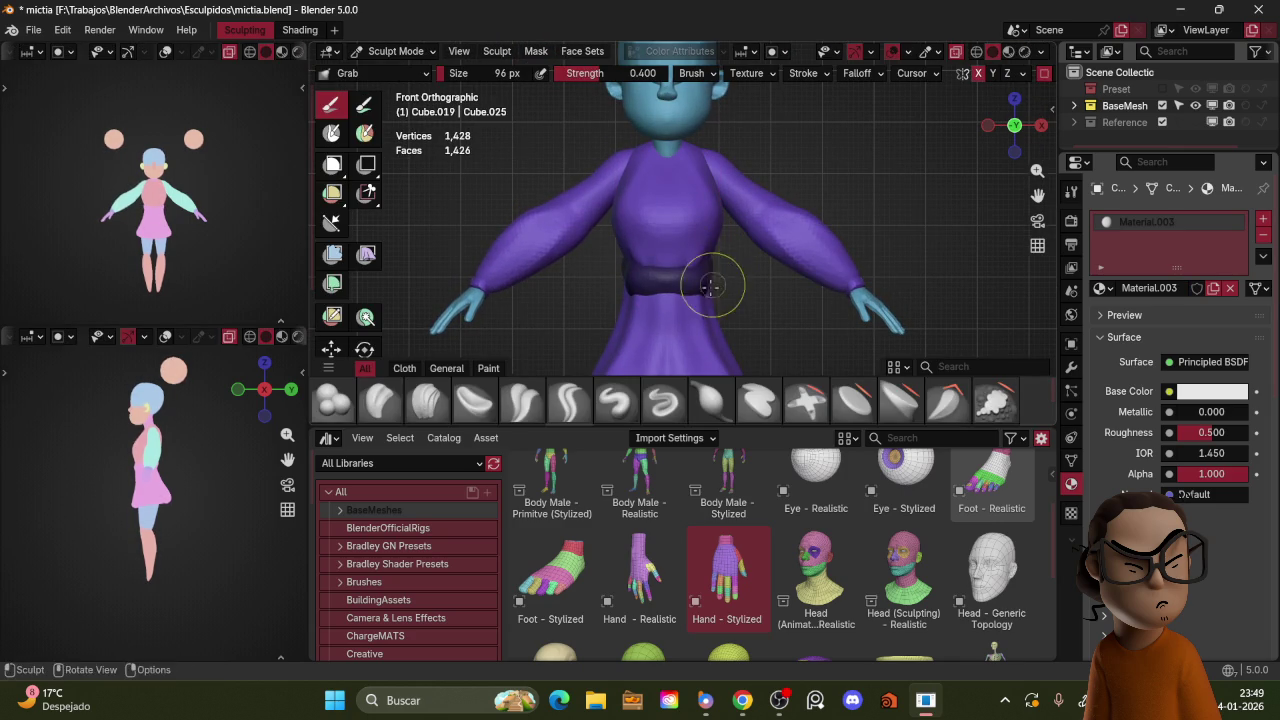
mouse_move(776, 264)
middle_mouse_down()
mouse_move(727, 260)
mouse_move(693, 285)
middle_mouse_up()
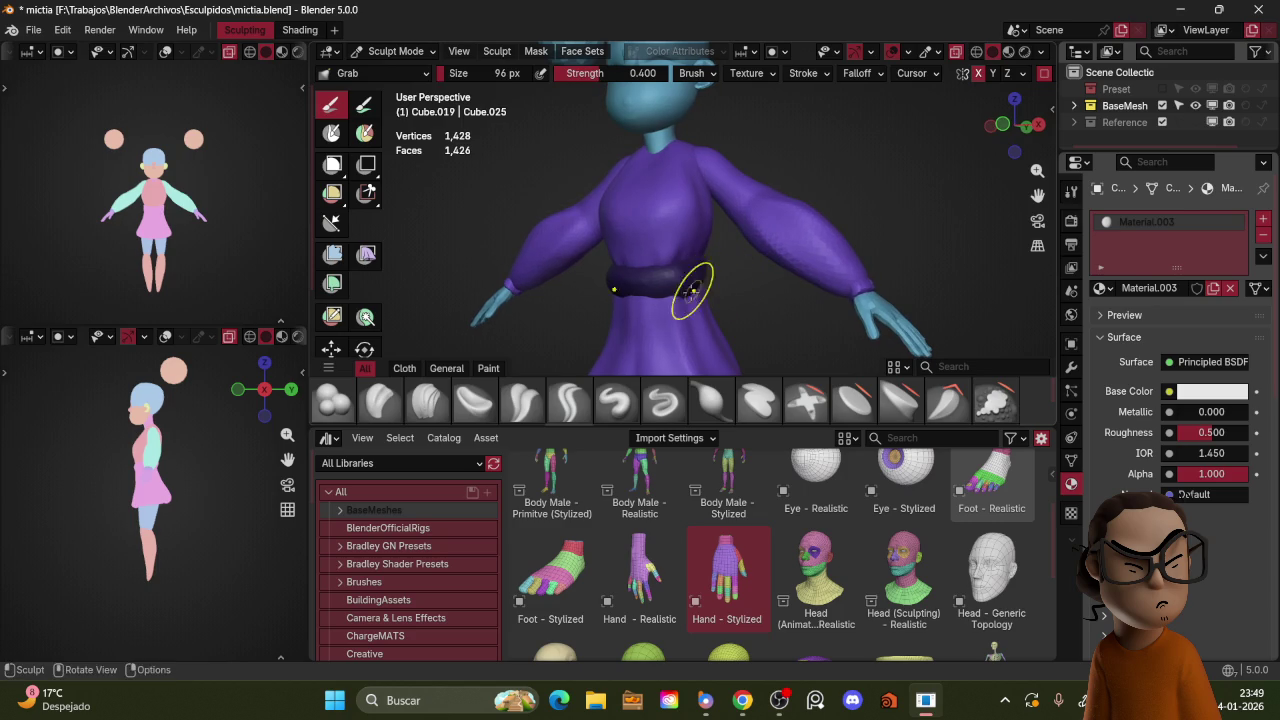
left_click_drag(688, 278, 651, 271)
middle_click_drag(651, 271, 726, 263)
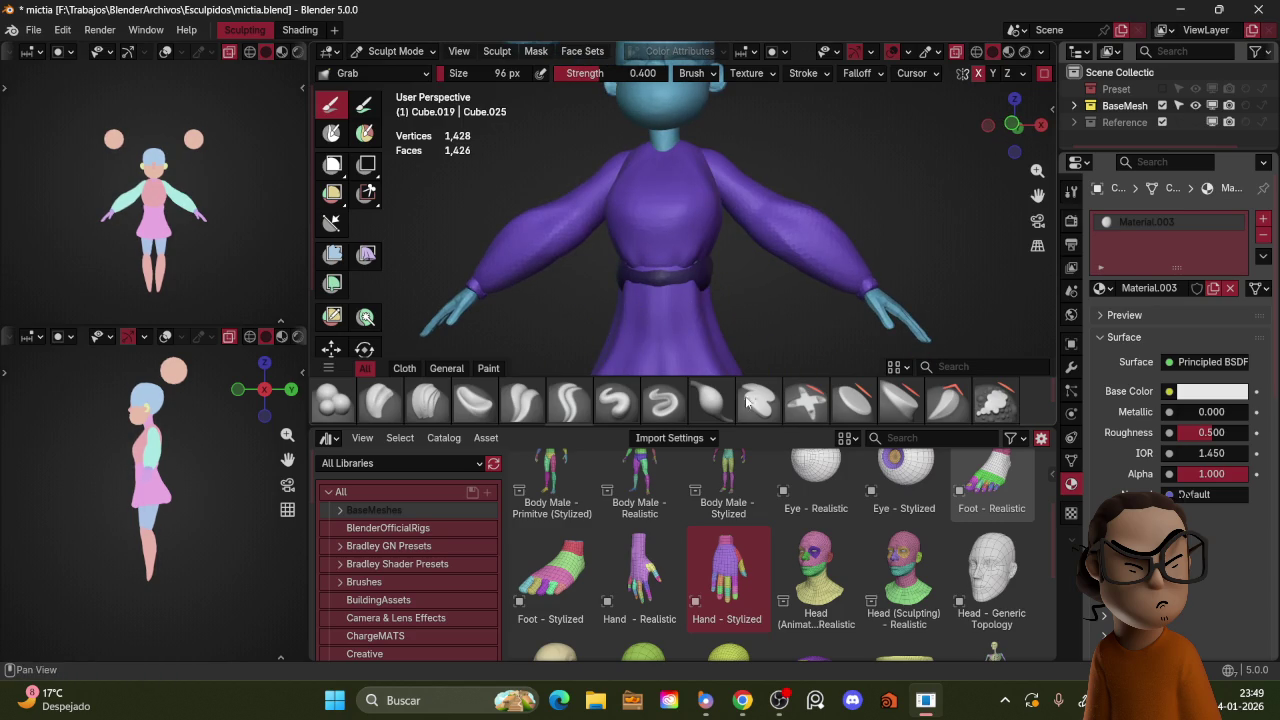
key("i")
left_click_drag(670, 268, 661, 266)
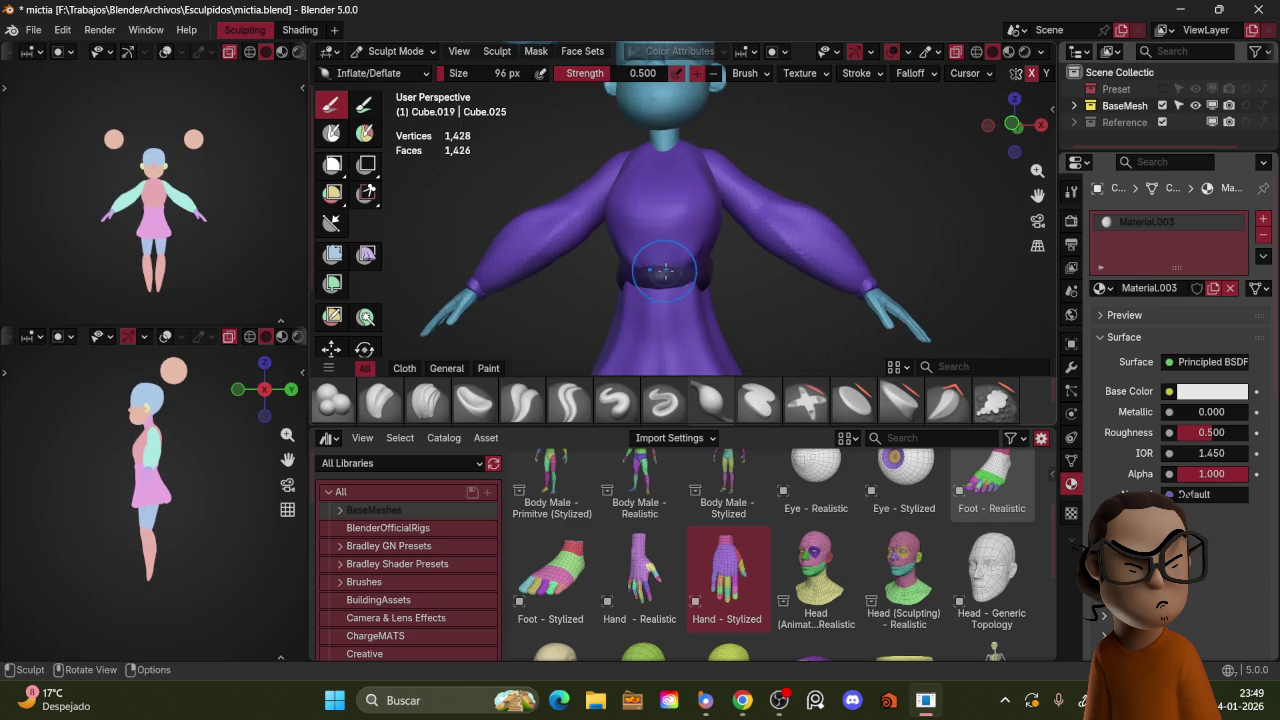
Step: Keep shaping the belt from a back three-quarter view with Grab and Inflate/Deflate
mouse_move(744, 255)
middle_mouse_down()
mouse_move(700, 255)
mouse_move(657, 280)
middle_mouse_up()
key("g")
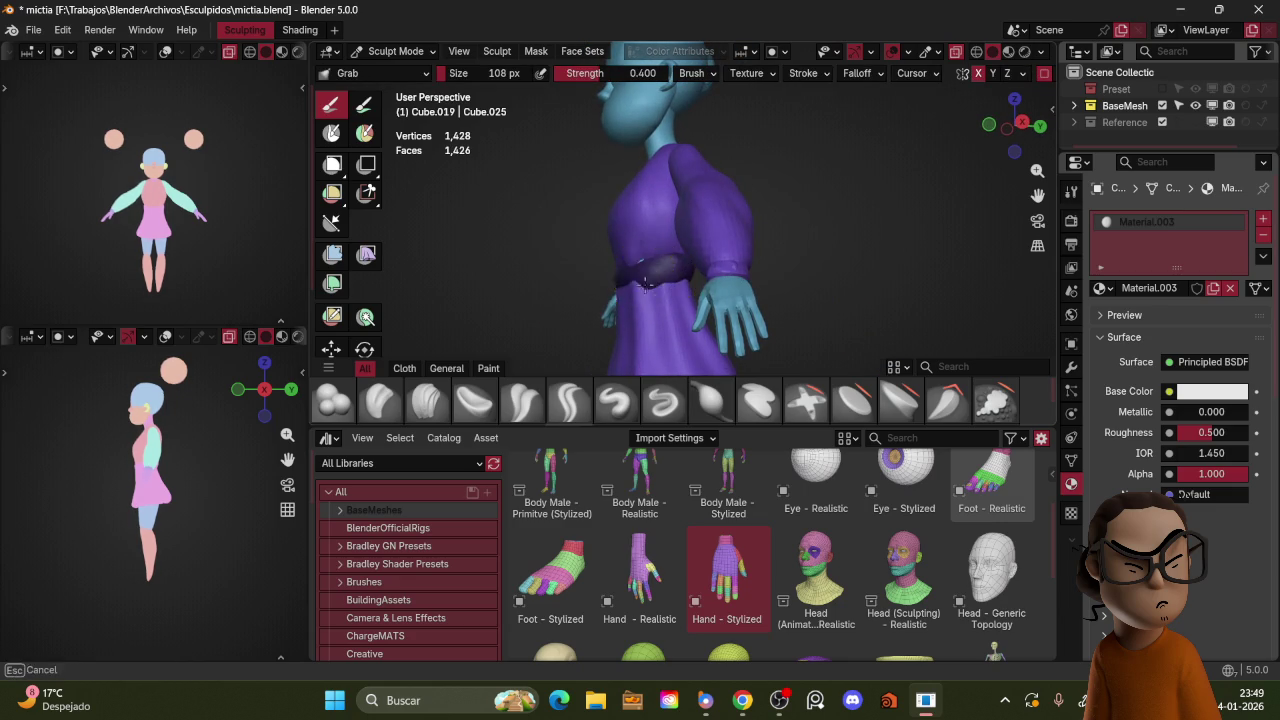
mouse_move(771, 229)
middle_mouse_down()
mouse_move(727, 266)
mouse_move(798, 194)
mouse_move(871, 194)
middle_mouse_up()
scroll(798, 194, "down", 3)
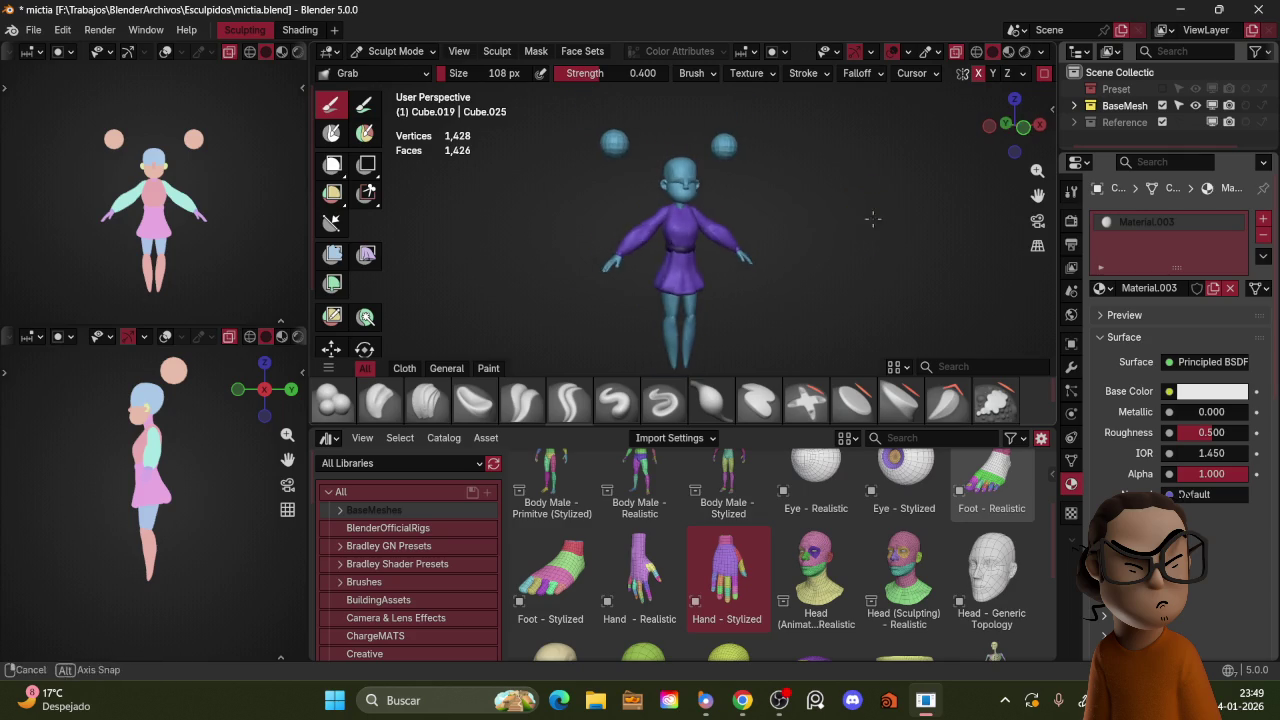
key("i")
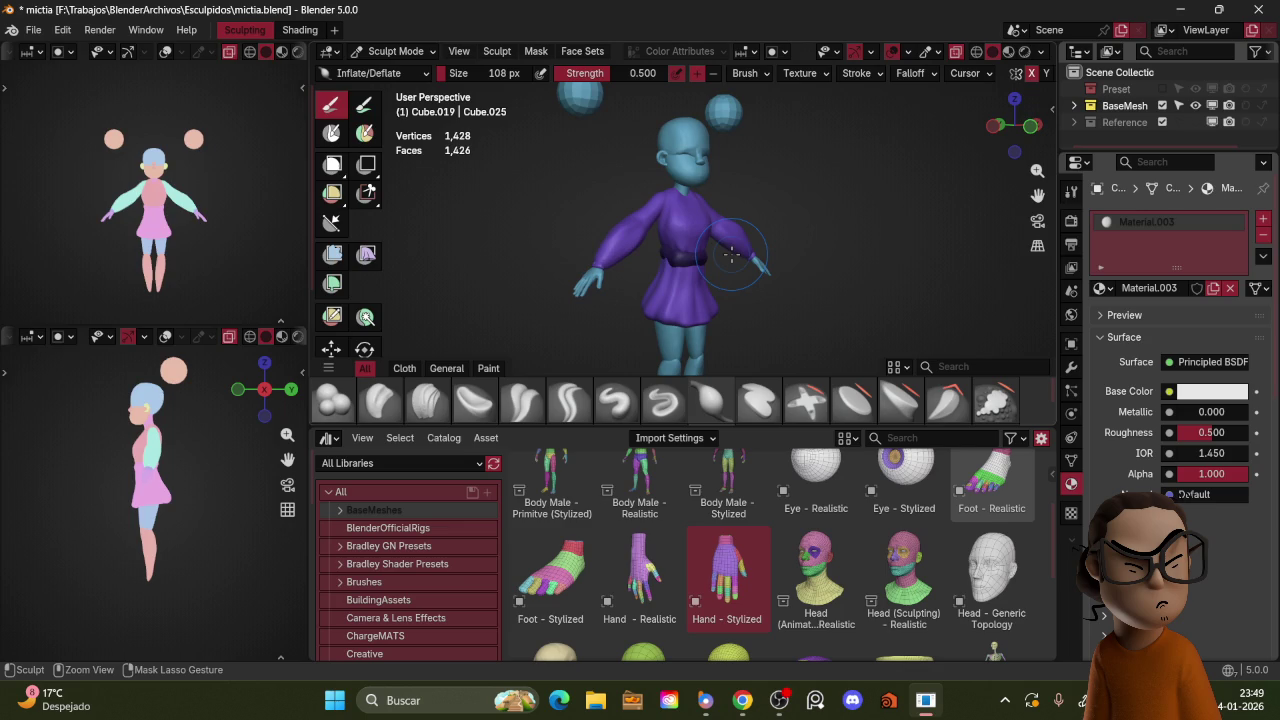
key("ctrl+Tab")
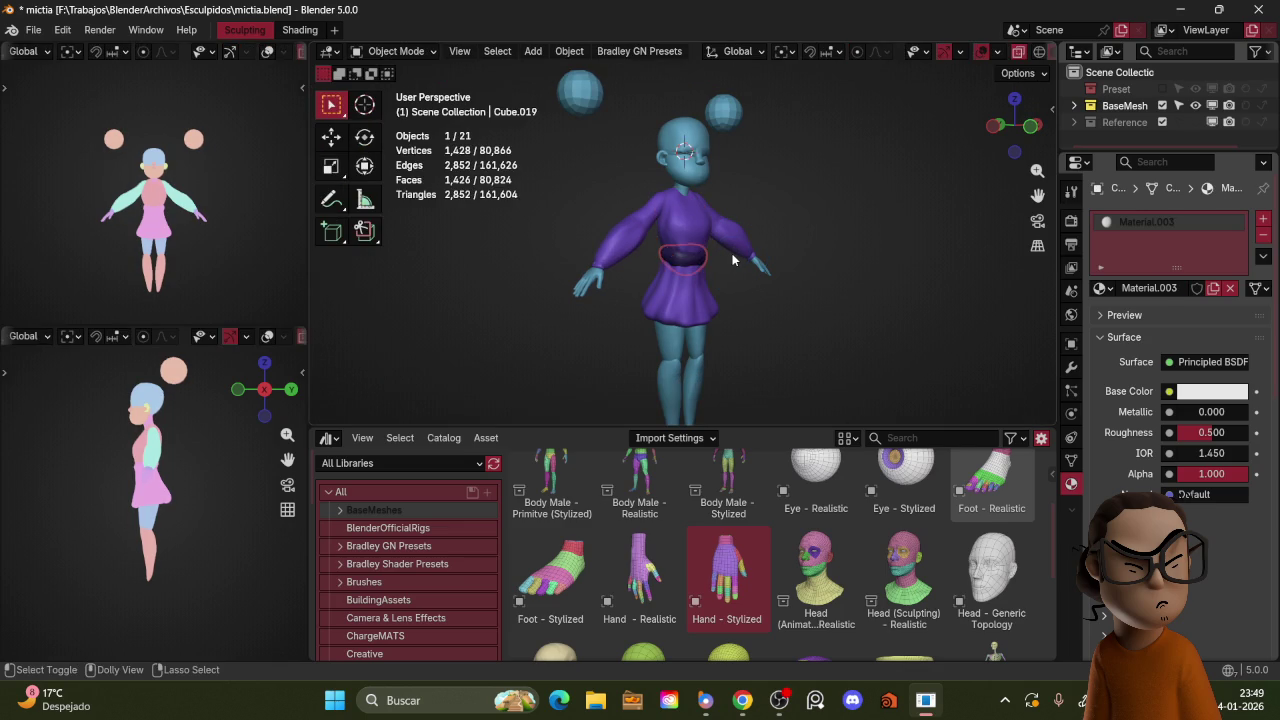
key("ctrl+Tab")
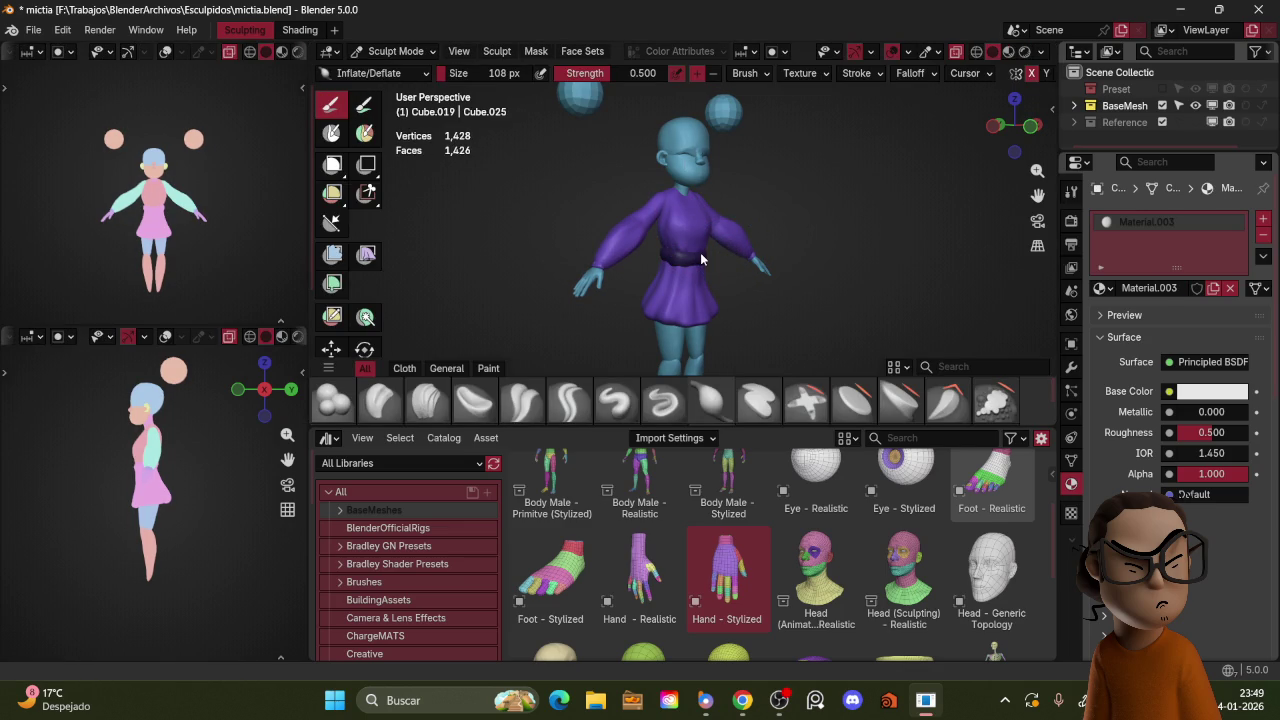
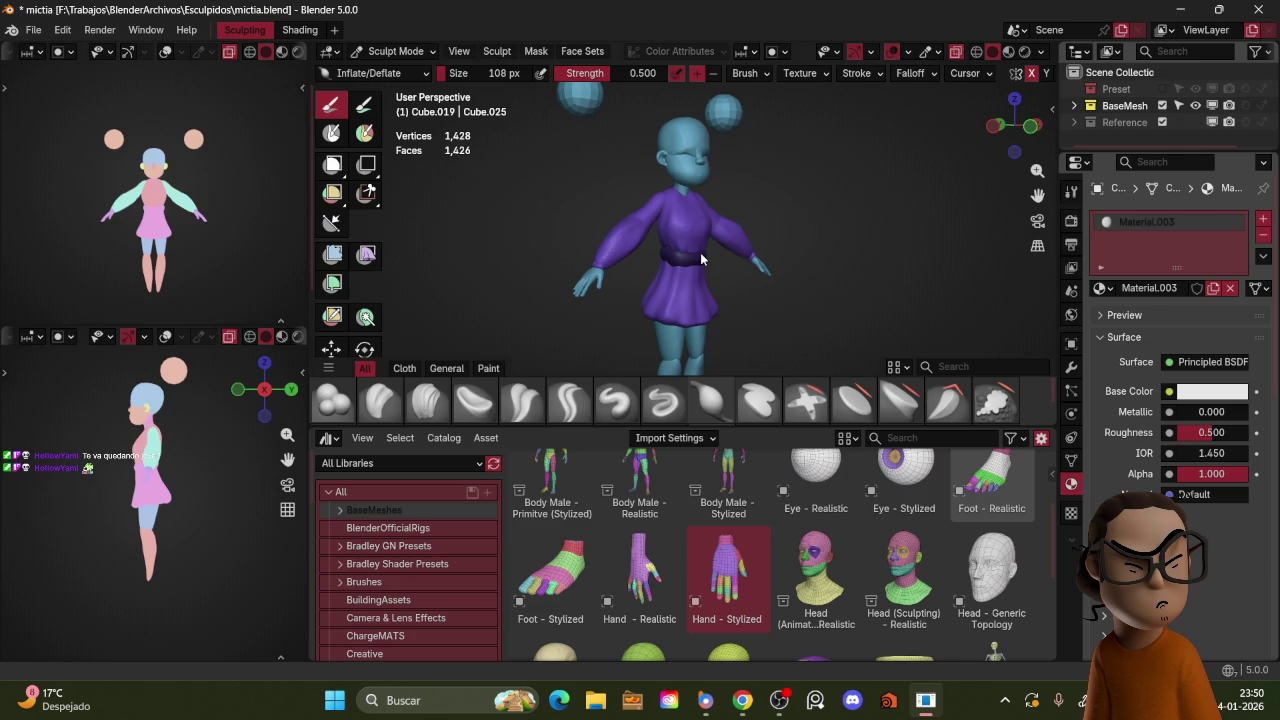
Step: Return to Object Mode in front view, zoom out, and select the character's head
mouse_move(701, 259)
middle_mouse_down()
mouse_move(782, 196)
mouse_move(770, 175)
middle_mouse_up()
key("ctrl+Tab")
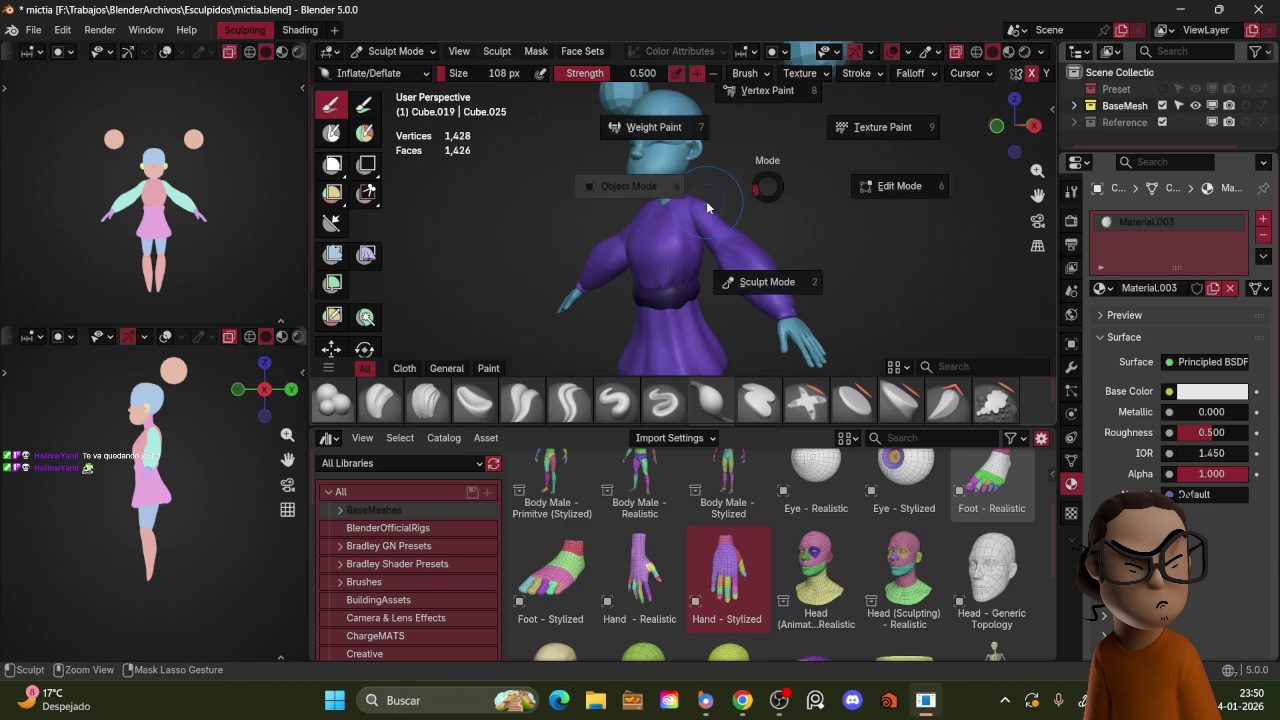
left_click(774, 170)
key("KP_1")
left_click(791, 190)
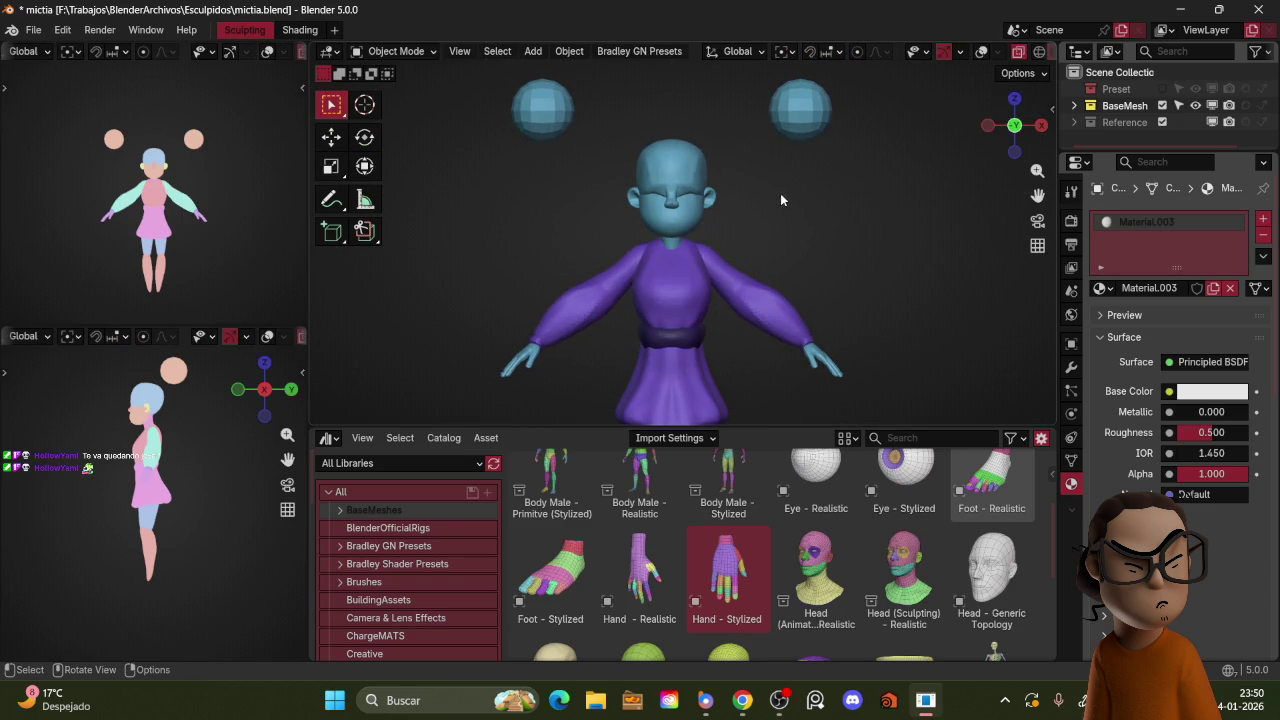
scroll(784, 195, "down", 2)
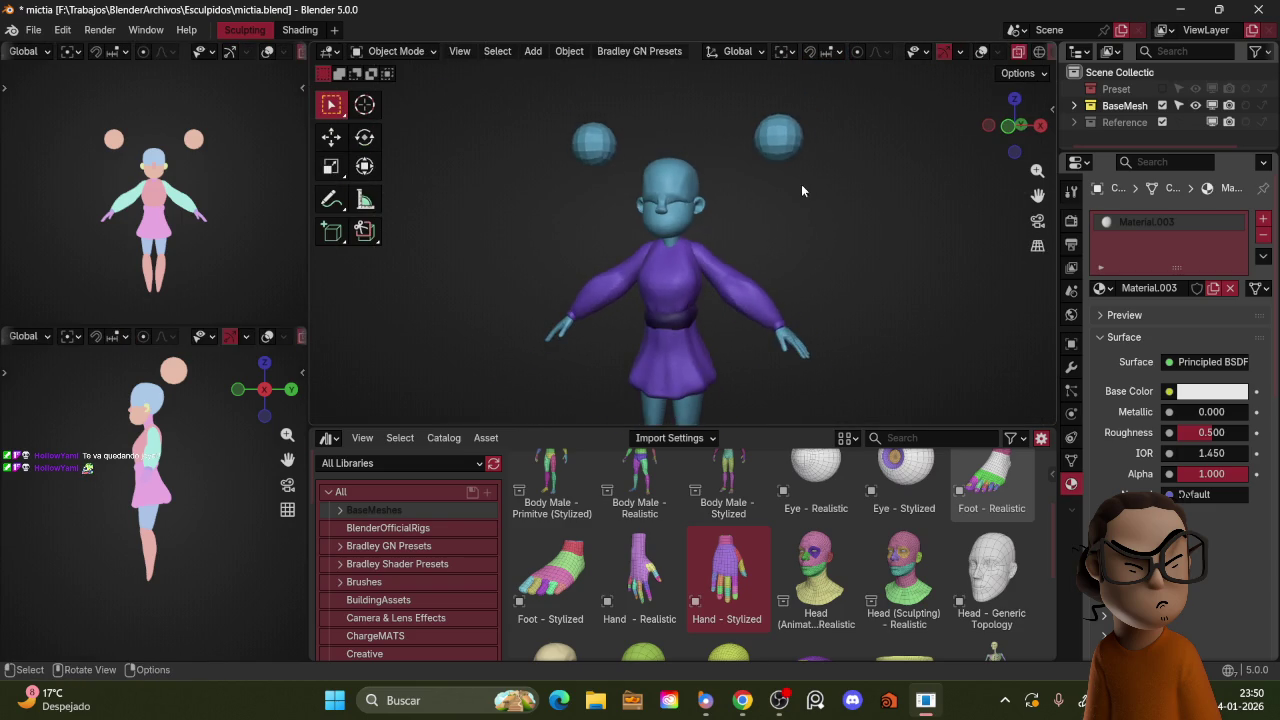
left_click(705, 178)
Step: Duplicate the head and place the copy slightly above it along Z
middle_click_drag(710, 176, 729, 205)
key("g")
key("z")
left_click(729, 162)
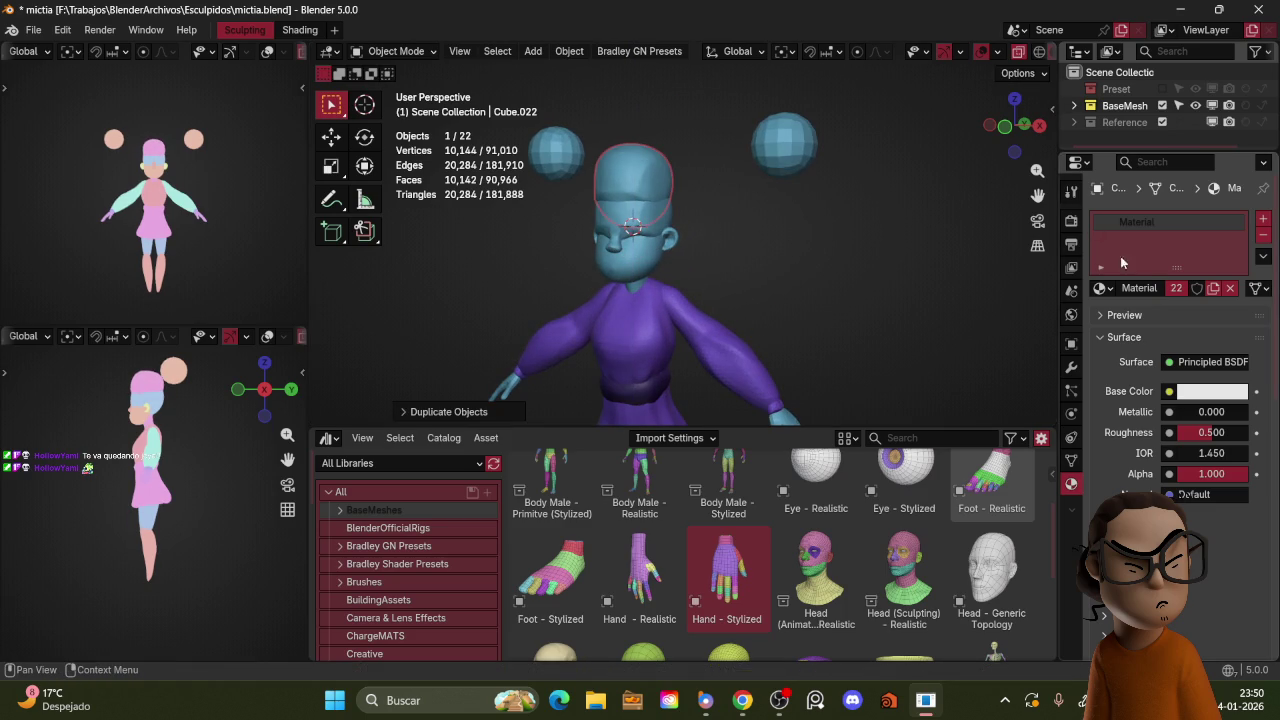
Step: Assign Material.002 to the head copy and start sculpting it in front view
left_click(1104, 288)
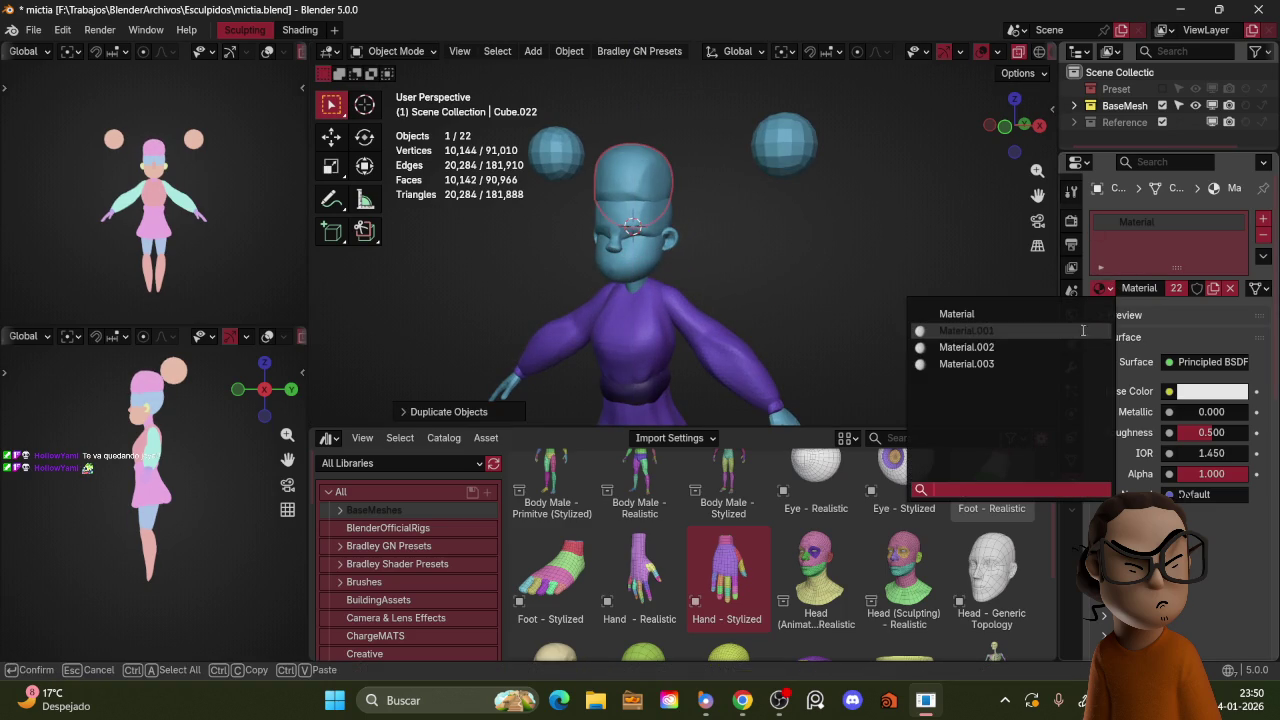
left_click(1090, 362)
left_click(1004, 125)
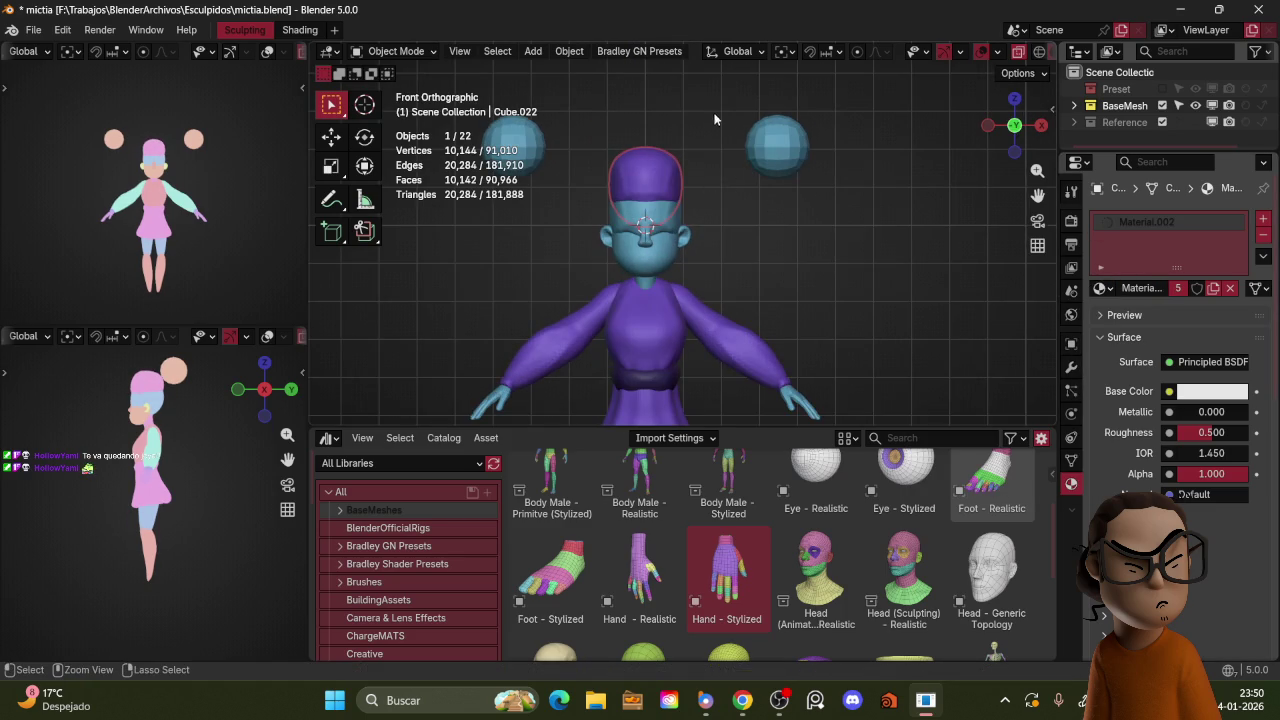
key("ctrl+Tab")
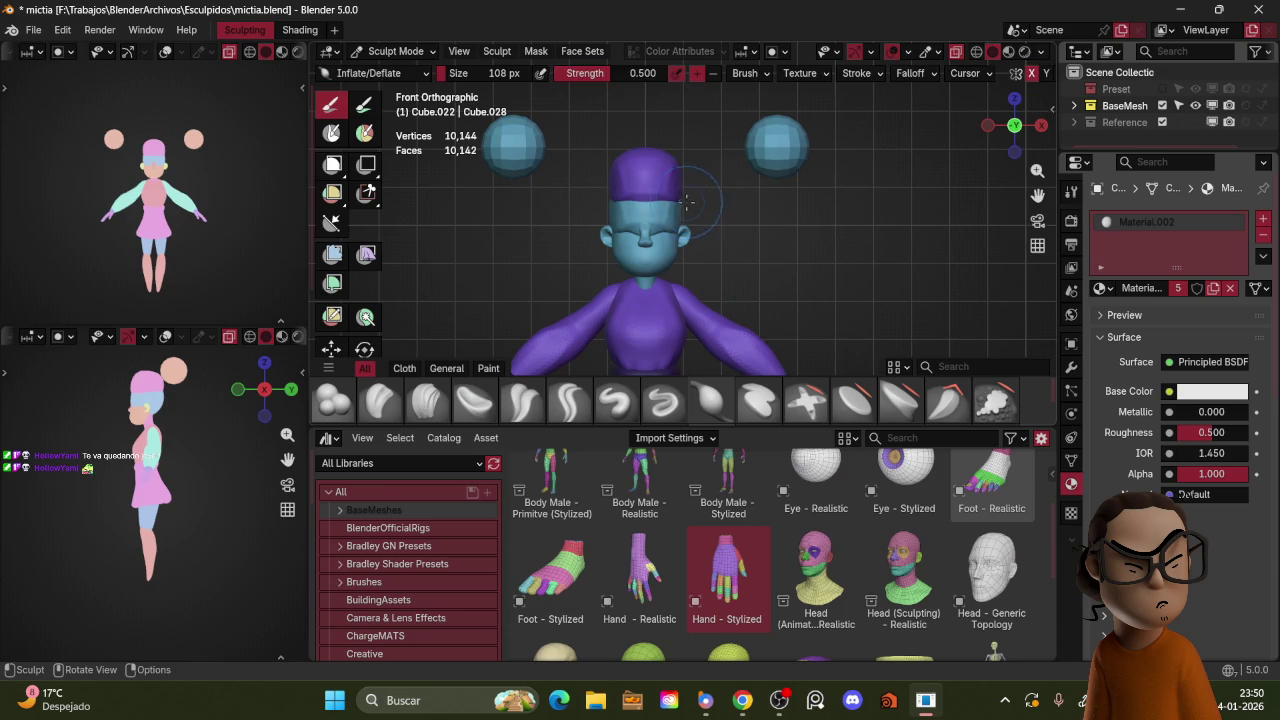
Step: Voxel-remesh the head copy twice, ending at a coarser voxel size
key("shift+r")
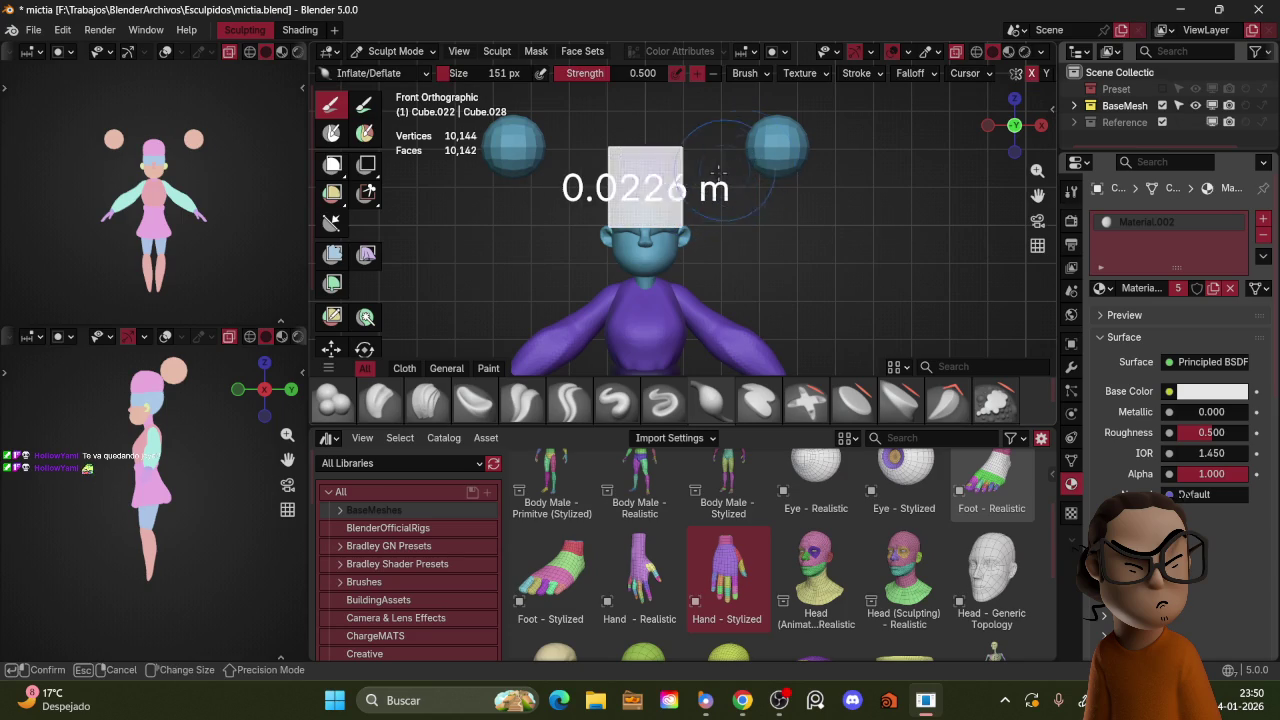
left_click(709, 180)
key("ctrl+r")
key("shift+r")
left_click(714, 190)
key("ctrl+r")
Step: Try a Grab stroke from the right side, undo it, and set a 135 brush in front view
key("g")
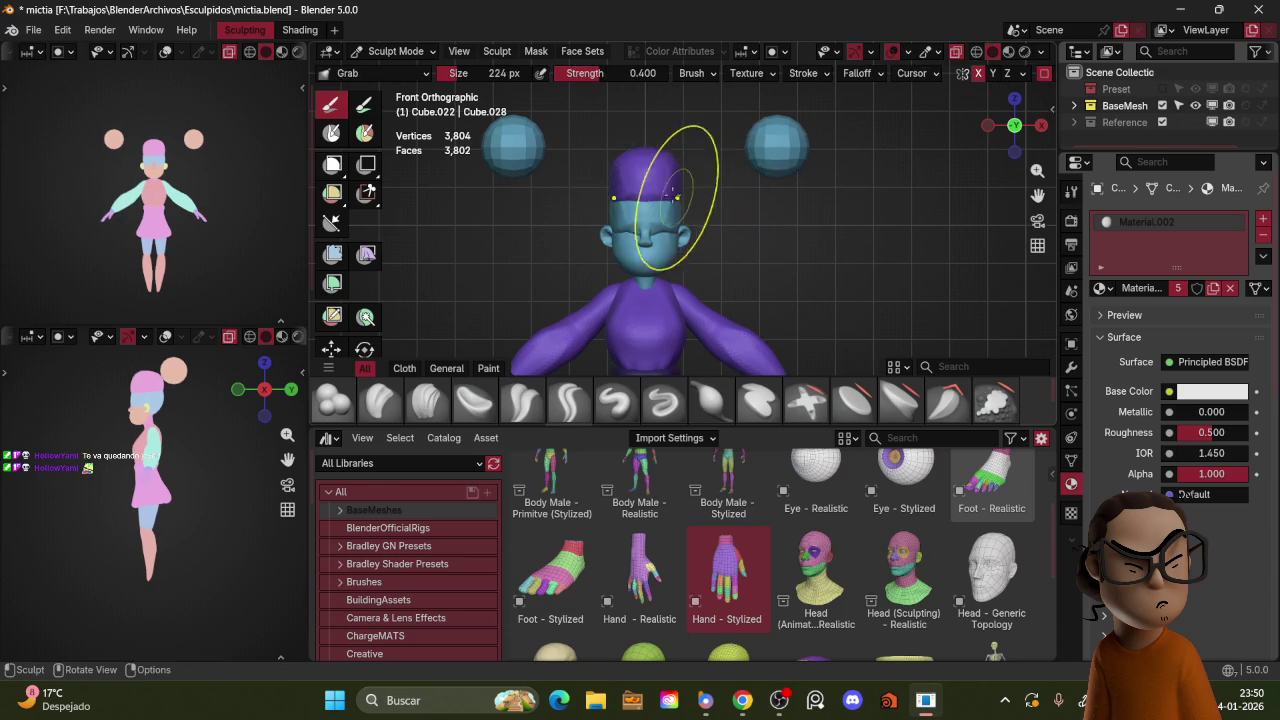
key("KP_3")
mouse_move(690, 208)
left_mouse_down()
mouse_move(678, 229)
mouse_move(686, 283)
mouse_move(700, 251)
mouse_move(686, 277)
left_mouse_up()
key("ctrl+z")
key("ctrl+z")
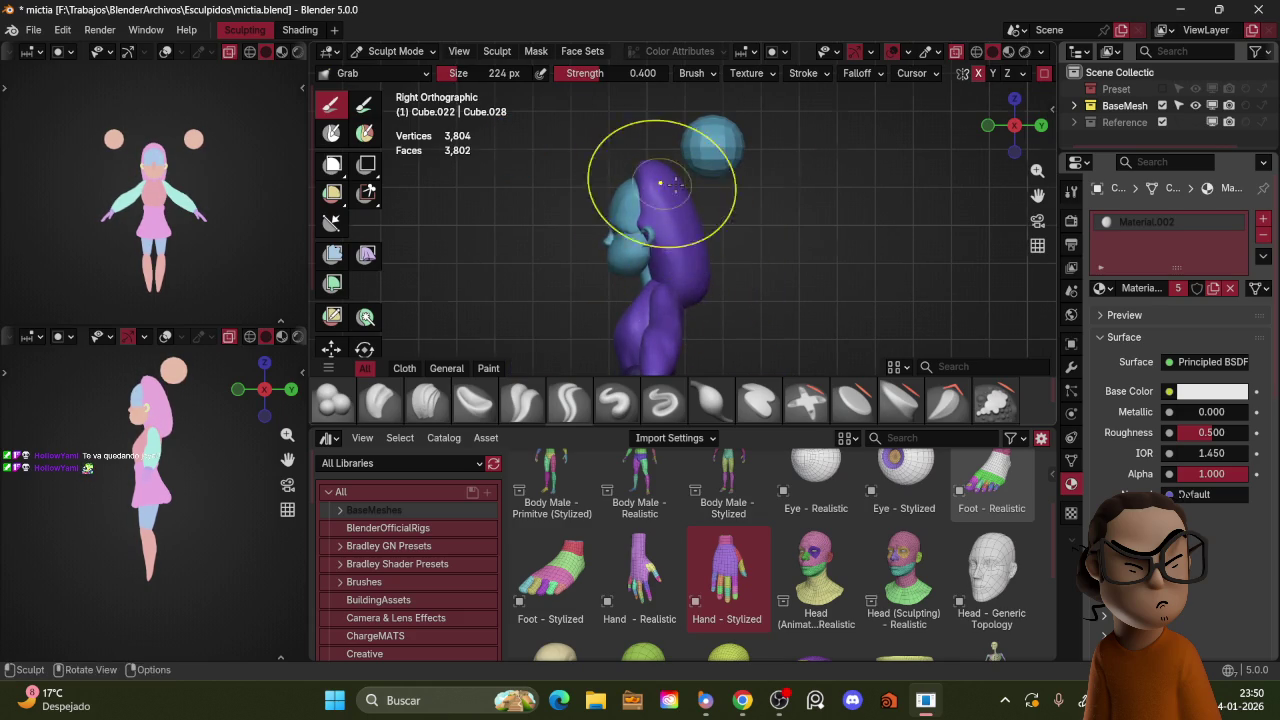
key("KP_1")
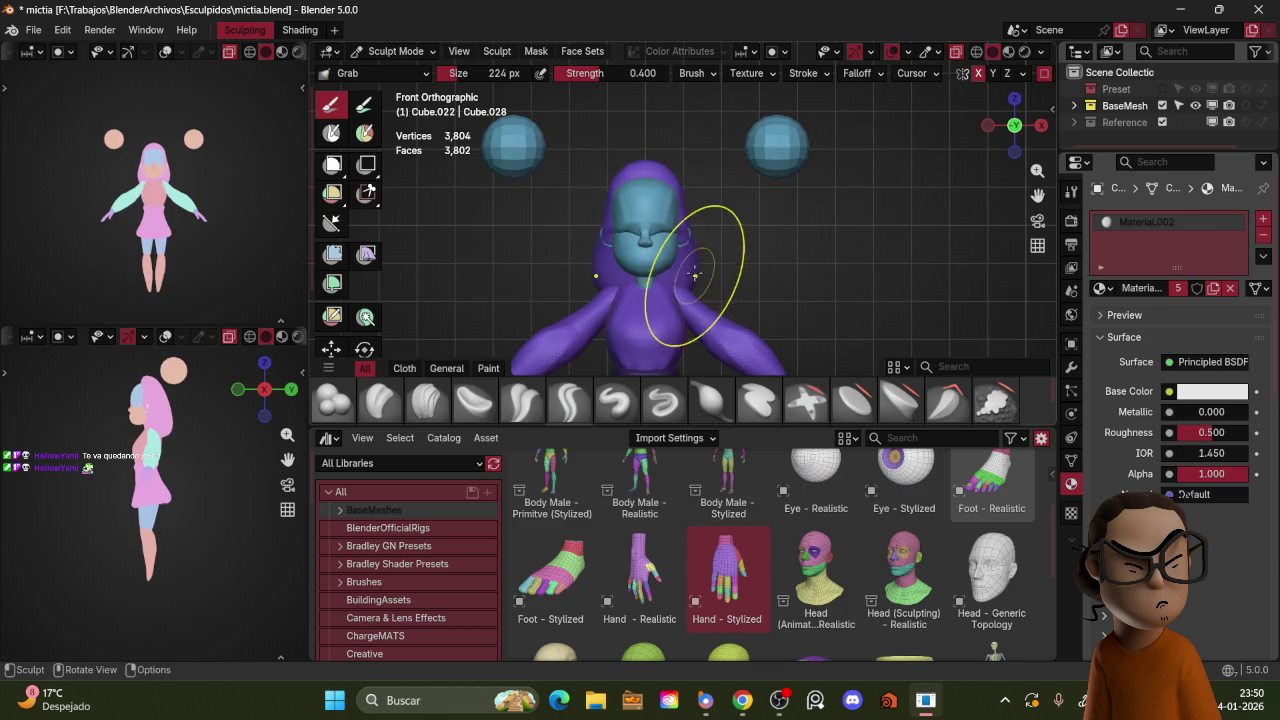
middle_click_drag(691, 262, 660, 285)
key("f")
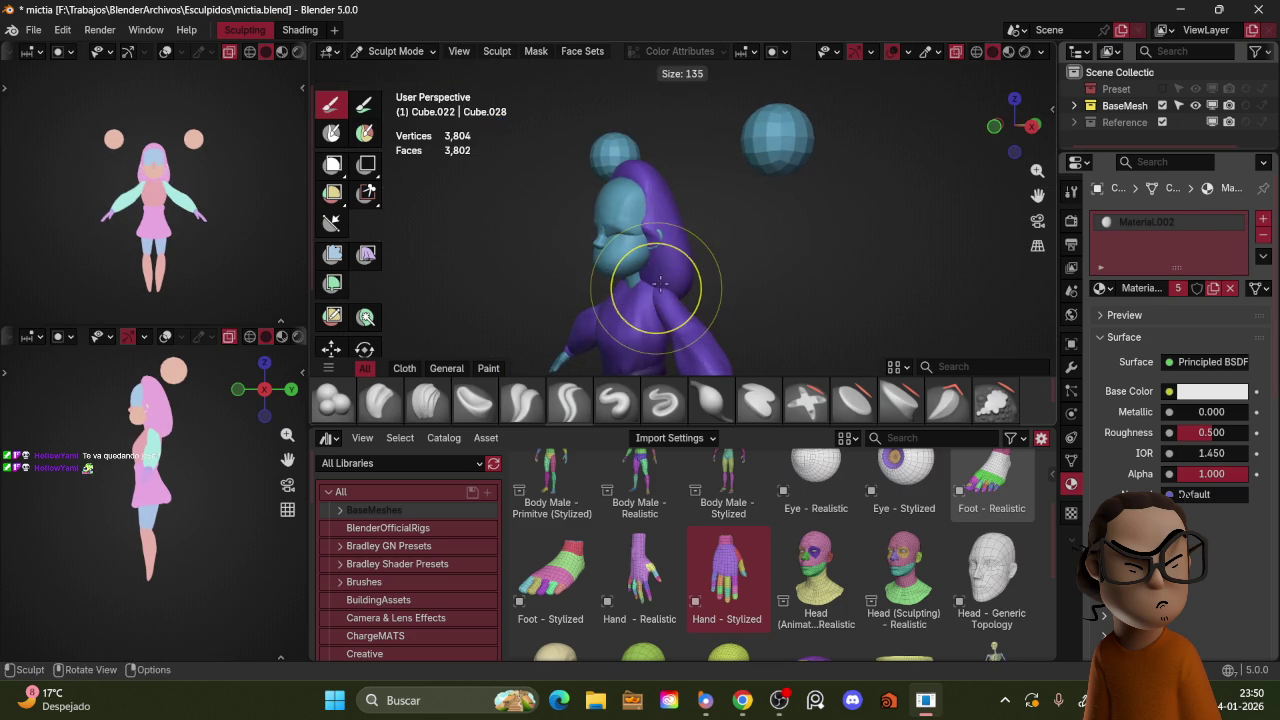
left_click(640, 291)
Step: With a Grab brush up to 205, pull the hood top back and drape it around the face
mouse_move(648, 294)
middle_mouse_down()
mouse_move(700, 290)
mouse_move(697, 260)
middle_mouse_up()
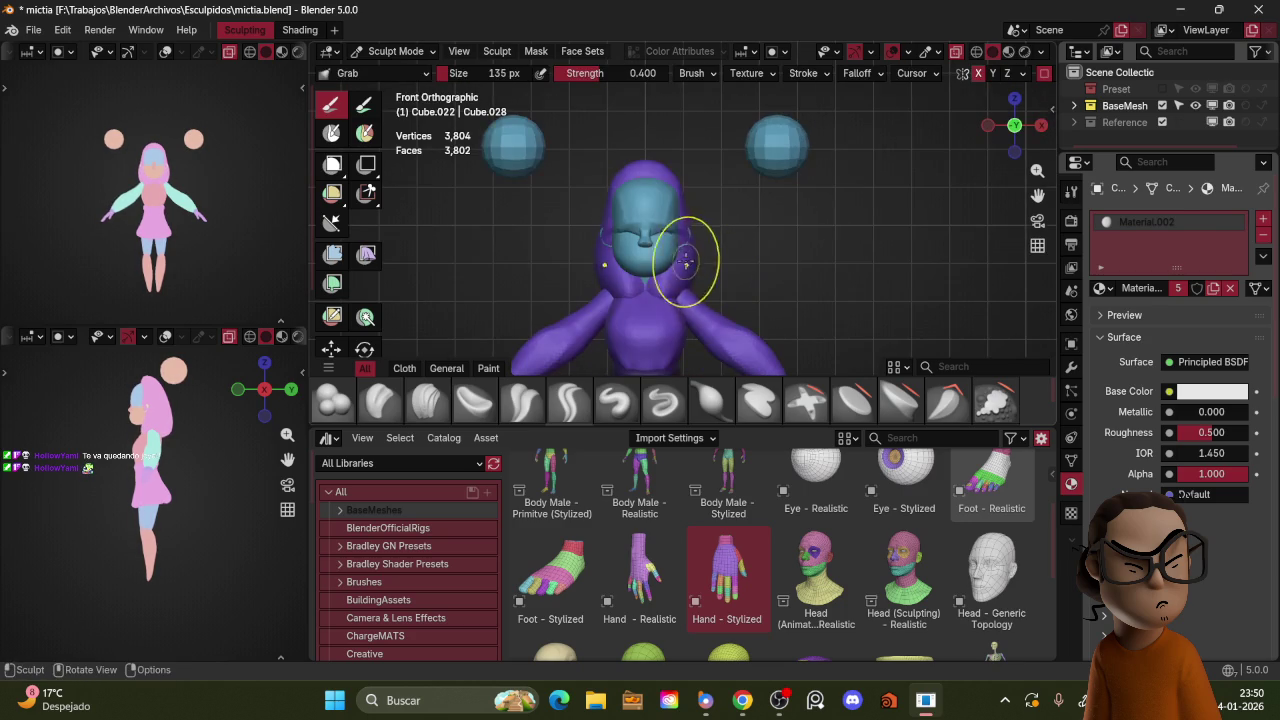
key("f")
left_click(680, 180)
mouse_move(680, 180)
middle_mouse_down()
mouse_move(651, 214)
mouse_move(714, 200)
mouse_move(760, 170)
mouse_move(645, 175)
mouse_move(686, 188)
middle_mouse_up()
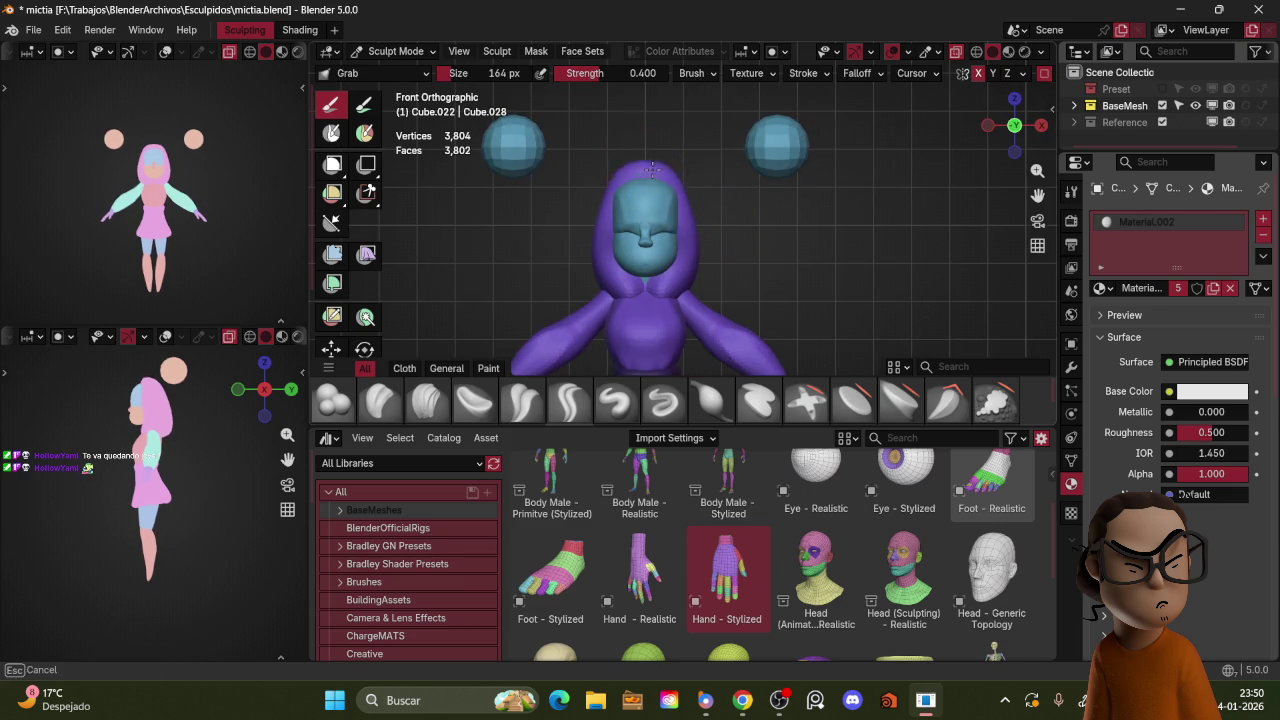
key("f")
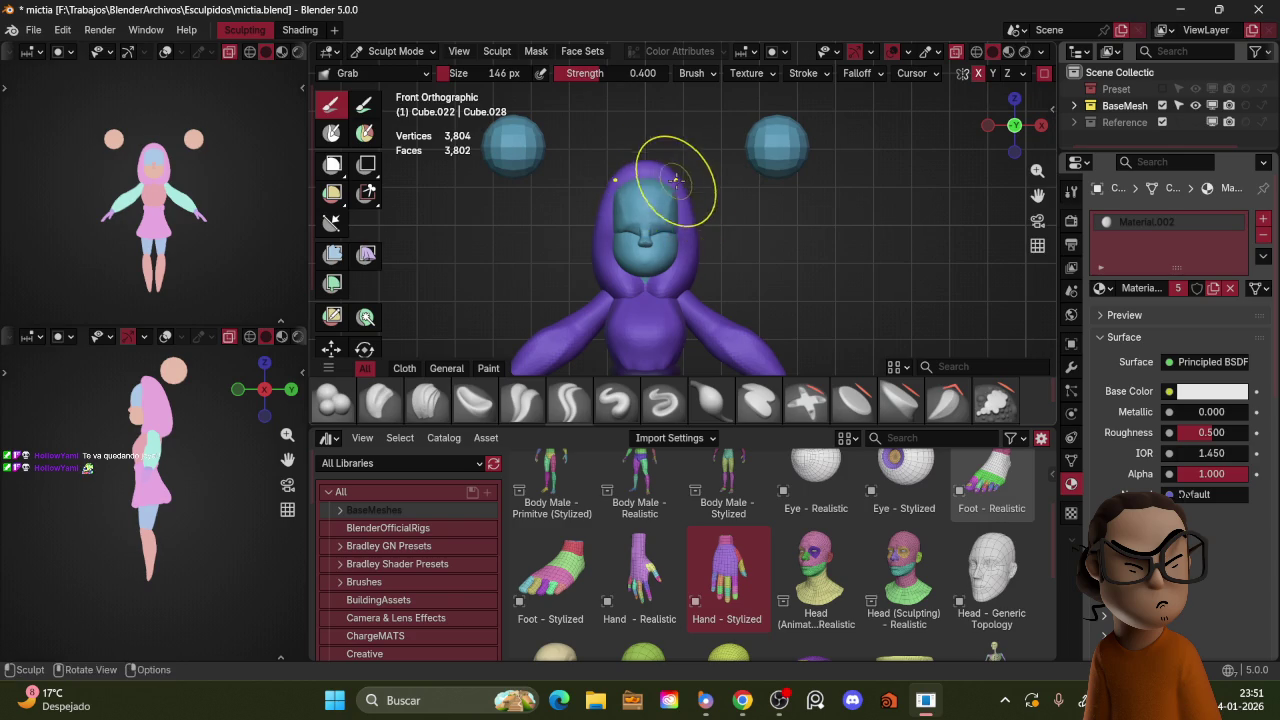
middle_click_drag(691, 212, 657, 200)
key("f")
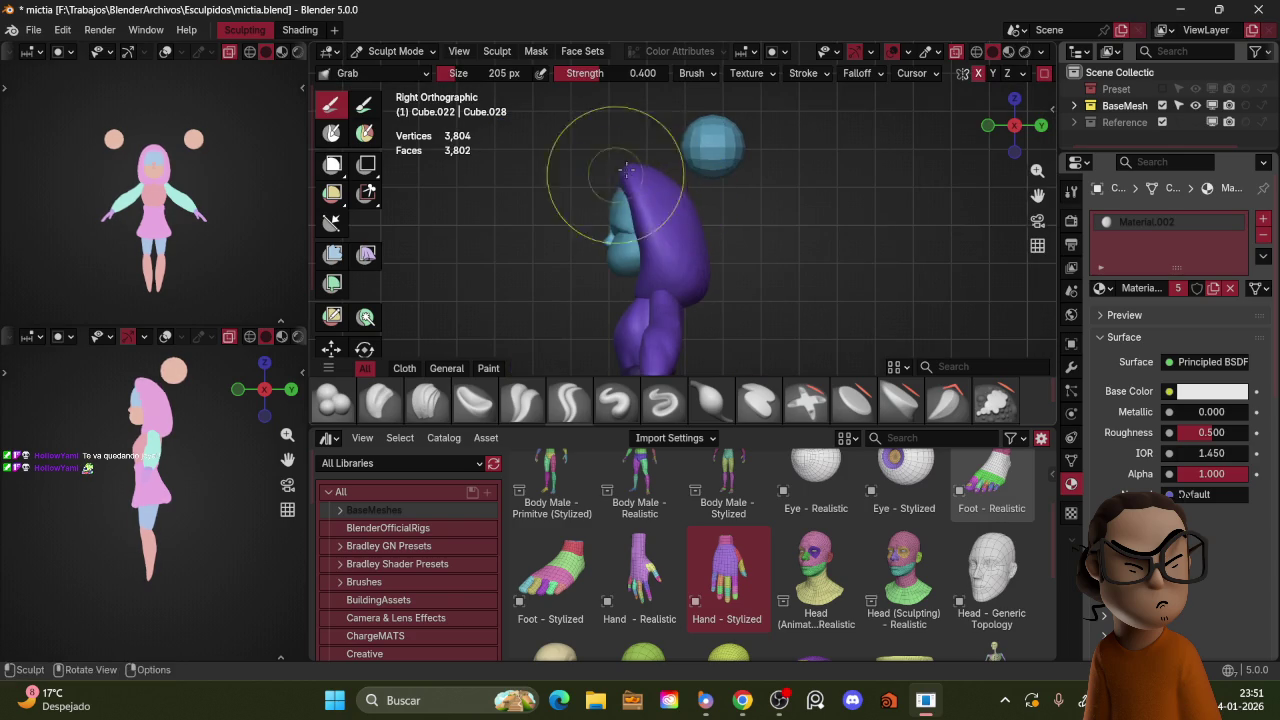
left_click_drag(605, 173, 621, 172)
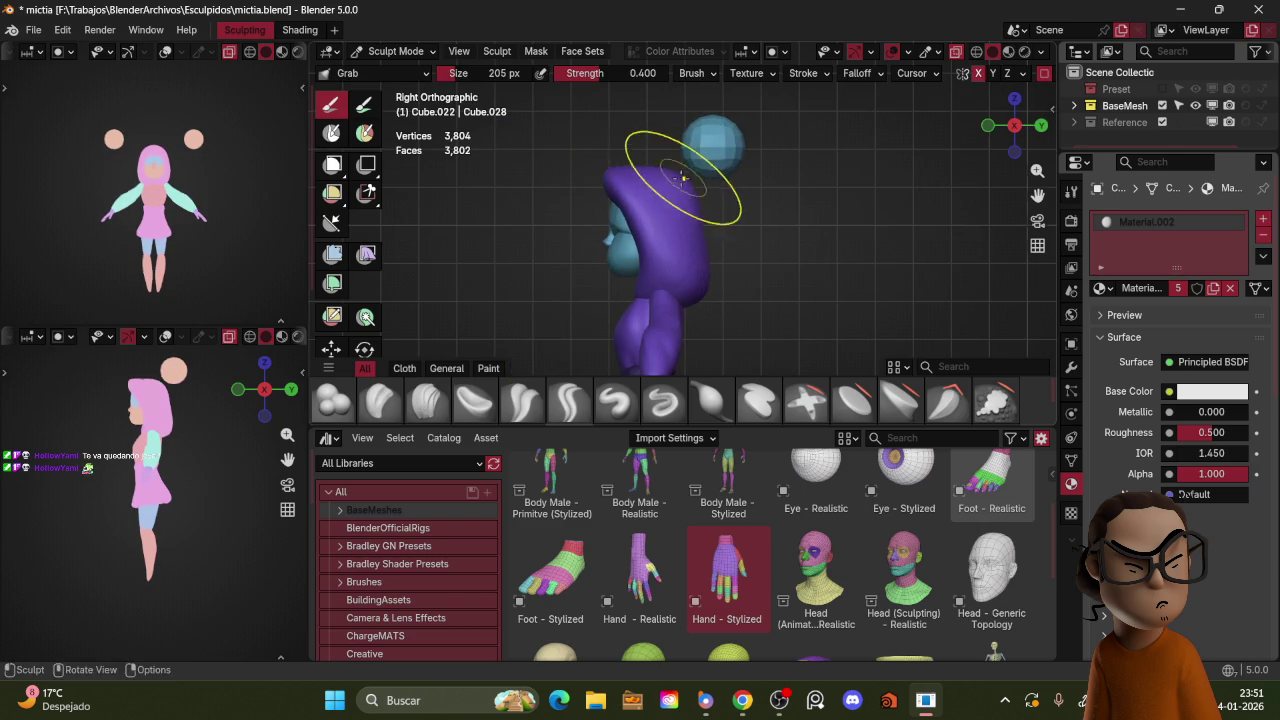
mouse_move(686, 190)
left_mouse_down()
mouse_move(704, 248)
mouse_move(673, 244)
left_mouse_up()
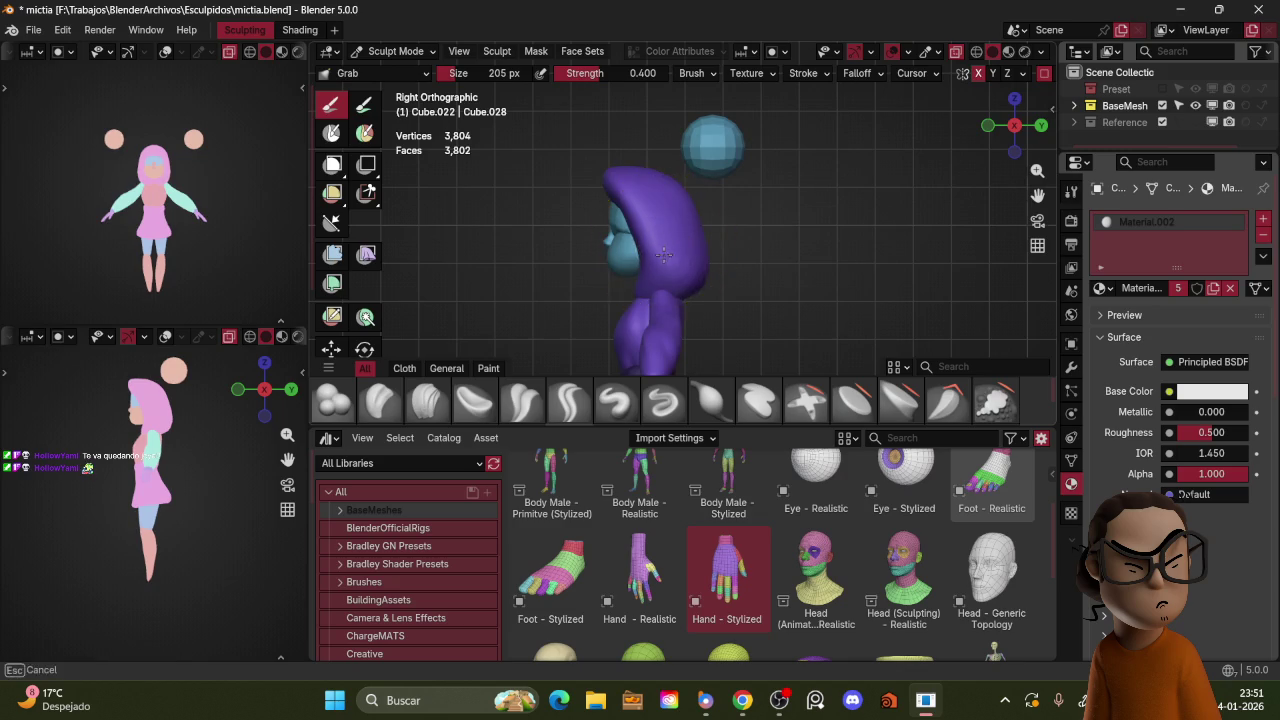
middle_click_drag(673, 244, 697, 273)
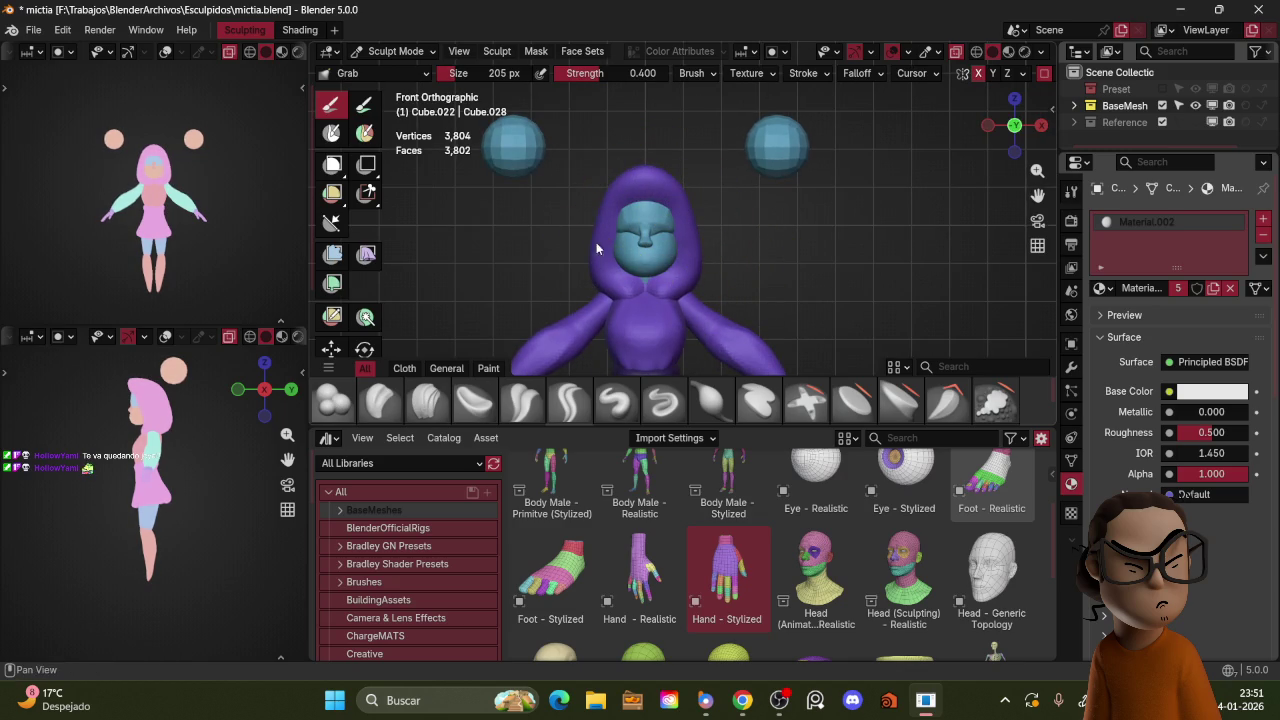
Step: Using a size-100 Grab brush from the side, pull the hood down and outward
key("f")
left_click(648, 228)
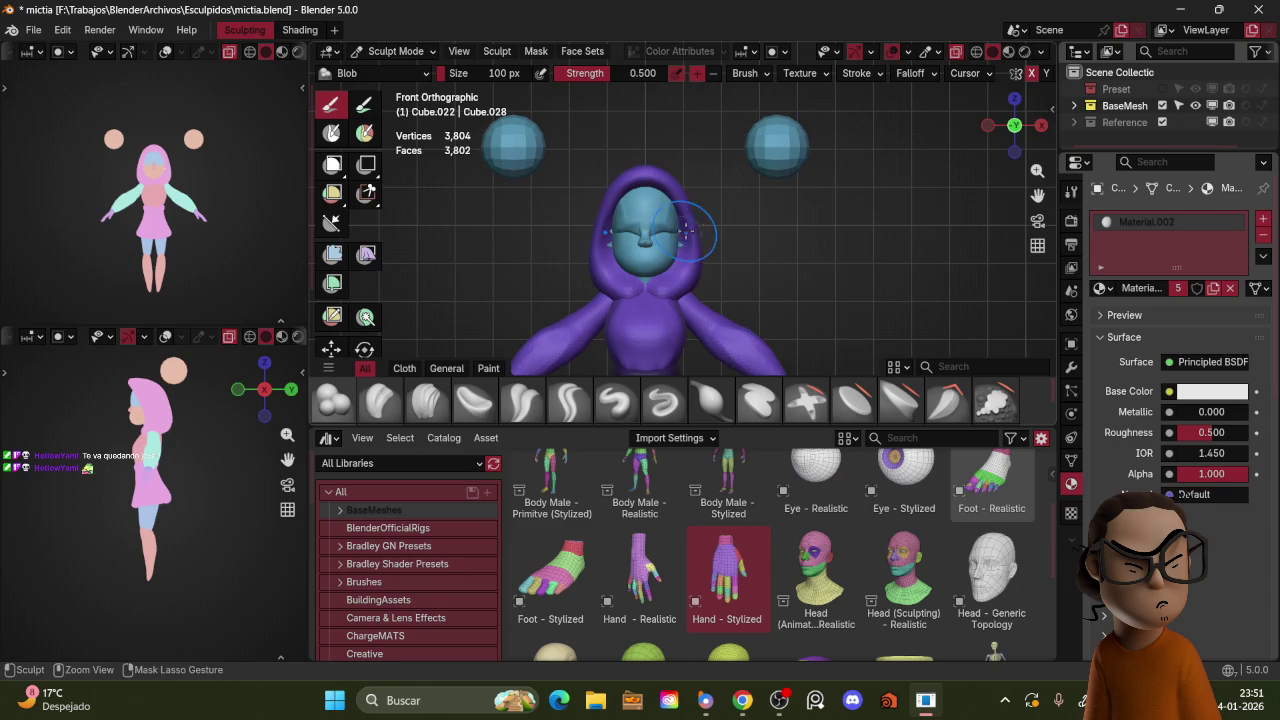
middle_click_drag(686, 232, 679, 236)
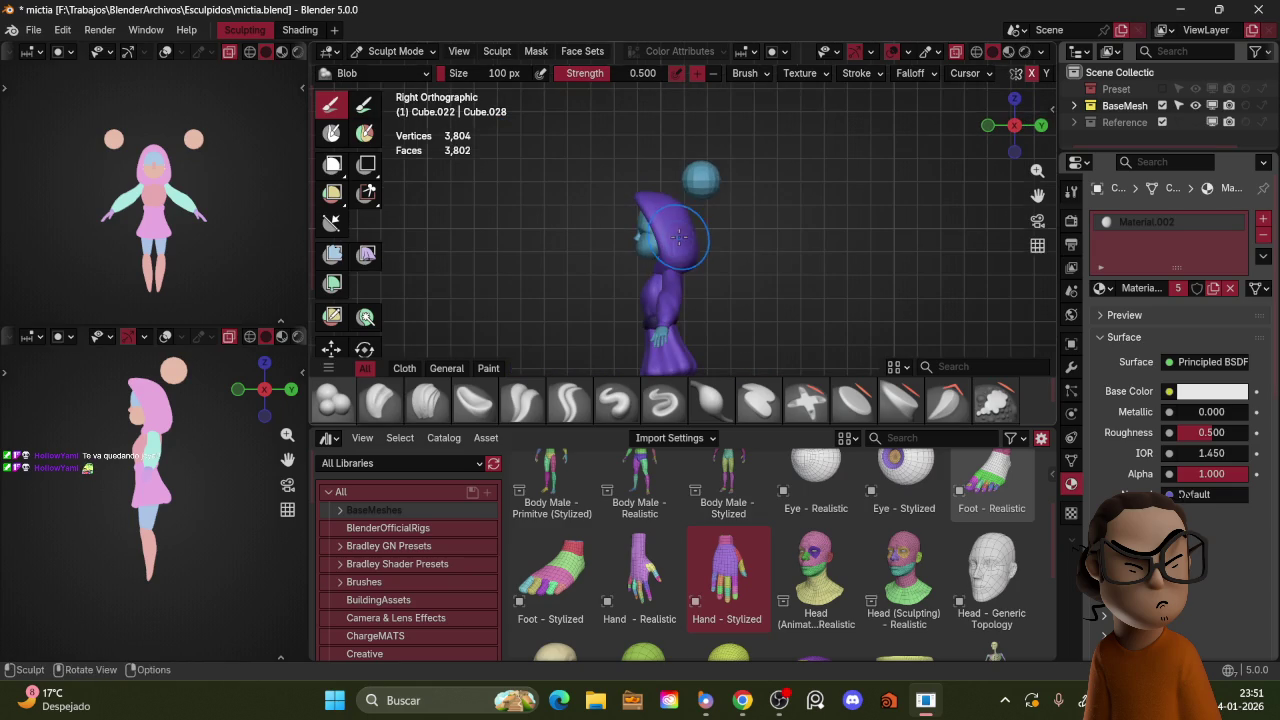
key("g")
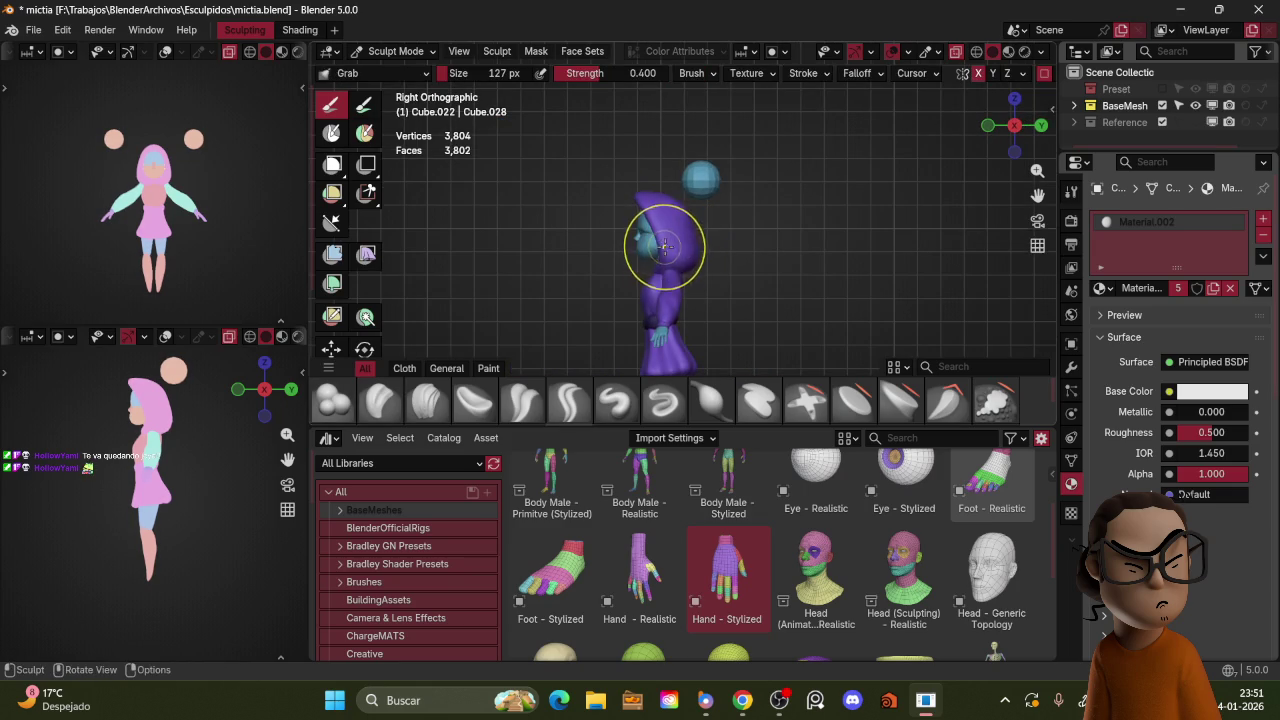
left_click_drag(667, 247, 655, 264)
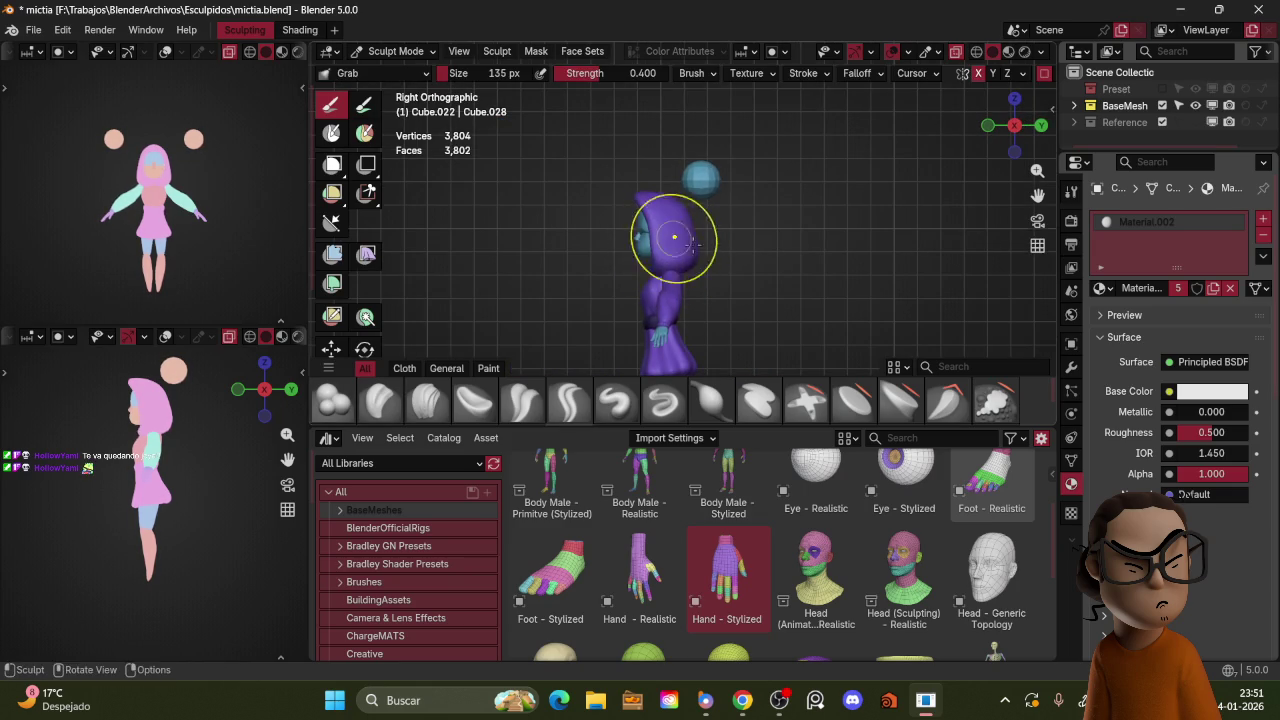
mouse_move(690, 268)
middle_mouse_down()
mouse_move(728, 222)
mouse_move(737, 248)
middle_mouse_up()
scroll(728, 222, "up", 5)
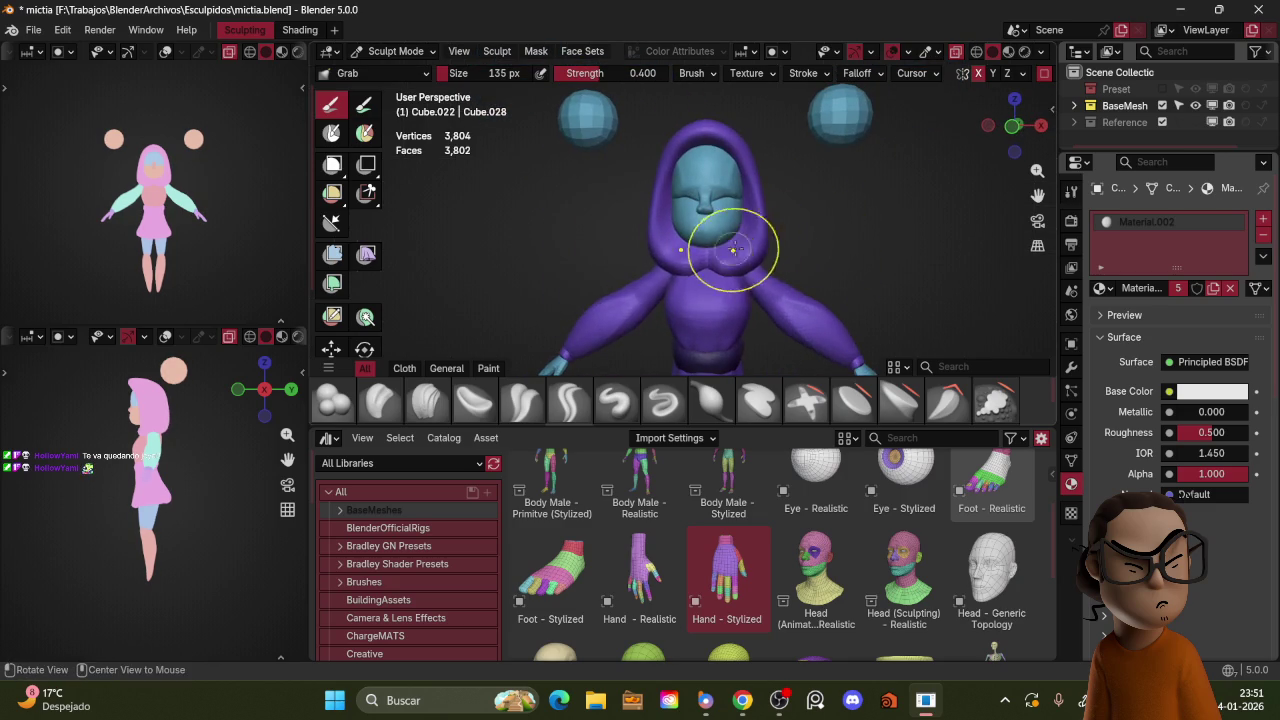
Step: Crease the hood where it meets the neck with Crease Sharp, then go back to Grab
key("shift+c")
key("shift+c")
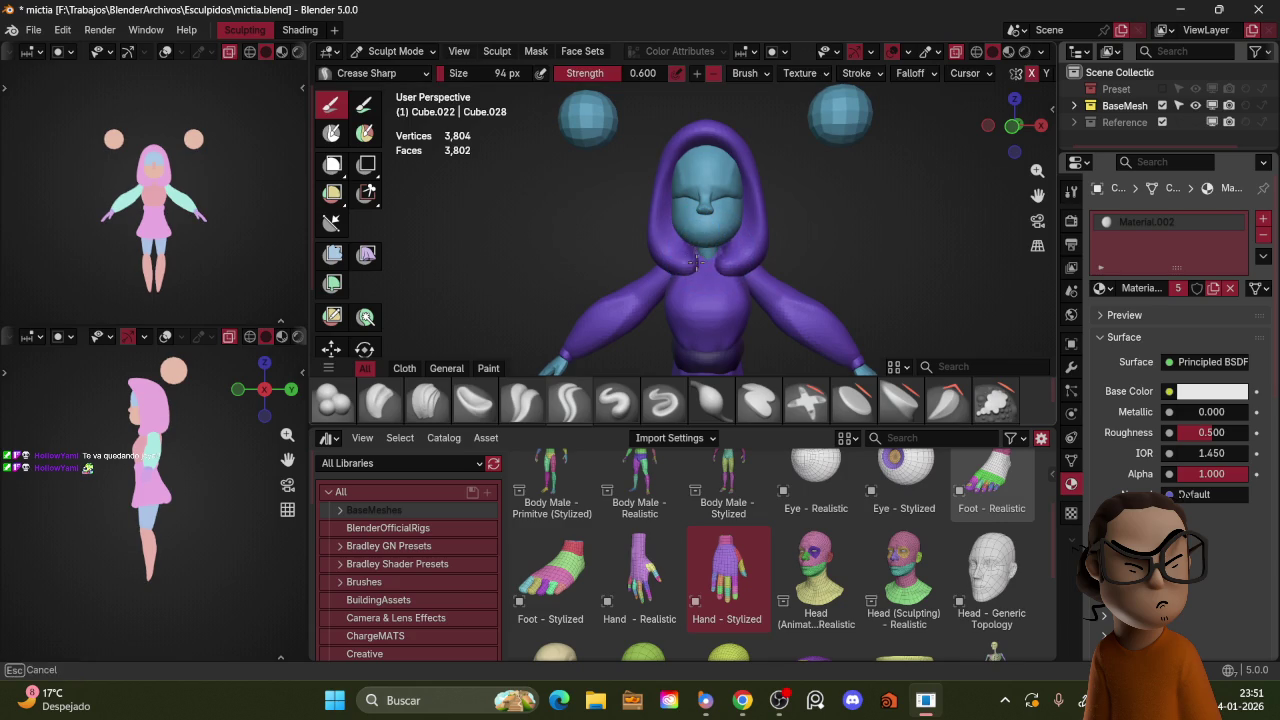
middle_click_drag(697, 255, 650, 262)
scroll(650, 262, "up", 2)
key("f")
left_click(640, 268)
key("g")
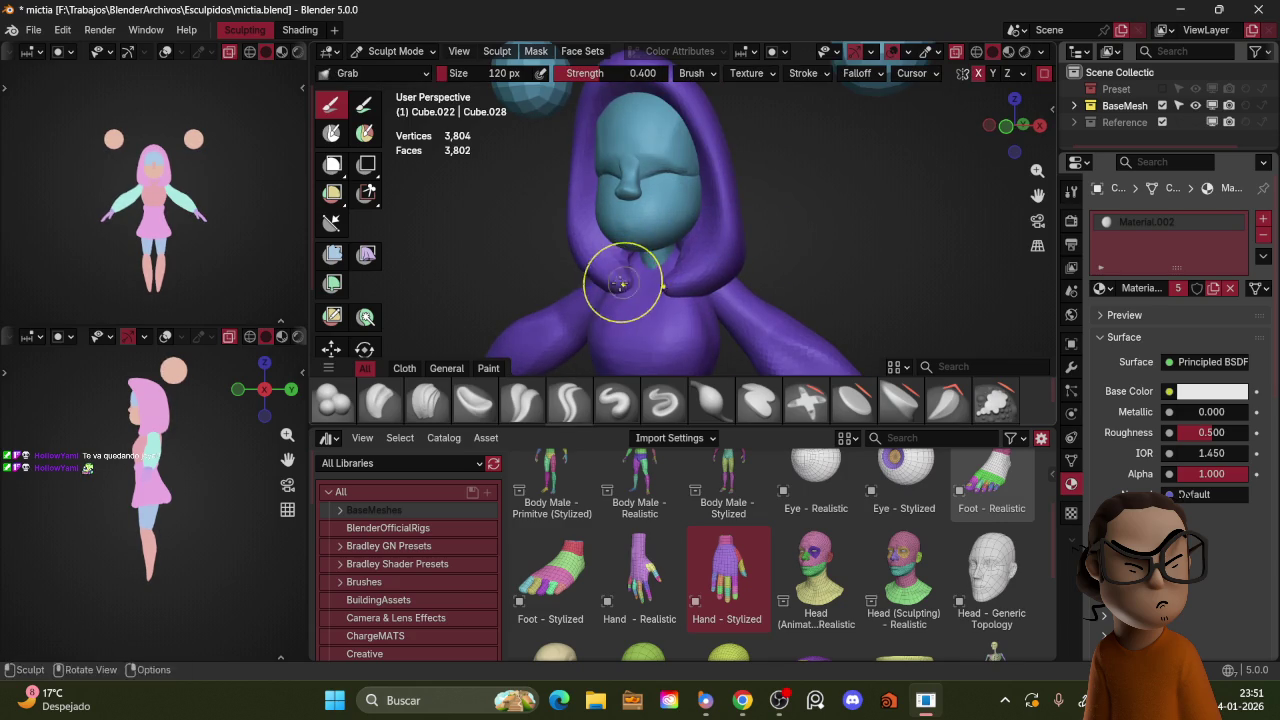
mouse_move(640, 280)
middle_mouse_down()
mouse_move(789, 266)
mouse_move(674, 200)
mouse_move(554, 390)
middle_mouse_up()
scroll(808, 165, "down", 3)
scroll(737, 206, "up", 3)
left_click(554, 392)
Step: Orbit around the hood to inspect it from behind, the side and the front
middle_click_drag(600, 300, 690, 210)
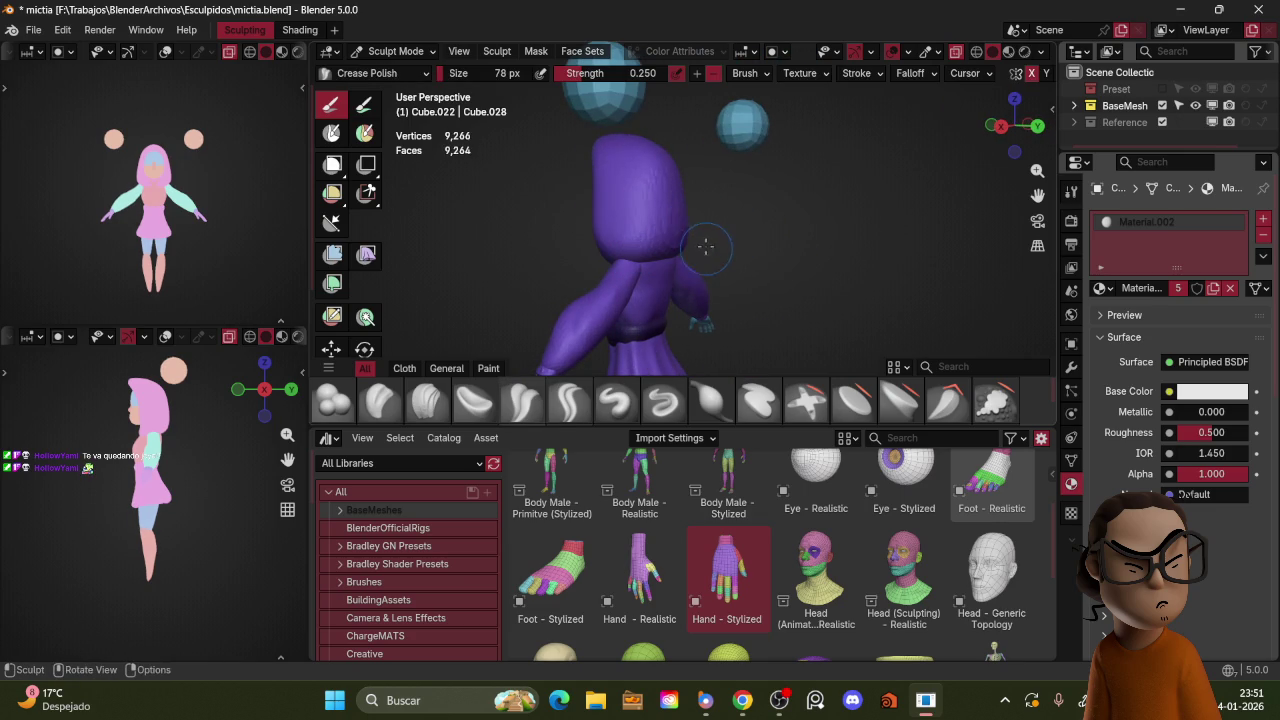
middle_click_drag(715, 234, 648, 250)
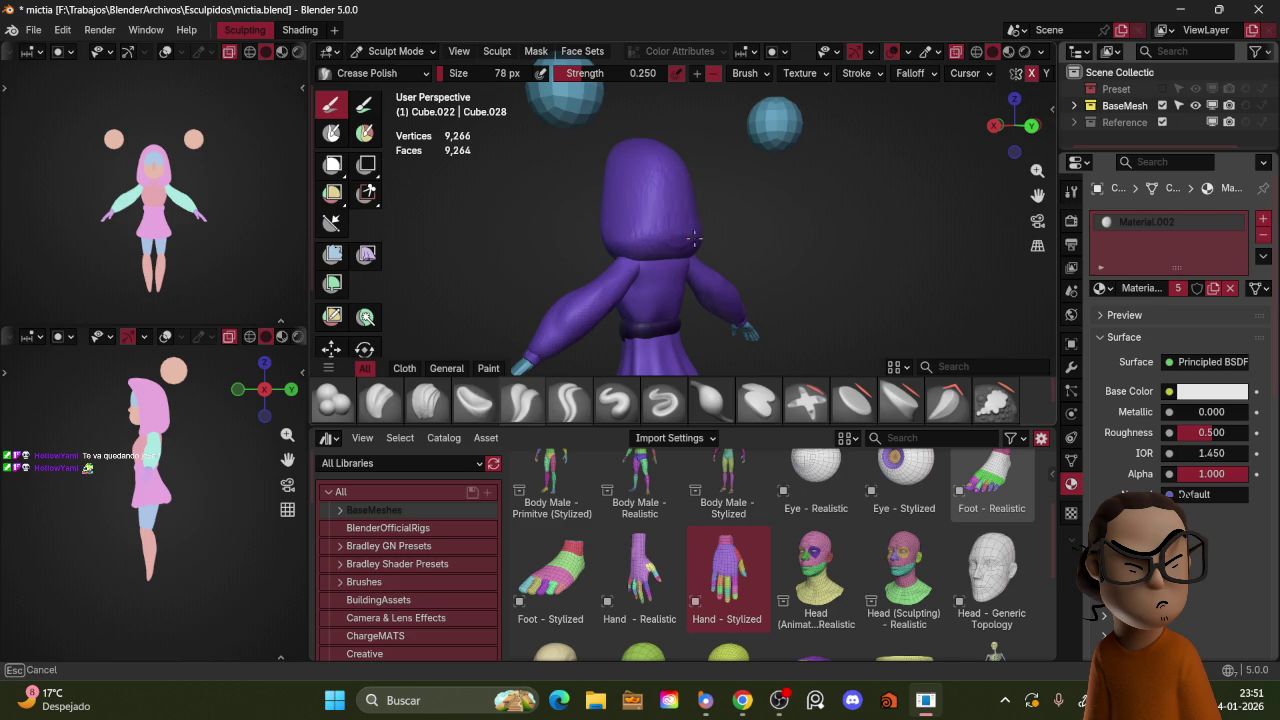
mouse_move(680, 232)
middle_mouse_down()
mouse_move(726, 228)
mouse_move(646, 257)
mouse_move(771, 251)
mouse_move(752, 203)
middle_mouse_up()
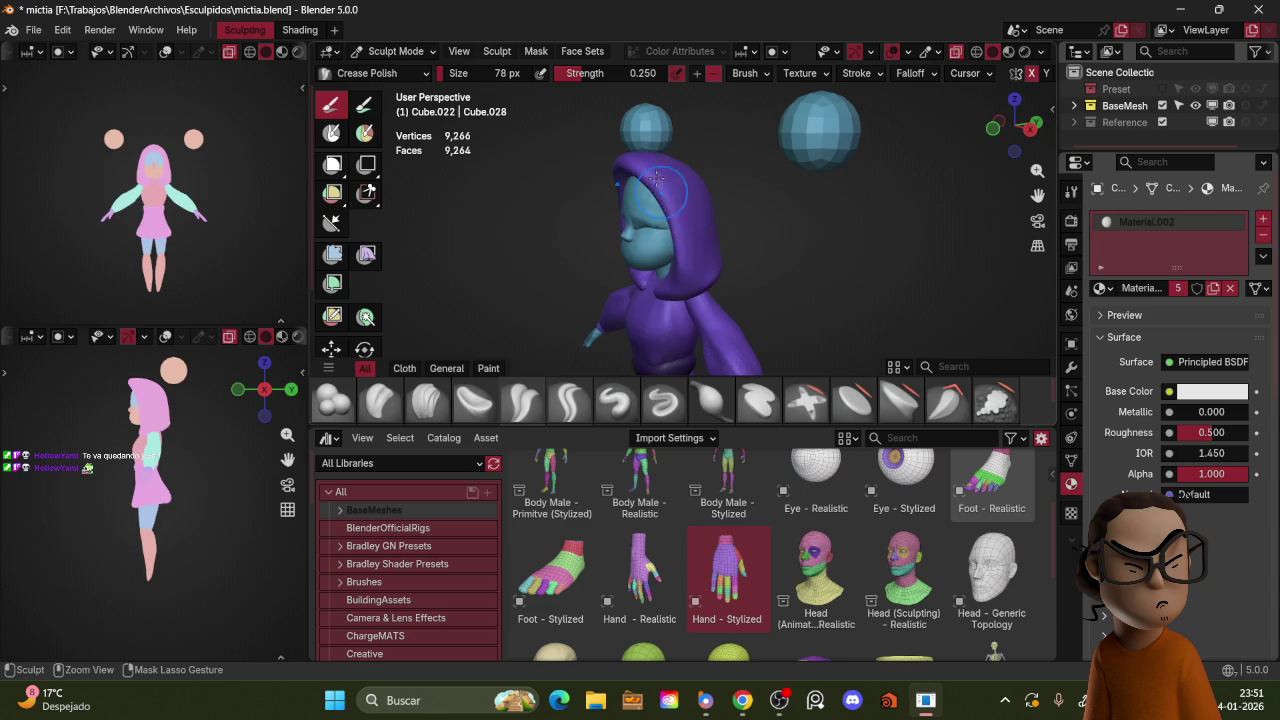
mouse_move(686, 205)
middle_mouse_down()
mouse_move(692, 270)
mouse_move(687, 186)
middle_mouse_up()
mouse_move(709, 242)
middle_mouse_down()
mouse_move(764, 241)
mouse_move(658, 228)
mouse_move(706, 195)
middle_mouse_up()
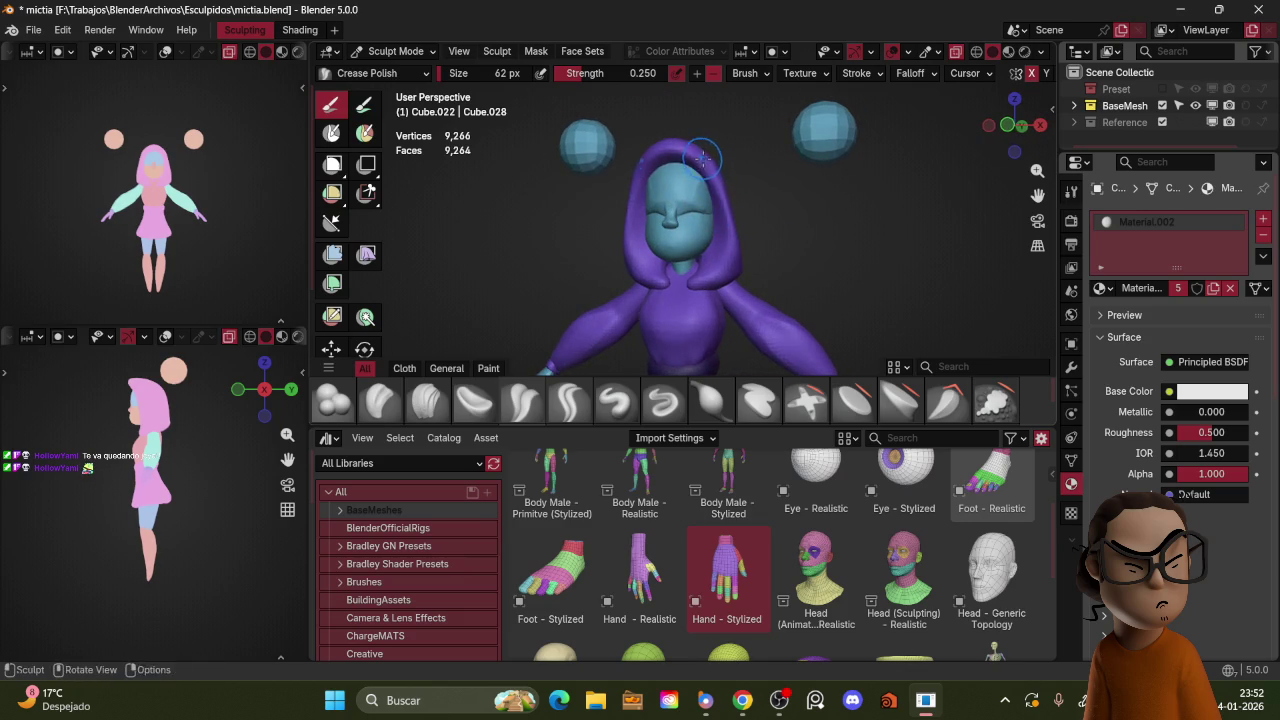
Step: With a 144 px Grab brush, pull the hood's front edge down by the neck
key("KP_1")
key("g")
key("f")
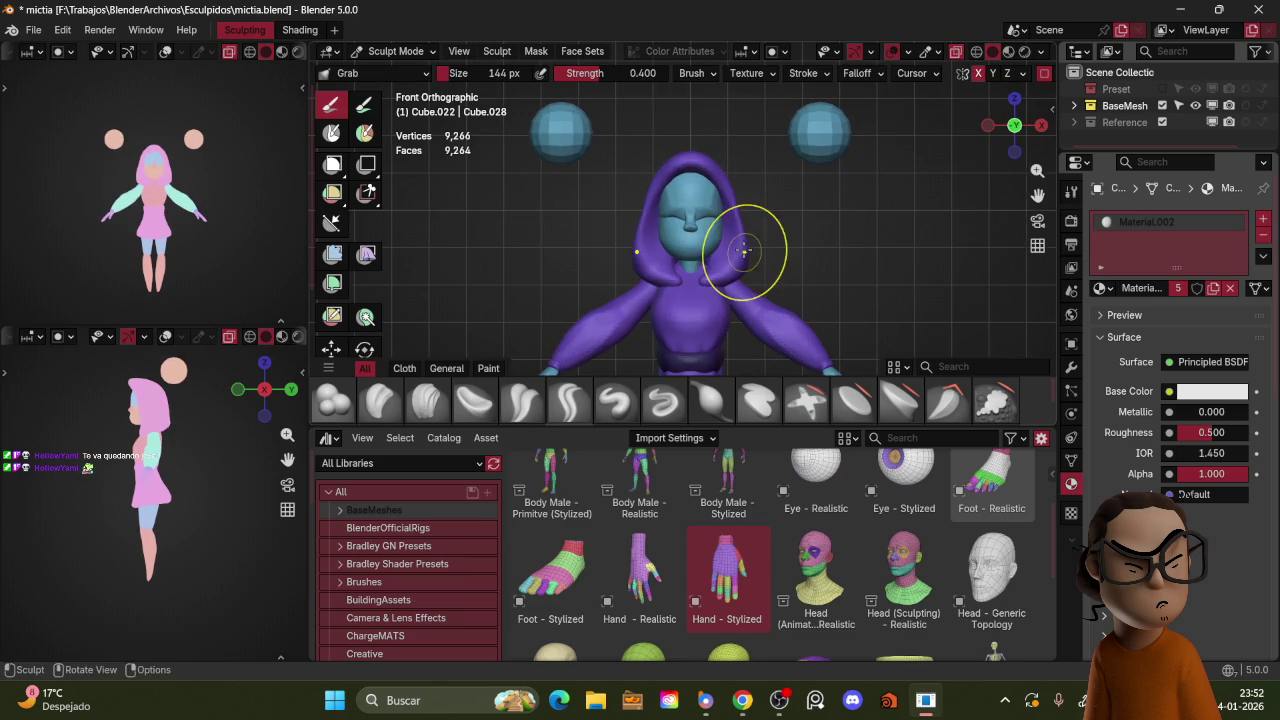
mouse_move(745, 147)
middle_mouse_down()
mouse_move(905, 260)
mouse_move(757, 251)
mouse_move(860, 261)
mouse_move(933, 203)
mouse_move(860, 240)
mouse_move(929, 194)
mouse_move(714, 251)
middle_mouse_up()
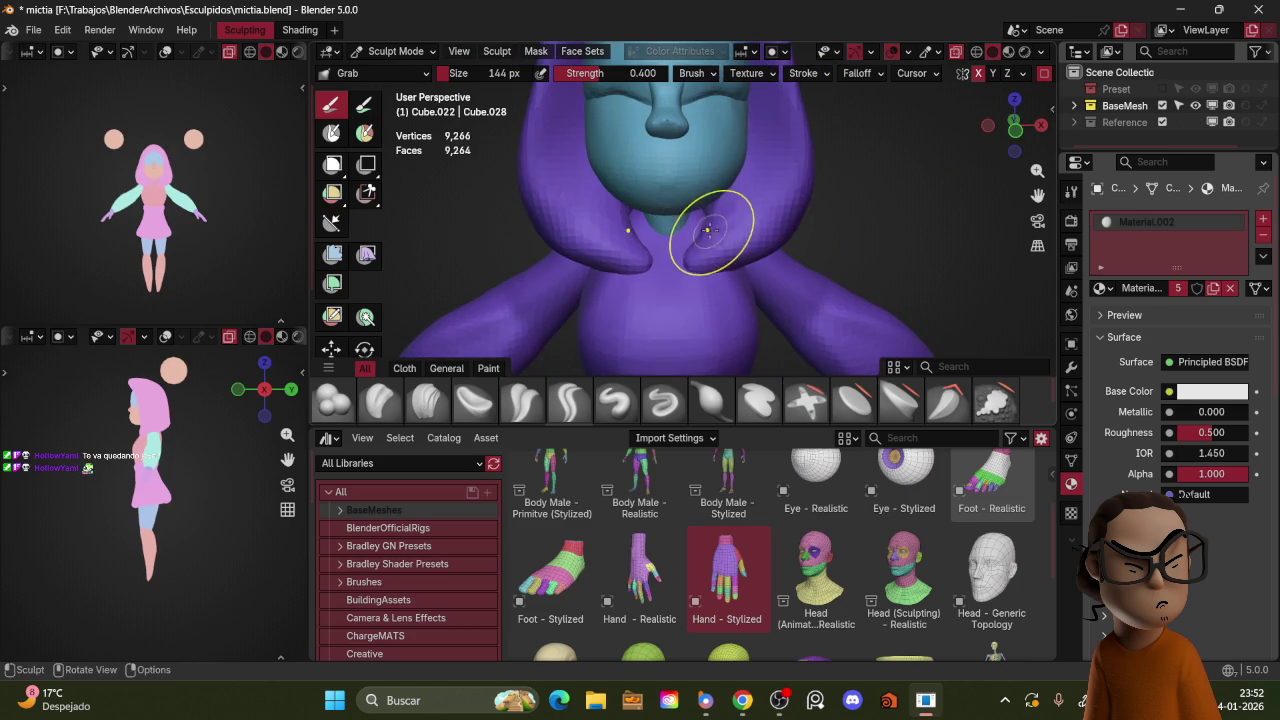
mouse_move(707, 230)
left_mouse_down()
mouse_move(705, 261)
mouse_move(786, 206)
left_mouse_up()
key("ctrl+Tab")
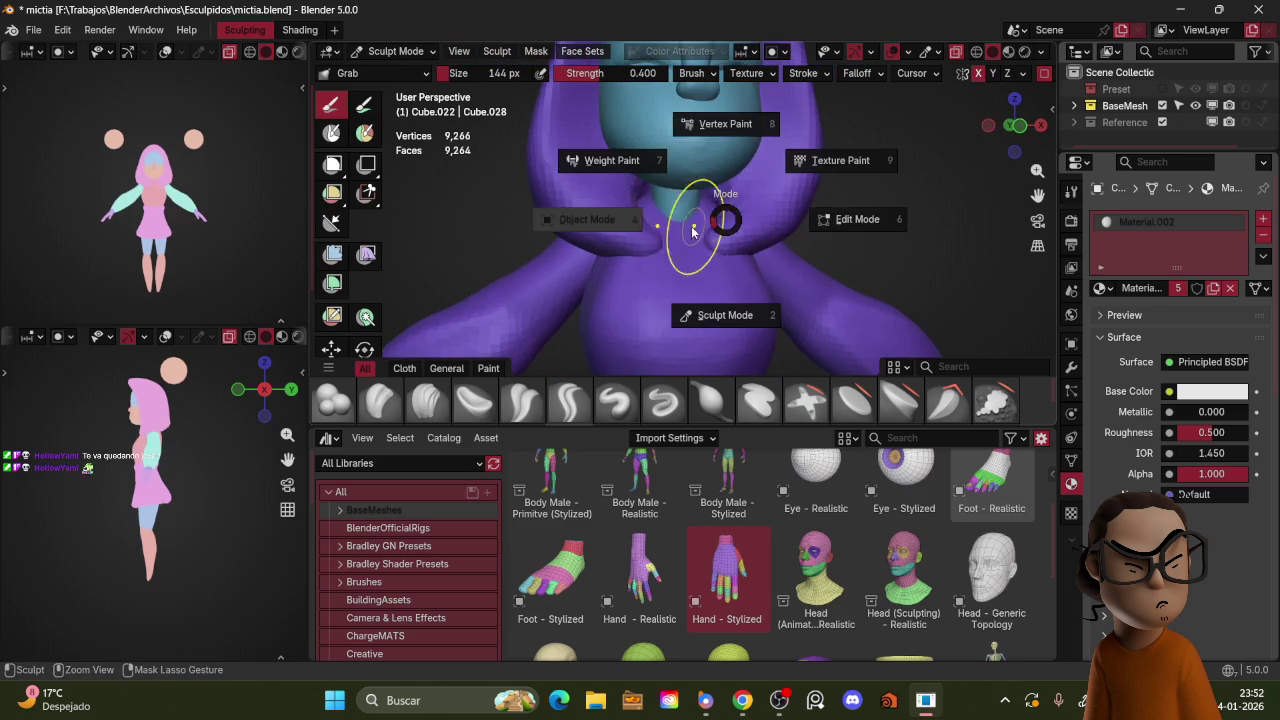
Step: Switch from the hood to the neck piece and start sculpting it
left_click(645, 219)
key("ctrl+Tab")
left_click(722, 299)
key("ctrl+Tab")
left_click(620, 235)
left_click(696, 260)
key("ctrl+Tab")
left_click(718, 298)
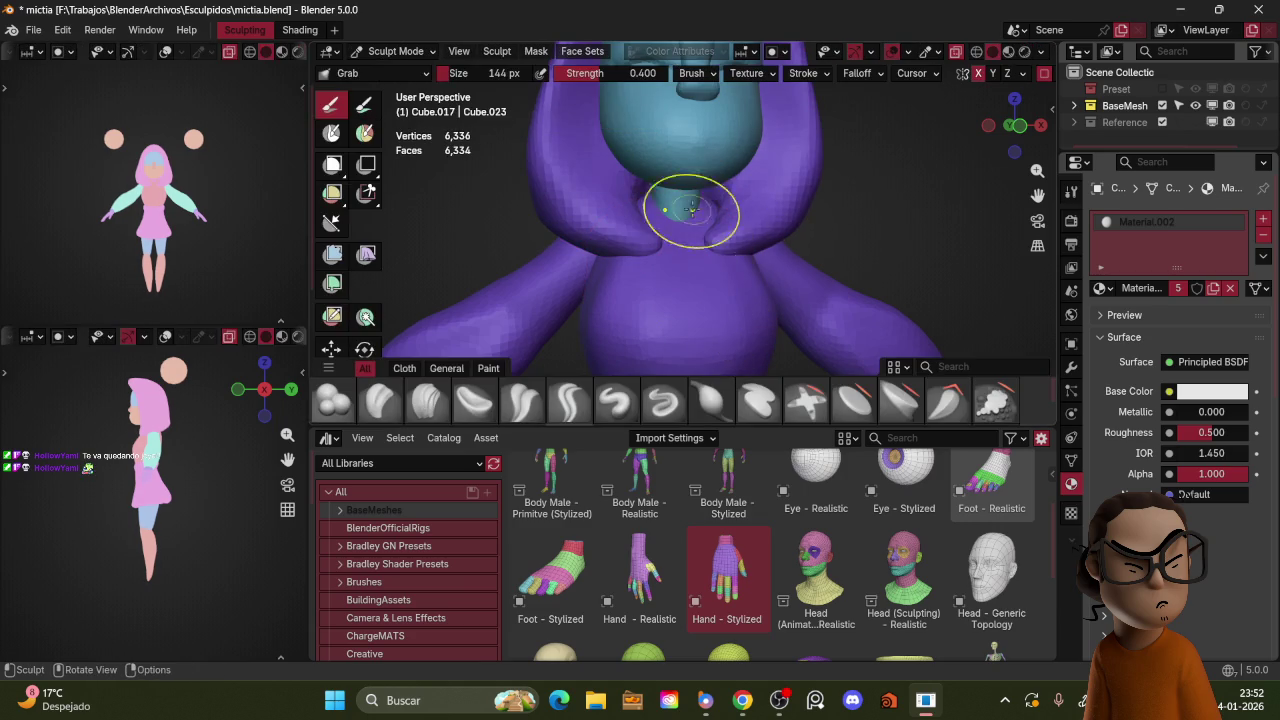
Step: Reshape the neck piece with the Crease Polish, Clay Strips and Grab brushes
key("shift+c")
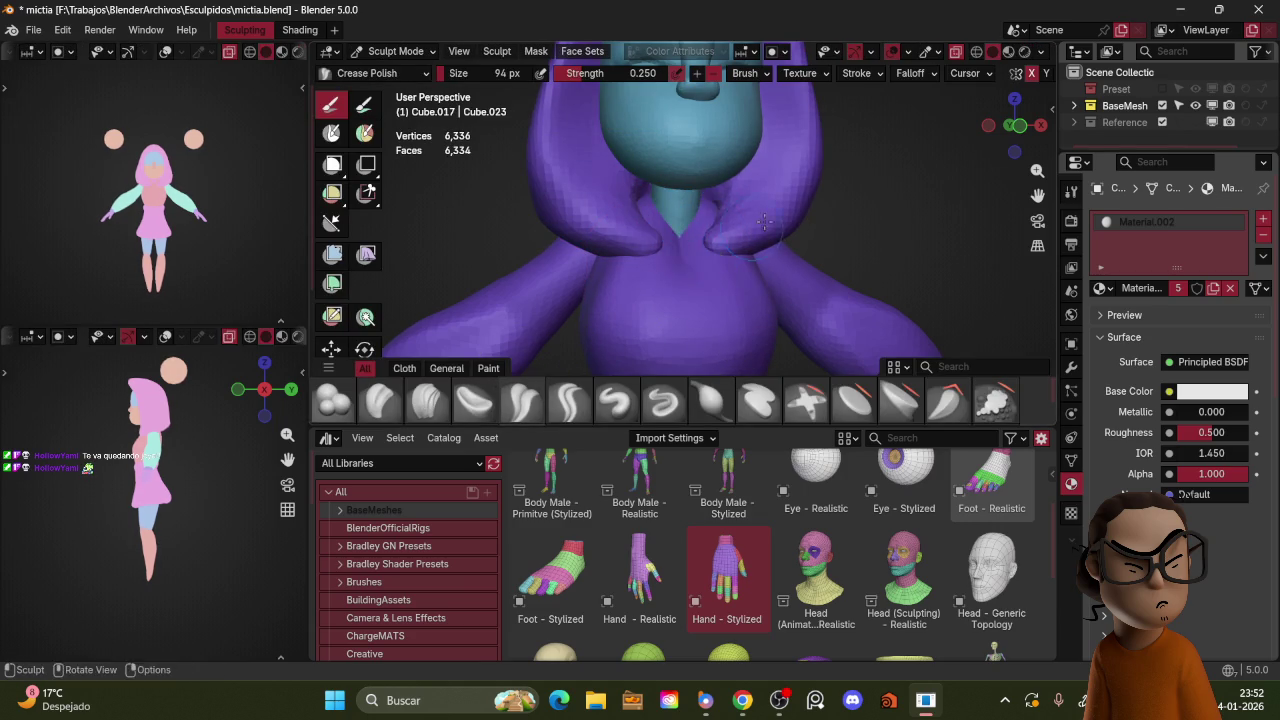
middle_click_drag(756, 222, 743, 228)
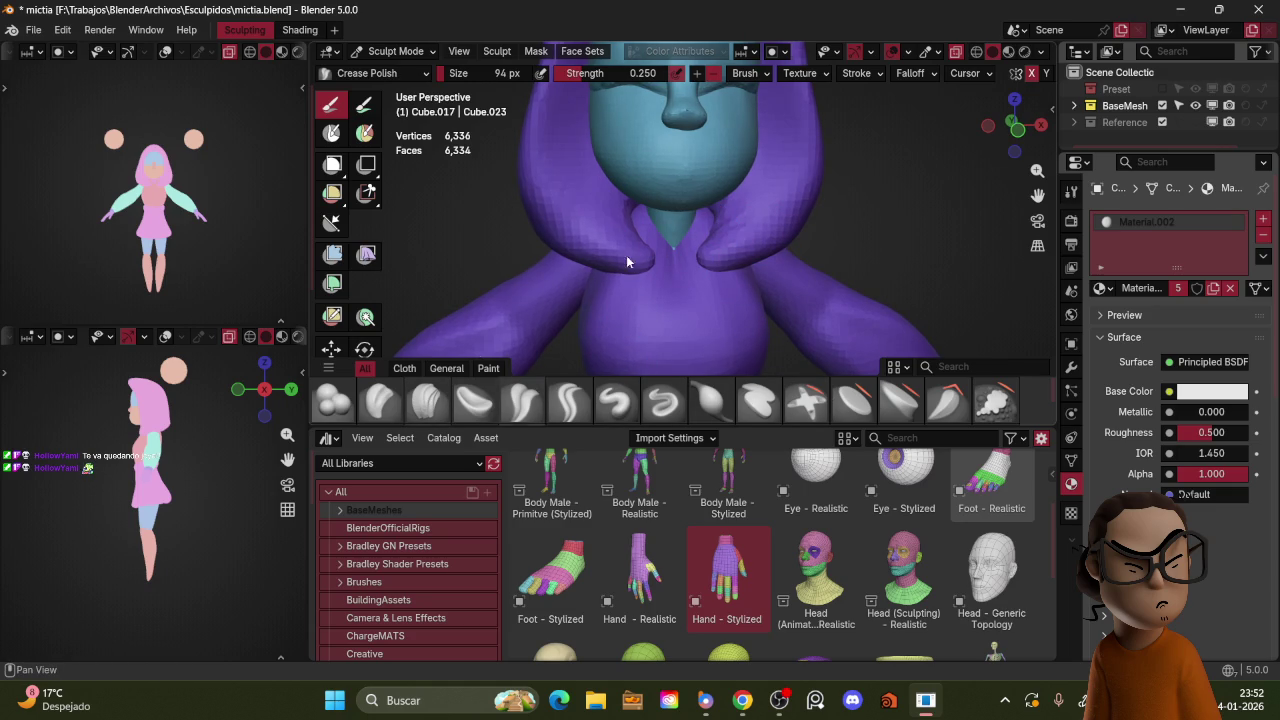
key("c")
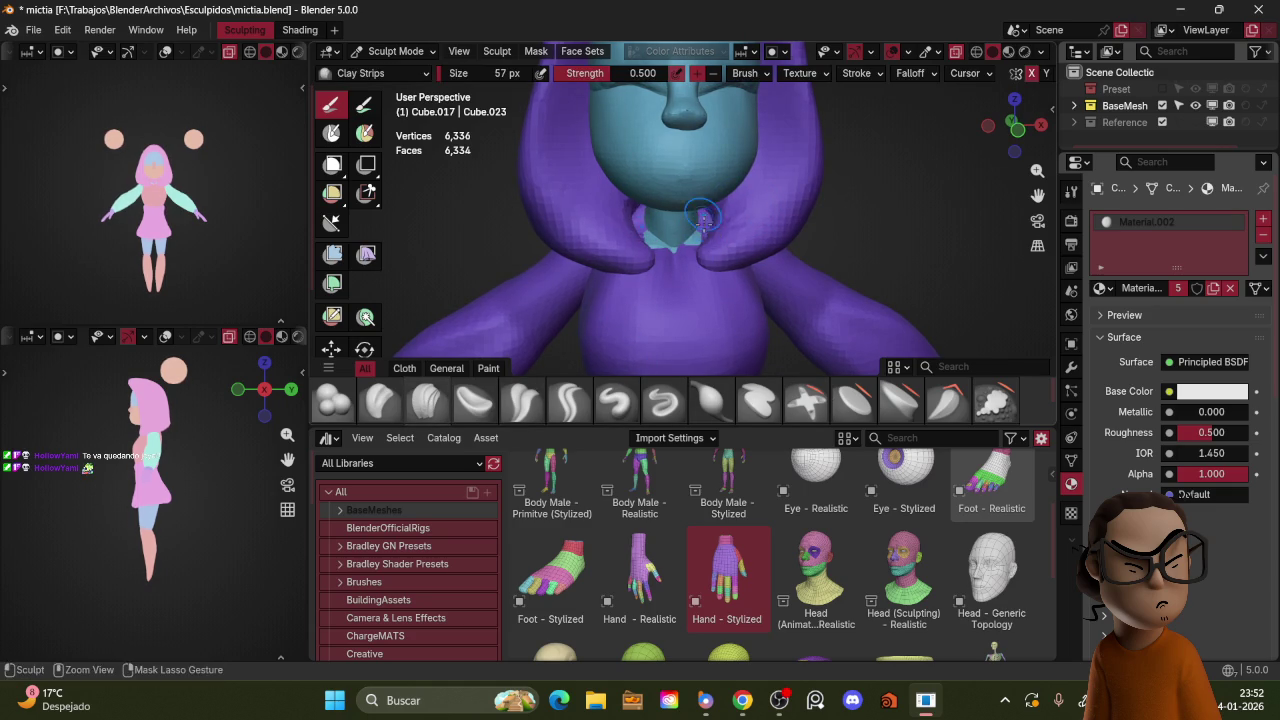
key("g")
mouse_move(712, 218)
left_mouse_down()
mouse_move(702, 205)
mouse_move(714, 218)
left_mouse_up()
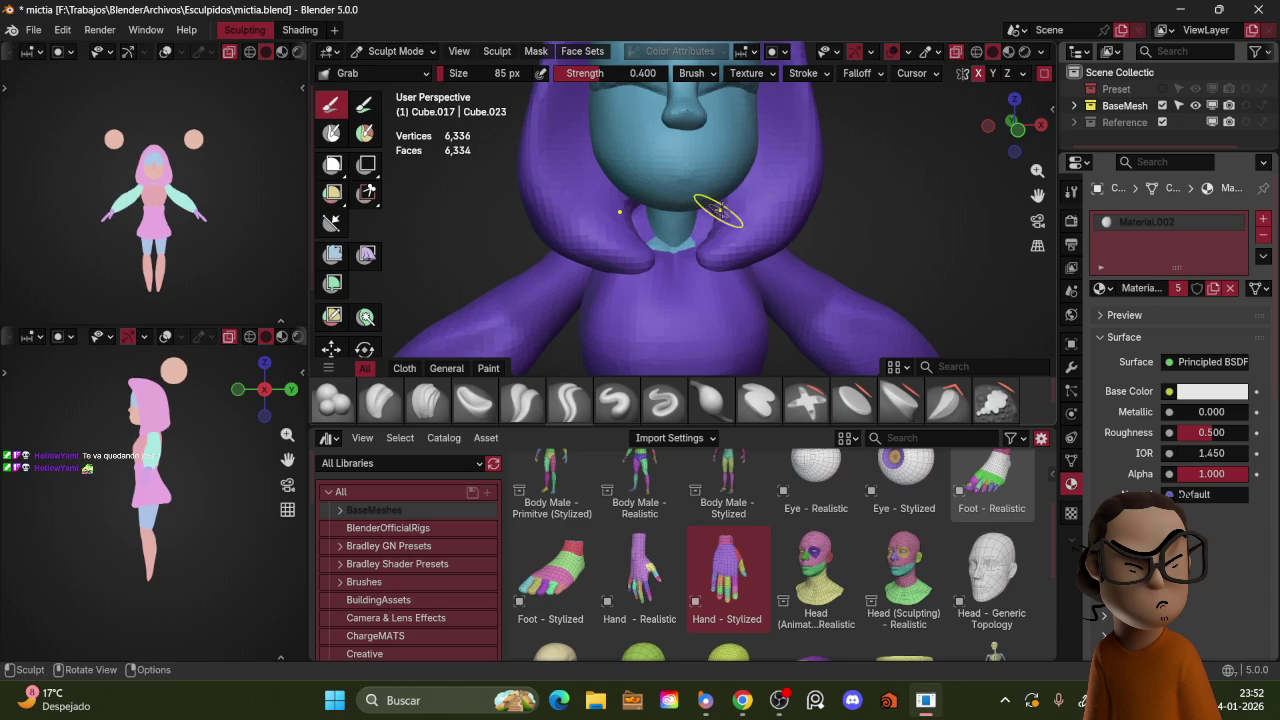
middle_click_drag(717, 210, 672, 206)
scroll(674, 207, "down", 4)
middle_click_drag(674, 207, 748, 201)
scroll(748, 195, "up", 3)
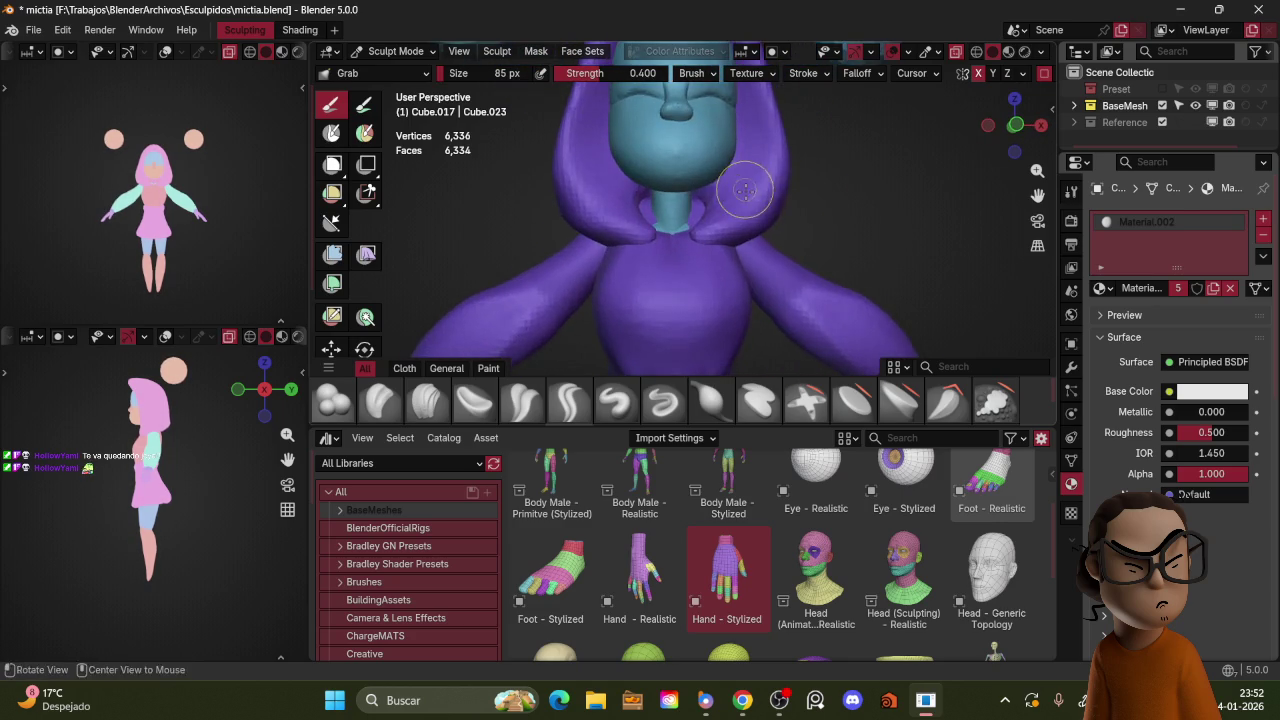
scroll(750, 185, "up", 2)
Step: Back on the hood, pull a collar flap outward beside the neck with a 193 px brush
key("ctrl+Tab")
left_click(735, 163)
key("ctrl+Tab")
left_click(748, 235)
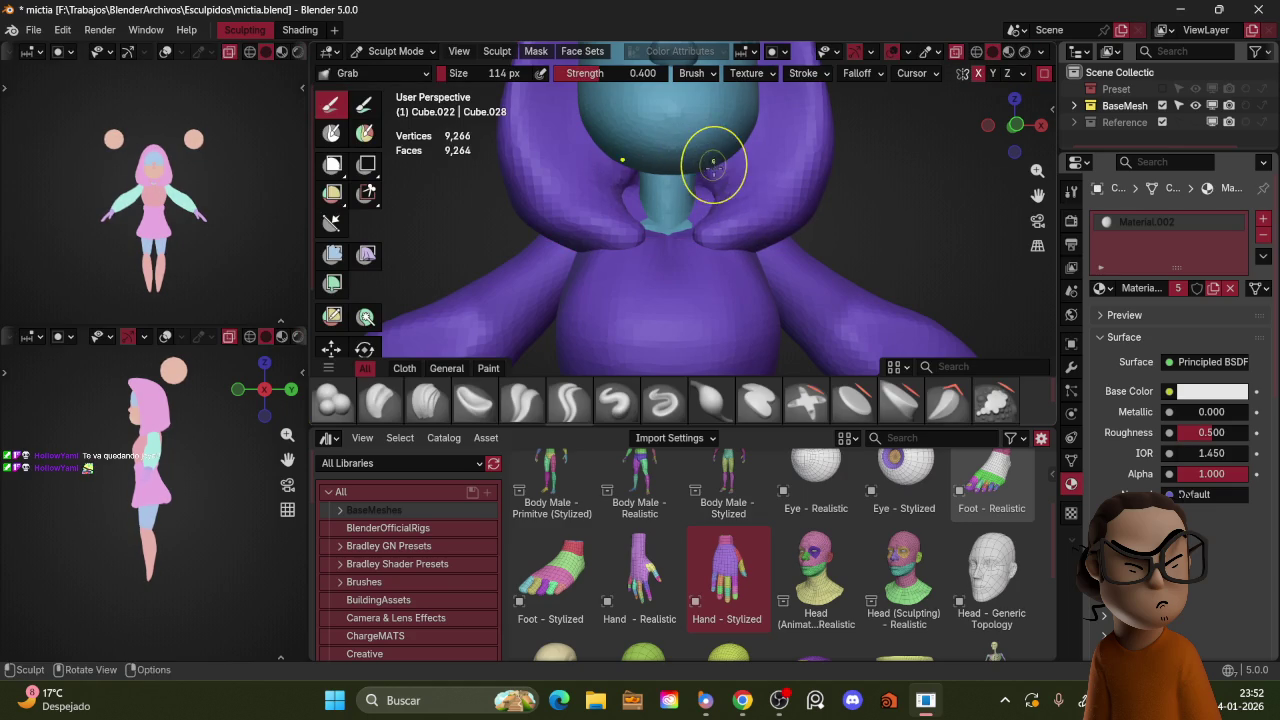
key("f")
left_click(668, 160)
mouse_move(668, 160)
left_mouse_down()
mouse_move(720, 185)
mouse_move(700, 226)
mouse_move(729, 200)
left_mouse_up()
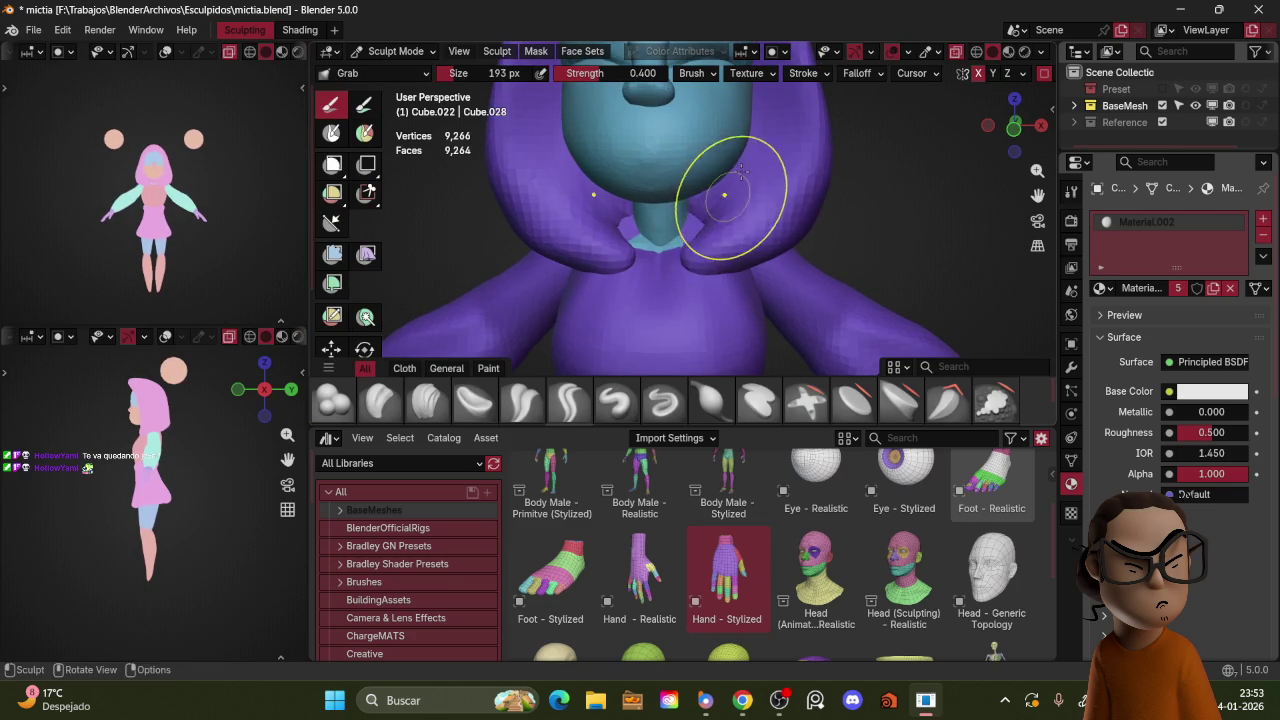
scroll(757, 223, "down", 8)
mouse_move(757, 223)
middle_mouse_down()
mouse_move(822, 236)
mouse_move(760, 210)
middle_mouse_up()
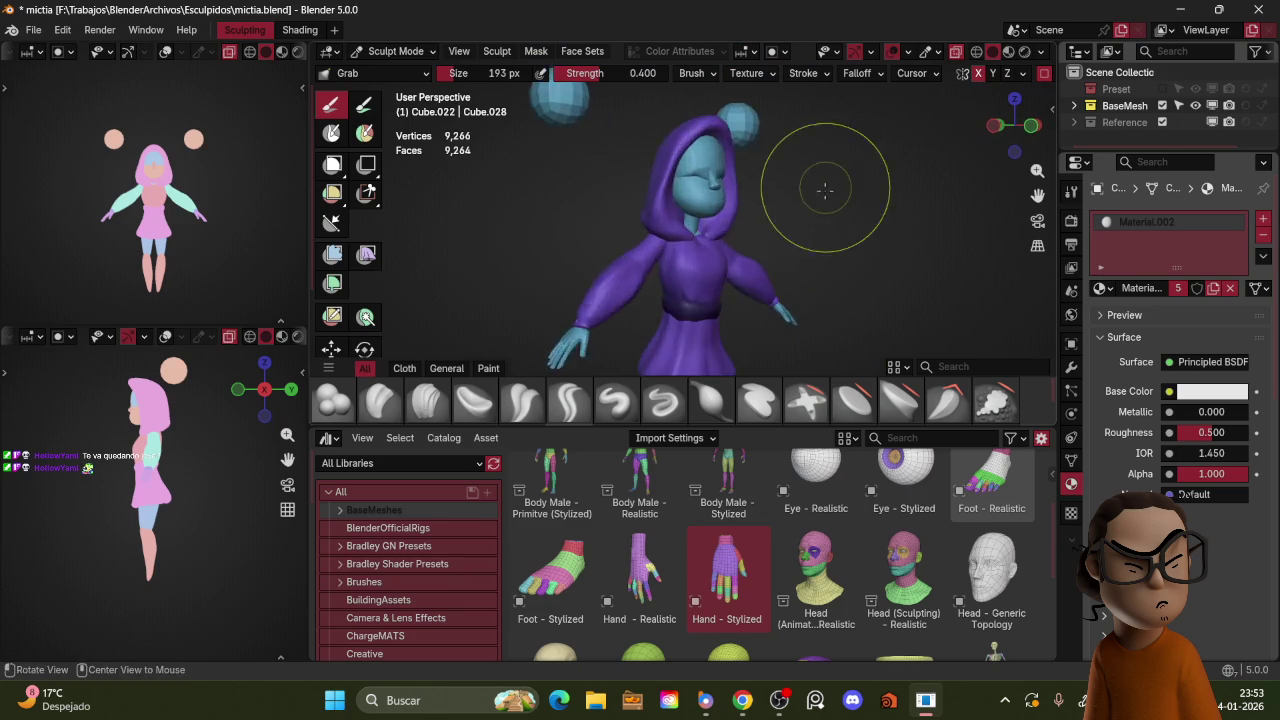
scroll(760, 210, "up", 5)
Step: Crease a line along the collar and sharpen its folds with a 64 px brush, undoing one stroke
key("ctrl+Tab")
key("ctrl+Tab")
left_click(766, 292)
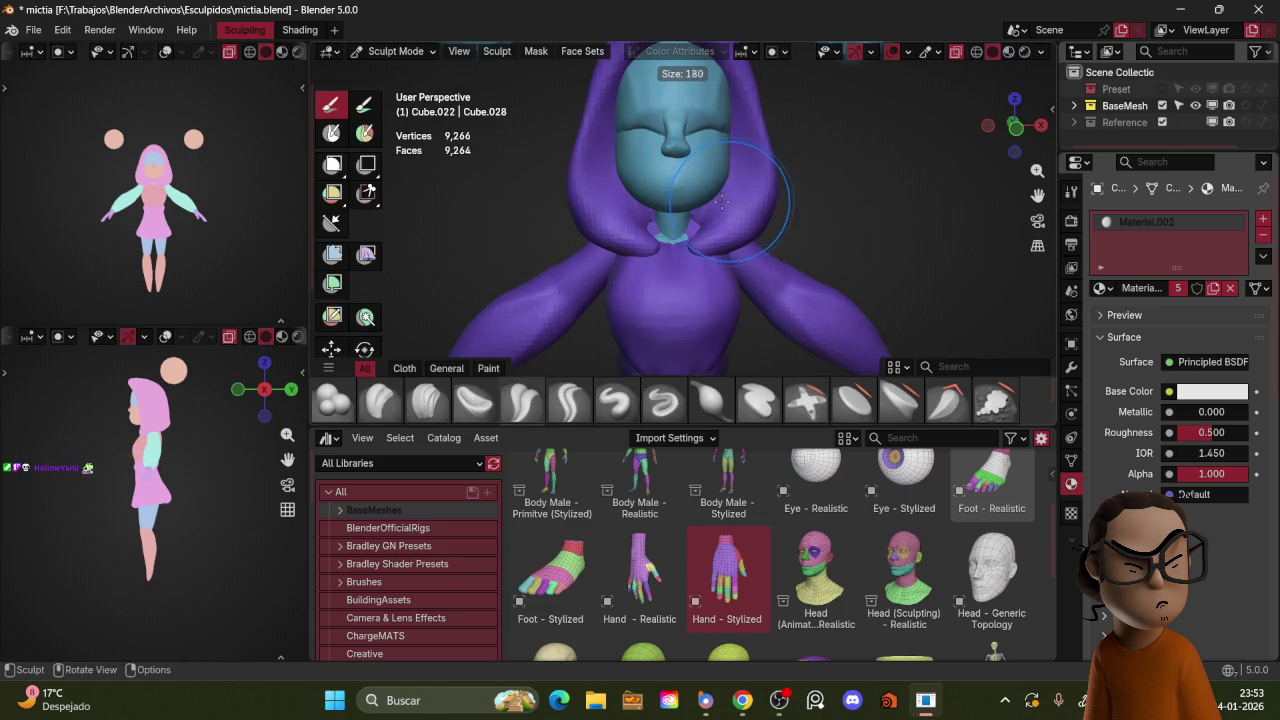
left_click(677, 212)
left_click_drag(650, 232, 716, 224)
key("f")
left_click(712, 224)
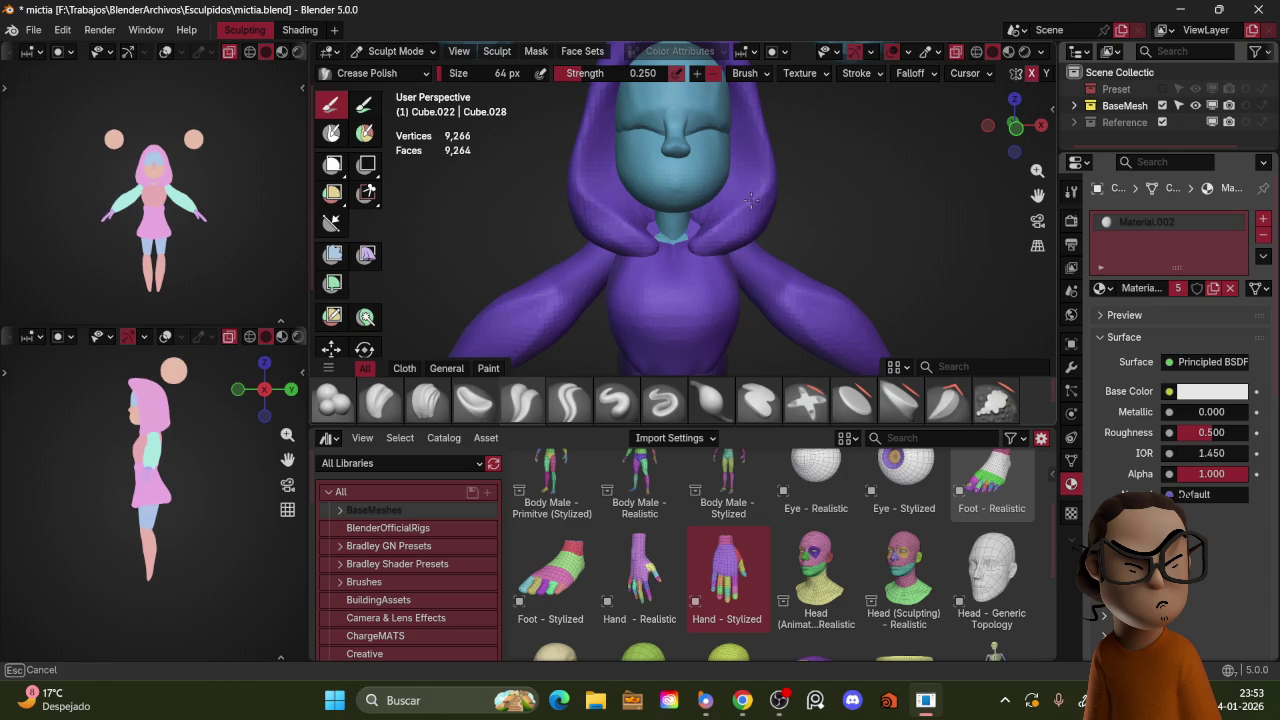
left_click_drag(738, 209, 754, 188)
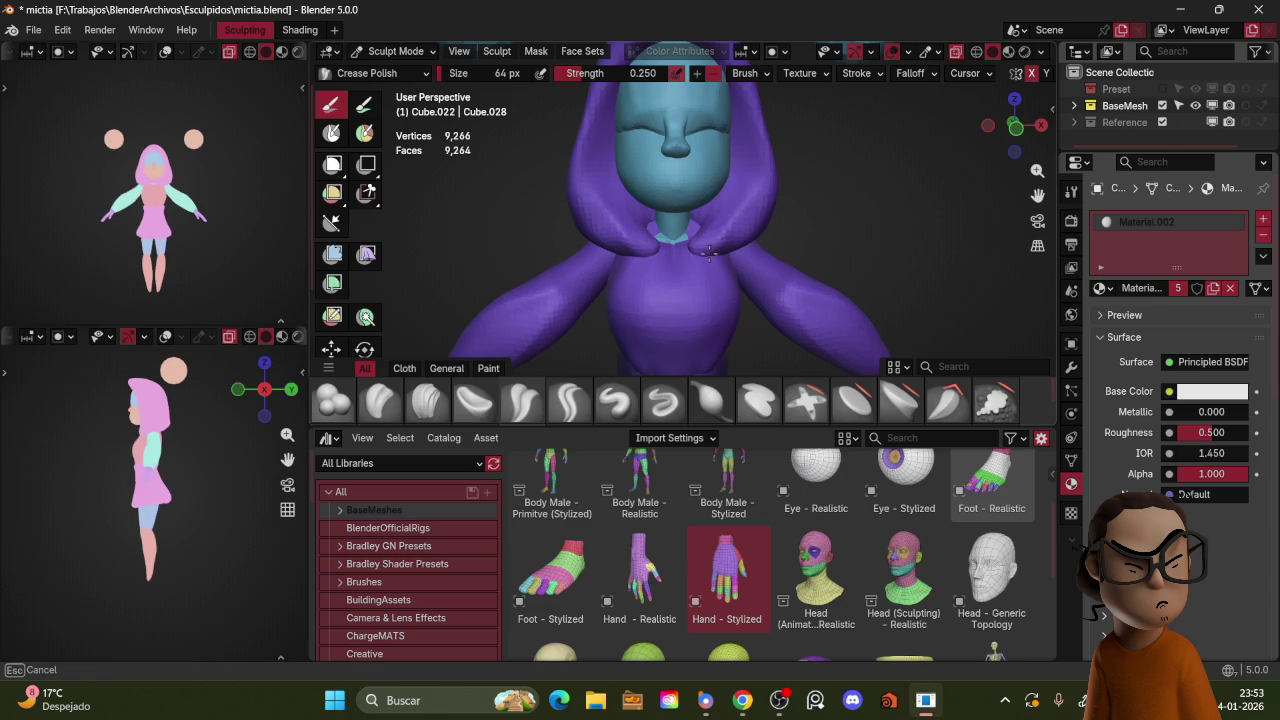
key("ctrl+z")
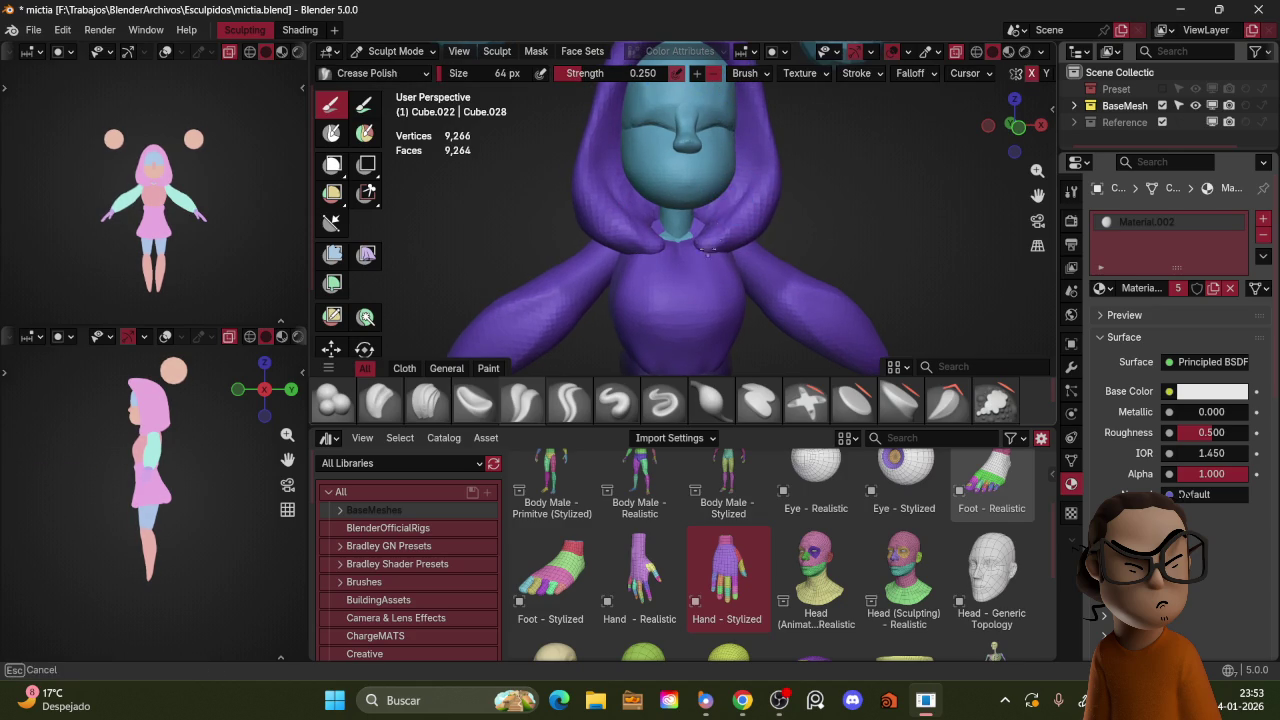
Step: Set a 90 px Grab brush and check the collar from the side and front
key("g")
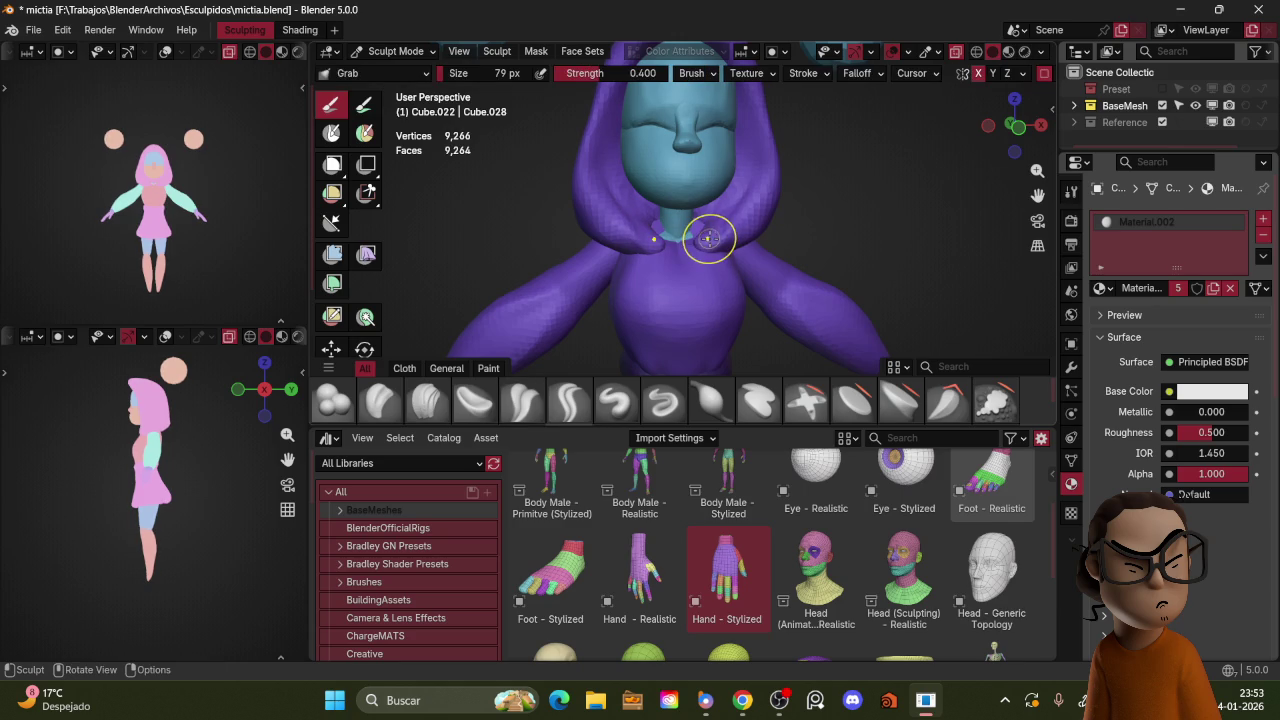
key("f")
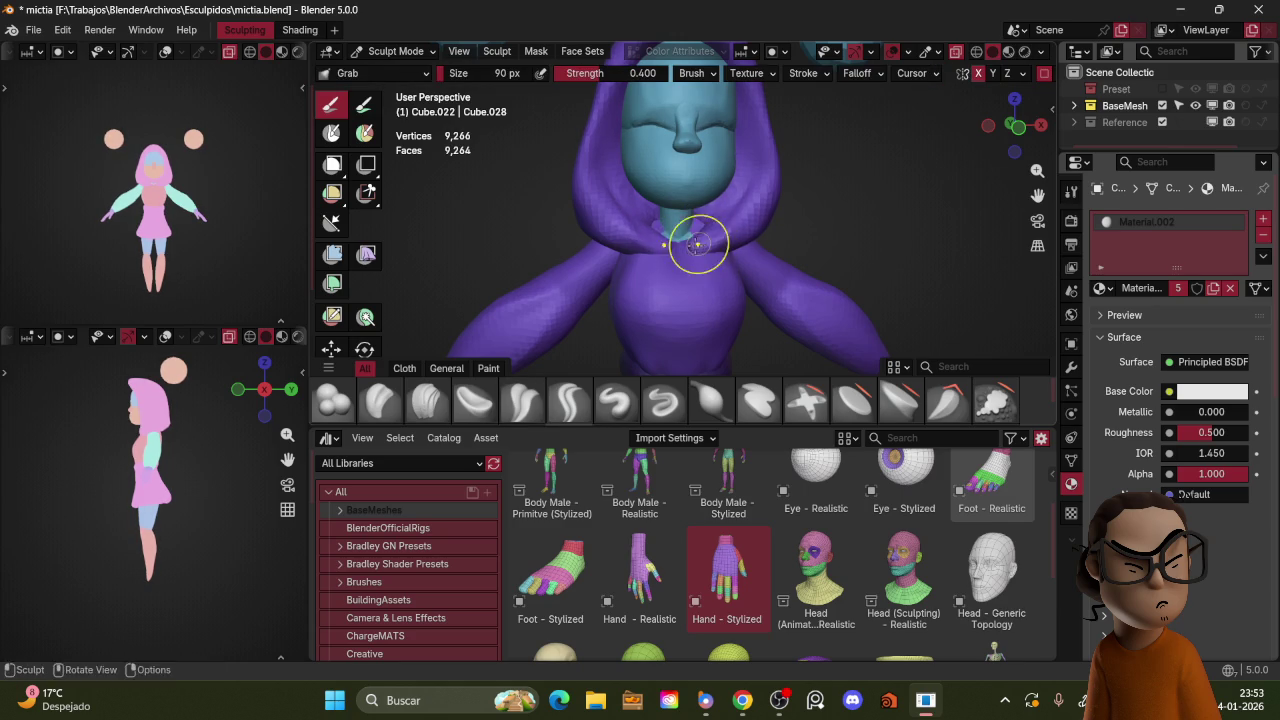
middle_click_drag(701, 236, 736, 250)
mouse_move(807, 231)
middle_mouse_down()
mouse_move(641, 238)
mouse_move(722, 258)
mouse_move(735, 243)
middle_mouse_up()
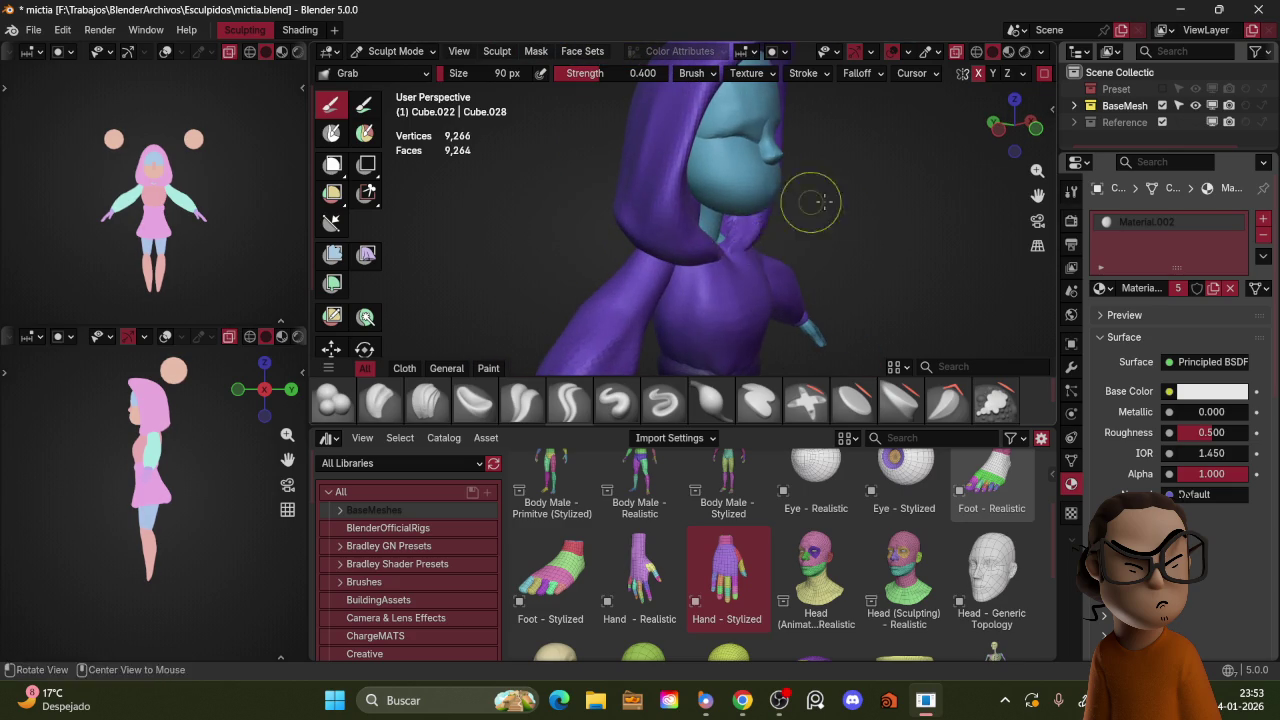
Step: Pull the back of the hood downward and reshape it from the side with a 114 px brush
middle_click_drag(817, 201, 760, 200)
scroll(760, 200, "down", 4)
scroll(726, 188, "up", 4)
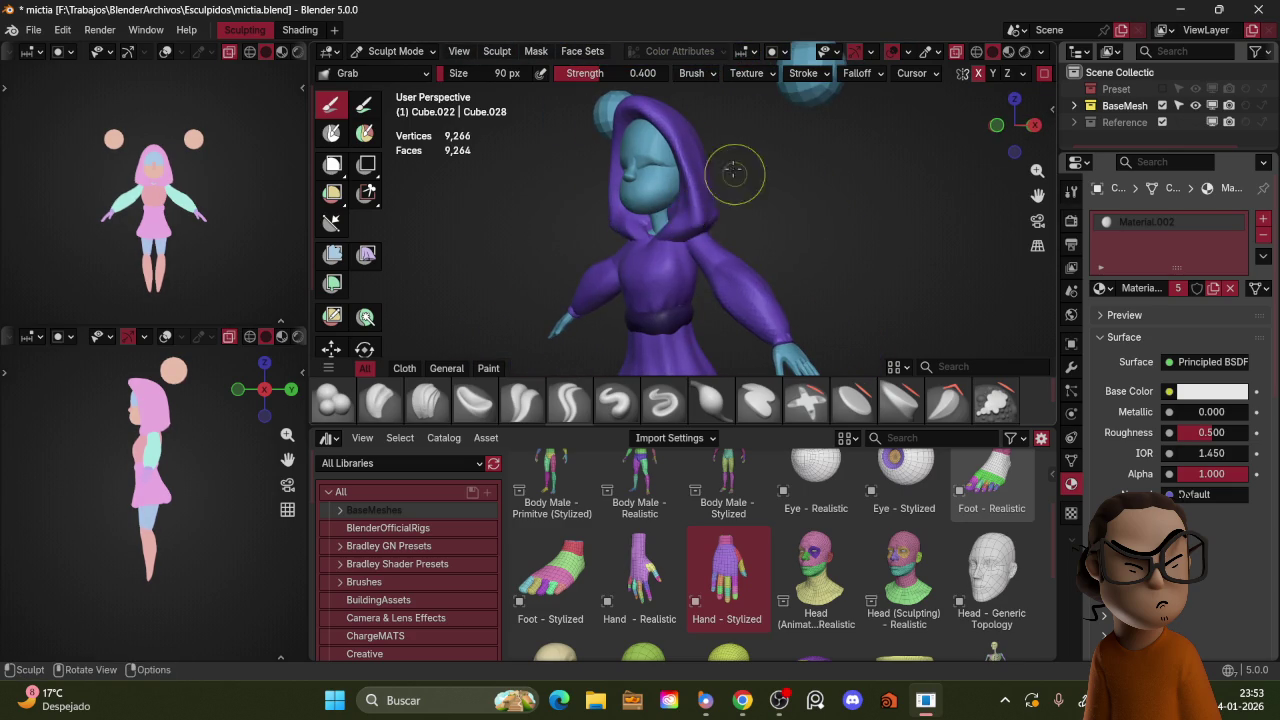
middle_click_drag(734, 173, 748, 203, "alt")
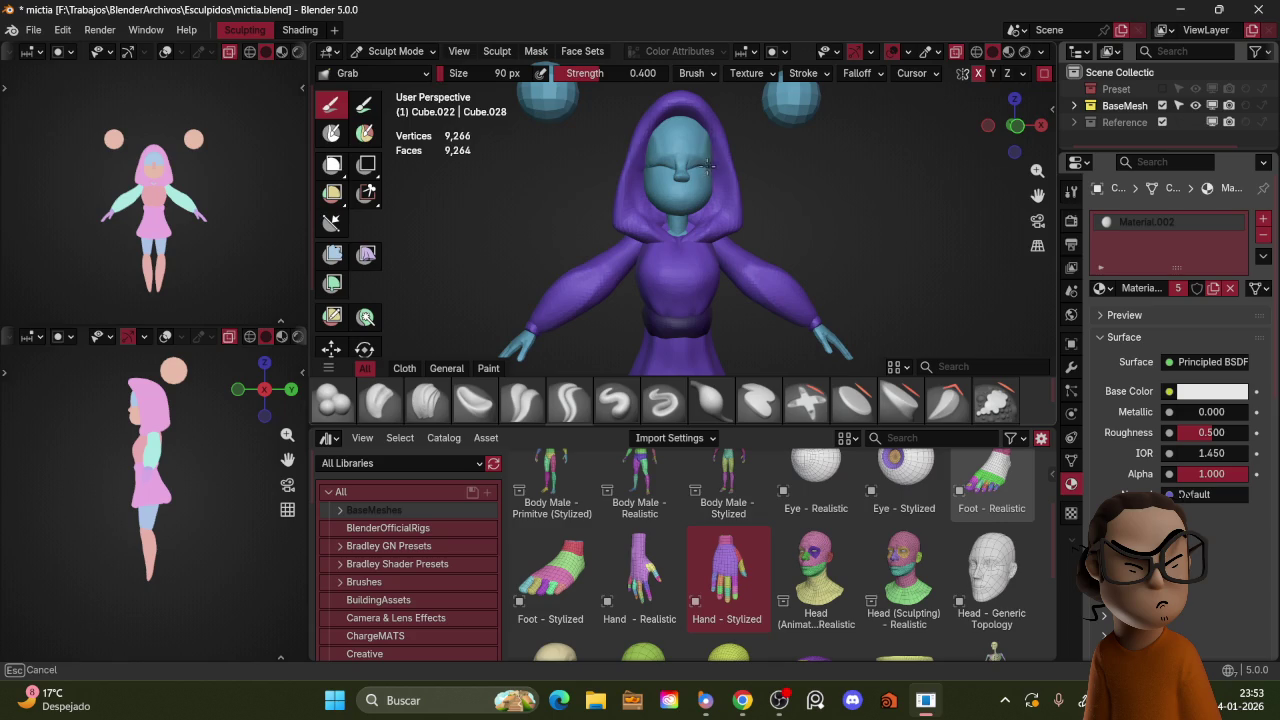
scroll(719, 160, "down", 3)
mouse_move(719, 165)
middle_mouse_down()
mouse_move(752, 189)
mouse_move(656, 162)
middle_mouse_up()
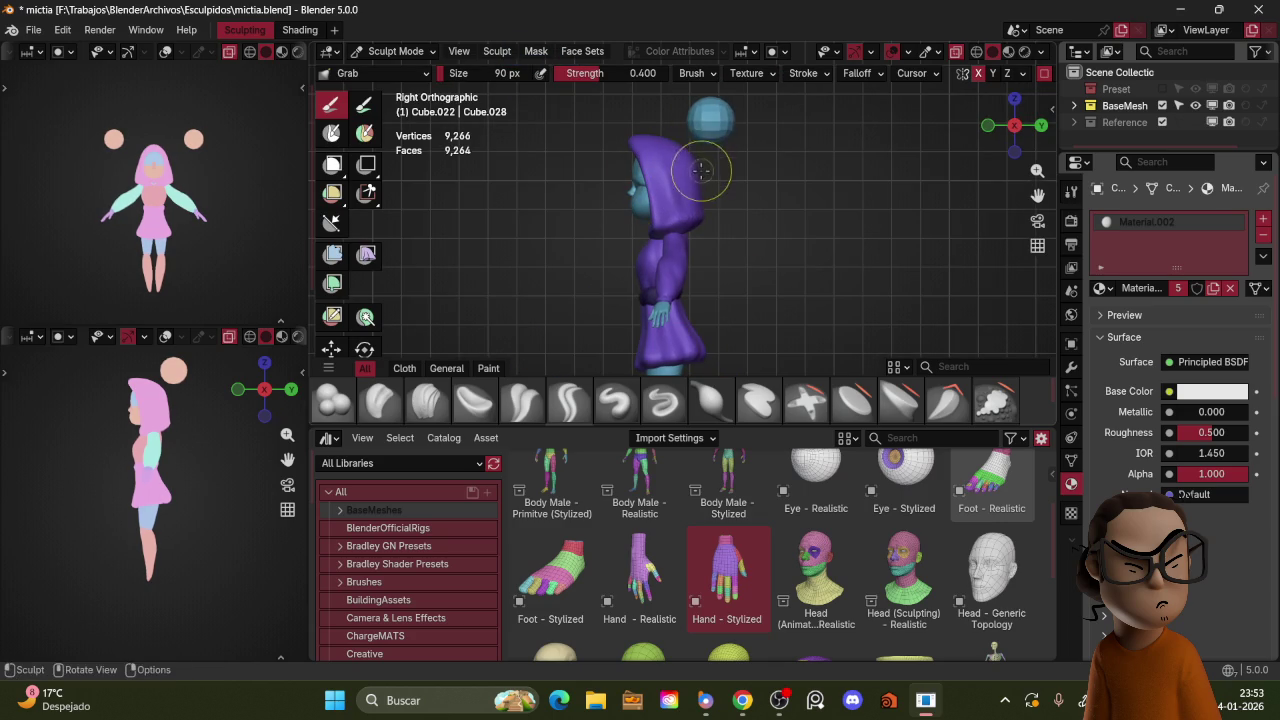
left_click_drag(697, 174, 704, 220)
key("bracketright")
key("bracketright")
left_click_drag(695, 188, 663, 160)
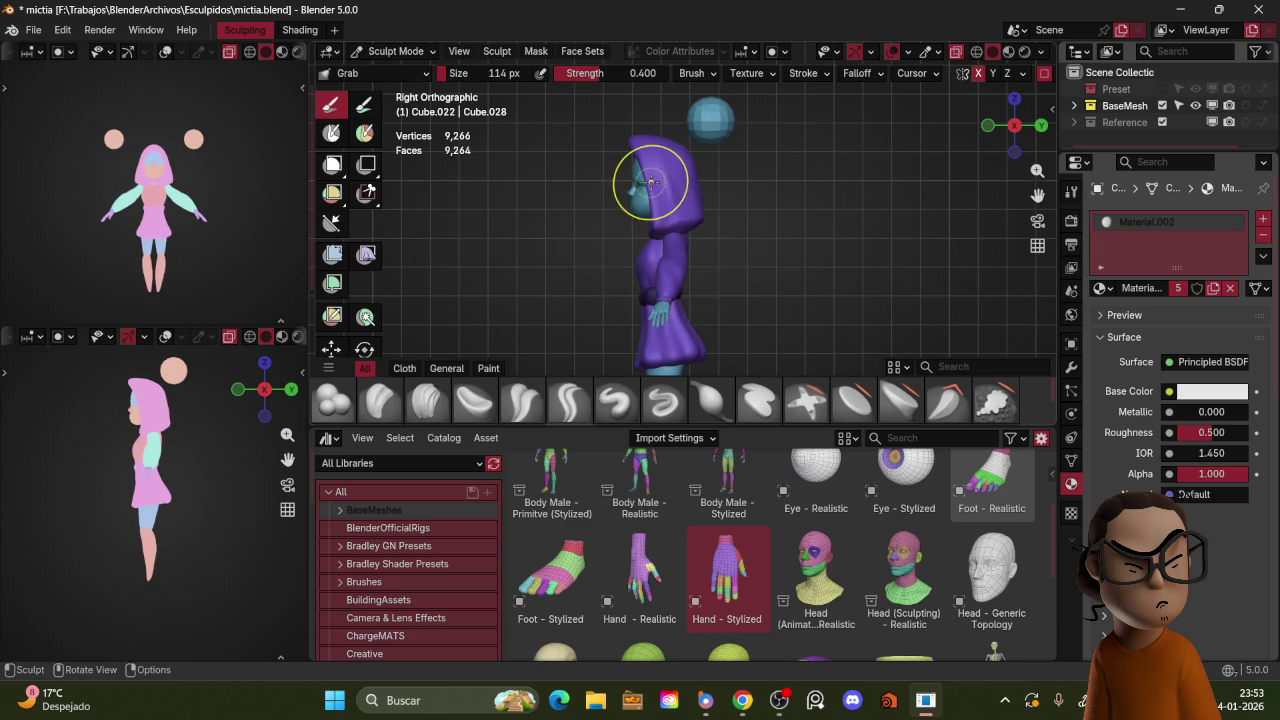
Step: In Object Mode front view, duplicate the two blue ear spheres
key("KP_1")
middle_click_drag(779, 119, 779, 213)
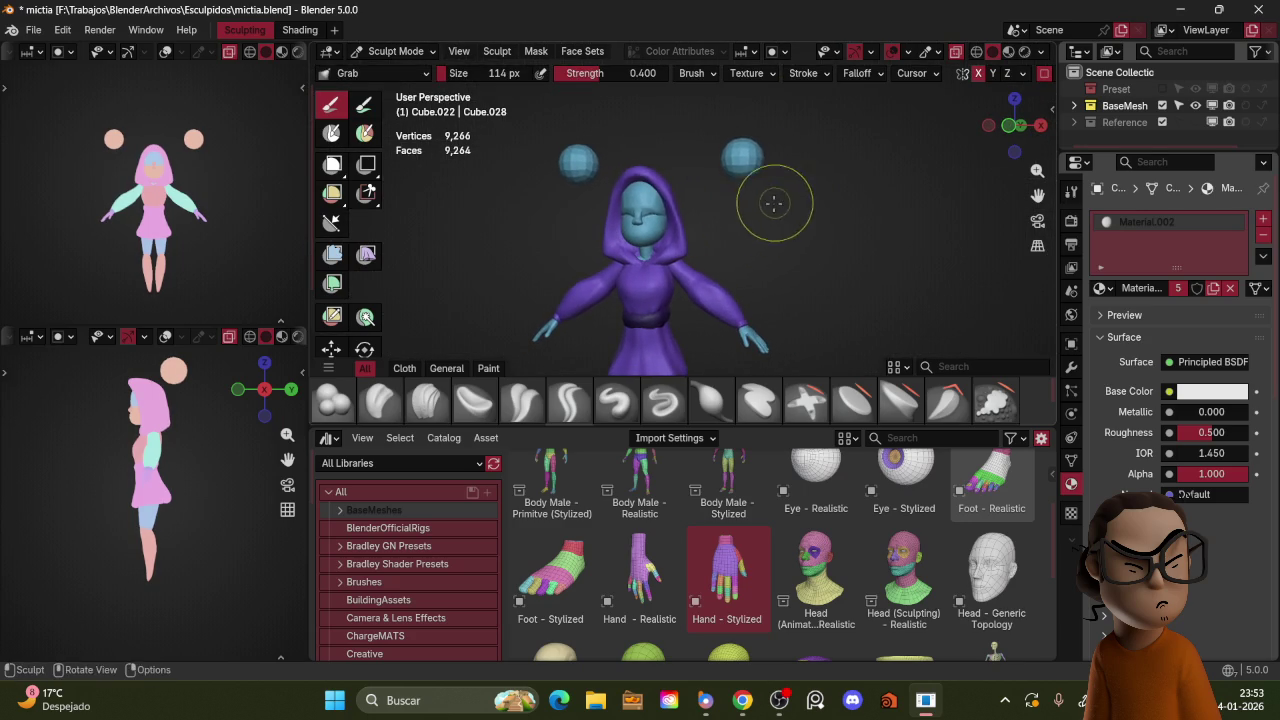
key("ctrl+Tab")
key("KP_1")
key("shift+d")
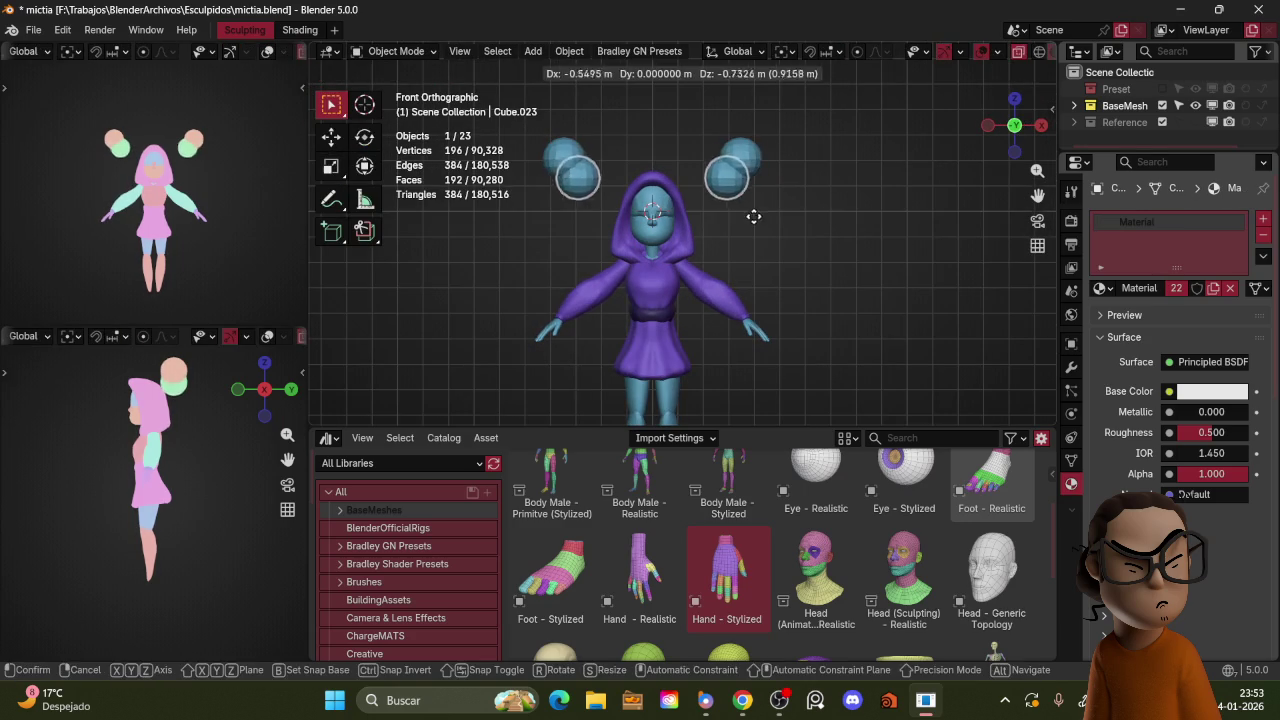
Step: Give the duplicated spheres the purple Material.002 and move them onto the head
left_click(1101, 288)
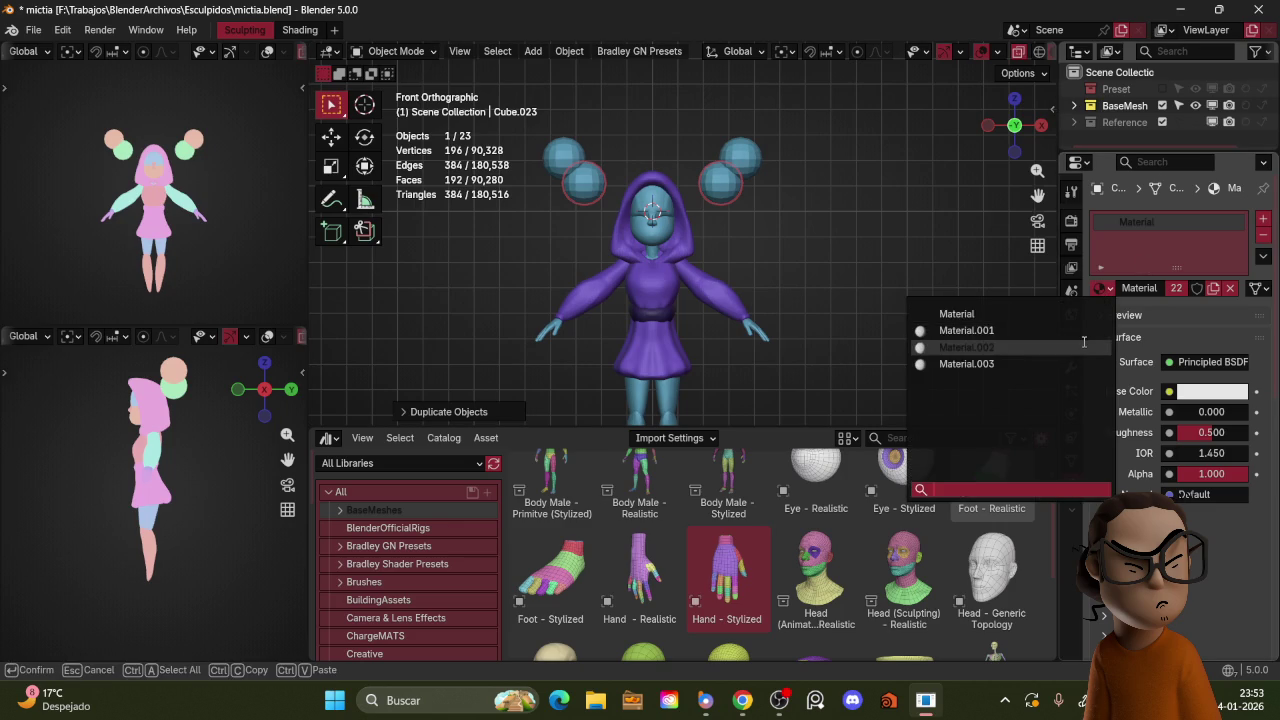
left_click(1025, 347)
scroll(829, 218, "up", 3)
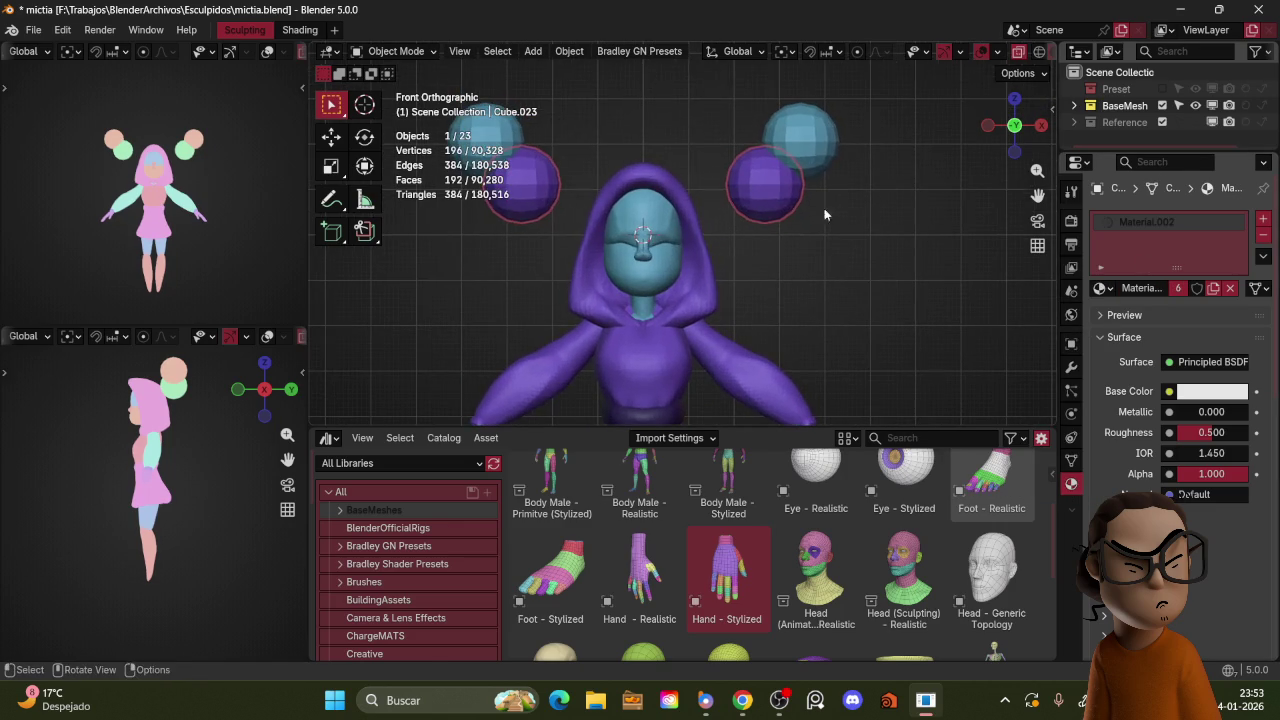
key("g")
left_click(777, 222)
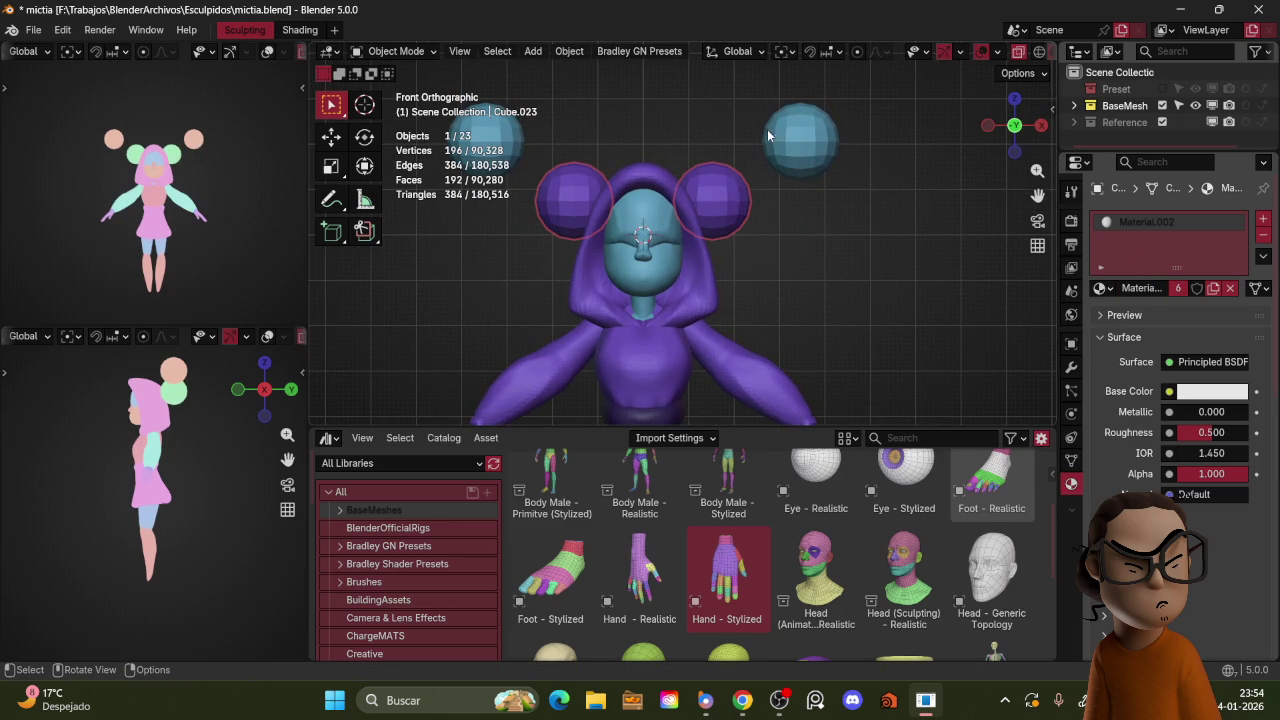
Step: In Sculpt Mode, grab the sphere's top into a pointed, flatter ear and remesh it
key("ctrl+Tab")
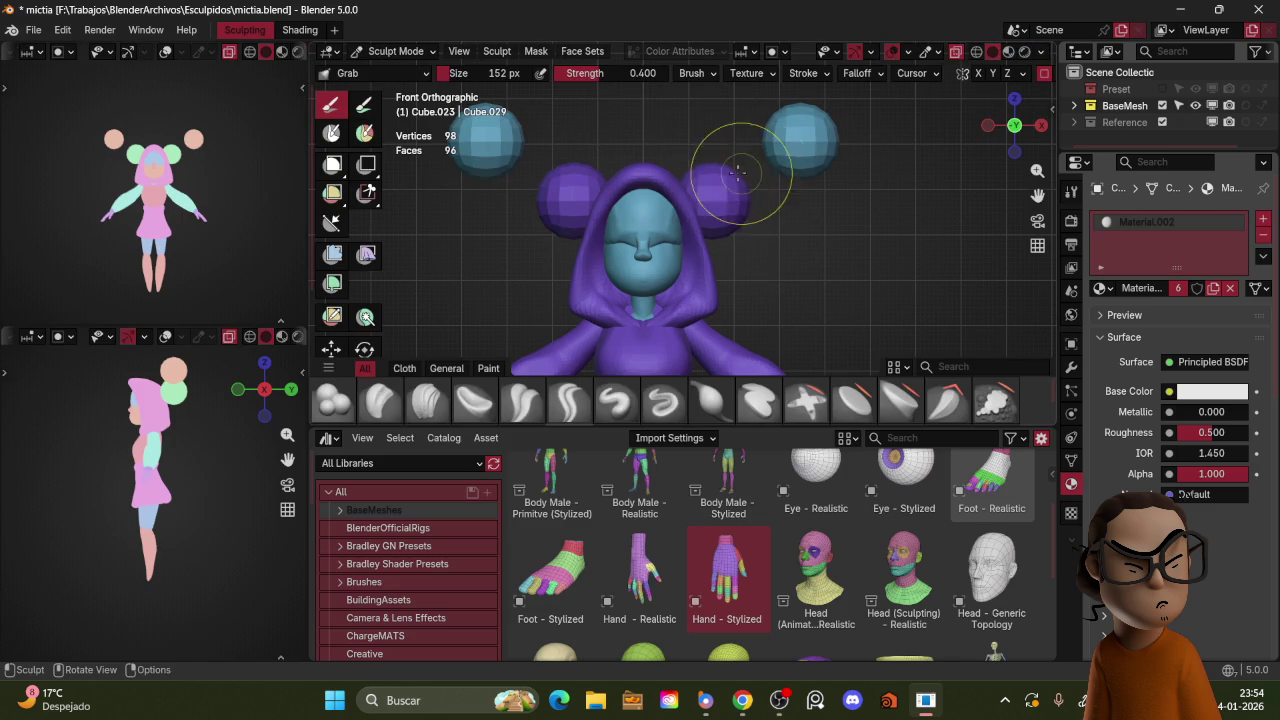
left_click_drag(716, 144, 711, 129)
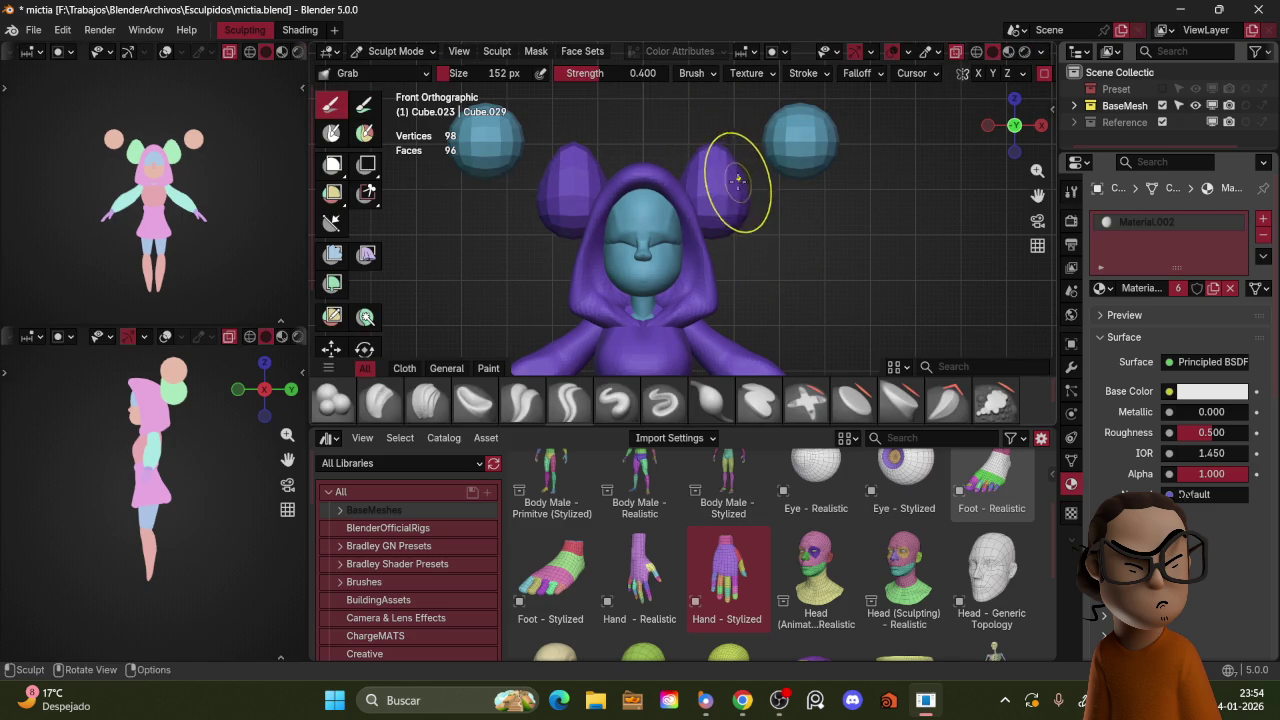
key("f")
middle_click_drag(797, 149, 721, 192)
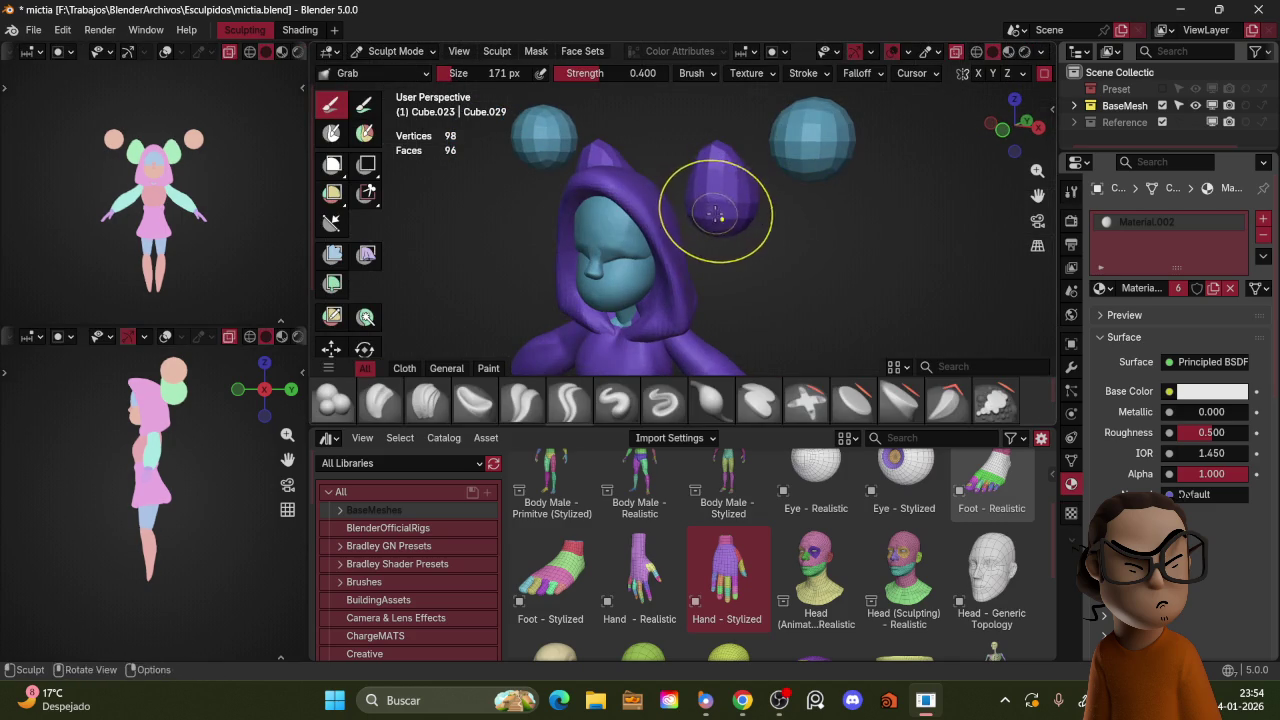
key("f")
left_click(722, 176)
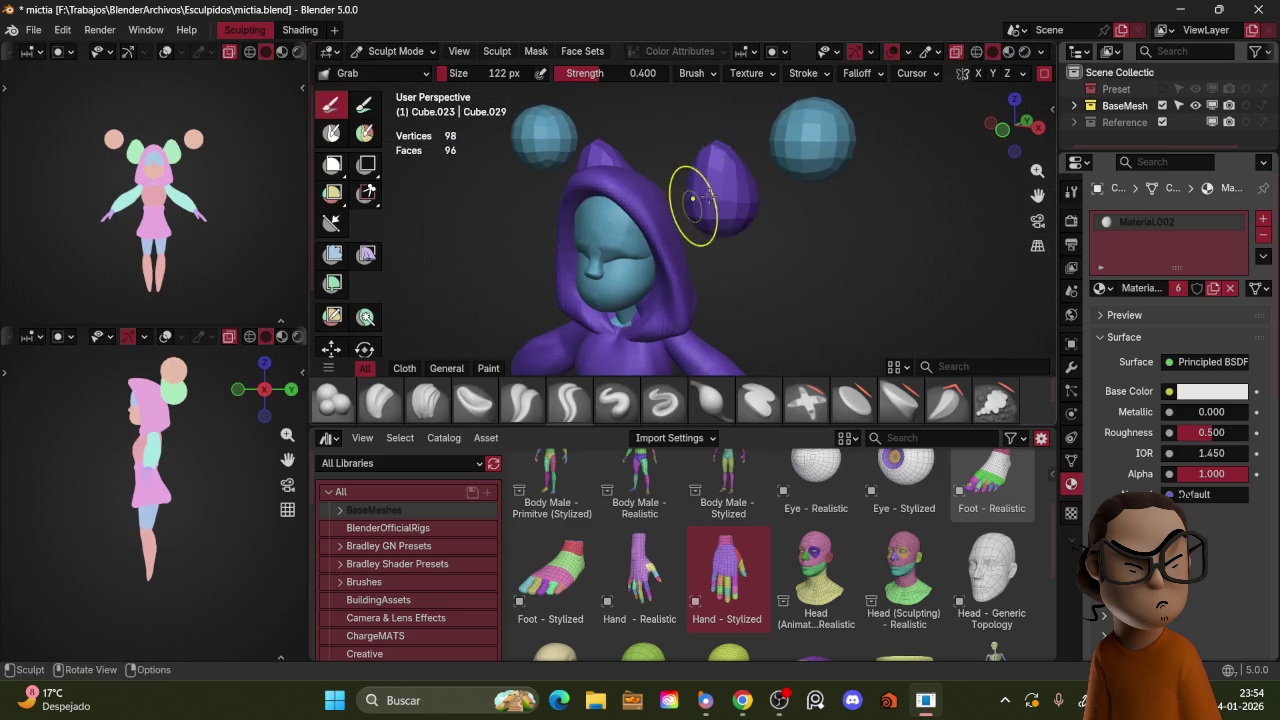
left_click_drag(722, 176, 719, 199)
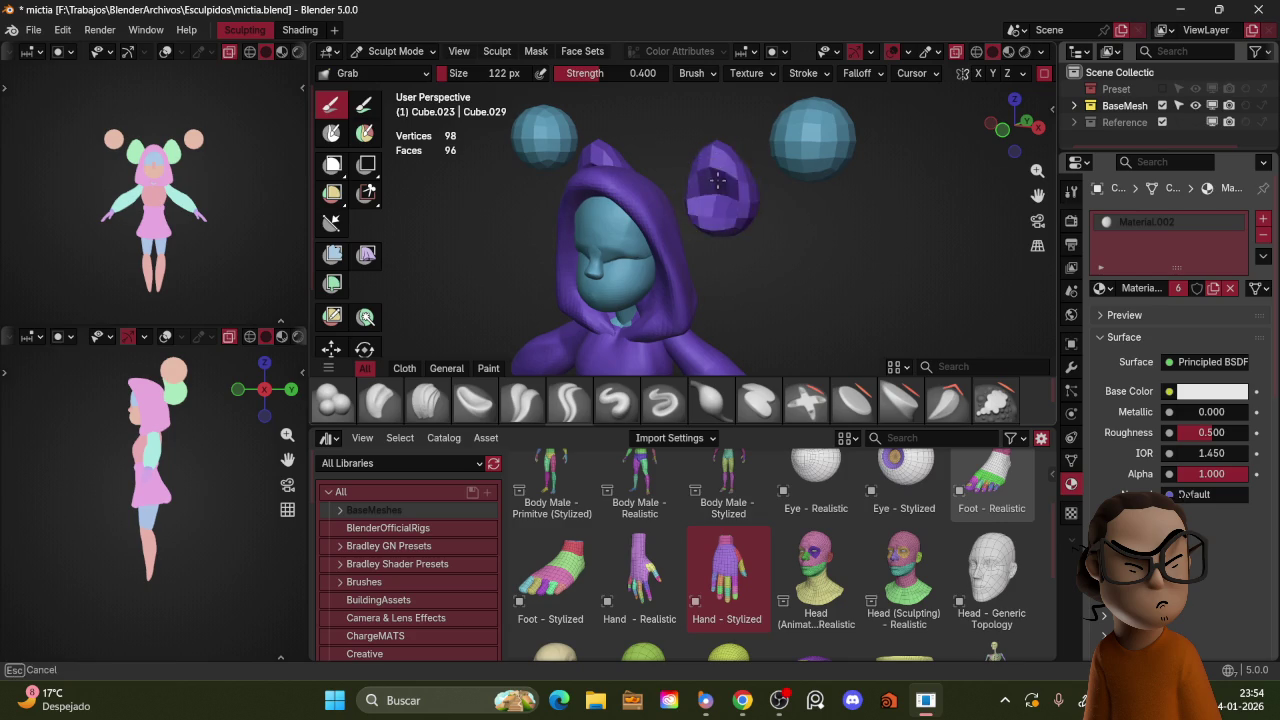
left_click_drag(719, 199, 766, 188)
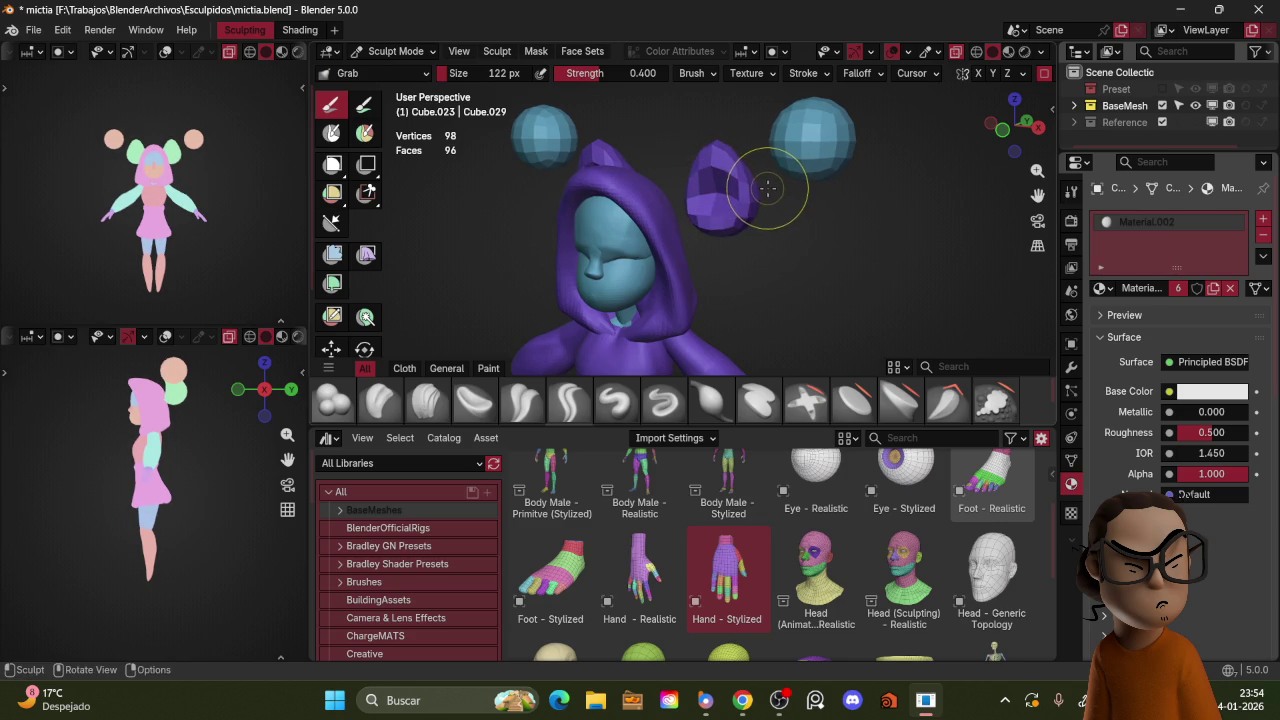
key("ctrl+r")
Step: Bulge the ear outward slightly with the Blob brush, then return to Object Mode
key("f")
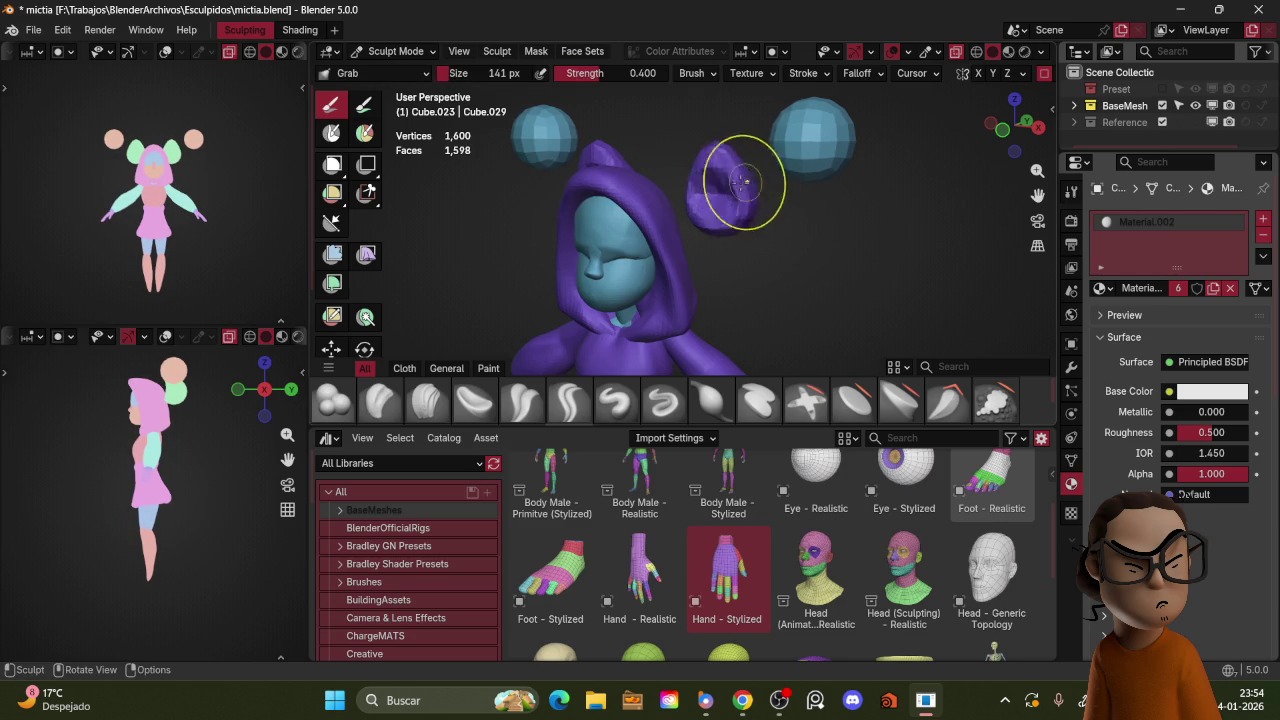
left_click(722, 208)
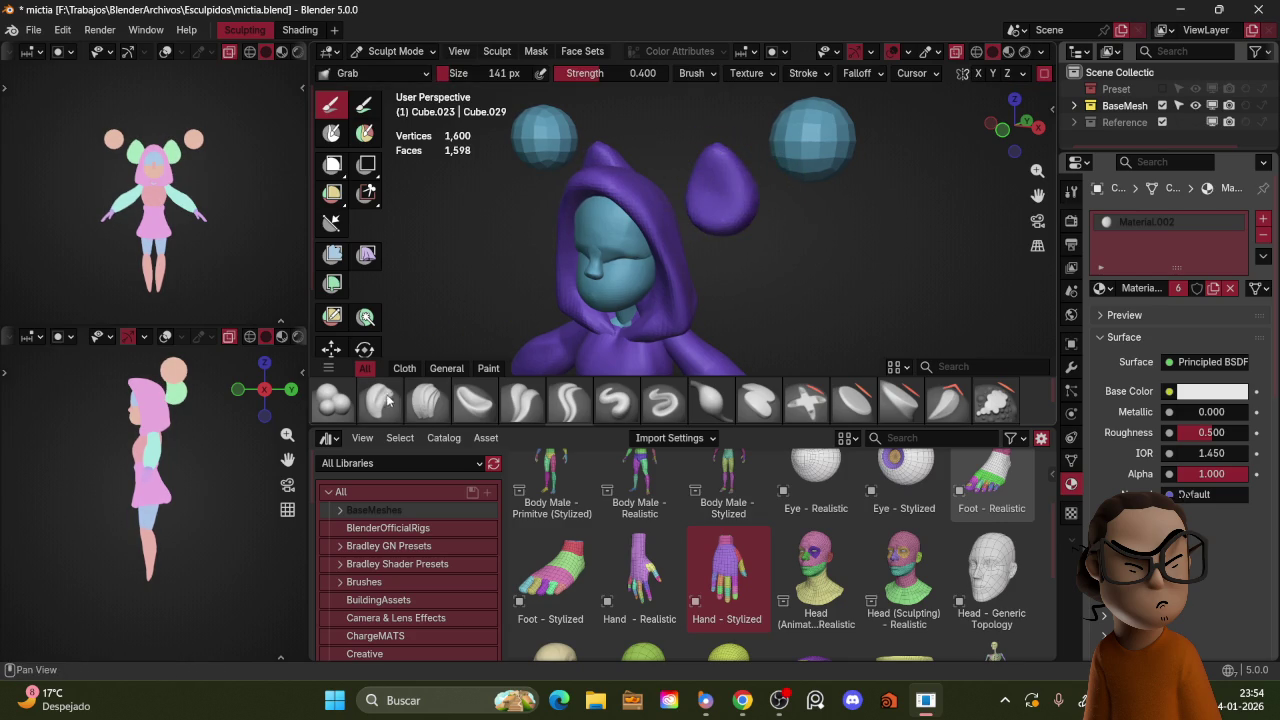
left_click(352, 392)
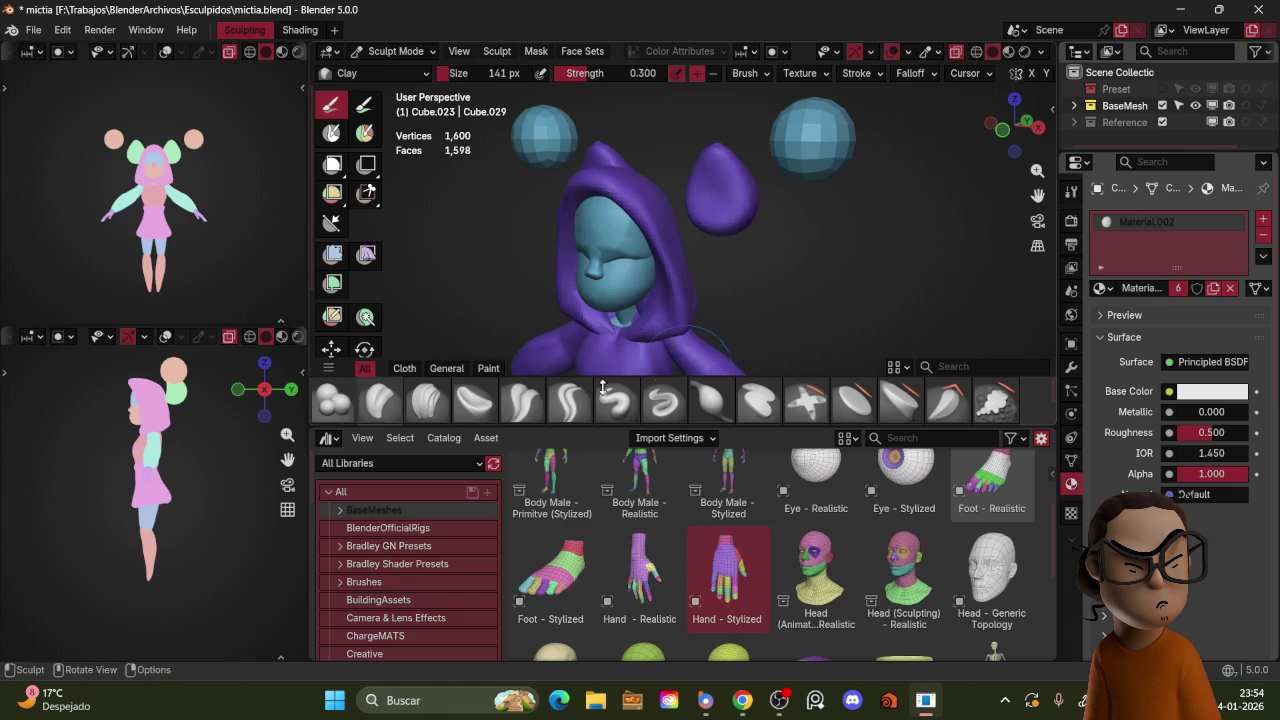
left_click(333, 400)
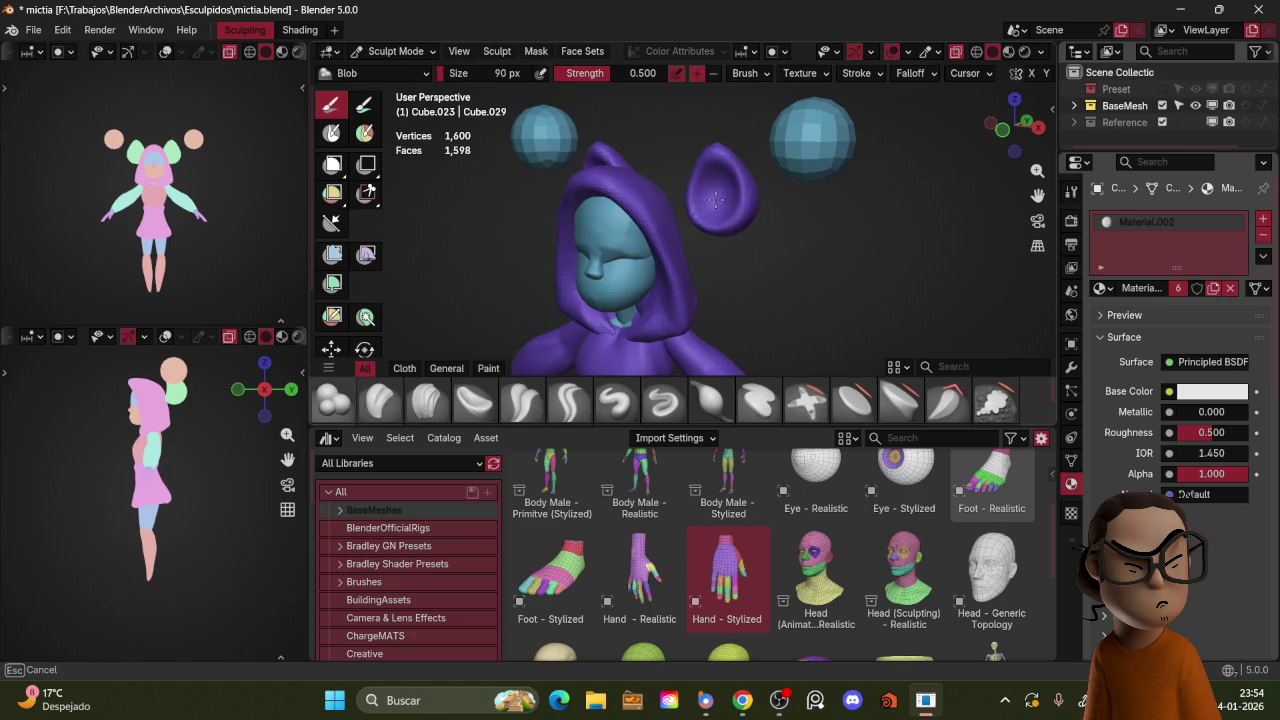
left_click_drag(711, 210, 753, 197)
key("g")
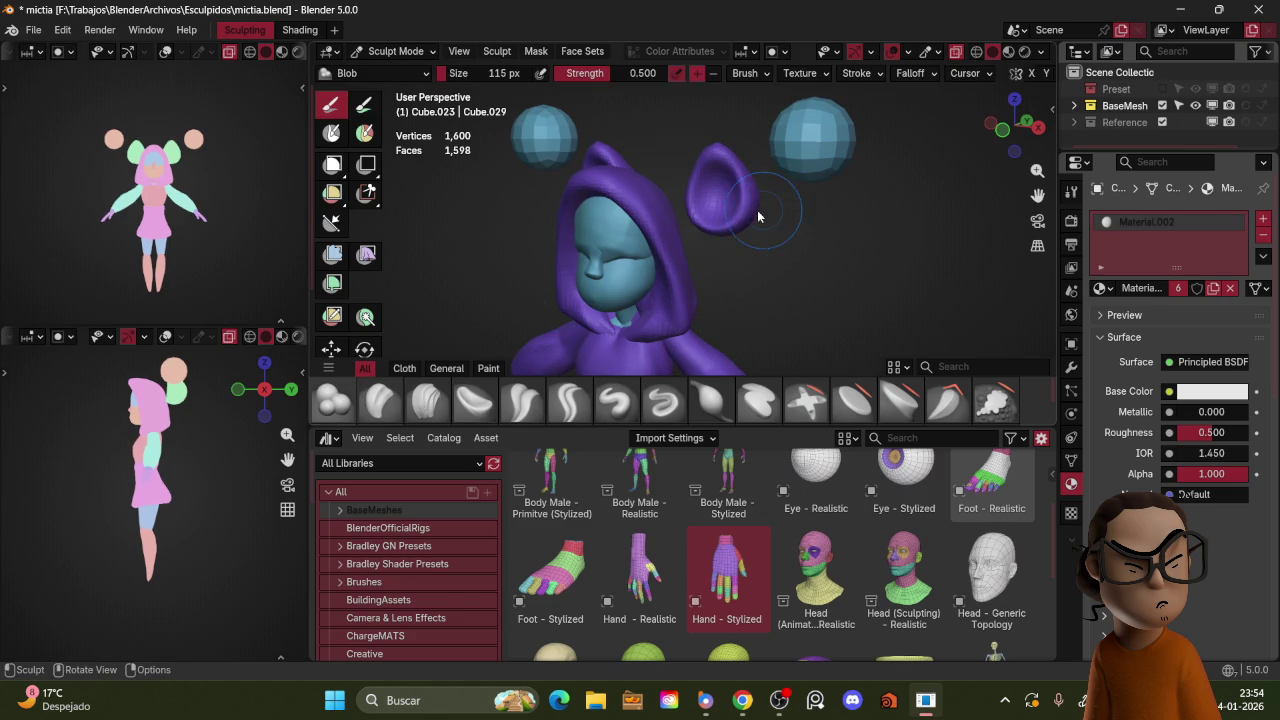
middle_click_drag(759, 207, 746, 194)
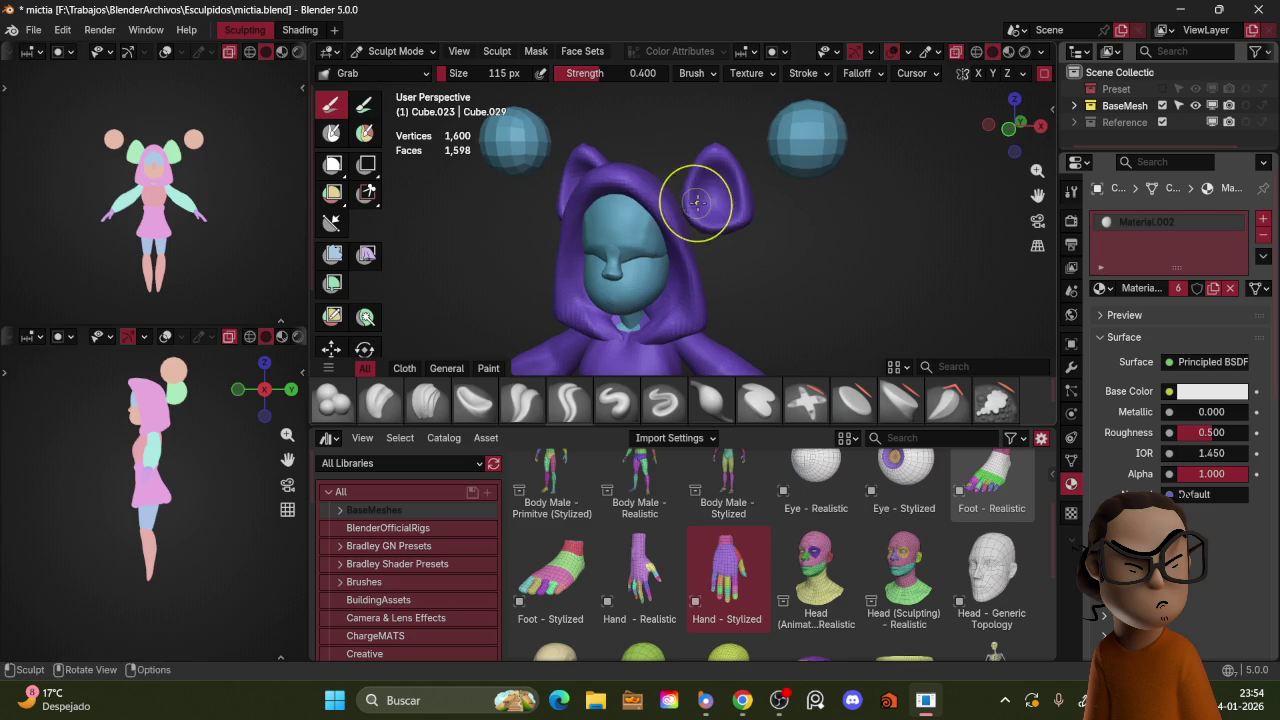
key("ctrl+Tab")
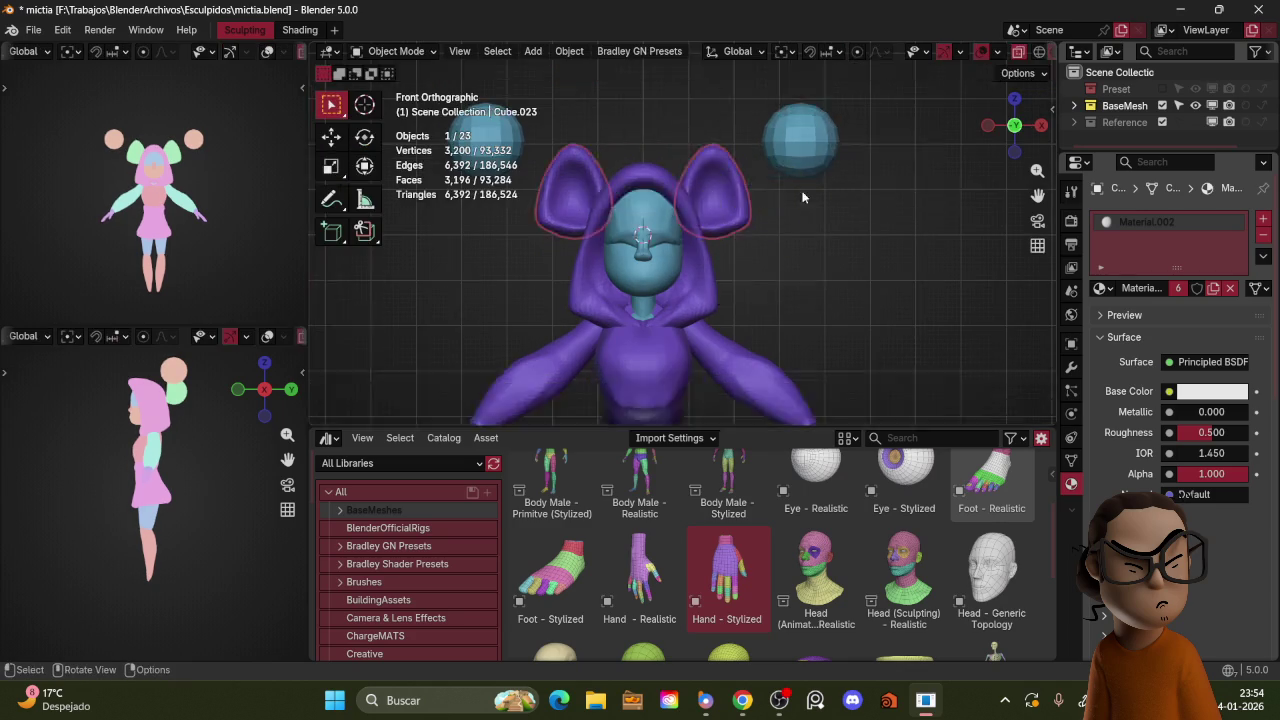
Step: Move and rotate the ears toward the hood, checking from the side and front views
key("KP_3")
key("g")
left_click(776, 231)
key("r")
key("r")
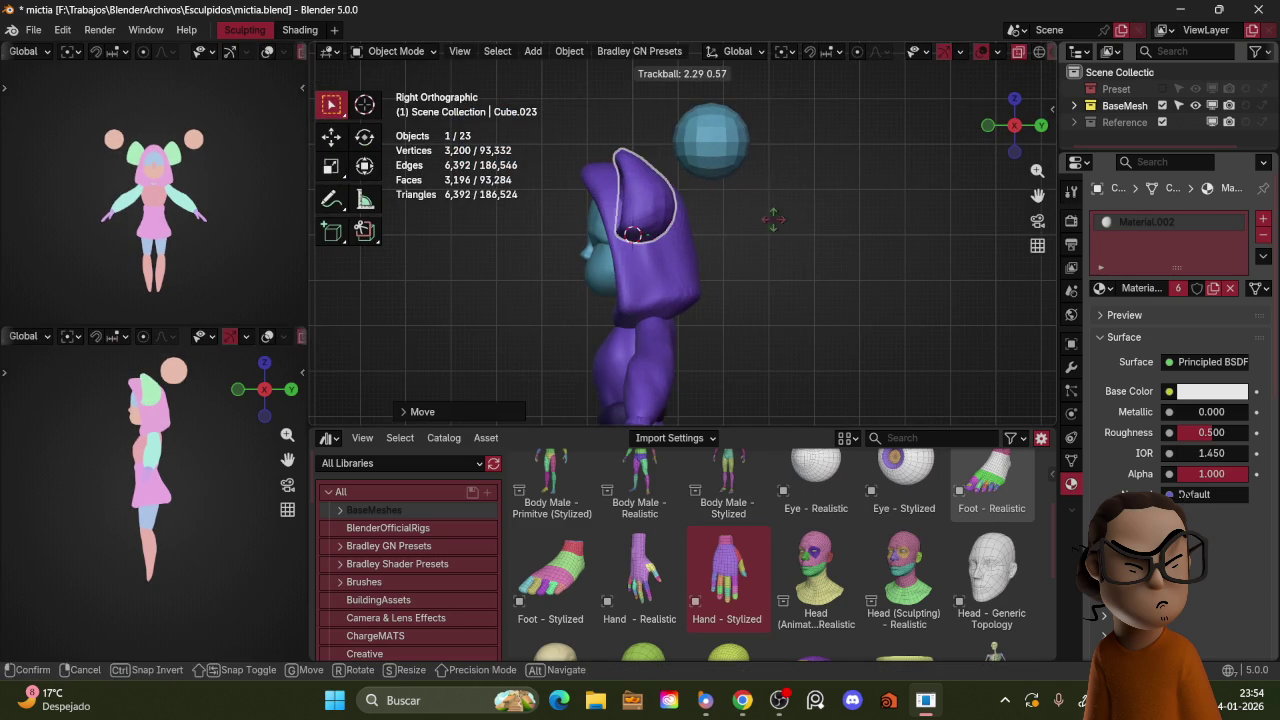
left_click(783, 228)
key("KP_1")
key("r")
left_click(831, 195)
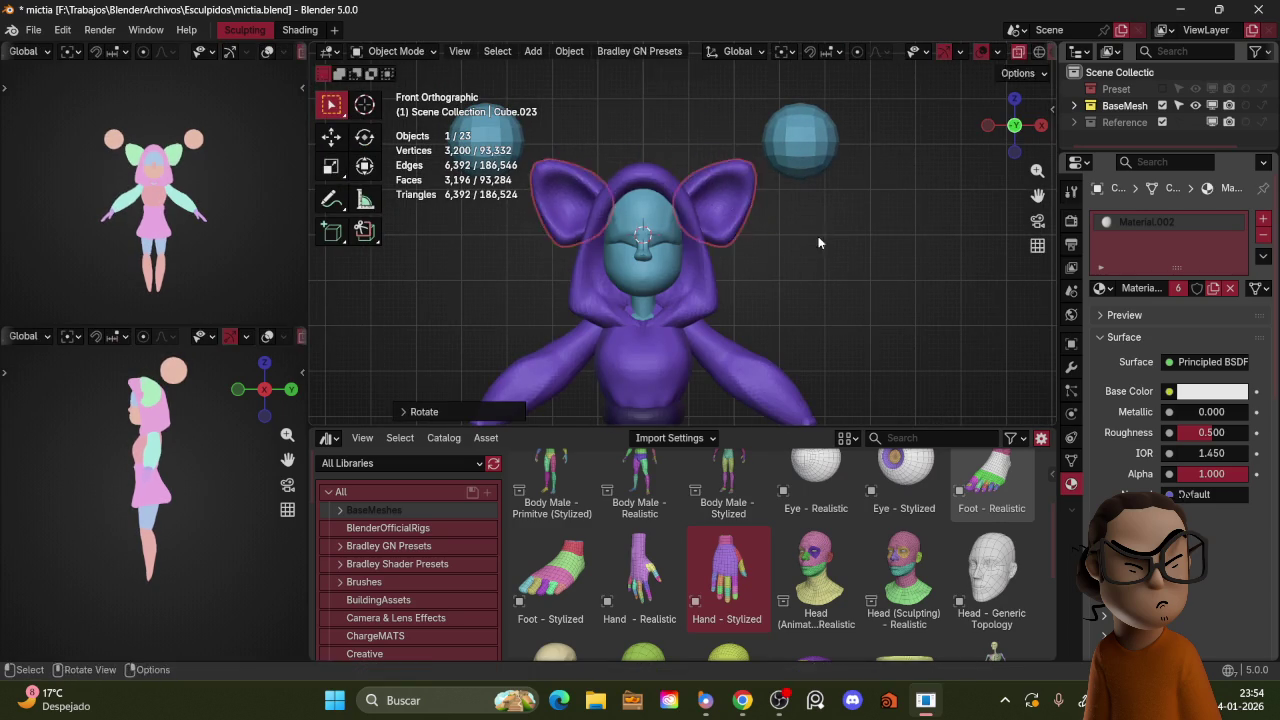
Step: Shrink, rotate and move the ears into their final position on top of the hood
key("g")
left_click(810, 232)
key("s")
left_click(815, 192)
key("r")
left_click(817, 180)
key("g")
left_click(799, 162)
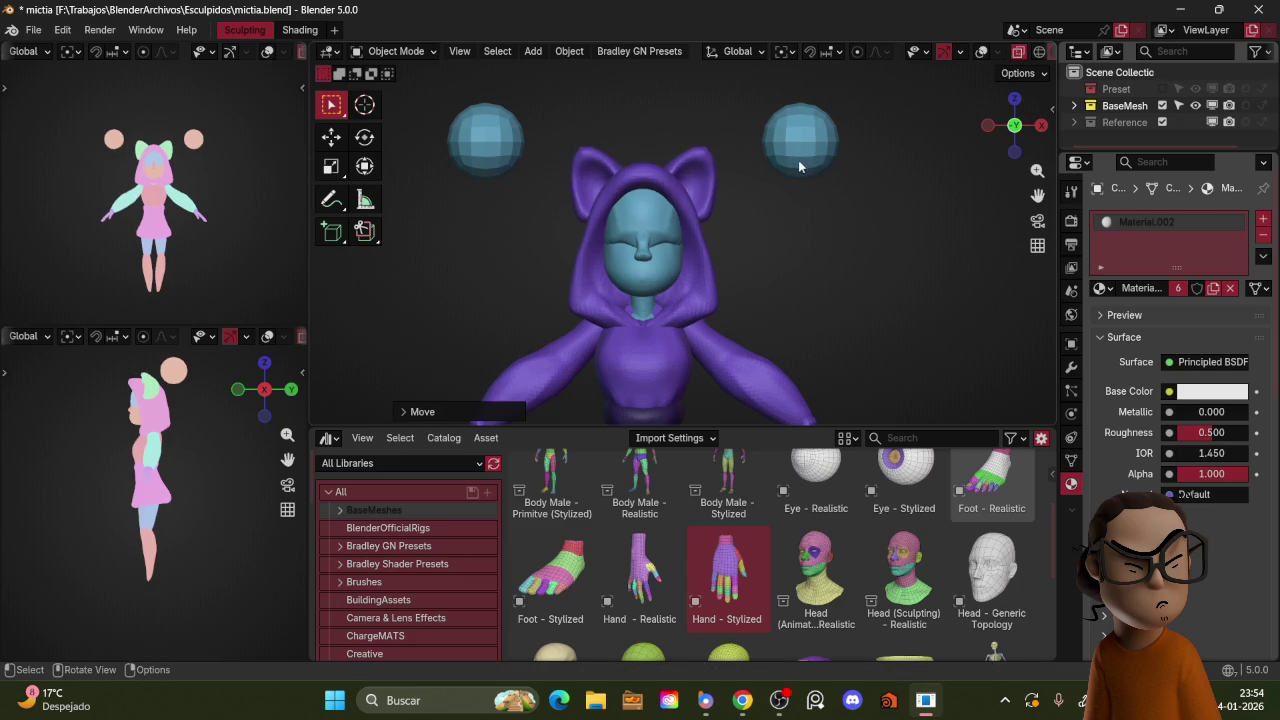
Step: In Sculpt Mode, reshape the right hood ear with a larger Grab brush, undoing a spiky pull
key("ctrl+Tab")
left_click_drag(698, 162, 703, 145)
key("ctrl+z")
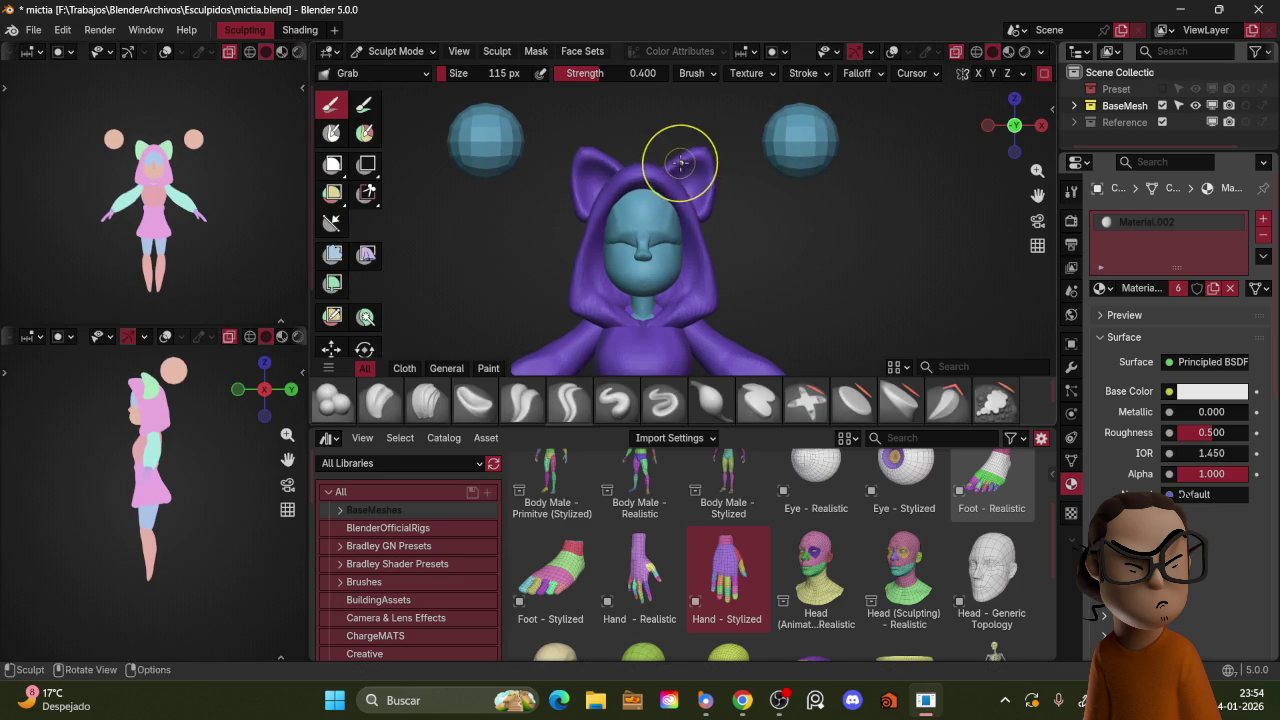
key("f")
left_click(690, 152)
key("f")
left_click(714, 214)
left_click_drag(714, 214, 703, 222)
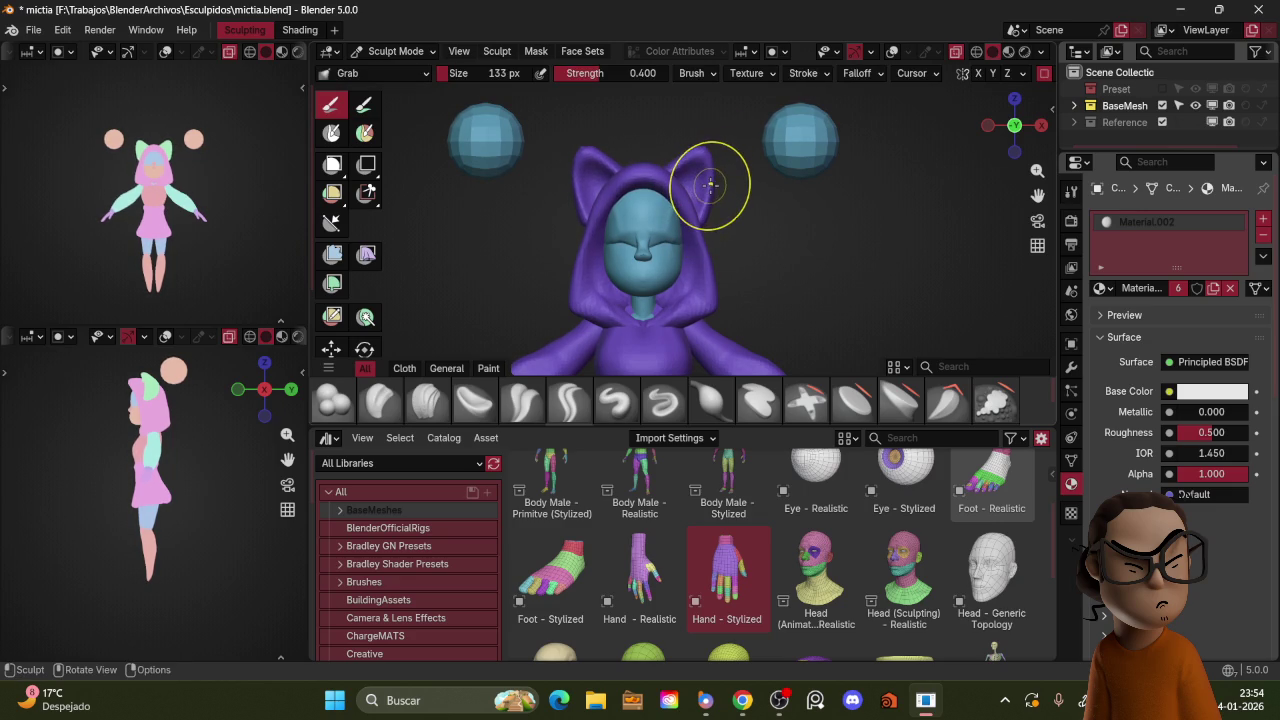
Step: Pull the right hood ear outward and down from the side view, then return to front
left_click_drag(715, 184, 717, 183)
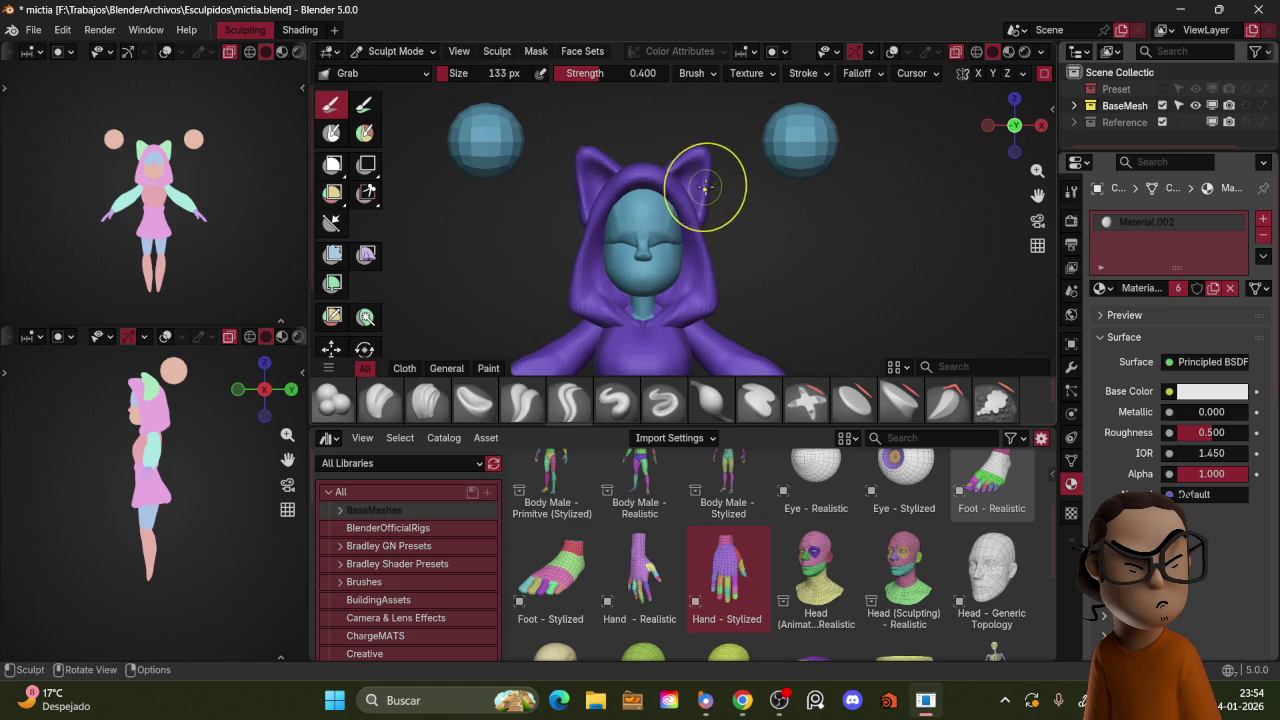
key("grave")
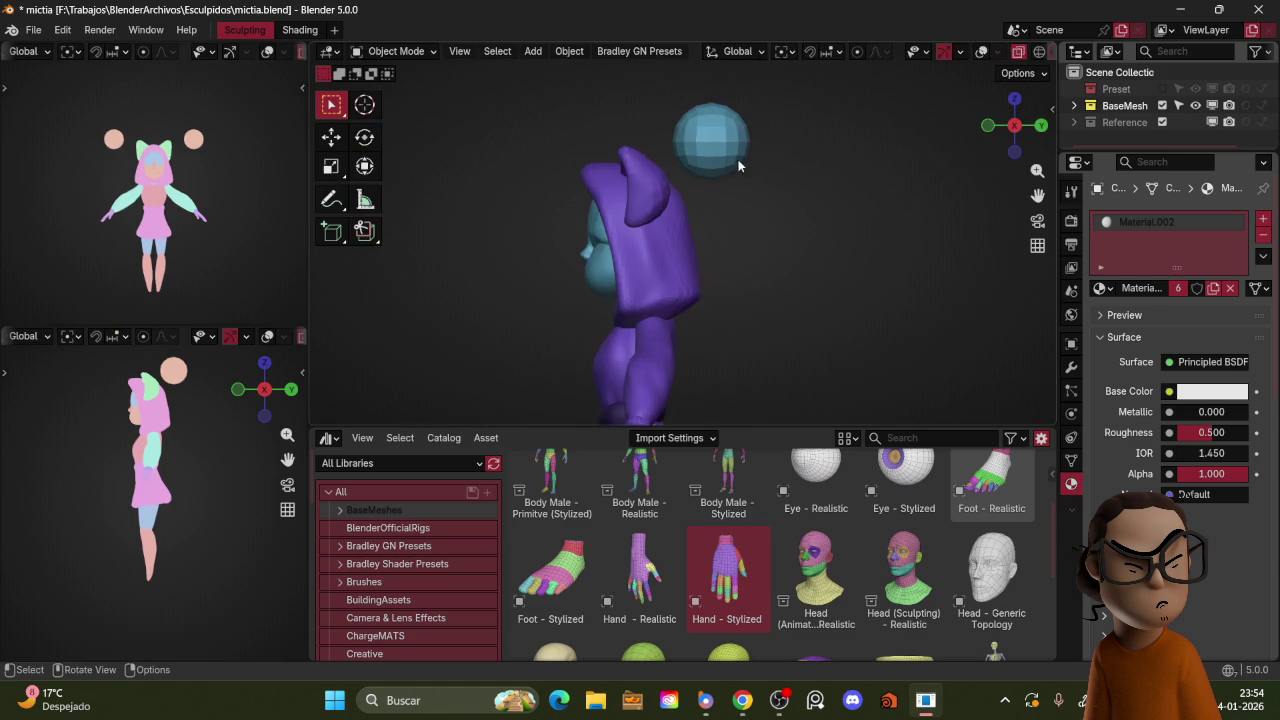
left_click_drag(659, 177, 672, 205)
mouse_move(686, 195)
middle_mouse_down()
mouse_move(649, 194)
mouse_move(663, 209)
middle_mouse_up()
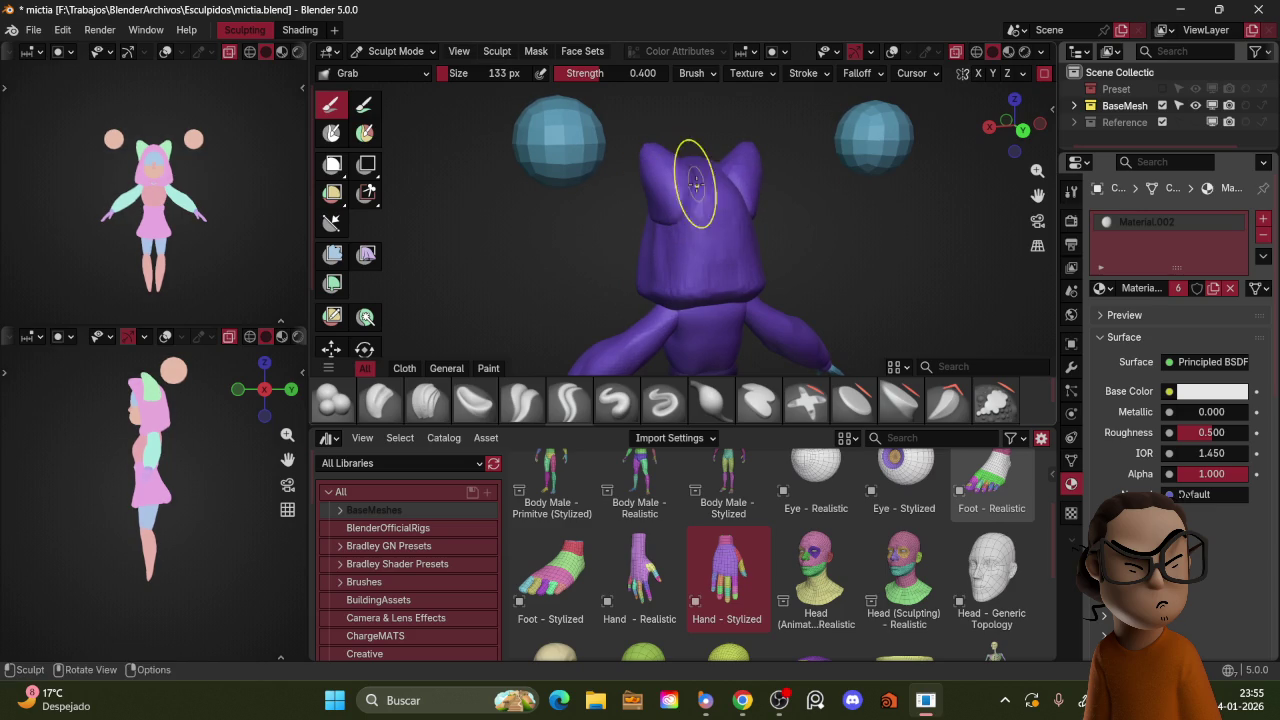
key("KP_1")
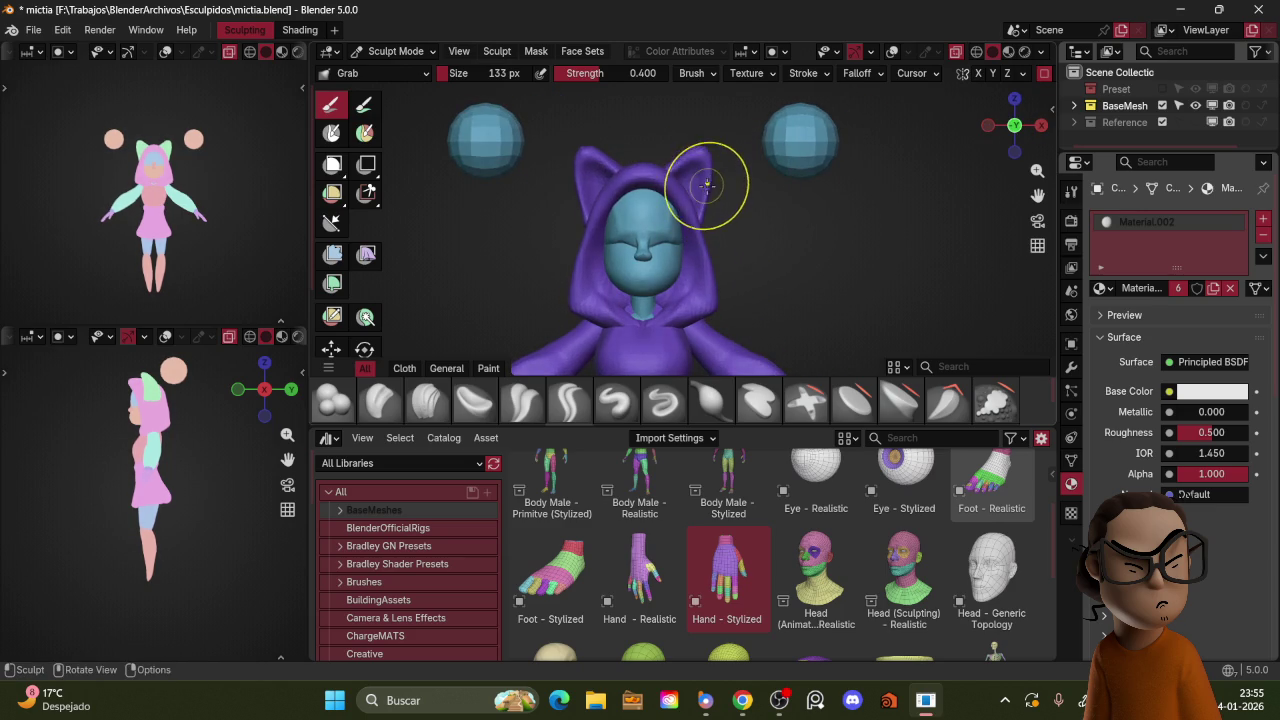
key("f")
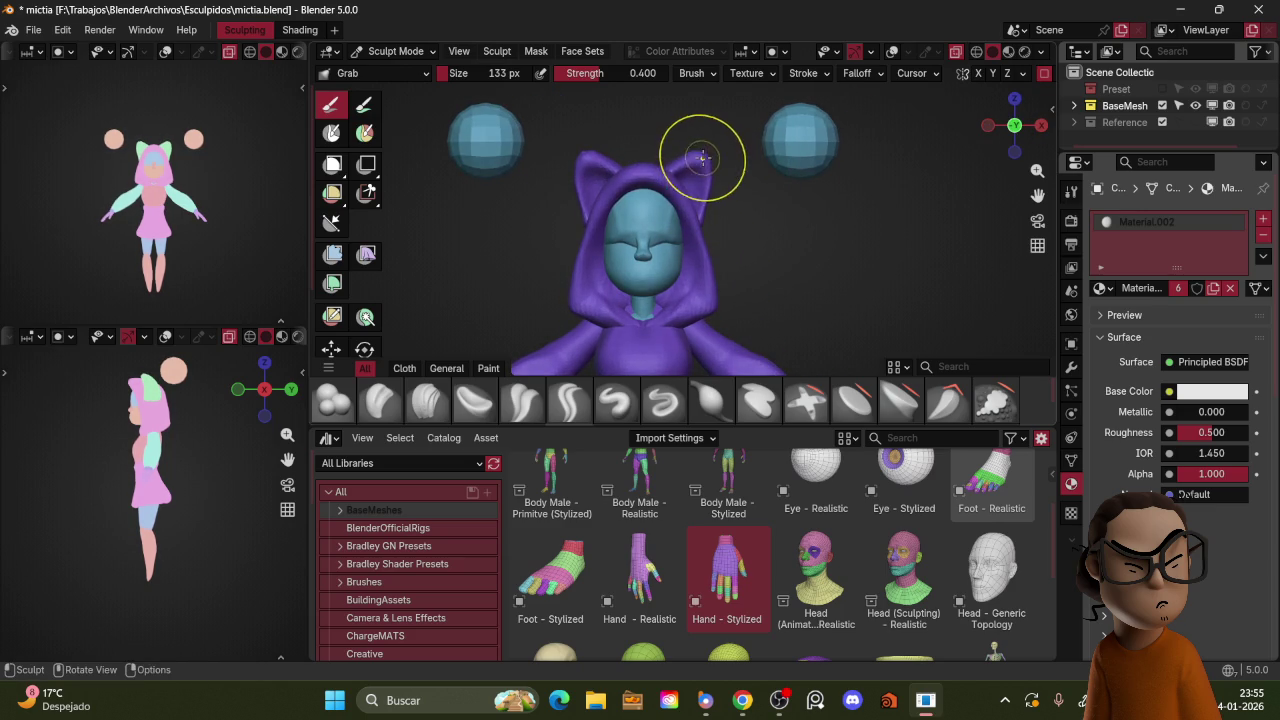